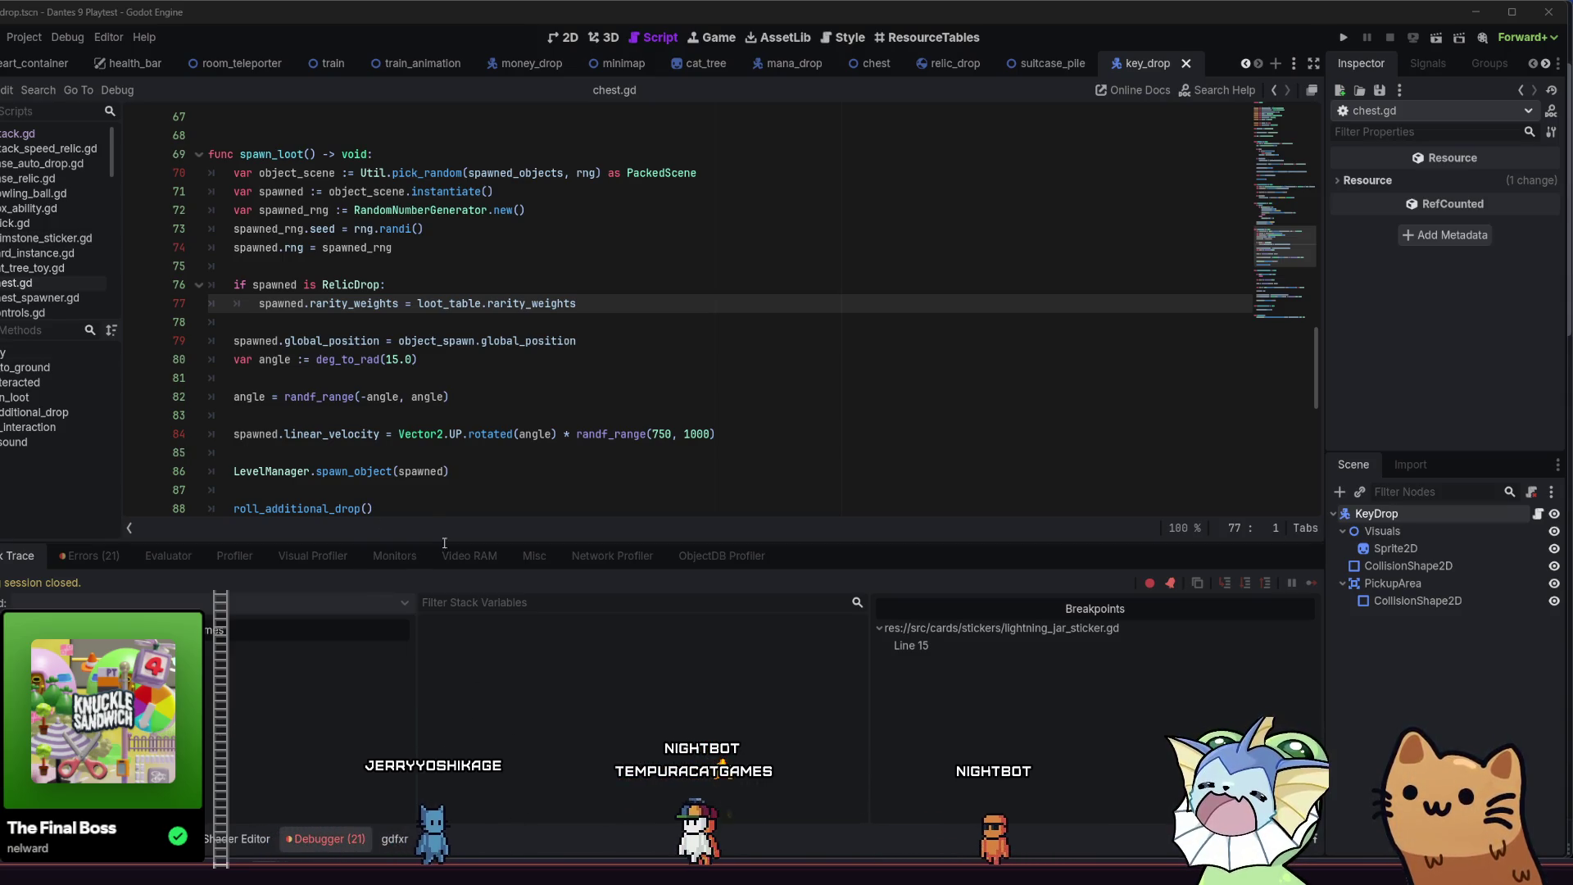
- Switch to the 2D workspace and pan the canvas toward the scene origin
left_click(564, 37)
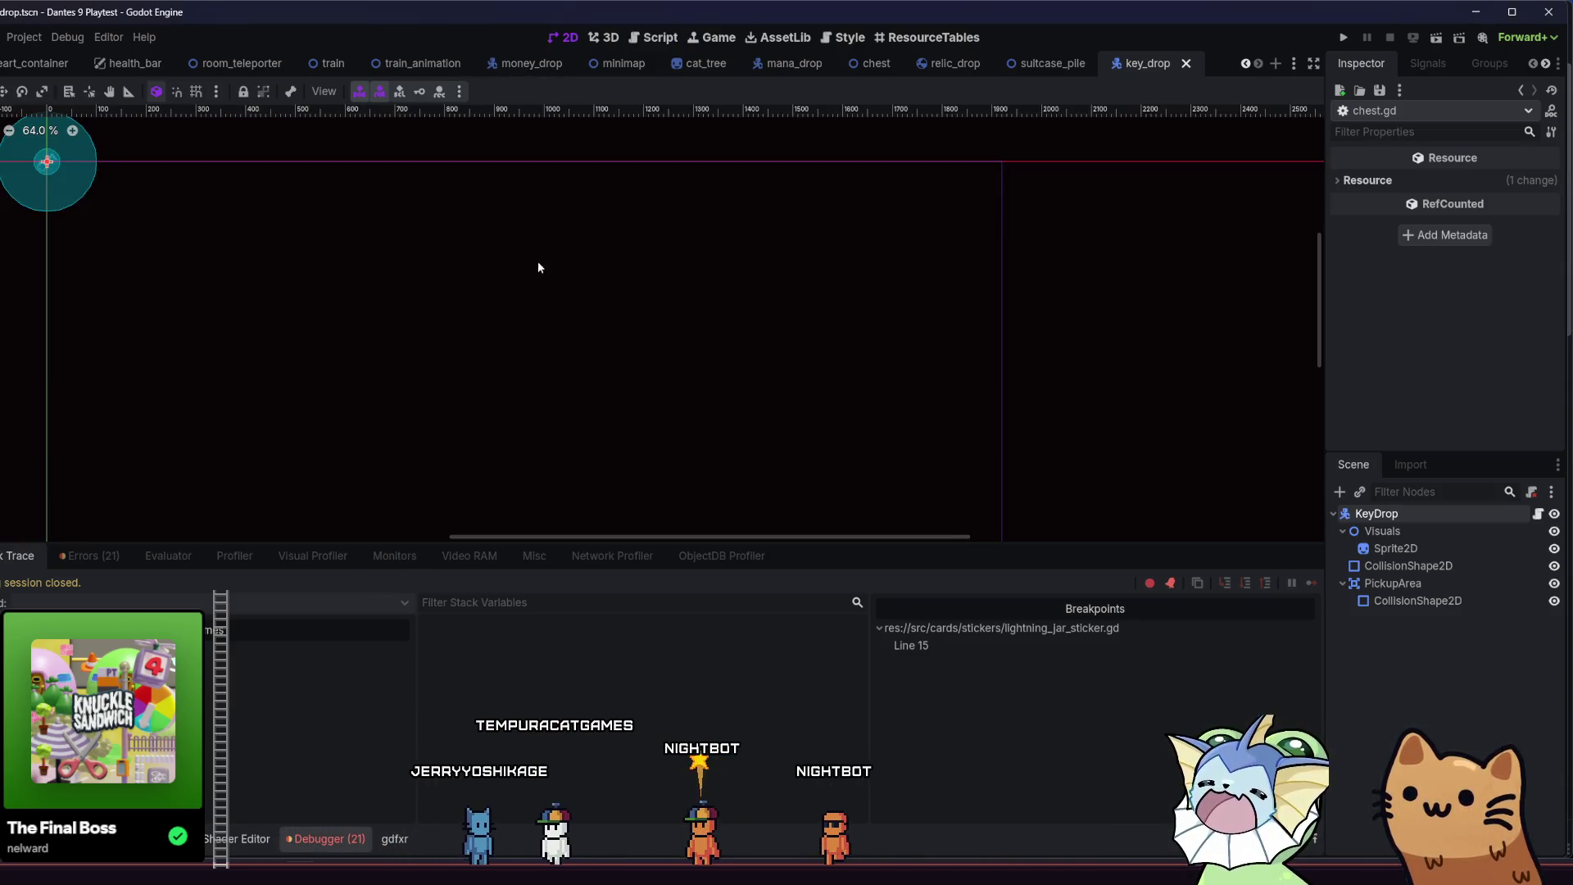
left_click_drag(539, 262, 712, 332)
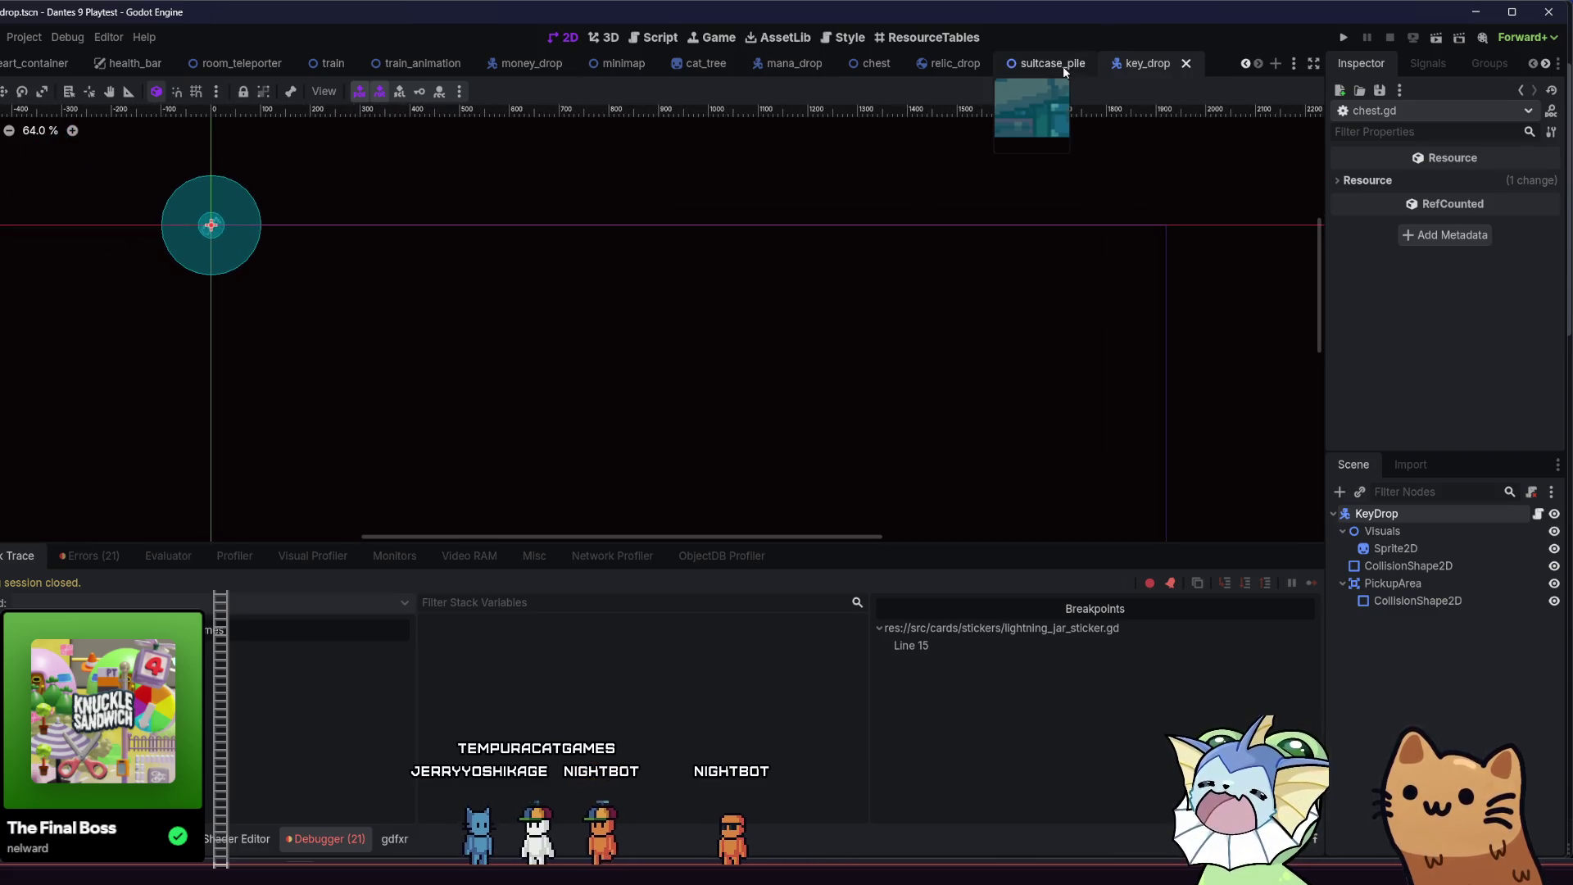
- Widen the sultcase_pile collision rectangle slightly to the left, save, and launch the game
left_click(1063, 65)
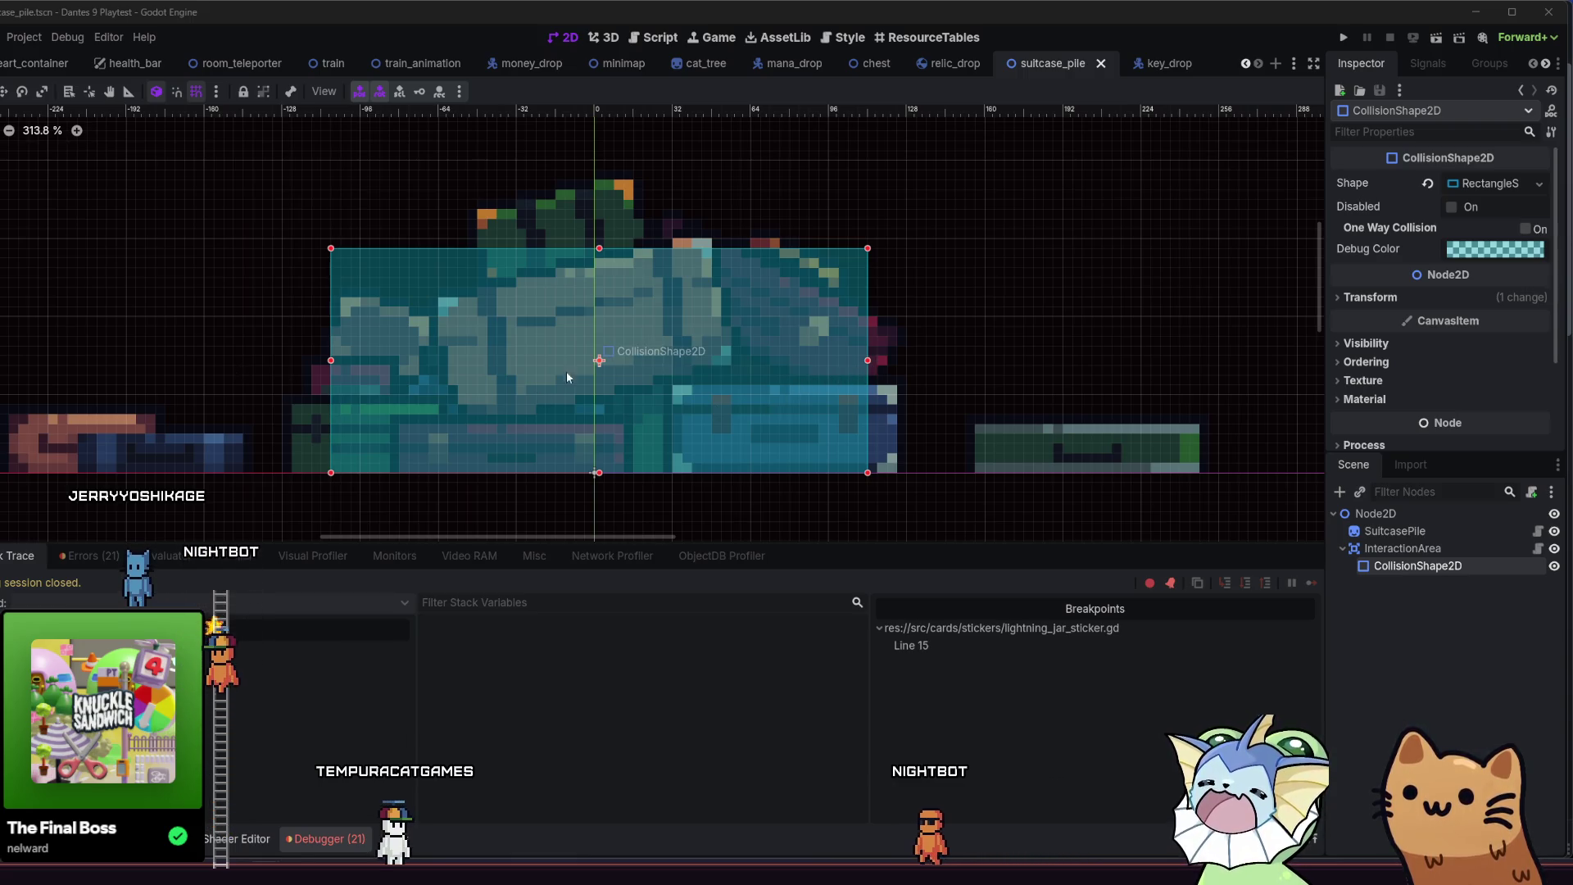
left_click_drag(330, 360, 322, 361)
key("ctrl+s")
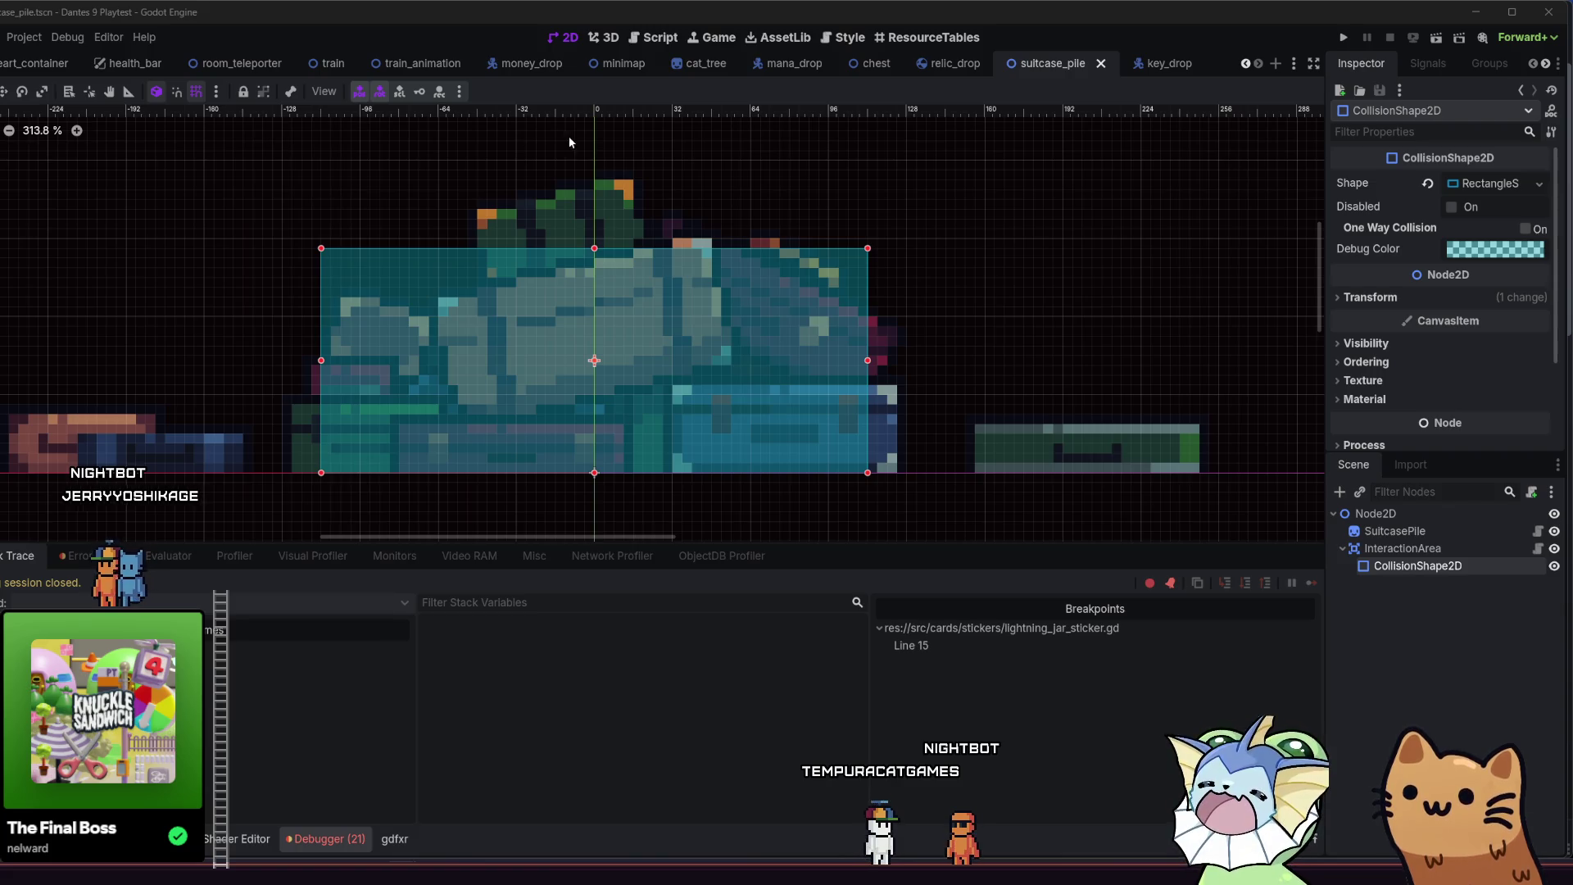
left_click(1348, 44)
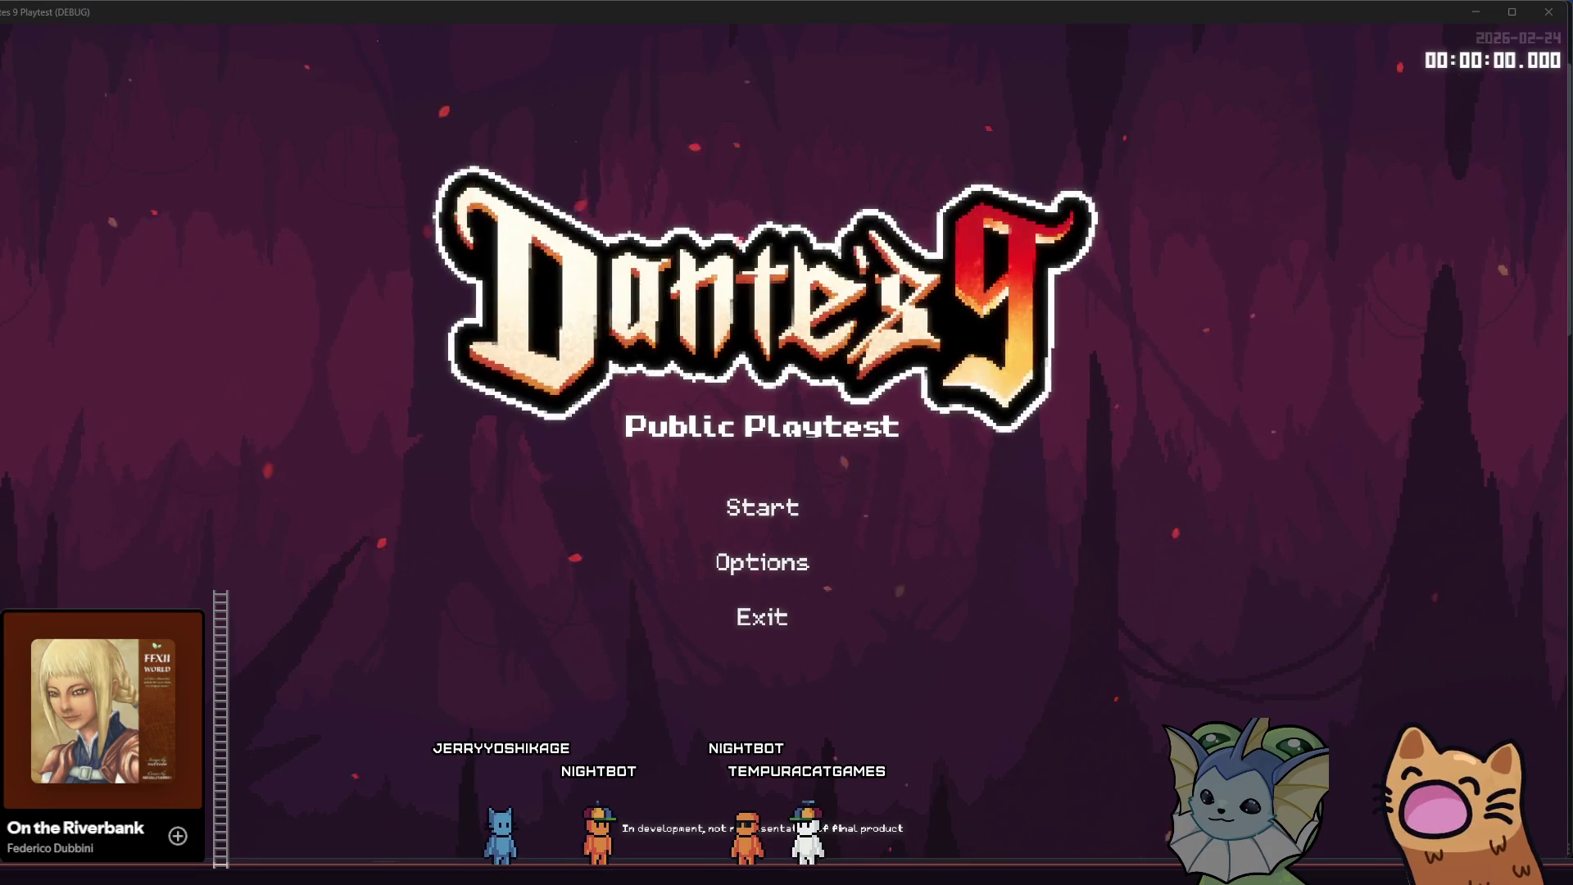
- Start a new game from the title menu
left_click(746, 504)
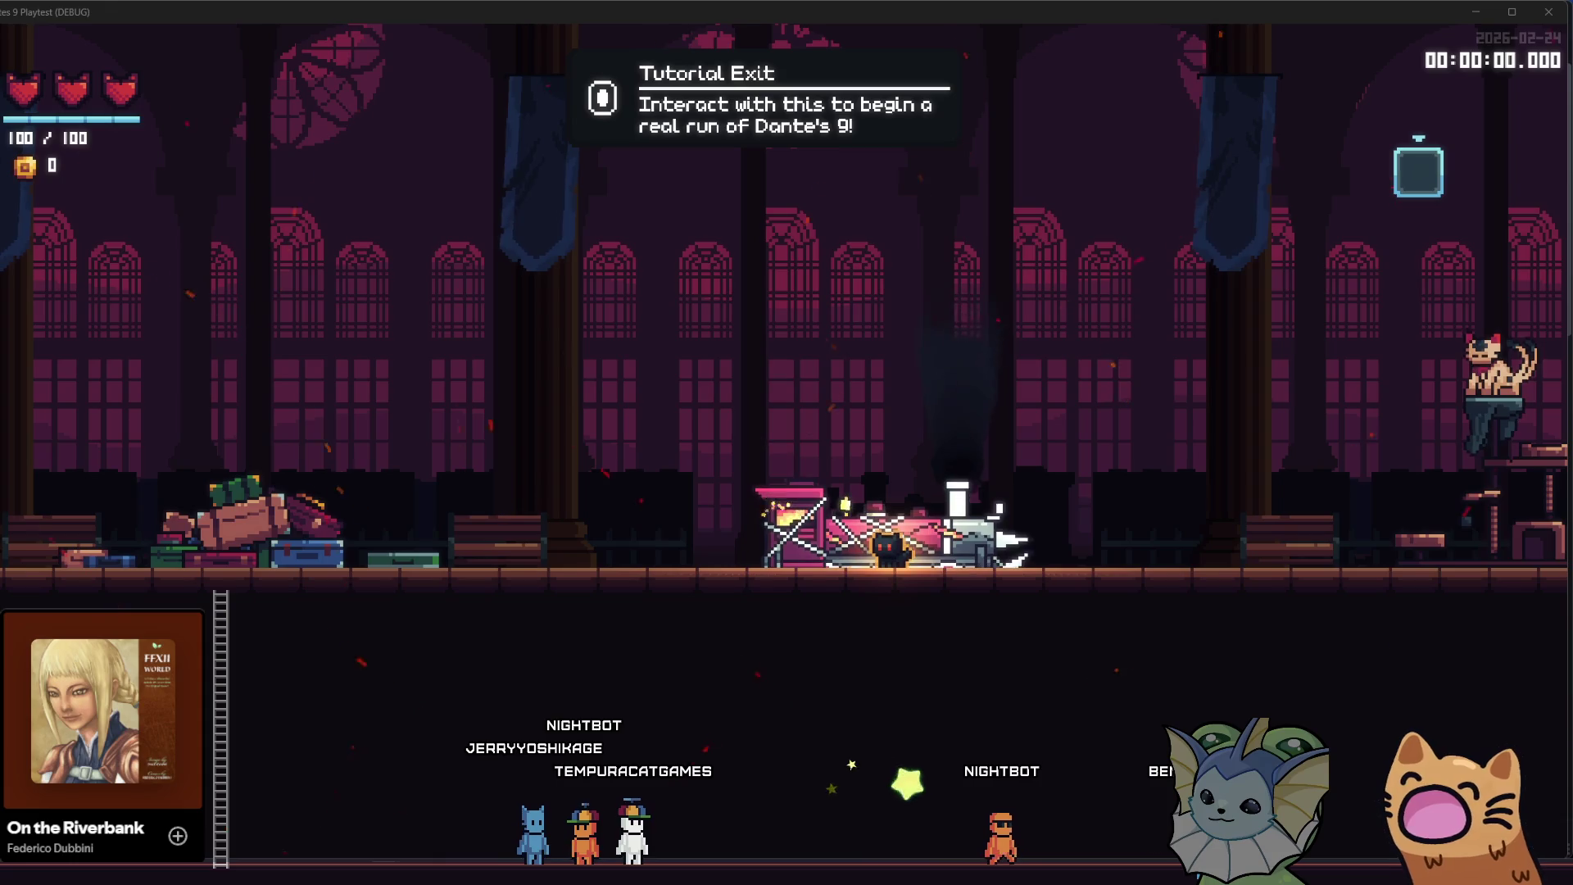
- Walk to the Tutorial Exit, toggle the Deck book twice, then return to the editor
key("Right")
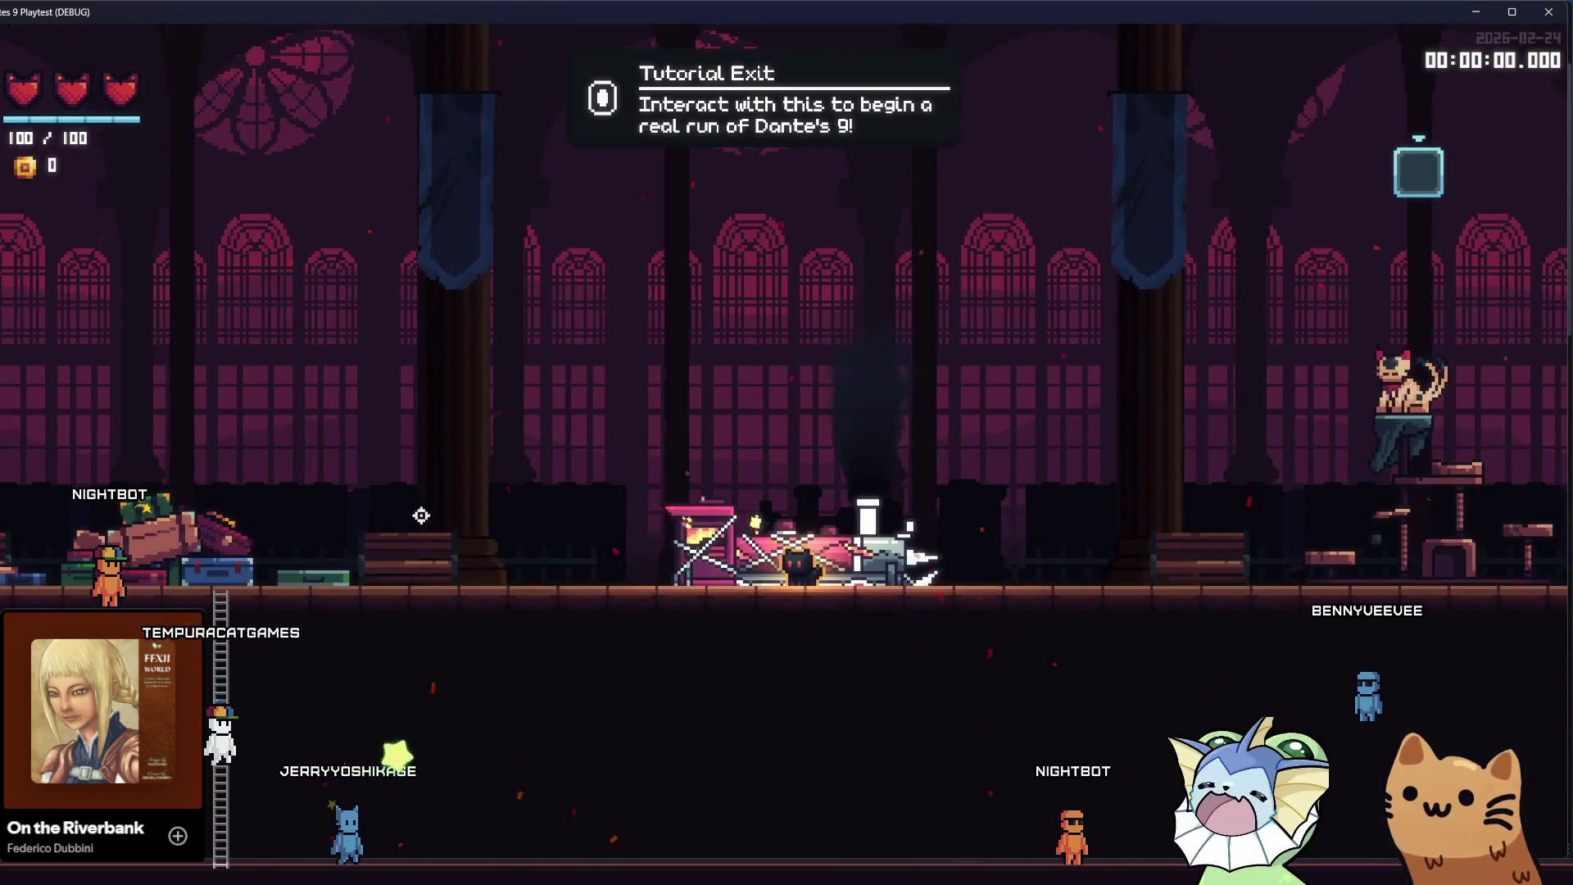
key("Tab")
key("Tab")
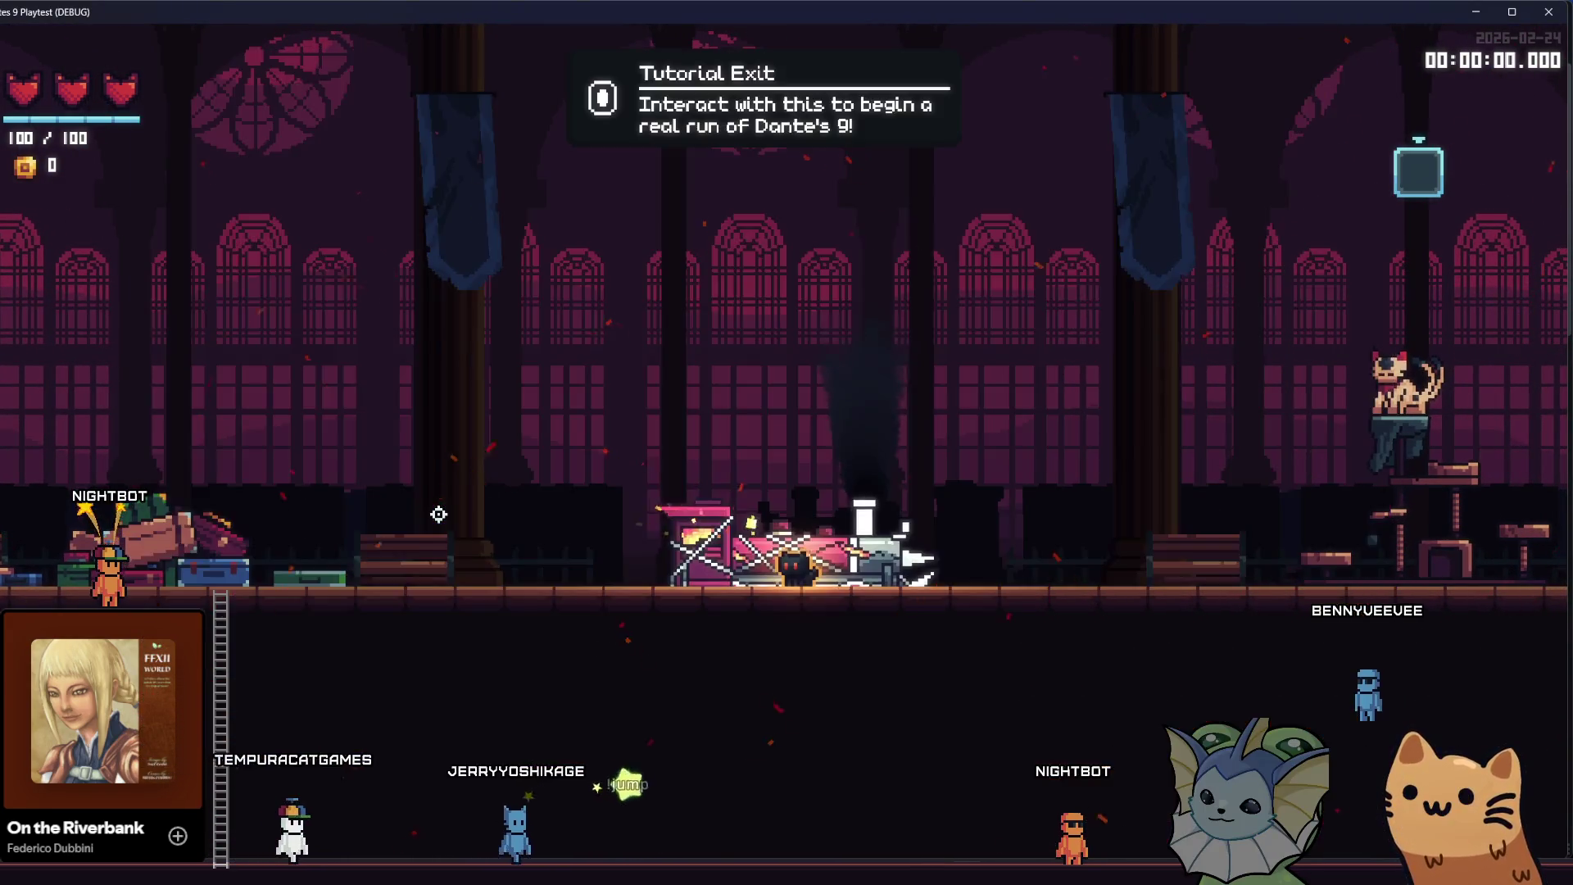
key("Tab")
key("Tab")
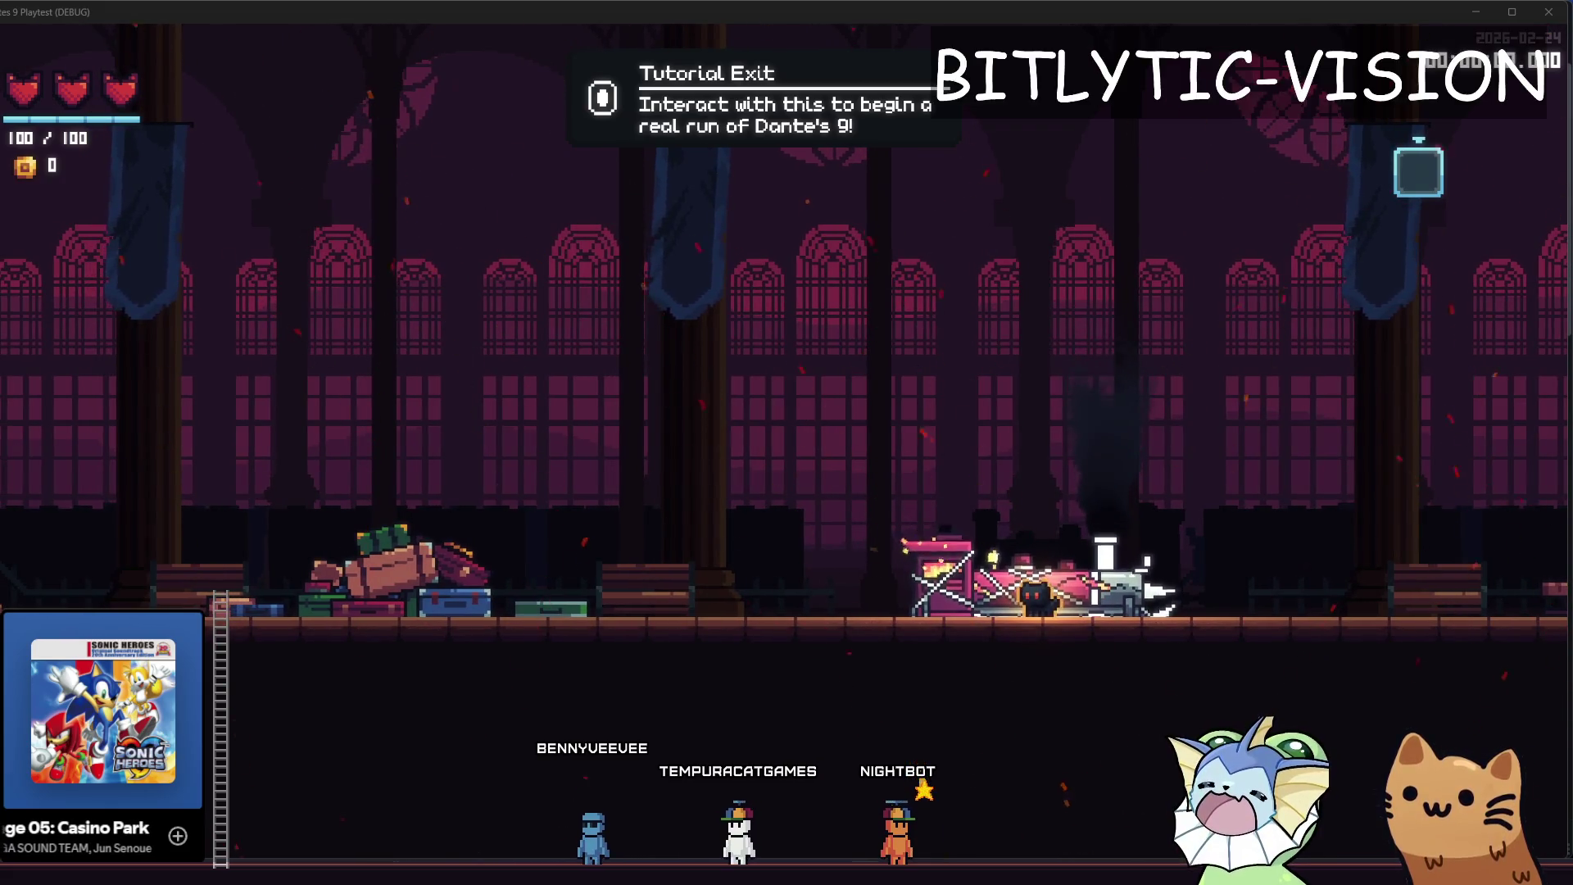
key("alt+Tab")
- Select the open animation's anchor_bottom and anchor_top keys, delete them, then undo the deletion
left_click(411, 447)
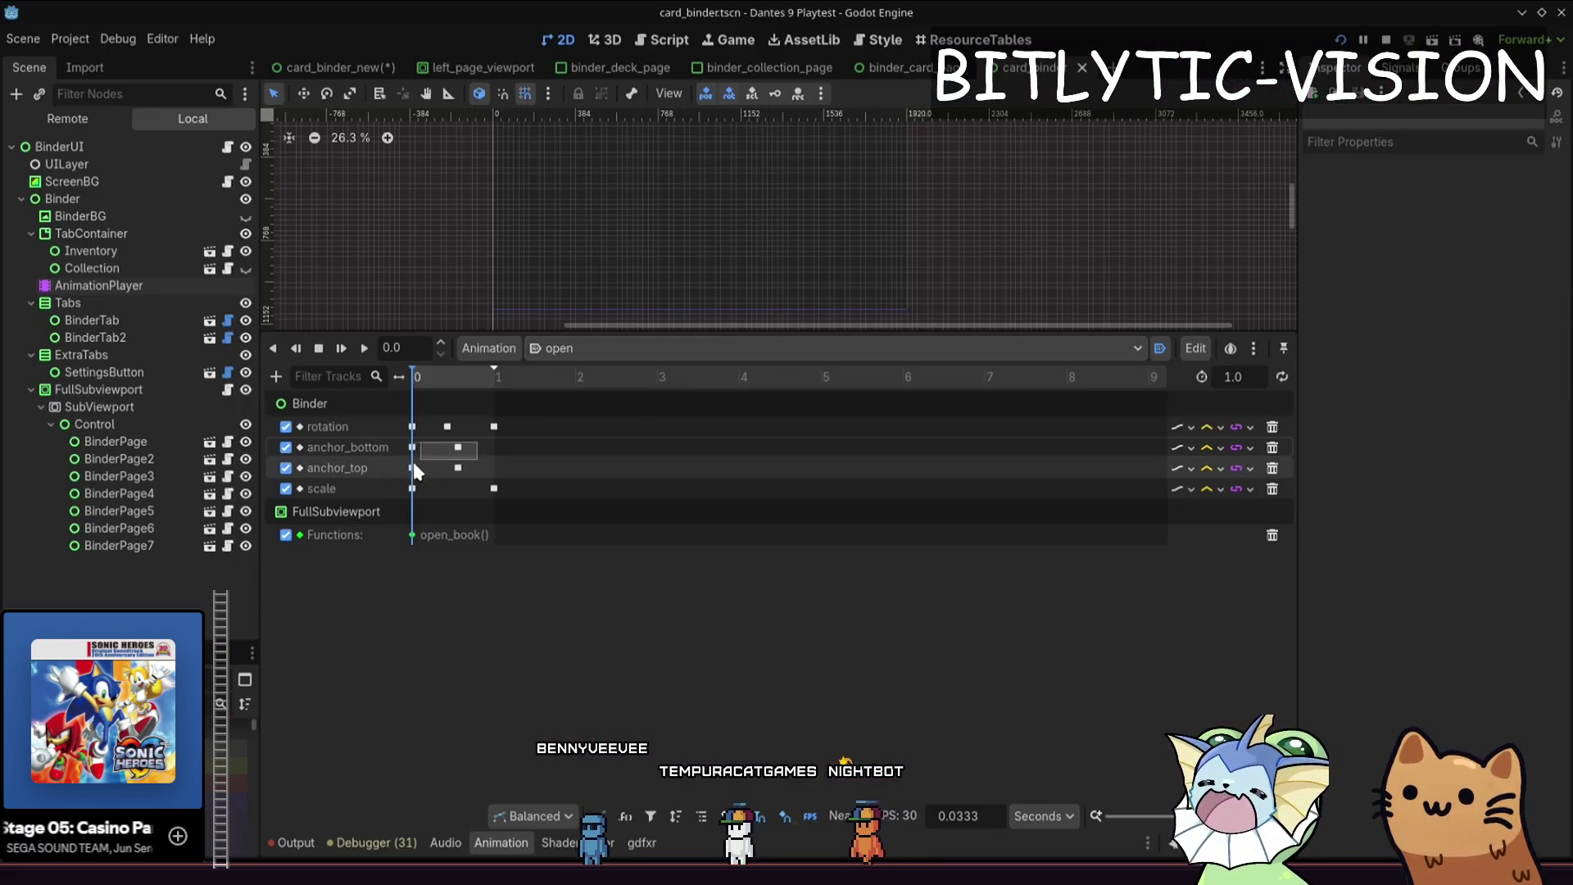
left_click_drag(414, 464, 410, 460)
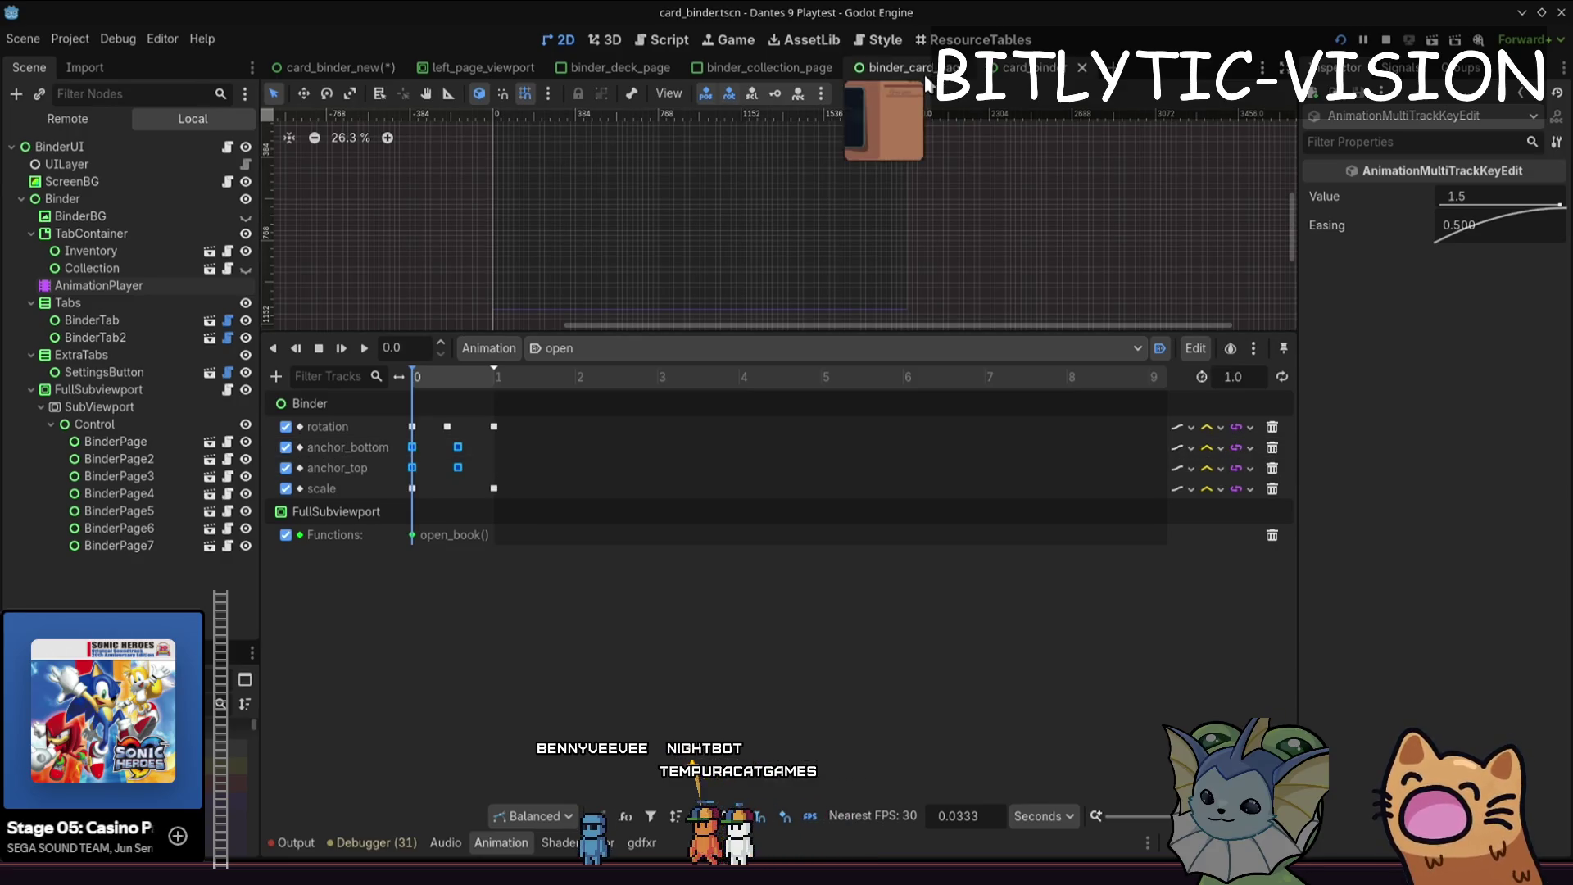
left_click(926, 73)
left_click(301, 67)
left_click(143, 544)
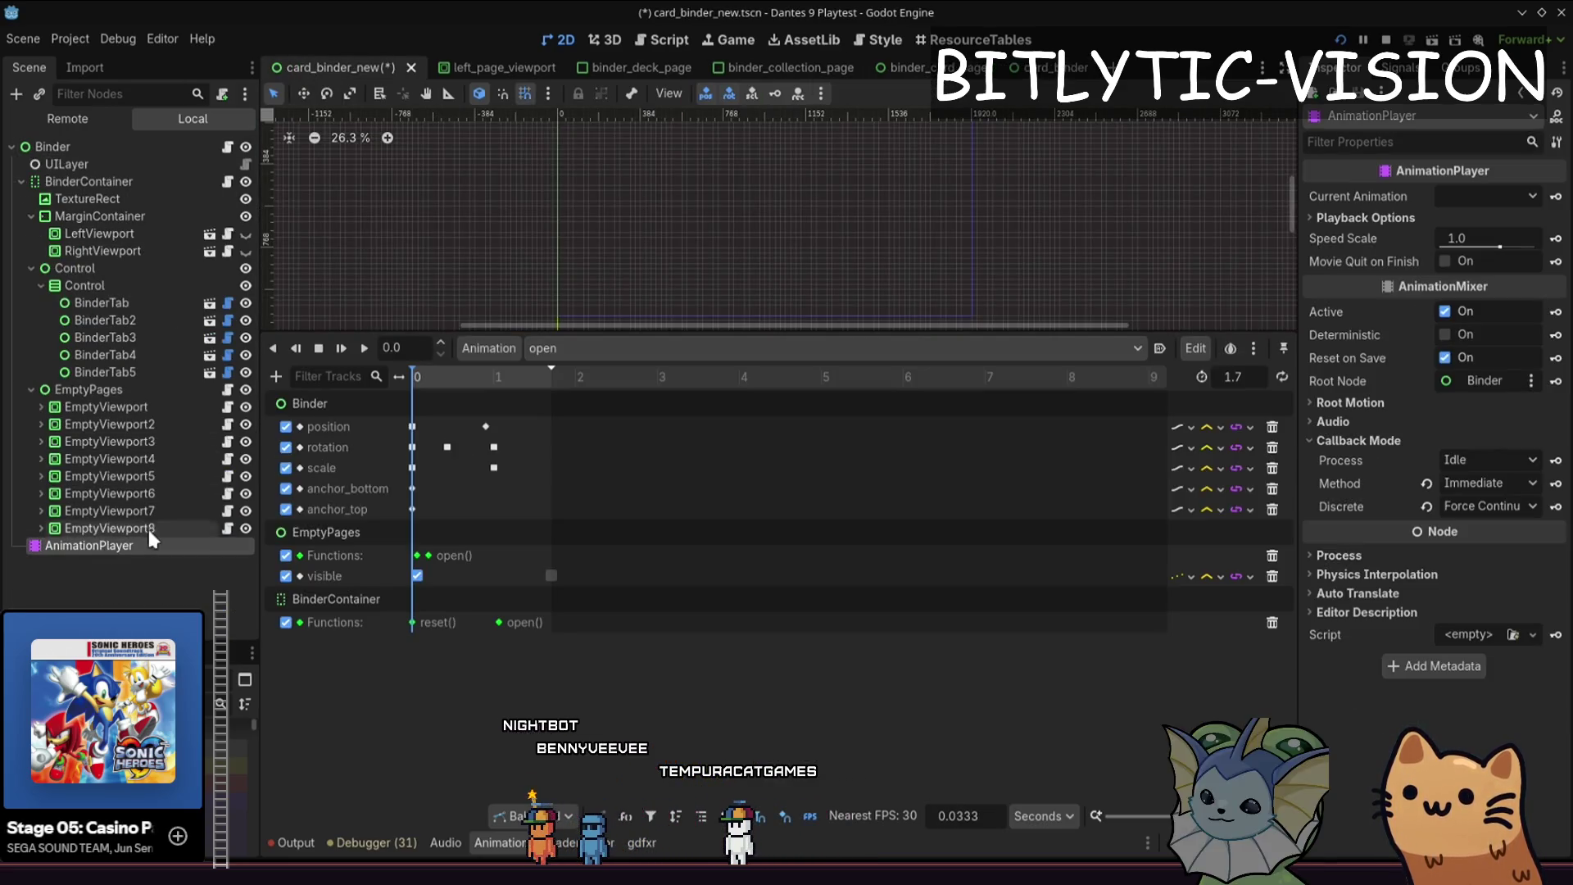
left_click_drag(464, 520, 402, 489)
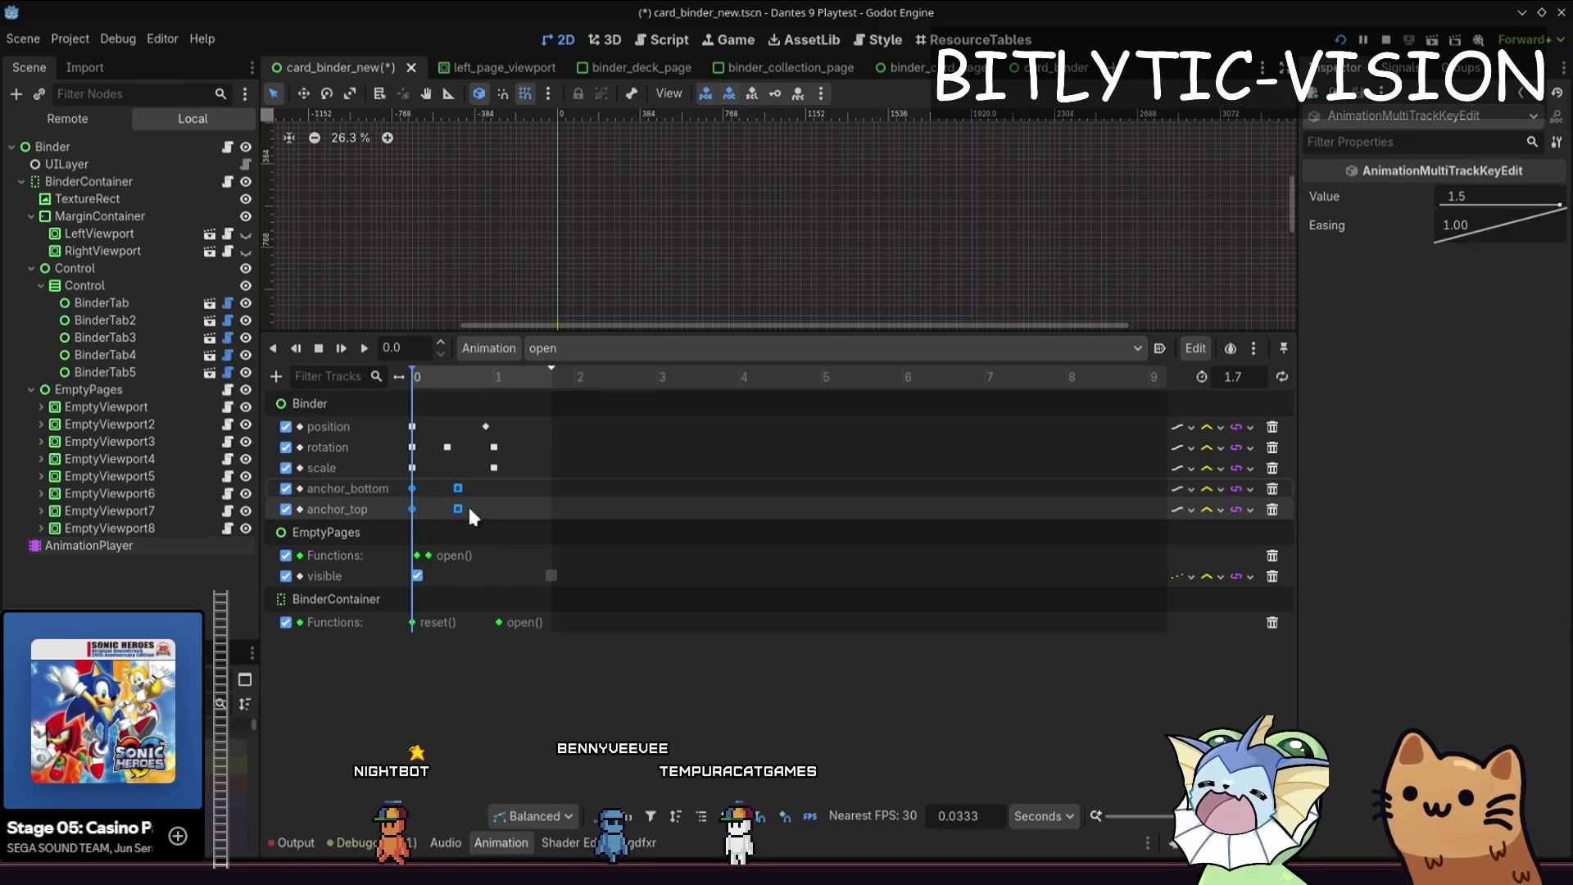
left_click(426, 503)
left_click_drag(425, 510, 407, 504)
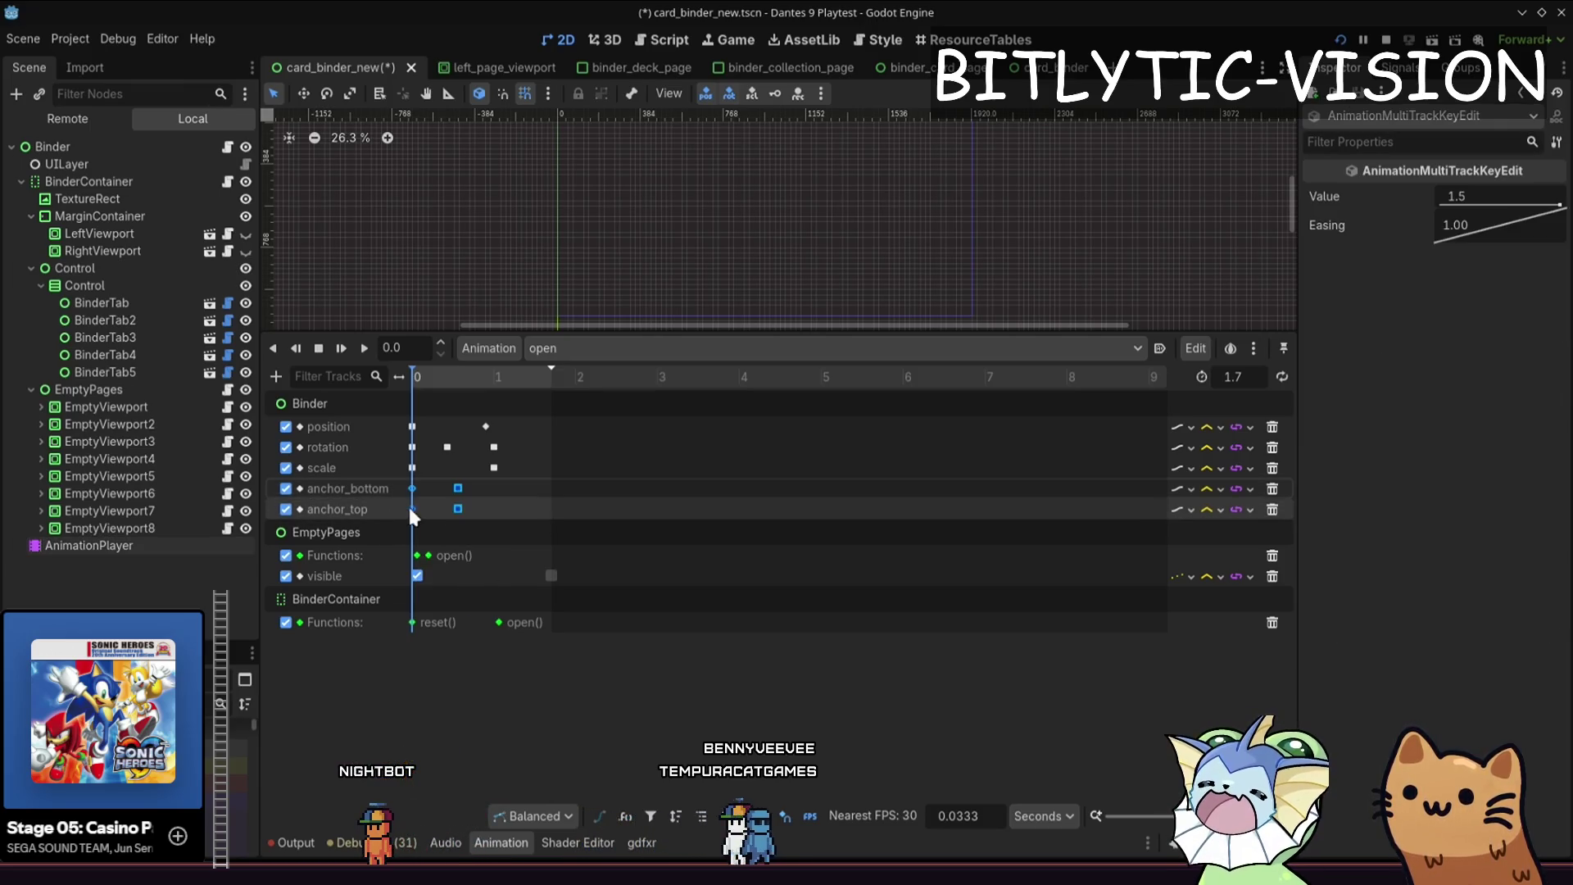
key("Delete")
key("ctrl+z")
- Inspect both anchor_bottom key values, preview the binder mid-opening, and relaunch the game
left_click(413, 378)
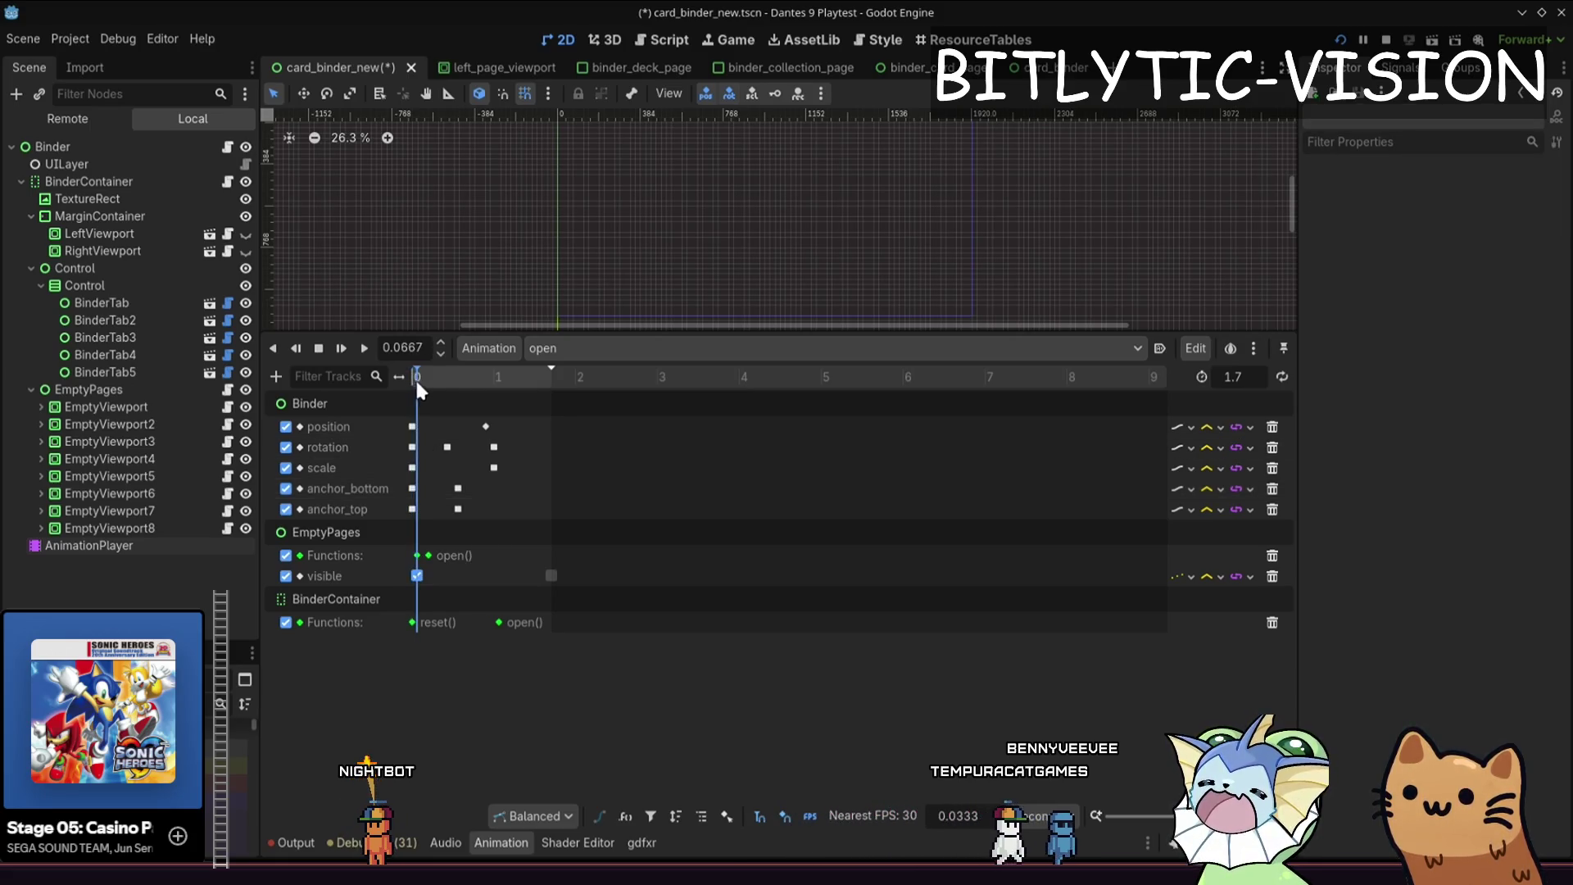
left_click(416, 487)
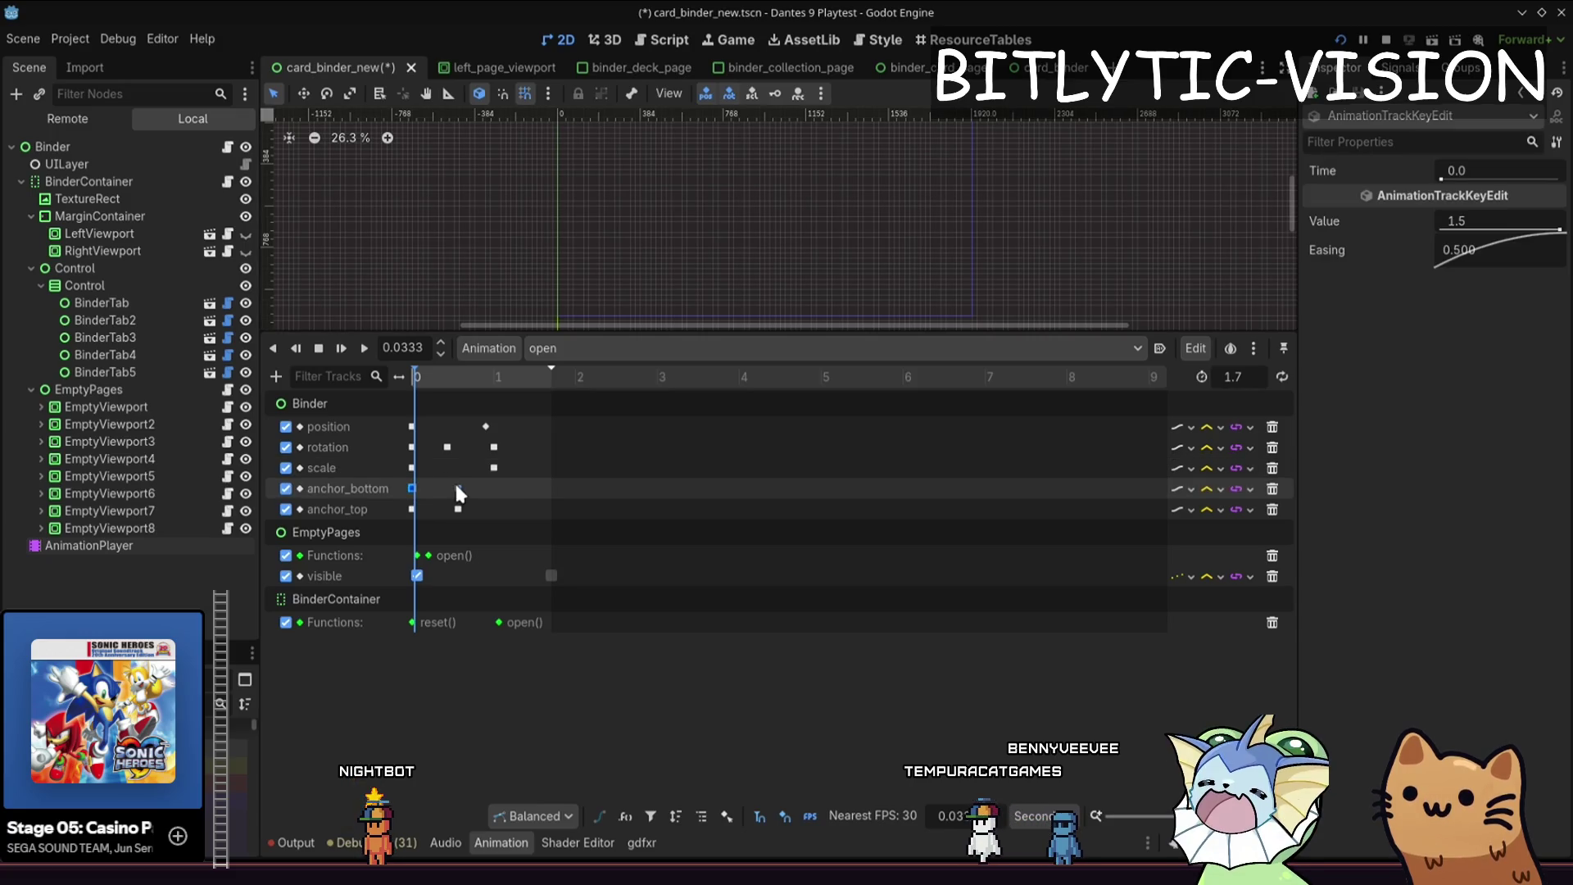
left_click(458, 489)
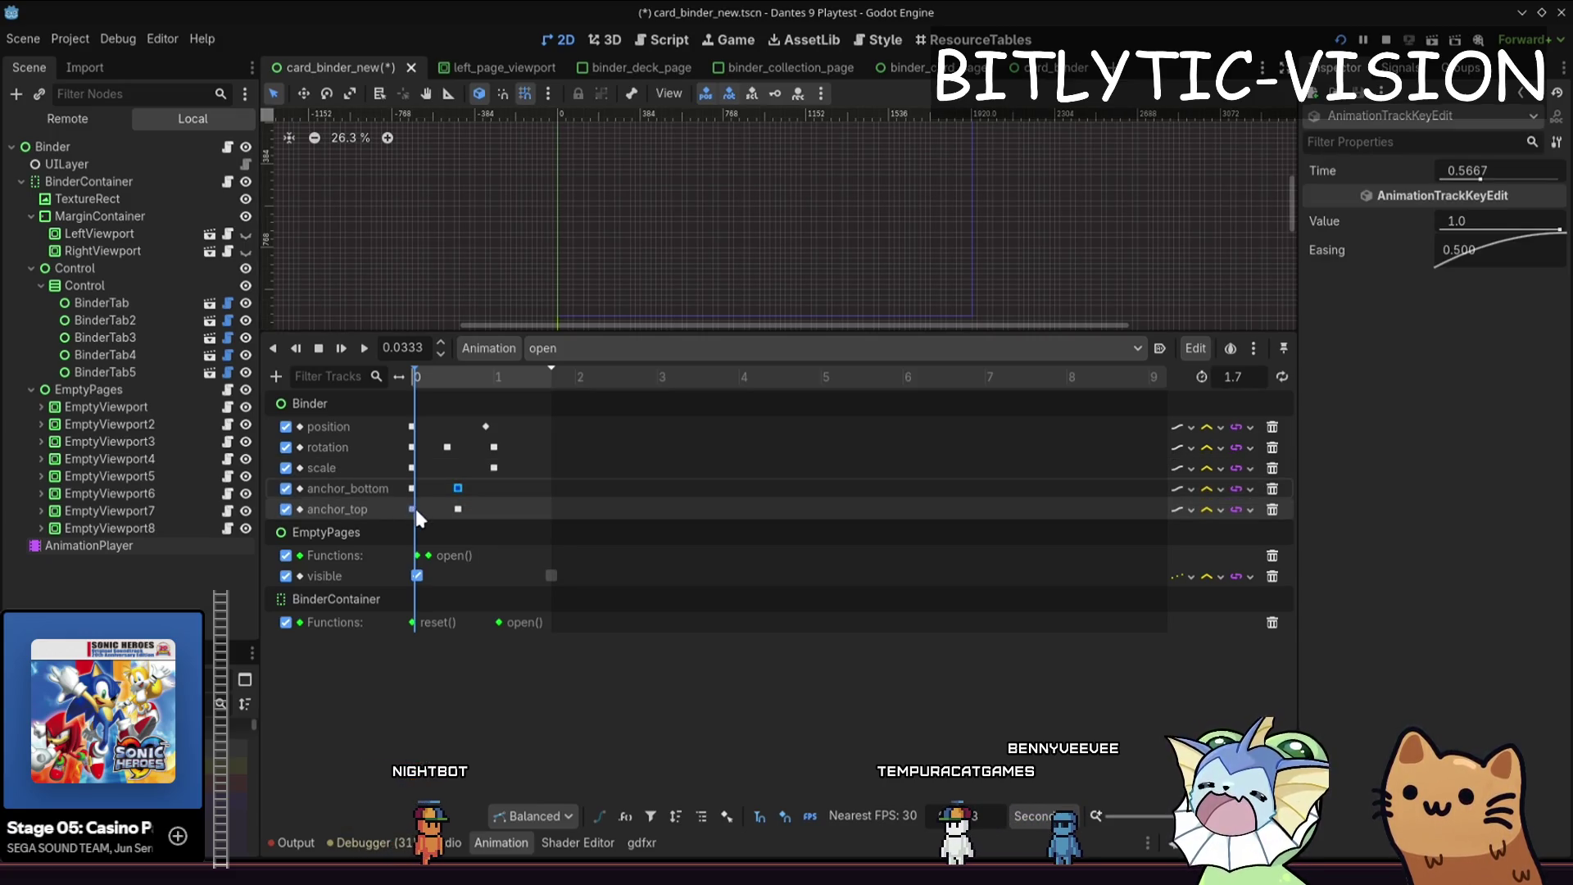
left_click_drag(432, 375, 481, 379)
key("F5")
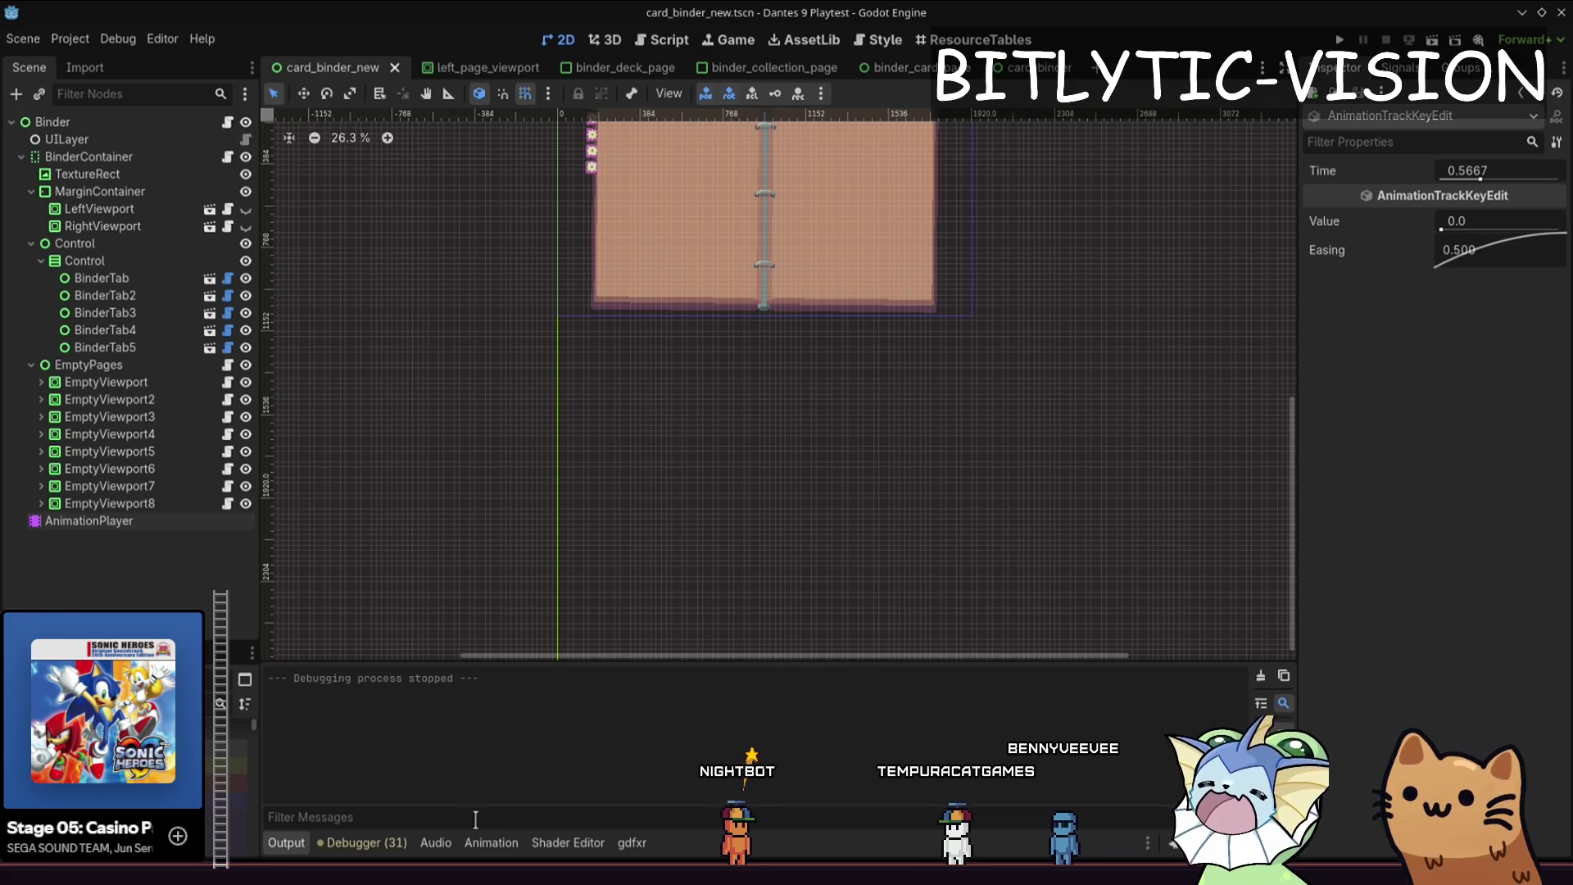
- Select the binder's rotation track in the open animation and run the game again
left_click(492, 843)
left_click(819, 427)
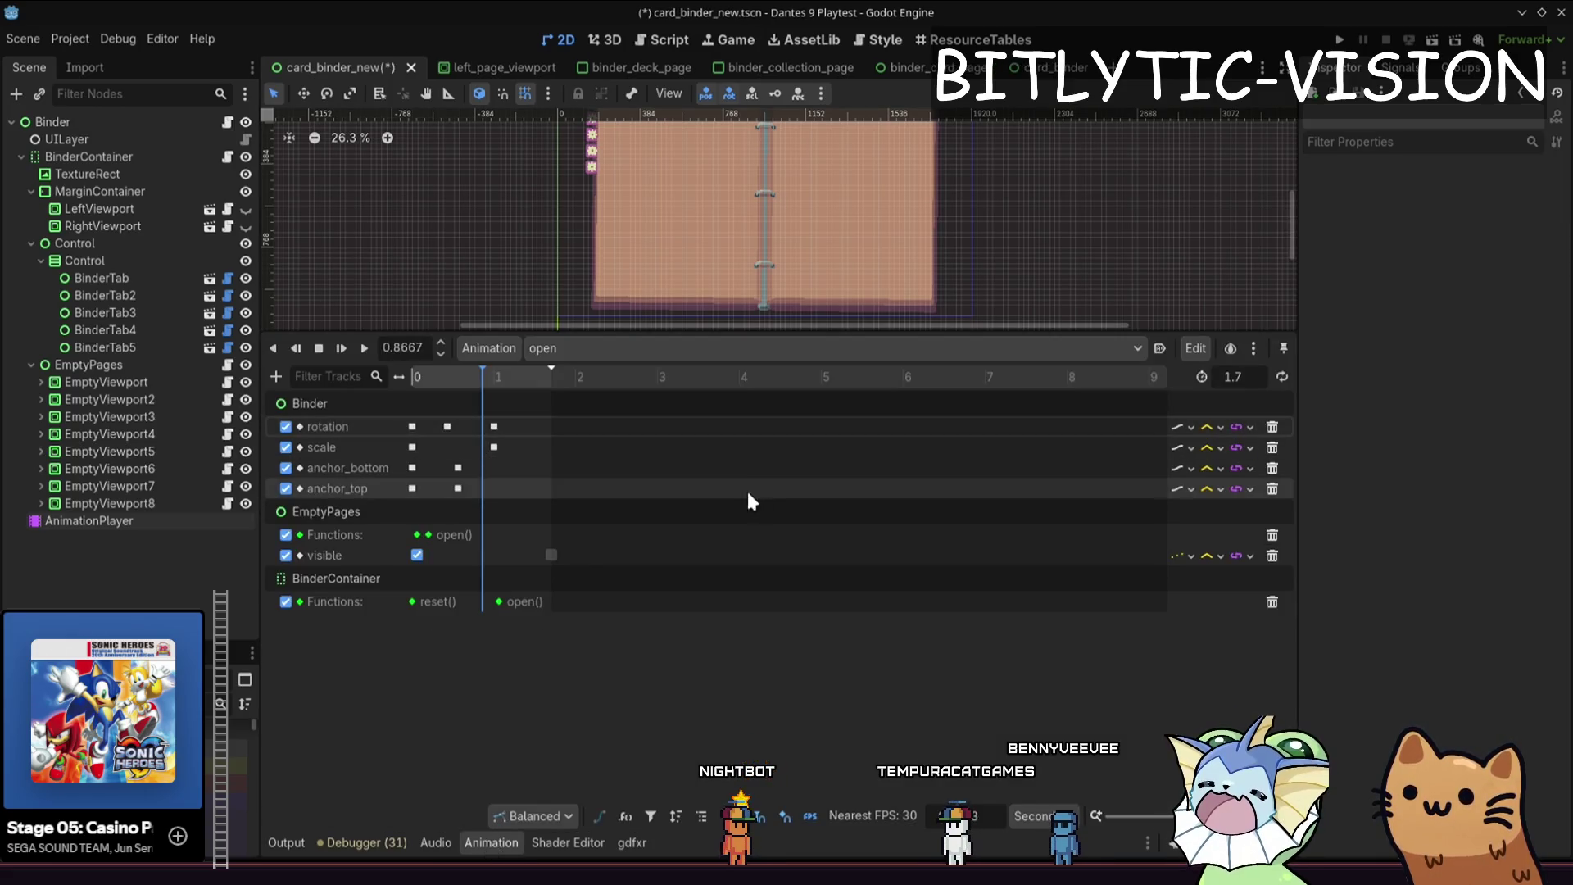
key("F5")
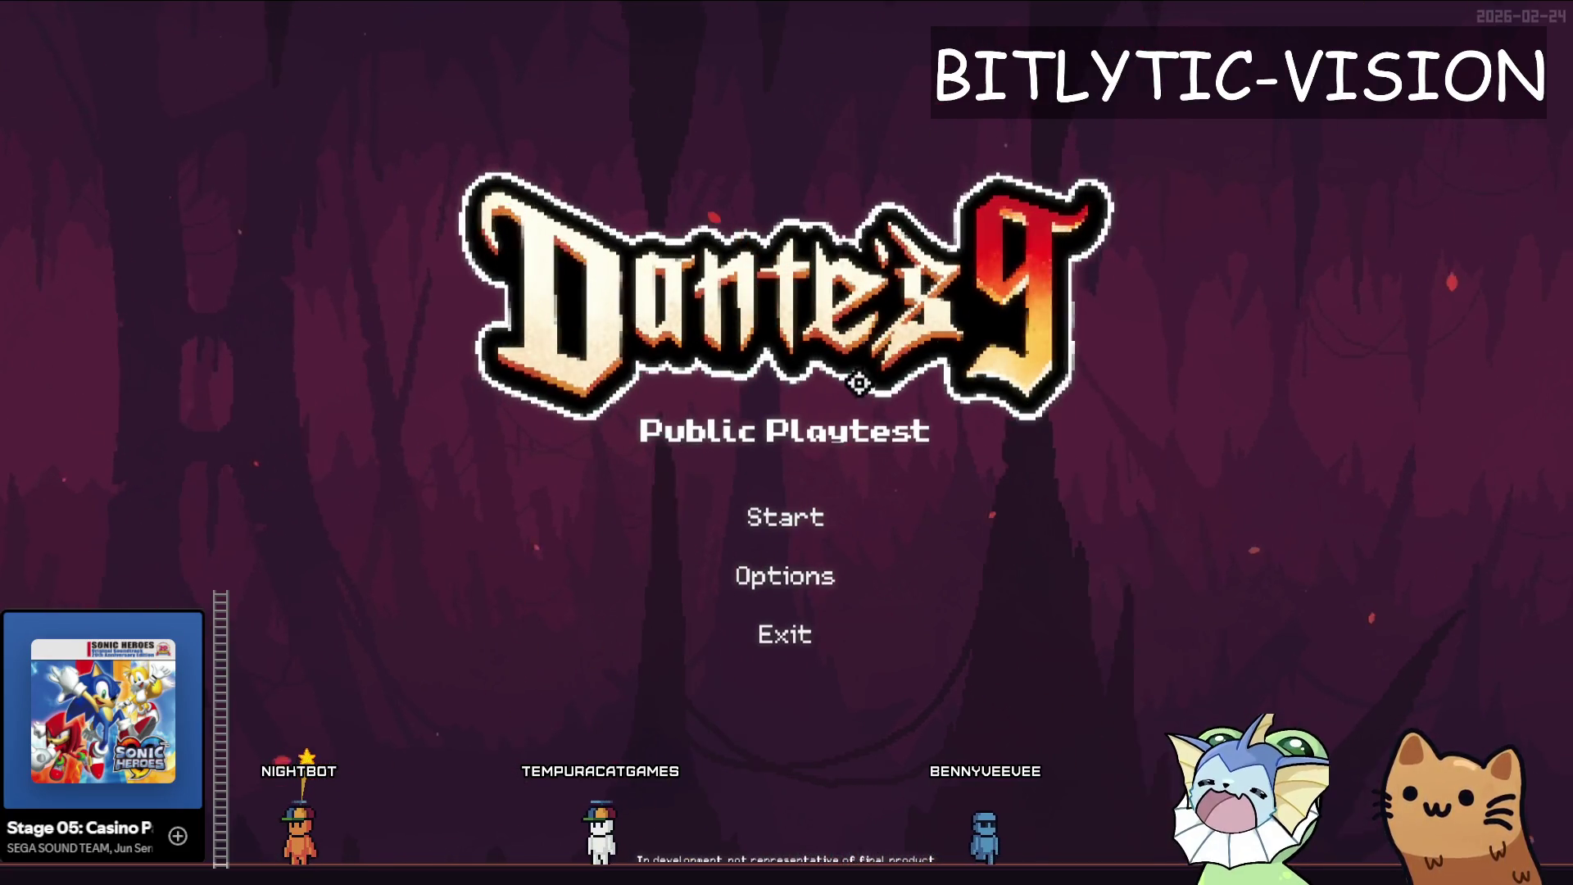
- Start the game and toggle the F1 debug menu open and closed twice
left_click(825, 514)
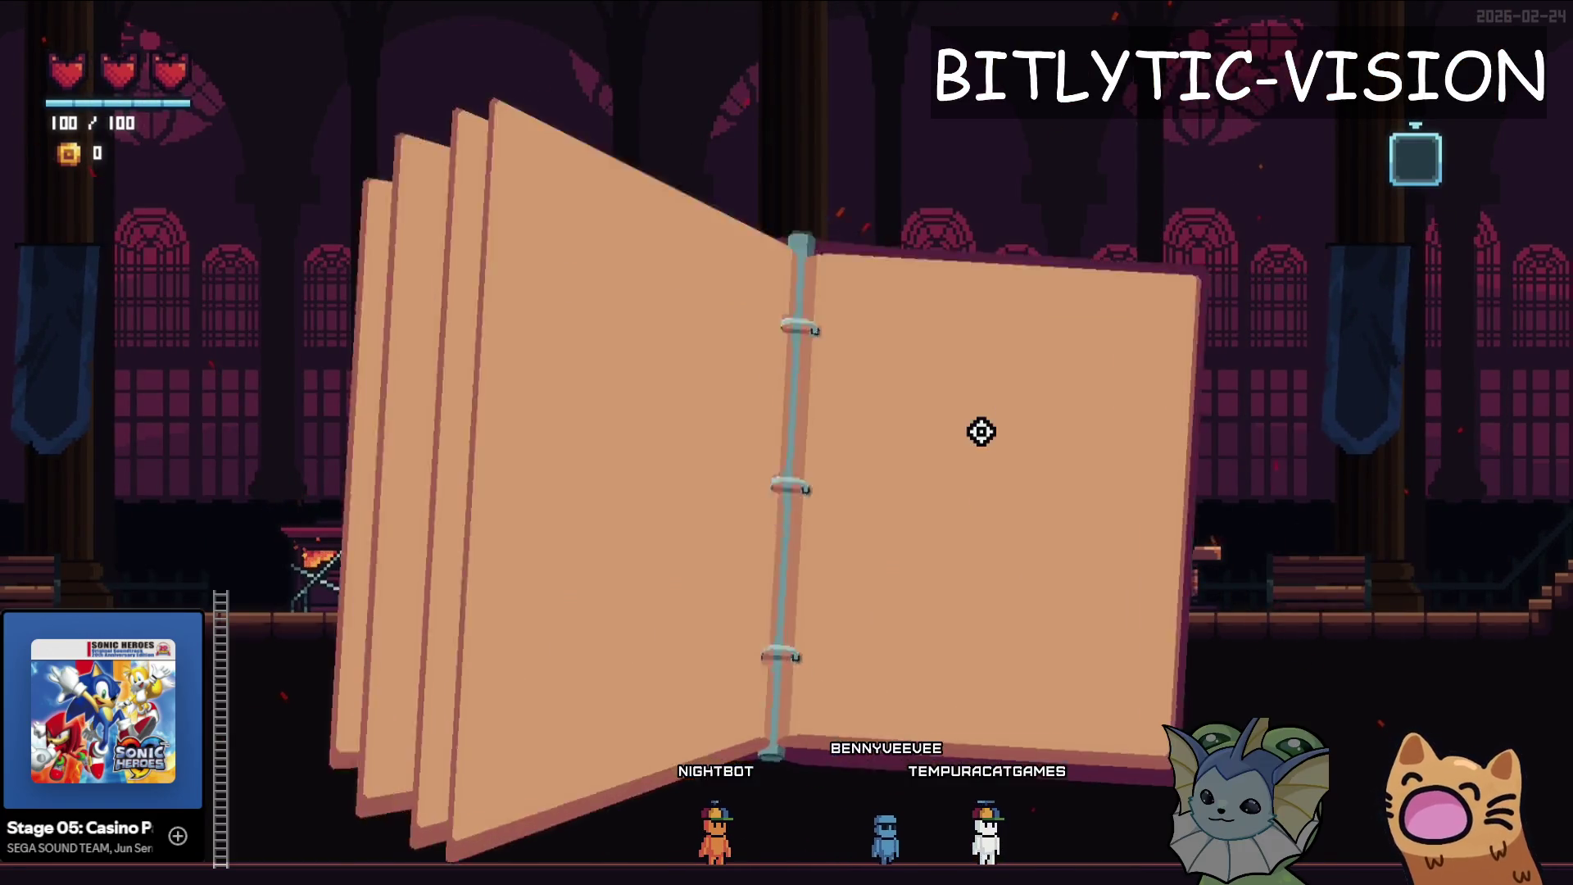
key("F1")
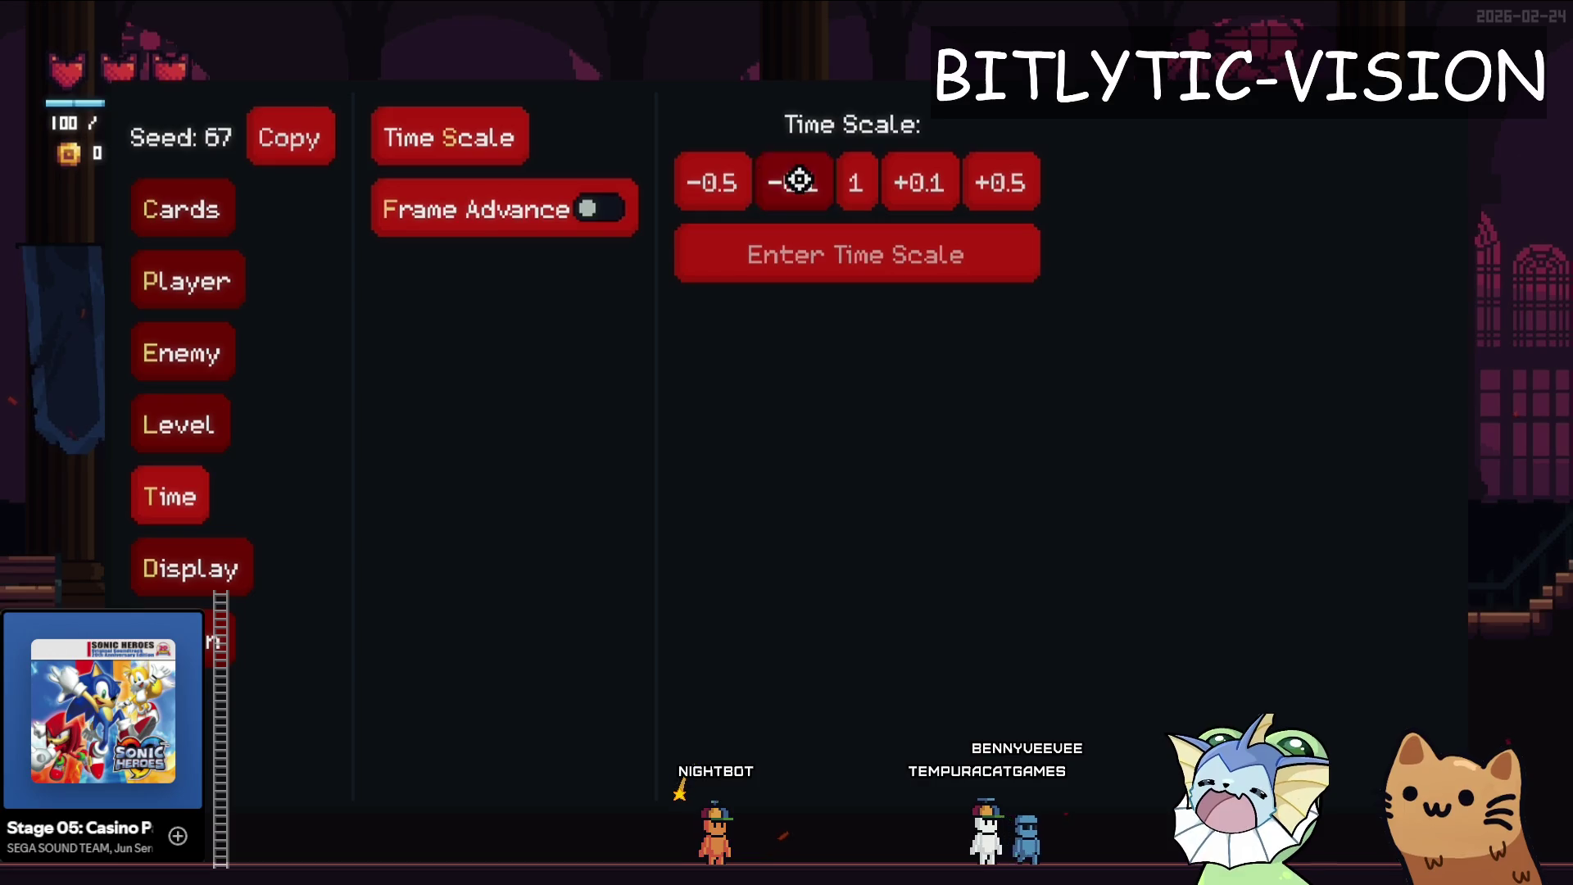
key("F1")
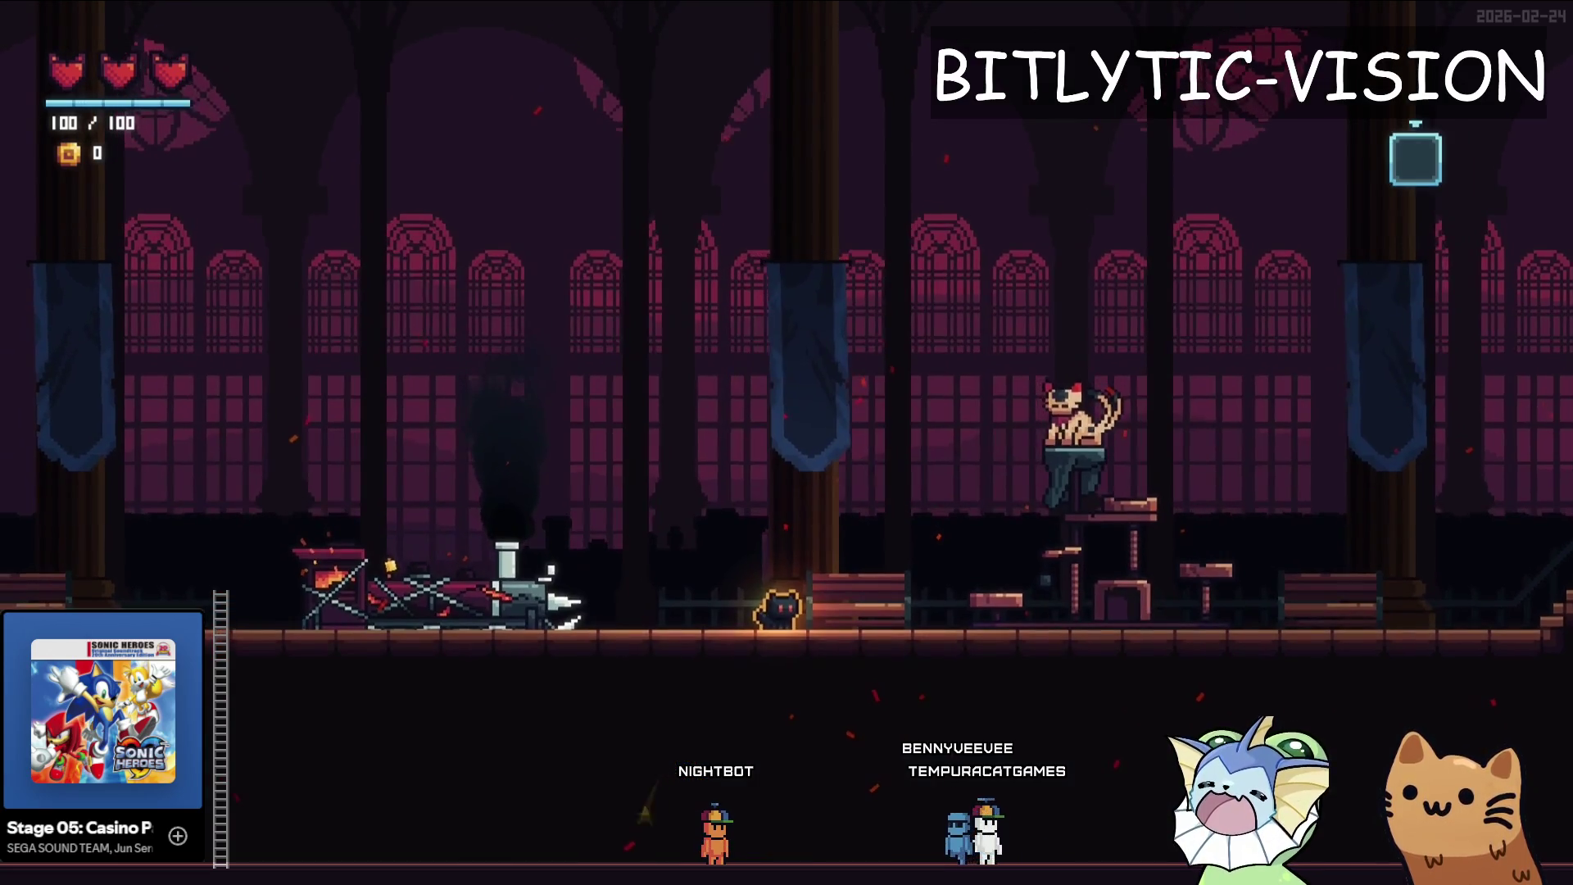
key("F1")
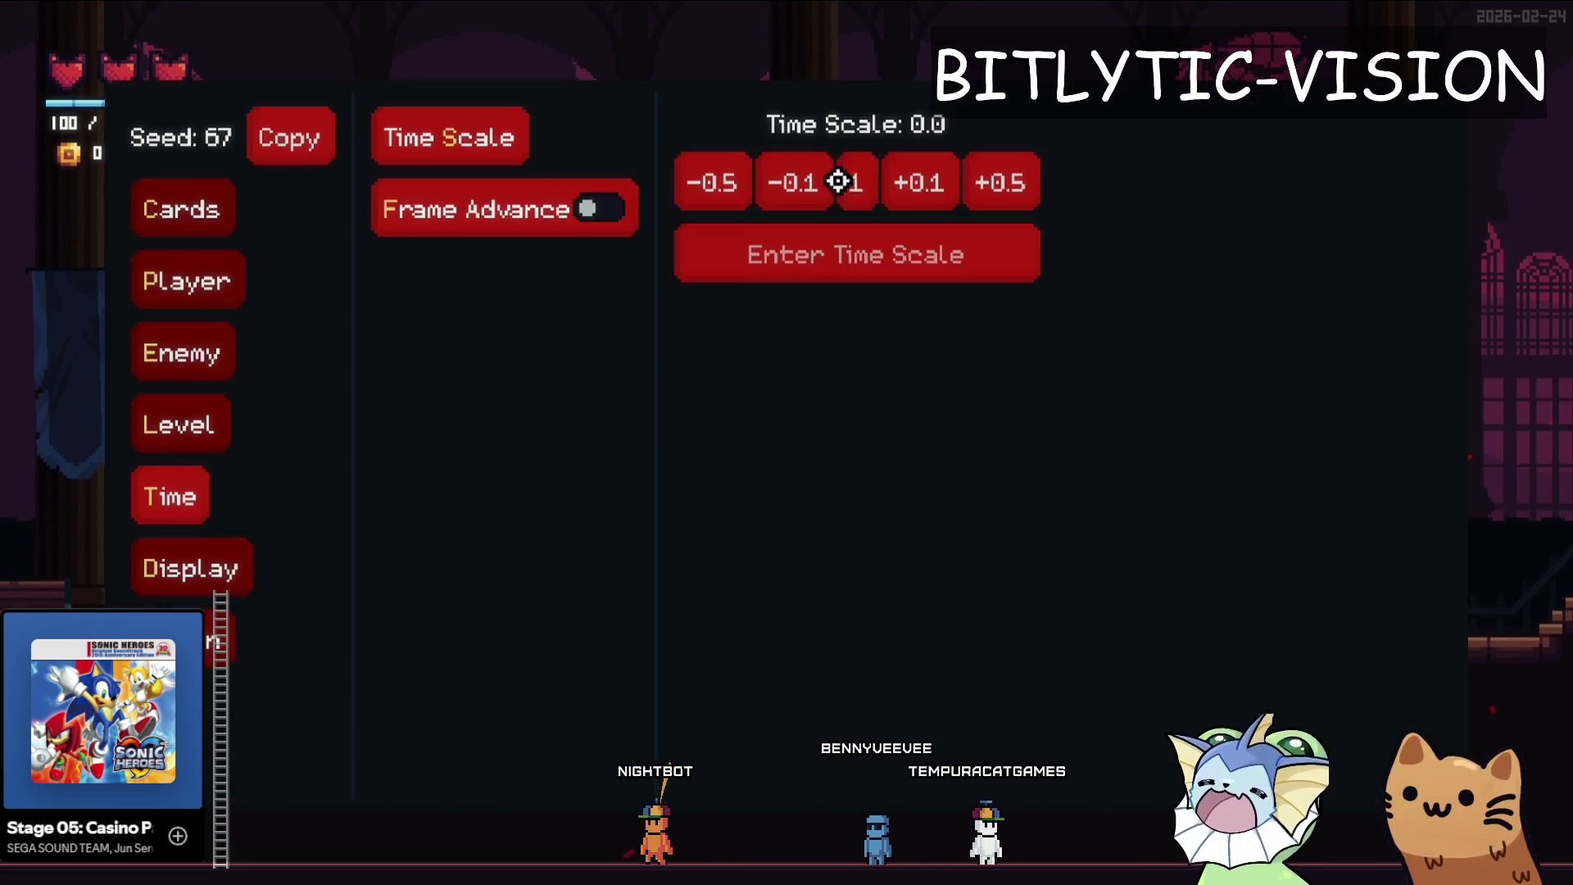
key("F1")
- Open and close the card binder repeatedly, make the cat jump, then stop the game with F8
key("Tab")
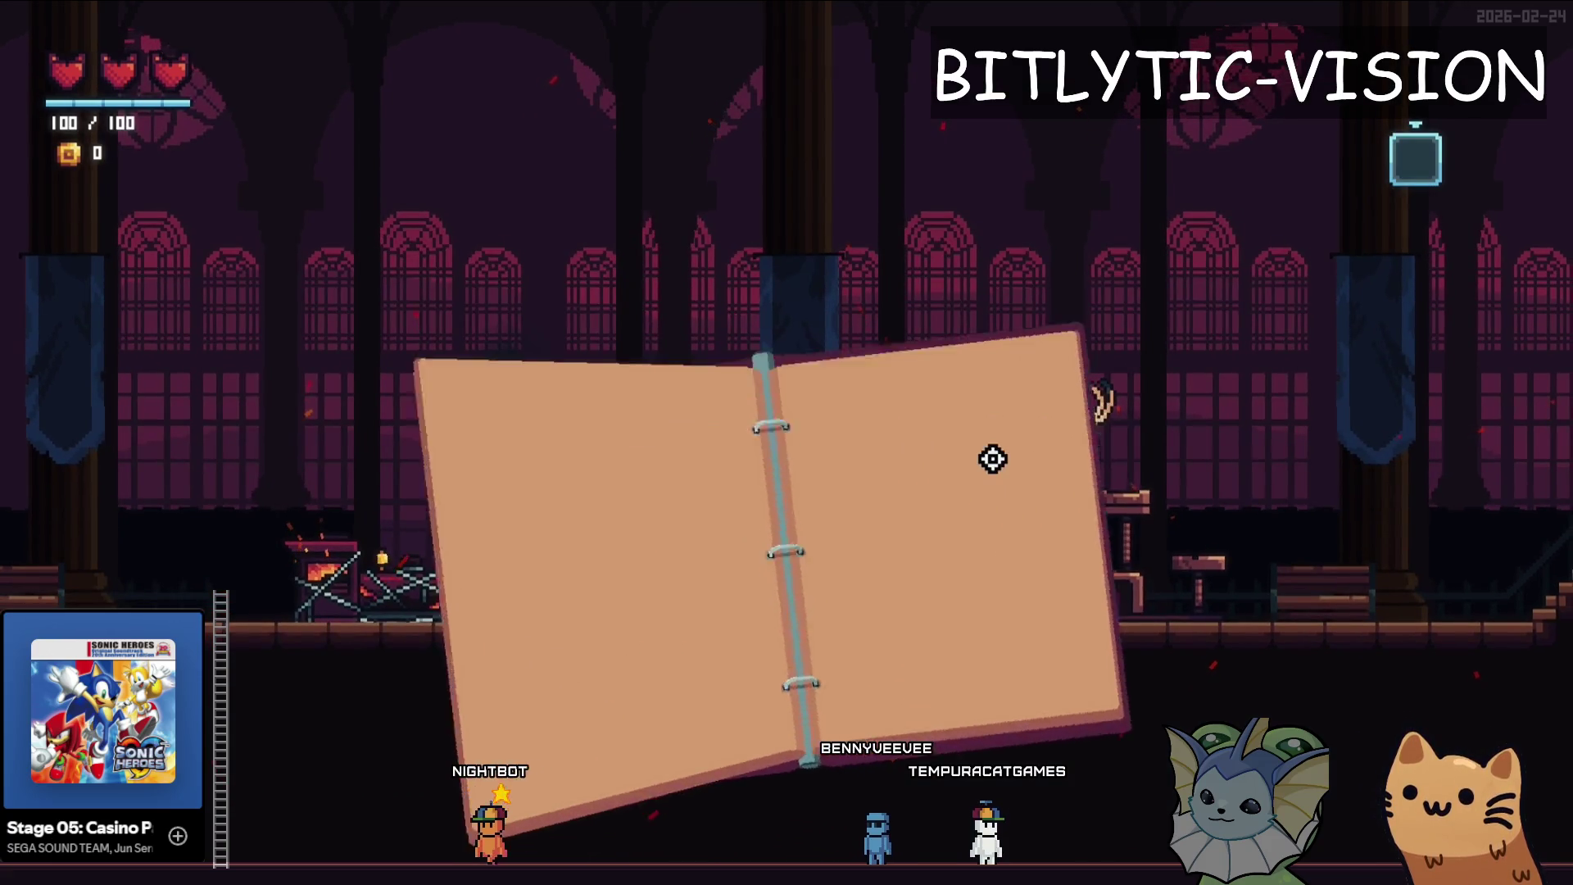
key("Tab")
key("Tab")
key("Tab")
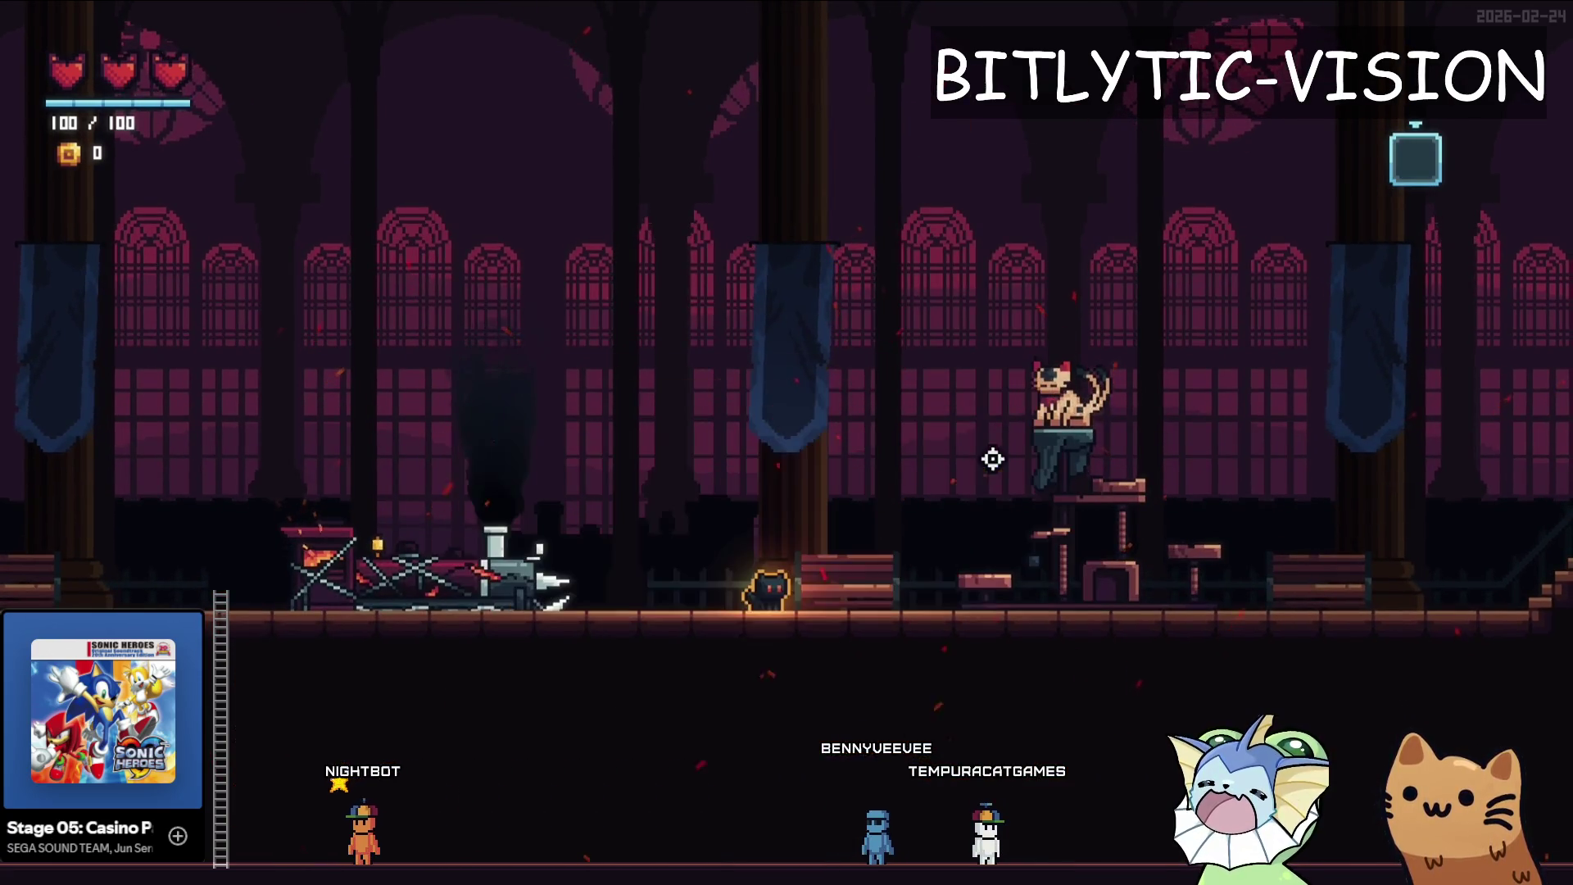
key("Tab")
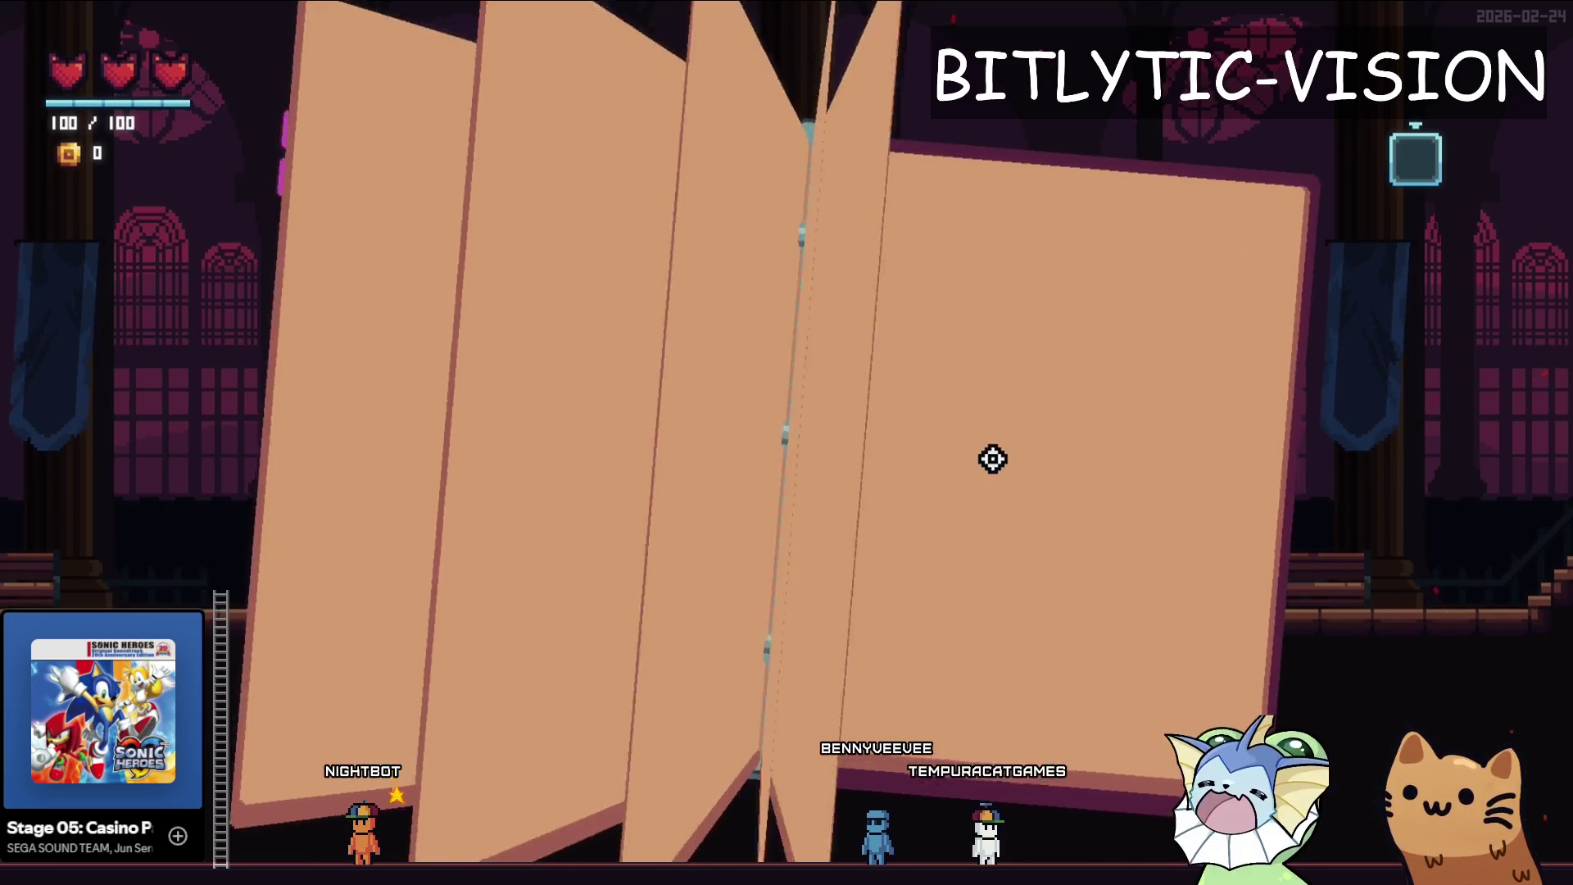
key("Tab")
key("F1")
key("F1")
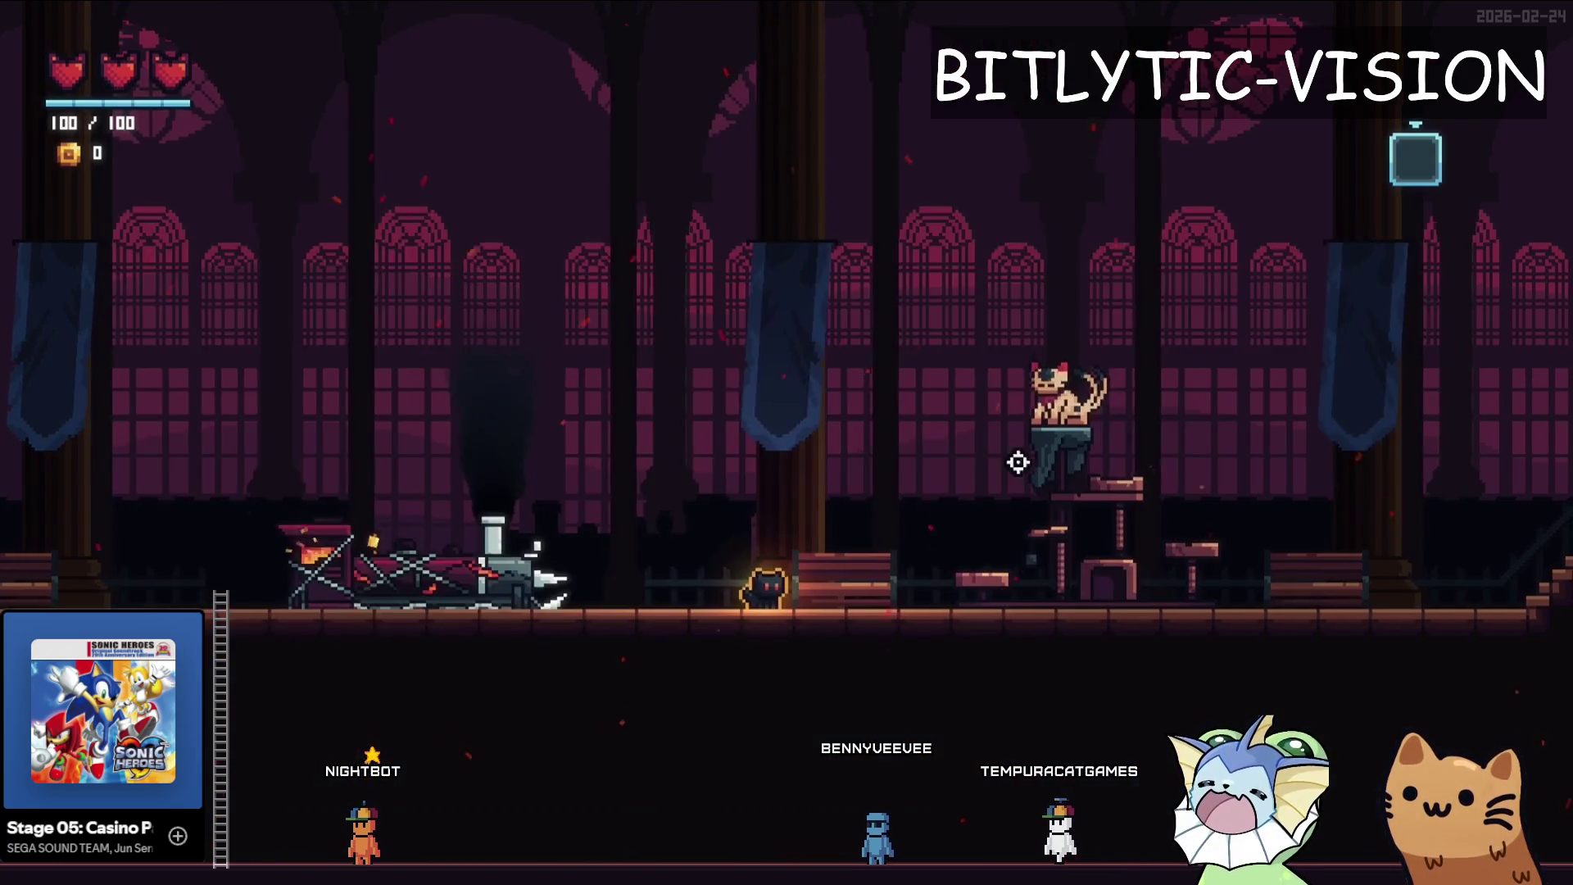
key("Tab")
key("Tab")
key("Tab")
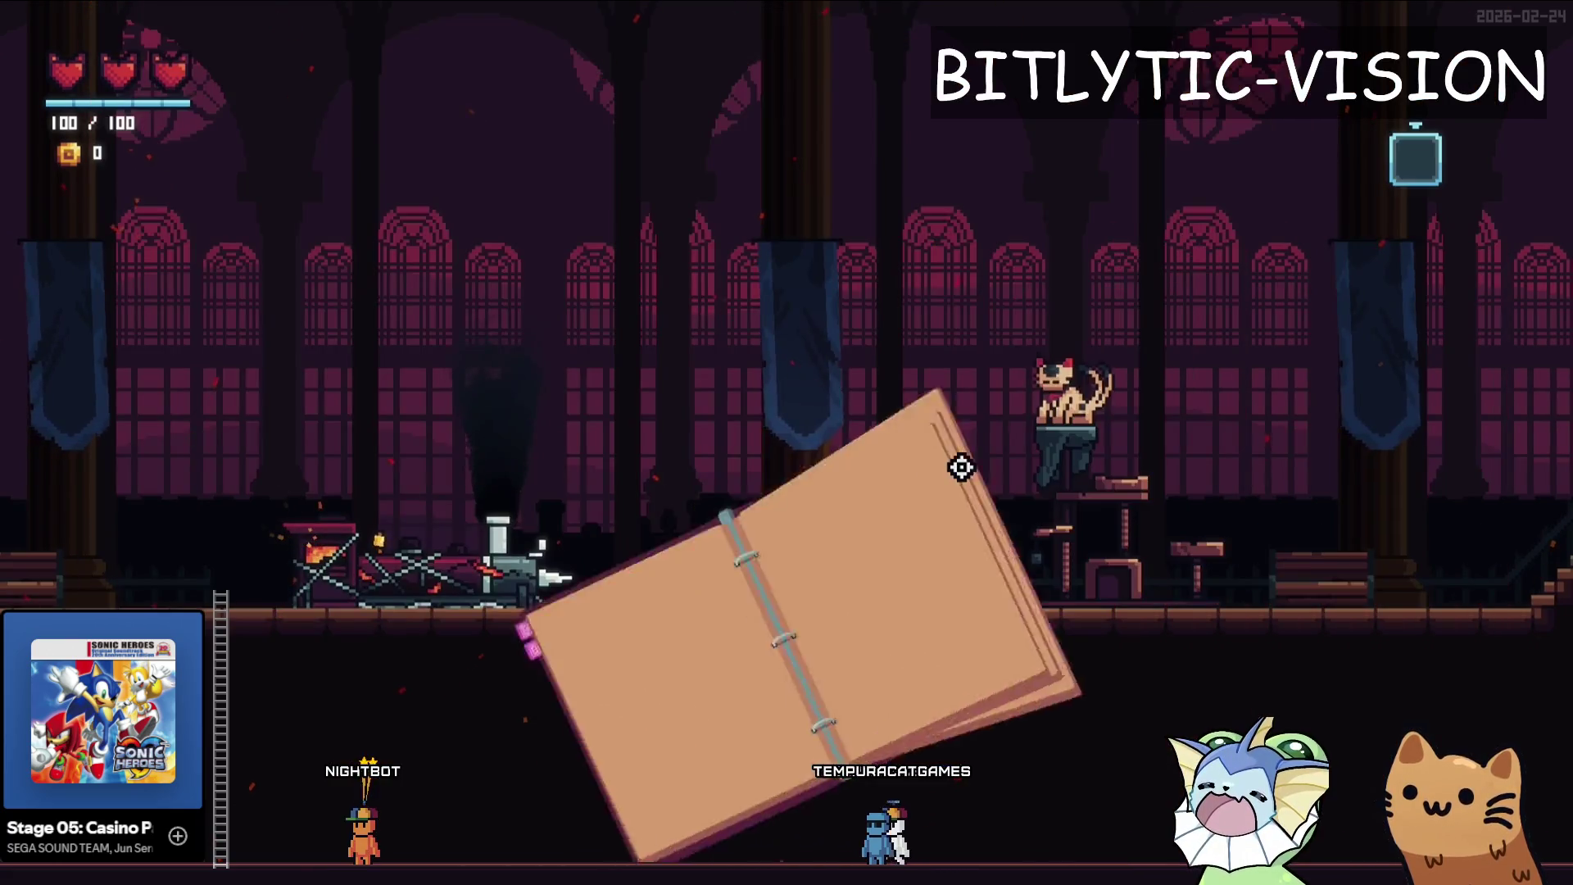
key("Tab")
key("Tab")
key("Tab")
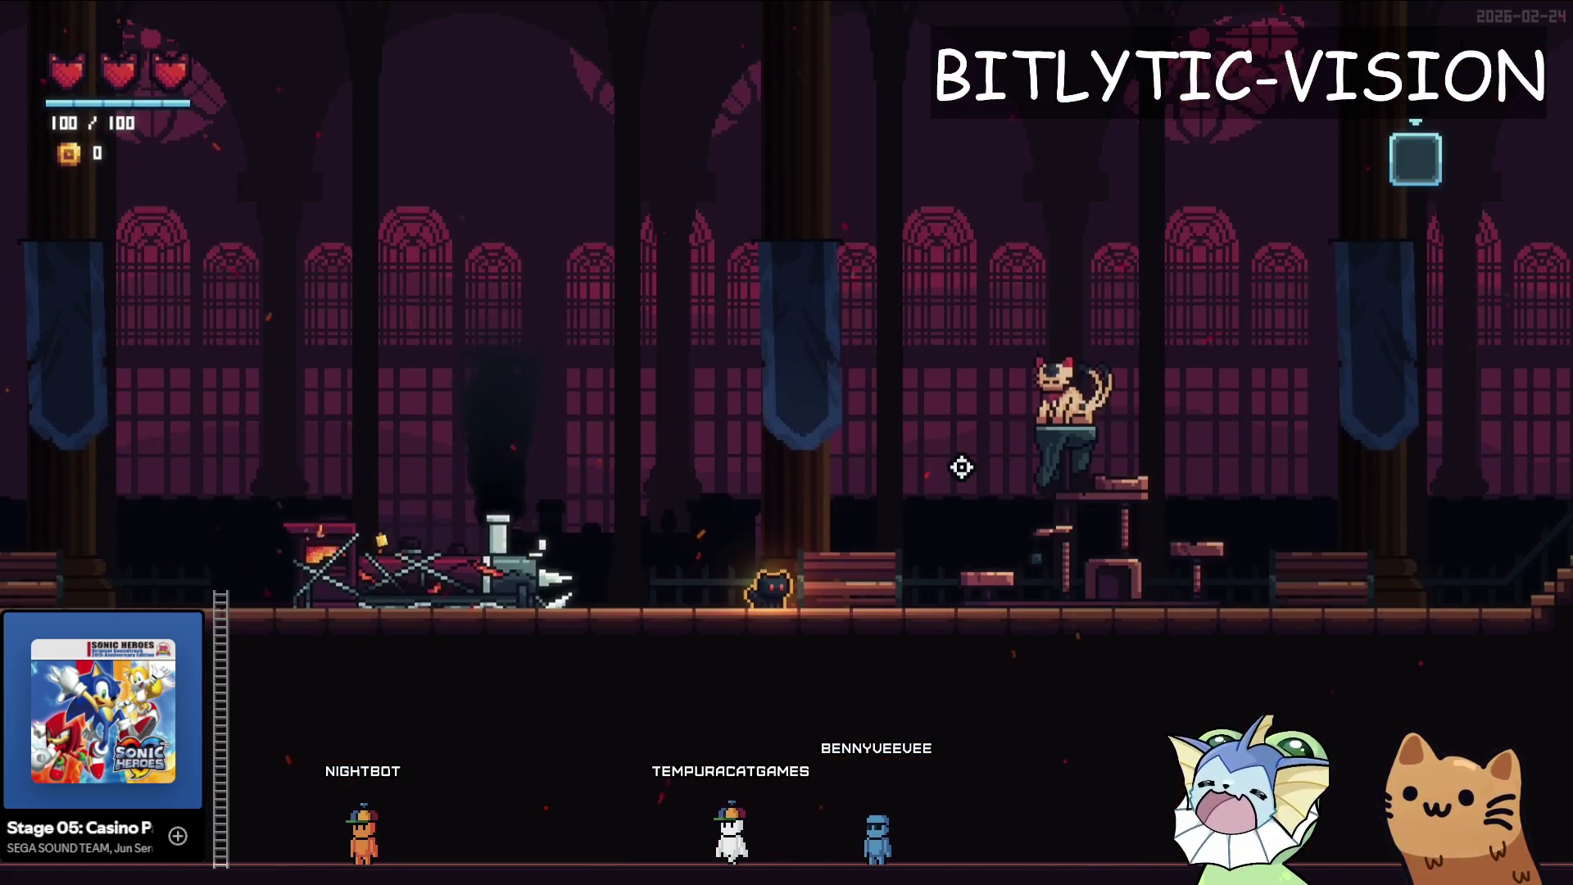
key("space")
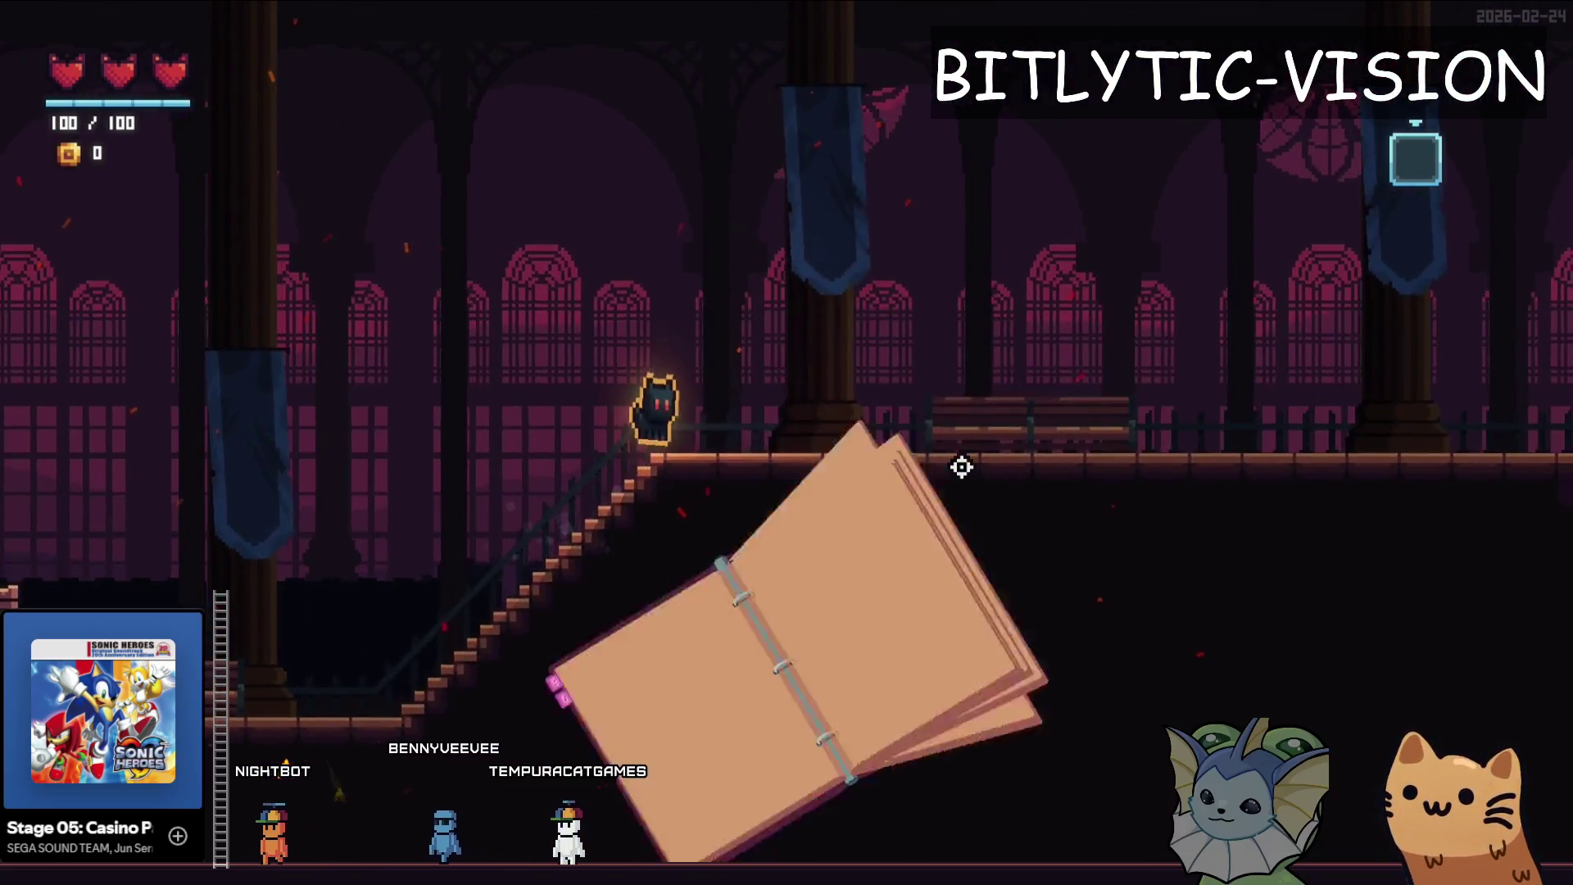
key("F8")
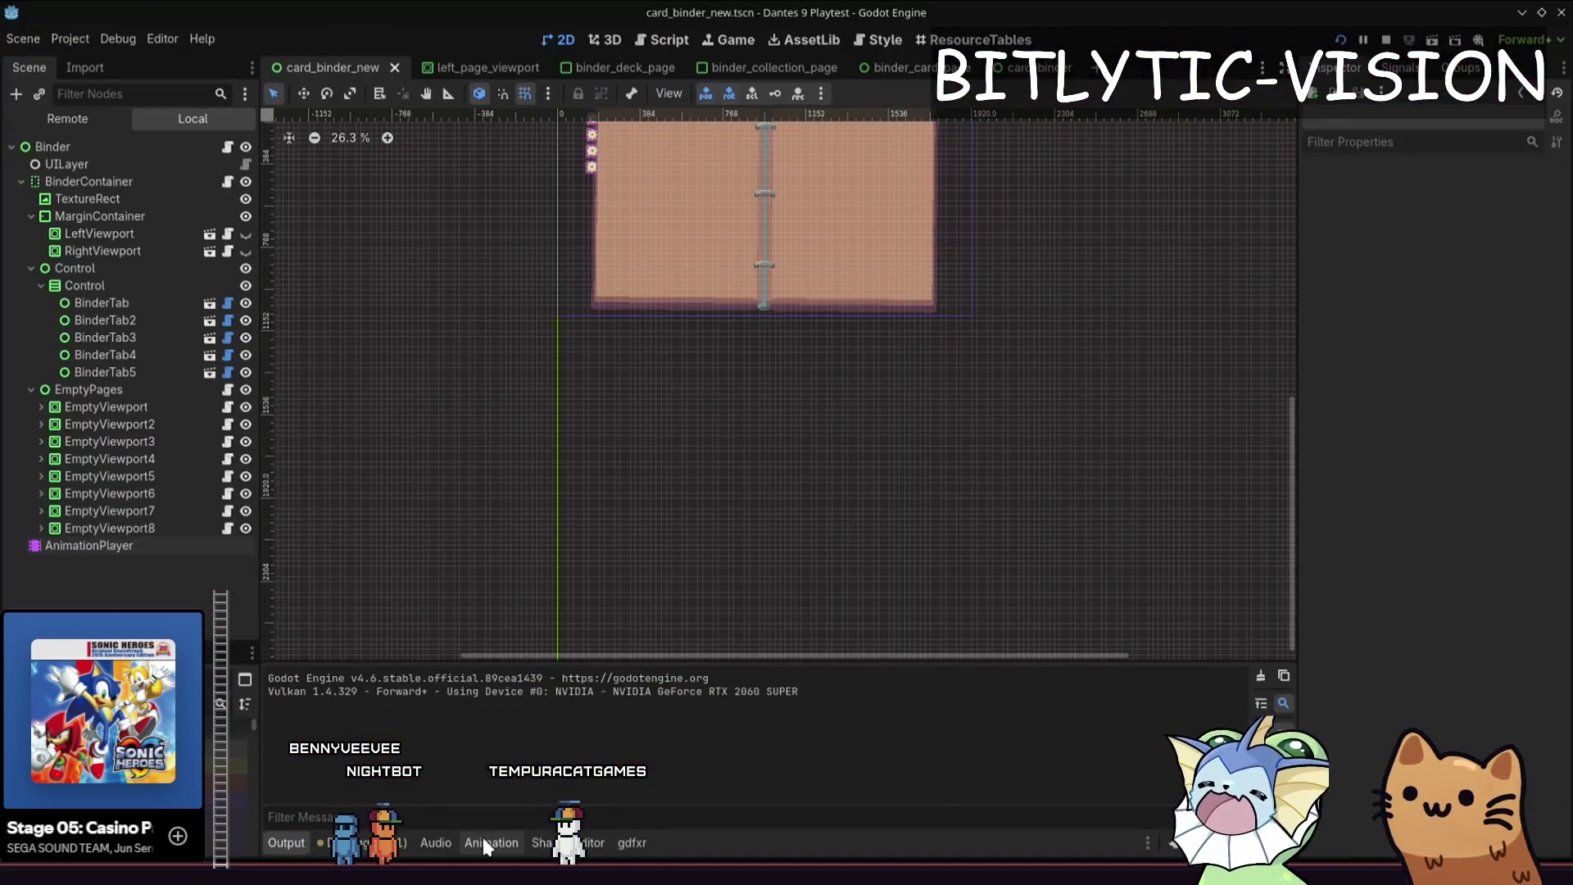
- Shift every keyframe of the binder's open animation about 0.15 s later and run the game
left_click(486, 844)
mouse_move(439, 376)
left_mouse_down()
mouse_move(395, 366)
mouse_move(513, 494)
mouse_move(590, 647)
left_mouse_up()
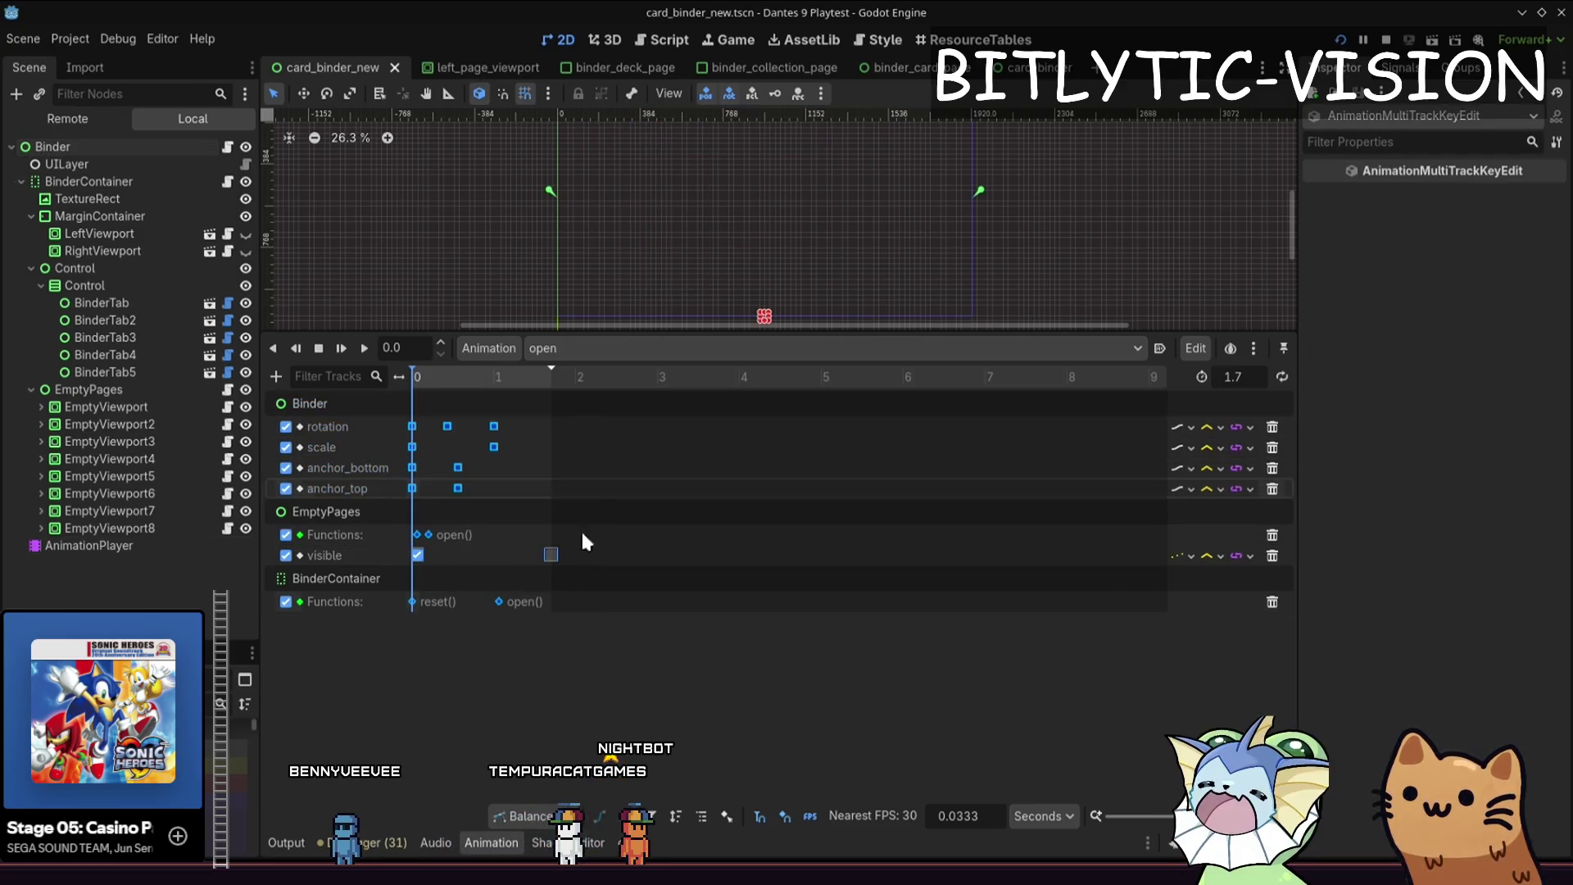
left_click_drag(415, 421, 428, 423)
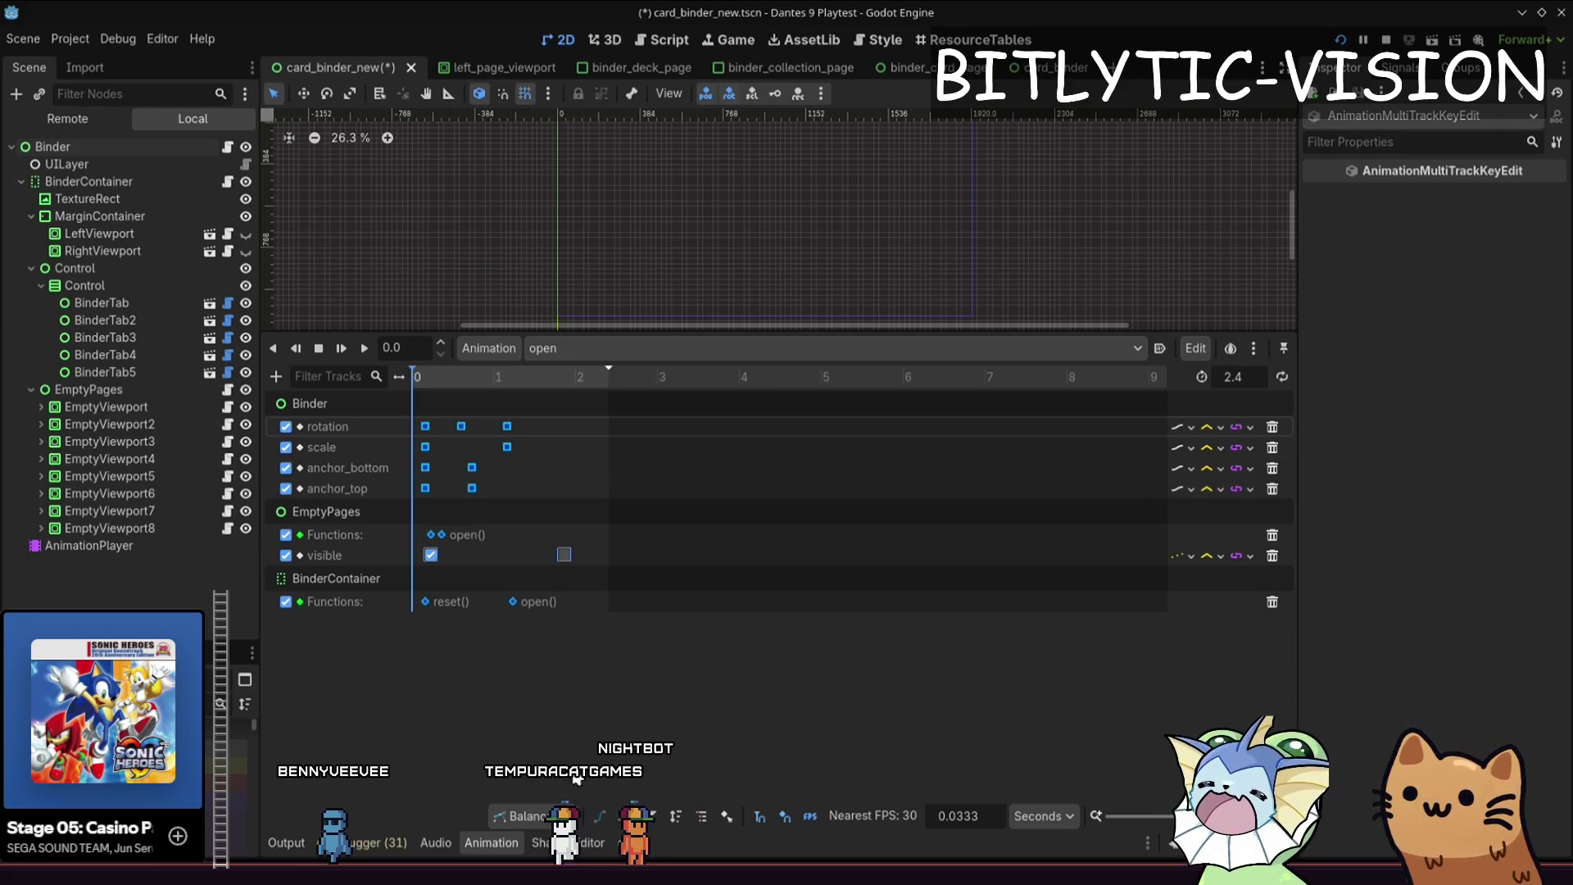
key("F5")
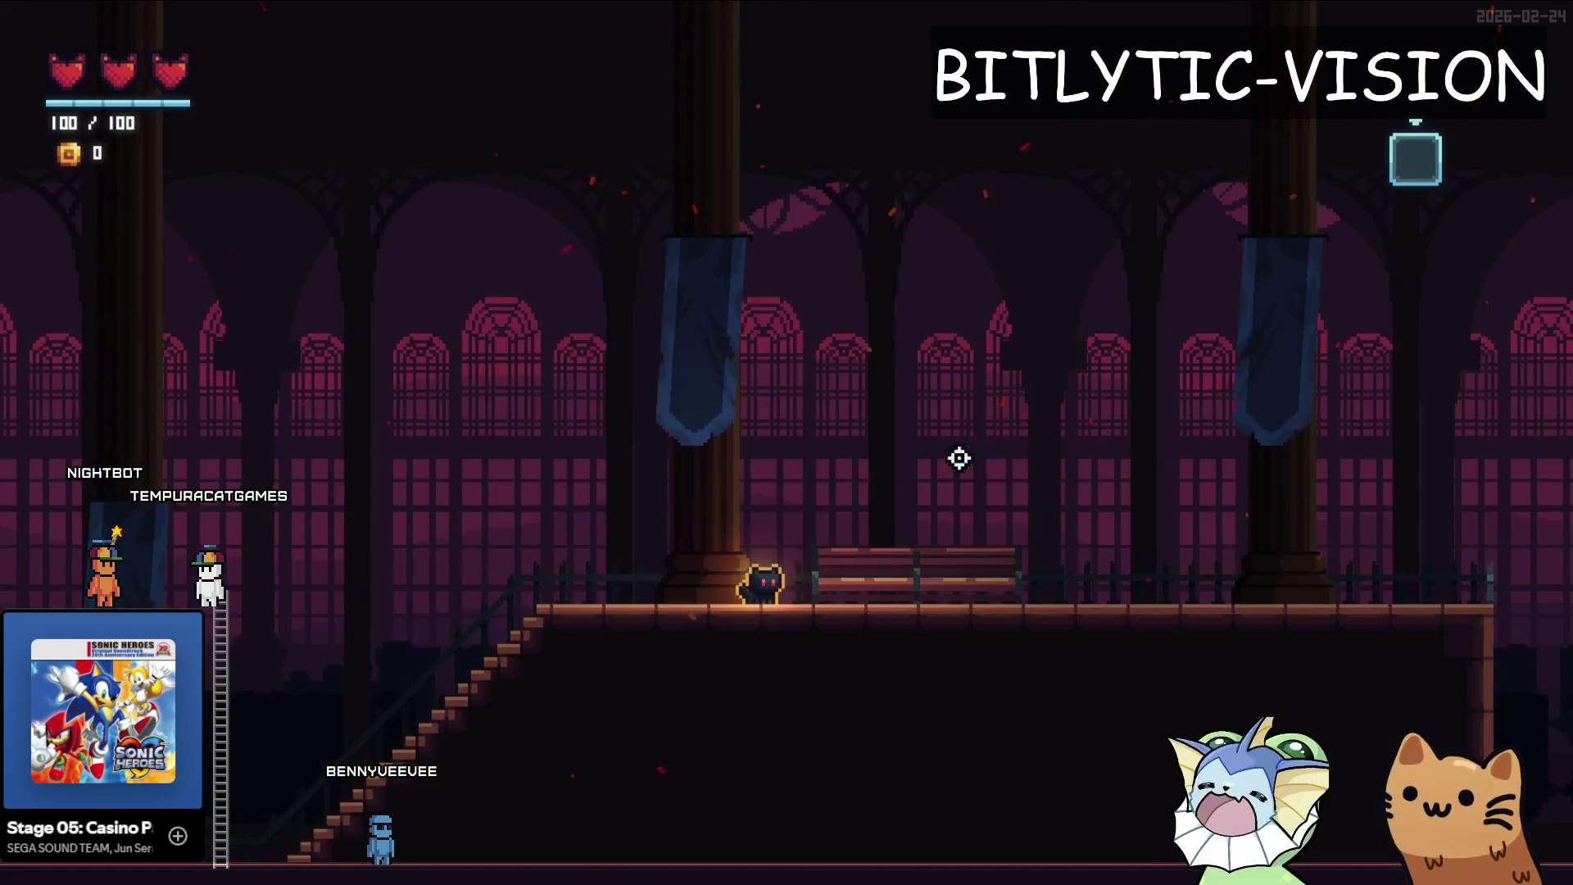
- Quit the binder playtest with F8 and return to the editor
key("F8")
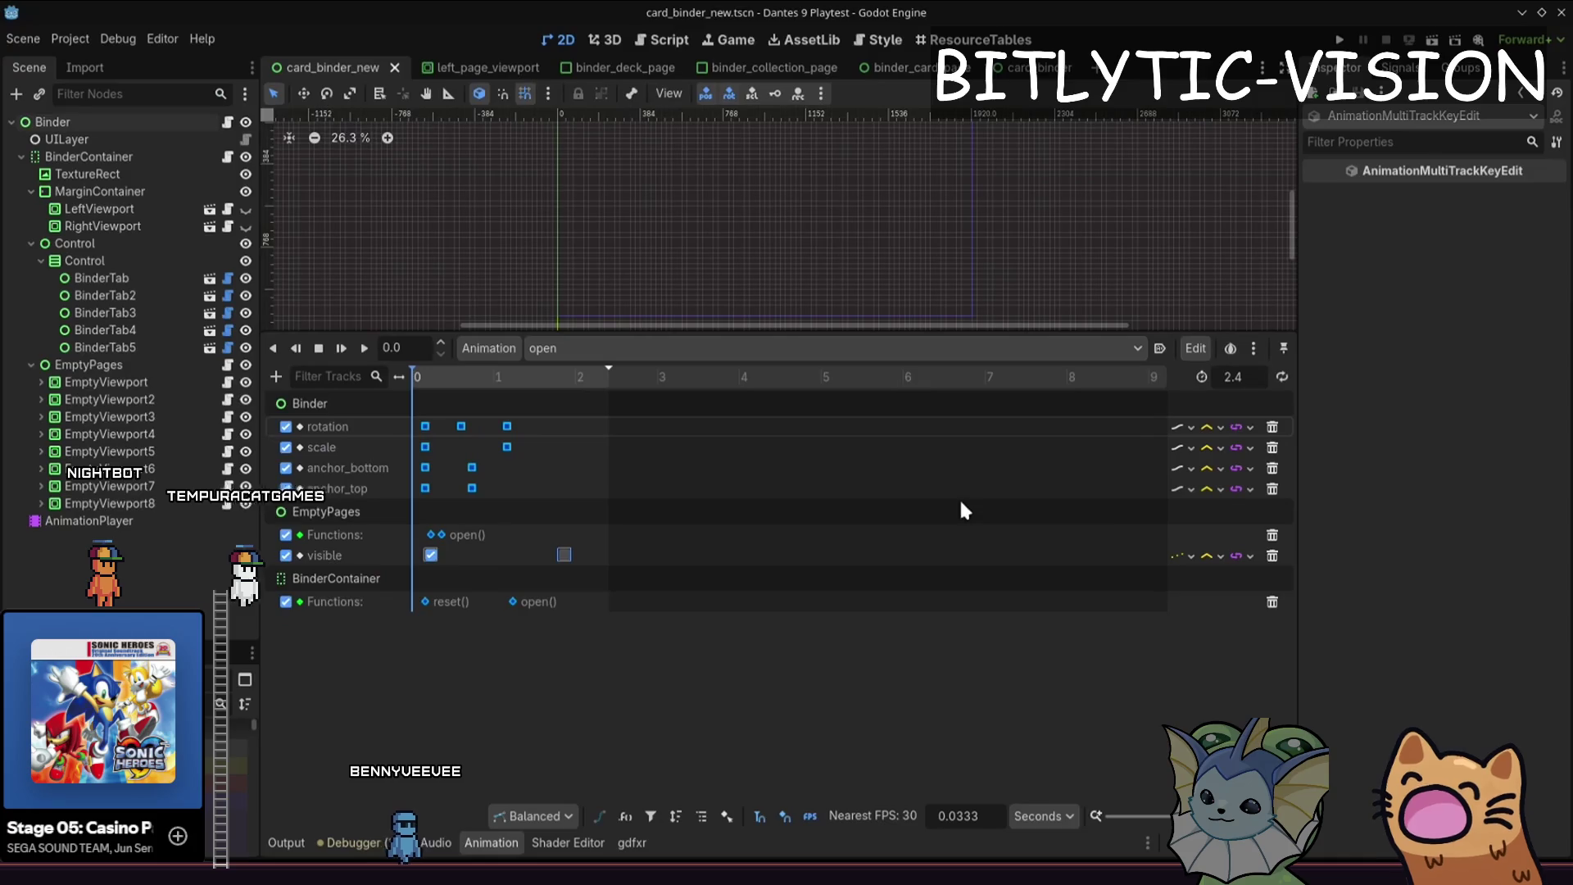
- Undo and redo the 0.15 s keyframe shift, then save card_binder_new
left_click(586, 454)
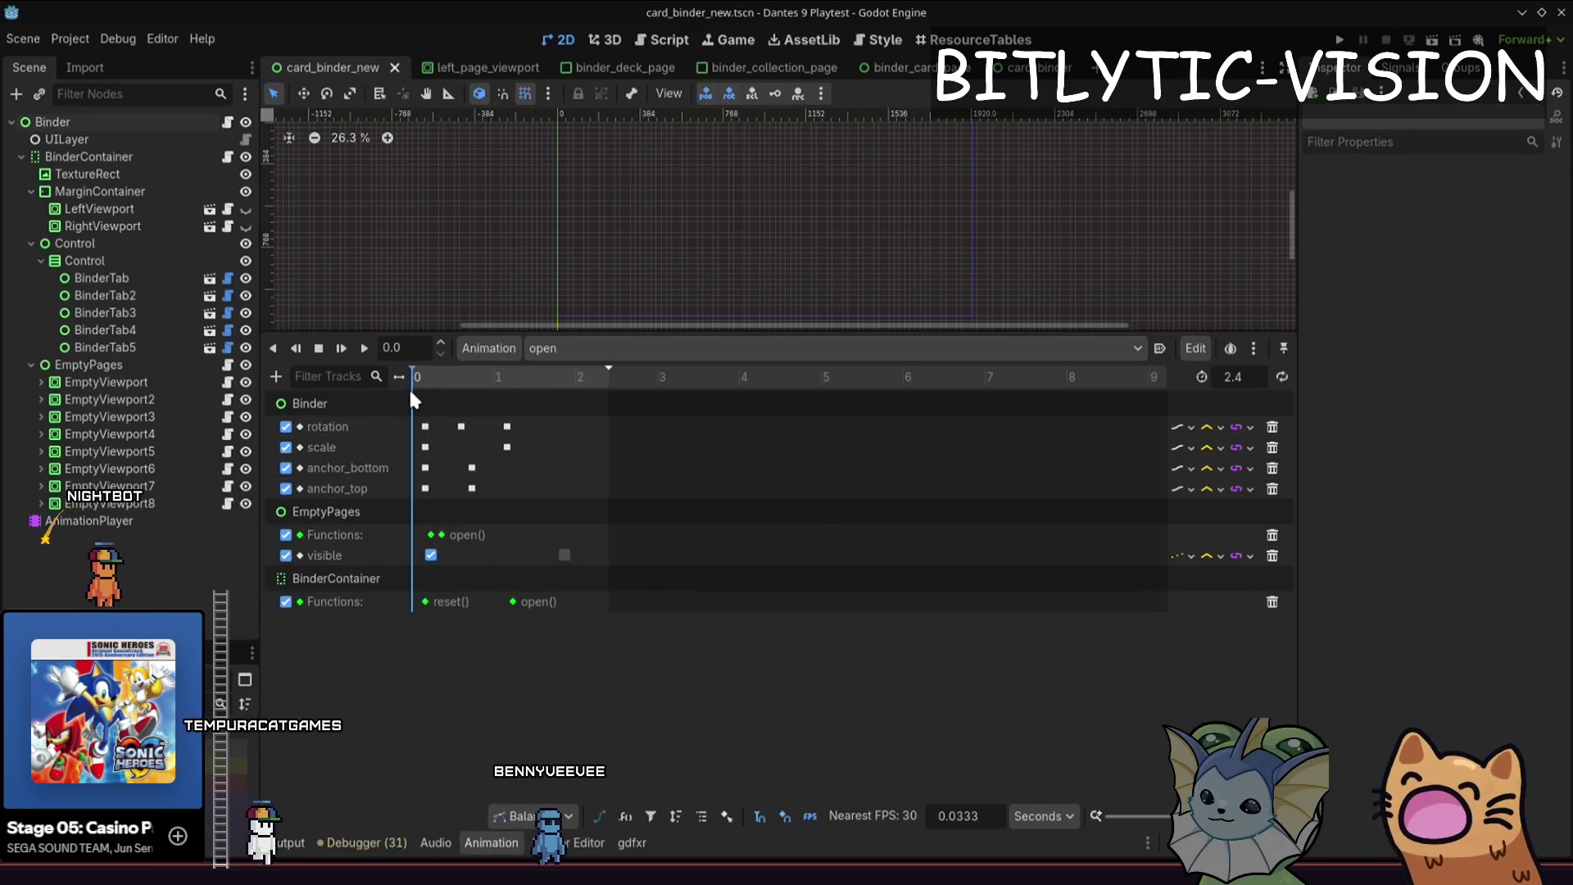
key("ctrl+z")
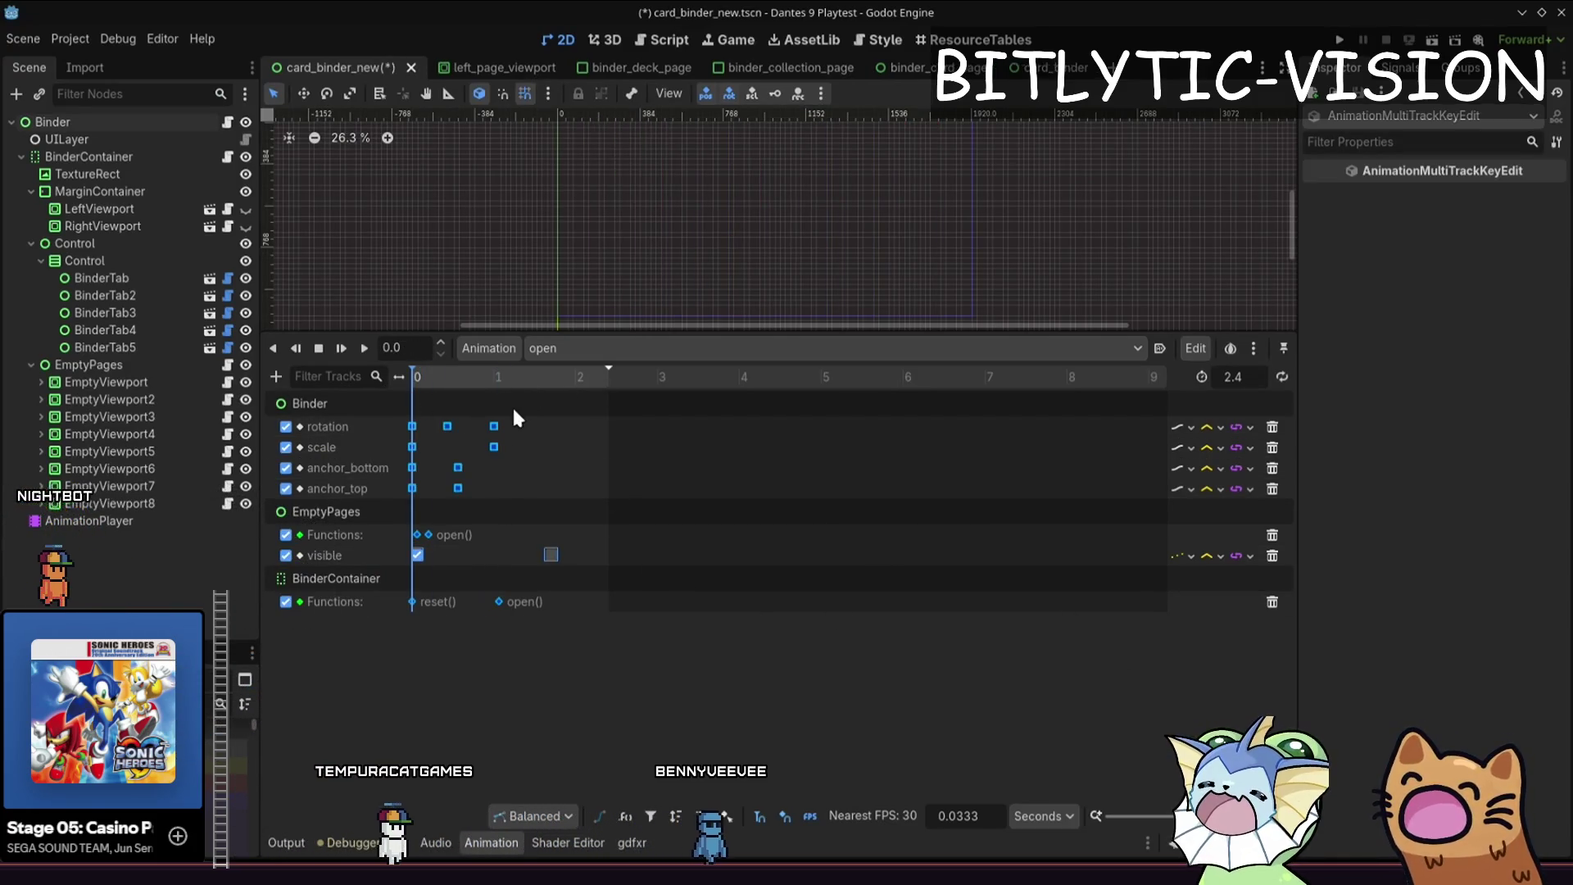
key("ctrl+s")
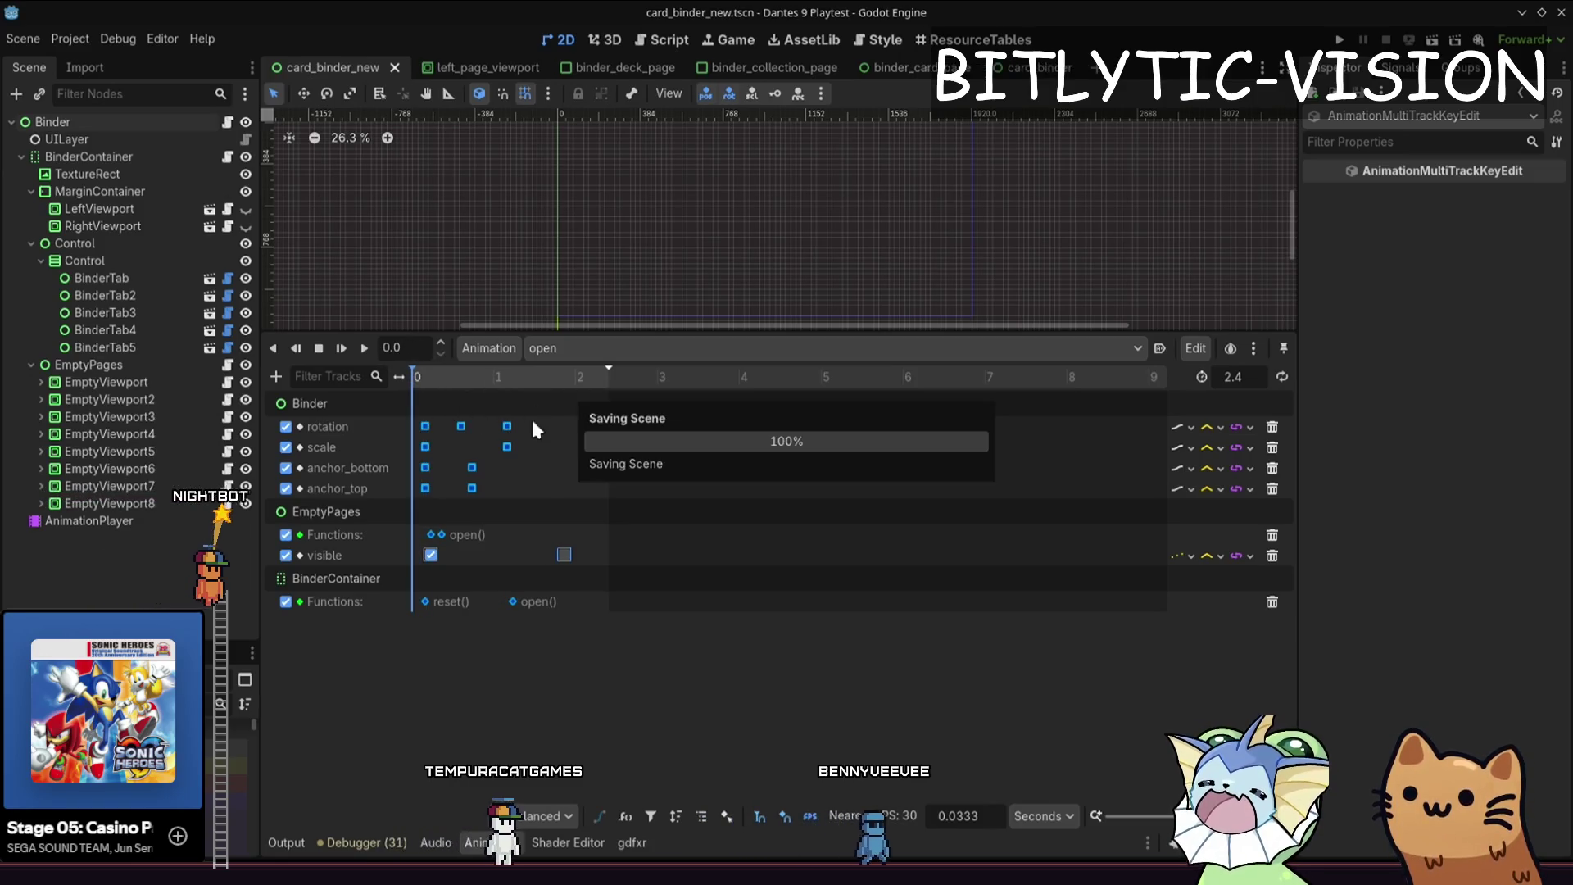
left_click(524, 471)
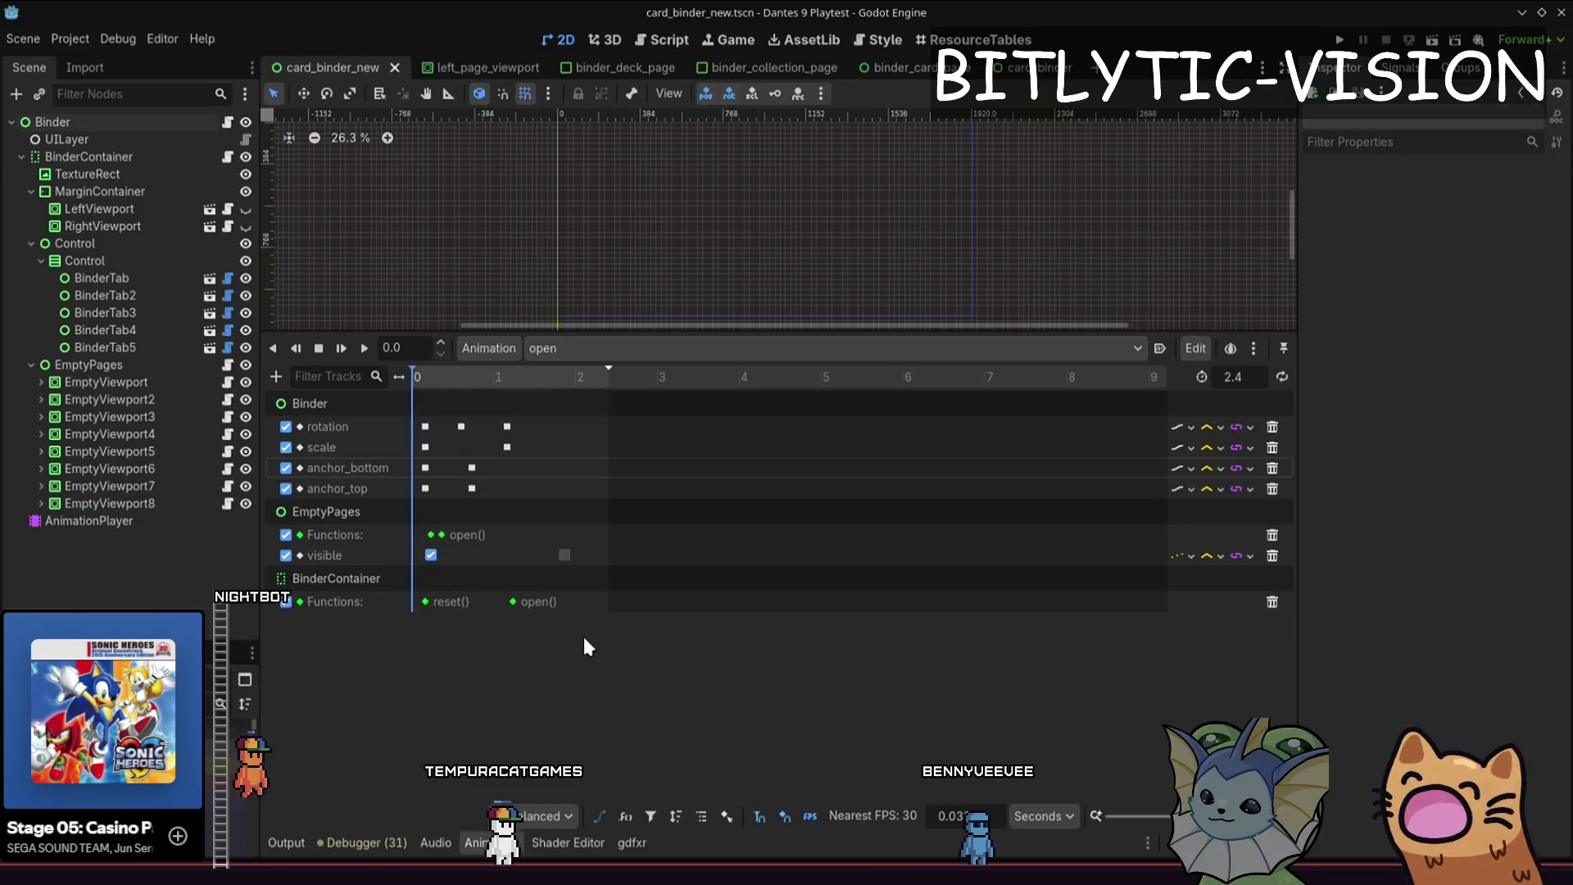
- Box-select the visible and open() keyframes, save again, and select BinderContainer
left_click_drag(505, 525, 502, 516)
left_click_drag(575, 616, 507, 532)
mouse_move(607, 521)
left_mouse_down()
mouse_move(483, 666)
mouse_move(593, 498)
left_mouse_up()
mouse_move(707, 496)
left_mouse_down()
mouse_move(352, 733)
mouse_move(682, 512)
left_mouse_up()
key("ctrl+s")
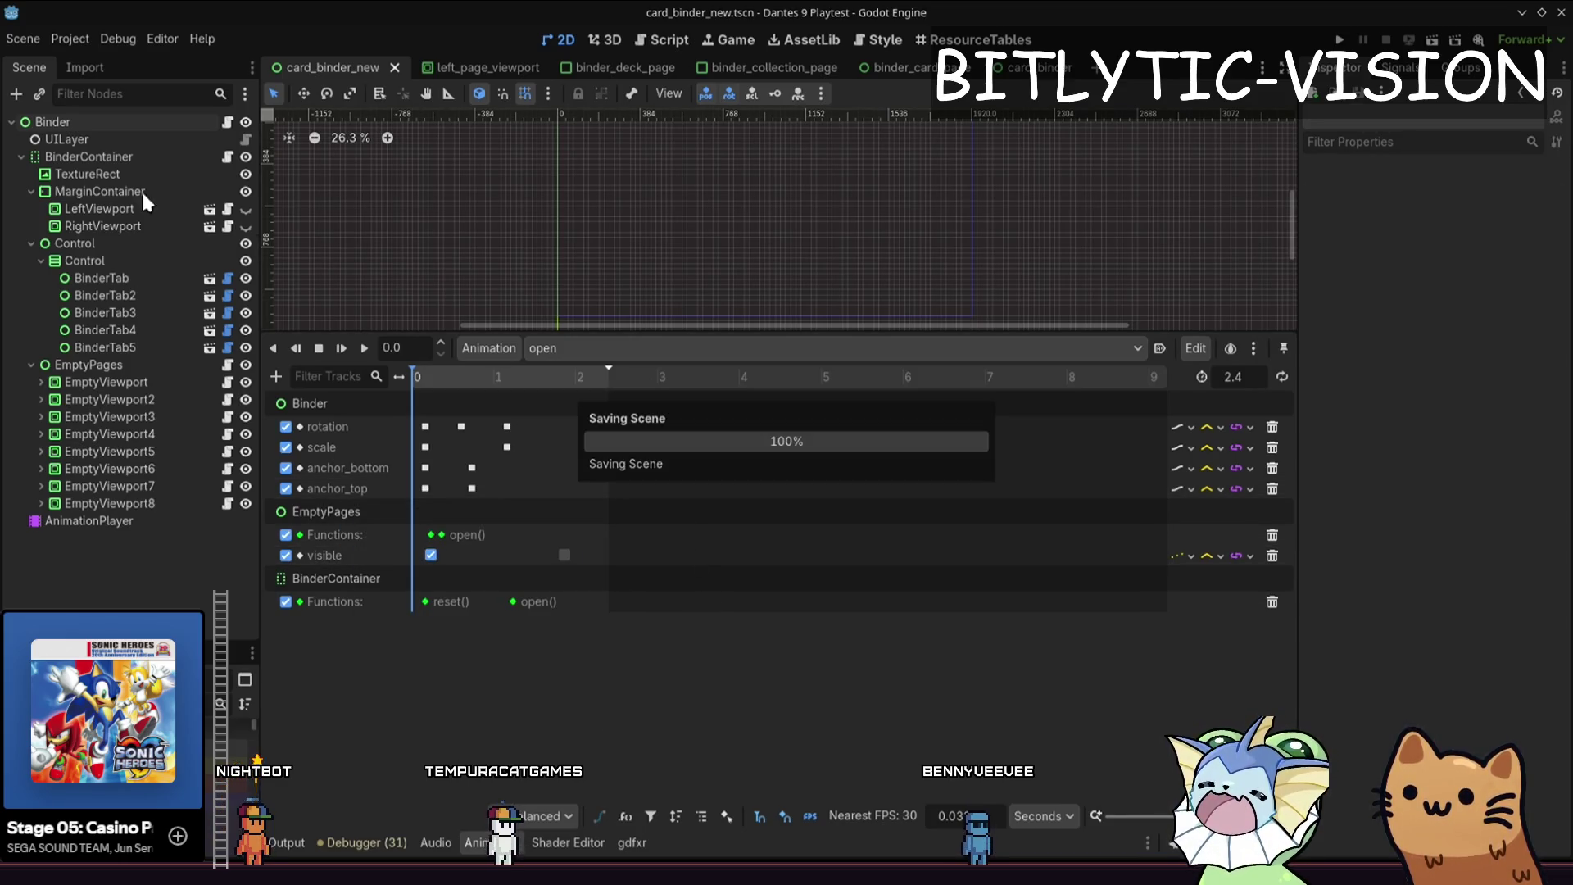
left_click(85, 157)
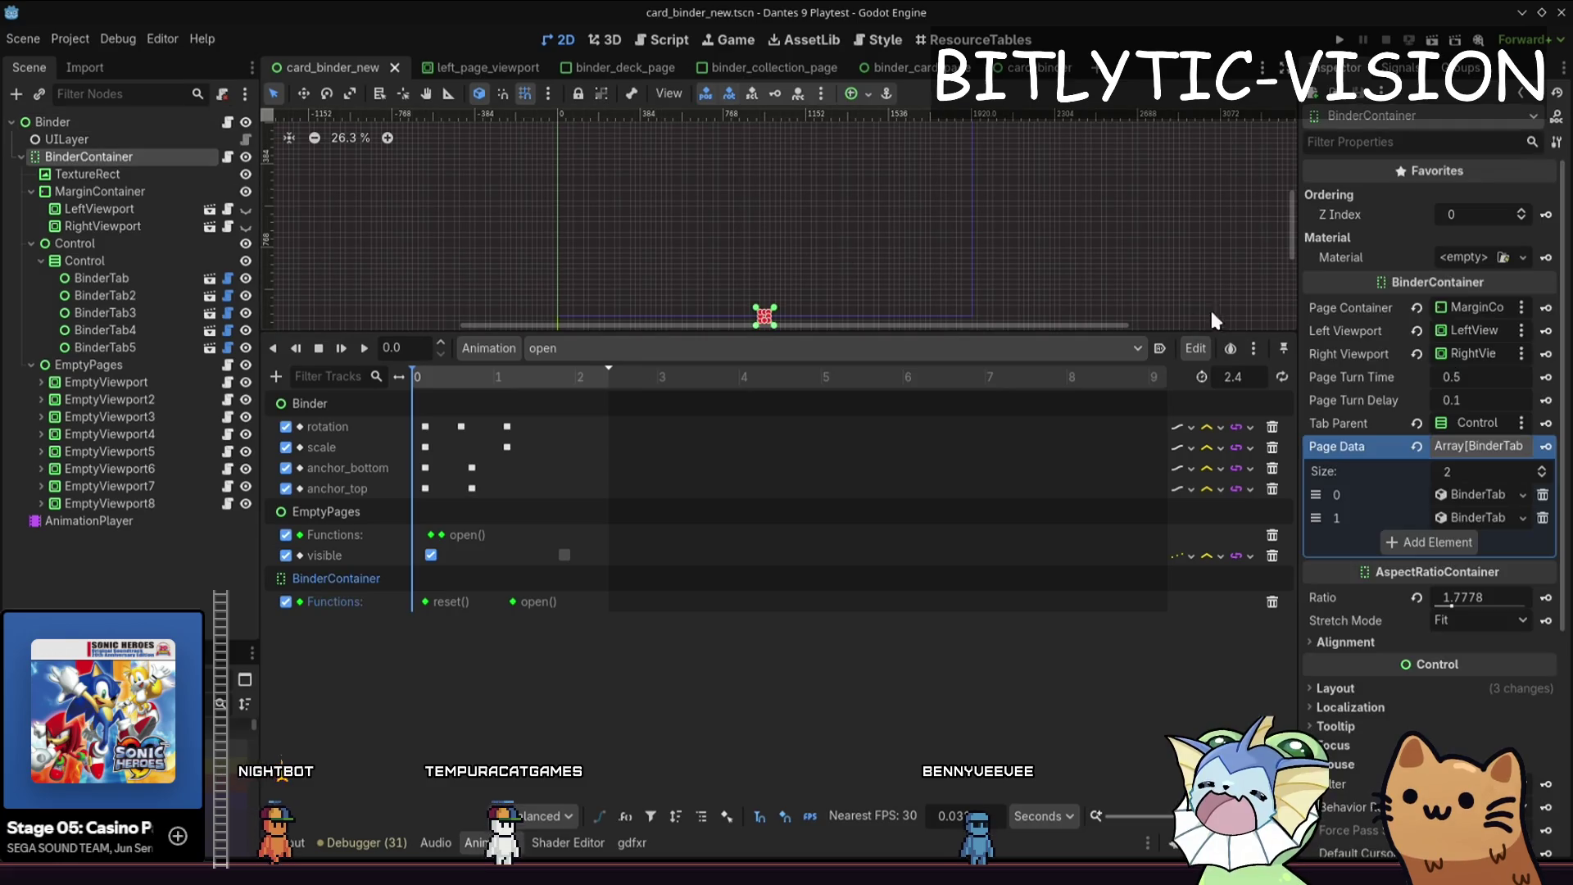
- Change EmptyPages' Open Time from 0.6 to 0.1 and relaunch the game with F5
left_click(1455, 425)
left_click(915, 144)
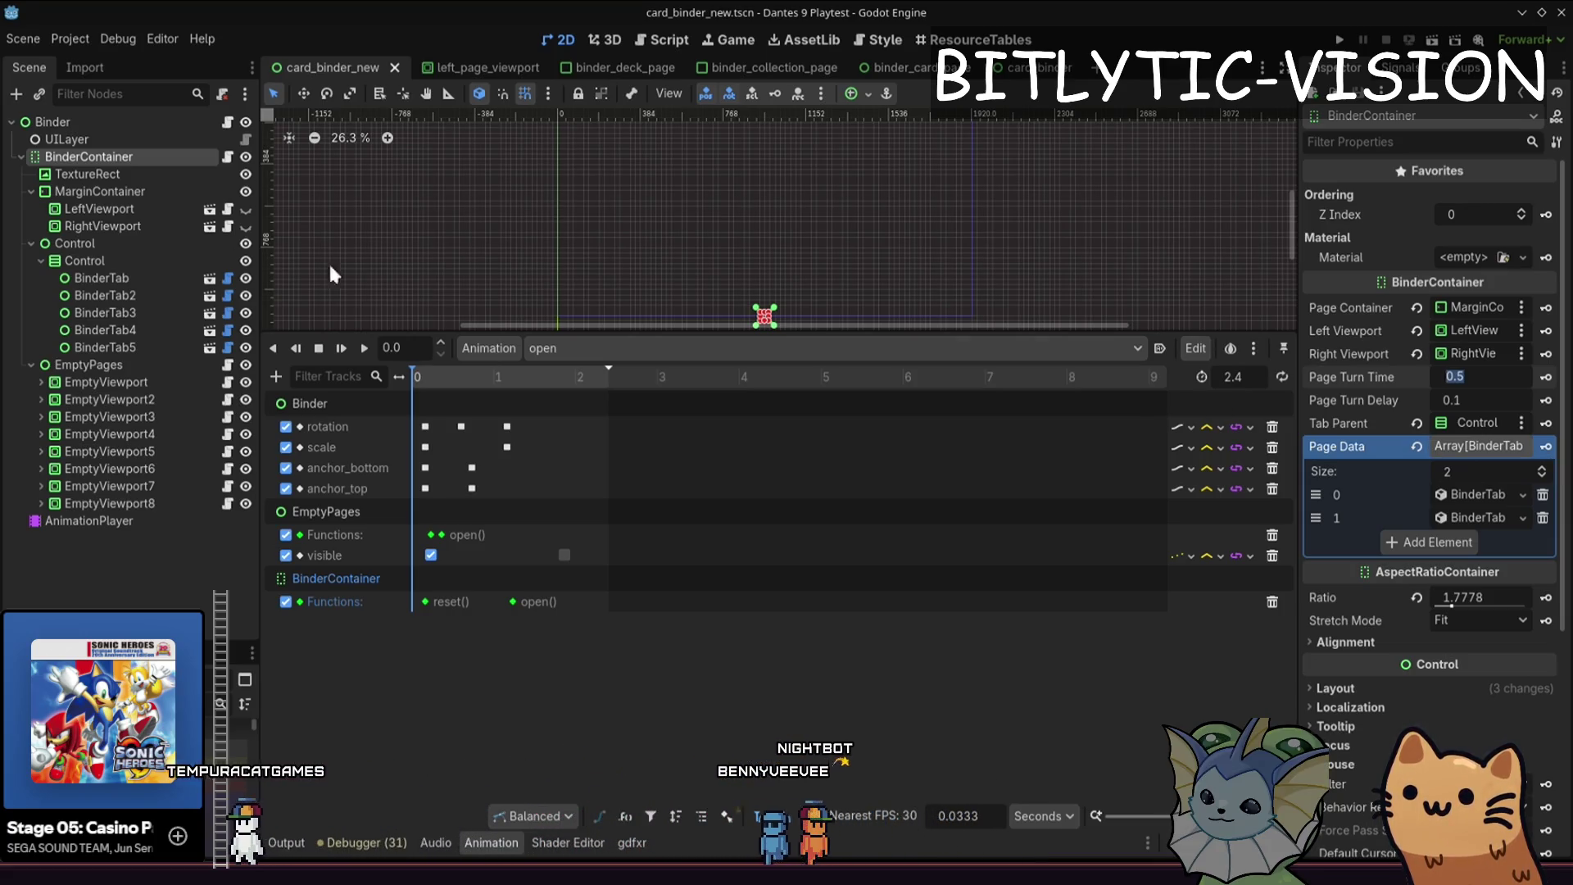
left_click(89, 365)
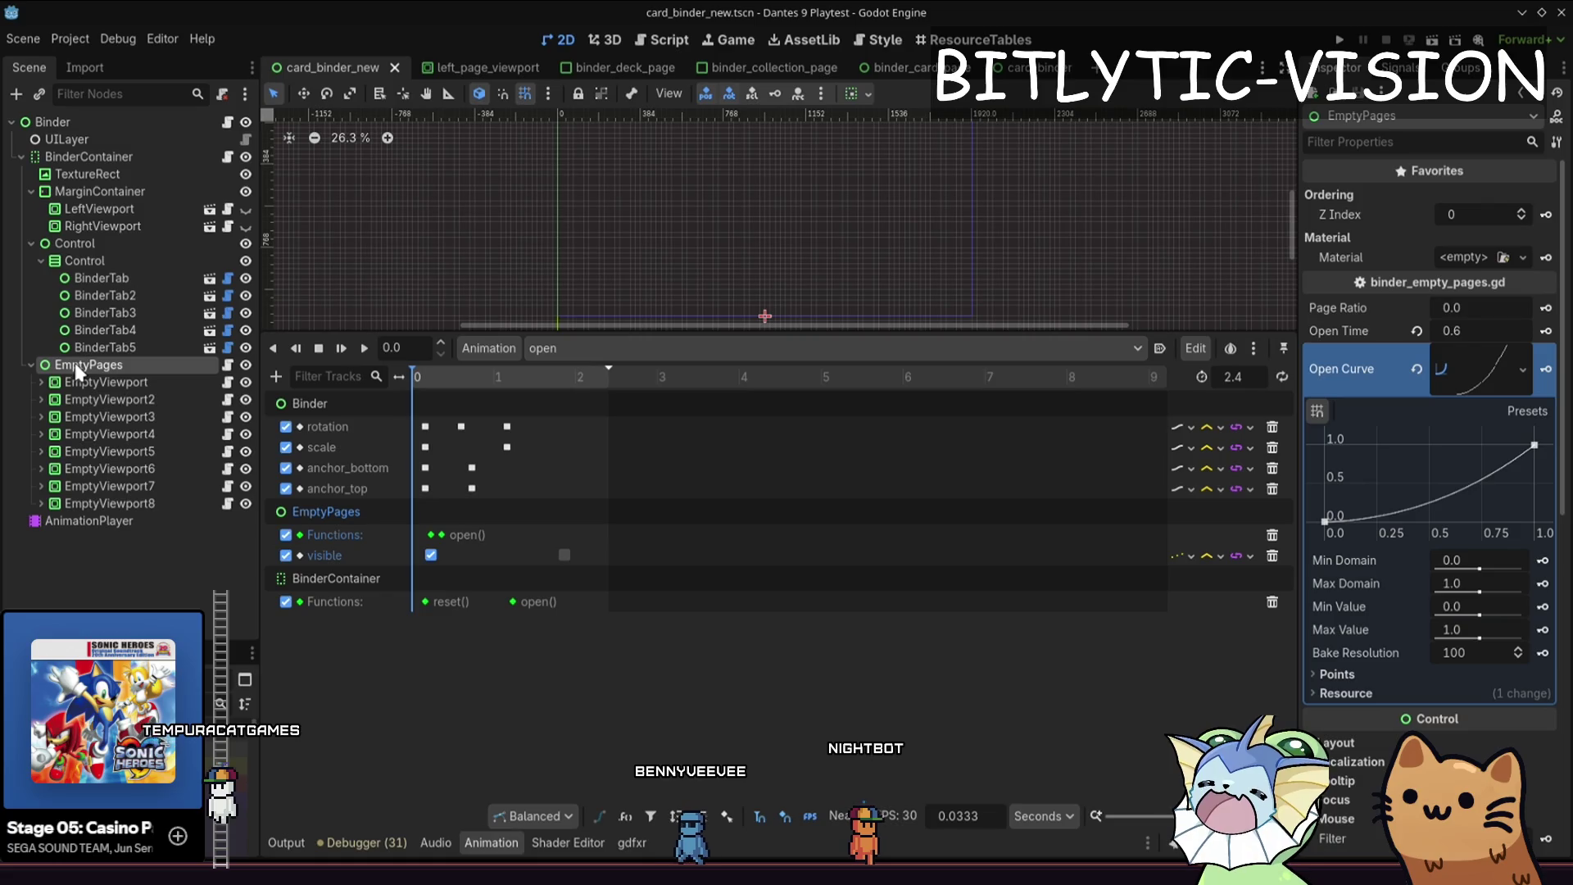
left_click(1473, 357)
left_click(1479, 330)
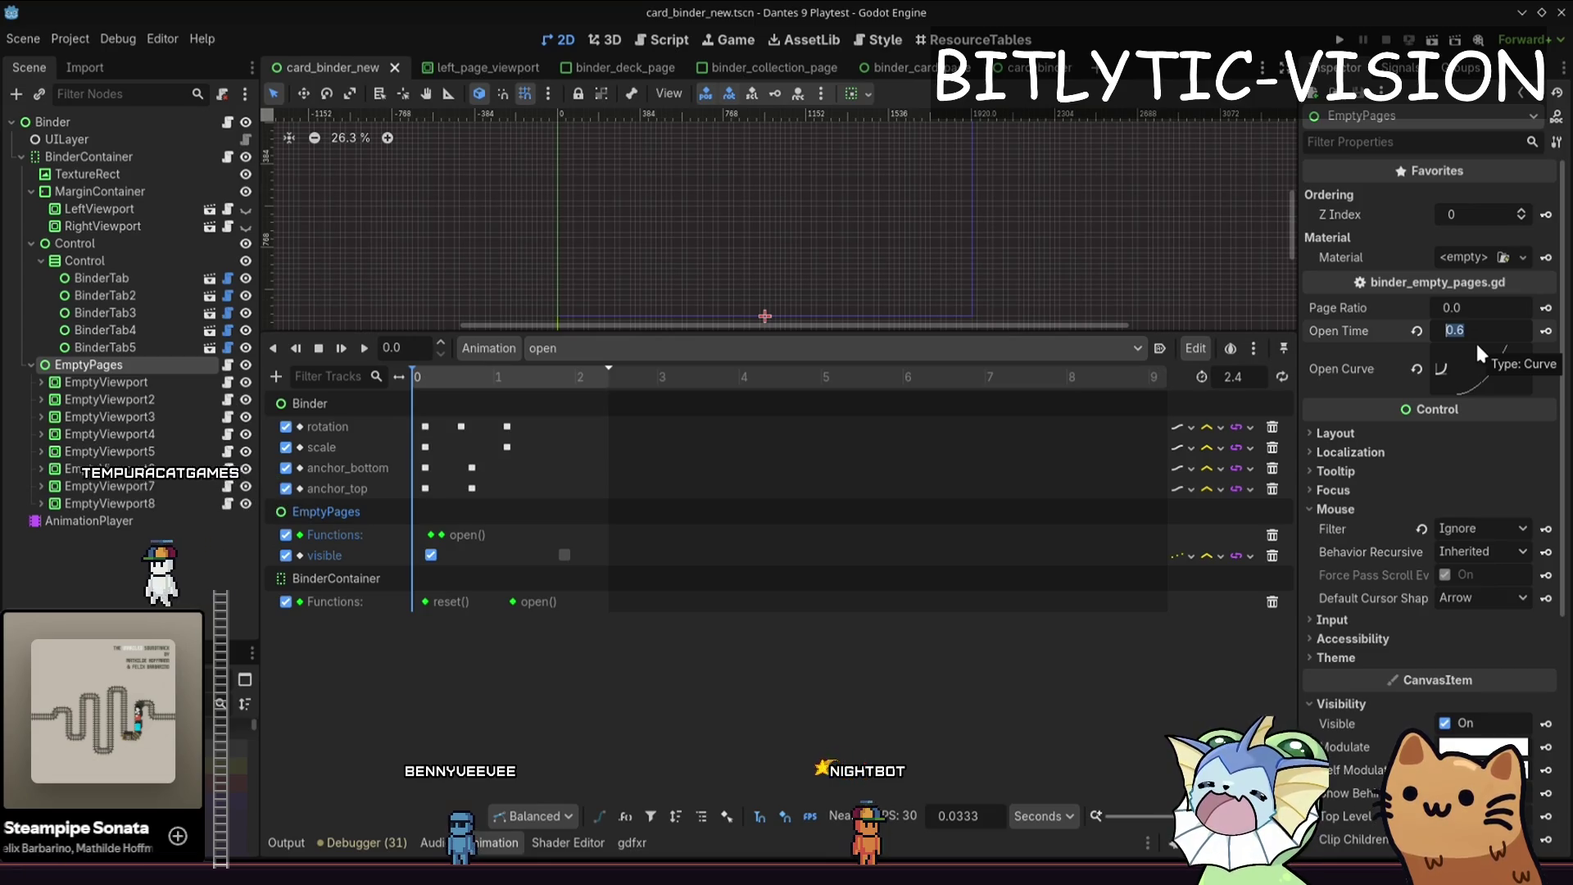
type("0.1")
key("F5")
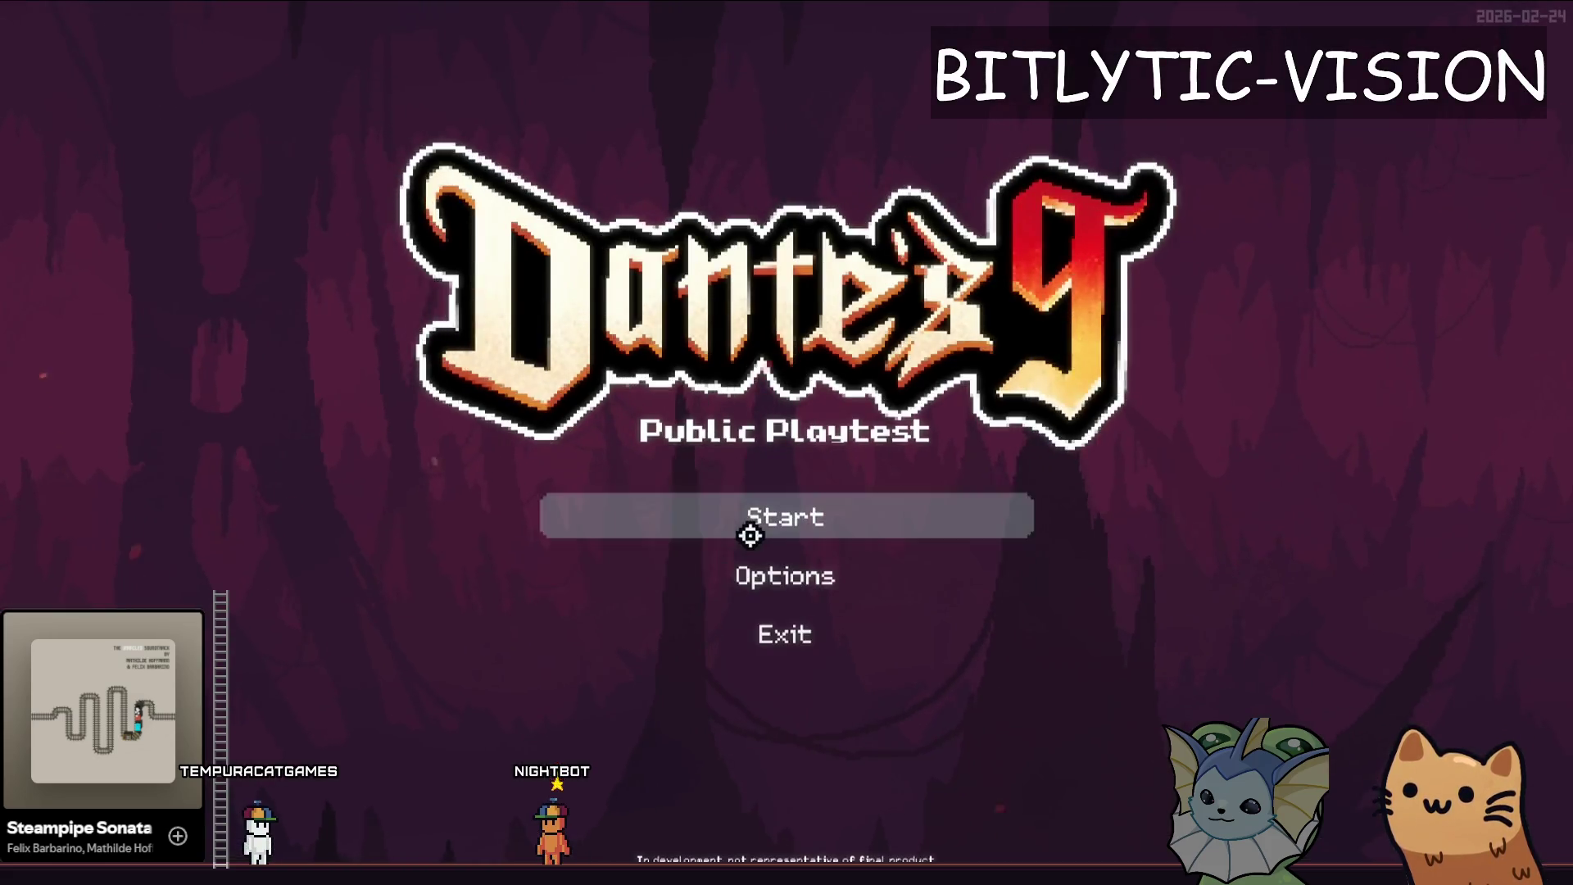
- Start the game, walk right, and toggle the card binder open and closed to check it
left_click(748, 530)
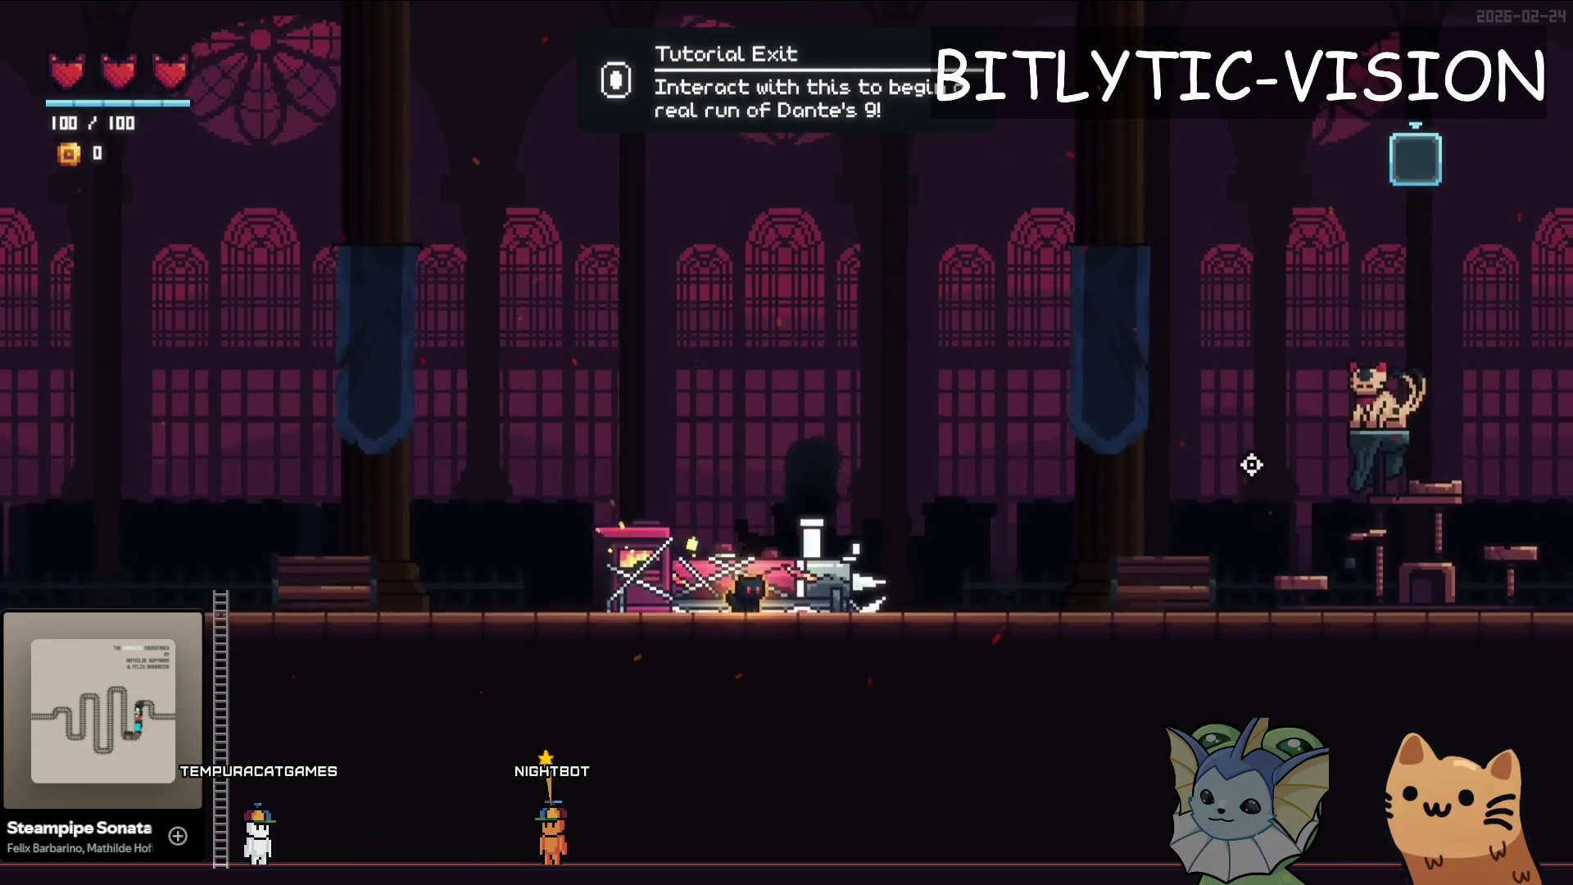
key("d")
key("Tab")
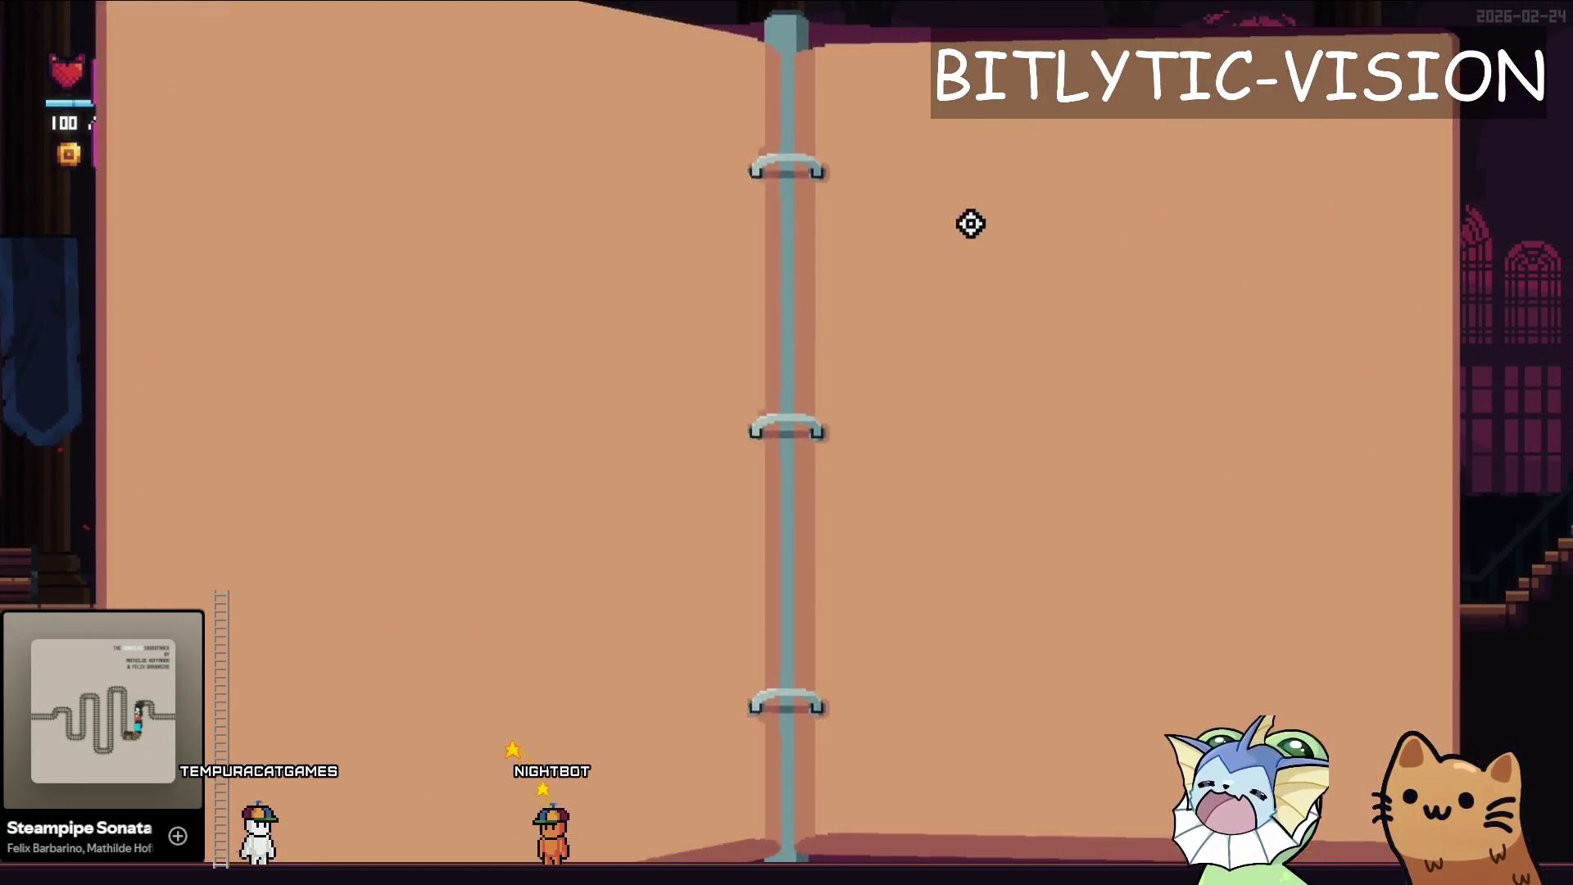
key("Tab")
key("Tab")
key("Tab")
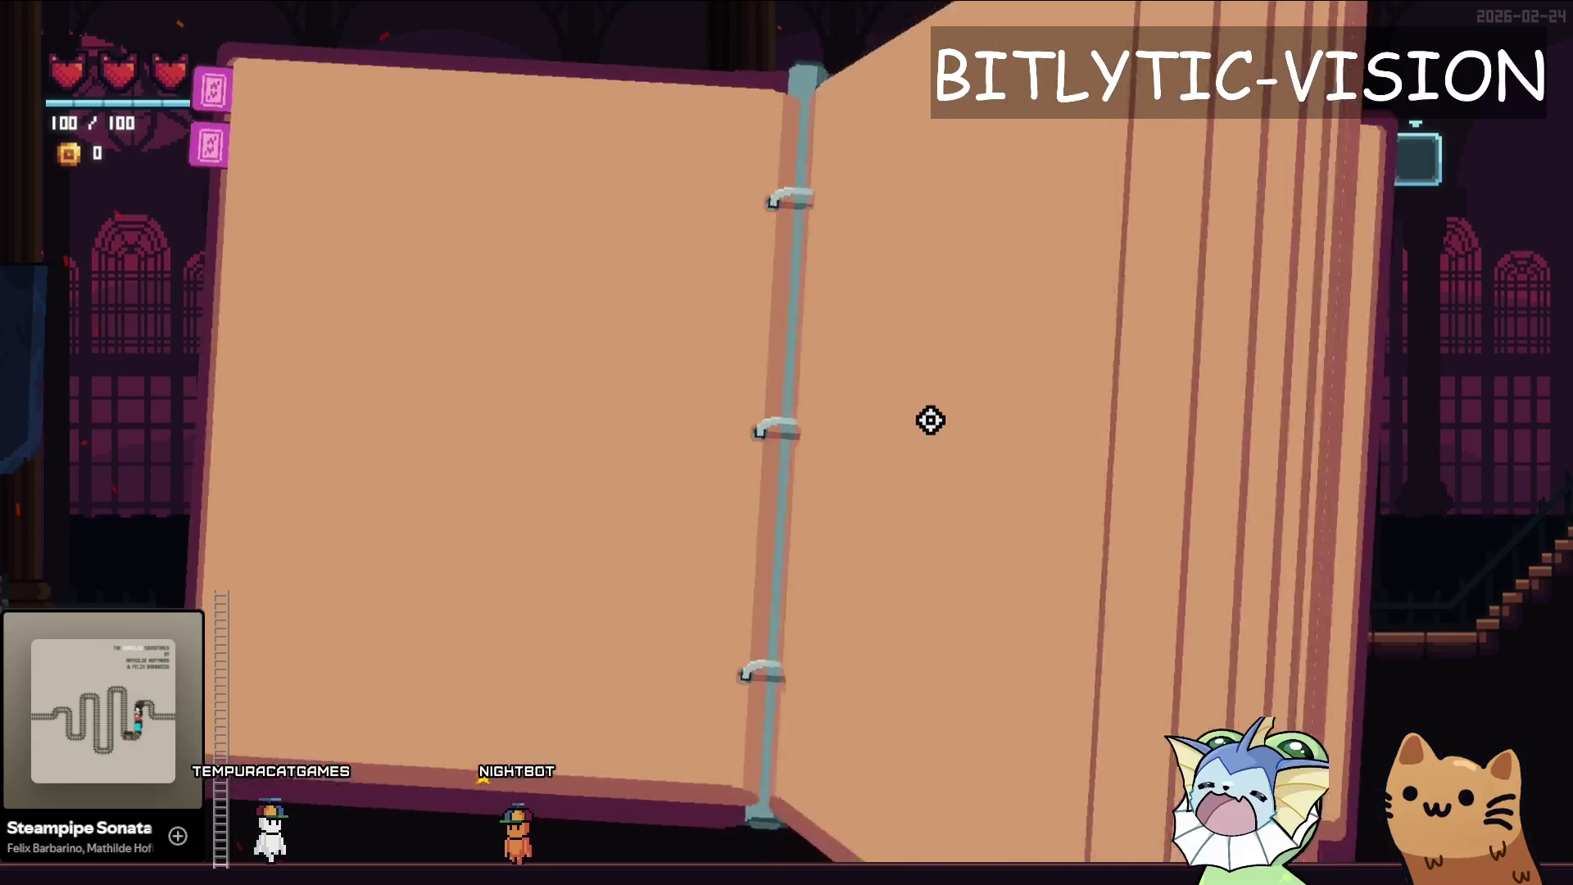
key("Tab")
key("Tab")
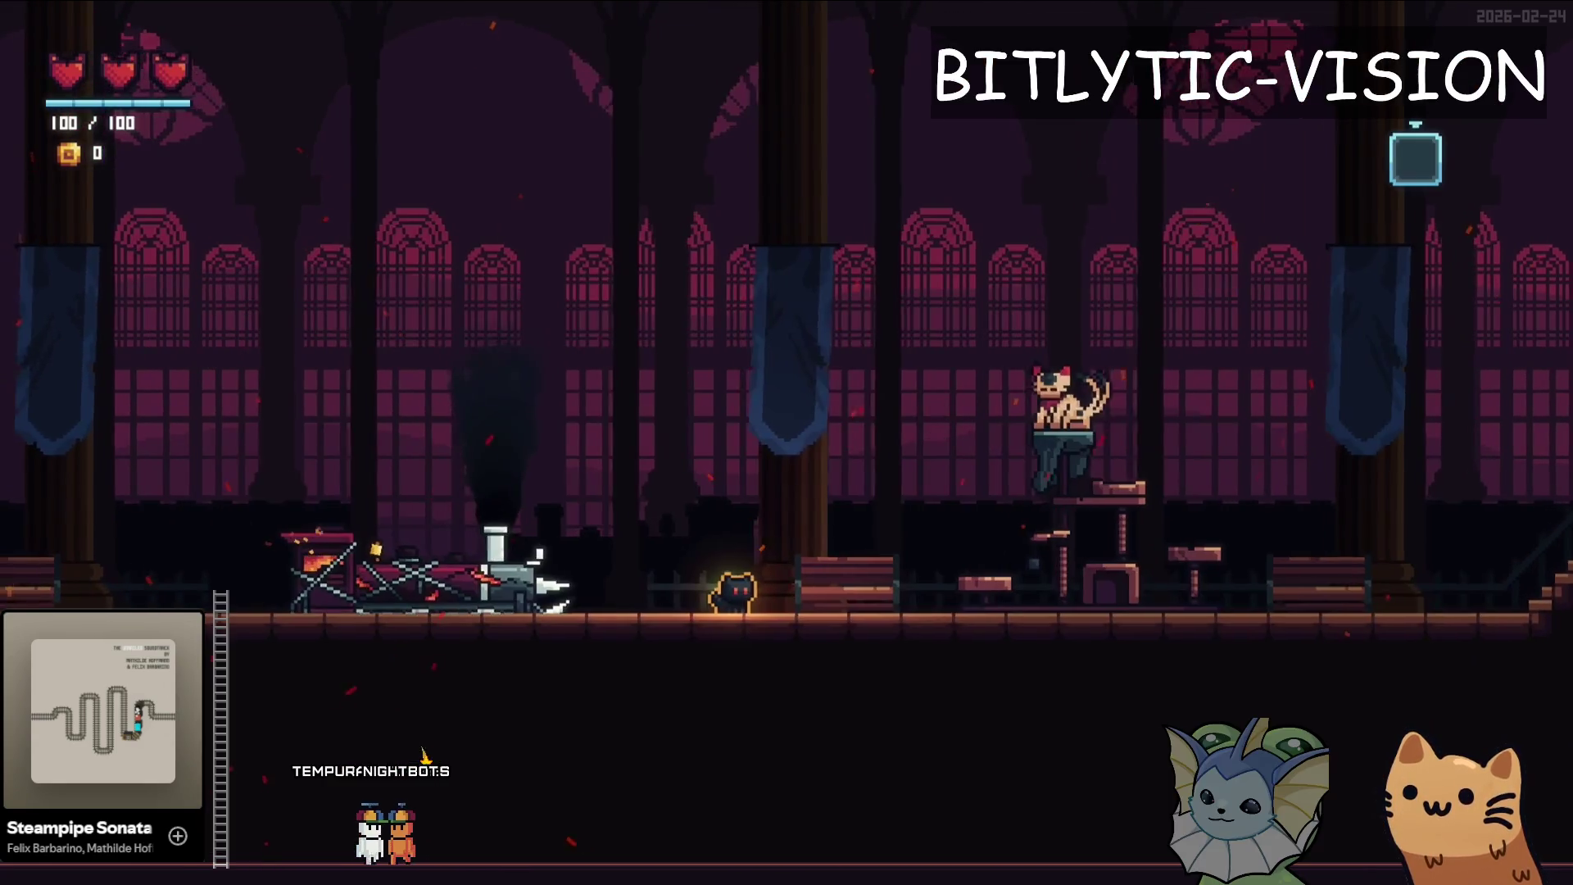
key("alt+Tab")
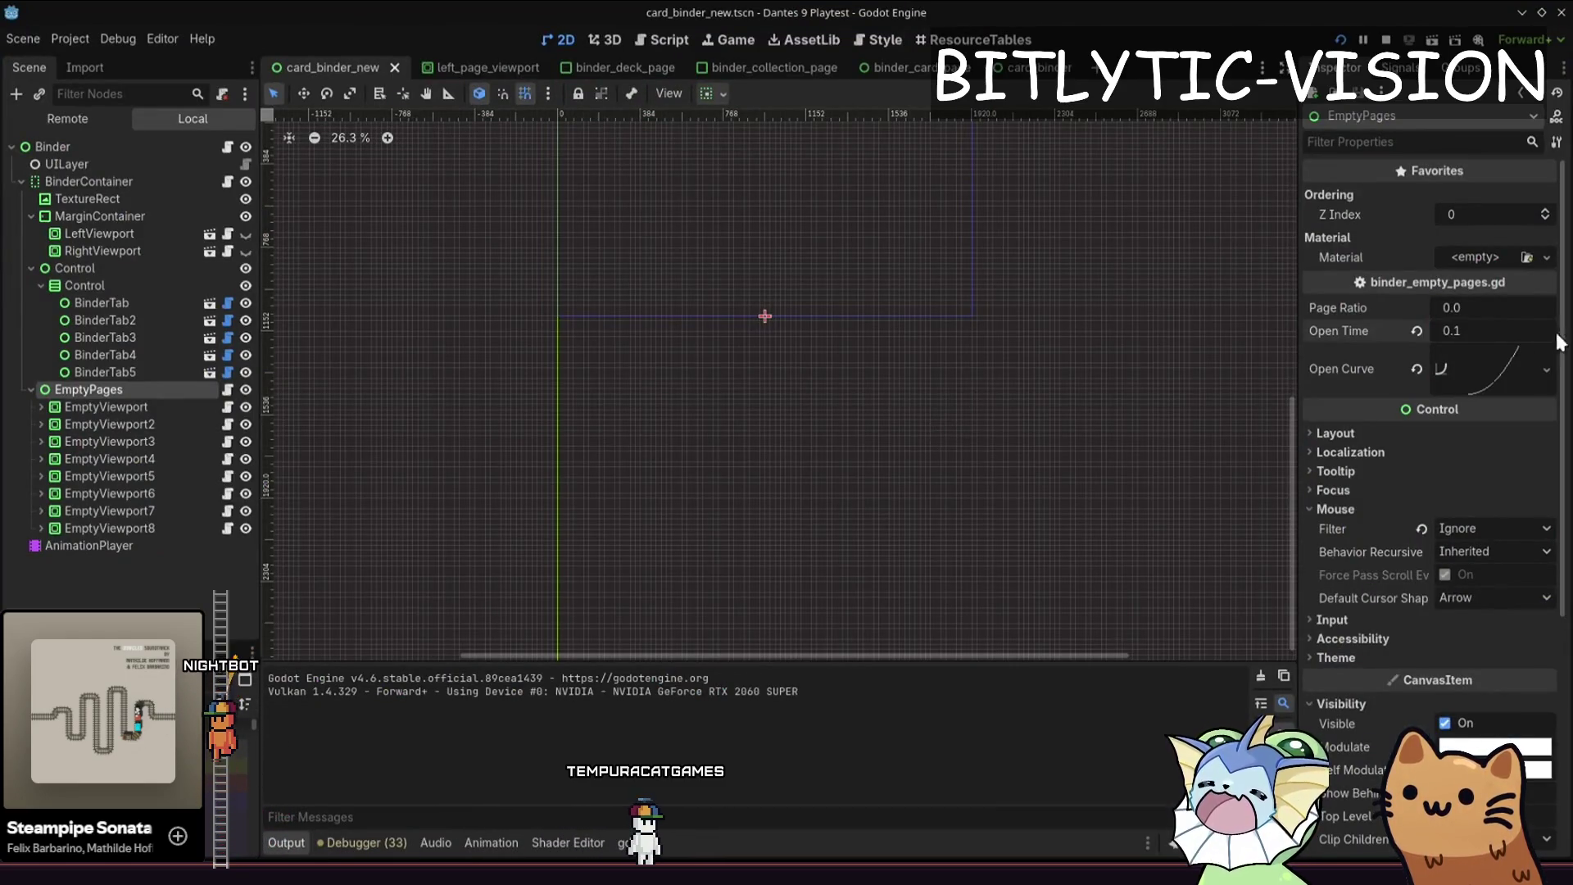
- Set EmptyPages' Open Time to 1.0, save, and retest the binder timing in game
type("1")
key("Return")
key("ctrl+s")
key("alt+Tab")
key("Tab")
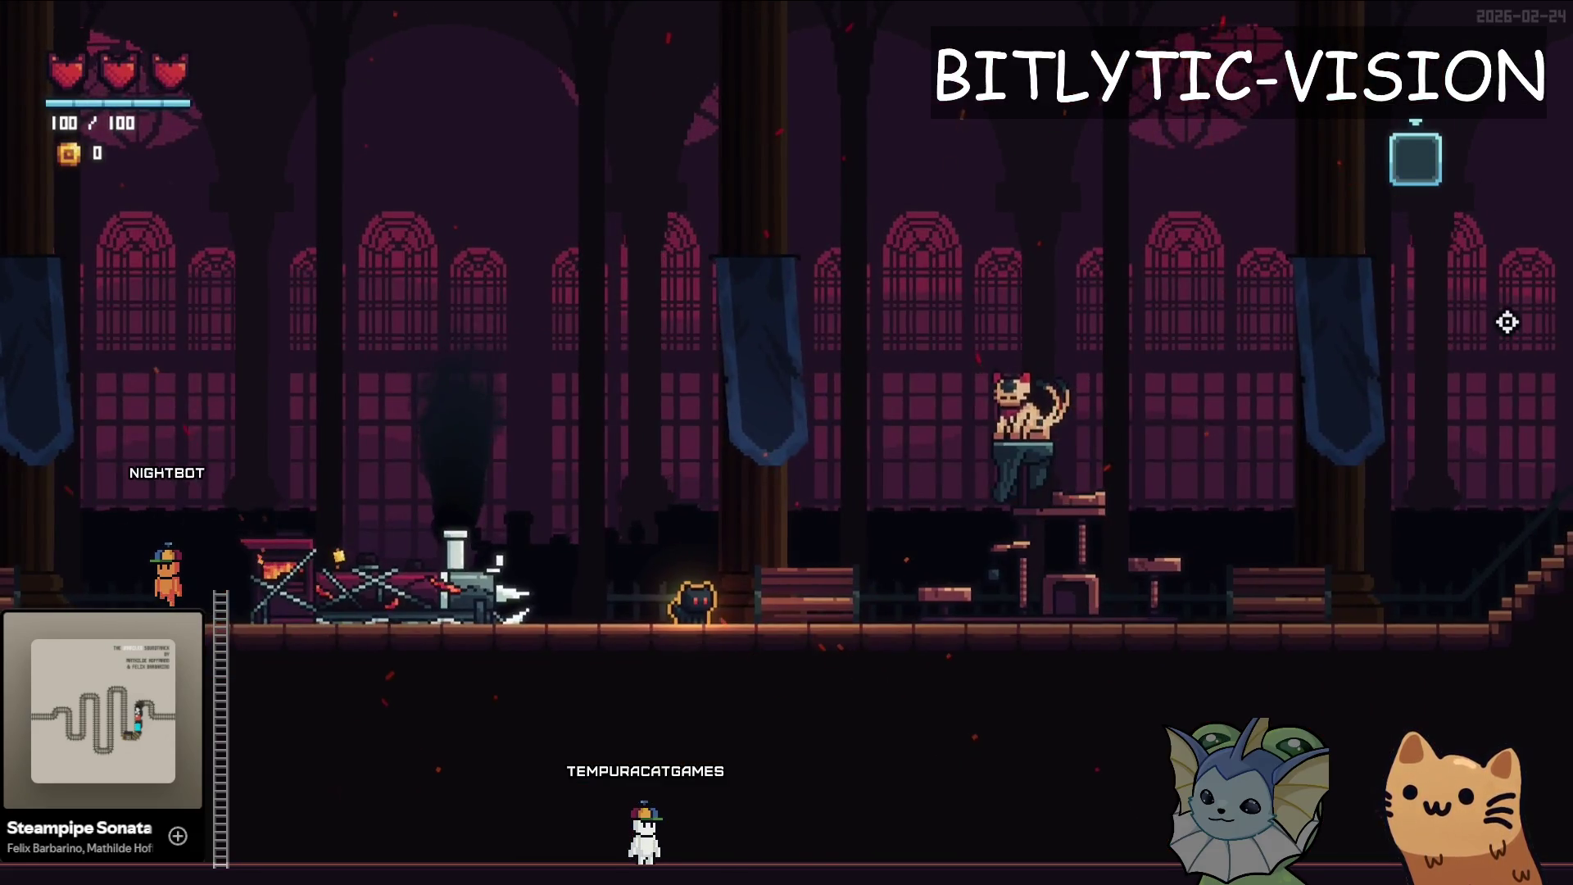
key("Tab")
- Try an Open Time of 0.5 and check the binder again in the running game
key("Tab")
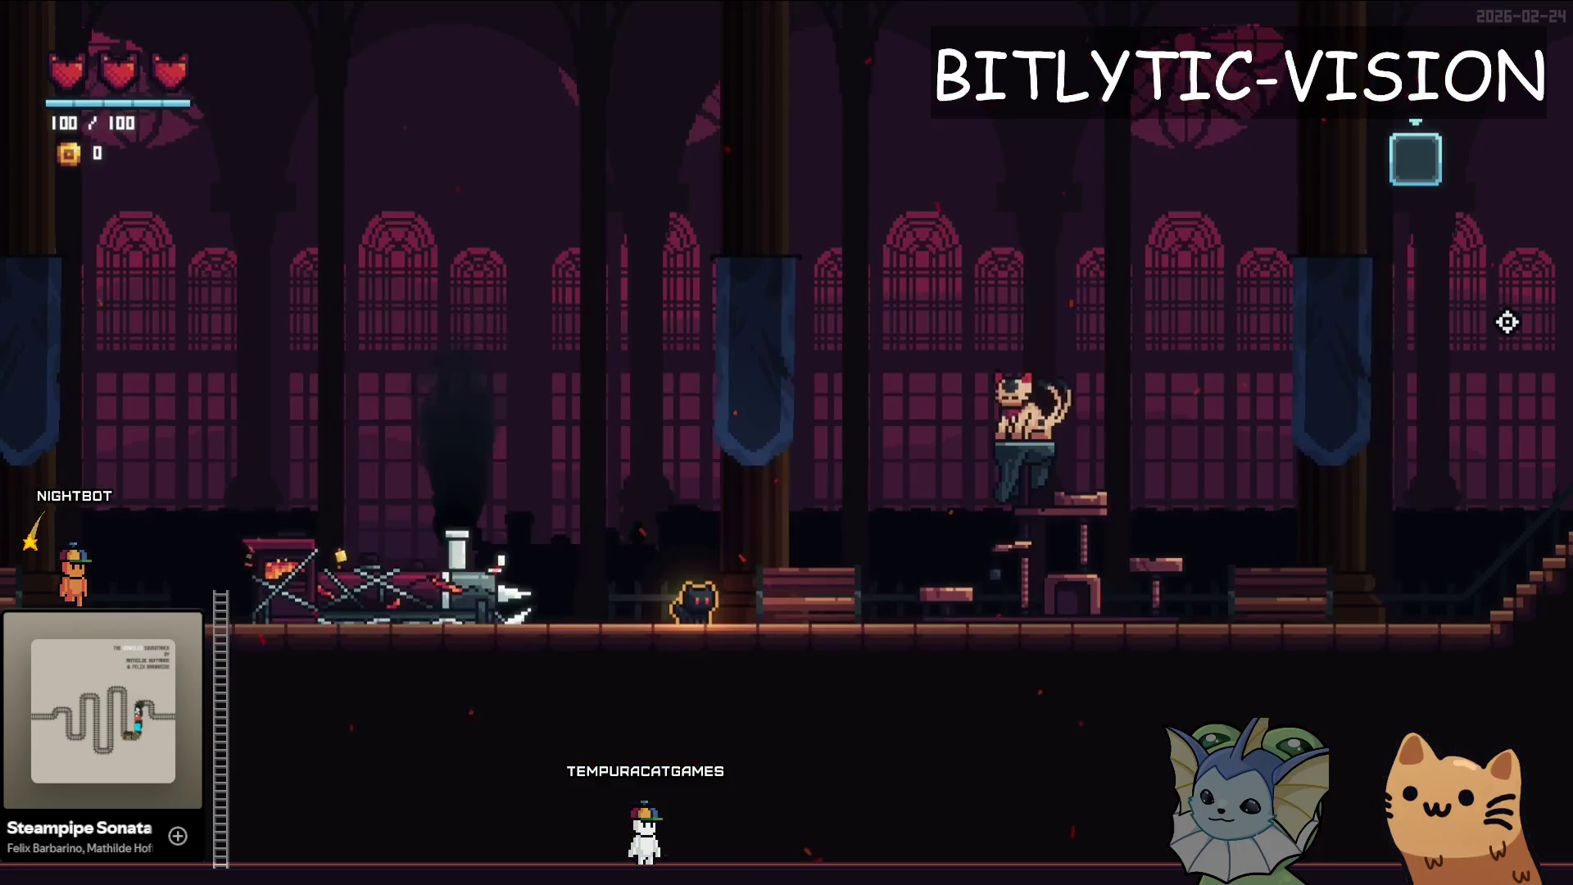
key("alt+Tab")
left_click(1507, 323)
type("0.5")
key("Return")
key("alt+Tab")
key("alt+Tab")
key("alt+Tab")
key("Tab")
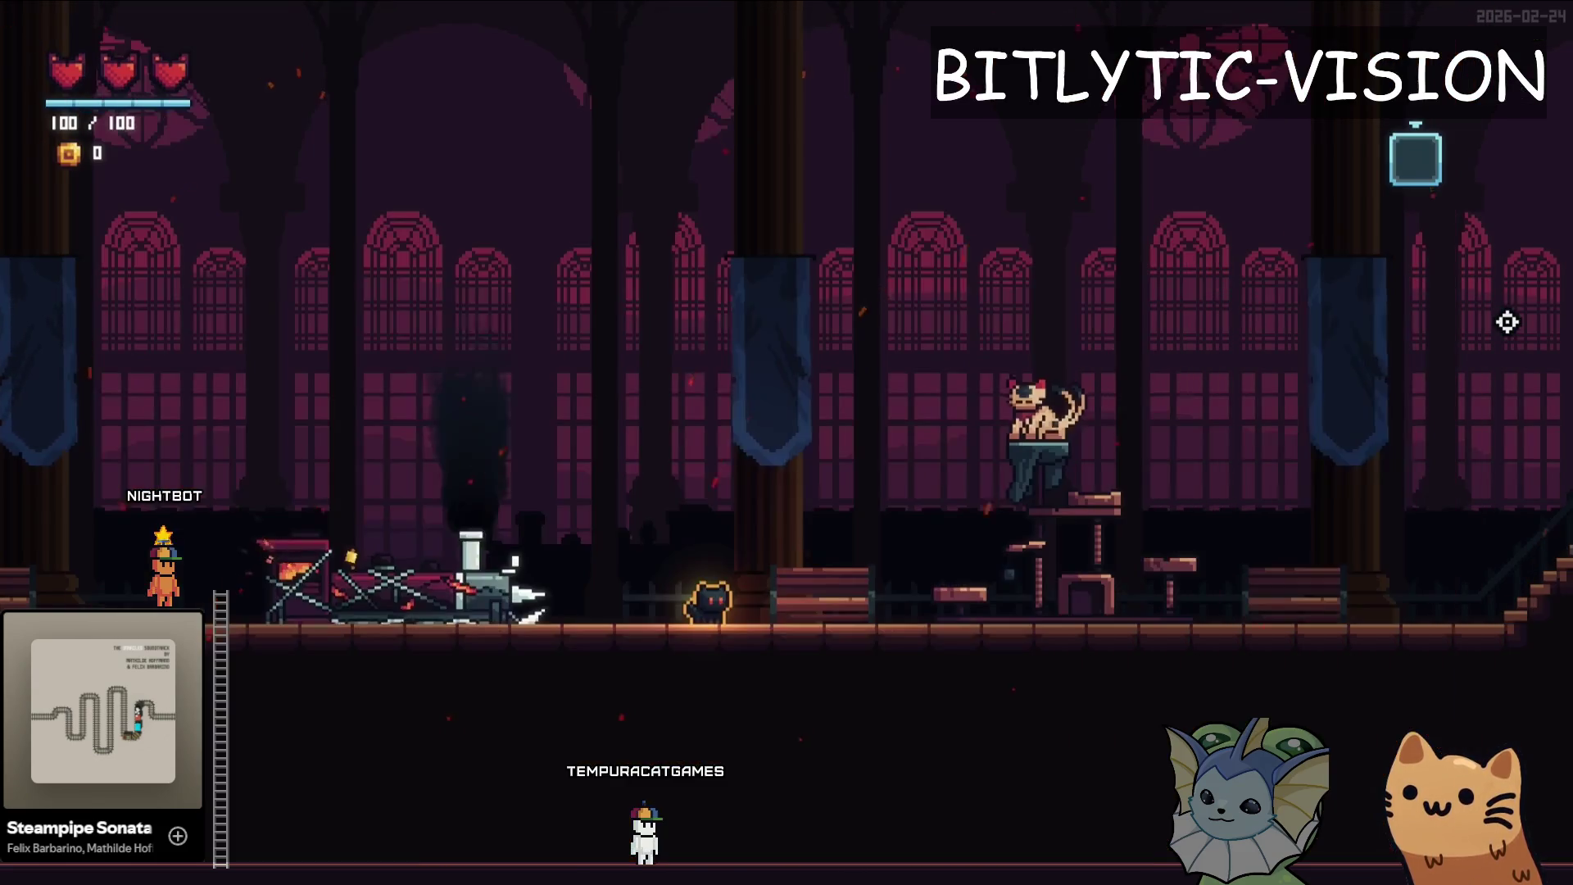
key("alt+Tab")
- Set EmptyPages' Open Time to 0.1 and show the open animation timeline
key("BackSpace")
key("BackSpace")
type(".1")
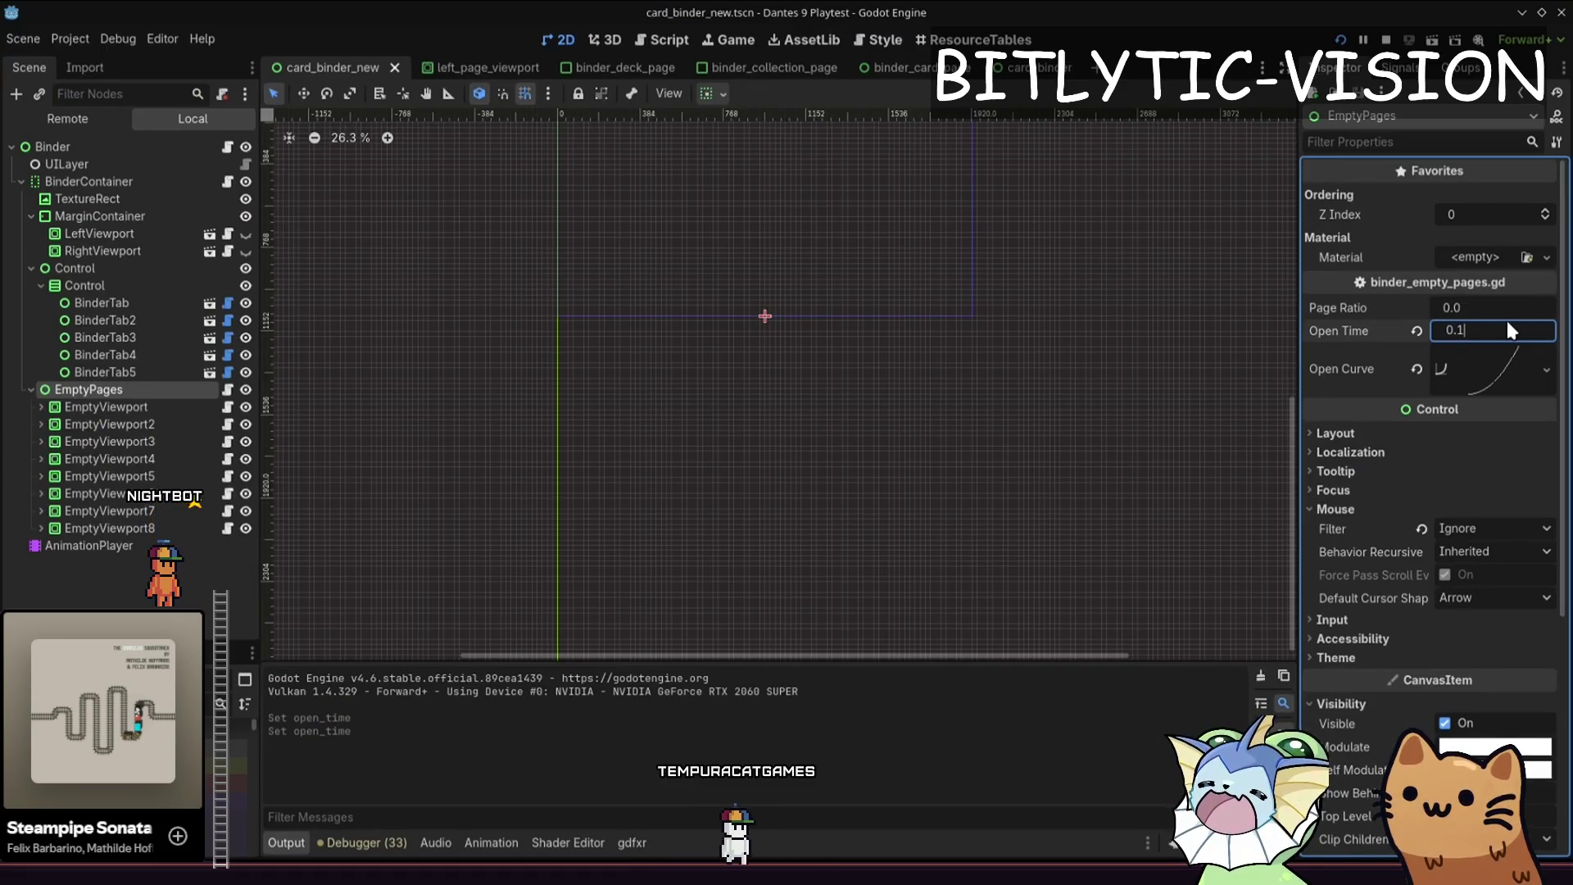
key("Return")
left_click(492, 842)
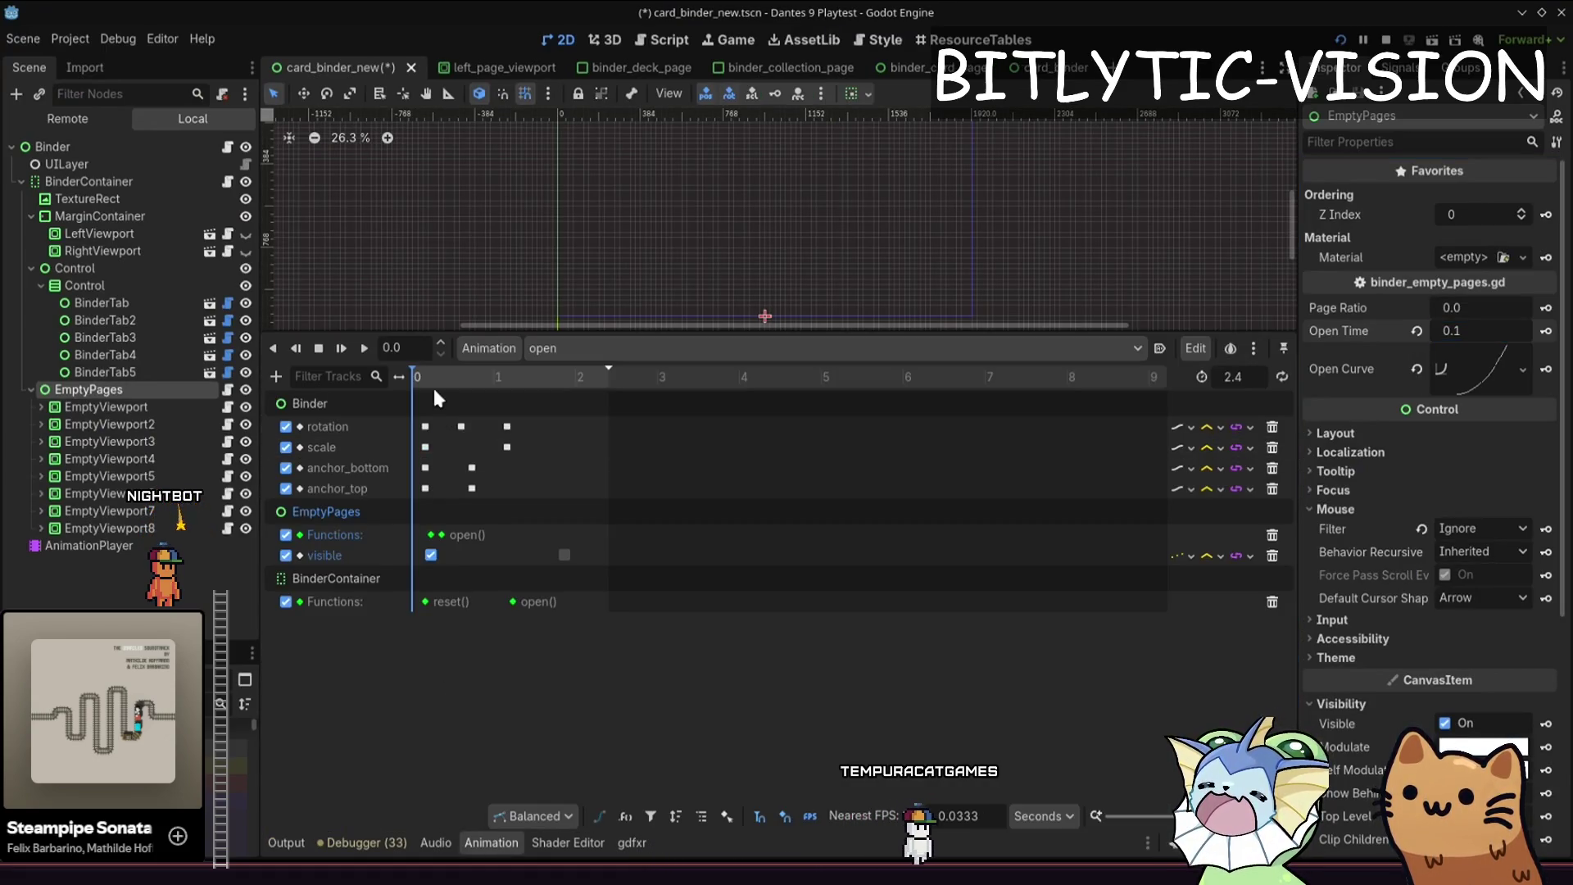
- Scrub the open animation, then playtest the binder with F5 and quit
left_click_drag(430, 391, 455, 379)
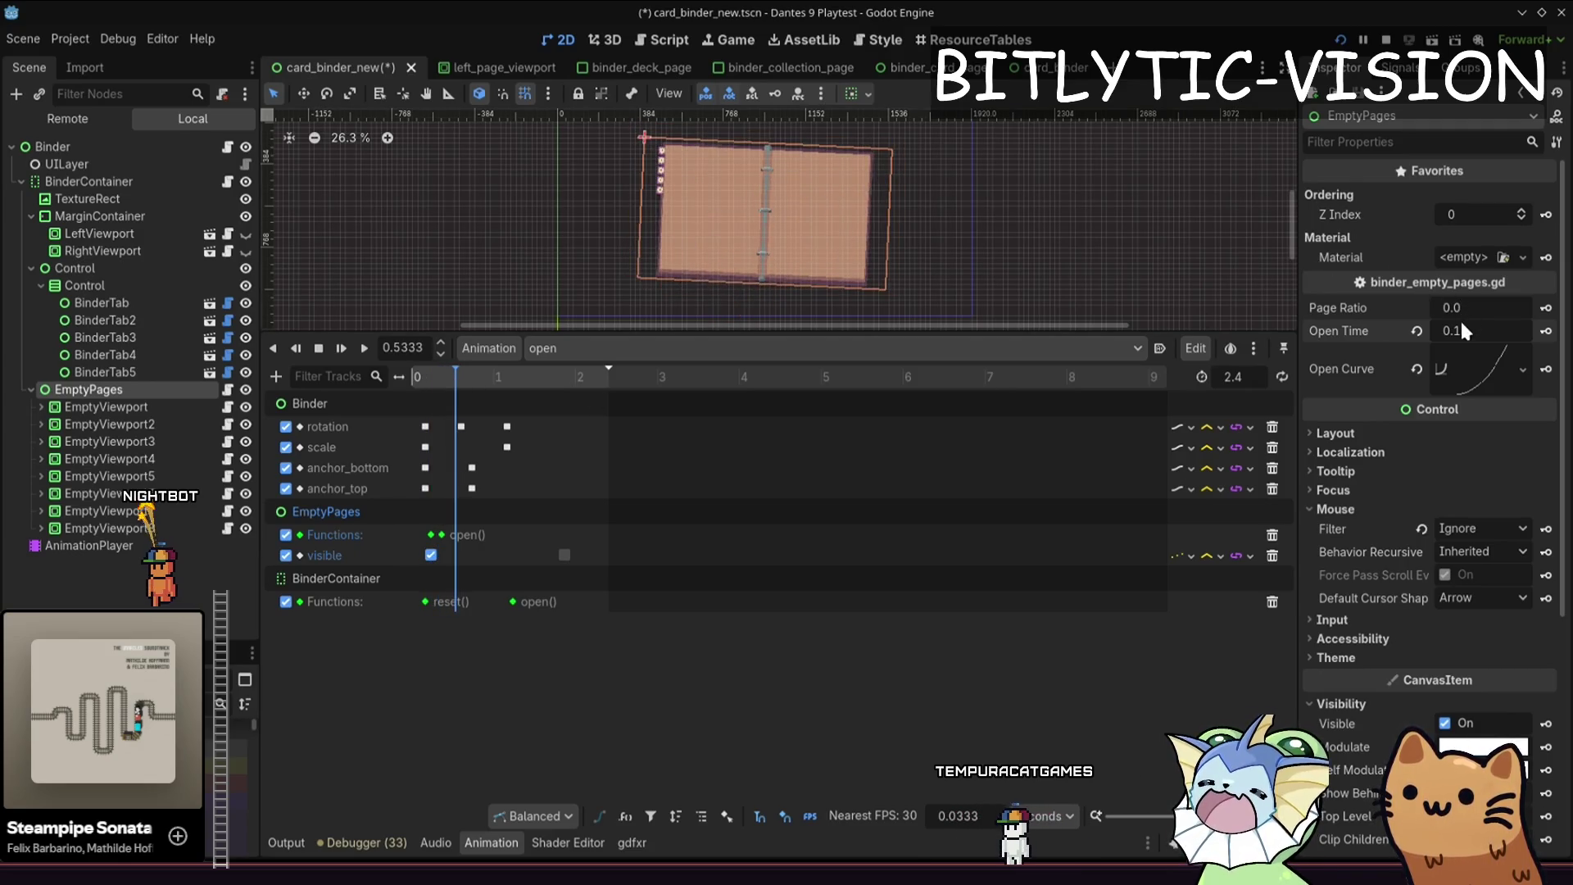
key("F5")
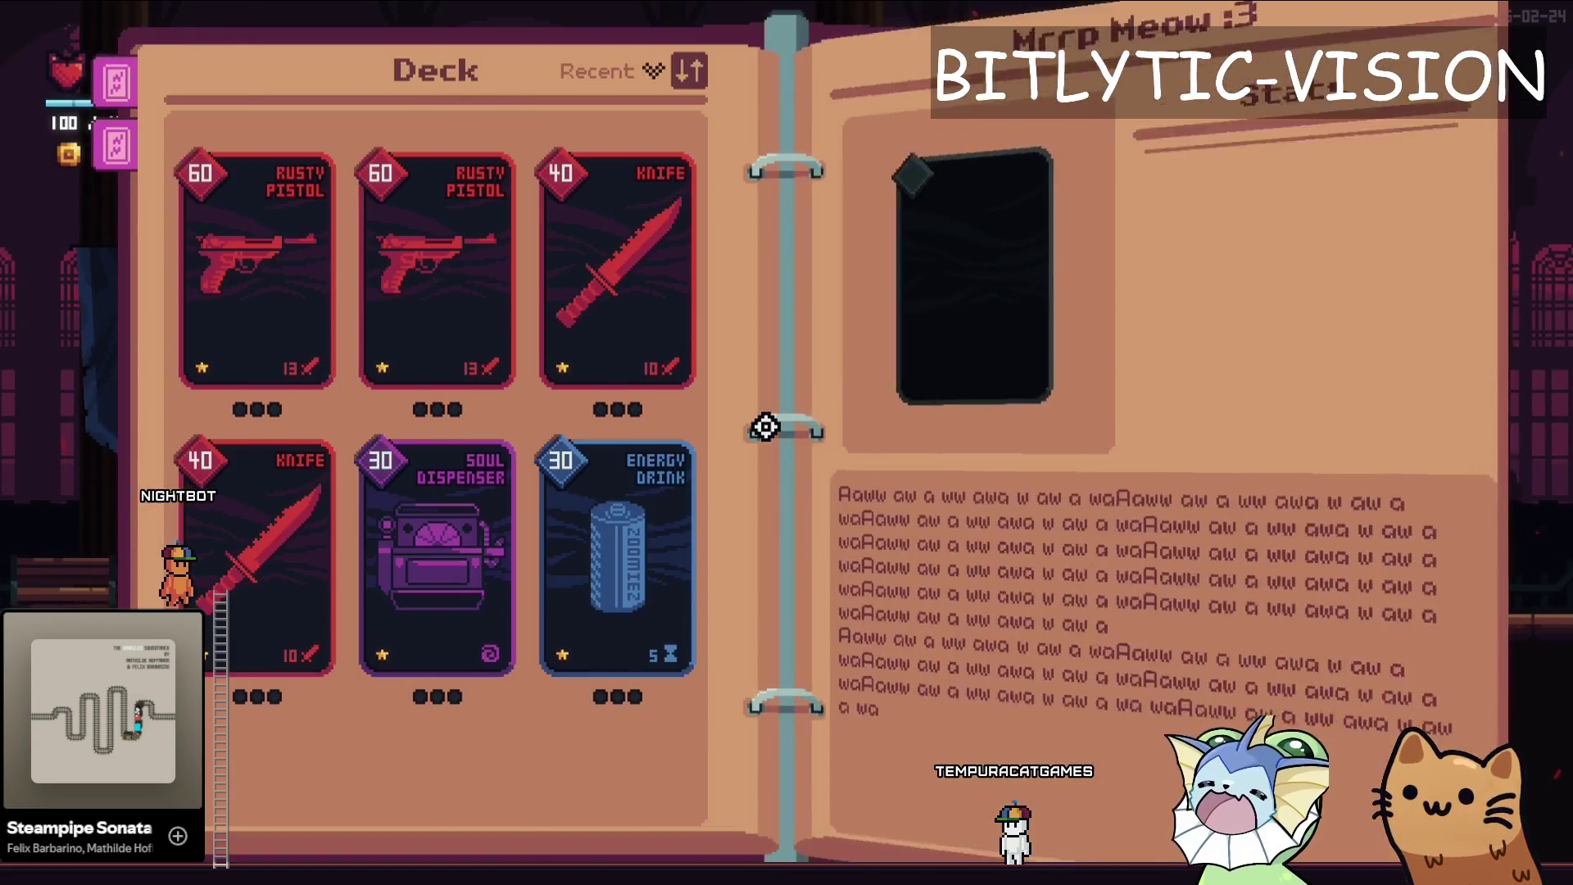
key("Tab")
key("Tab")
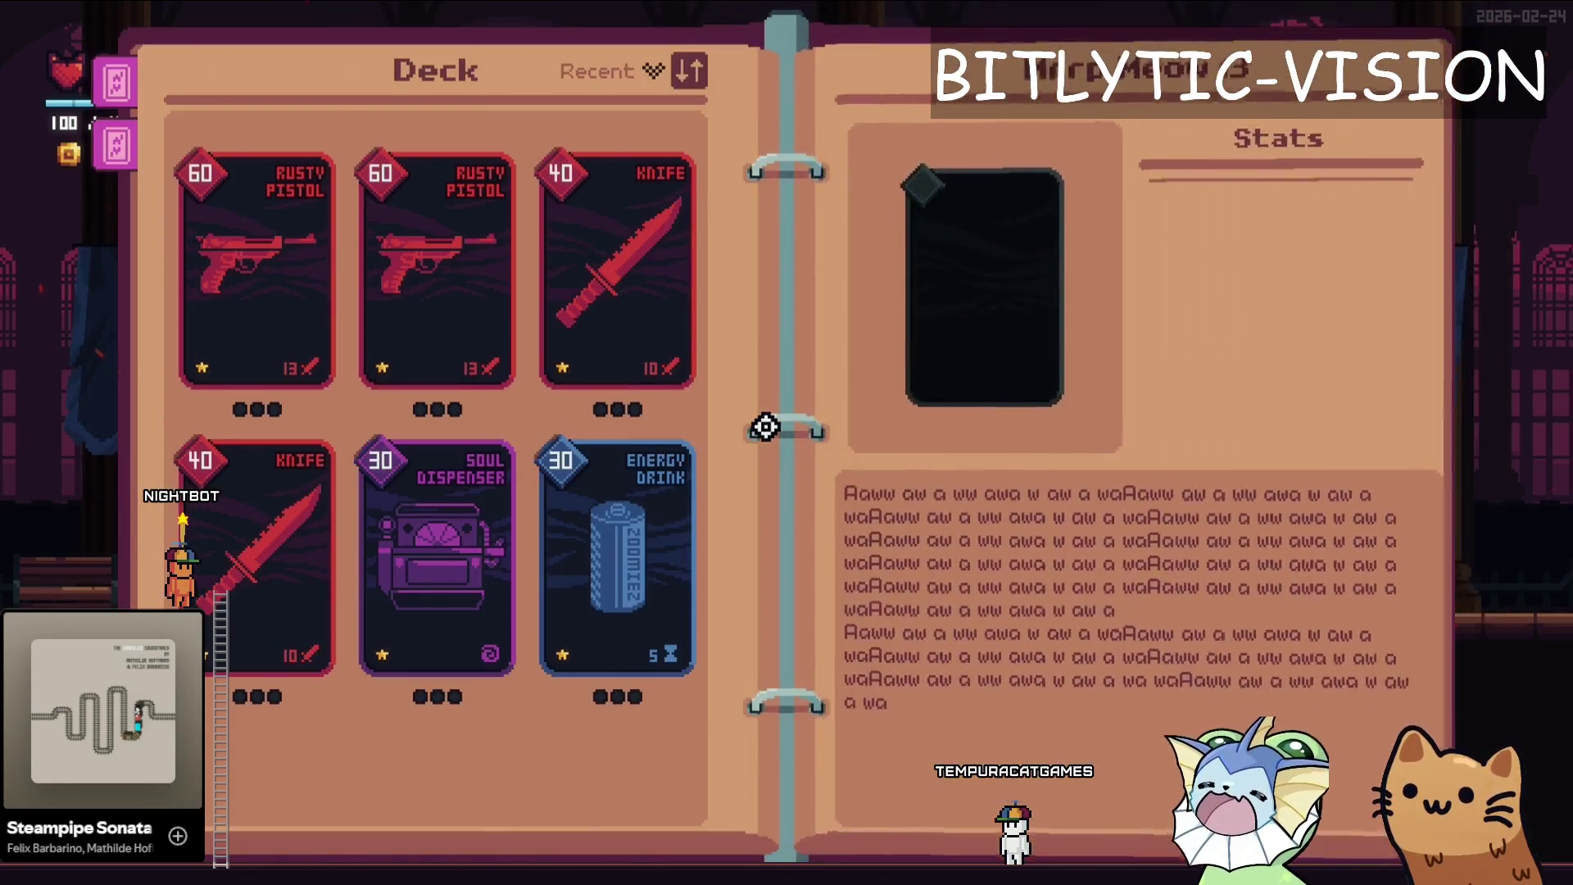
key("F8")
- Shift the visibility and open() keys earlier, placing the EmptyPages visible key at 1.7333, testing each change
mouse_move(506, 531)
left_mouse_down()
mouse_move(533, 616)
mouse_move(498, 596)
left_mouse_up()
key("F5")
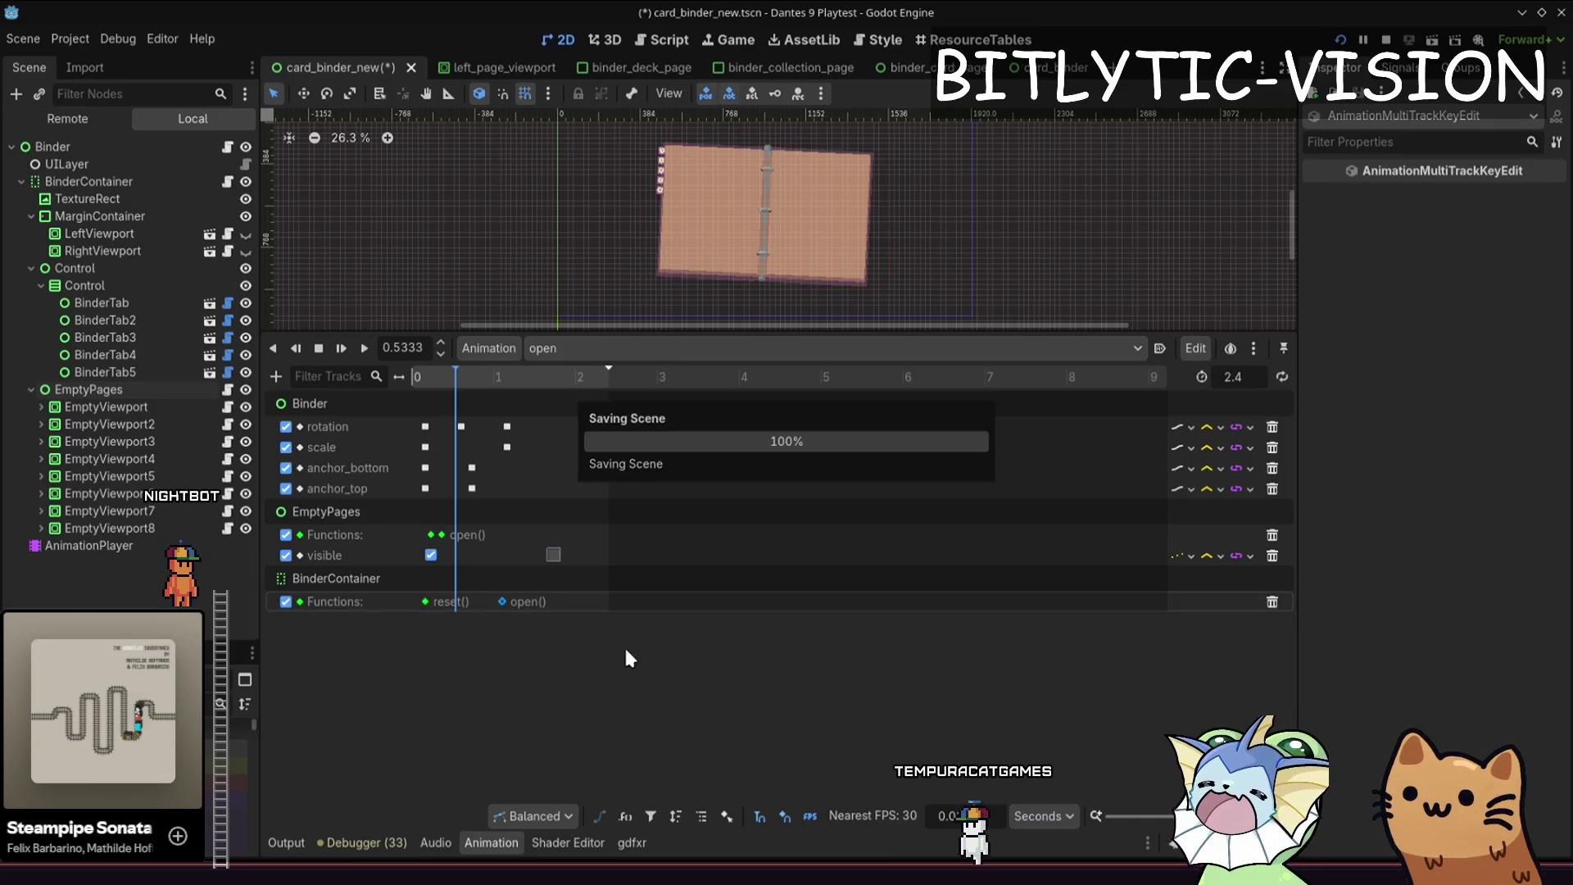
key("Tab")
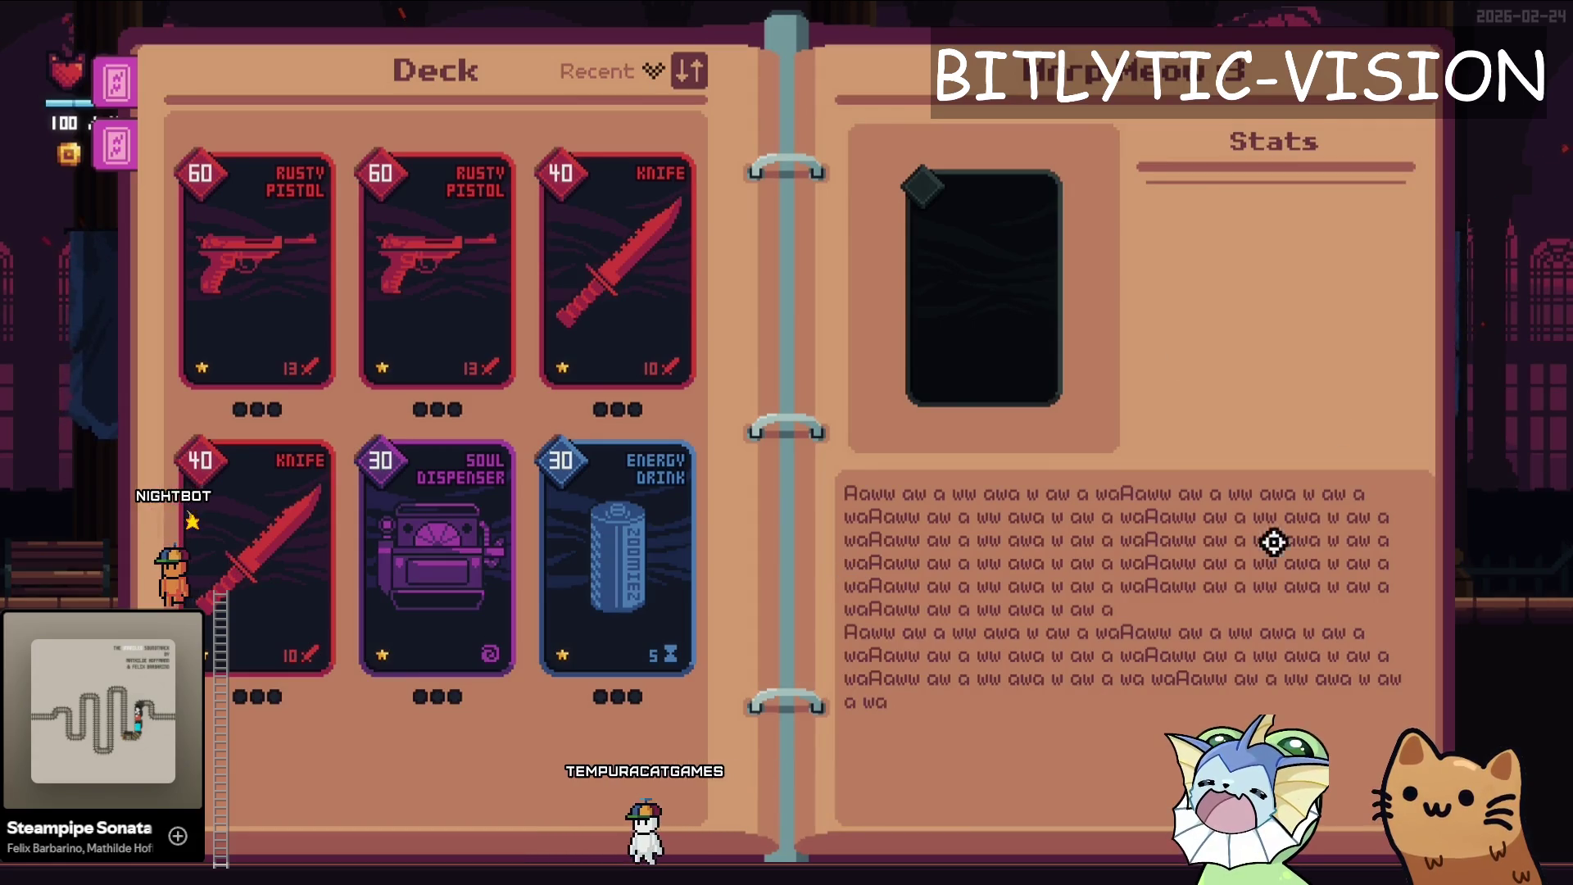
key("Tab")
key("Tab")
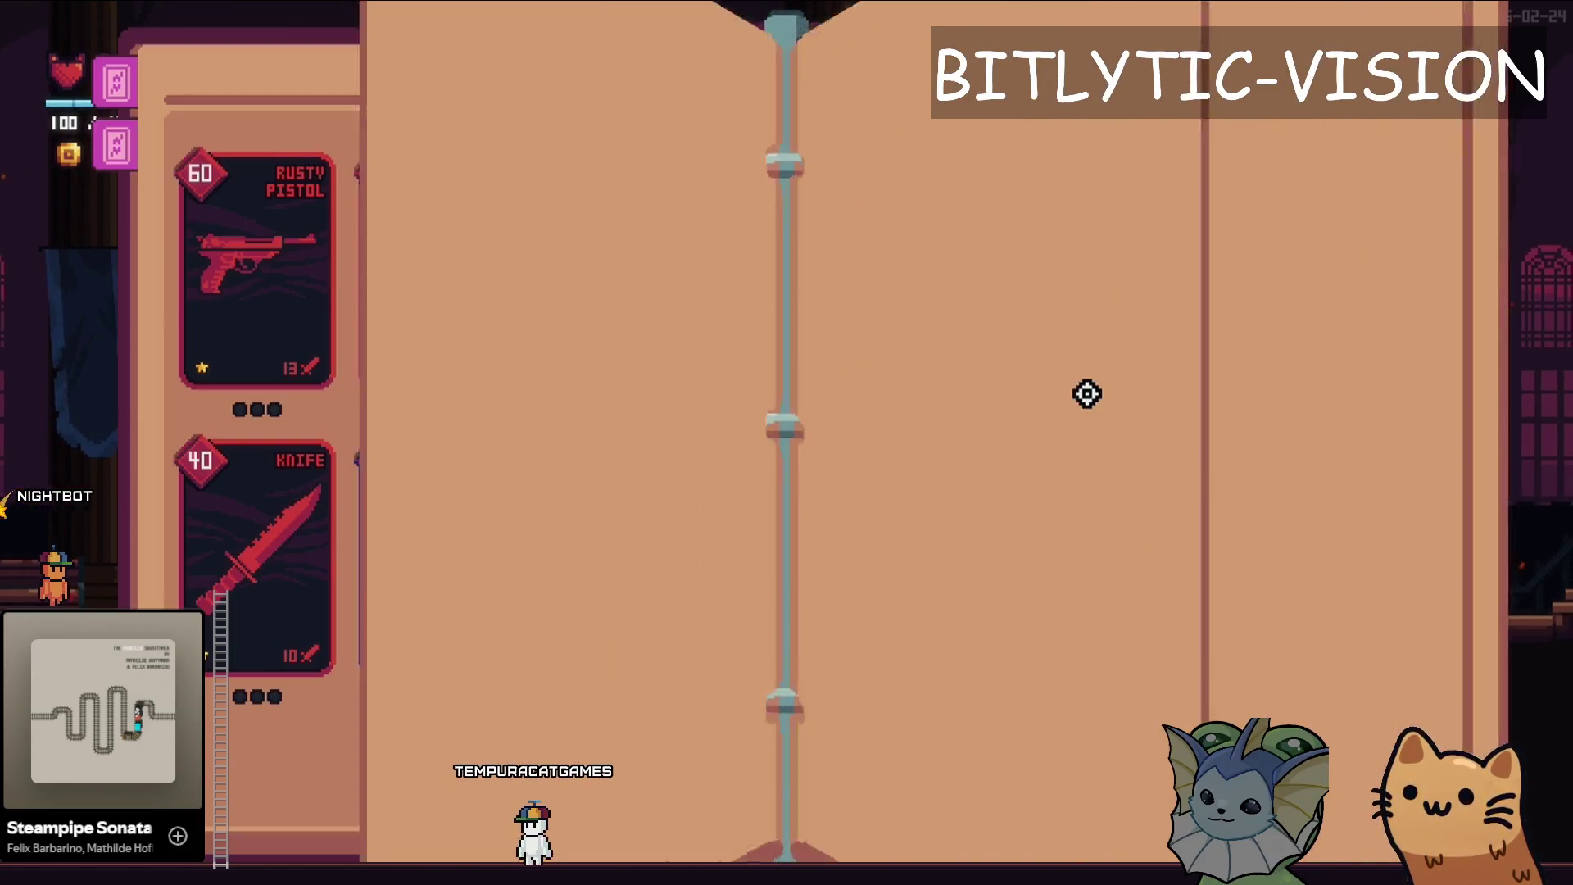
key("alt+F4")
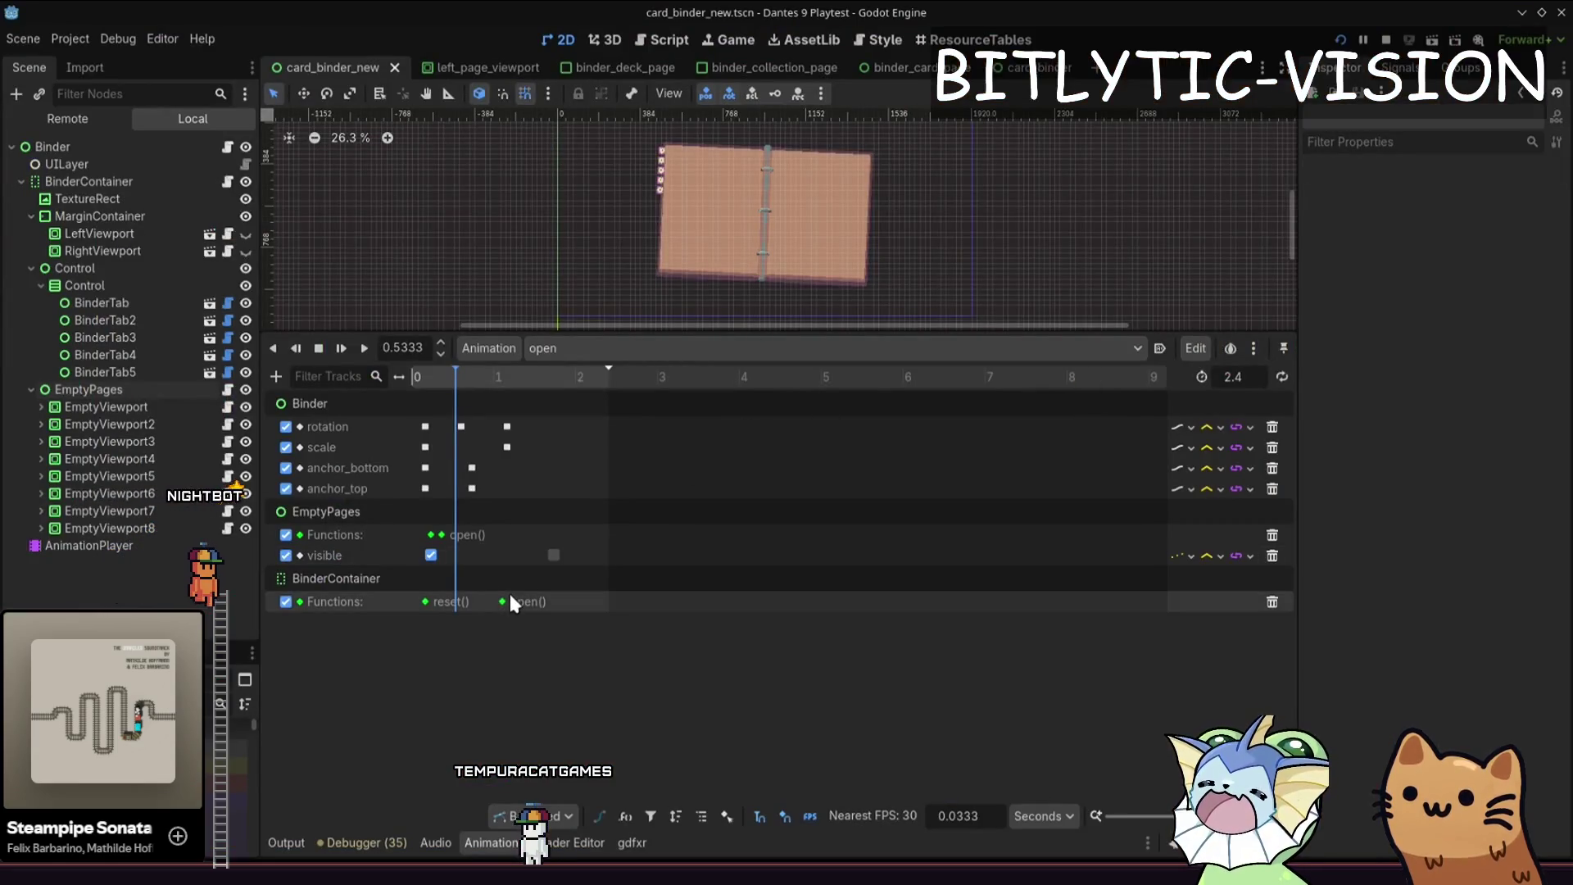
left_click_drag(554, 555, 523, 555)
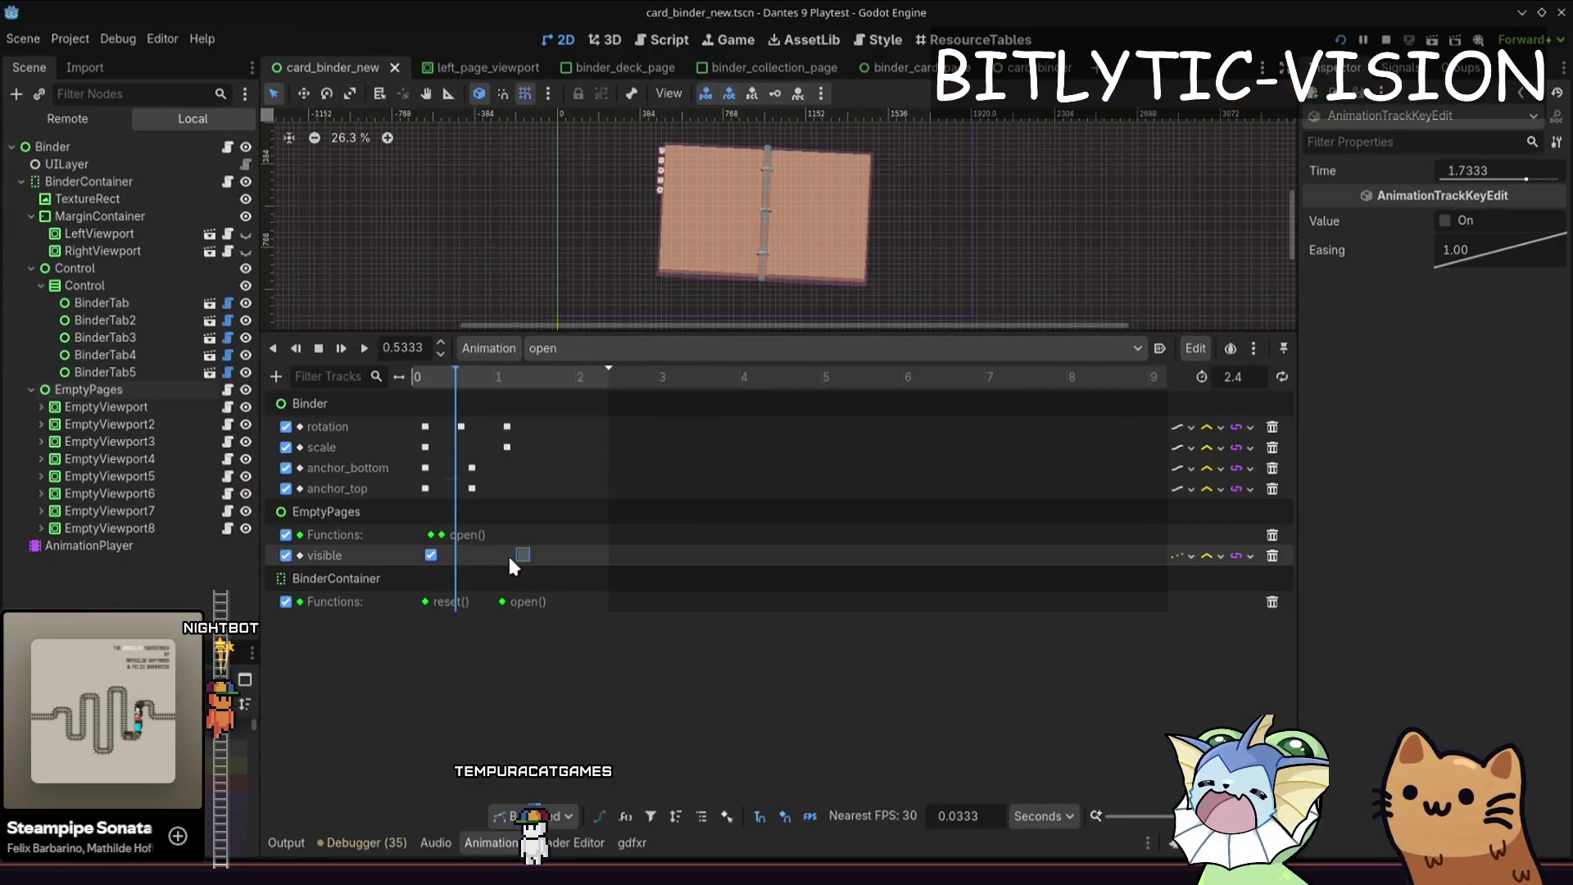
key("F5")
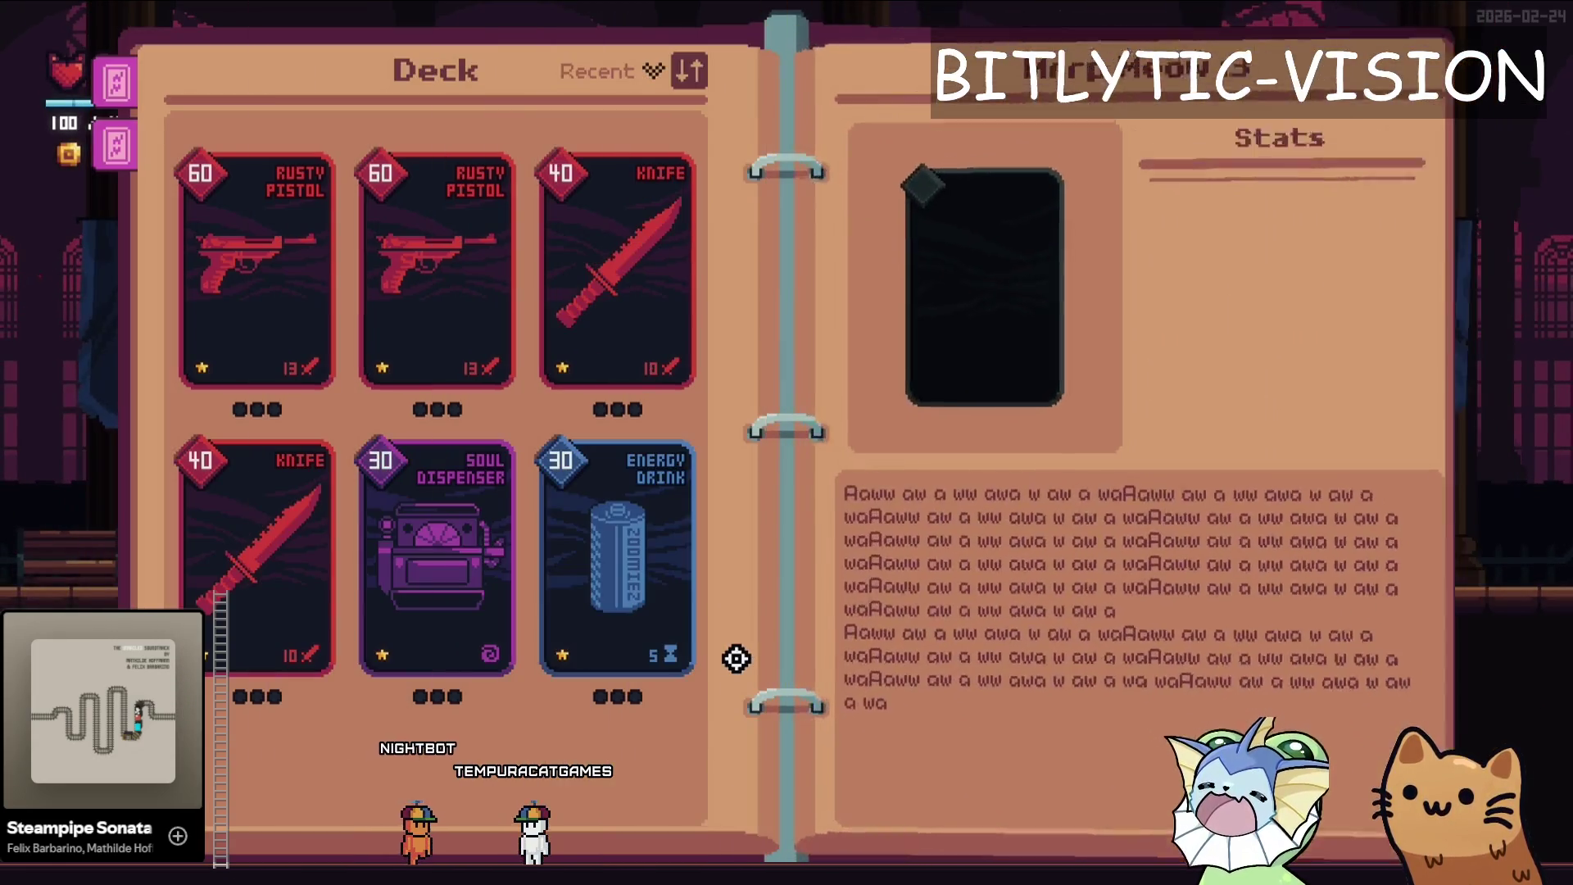
key("F8")
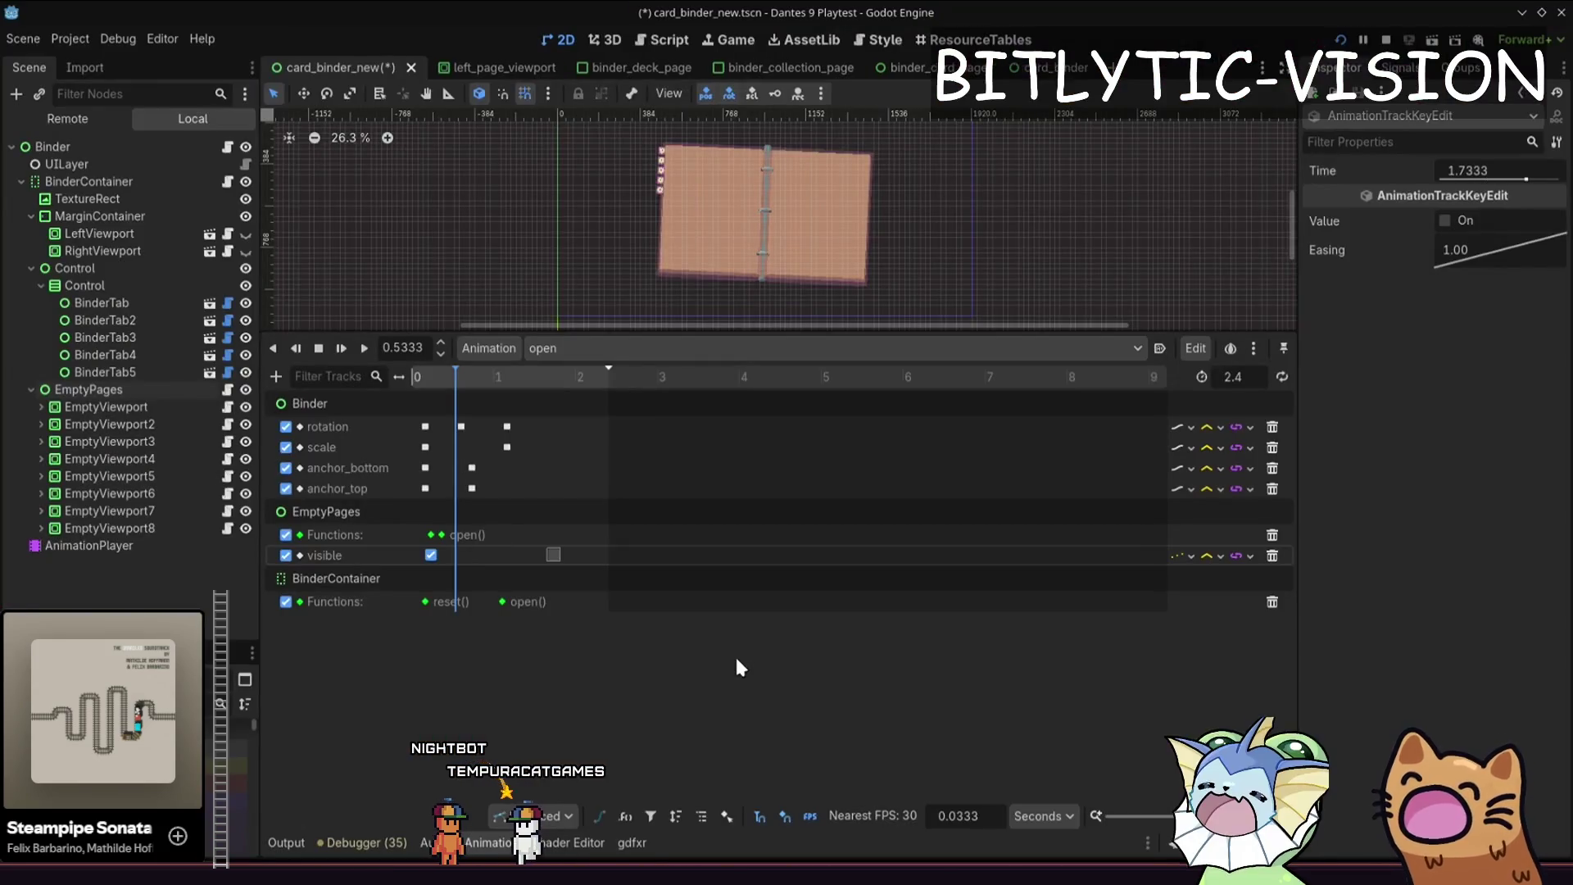
key("F5")
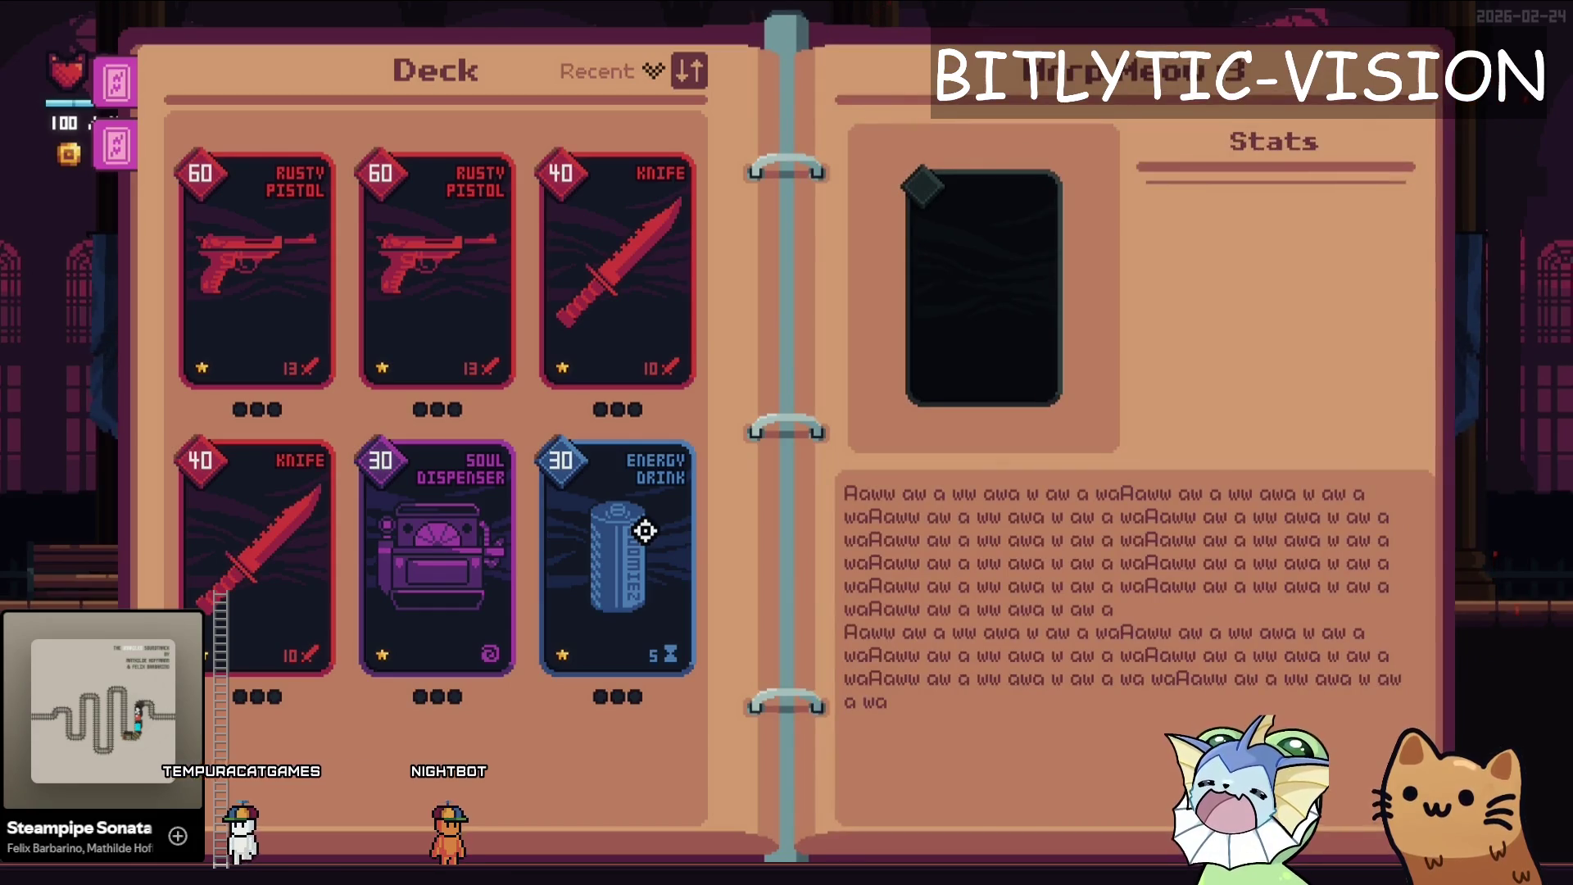
key("F5")
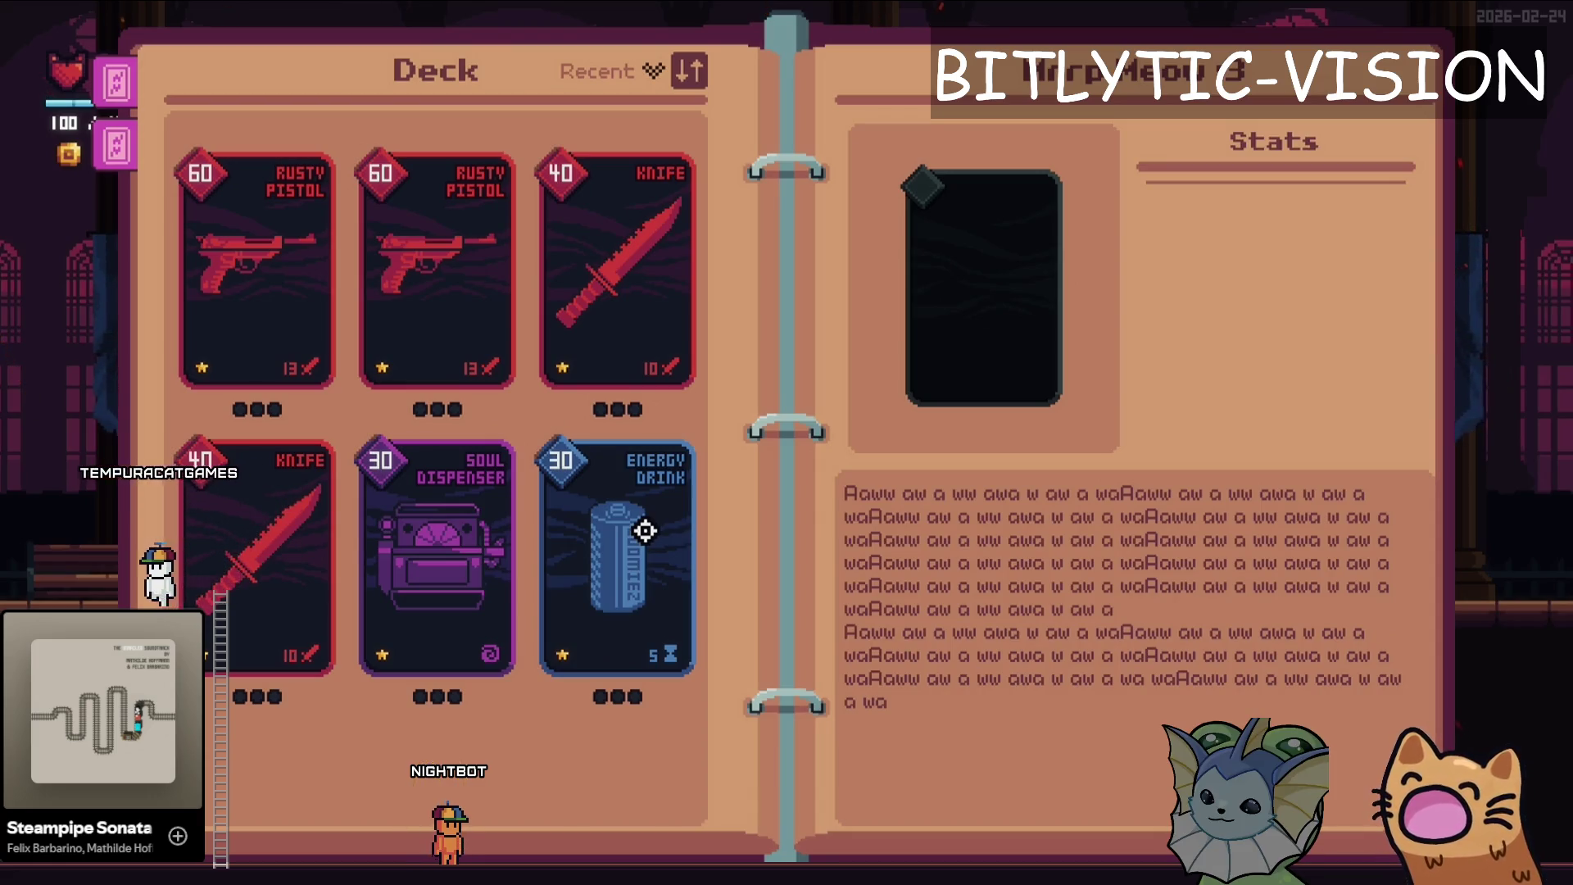
key("Tab")
key("Tab")
key("Tab")
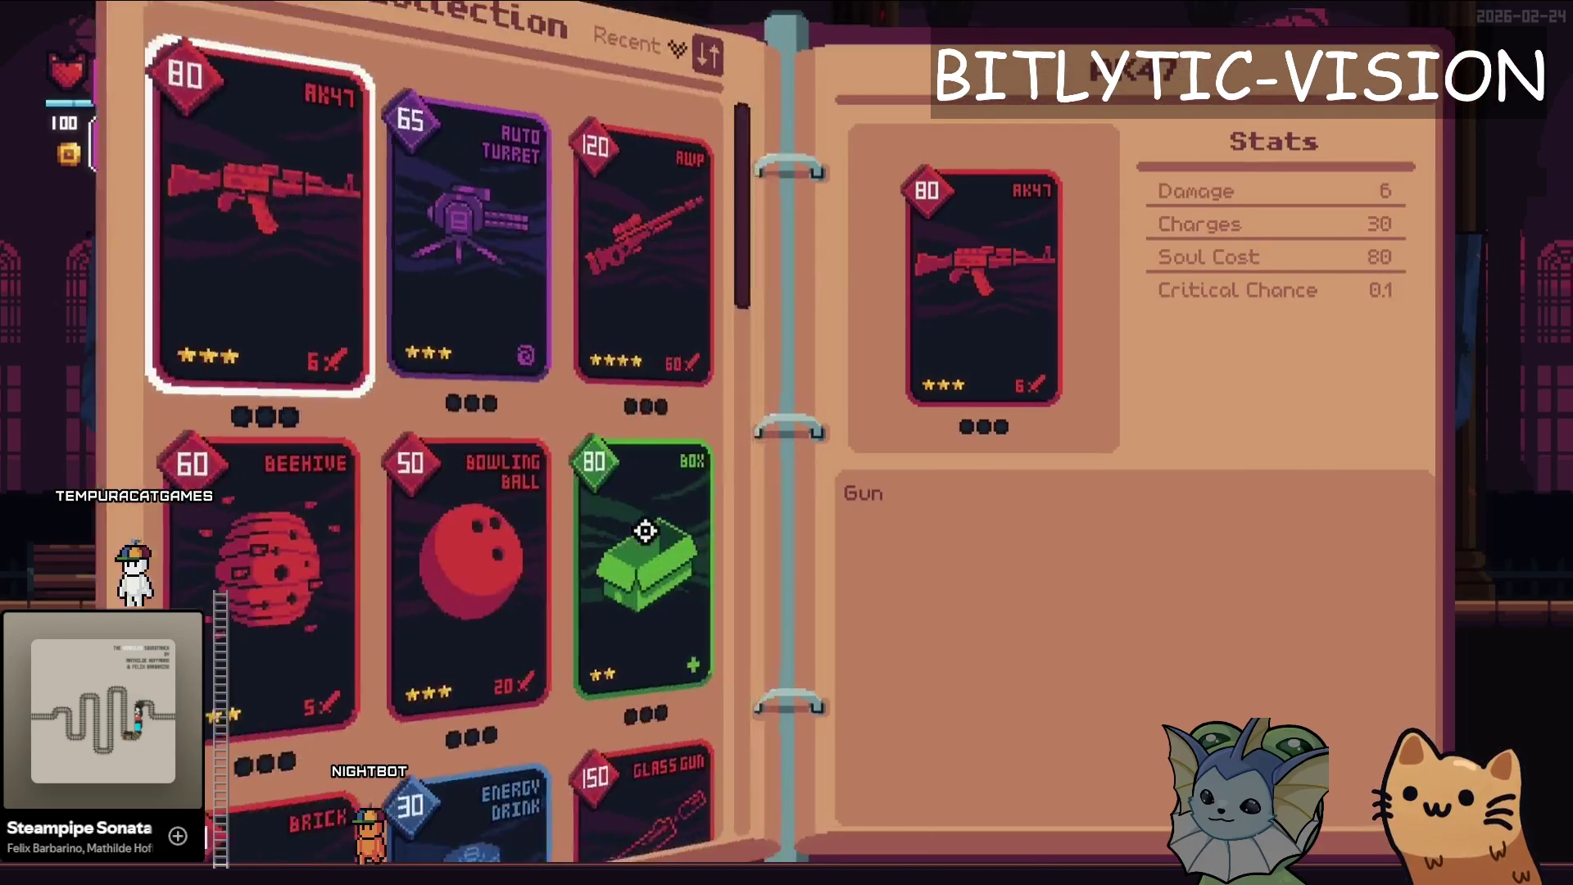
key("Tab")
key("Tab")
key("Tab")
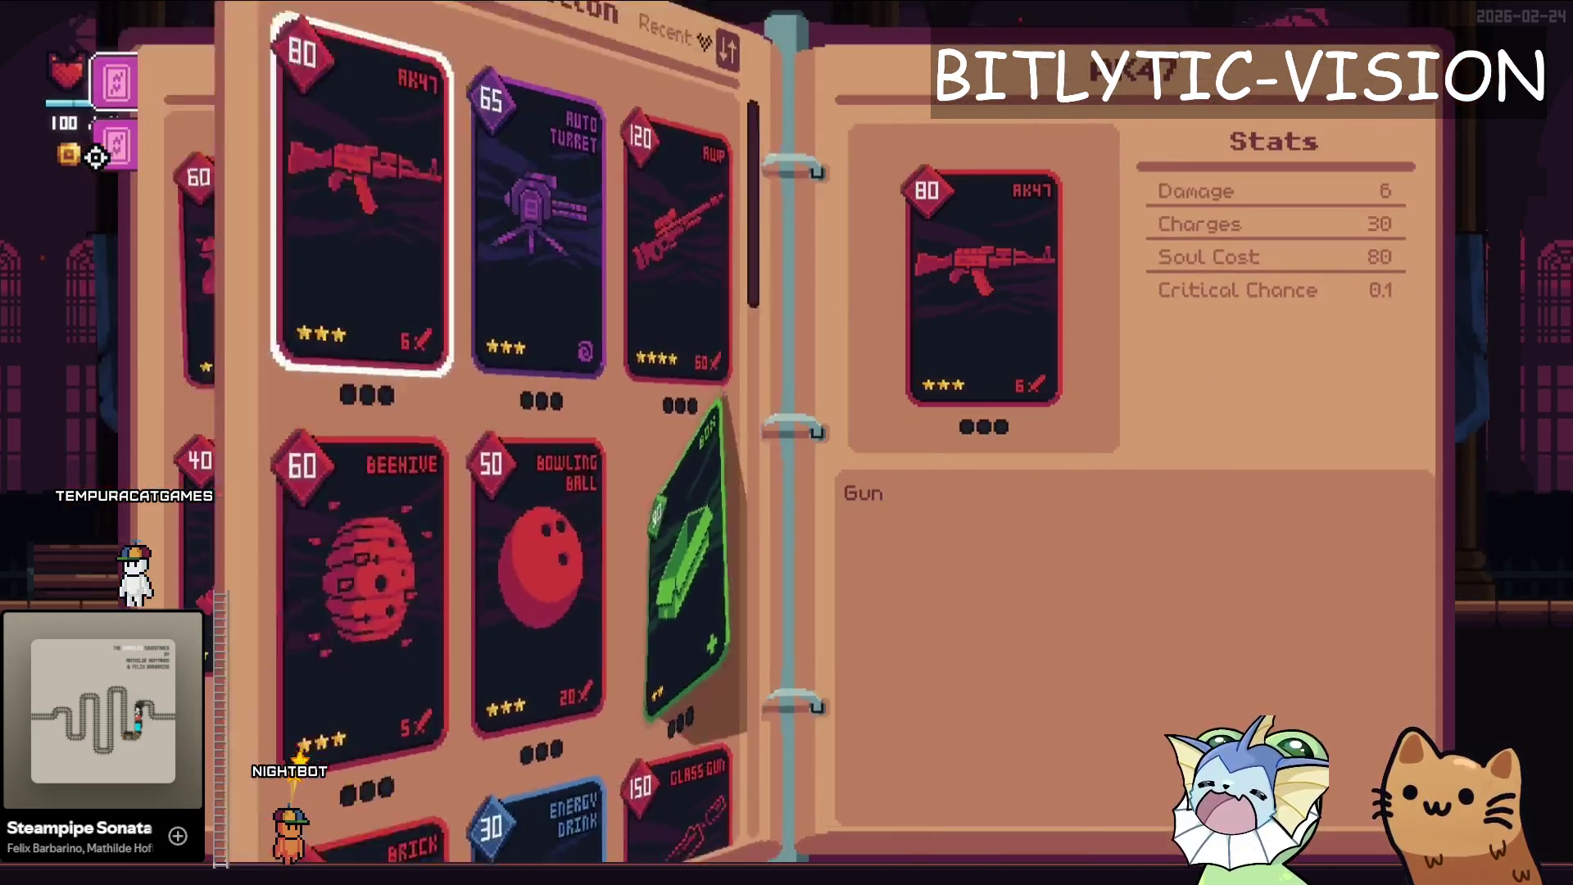
key("Tab")
key("Tab")
key("Tab")
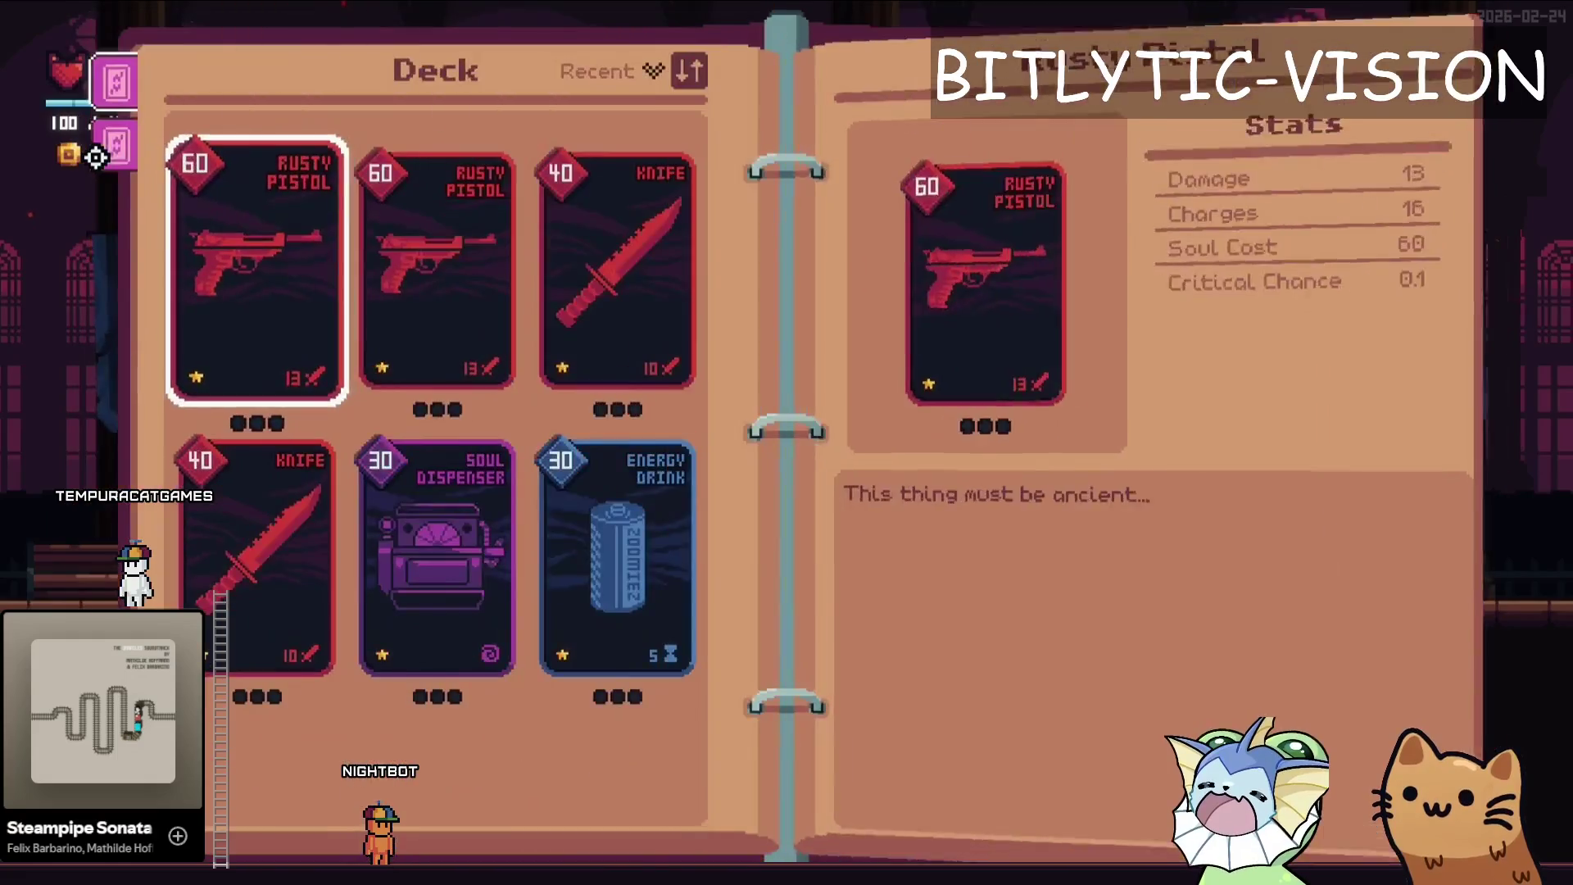
key("Tab")
key("Tab")
key("Tab")
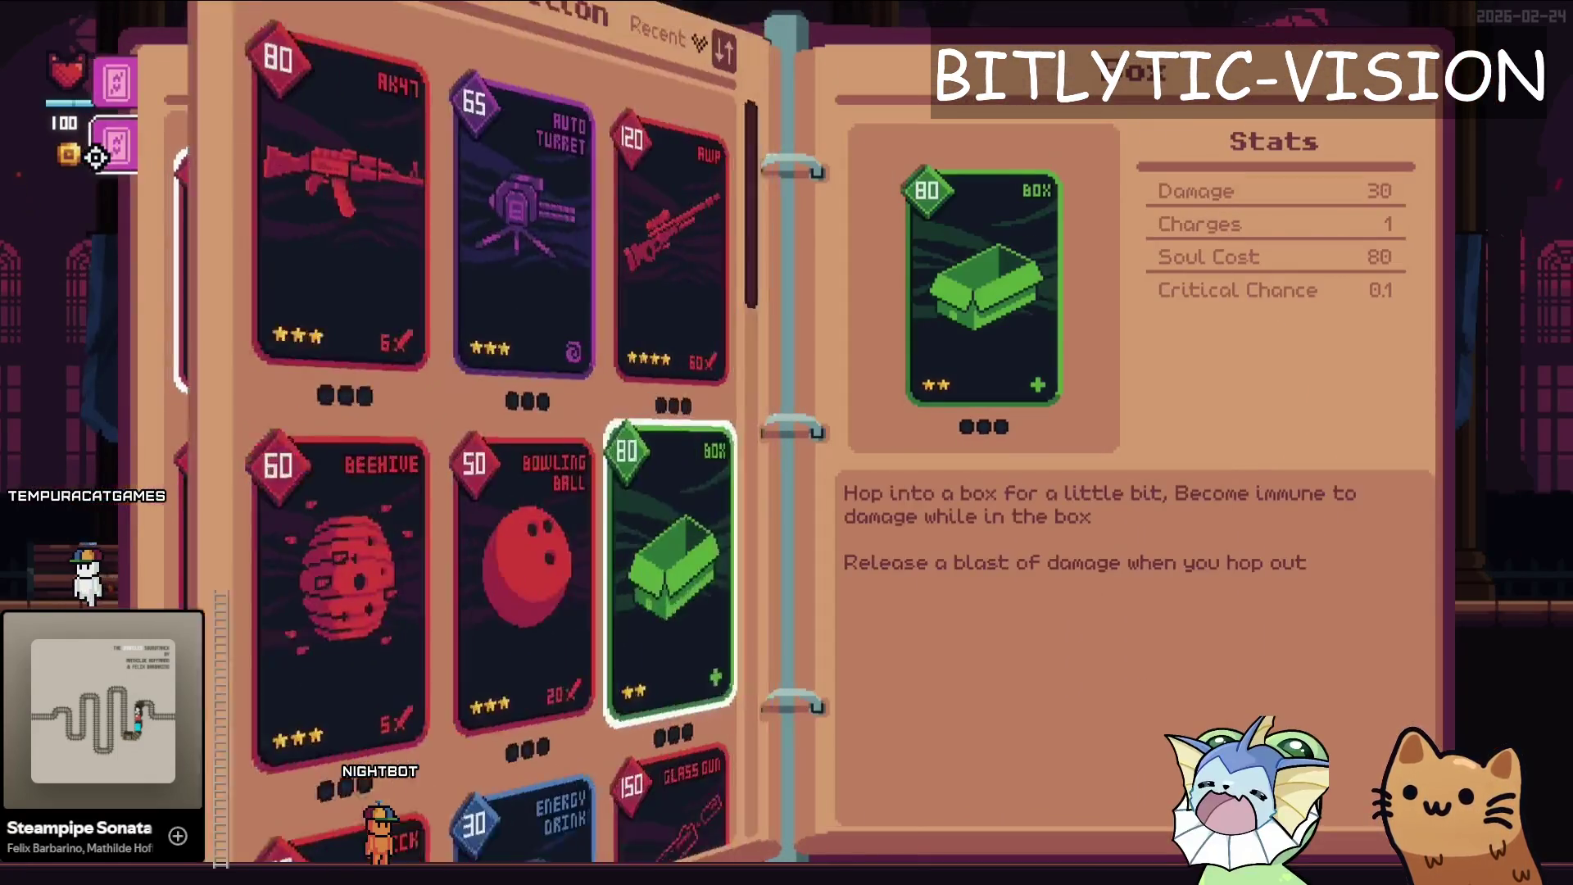
key("Tab")
key("Tab")
key("Tab")
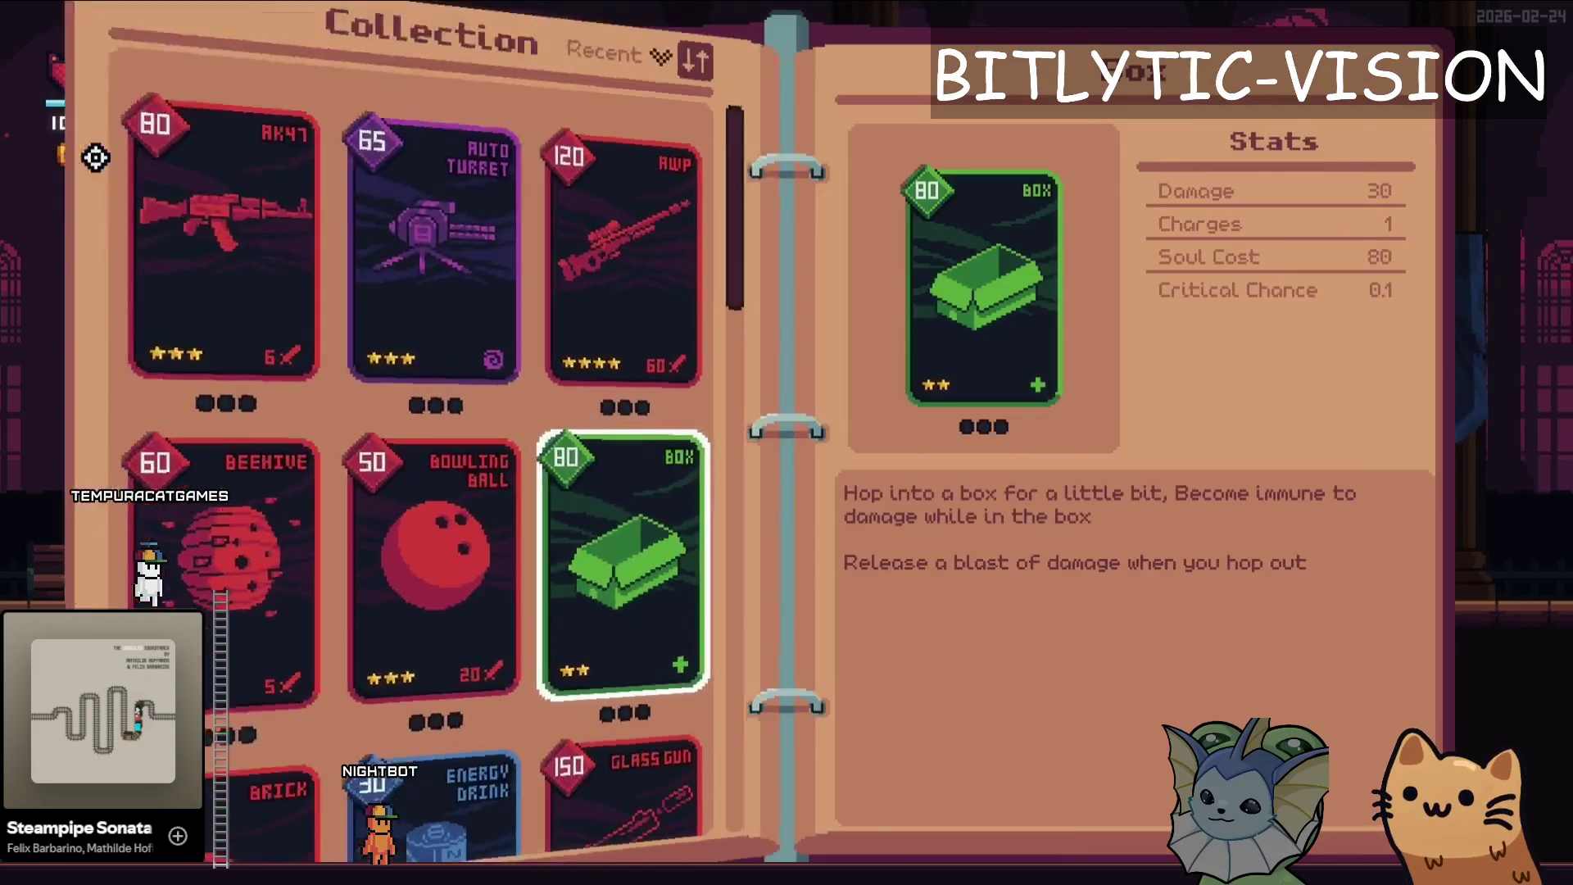
key("Tab")
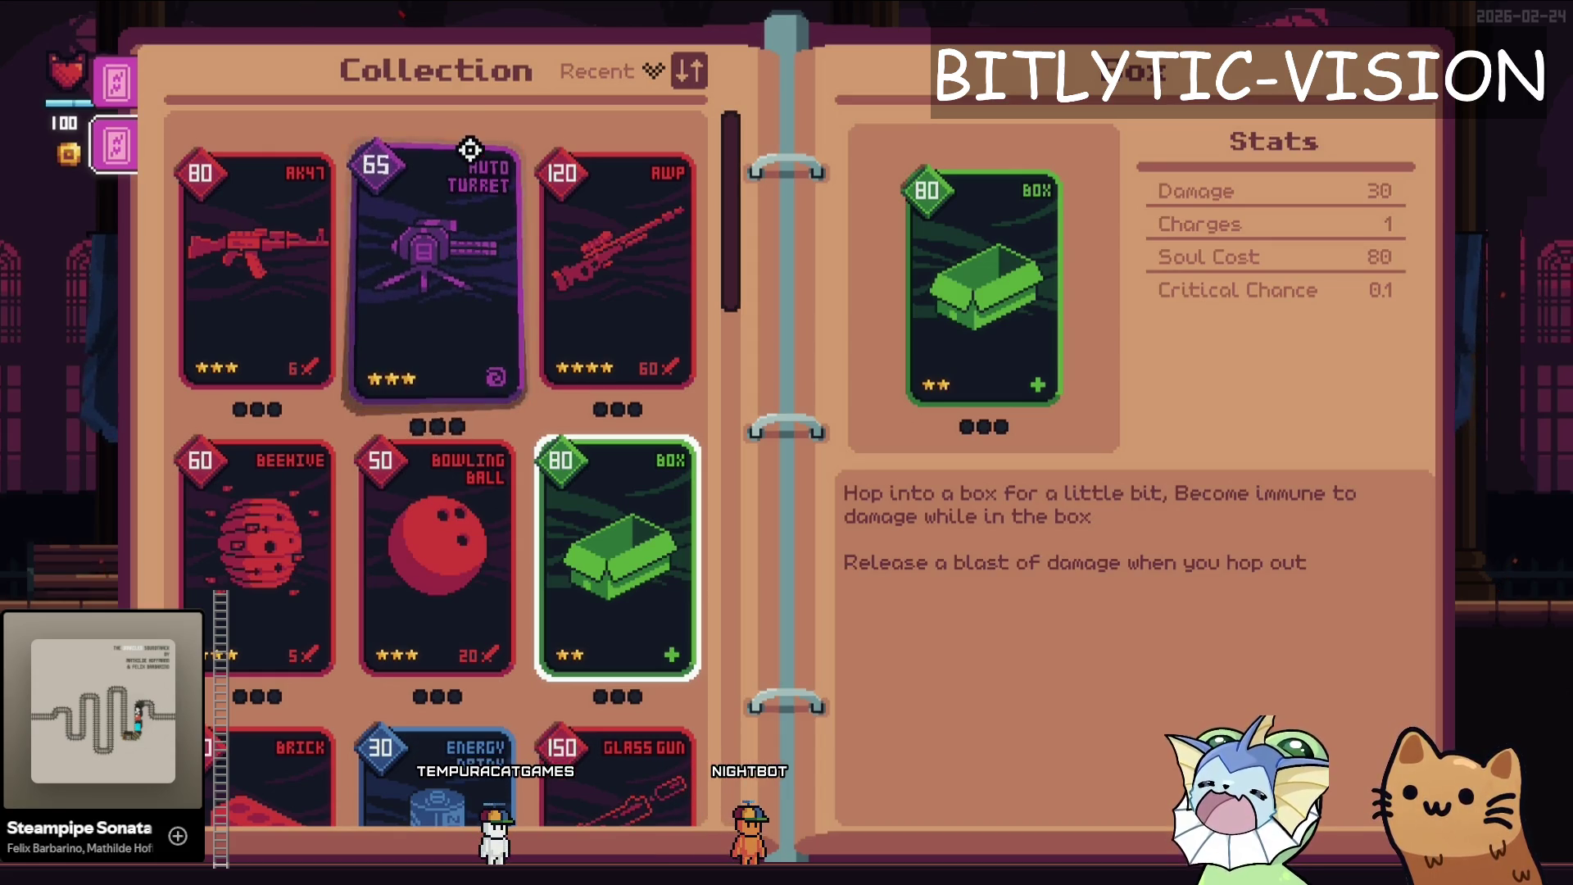
key("alt+Tab")
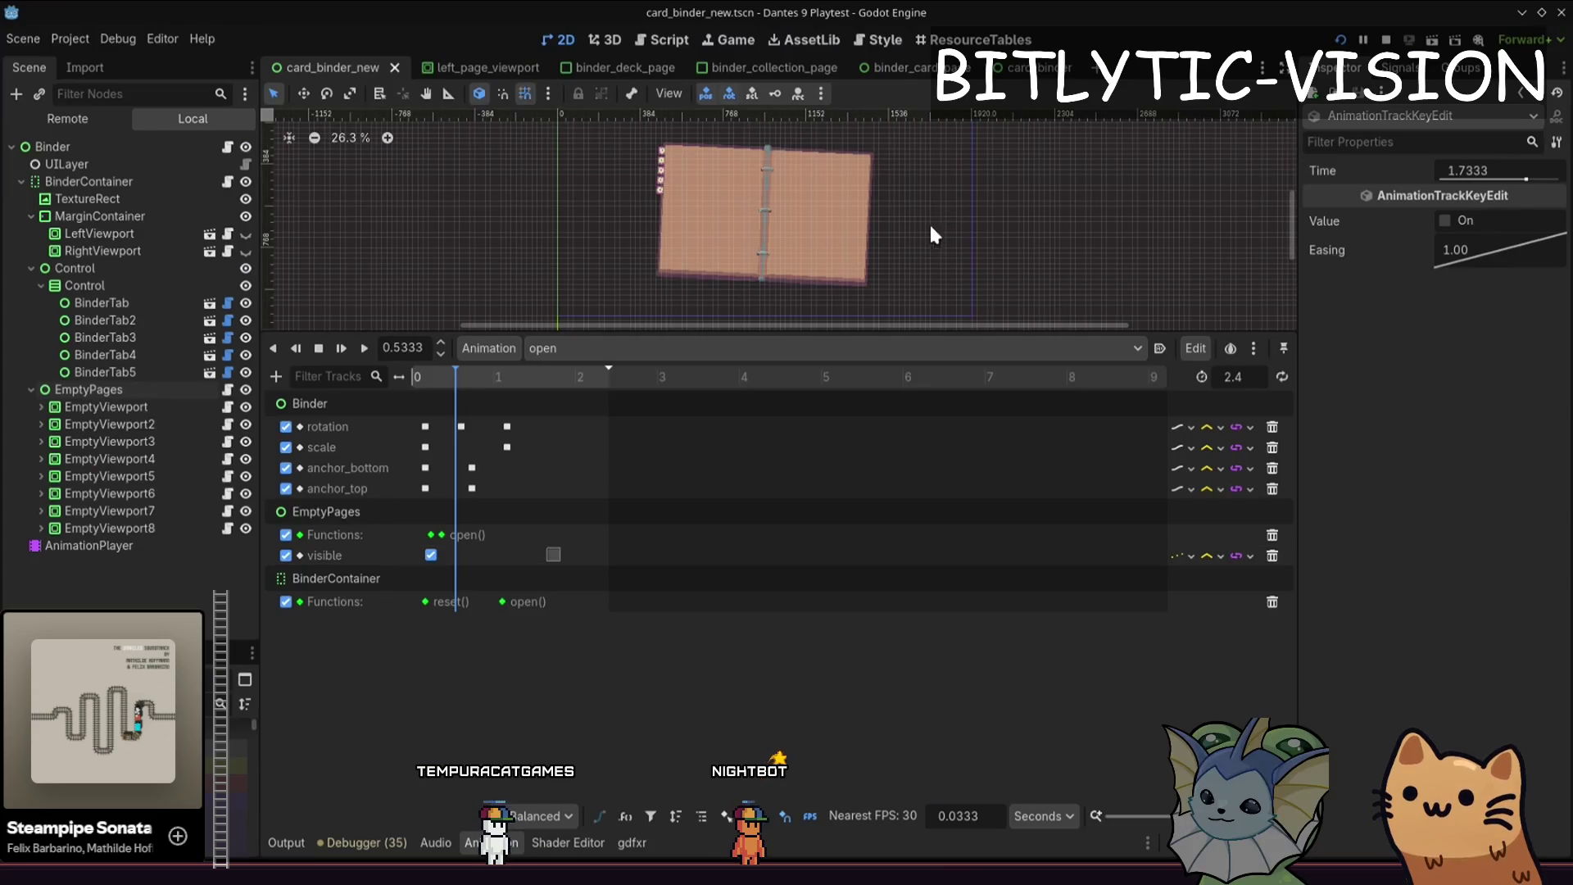
- Resize the Animation panel, deselect the key, and flip the game's binder between Deck and Collection
left_click_drag(738, 333, 707, 674)
left_click_drag(739, 605, 751, 565)
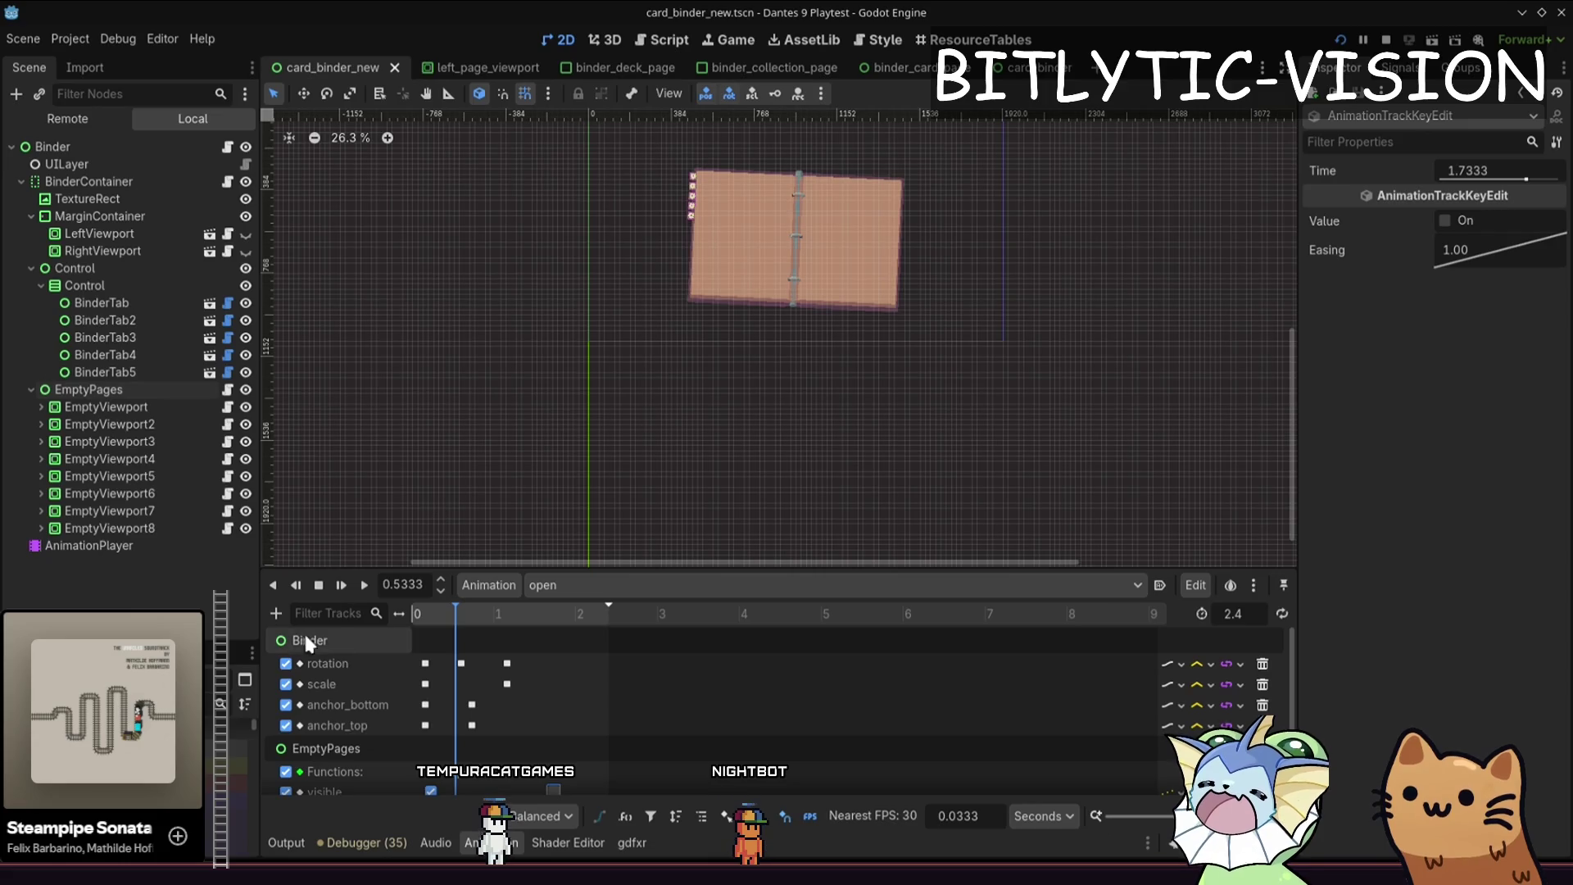
left_click(574, 648)
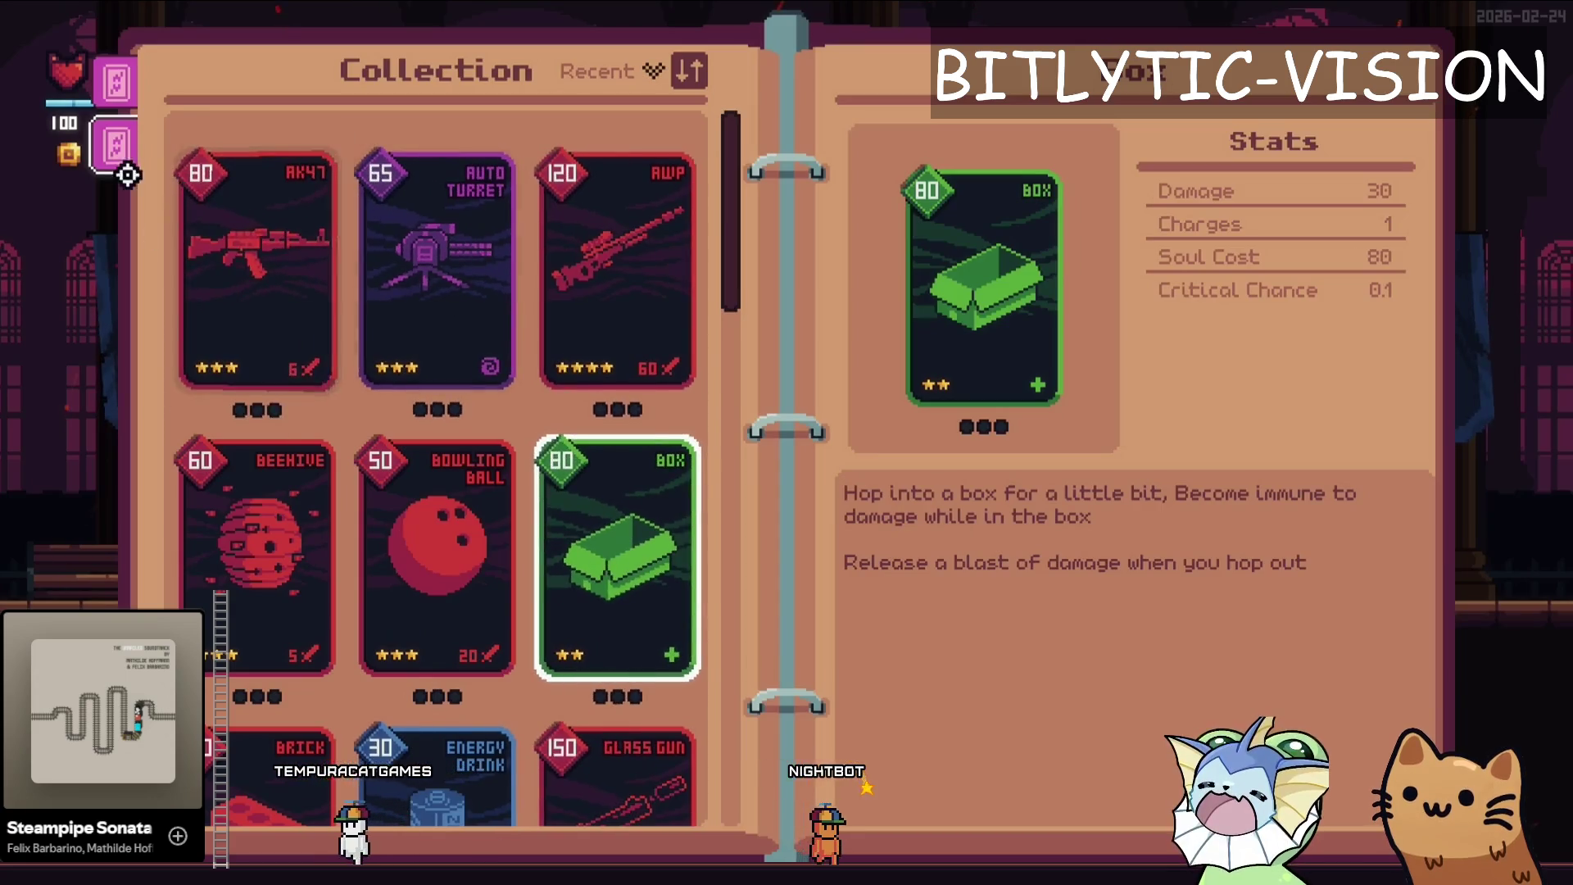
left_click(128, 174)
key("Tab")
key("Tab")
key("Tab")
key("Tab")
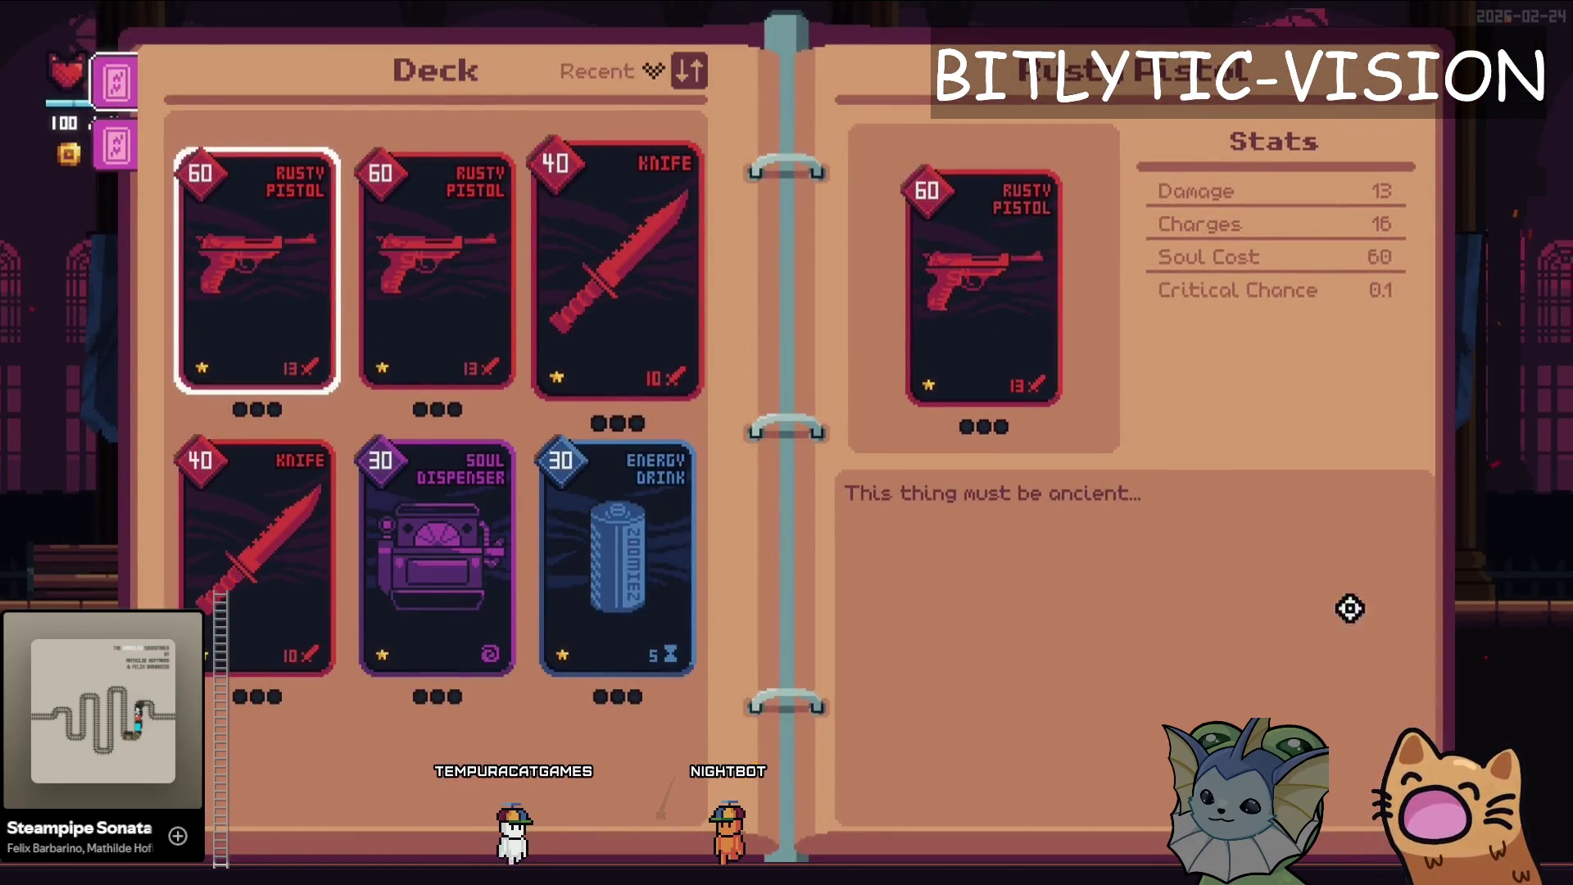
mouse_move(610, 283)
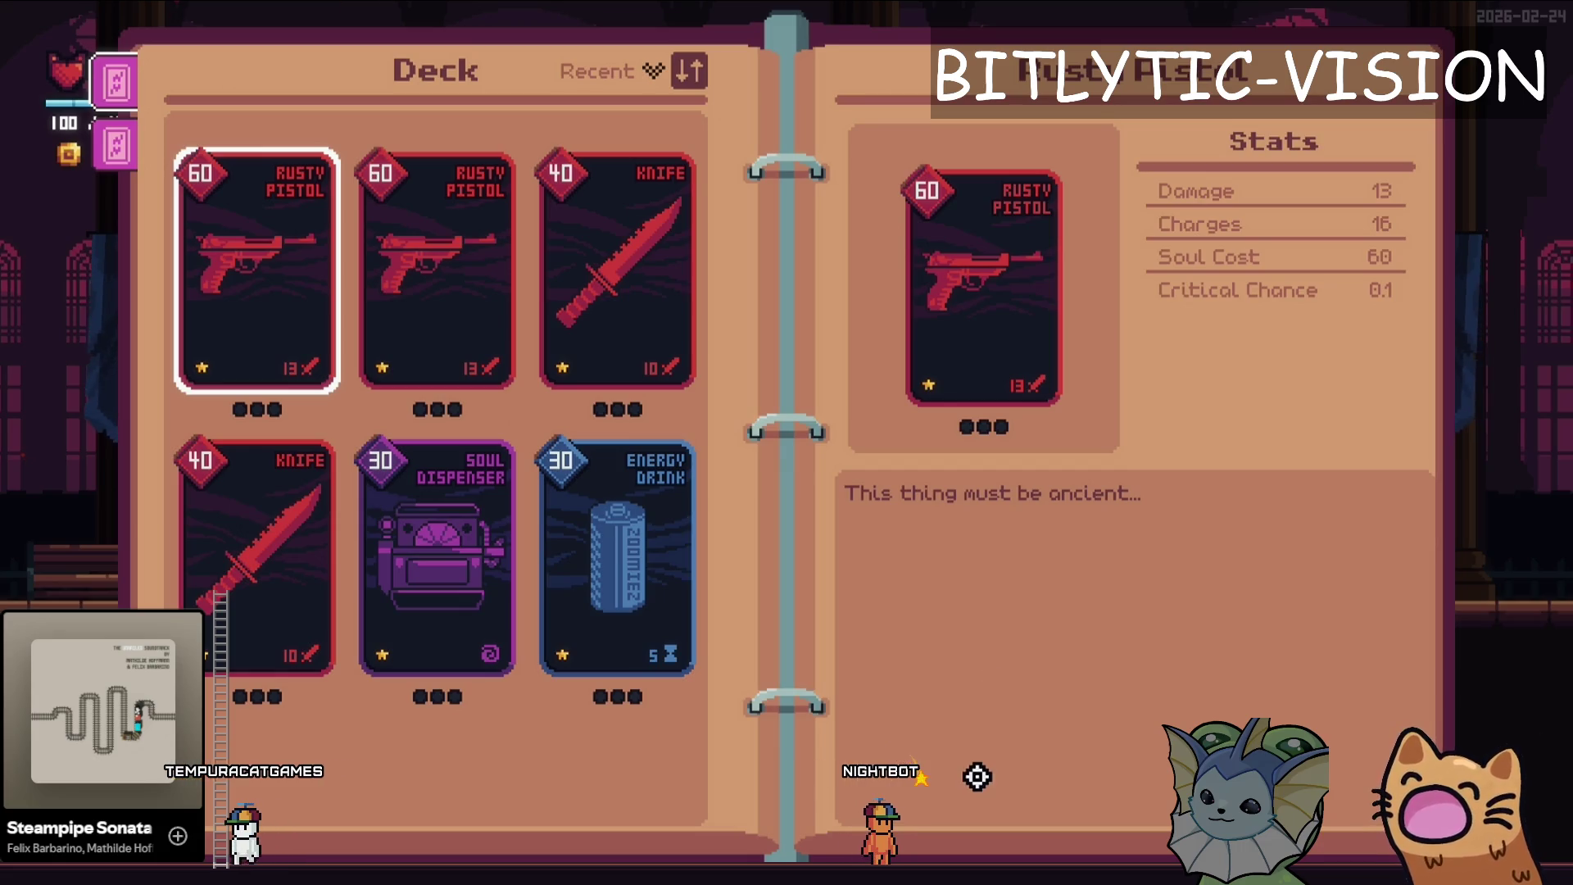
key("Print")
- Take a full-screen Spectacle capture and toggle its annotation overlay, undoing the last mark
left_click(1167, 467)
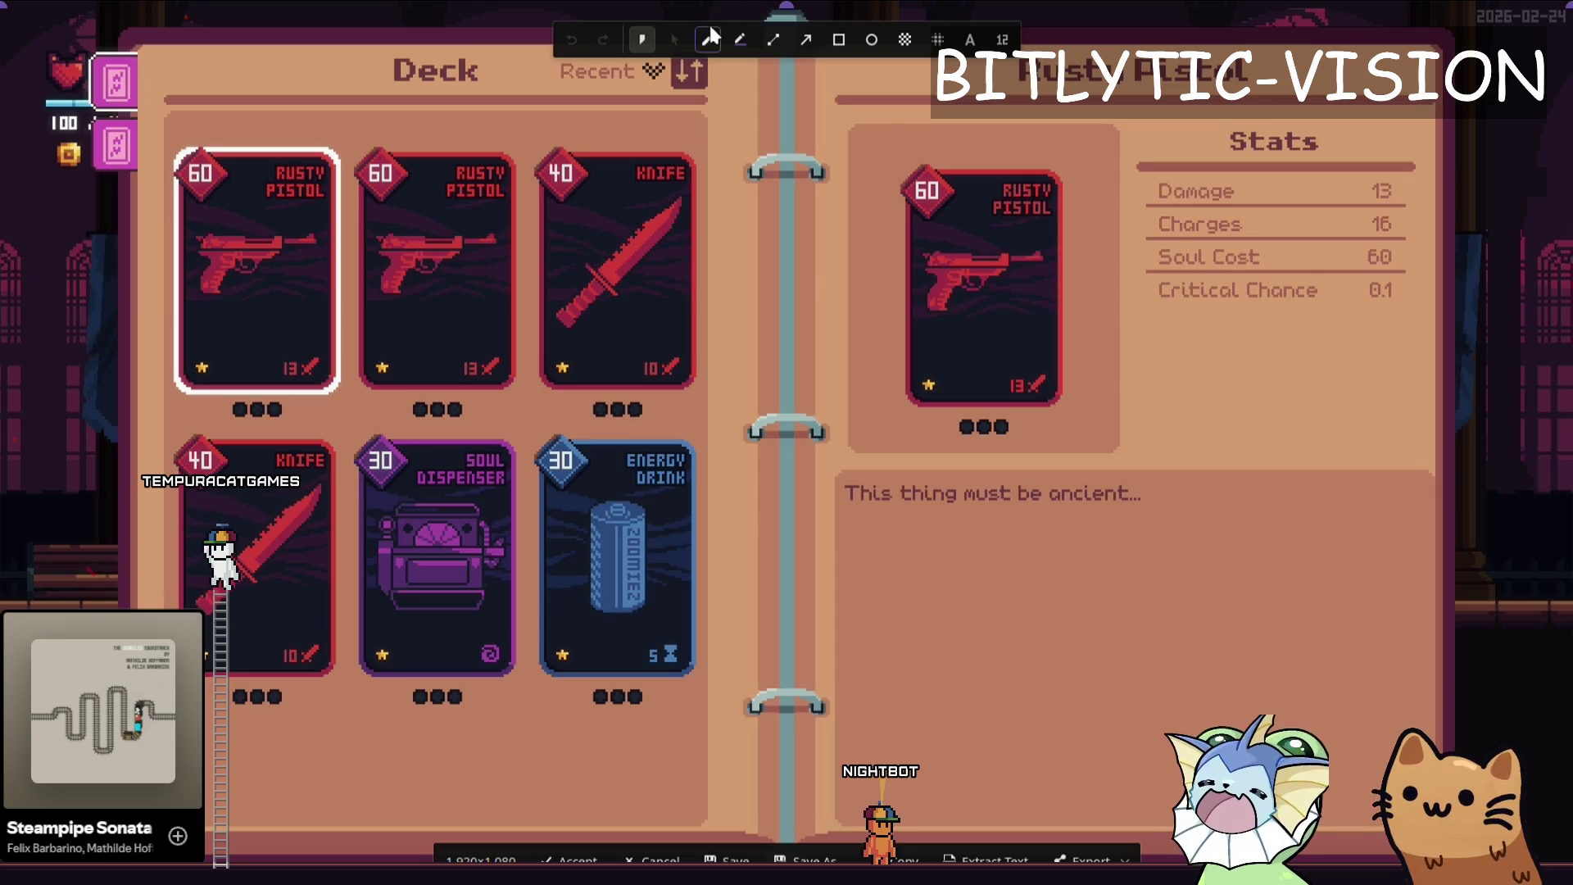
left_click(841, 41)
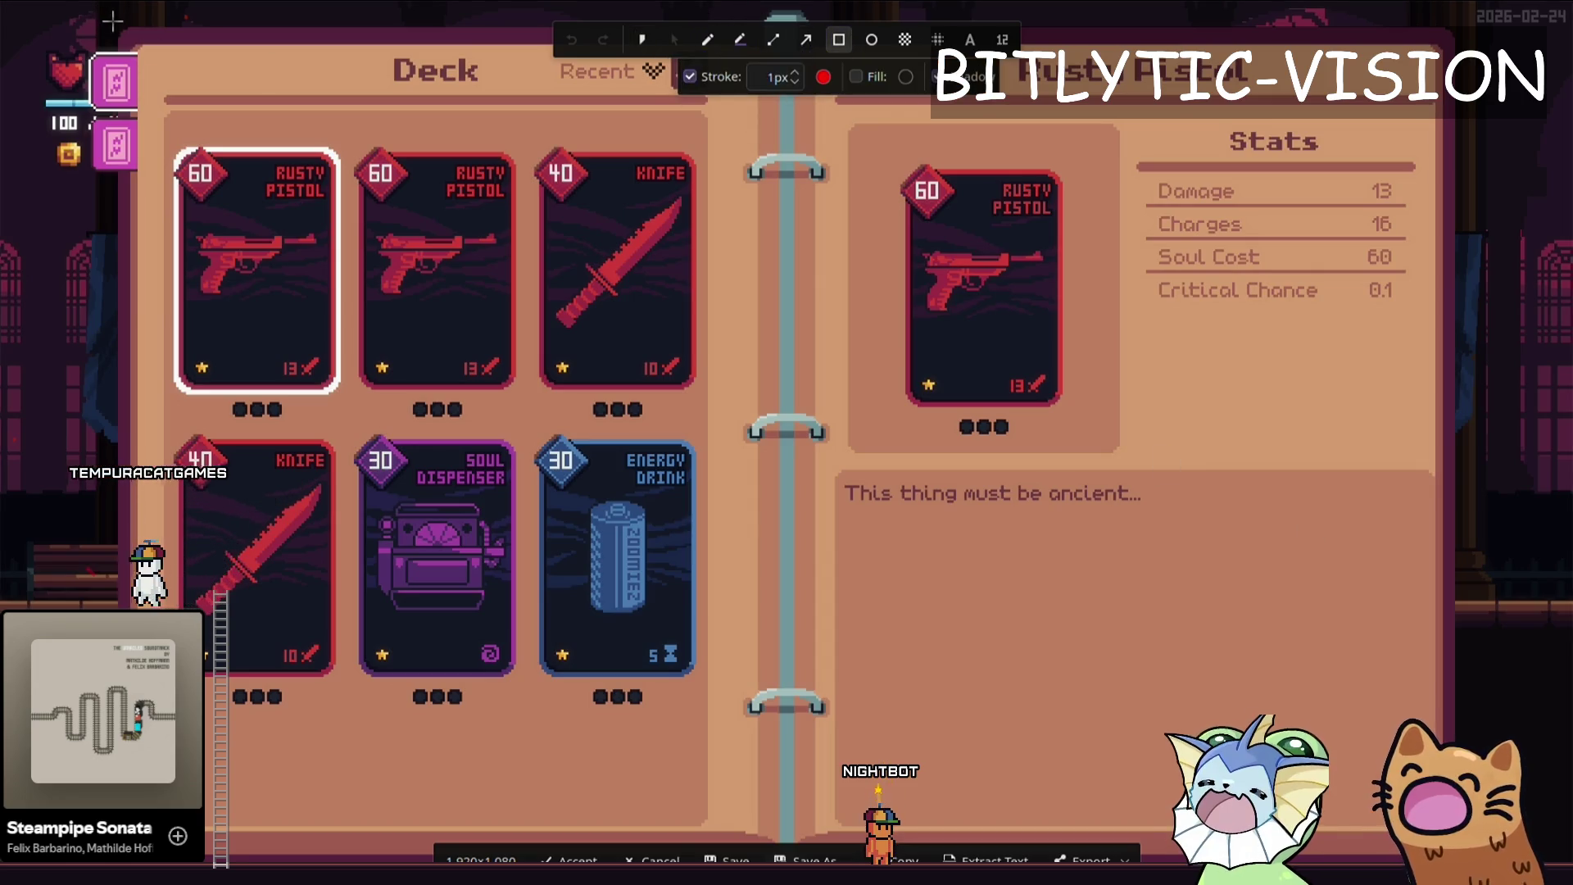
key("Escape")
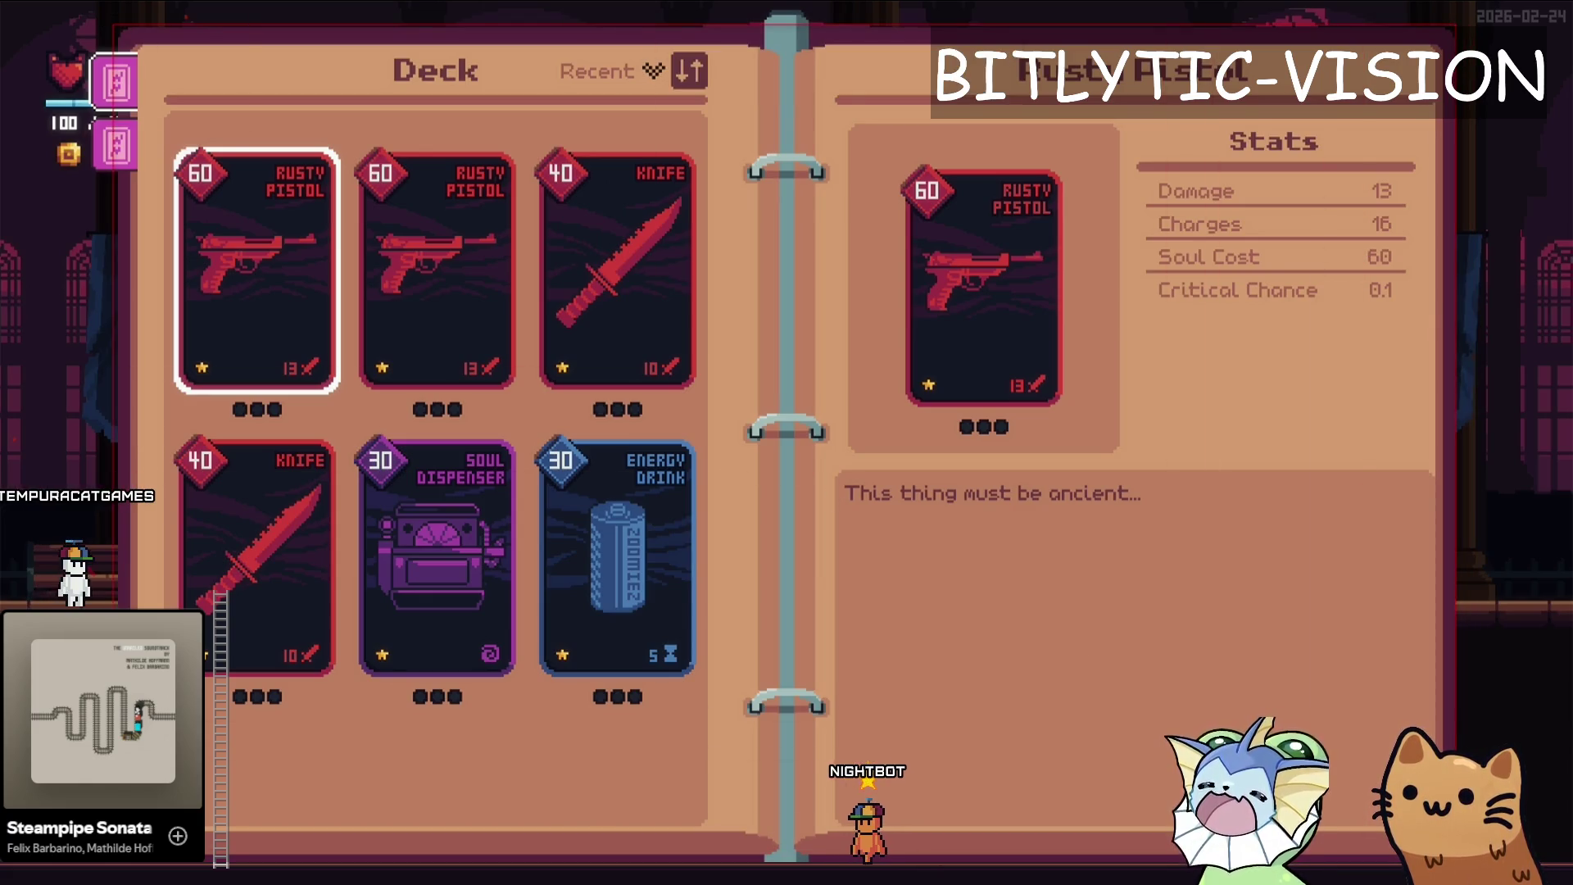
key("Print")
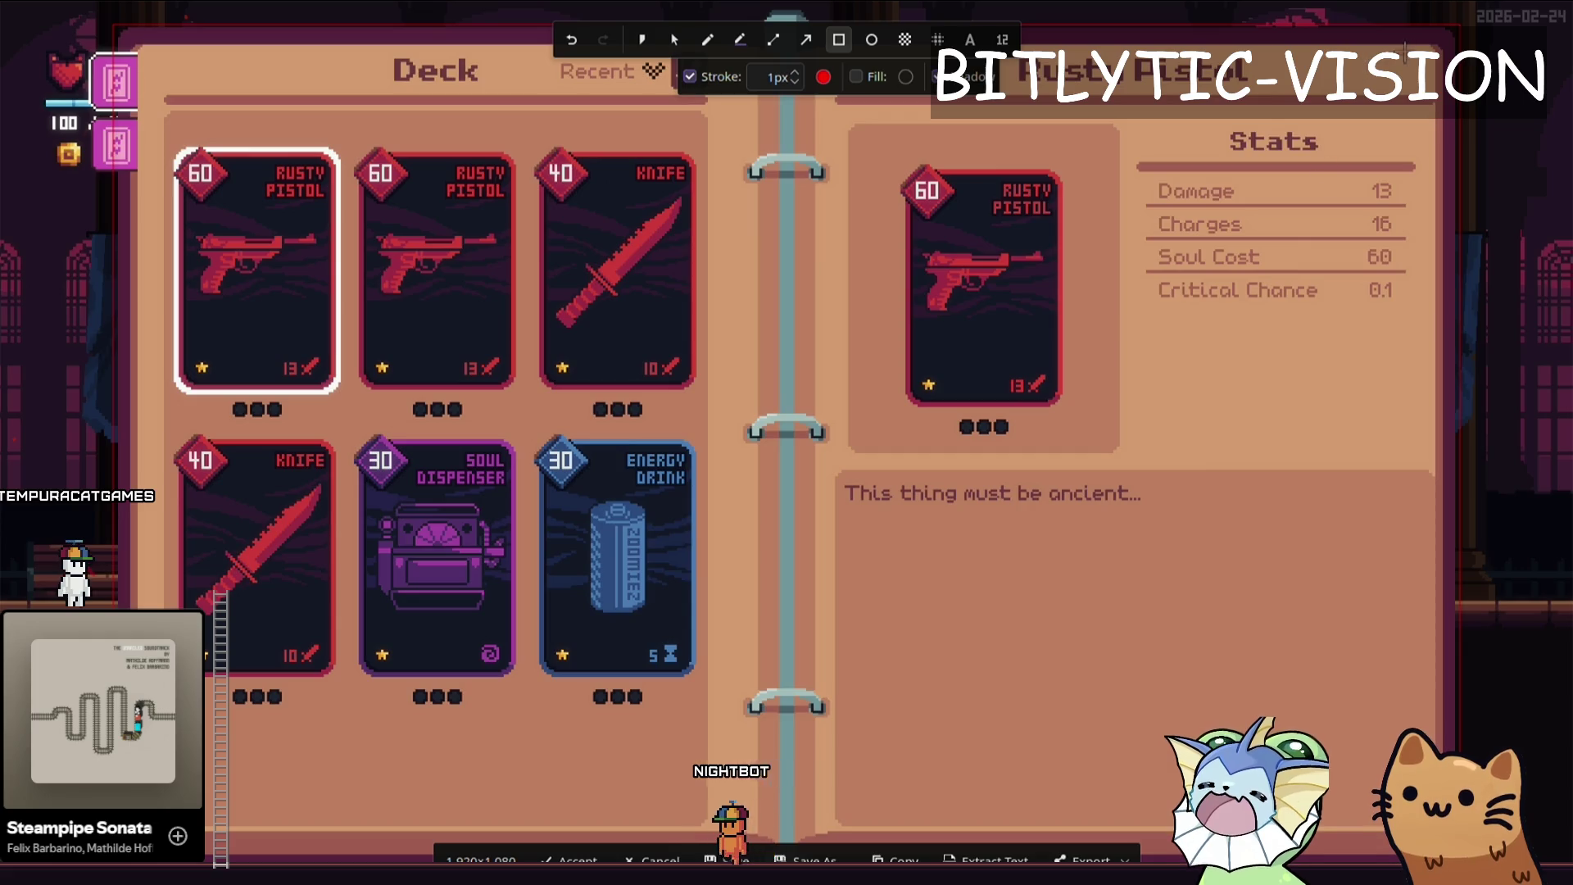
key("Escape")
key("Print")
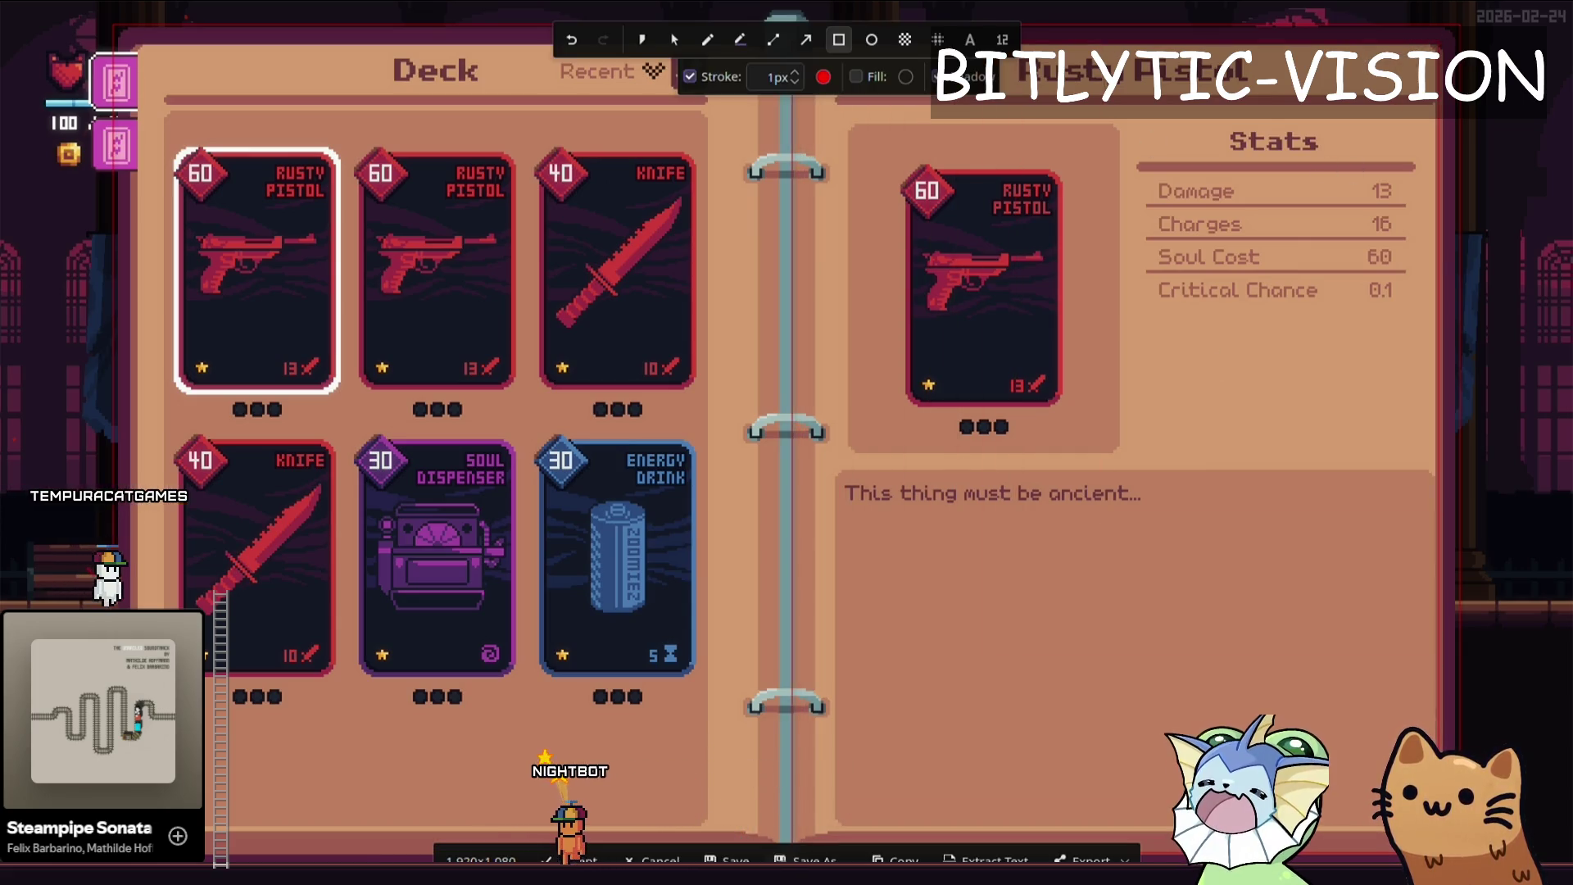
key("ctrl+z")
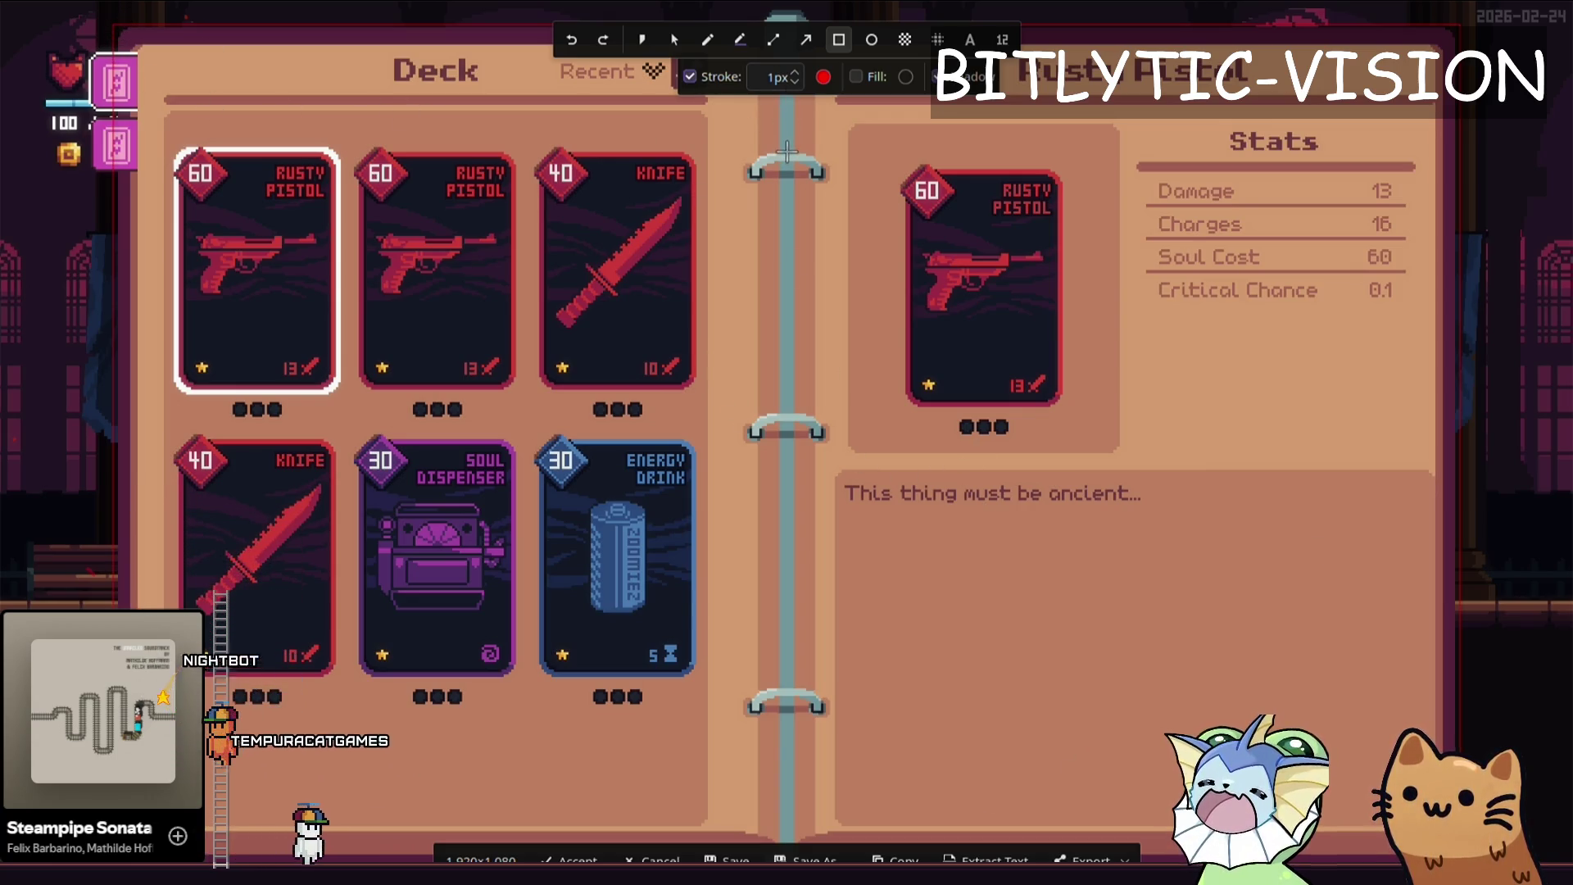
- Sketch red marks by the binder spine and under Deck, undo some, then close the capture
left_click_drag(787, 238, 739, 284)
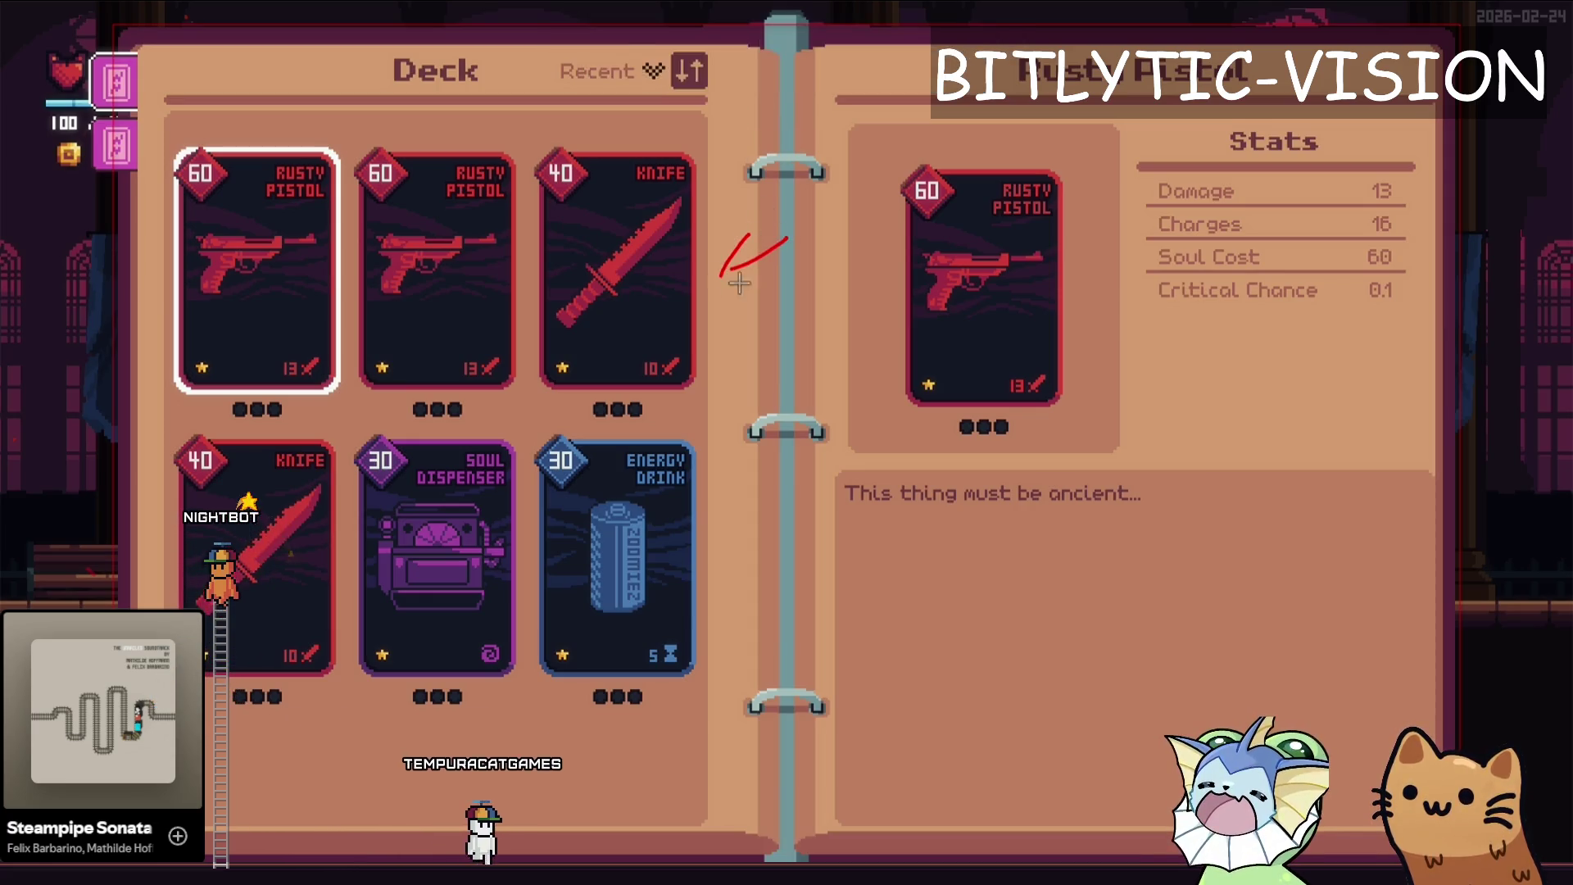
mouse_move(787, 238)
left_mouse_down()
mouse_move(844, 289)
mouse_move(816, 292)
left_mouse_up()
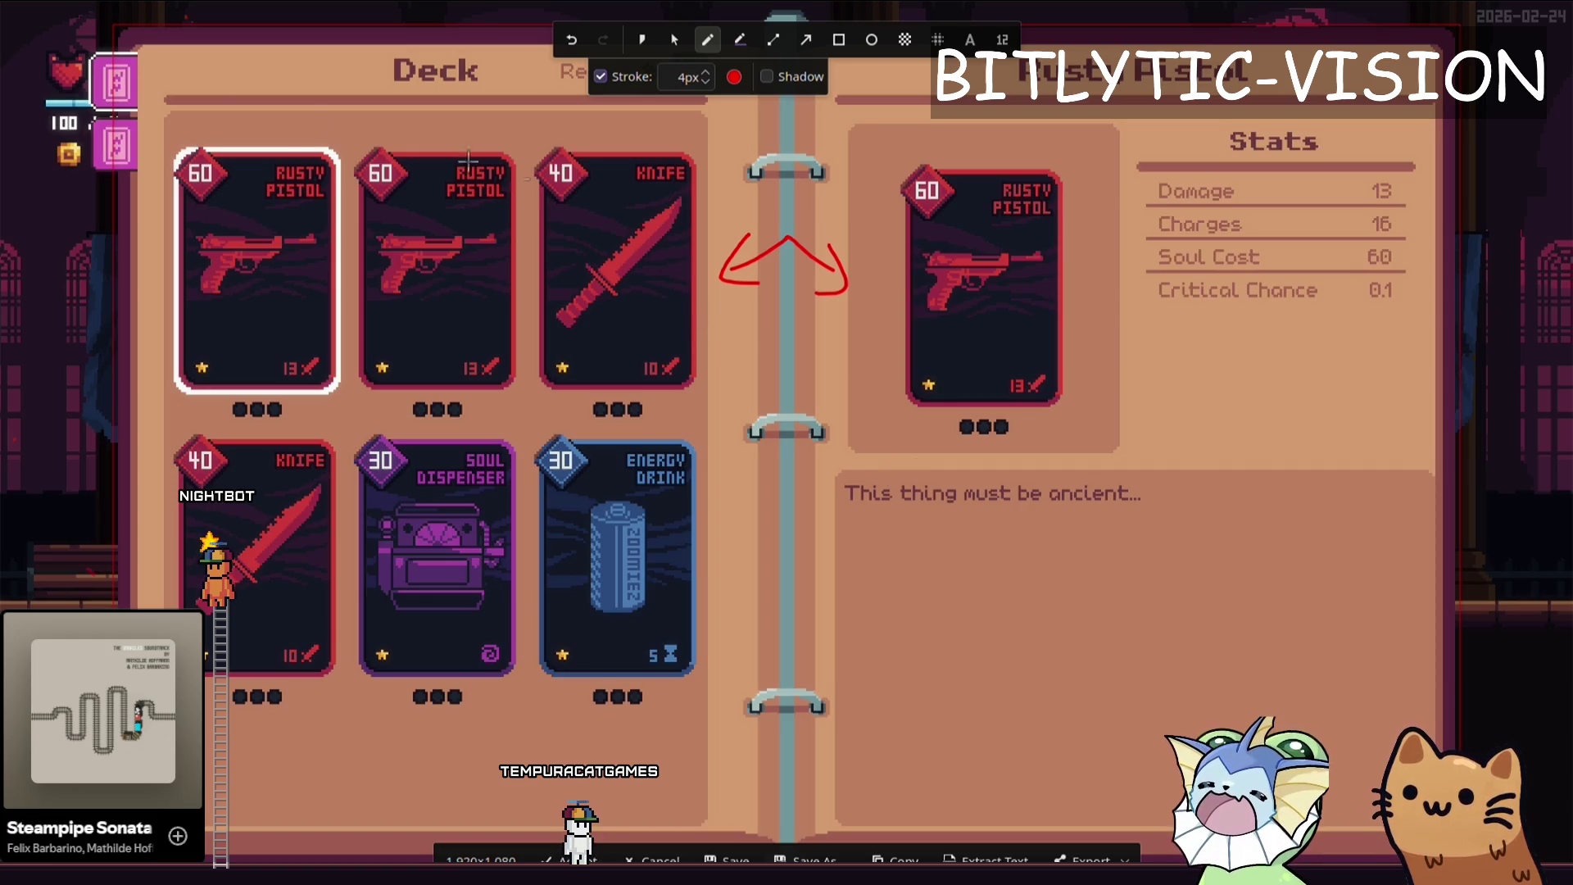
left_click_drag(207, 85, 626, 109)
key("ctrl+z")
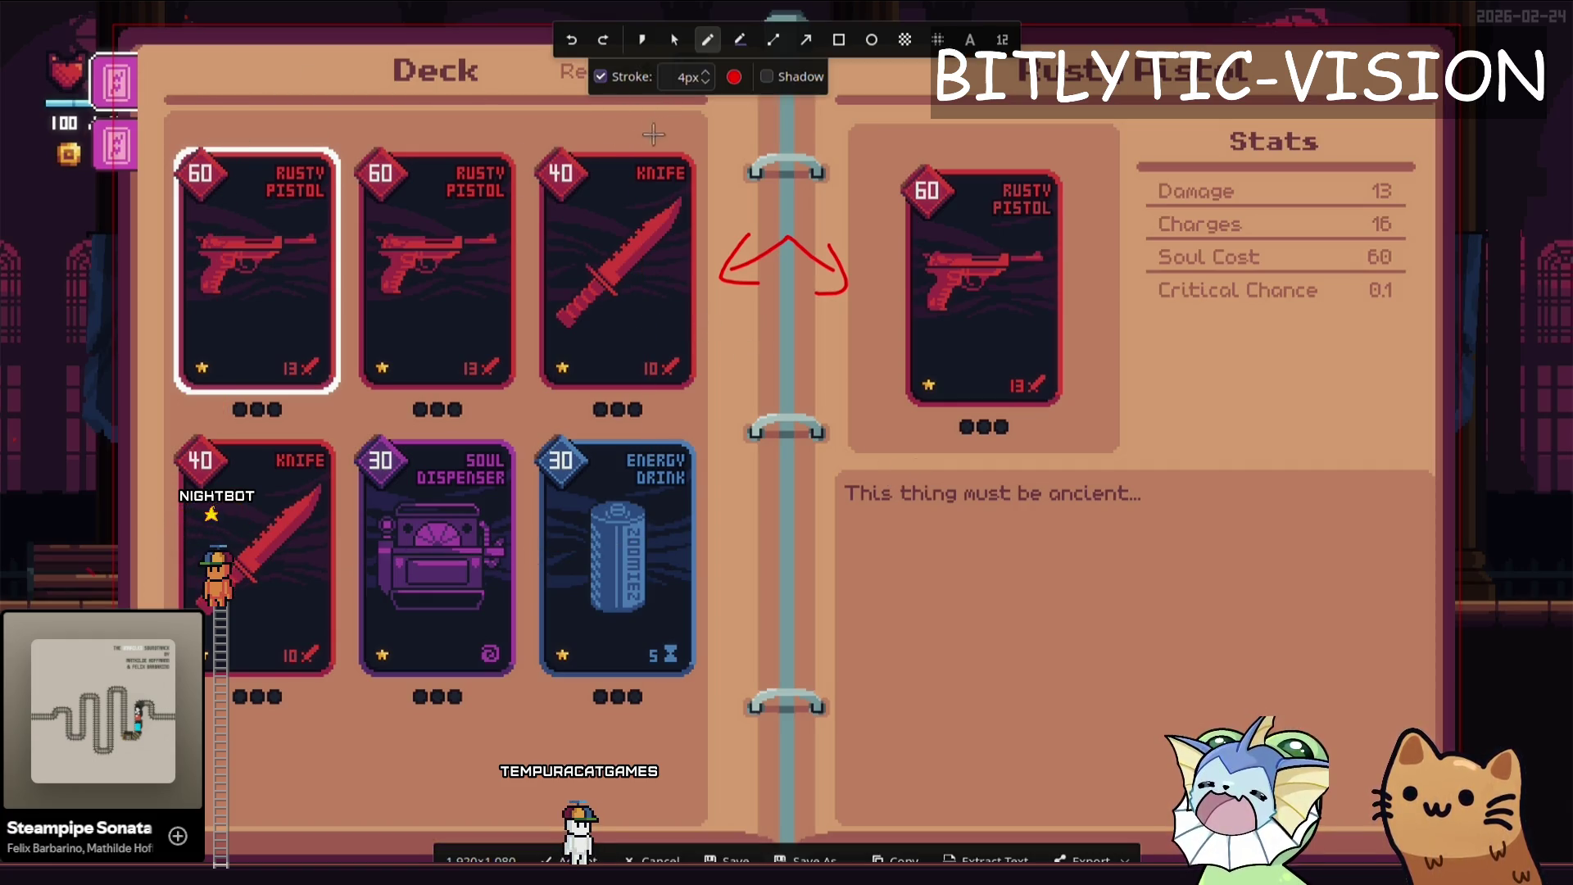
left_click_drag(371, 102, 402, 150)
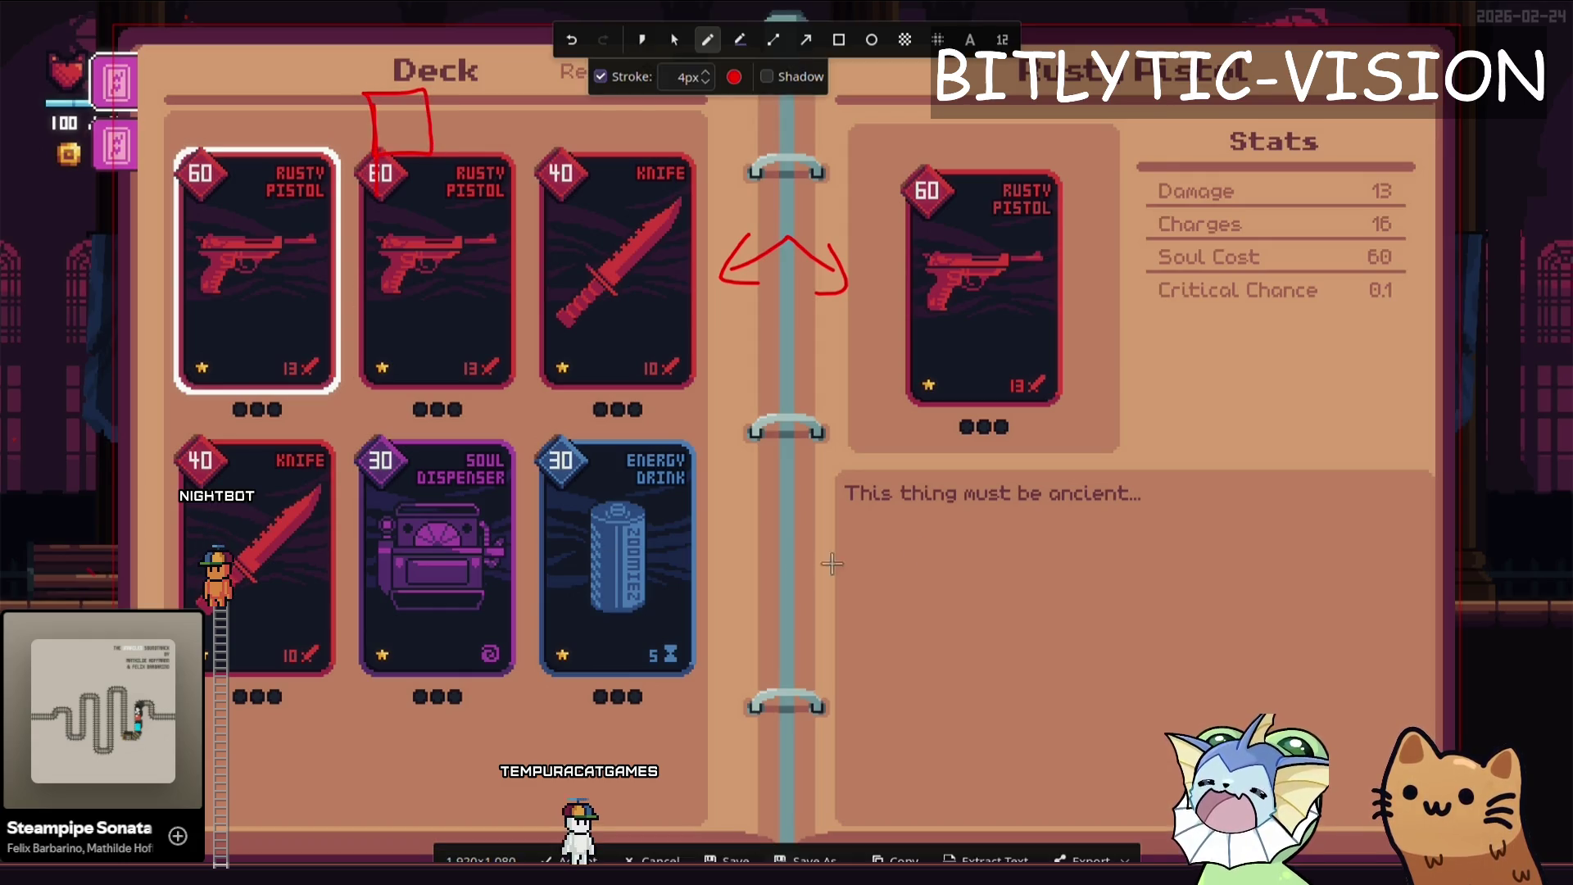
key("ctrl+z")
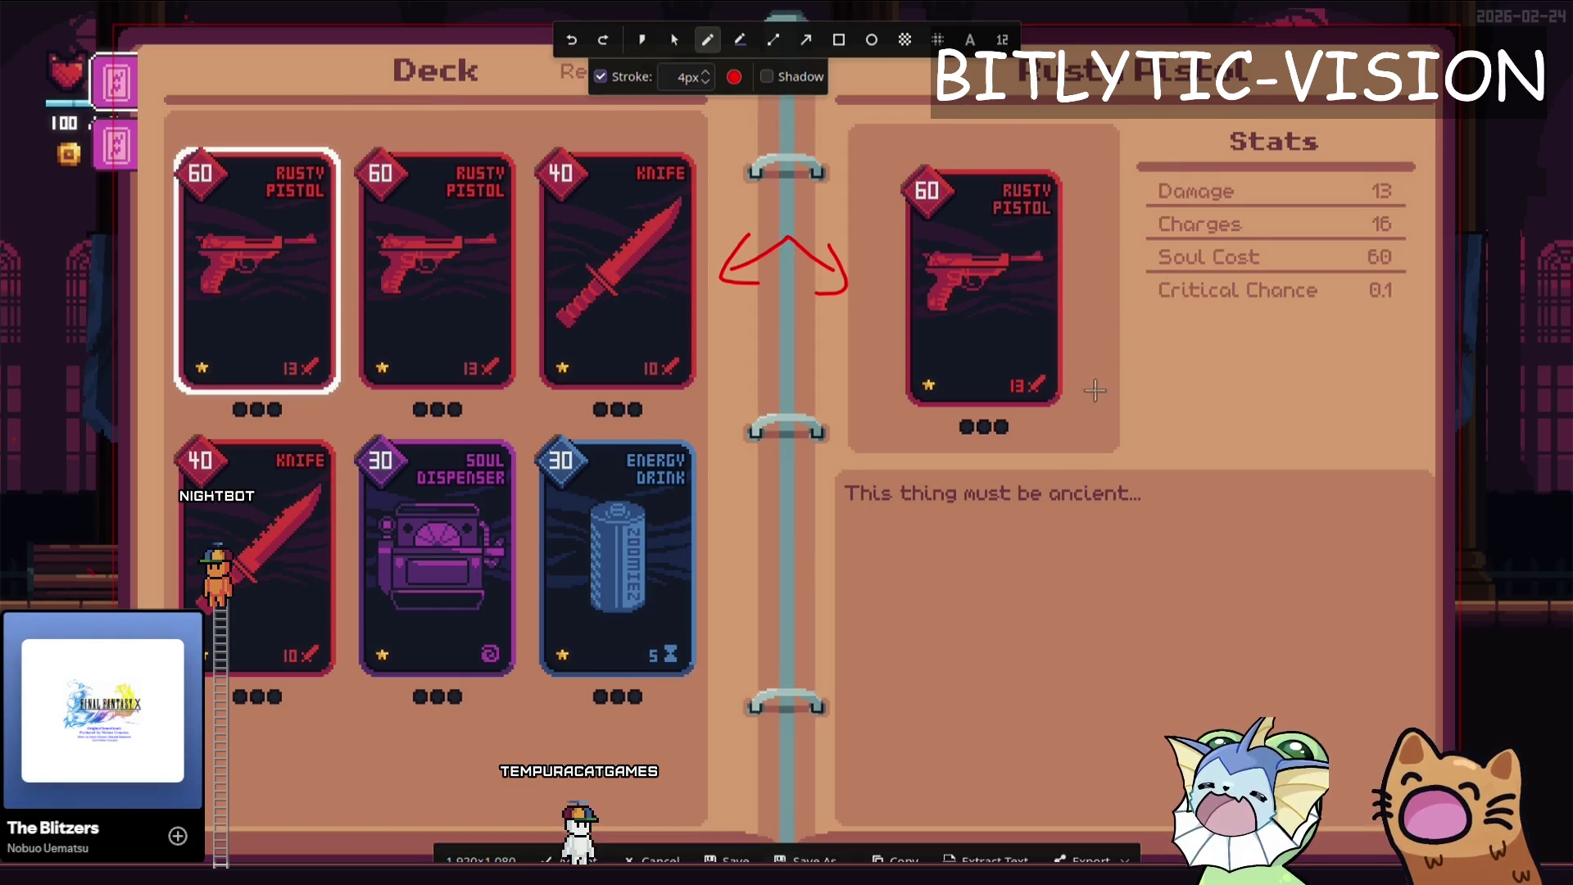
key("Escape")
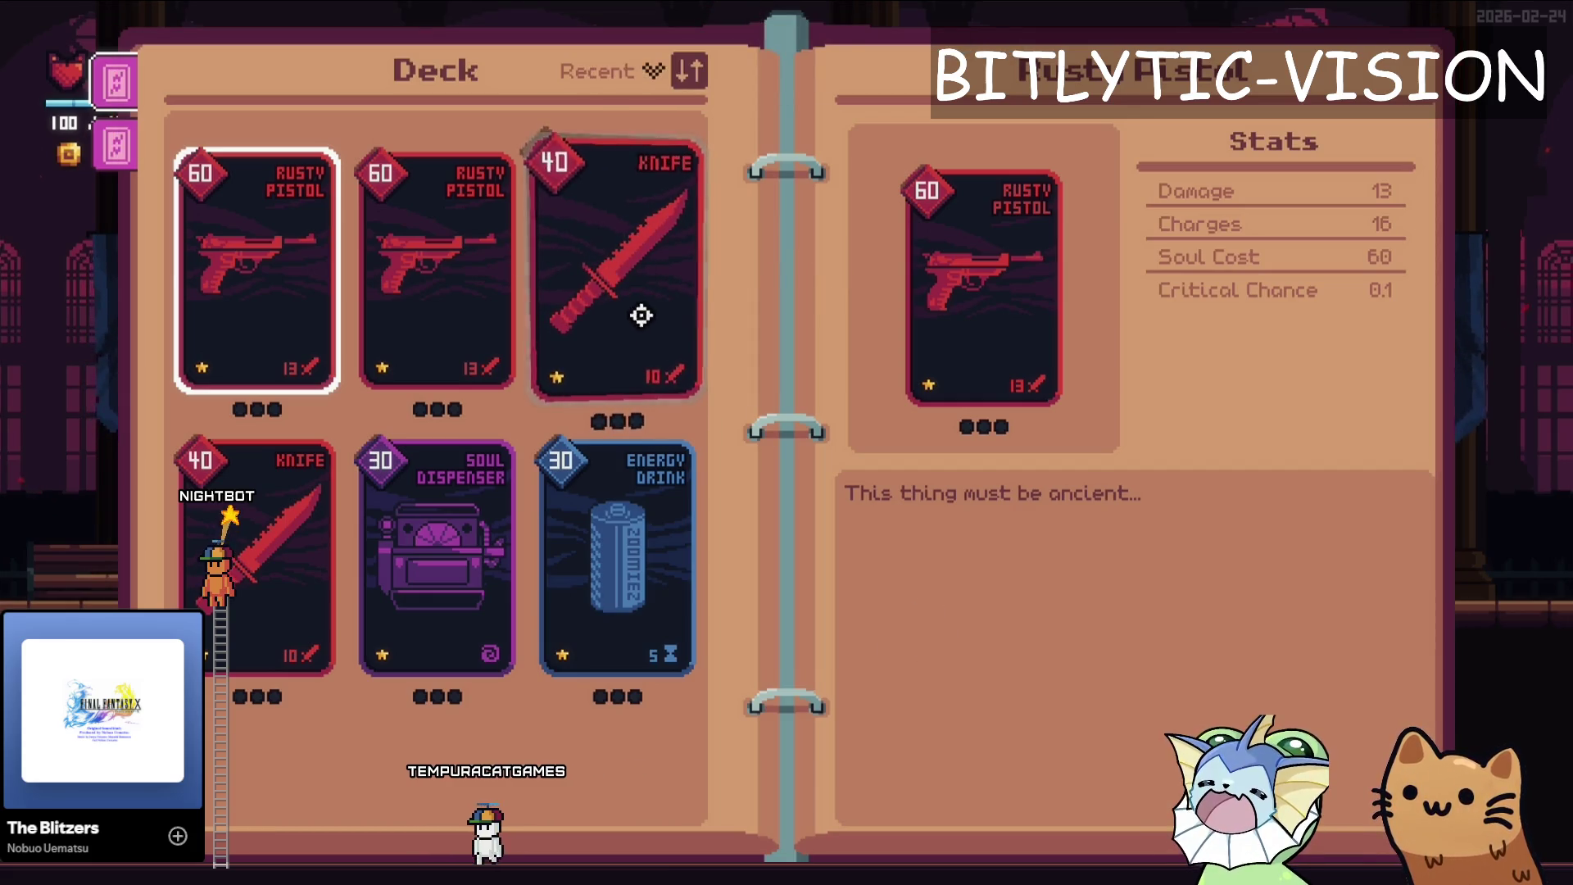
- View the Knife card's stats (Damage 10, Charges 12, Soul Cost 40) in the binder, then close it
left_click(609, 294)
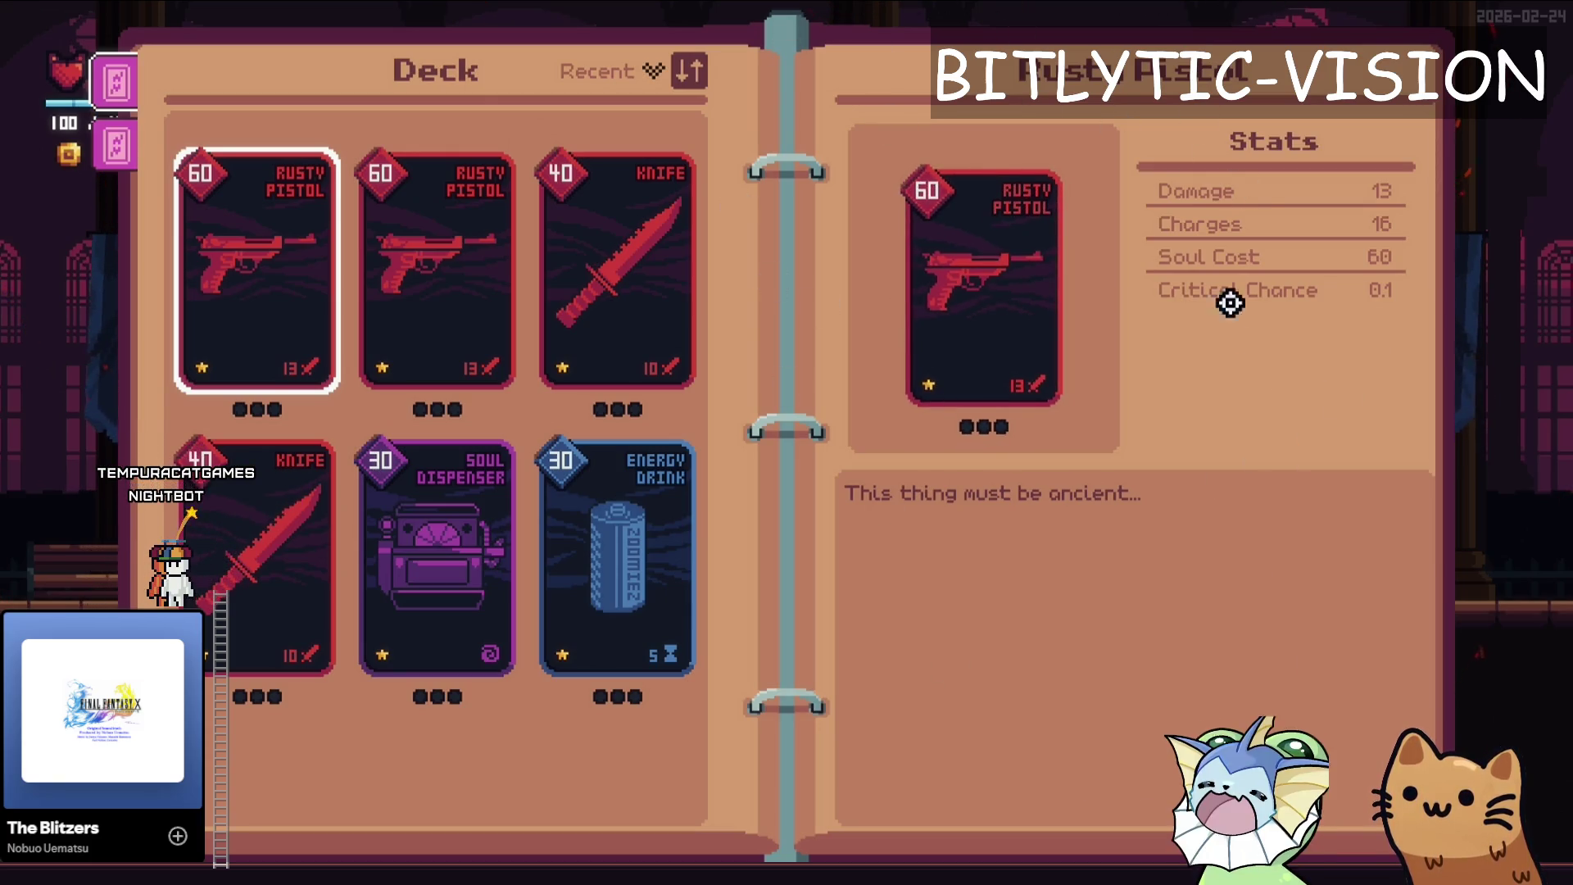
key("Tab")
key("Tab")
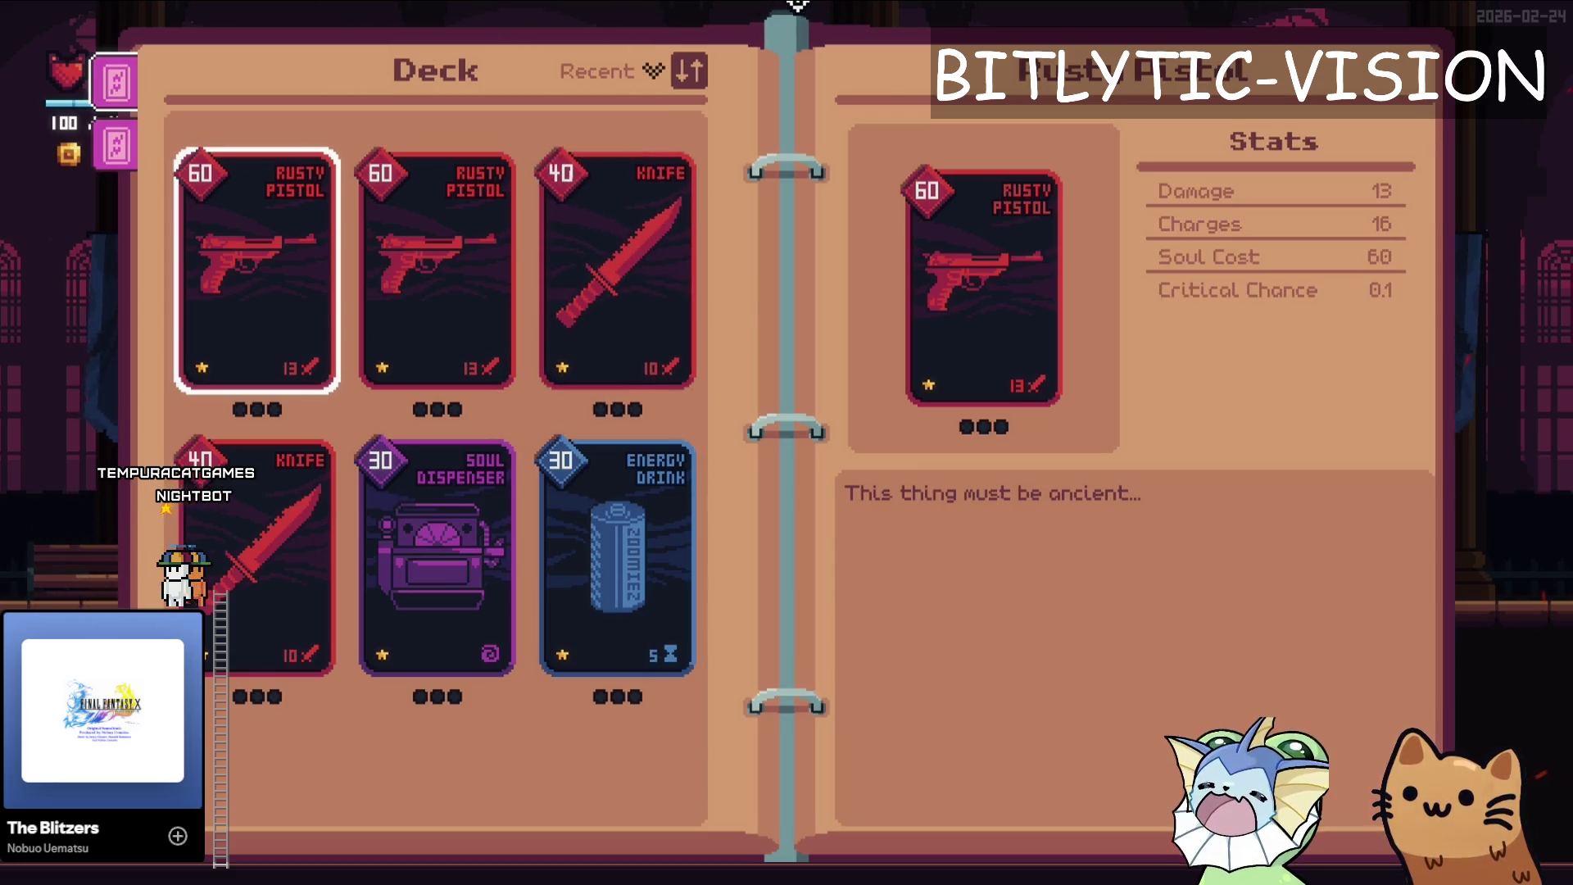
key("Tab")
key("Tab")
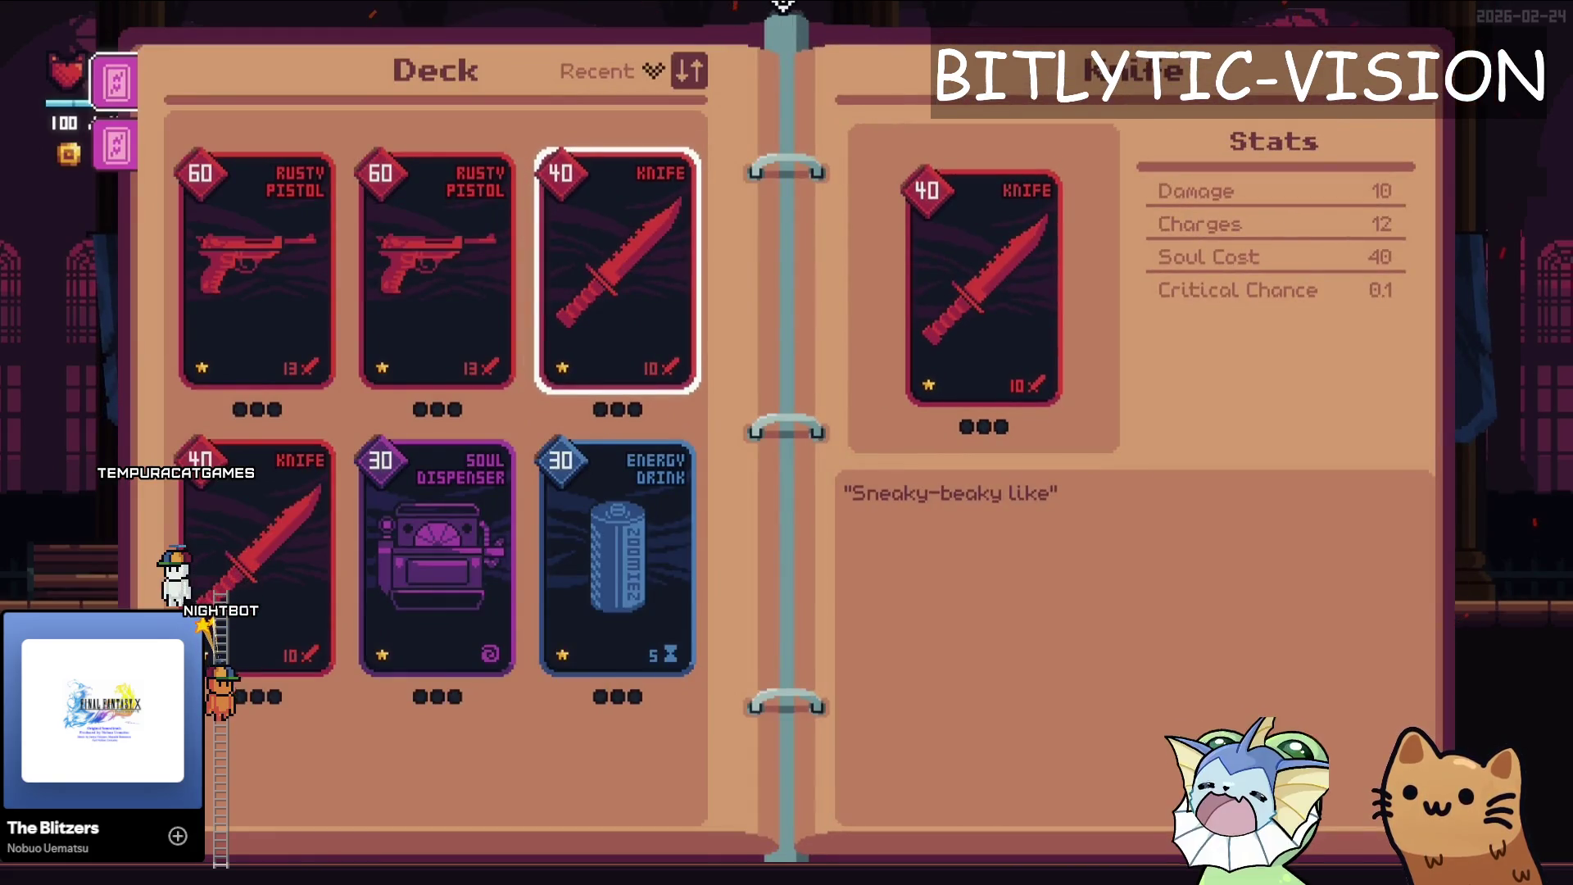
key("Tab")
key("Tab")
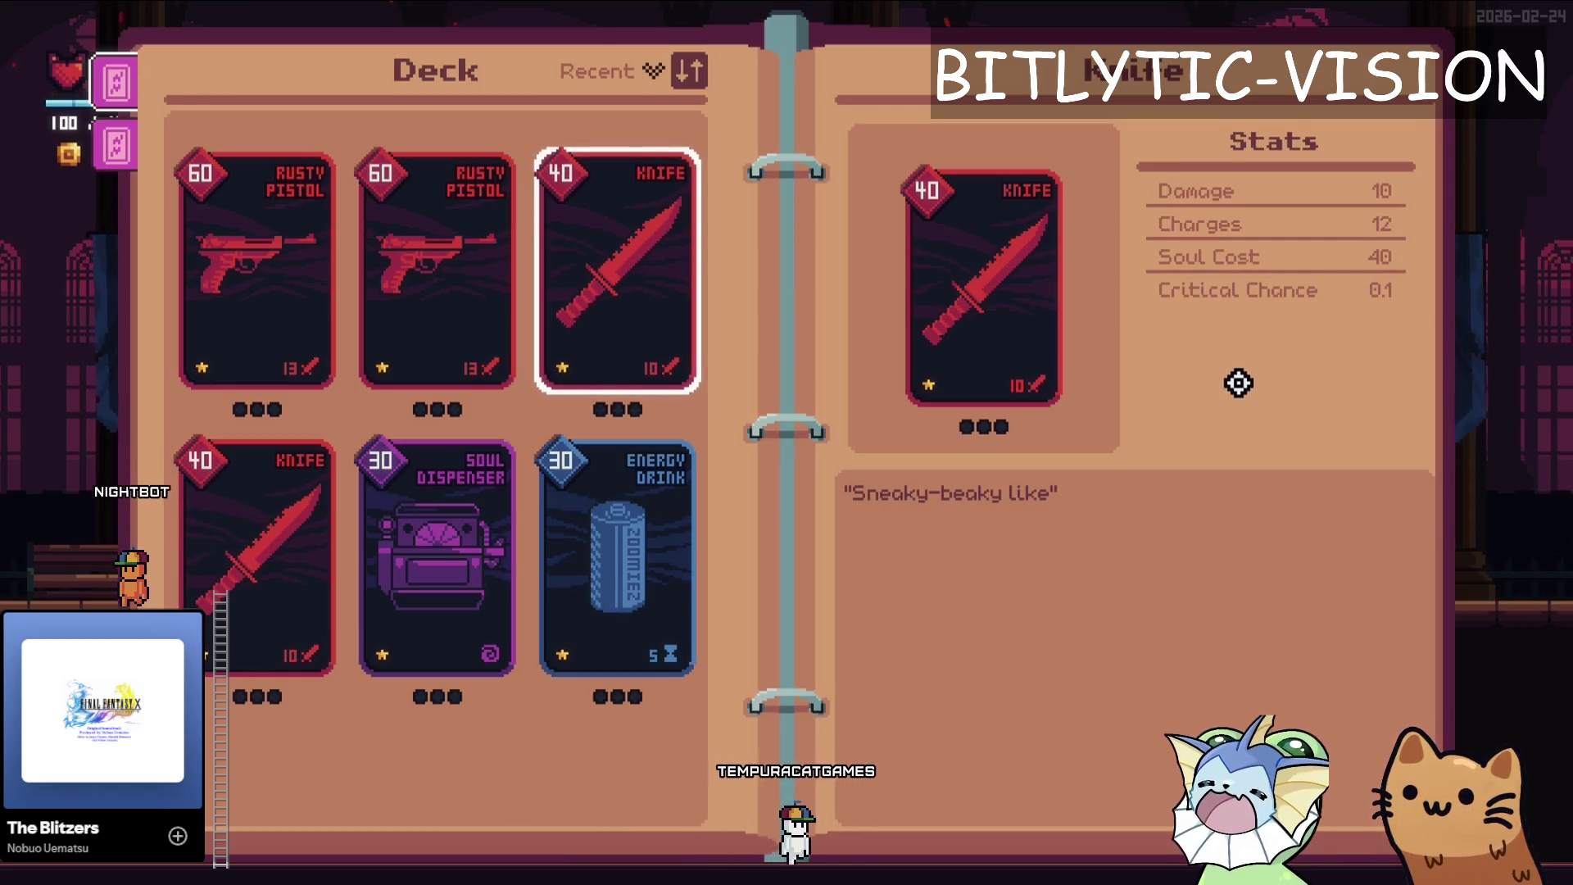
key("Tab")
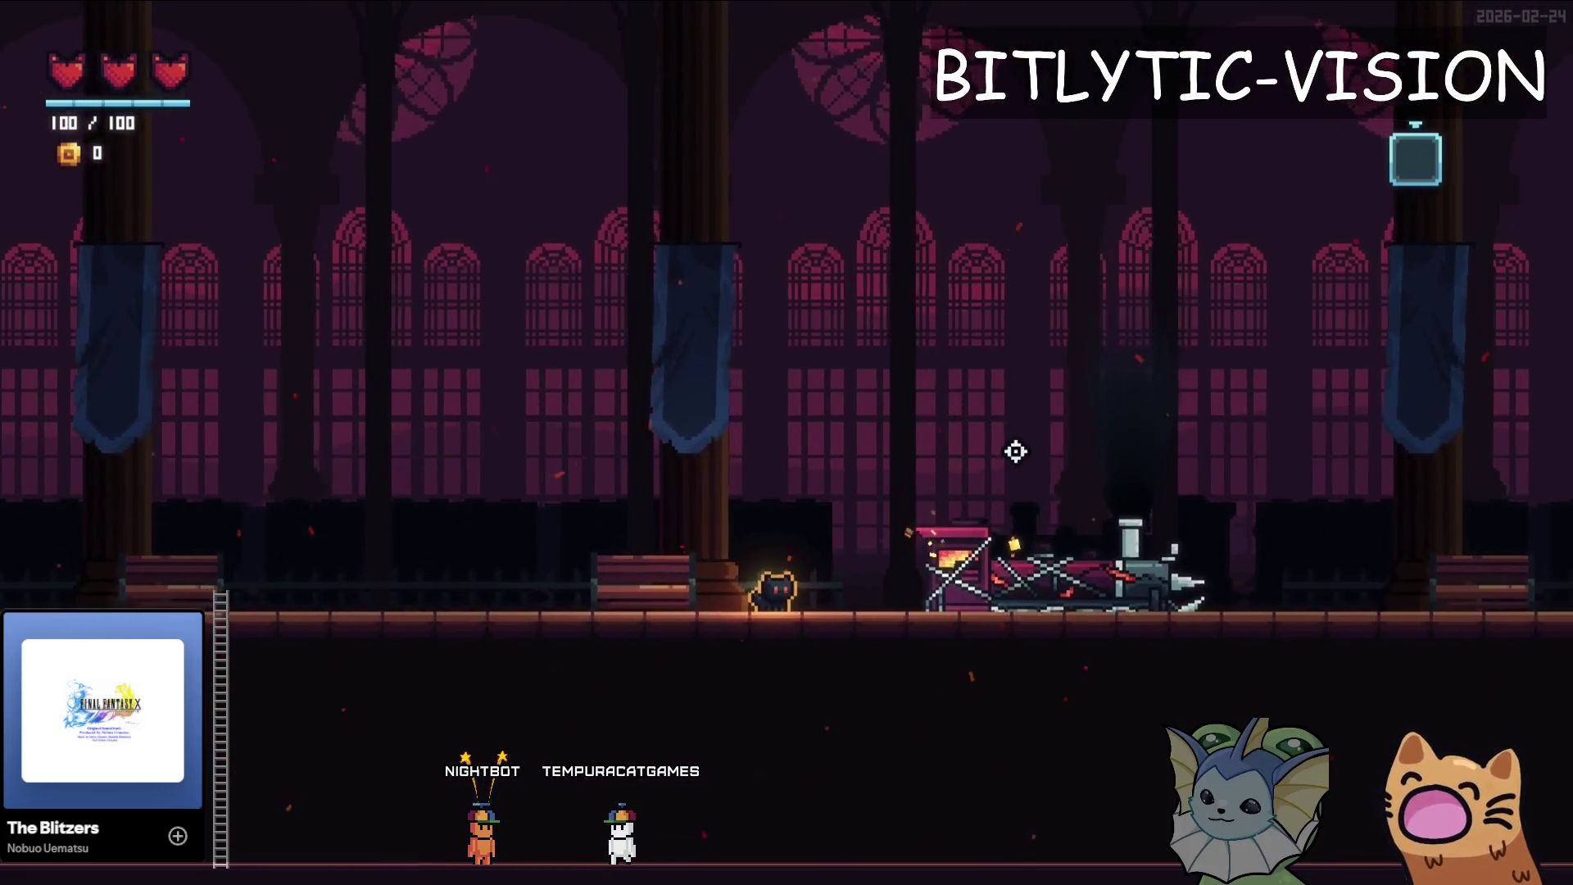
- Walk the cat right onto the train, then left to the chest pile and jump
key("d")
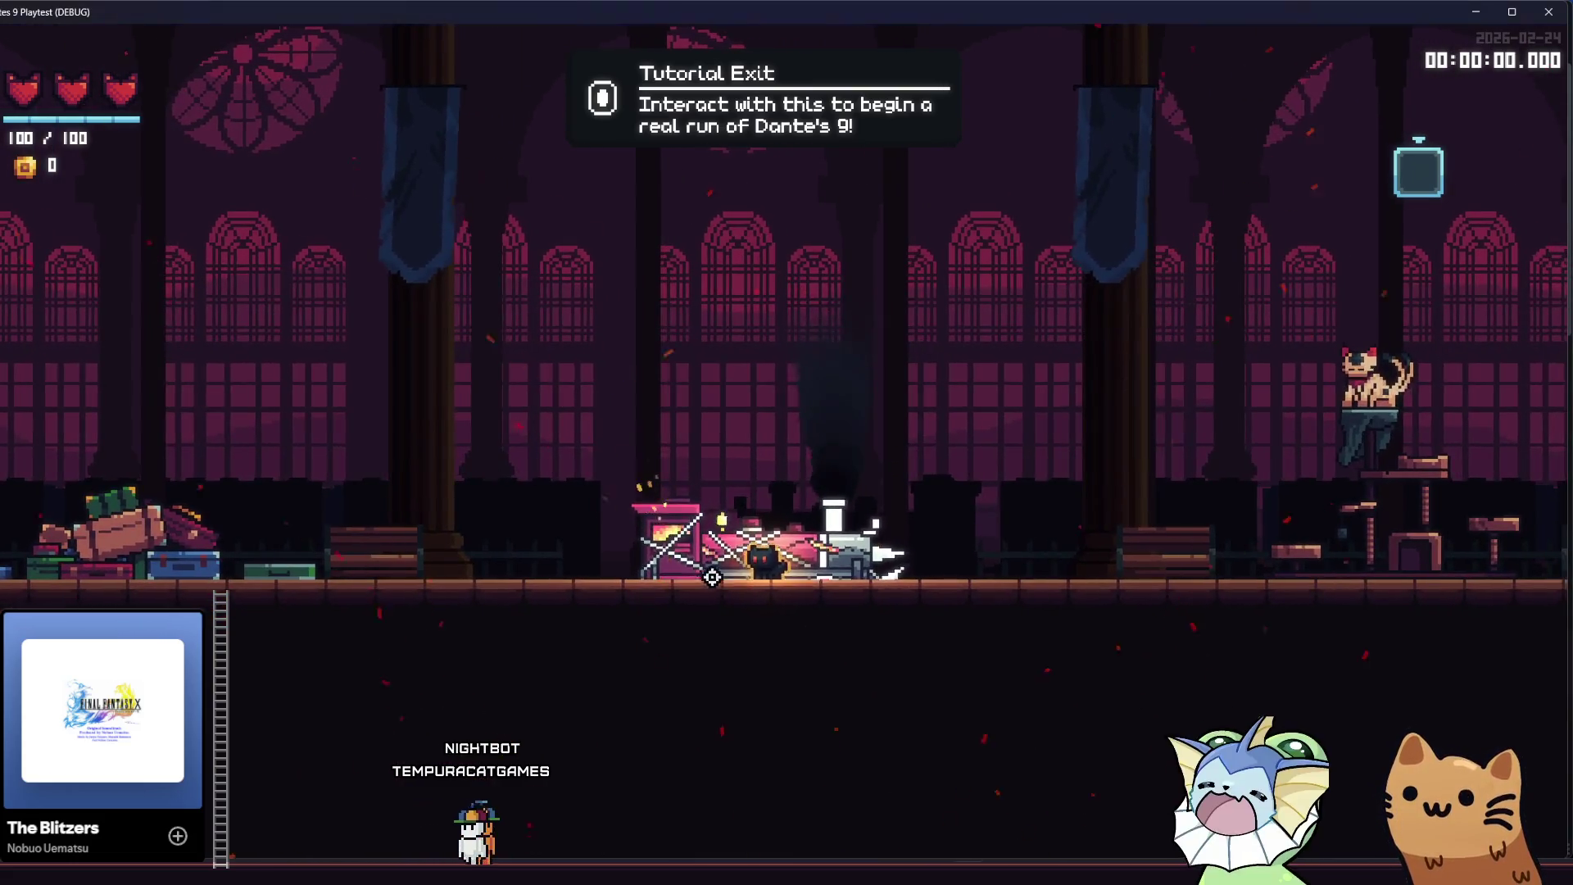
key("a")
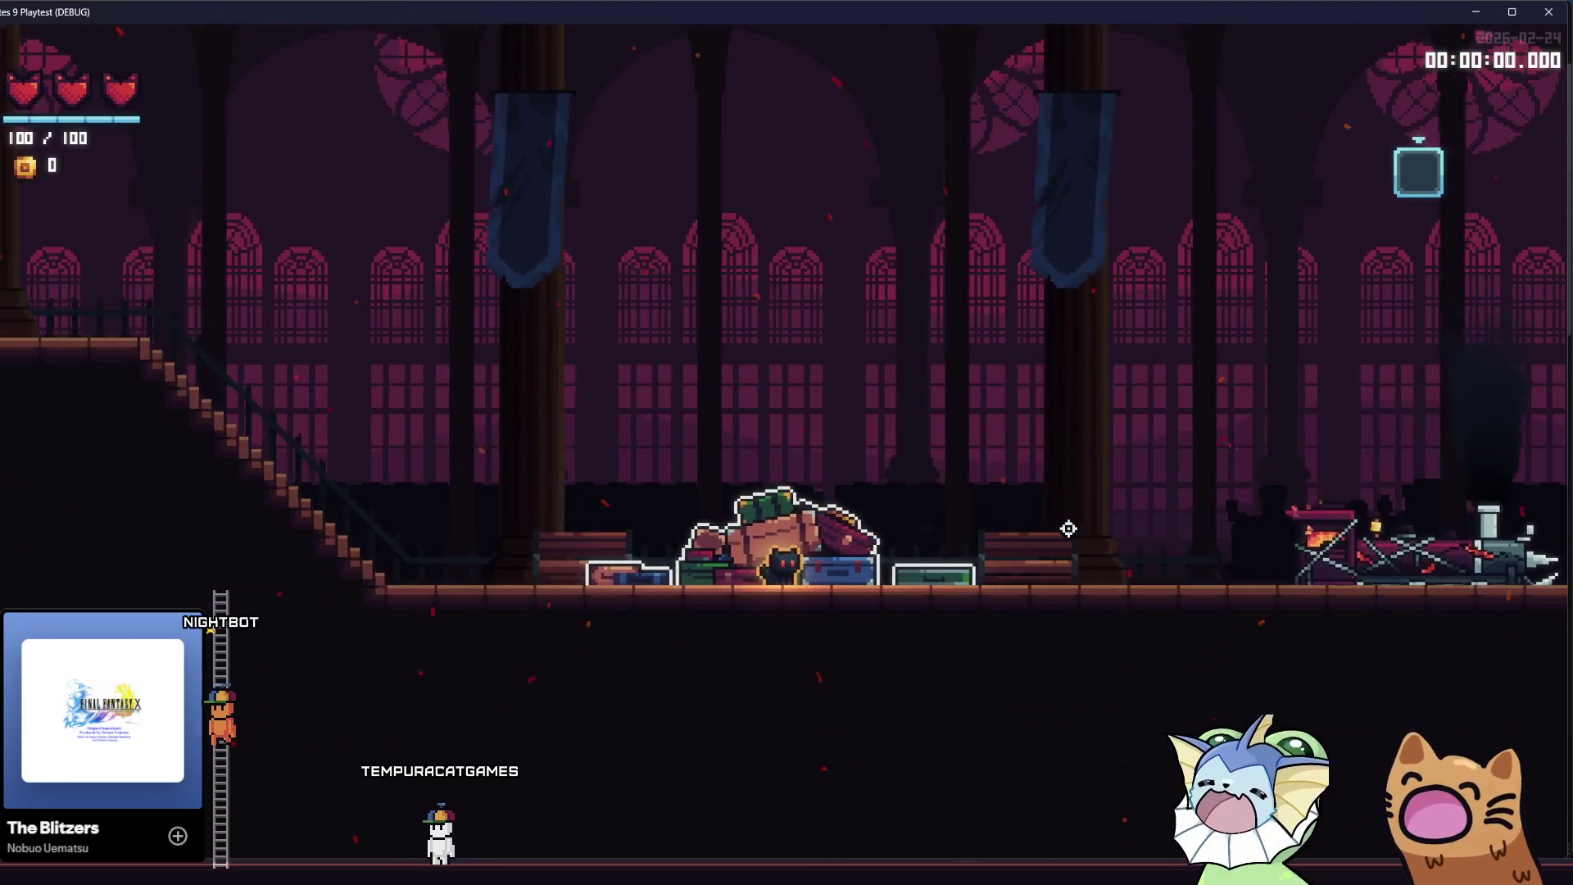
key("space")
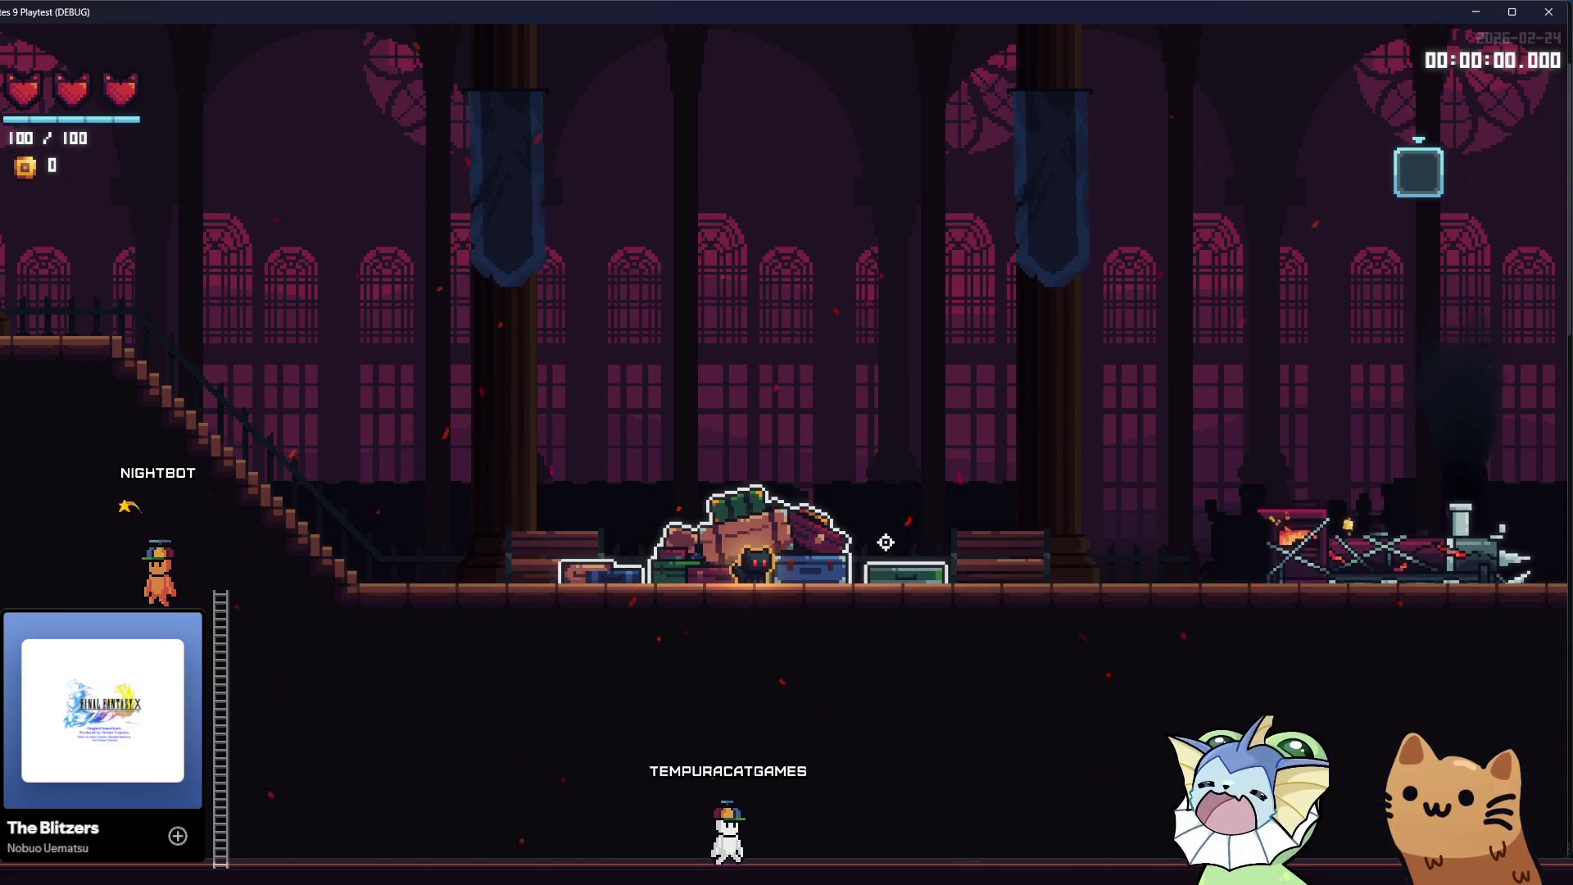
key("space")
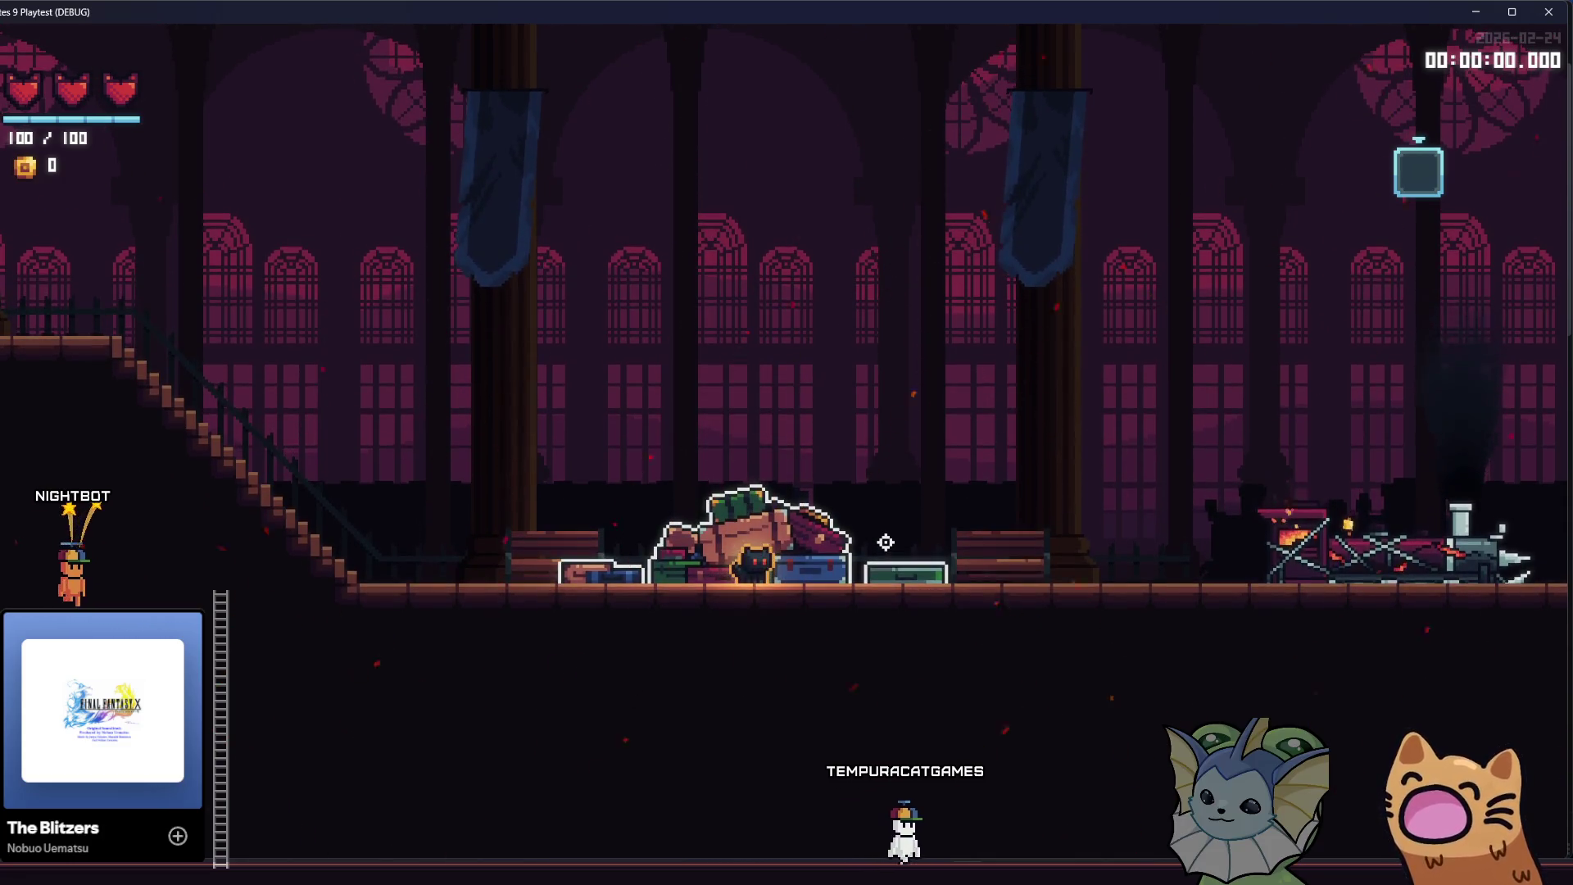
key("space")
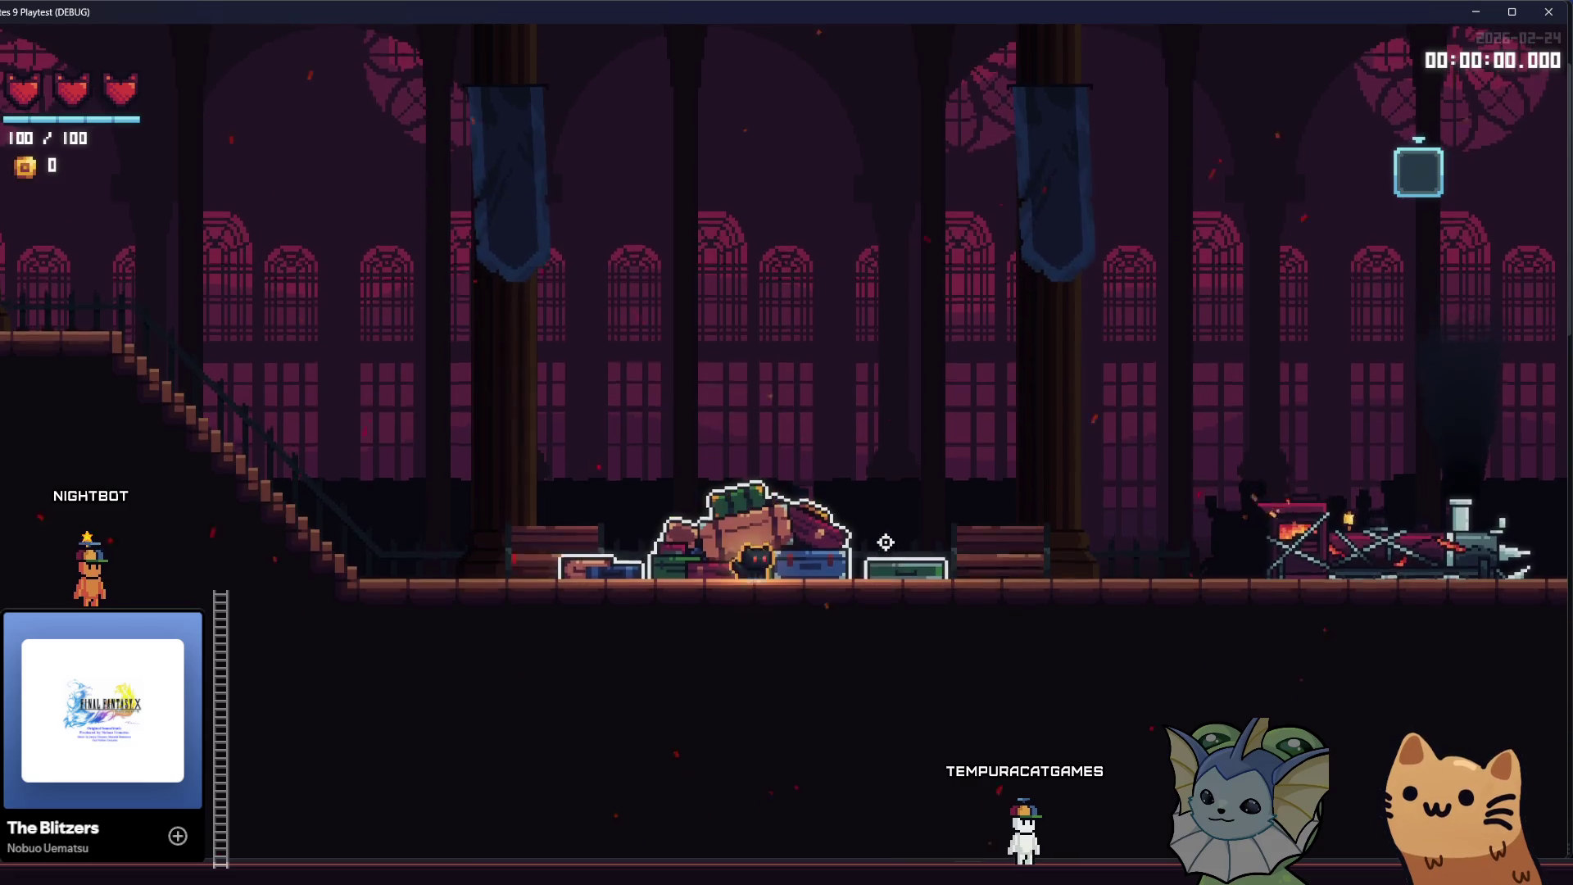
key("space")
key("s")
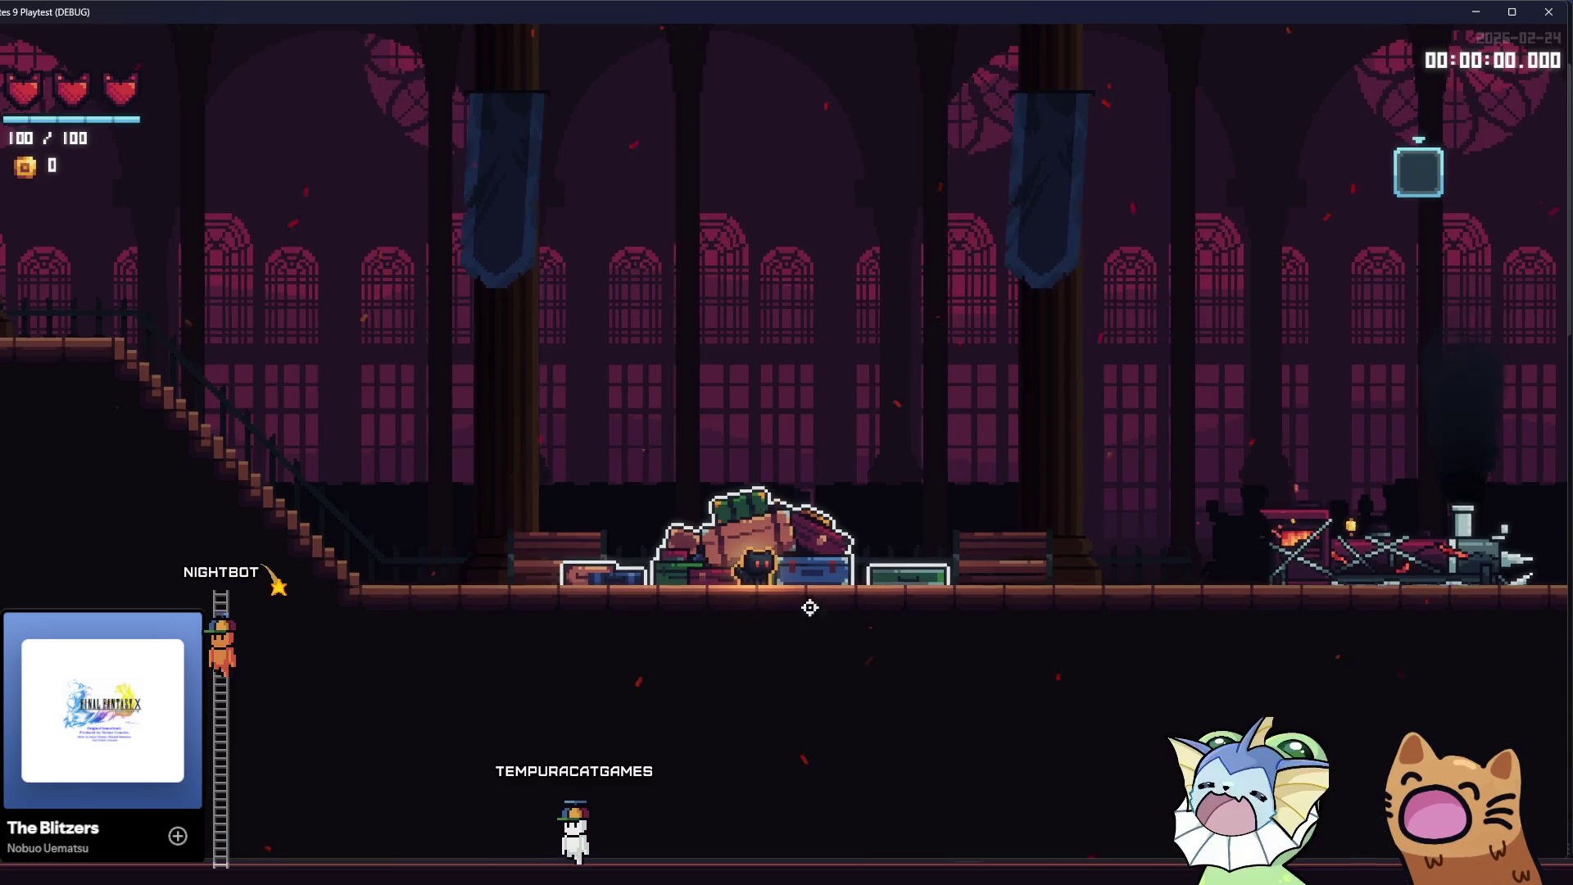
mouse_move(625, 872)
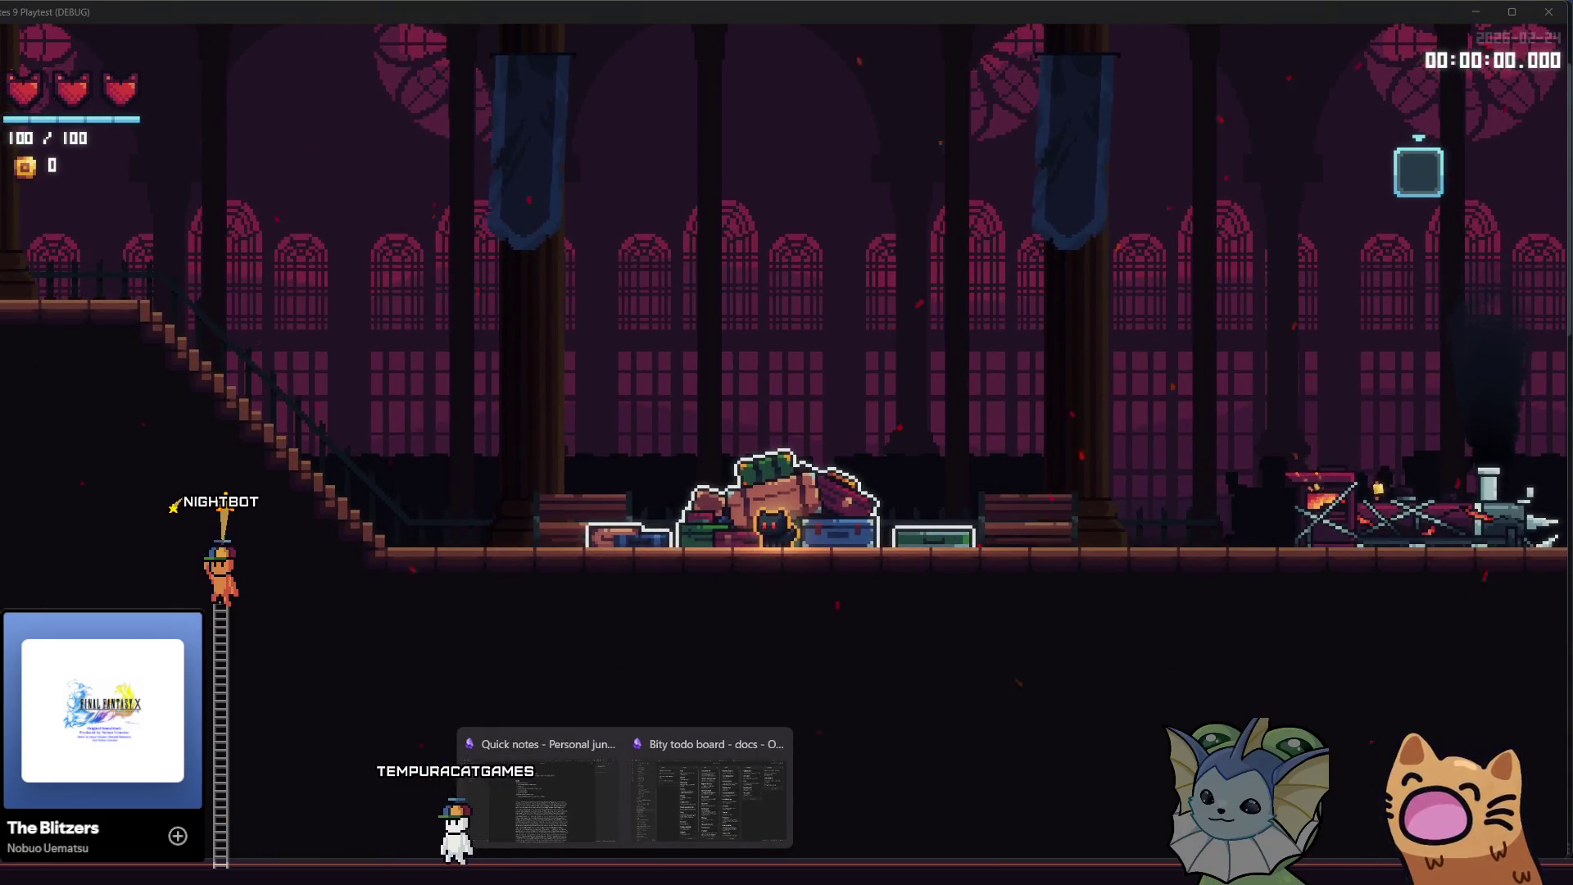
left_click(675, 793)
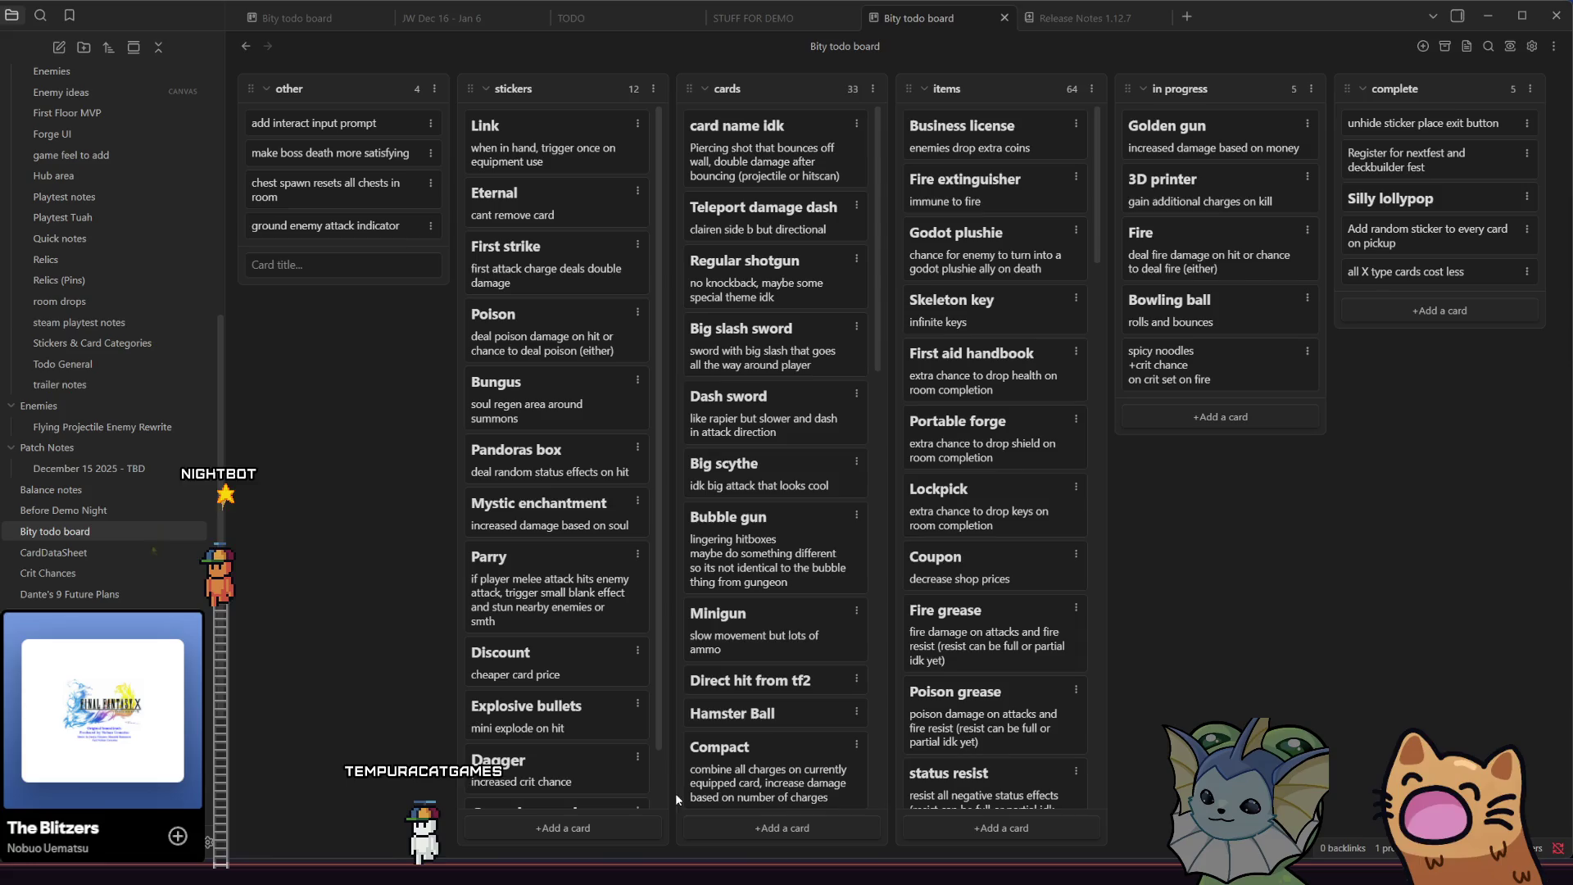
- Delete the 'chest spawn resets all chests in room' card from the other column
left_click(385, 264)
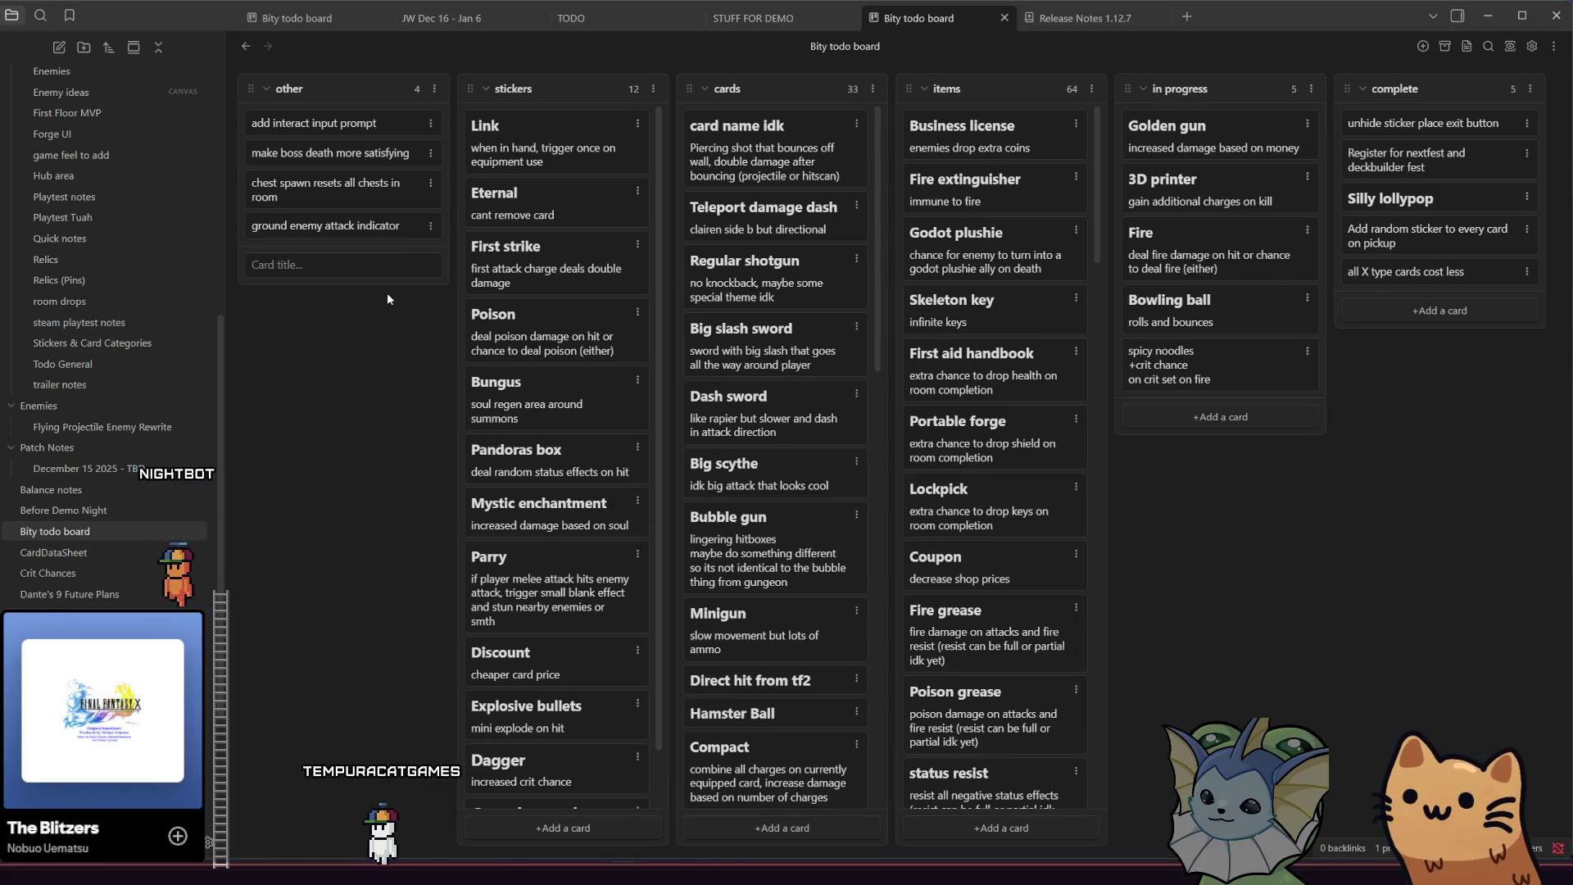
left_click(430, 183)
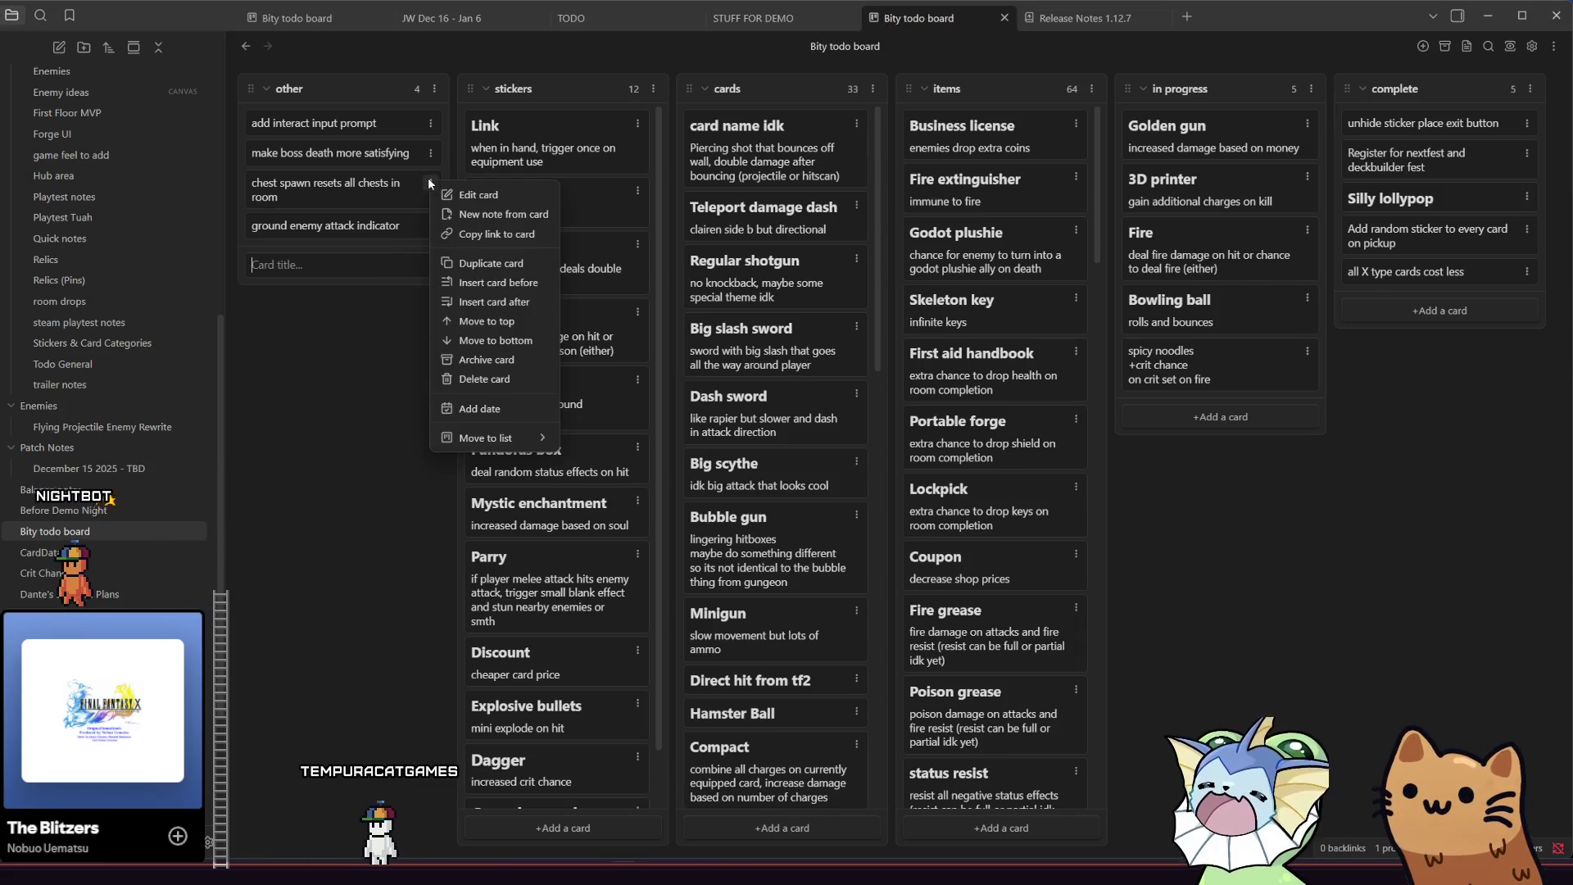
left_click(456, 362)
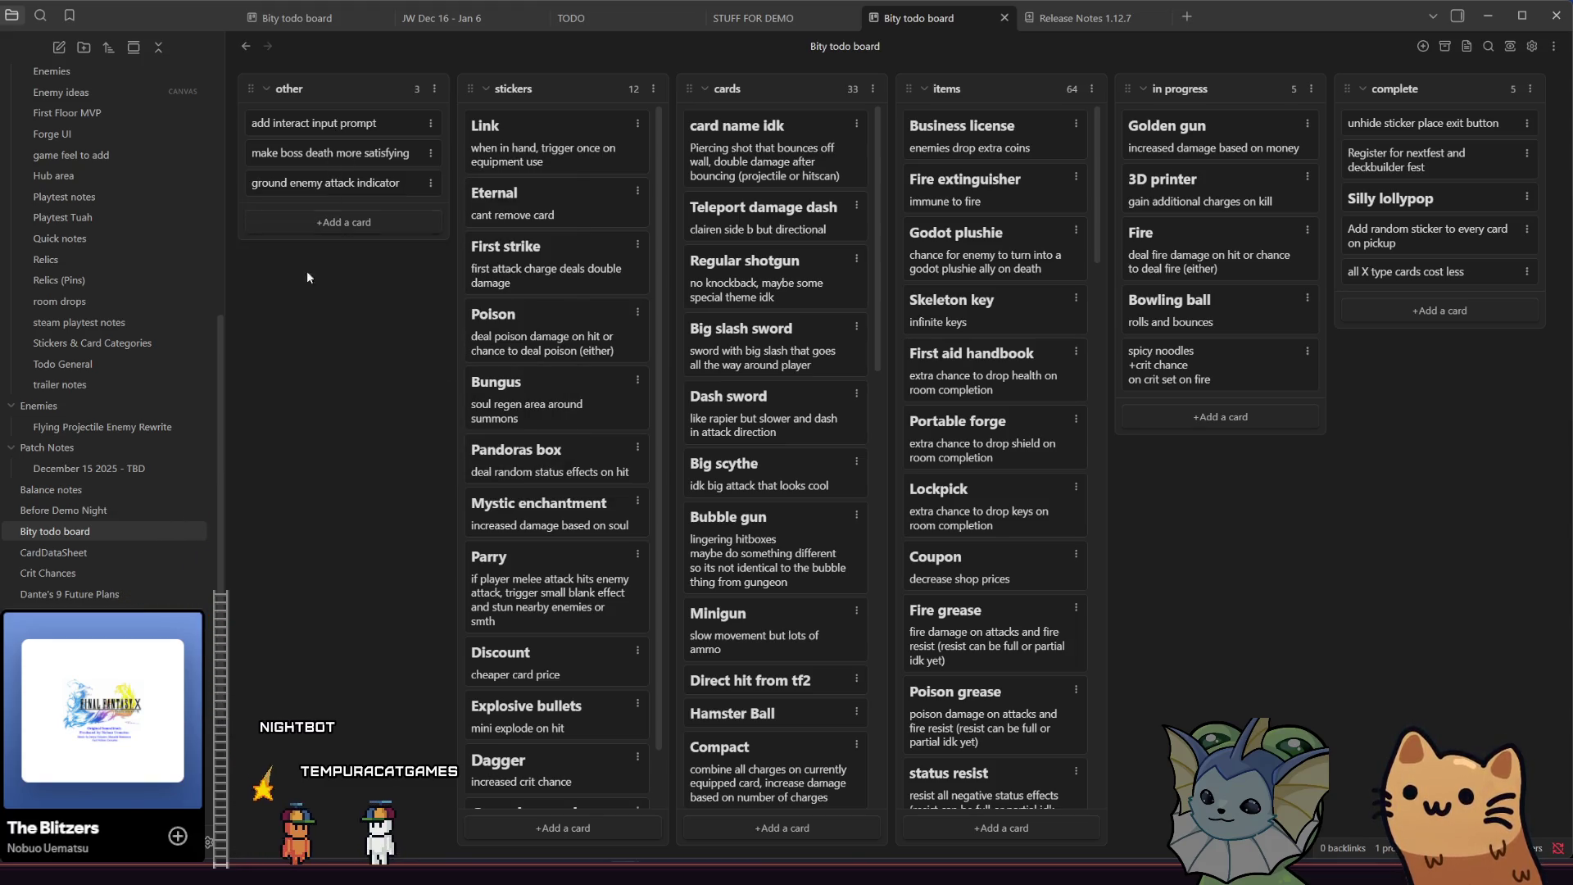
scroll(162, 425, "down", 5)
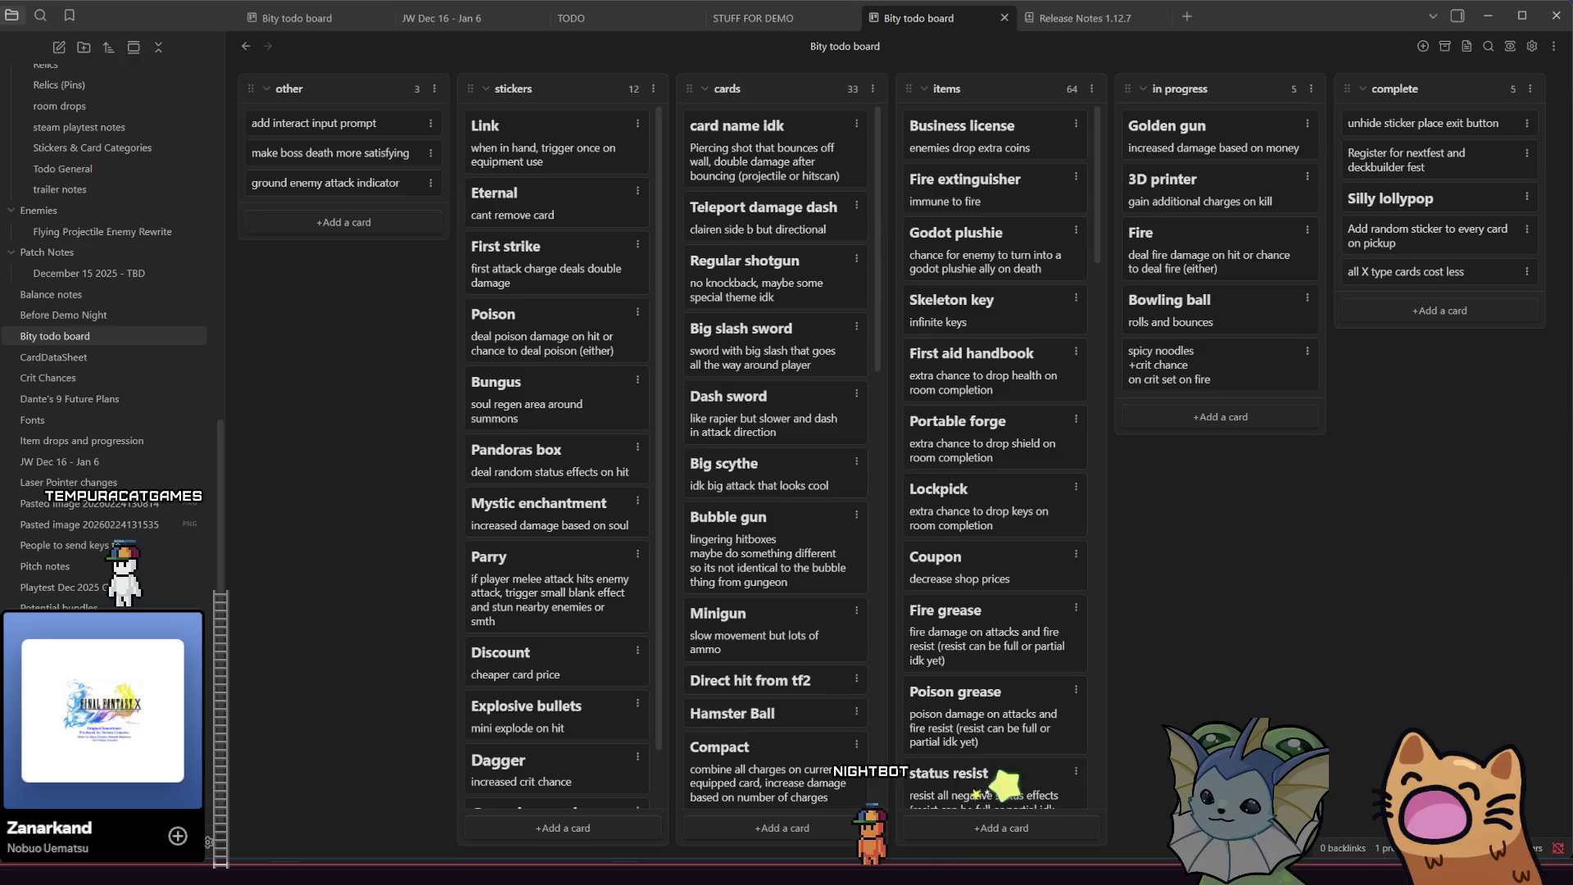
key("alt+Tab")
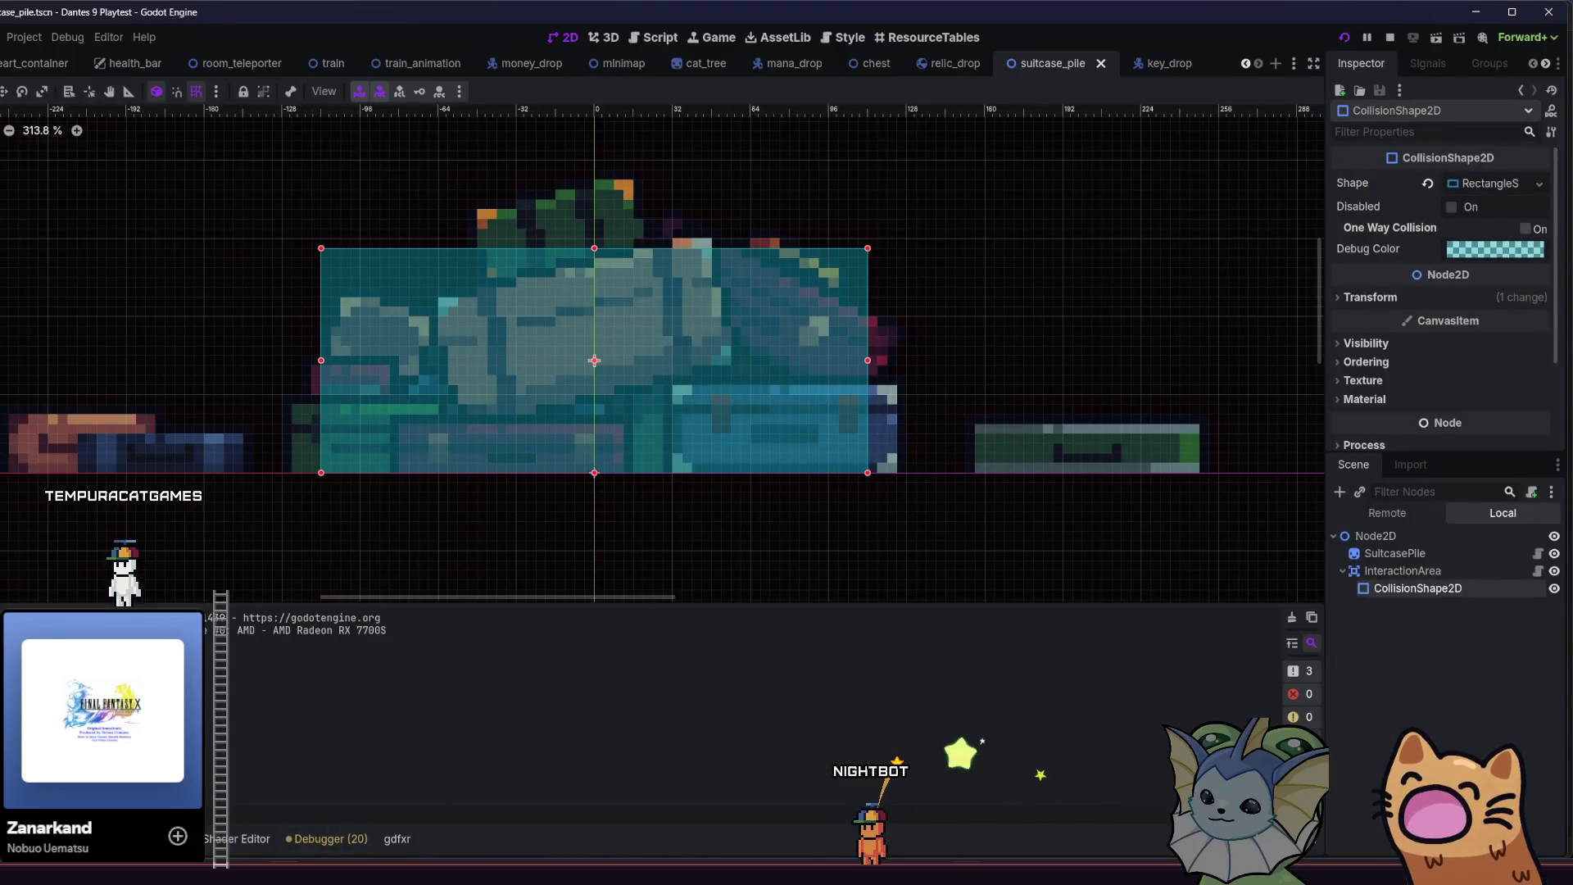
- Open the Deck binder in the running game to show Rusty Pistol's stats
key("Tab")
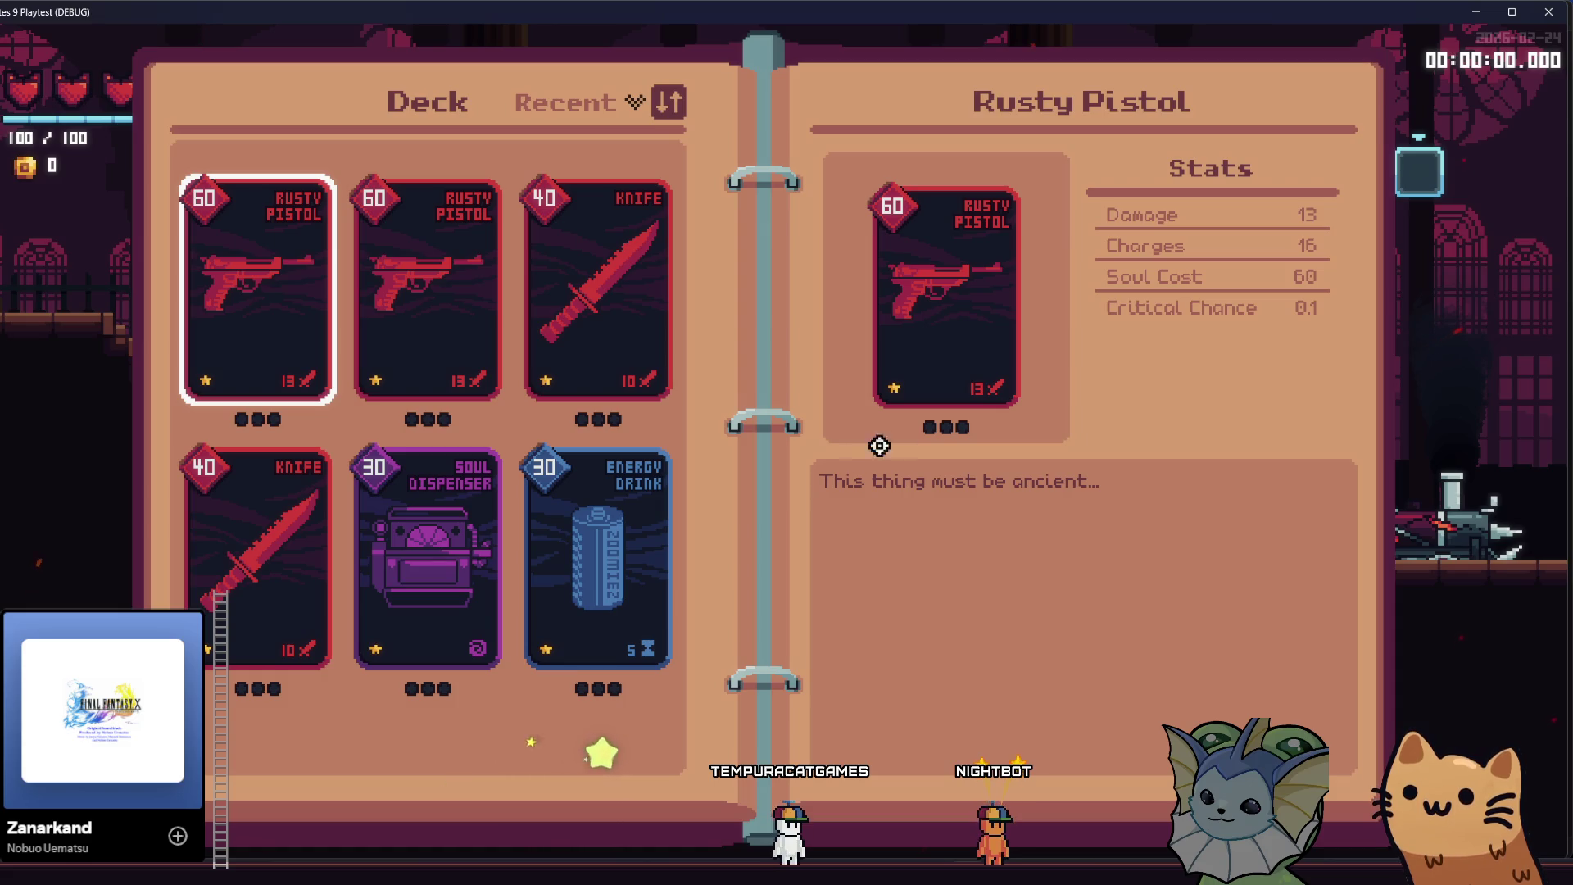
- Close the Deck binder and walk the player cat right to the train
key("Tab")
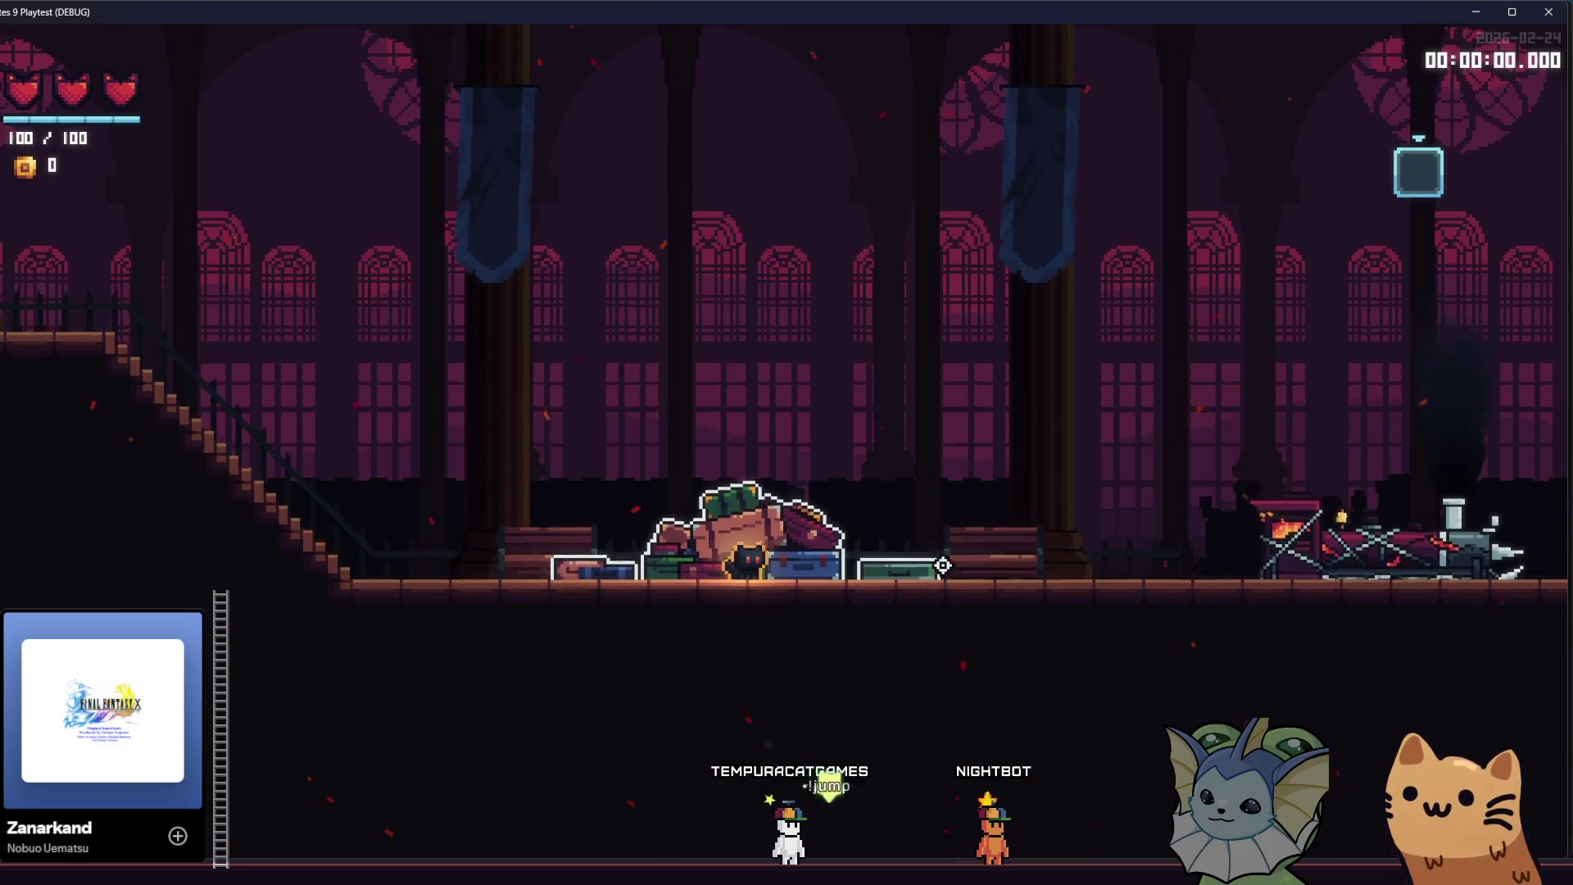
key("Tab")
key("Tab")
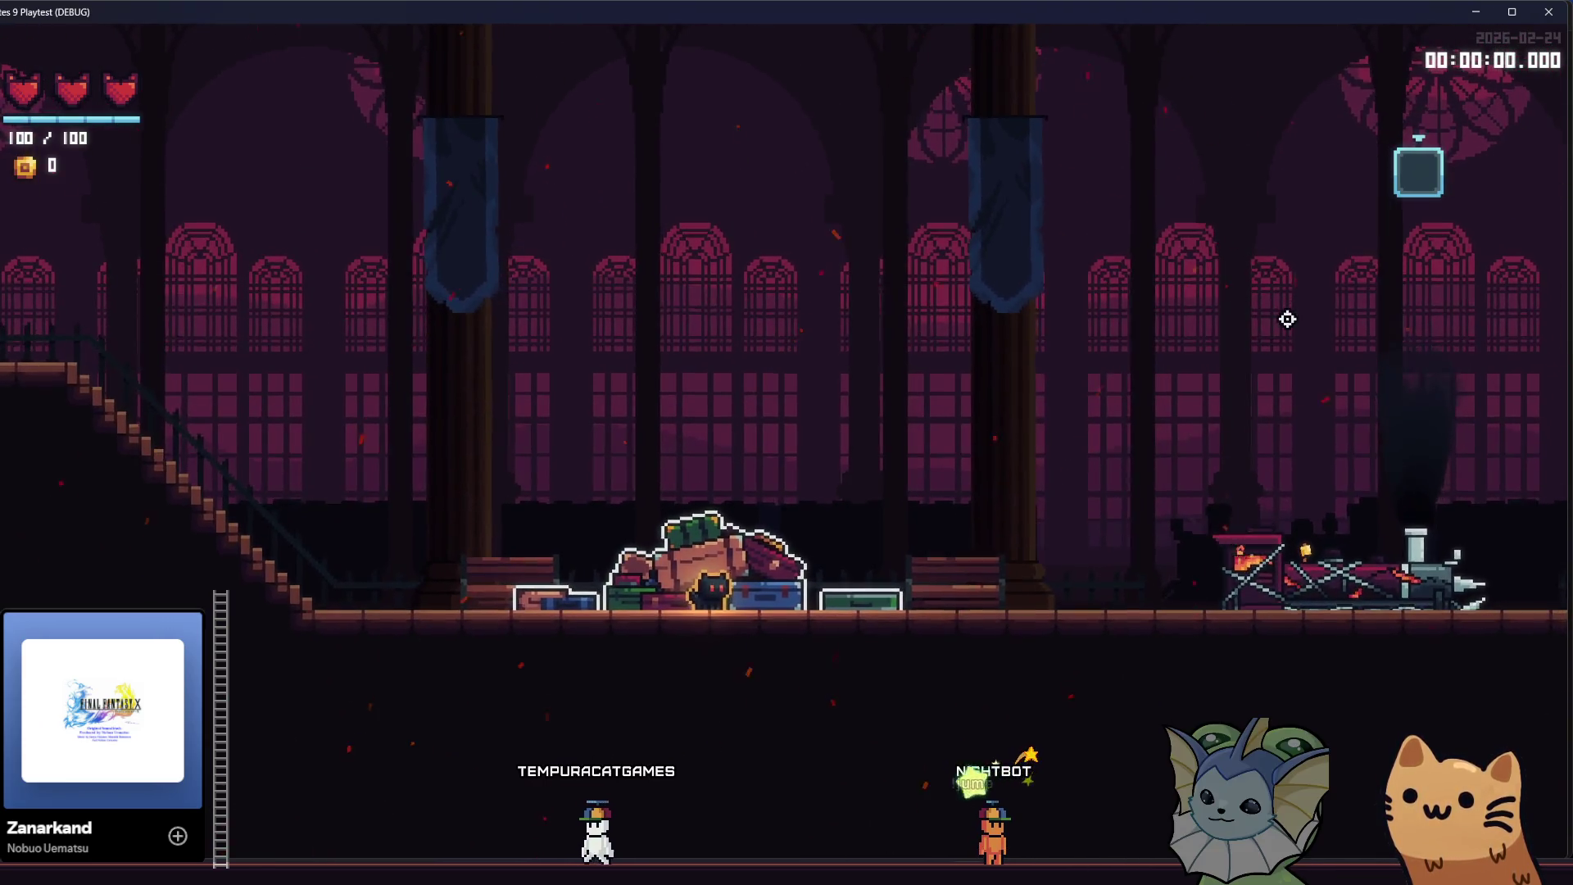
key("d")
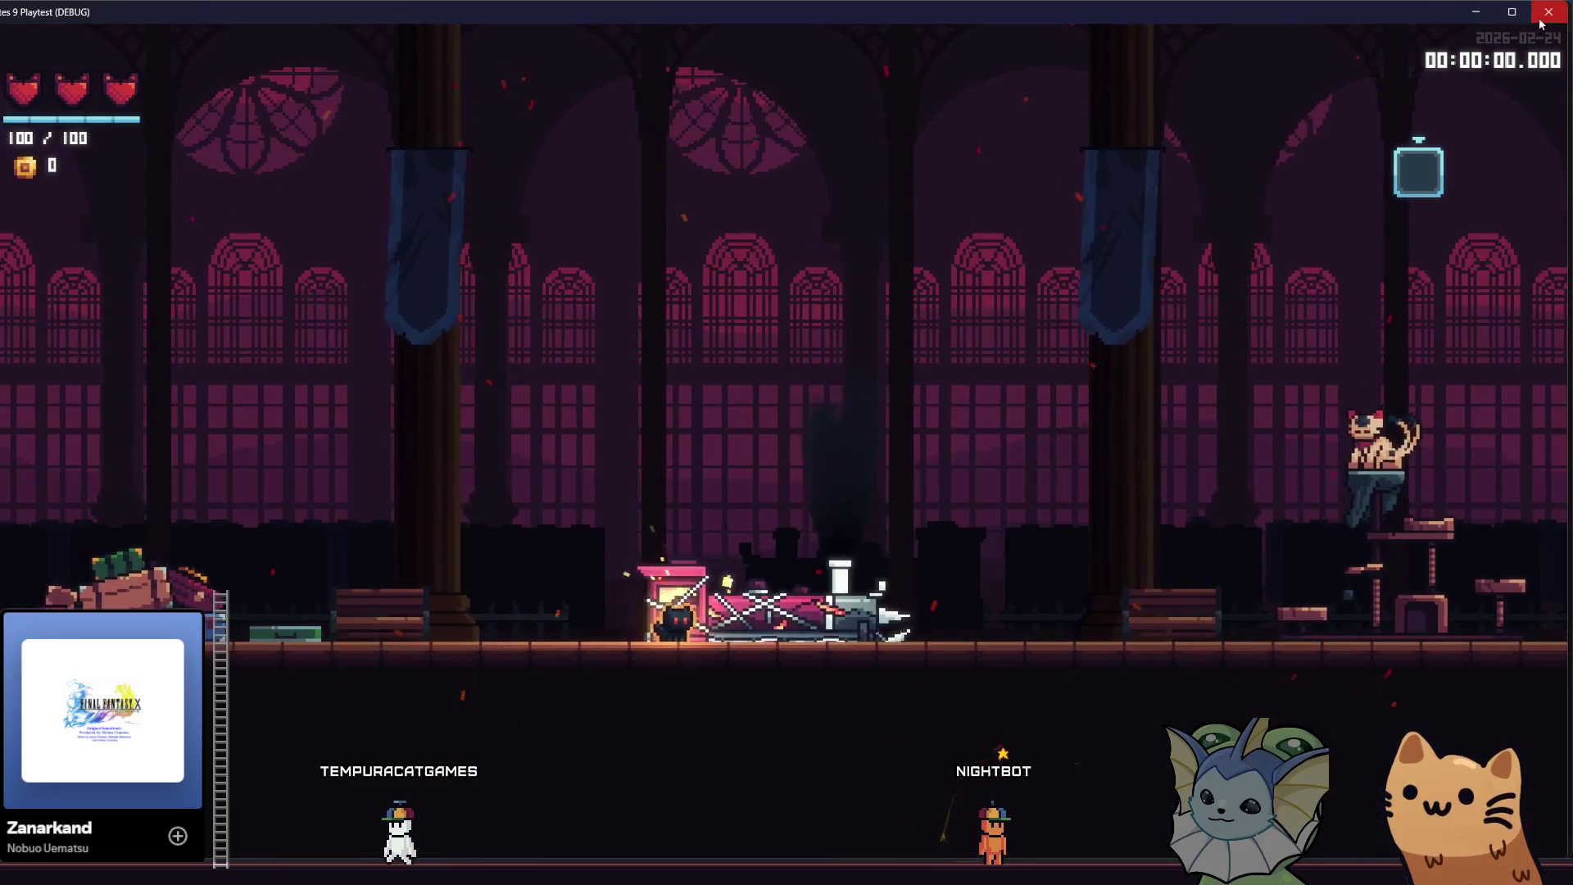
mouse_move(1527, 16)
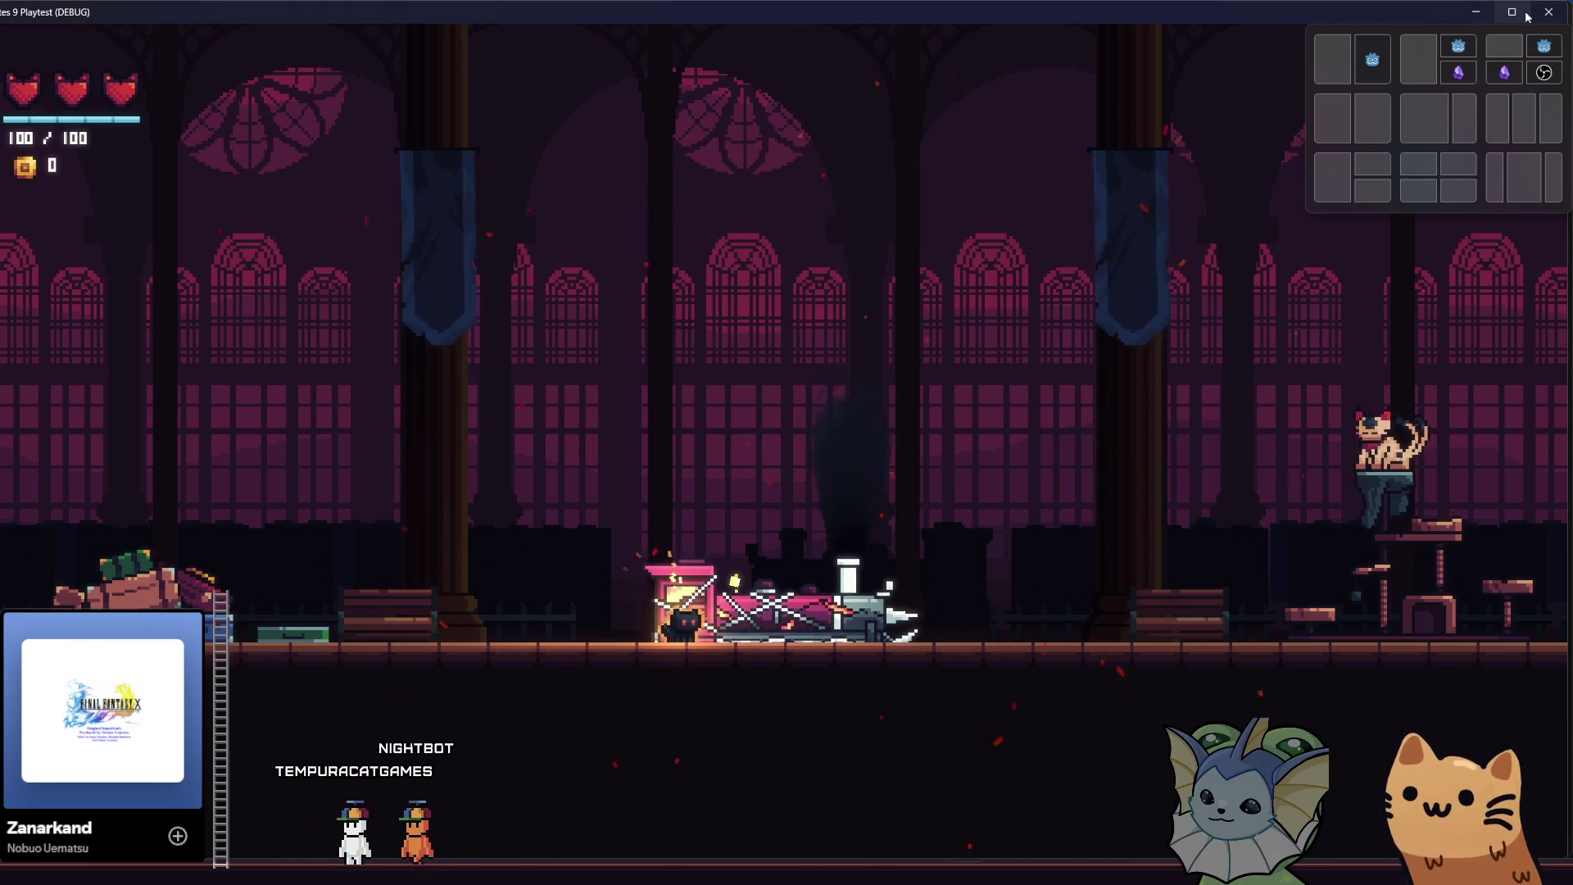
- Walk the cat back and forth past the Tutorial Exit train, then bring Obsidian's Bity todo board forward
key("Right")
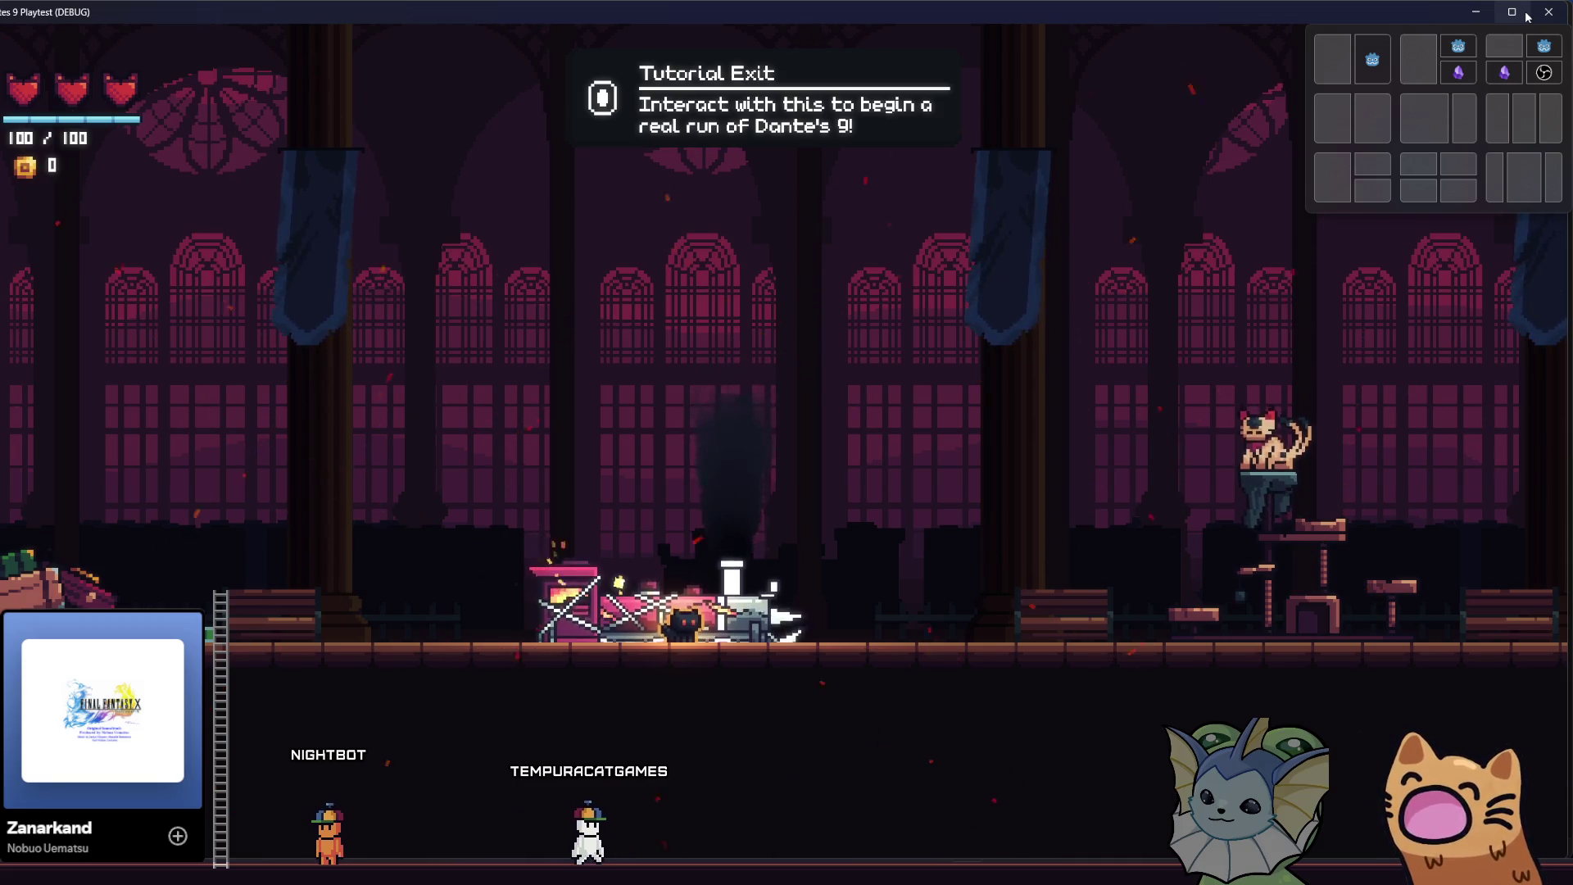
key("Right")
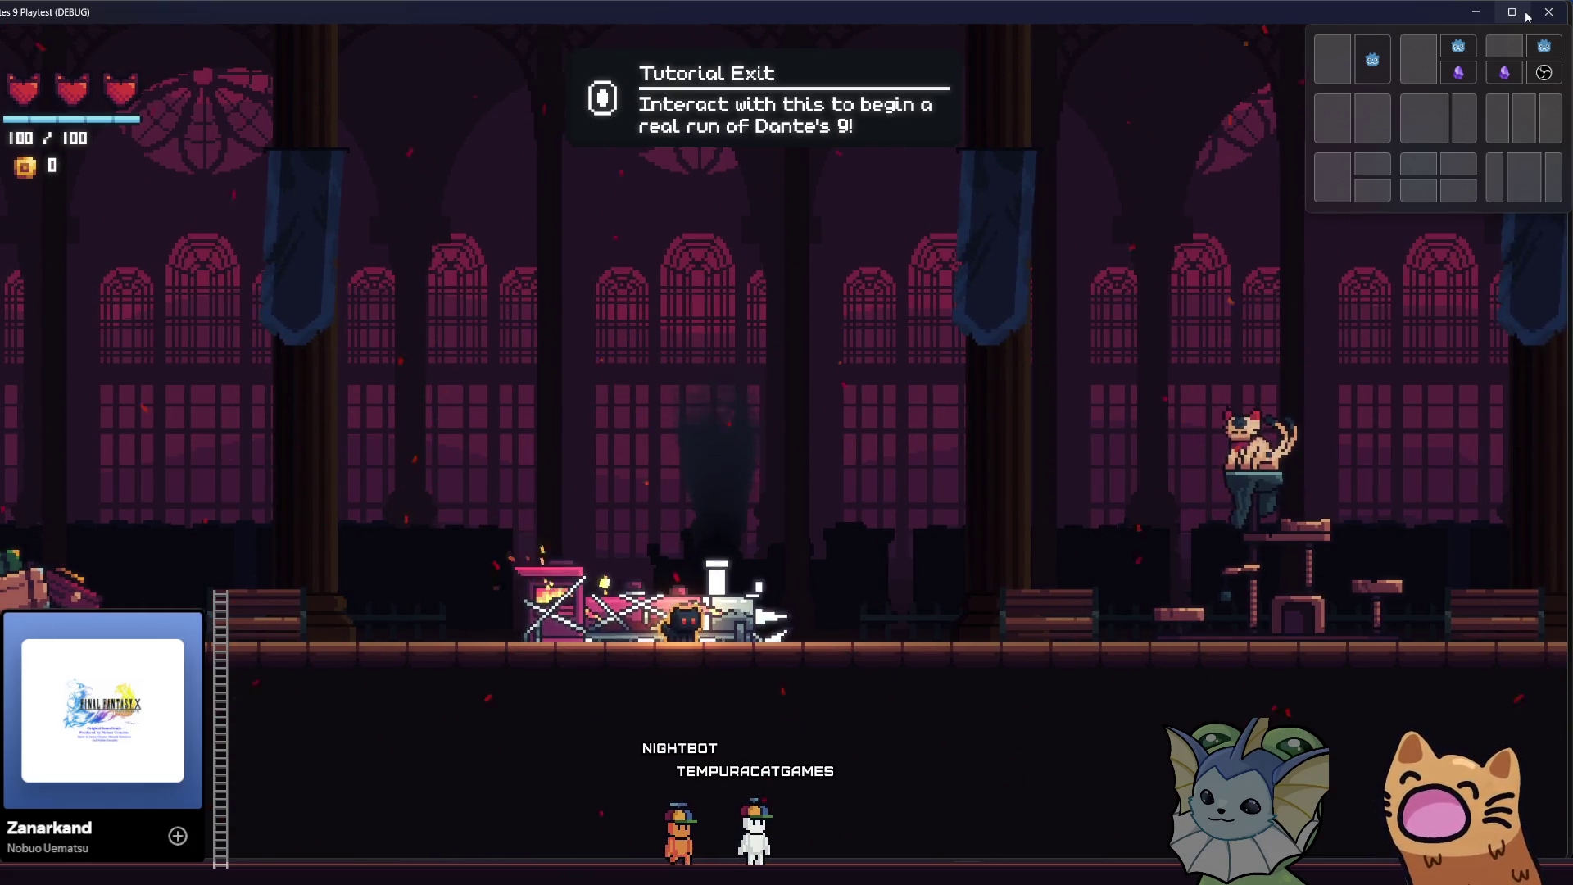
key("Left")
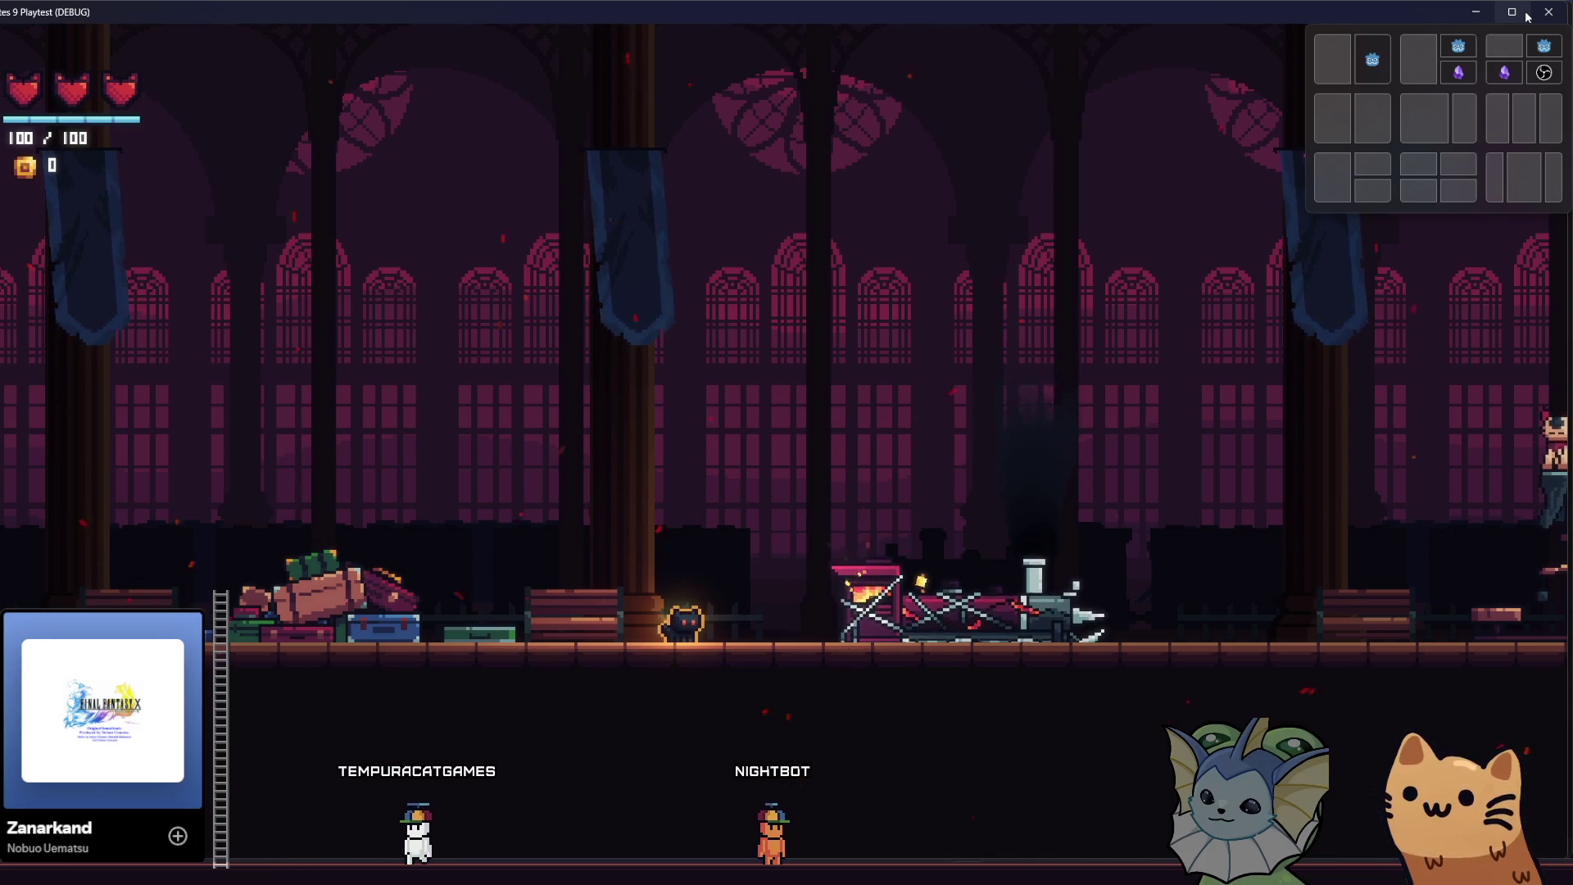
key("d")
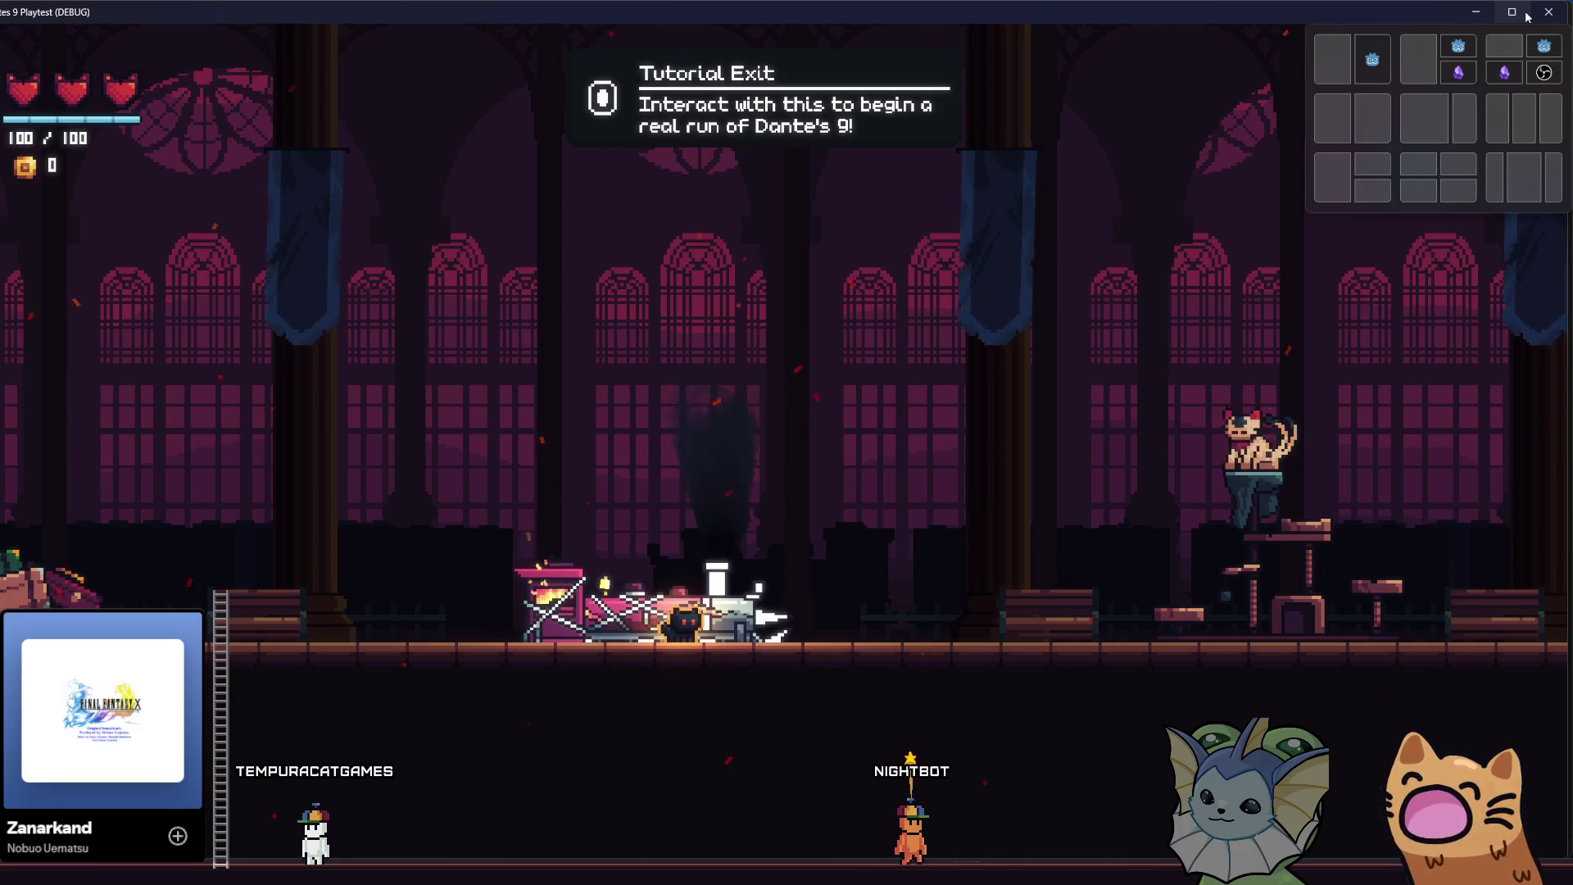
key("a")
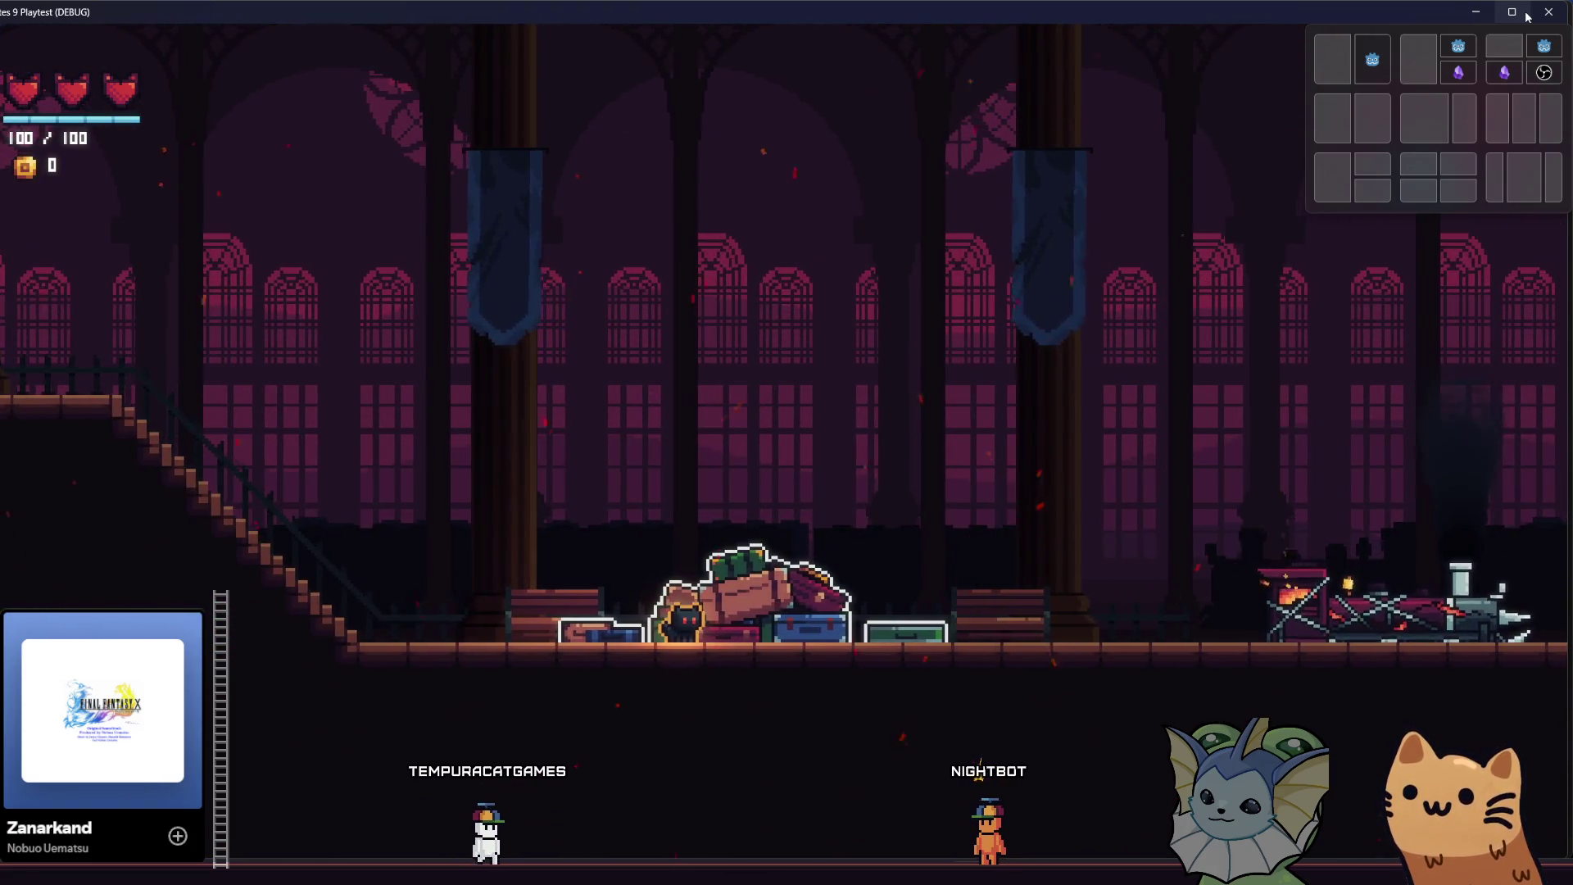
key("d")
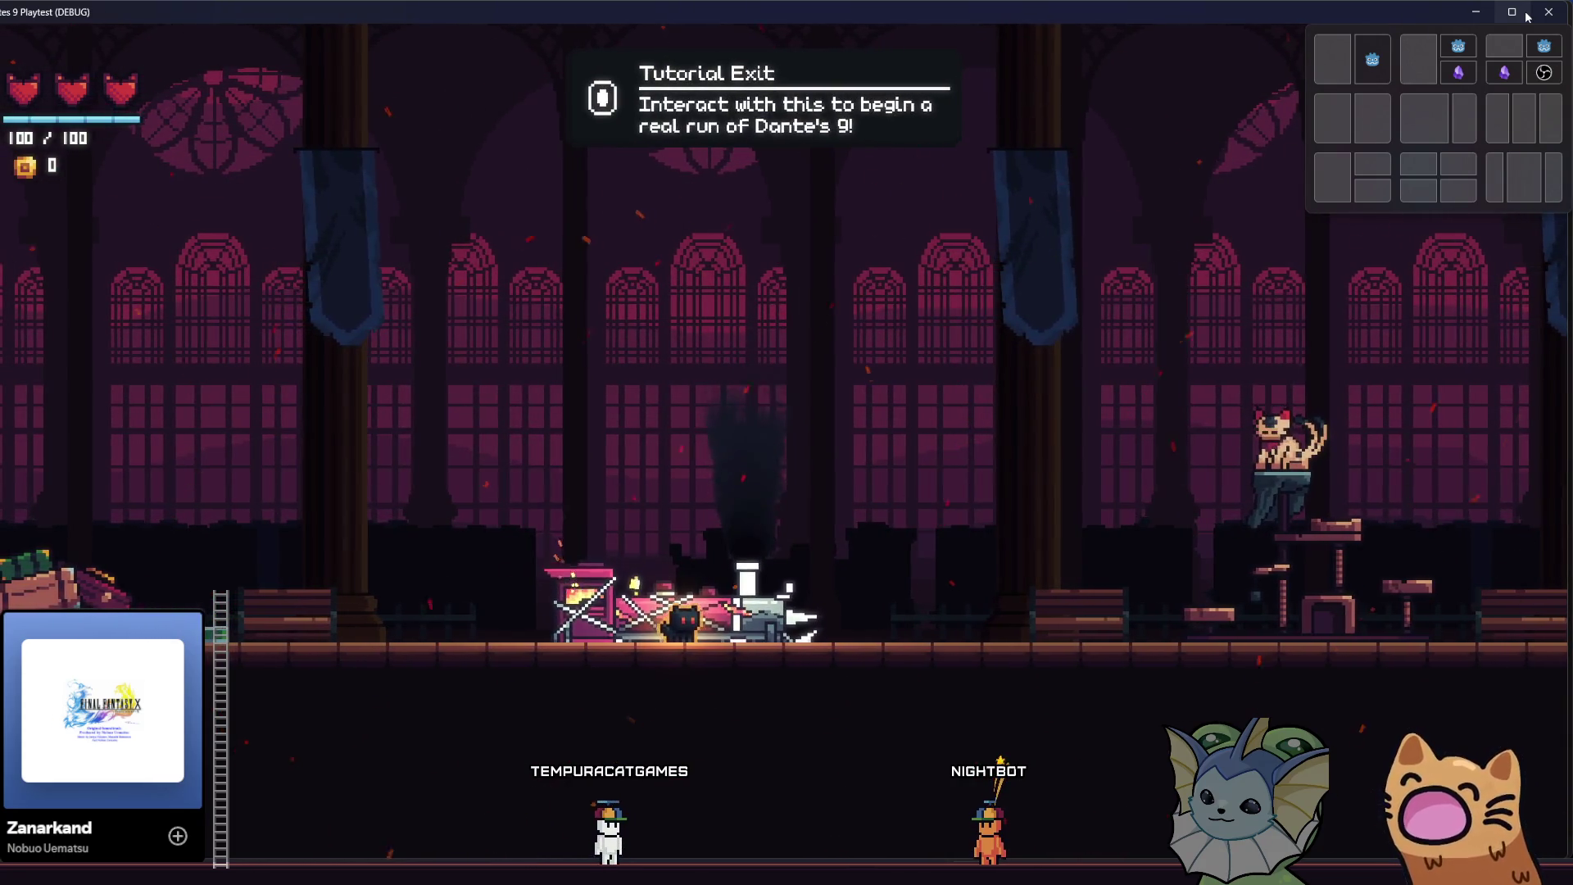
key("a")
key("d")
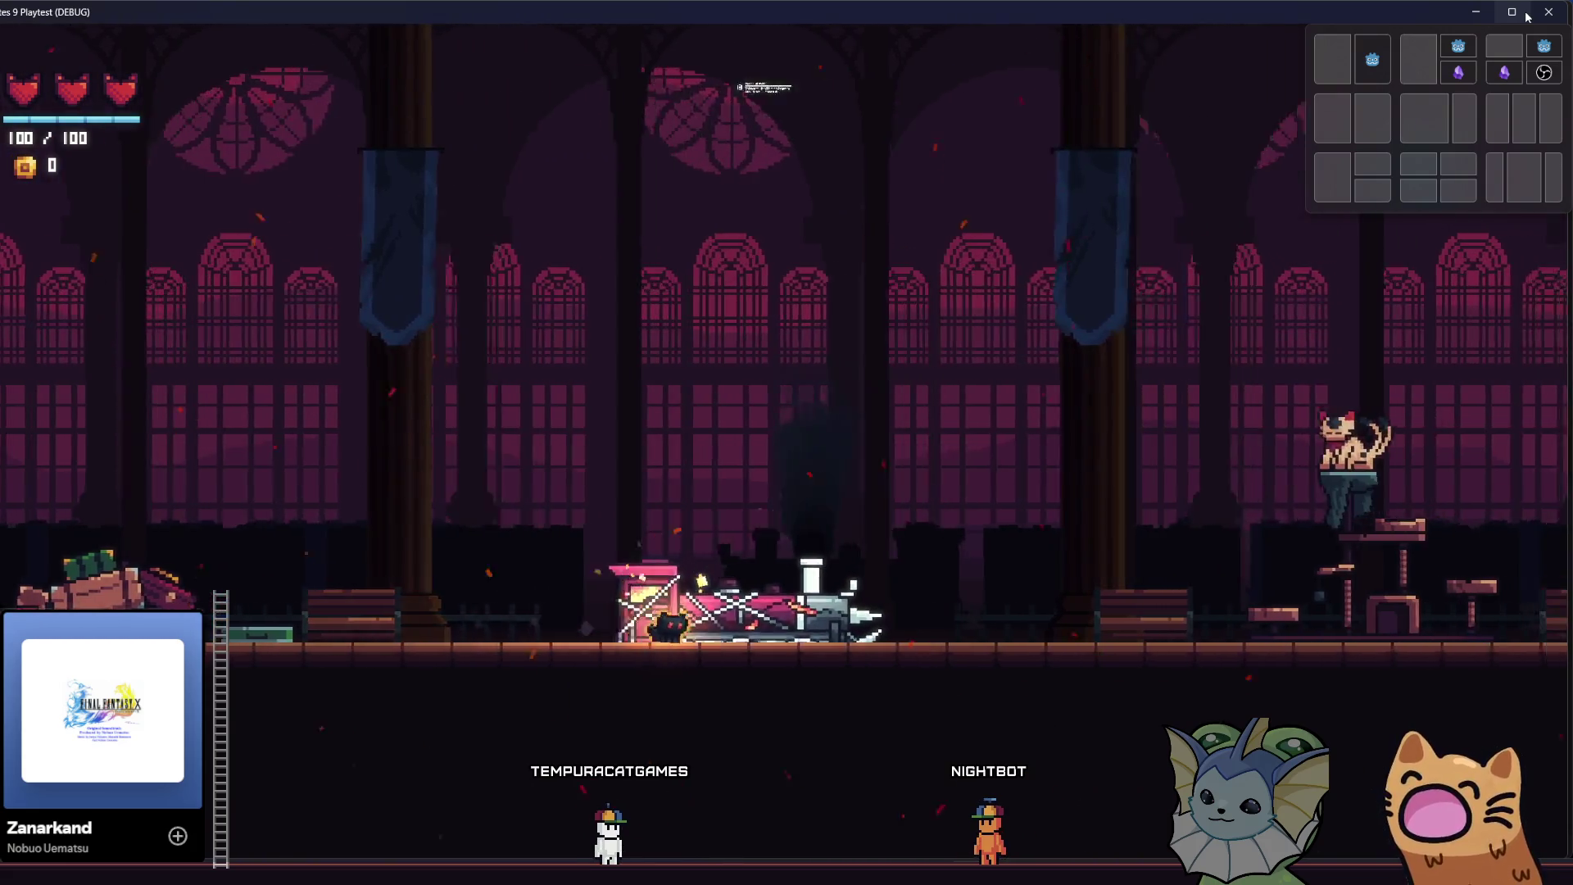
key("d")
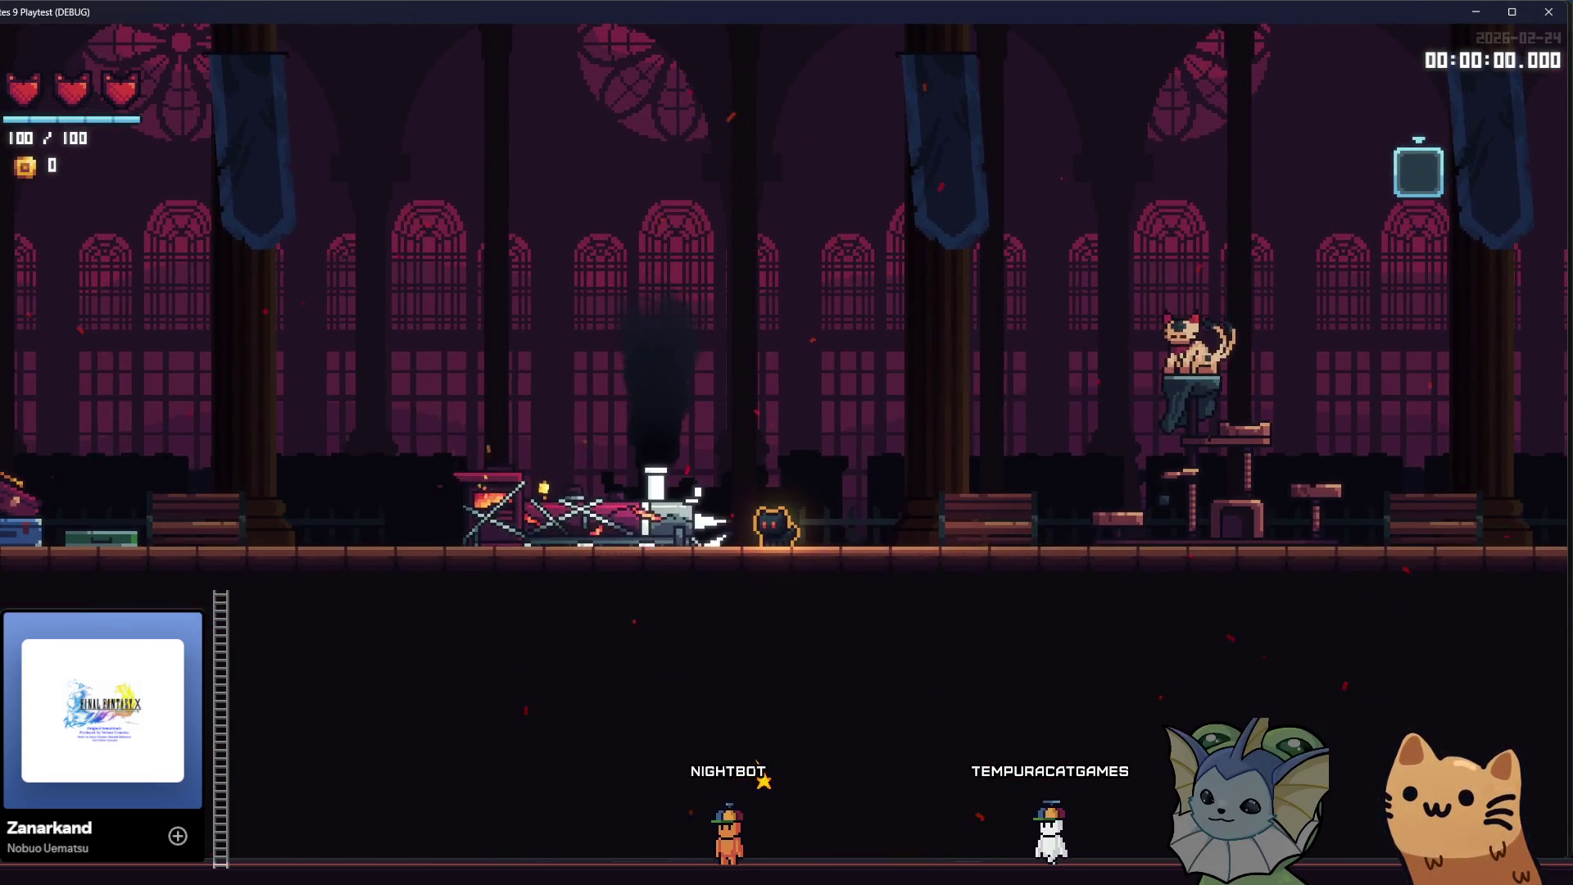
mouse_move(625, 878)
left_click(709, 790)
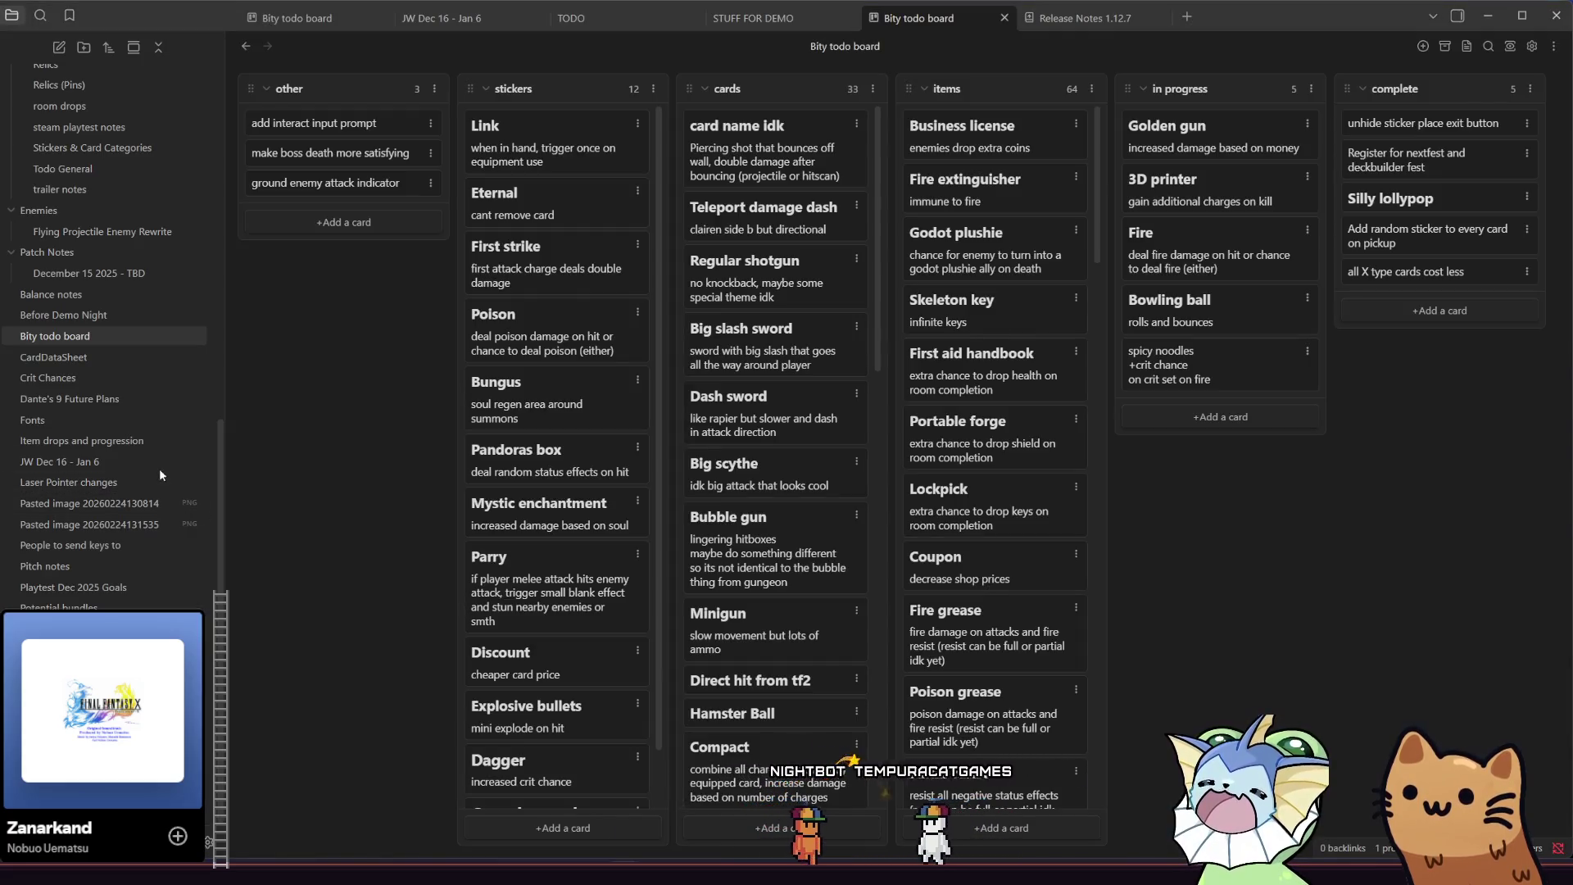
- Start a new card in the other column and type '## Ytin ag'
left_click(324, 222)
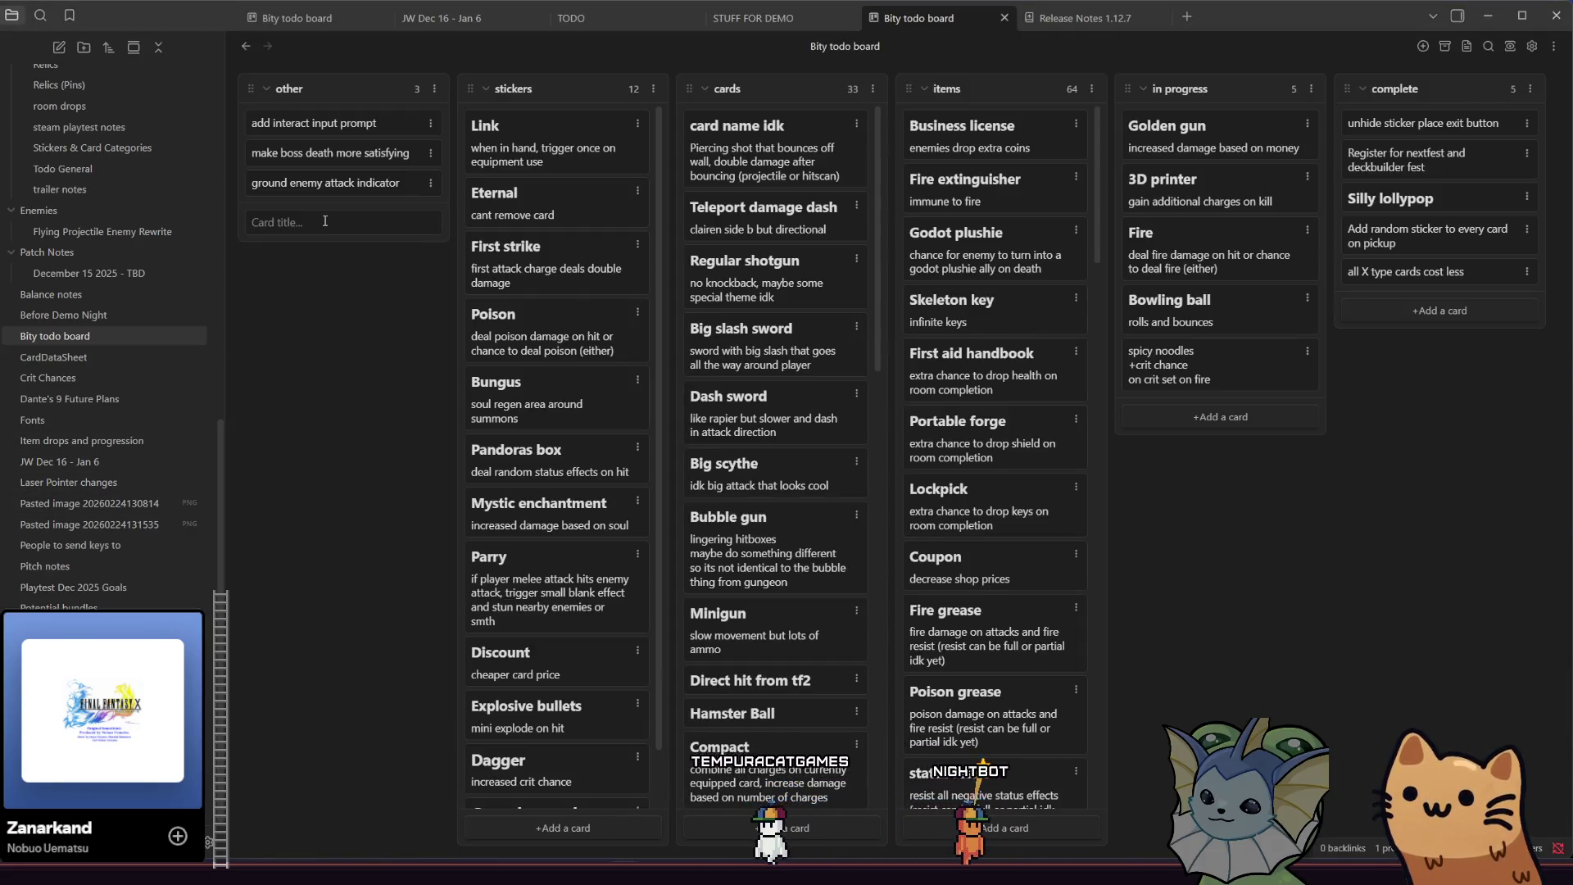
type("## Yt")
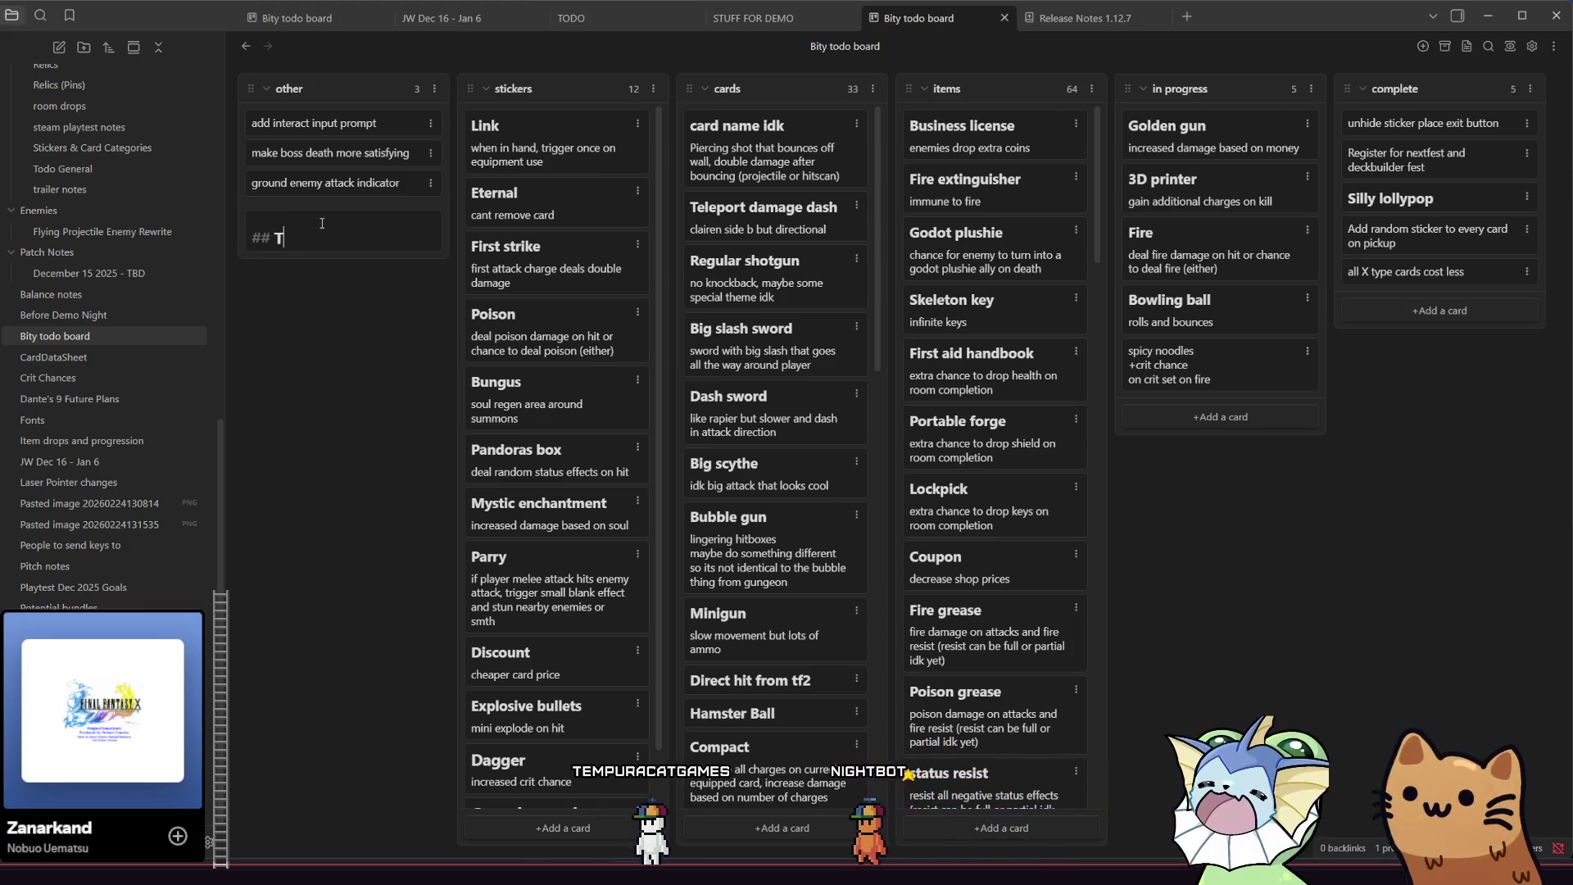
type("in animations")
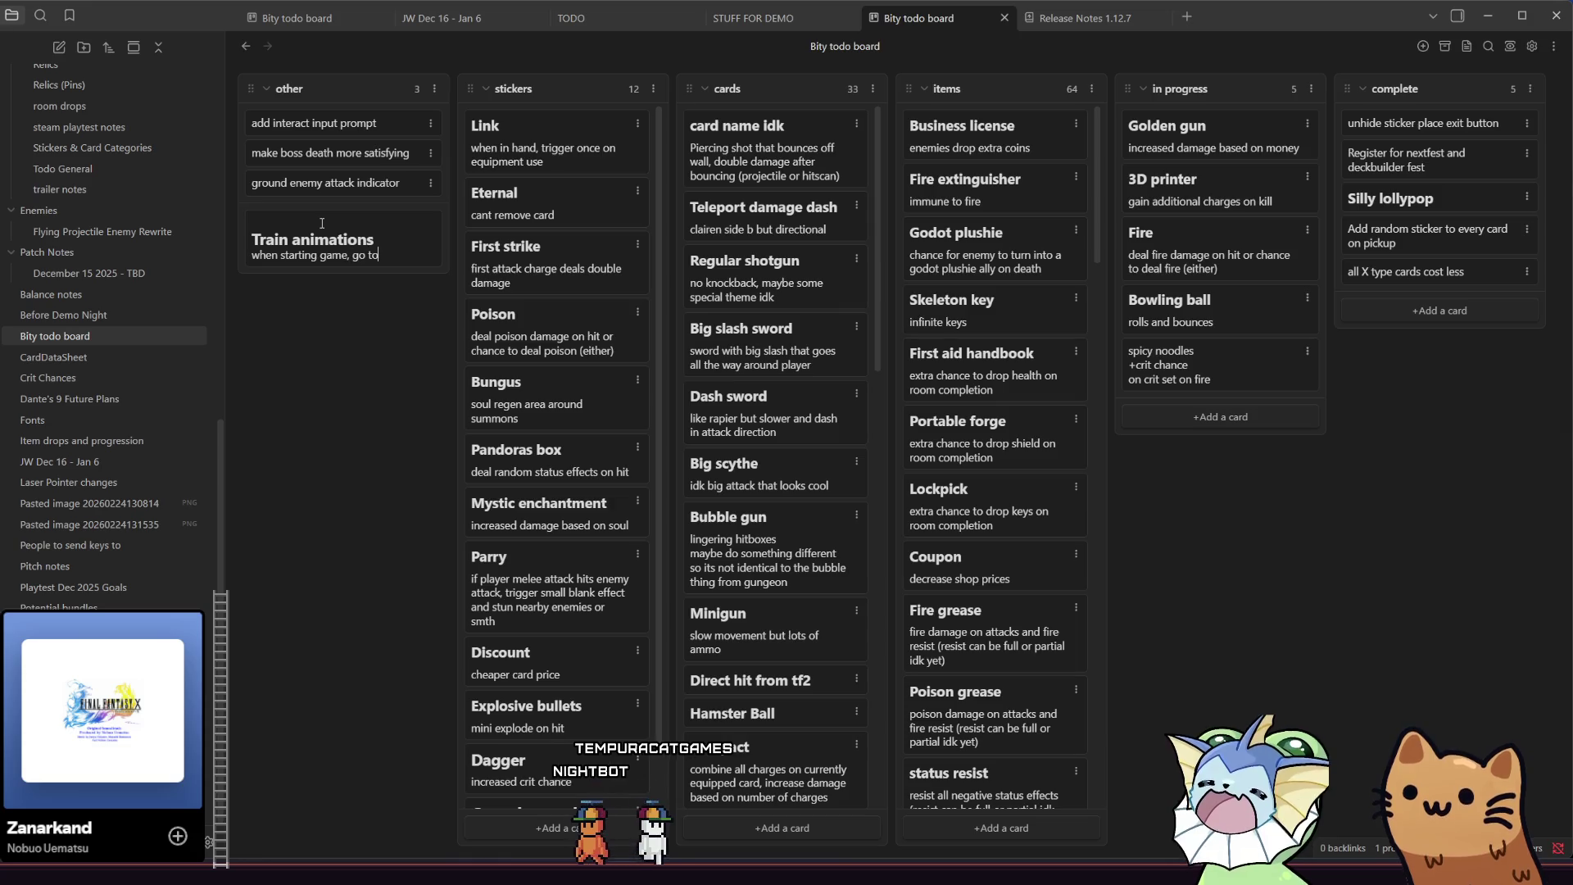
type("g")
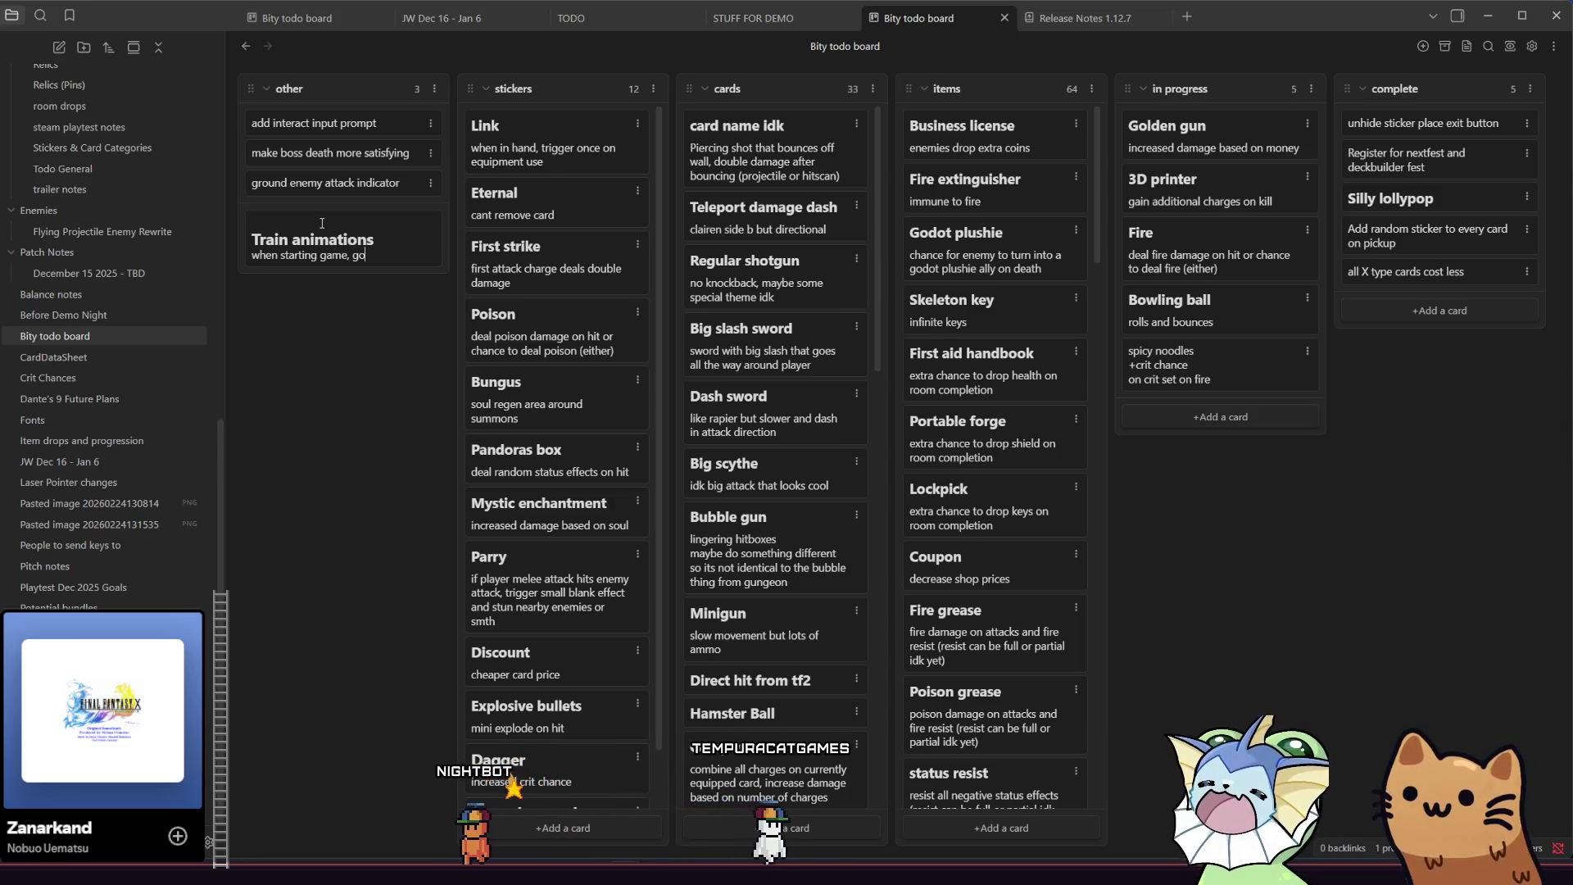
- In a new tab, reopen the Bity todo board and start a card in the other column
key("ctrl+t")
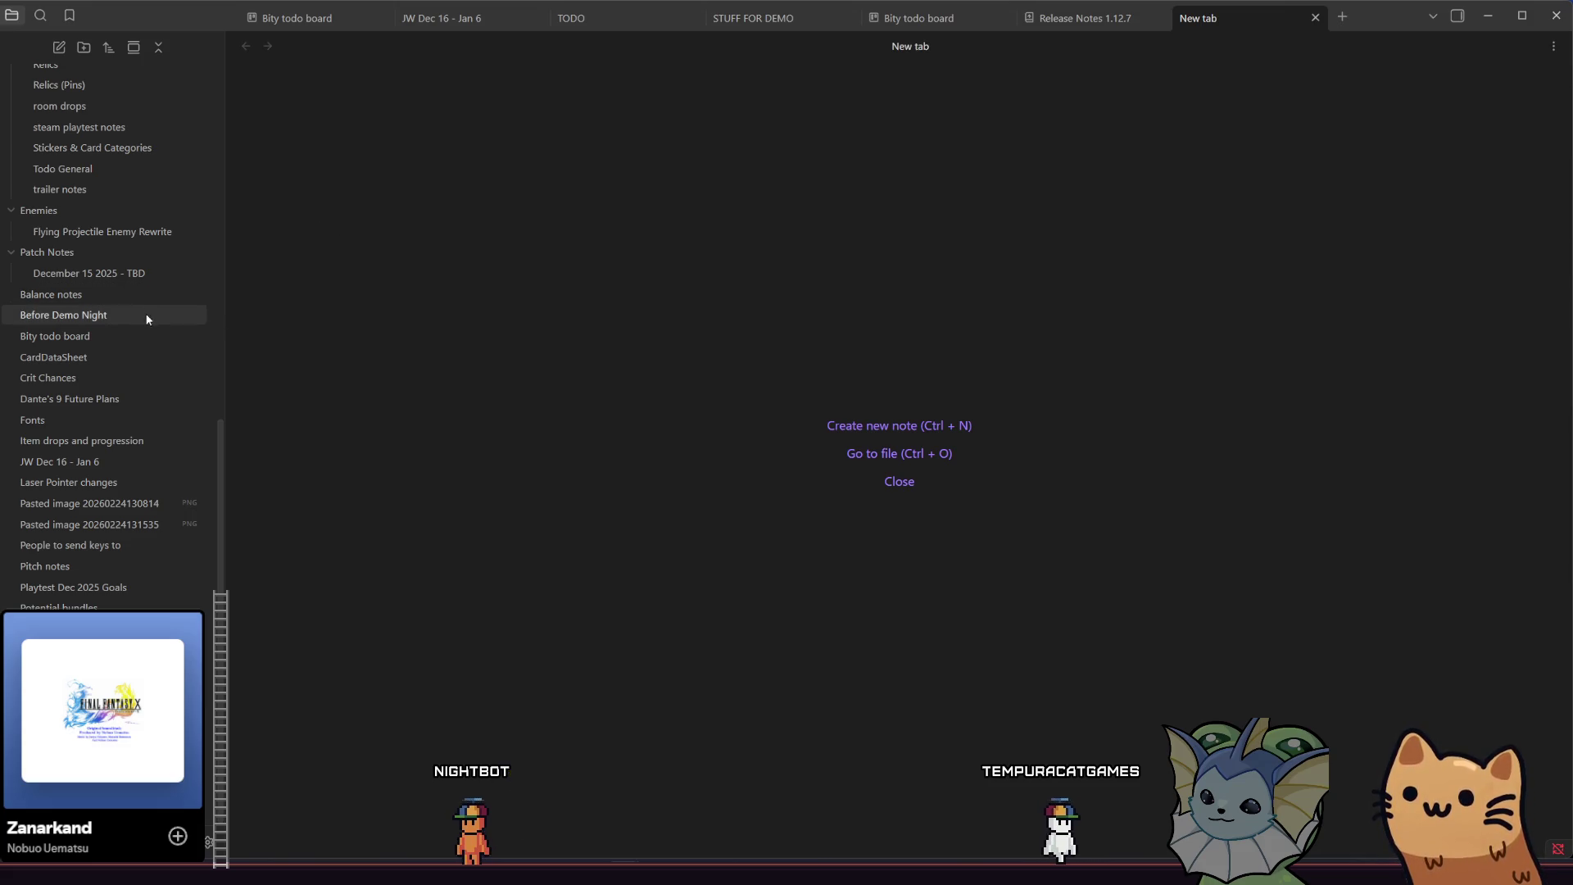
left_click(131, 332)
left_click(344, 220)
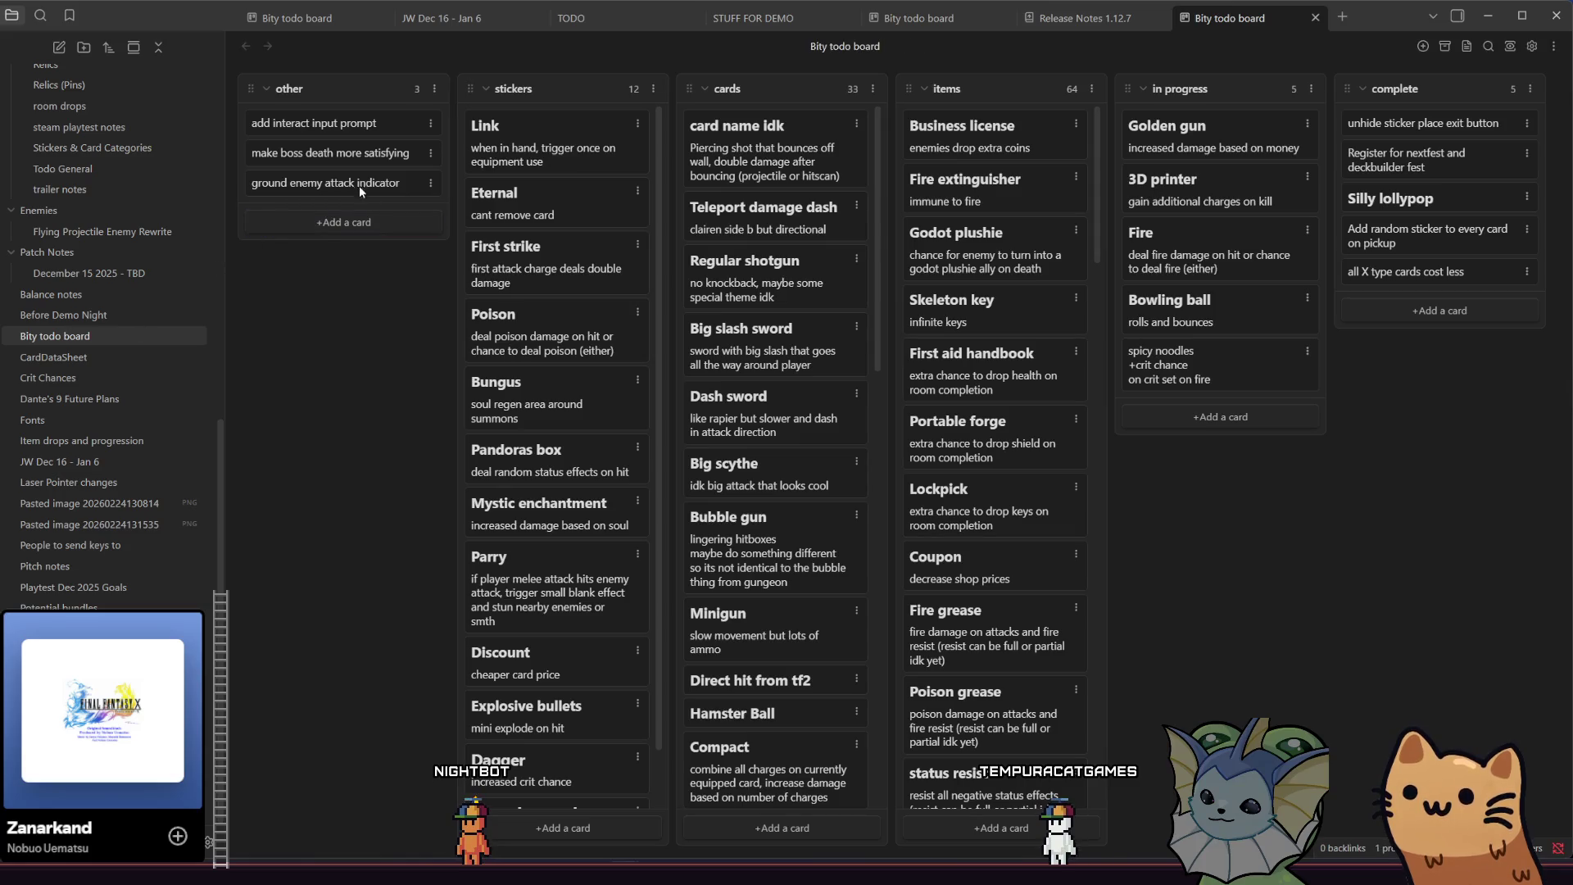
- Add a 'Train Animations' card with three notes: tutorial on start, train leaves hub, pulls up slowly
type("## ")
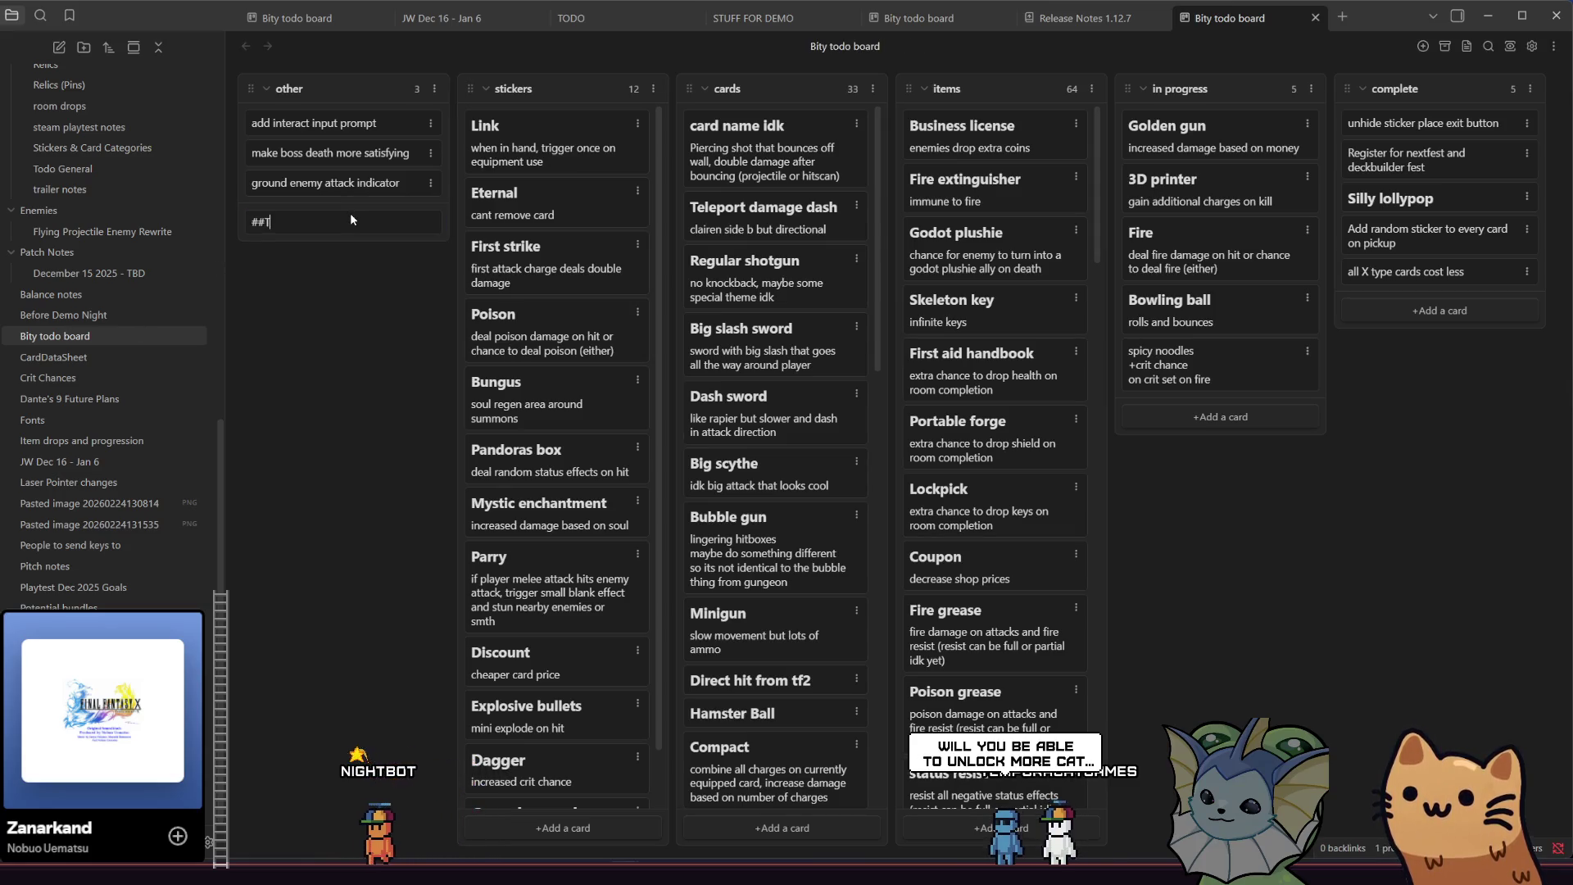
type("Train Animations")
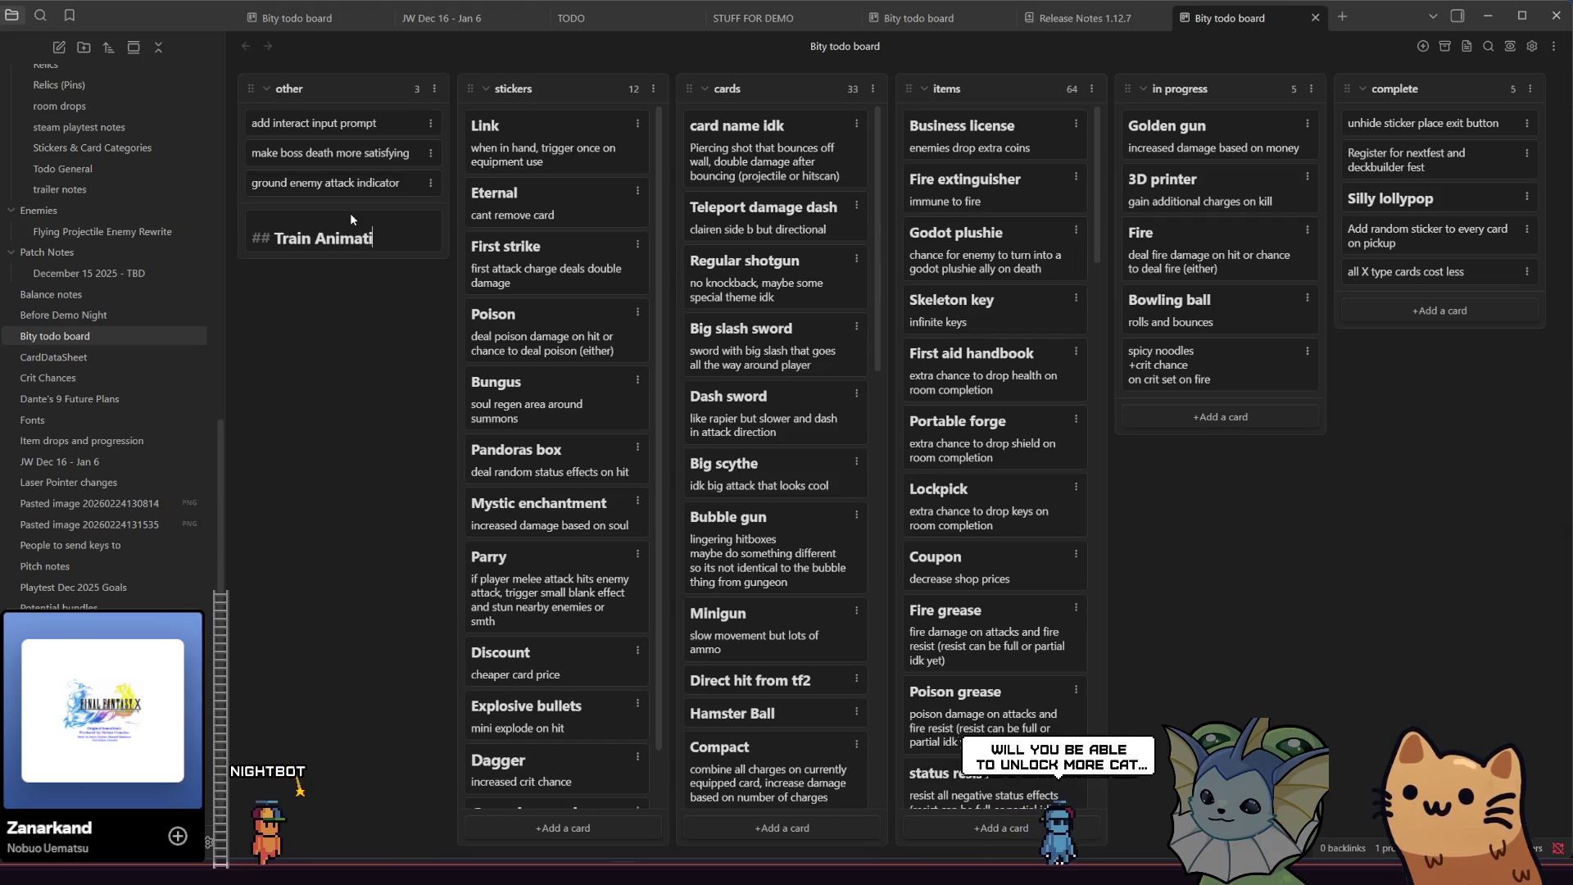
key("shift+Return")
type("when ")
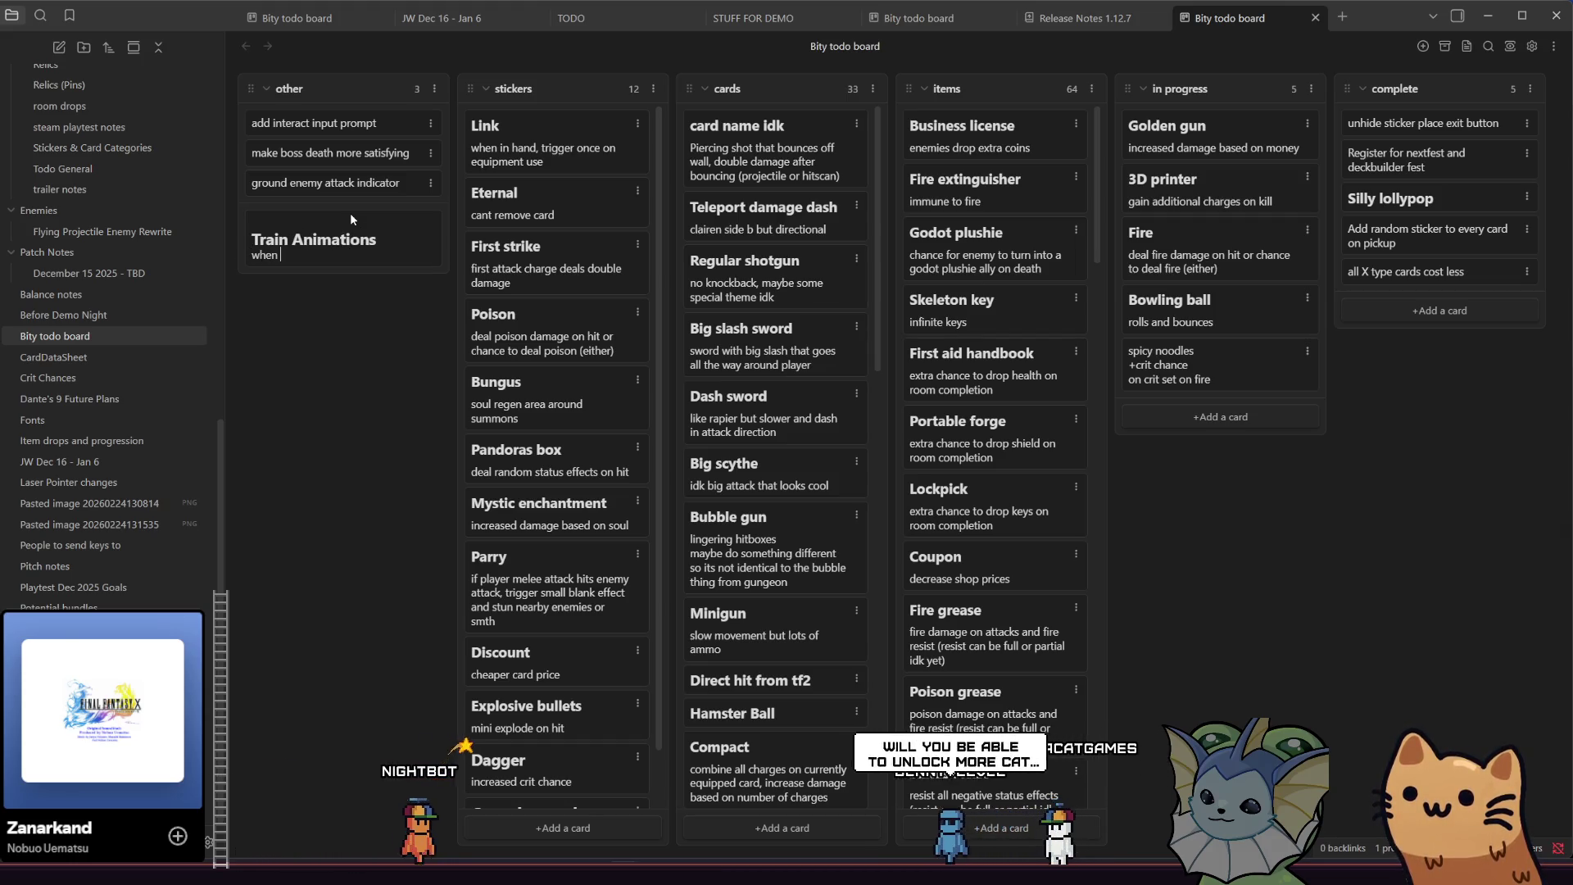
type("starting game")
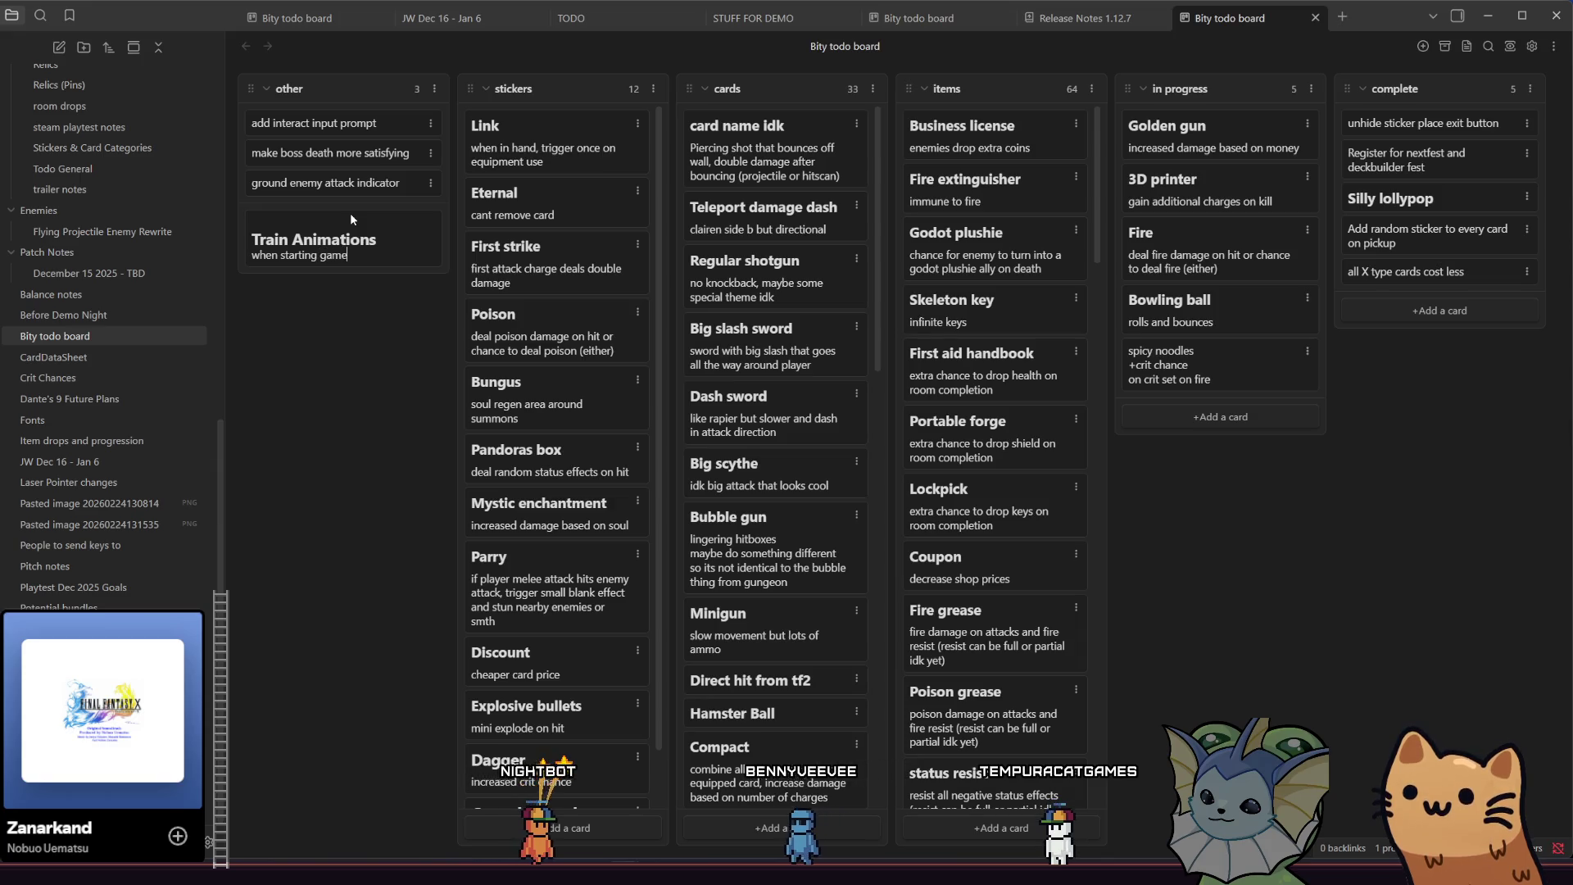
type(", go to tutorial")
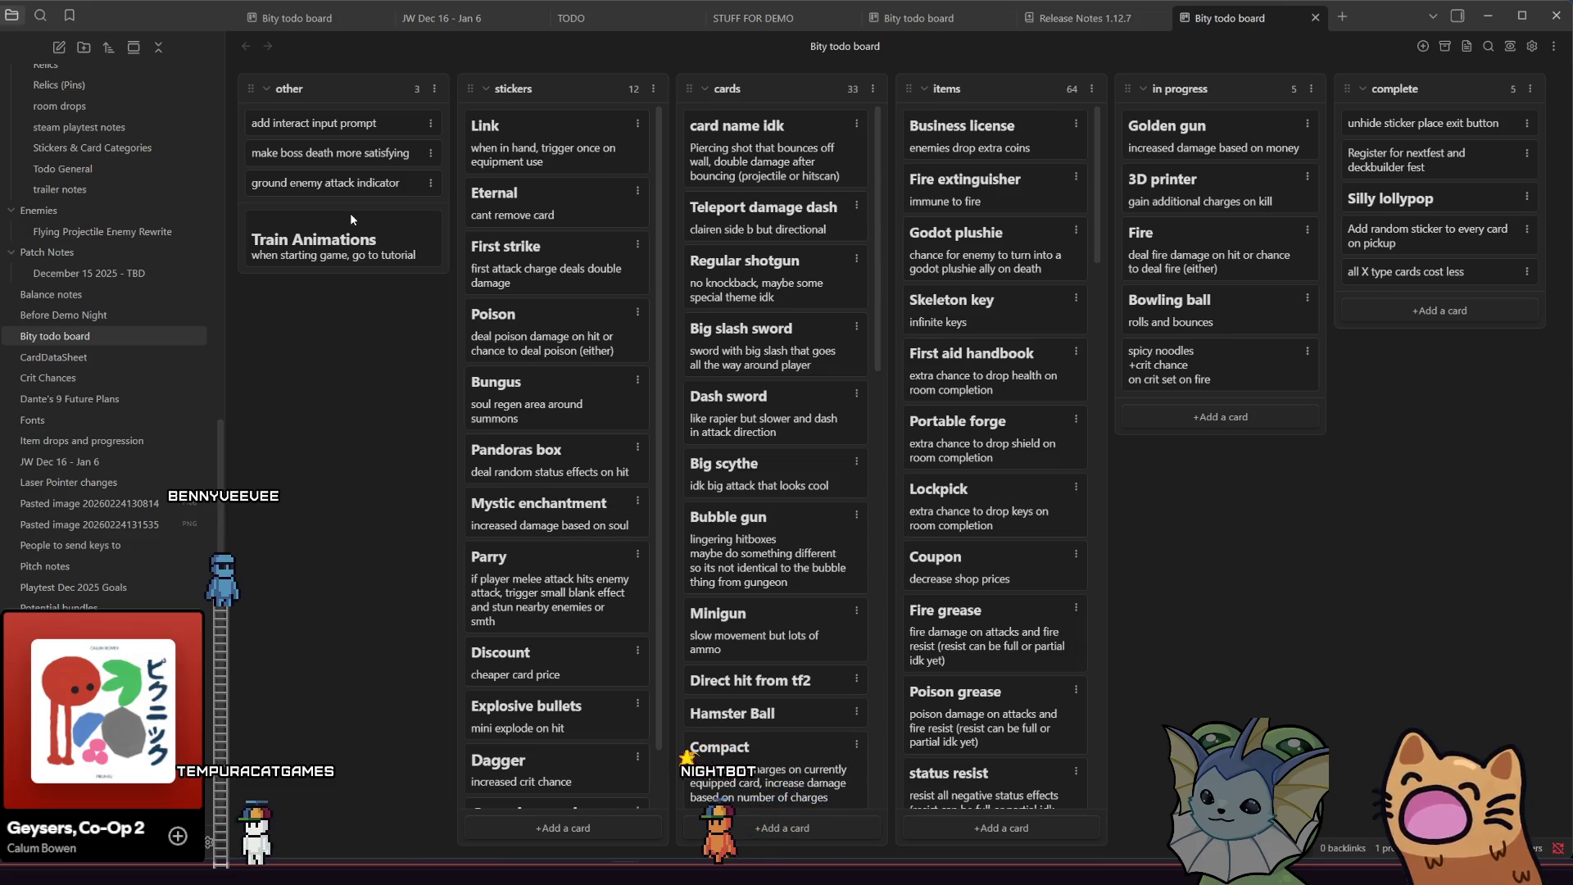
key("shift+Return")
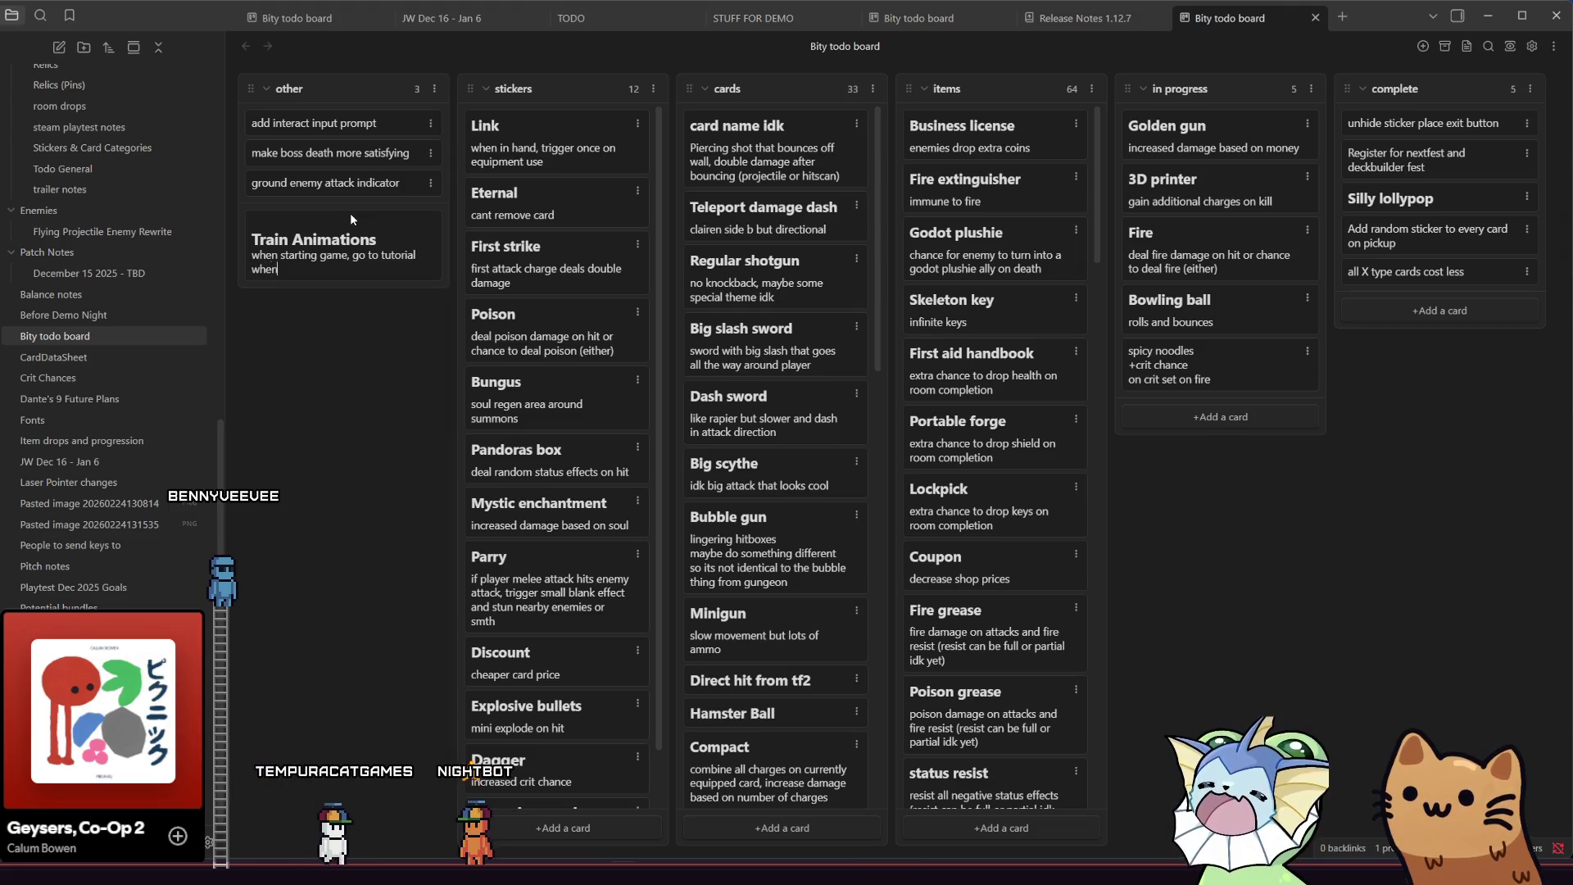
type("when starting from ")
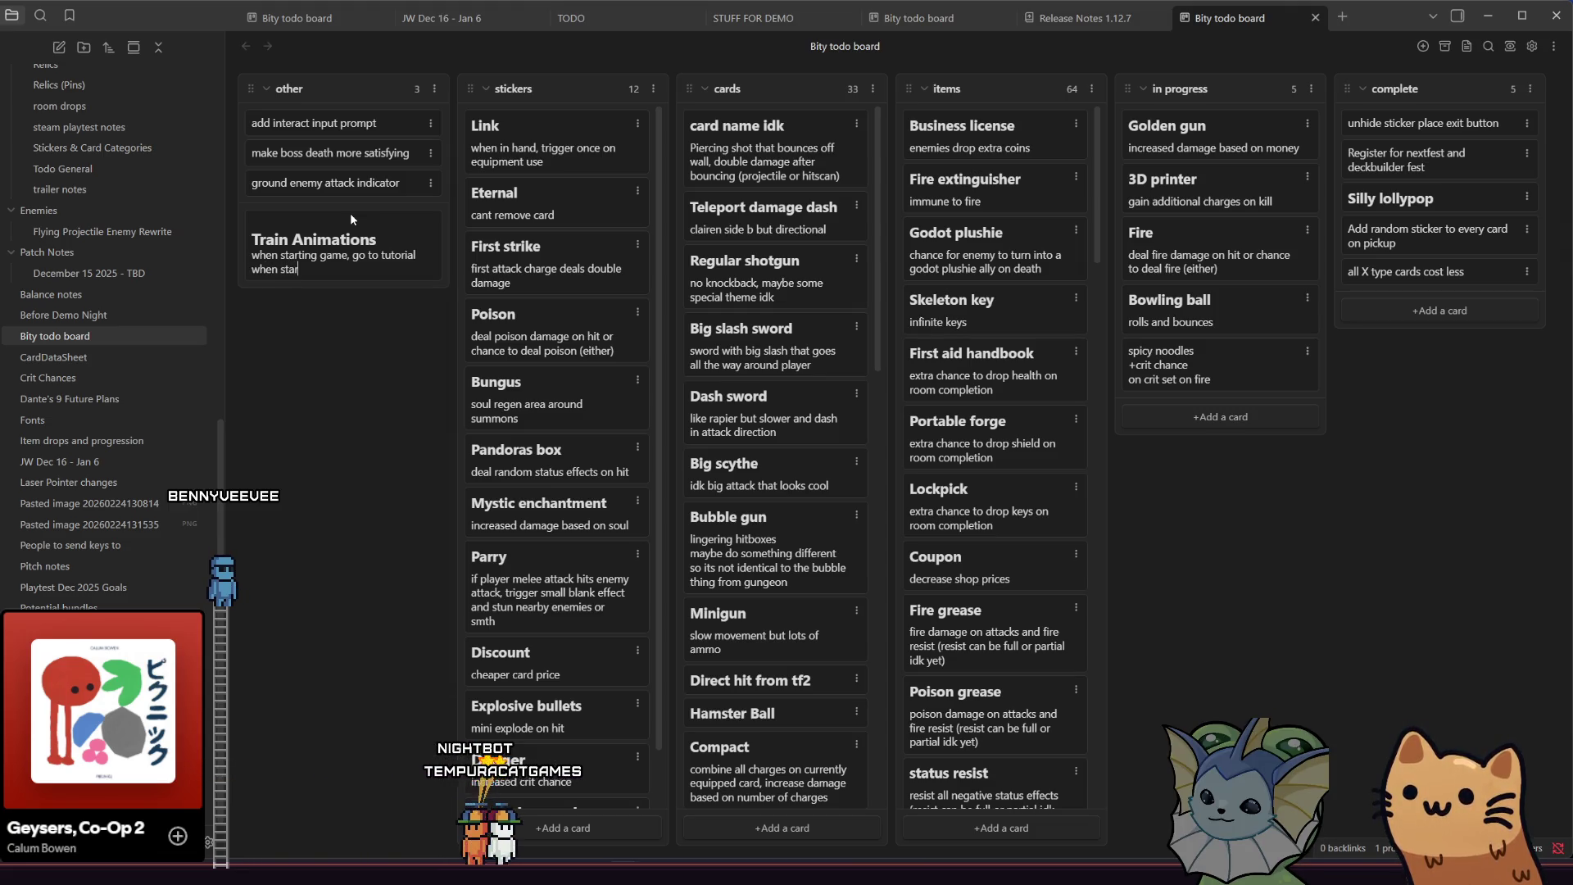
type("hub, ")
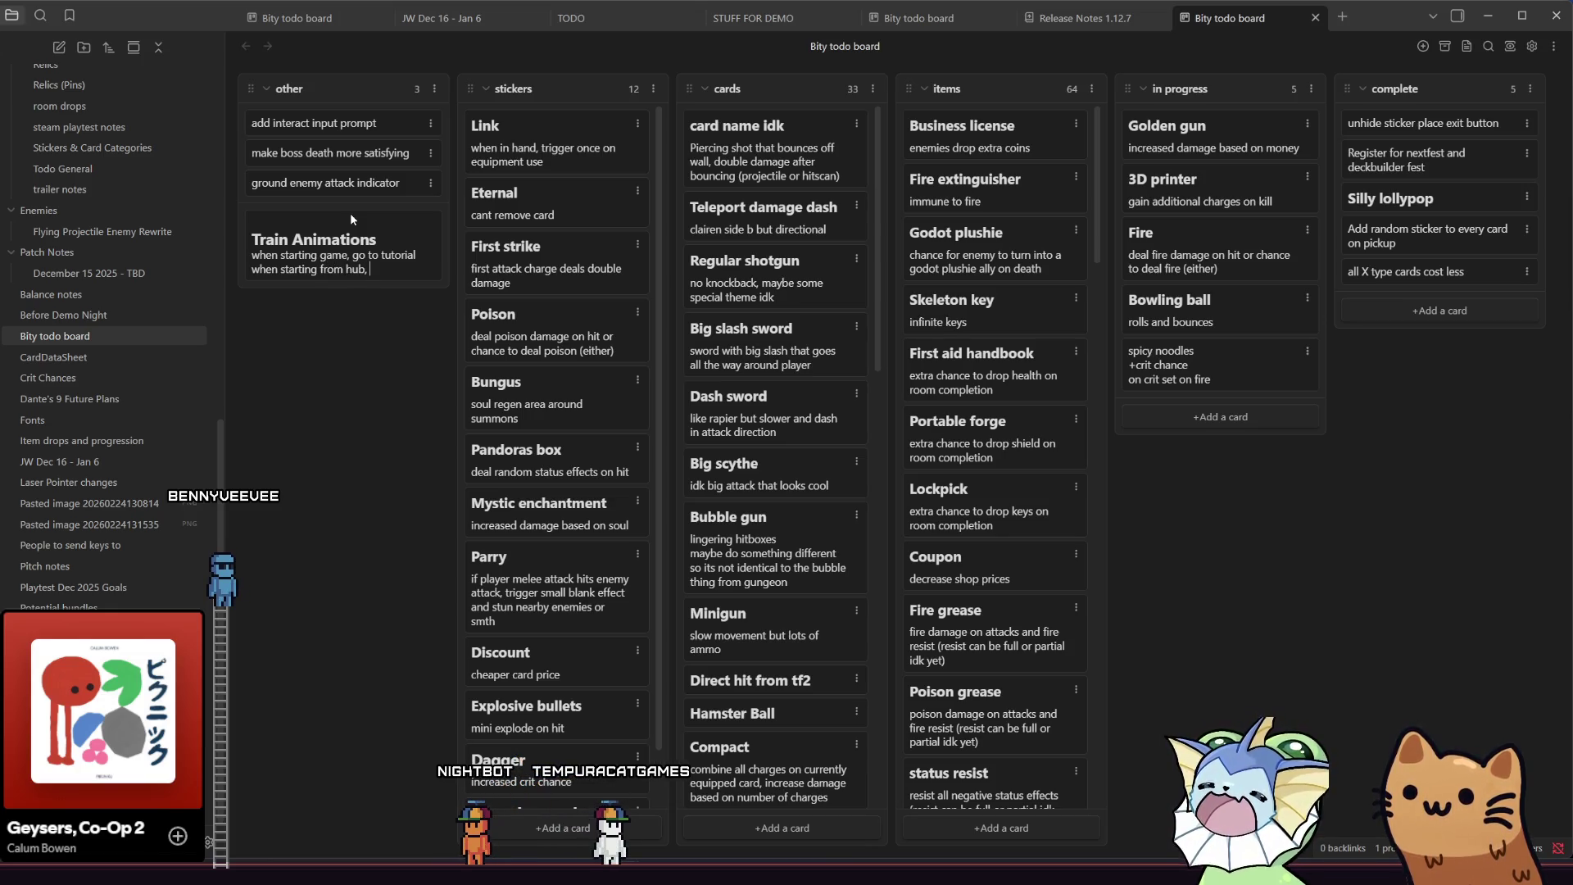
type("train")
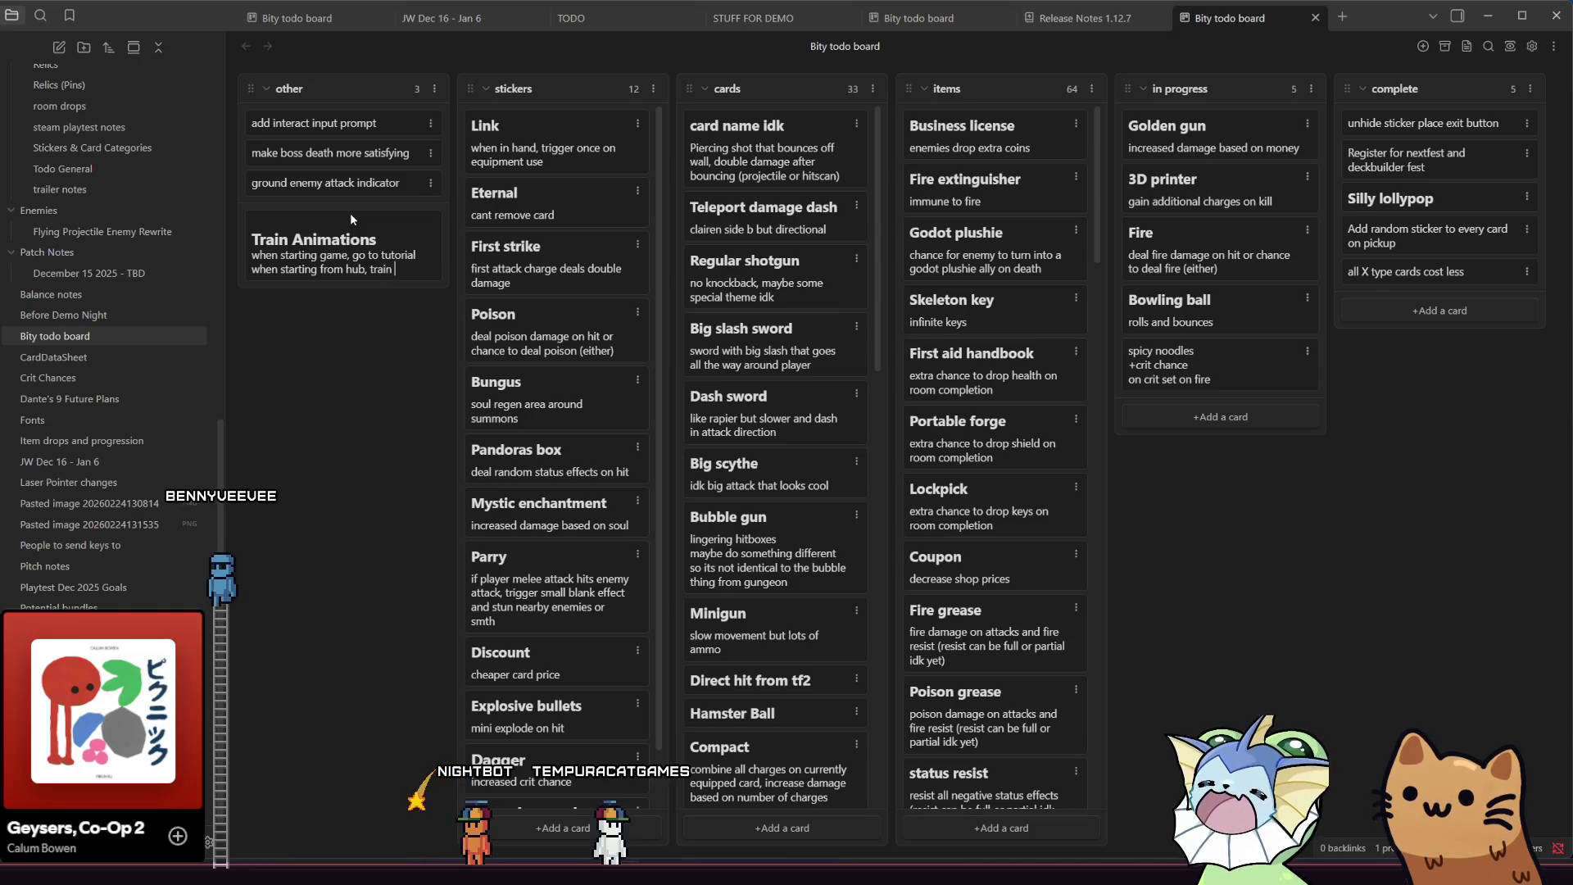
type(" drives o")
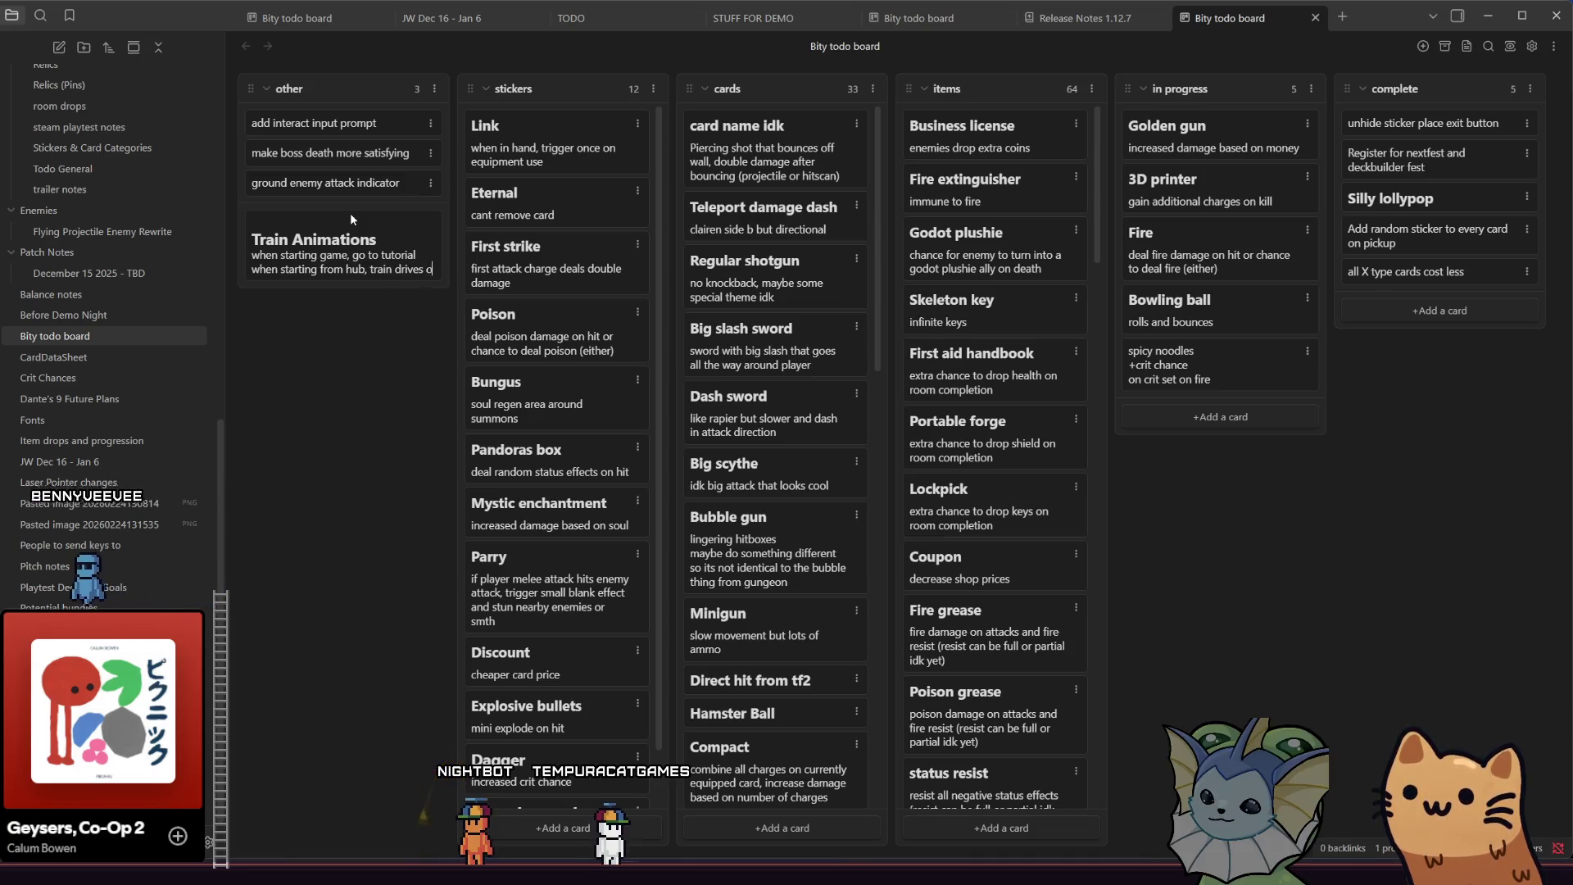
type("ut of station")
key("shift+Return")
type("when ")
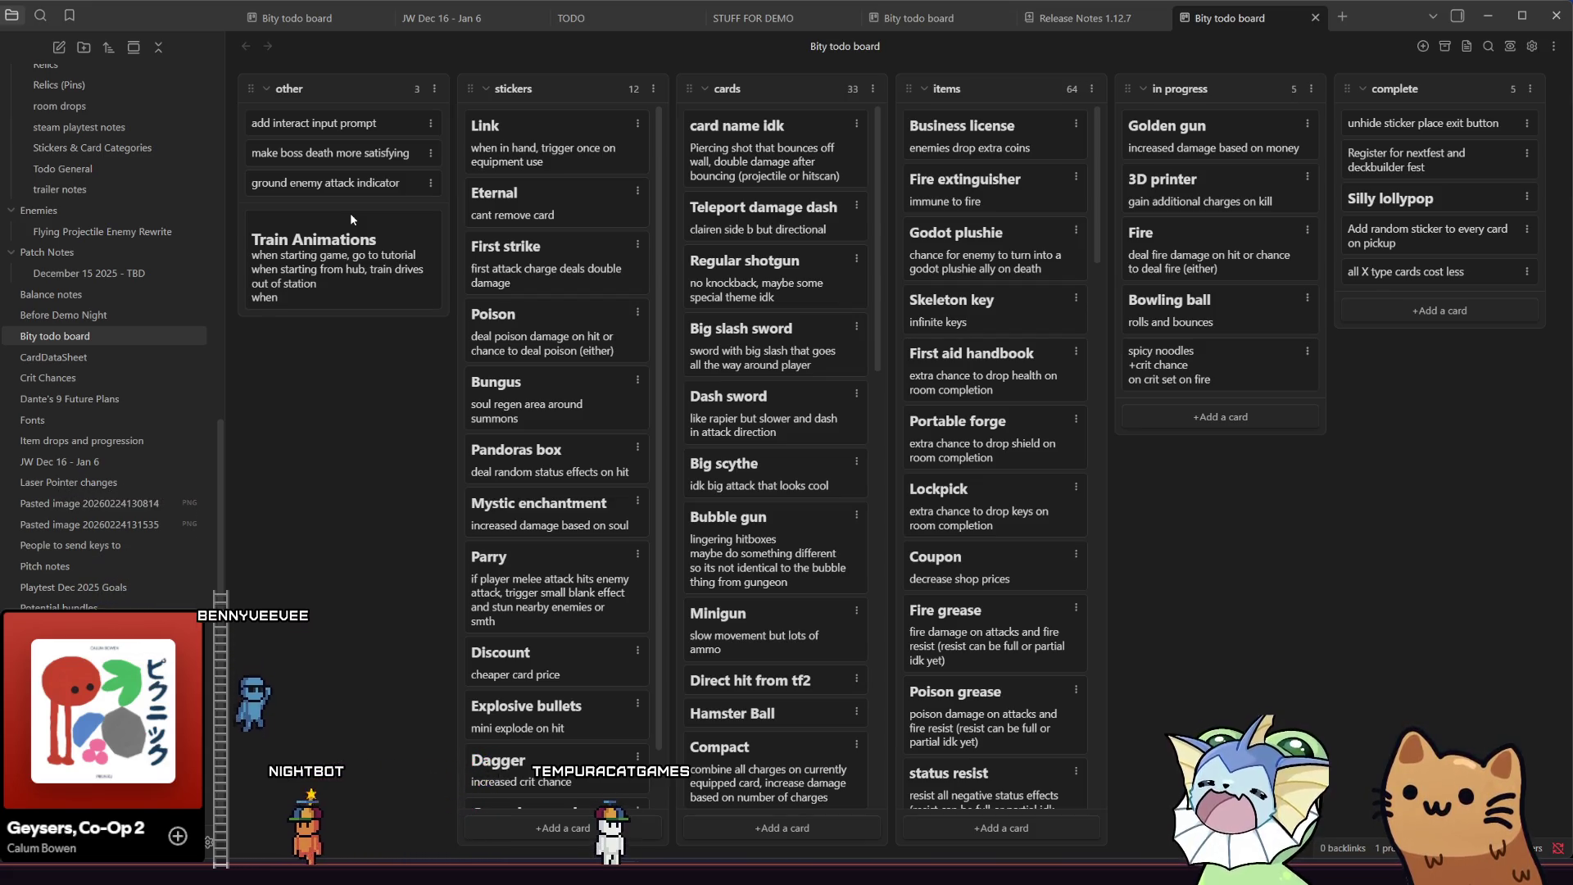
type("returning ")
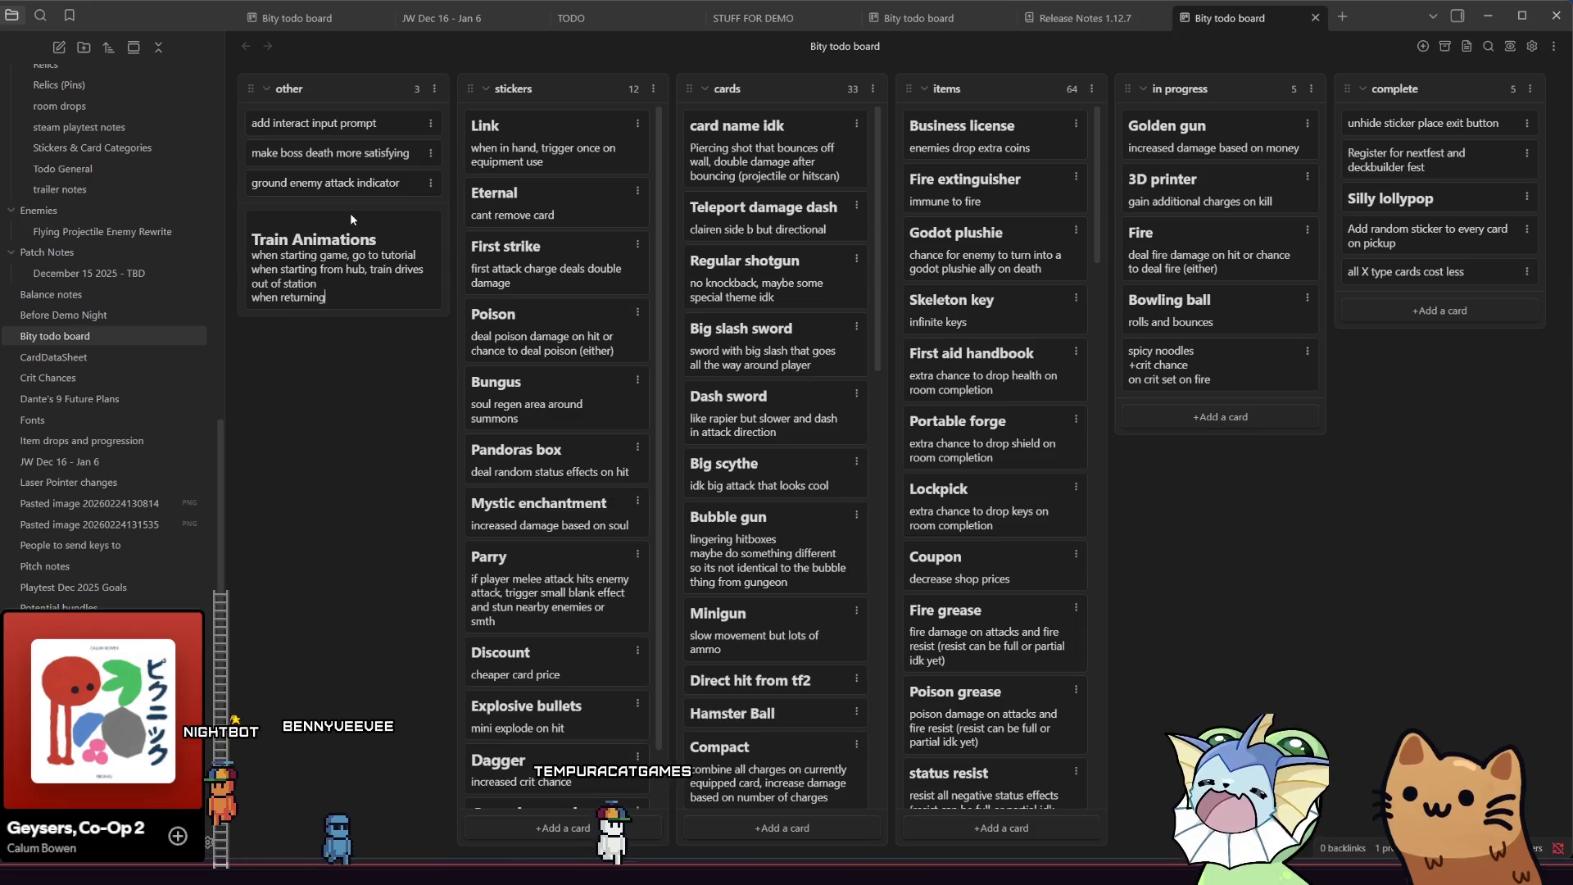
type("to ")
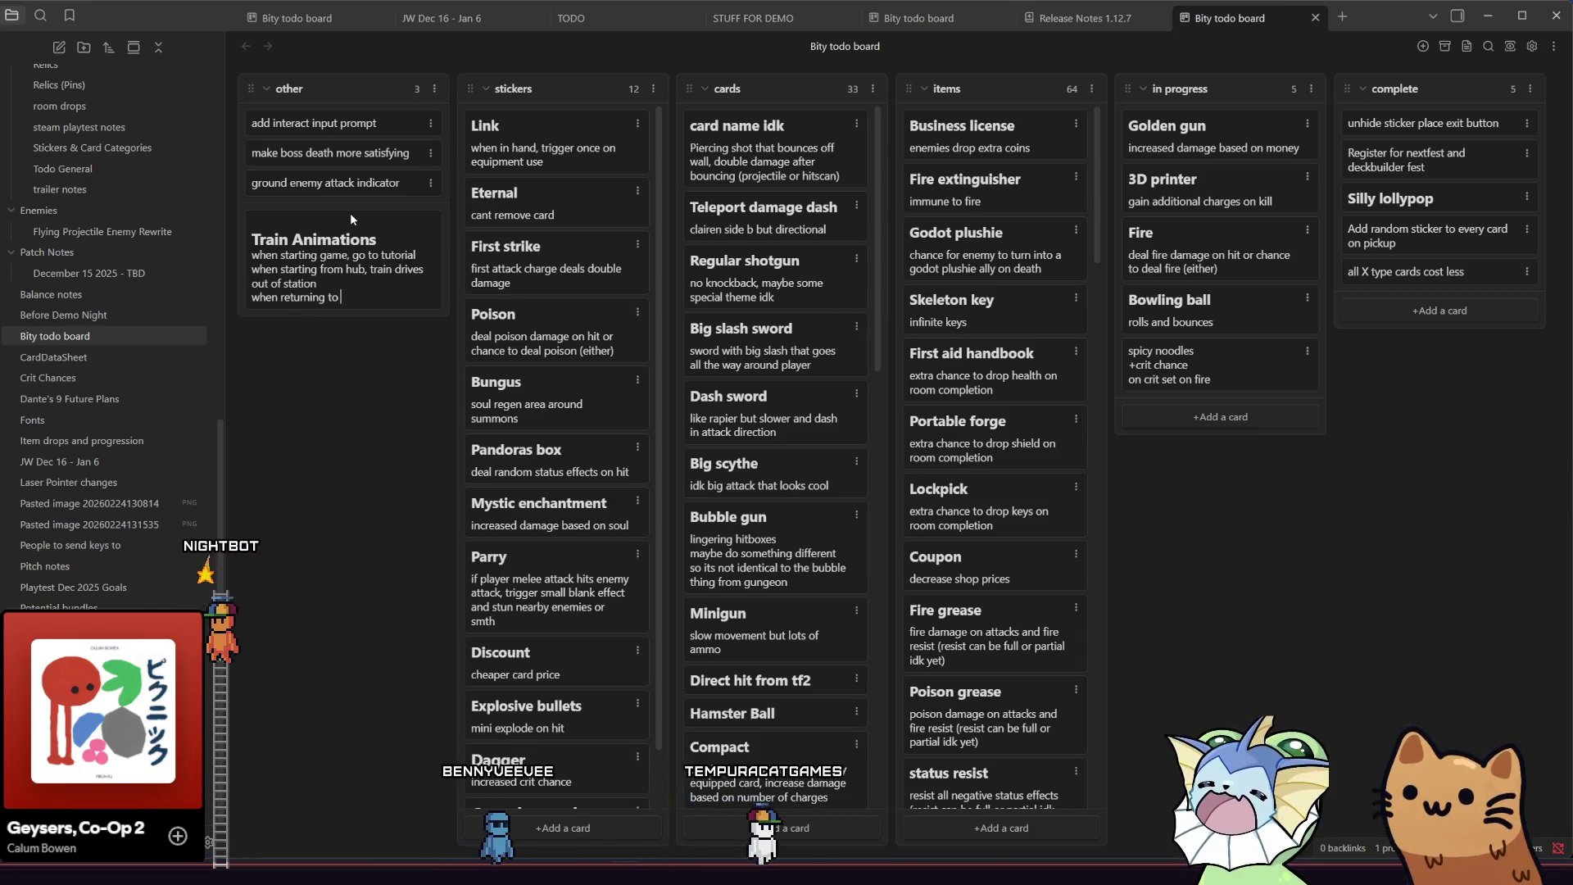
type("hub, train ")
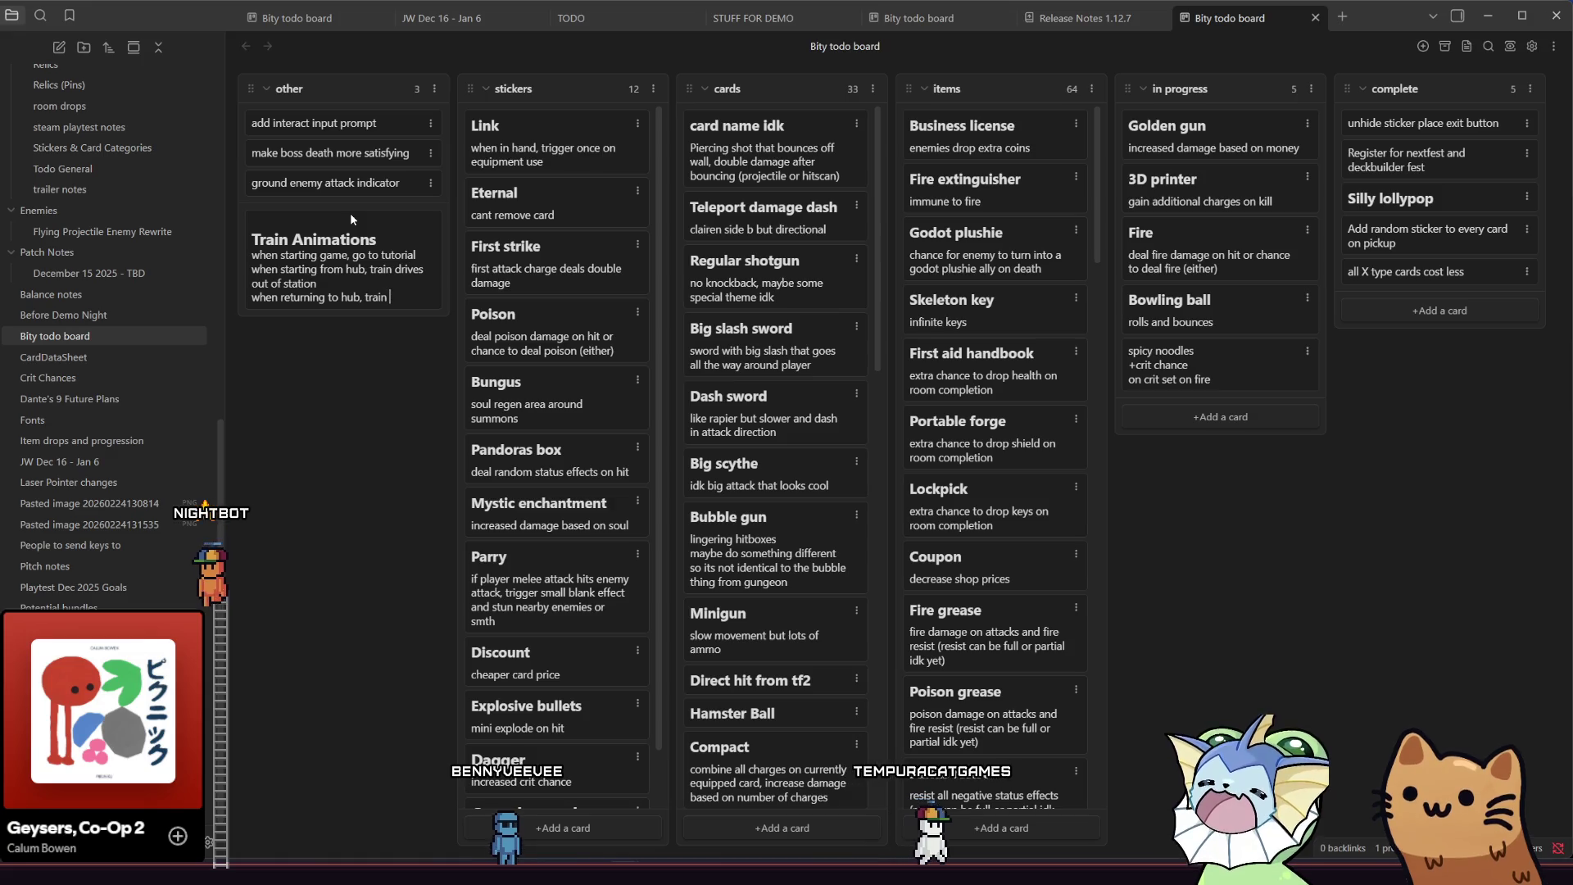
type("pulls up slowly")
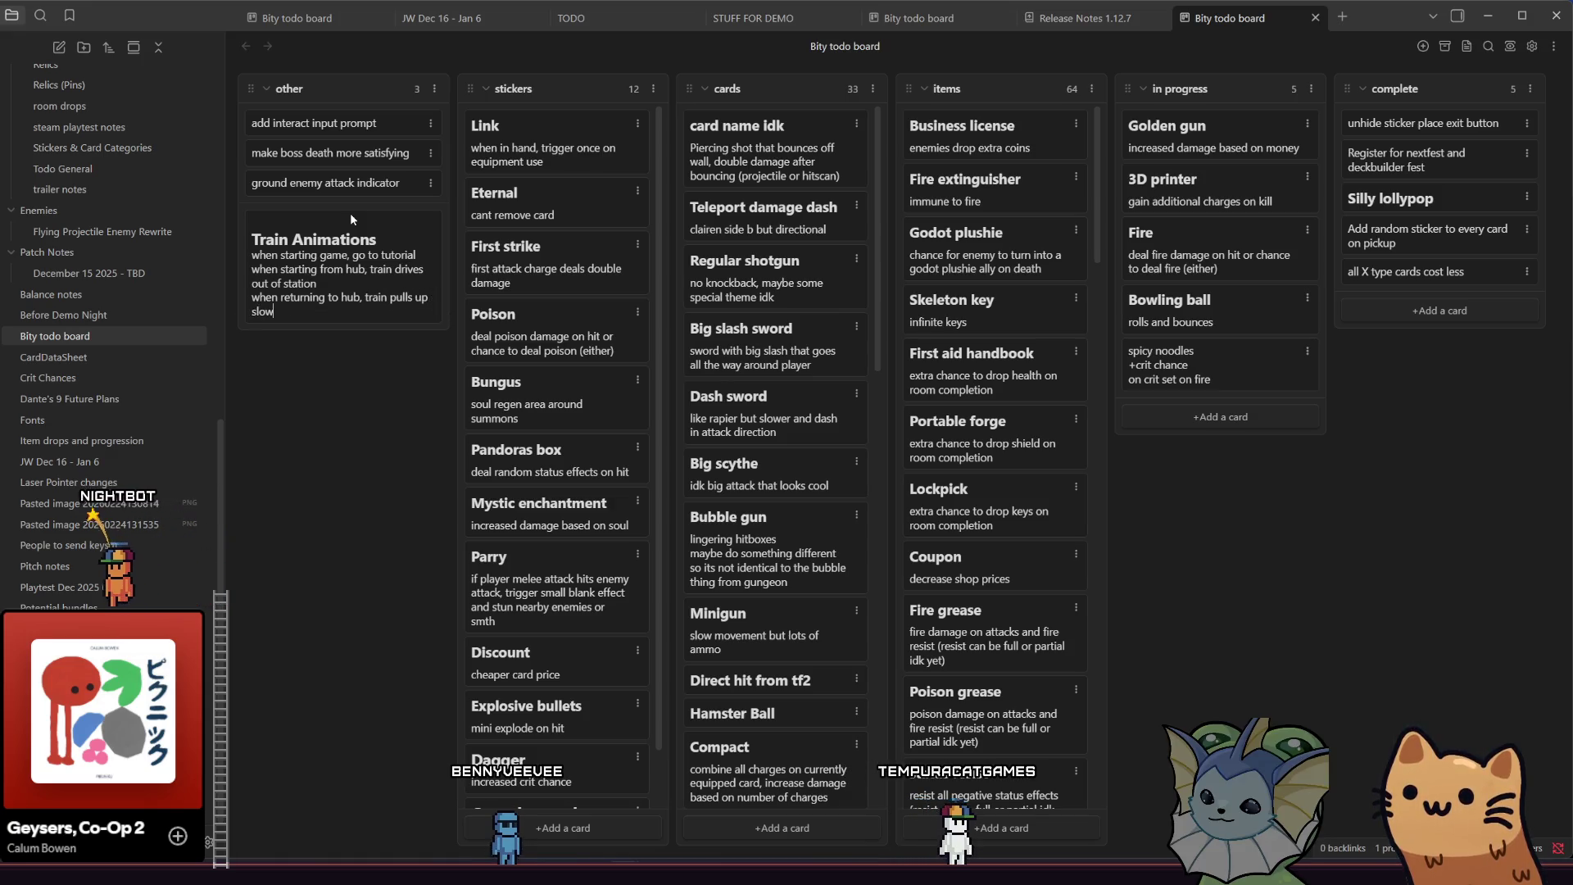
key("Return")
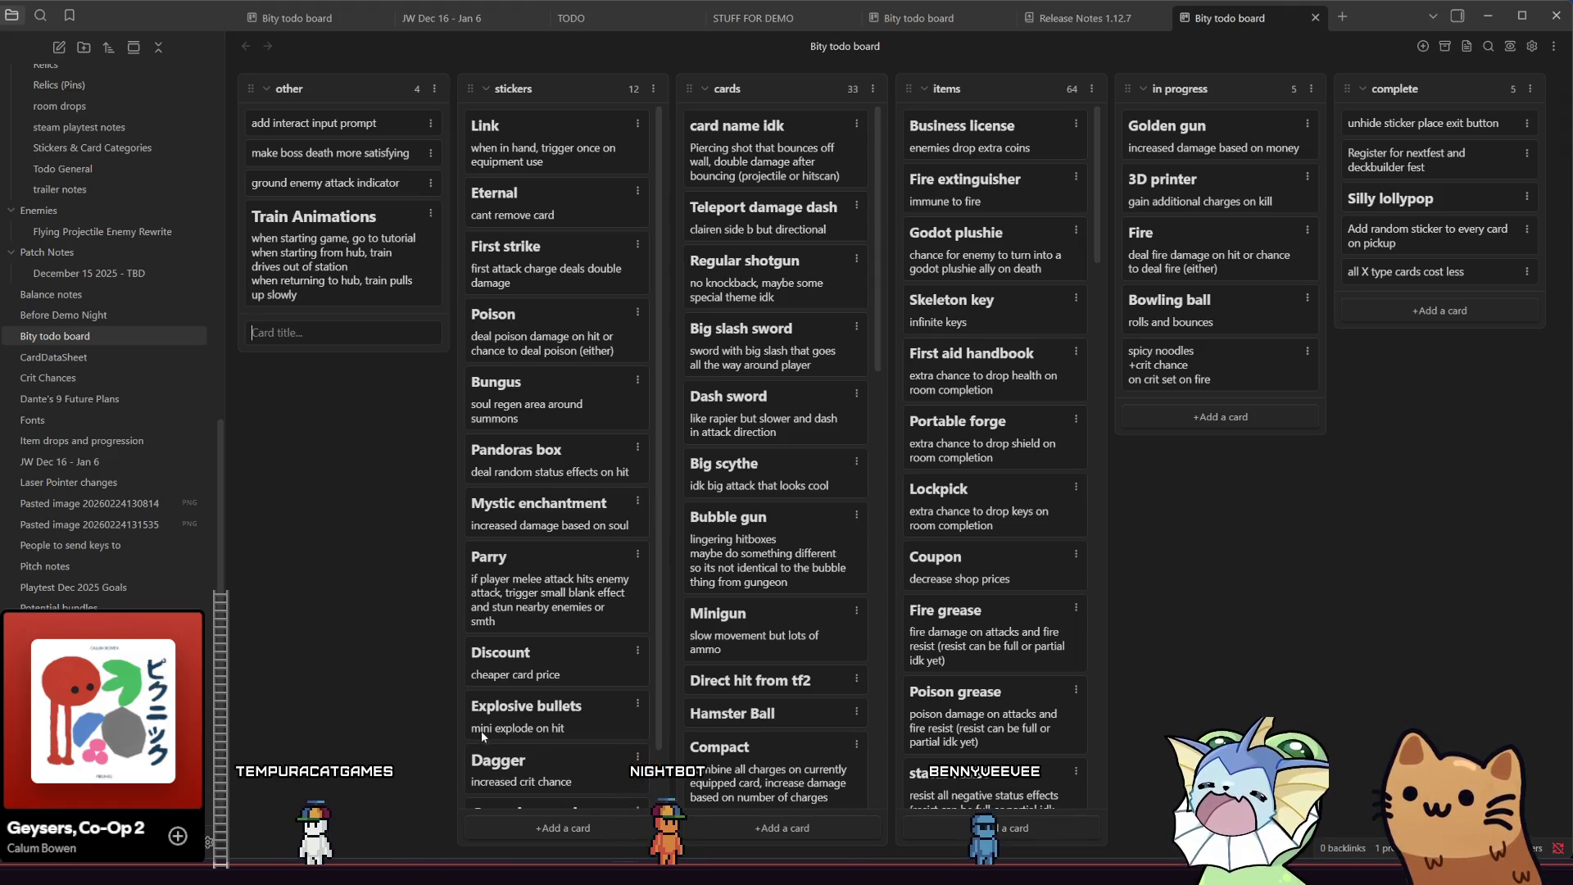
key("alt+Tab")
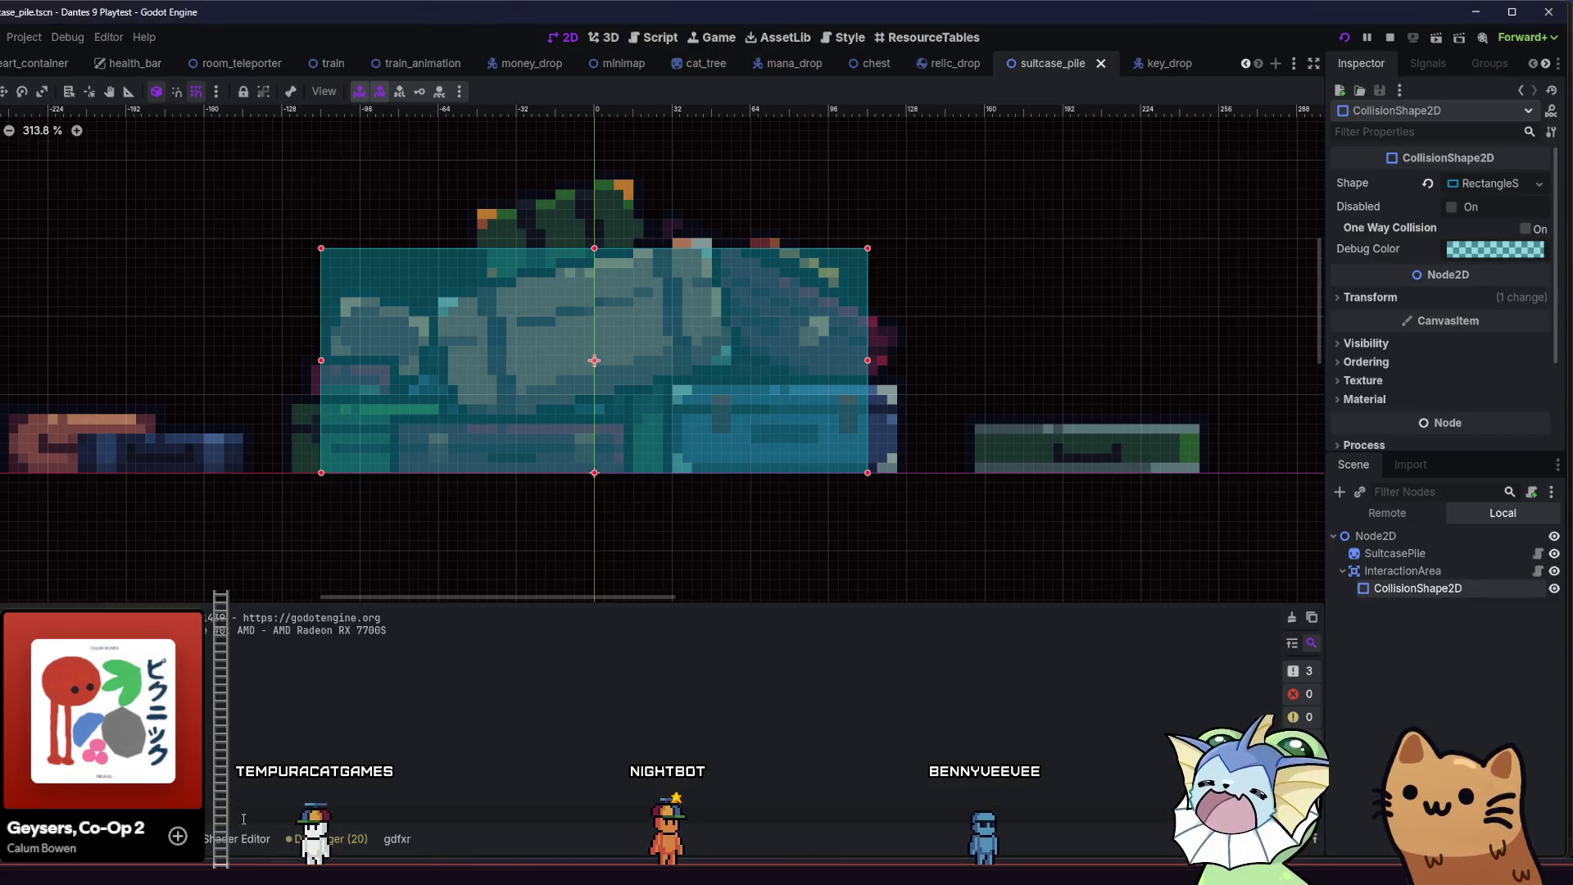
- Launch the game and open the debug menu's Player > Add Relic list
key("alt+f")
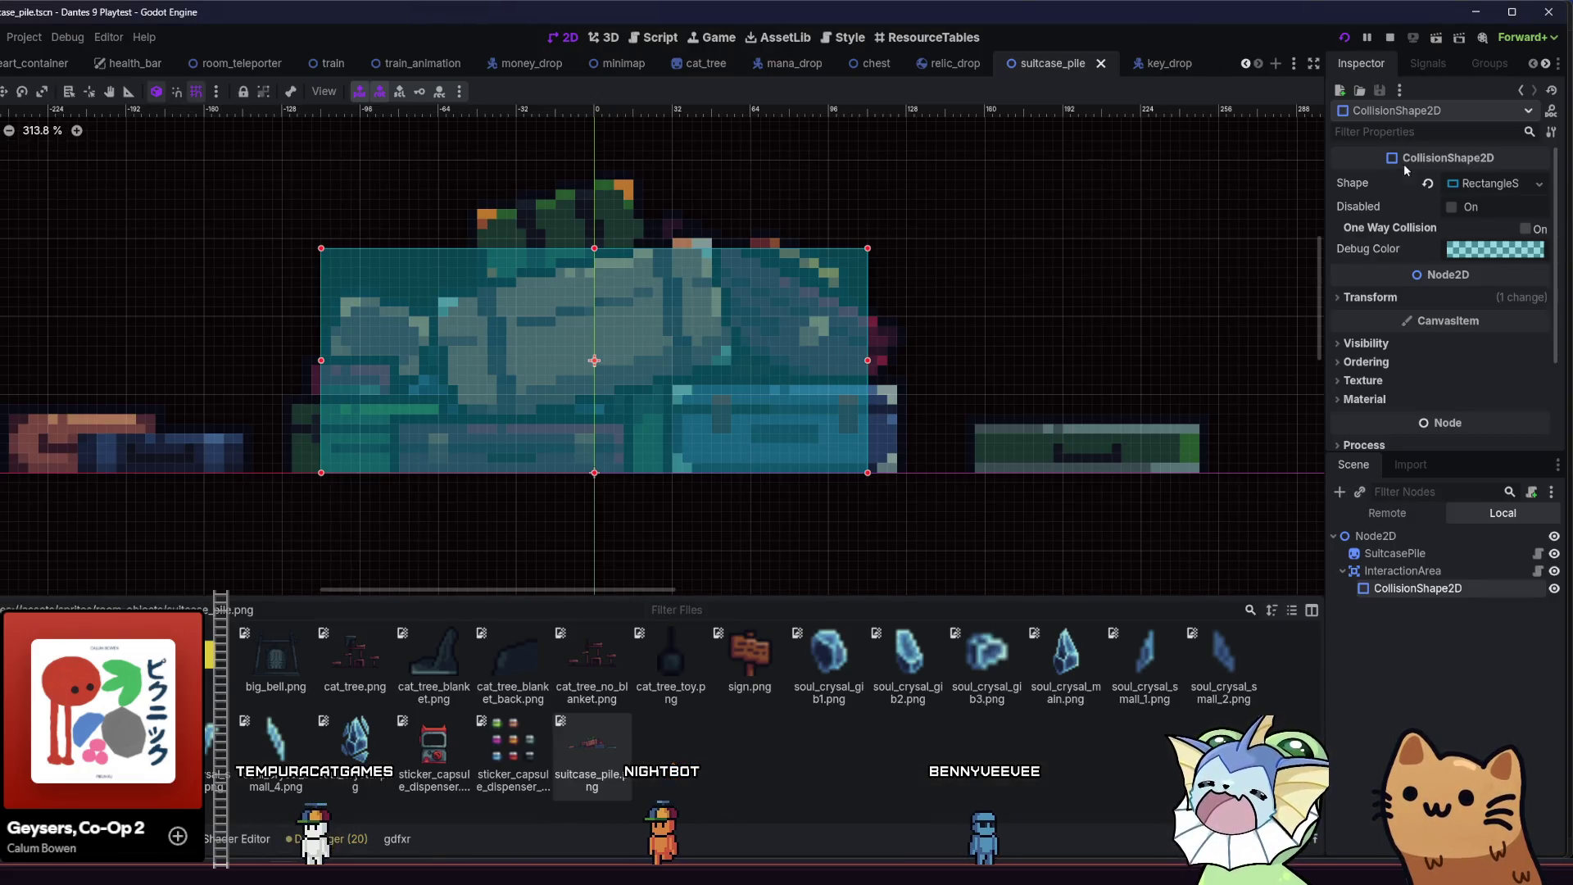
key("F5")
key("grave")
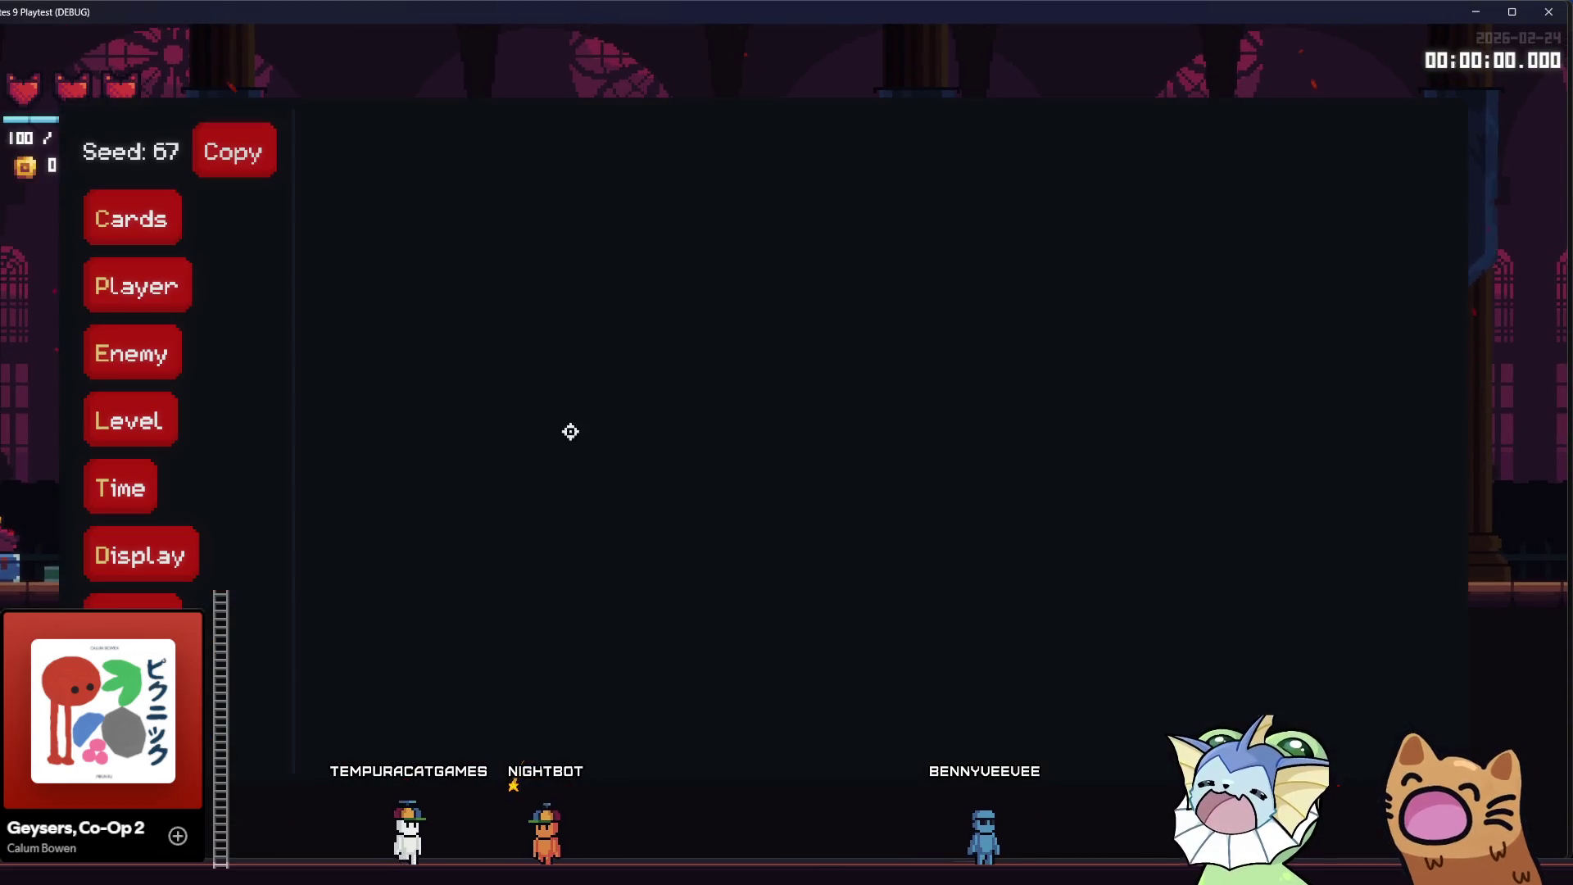
left_click(187, 295)
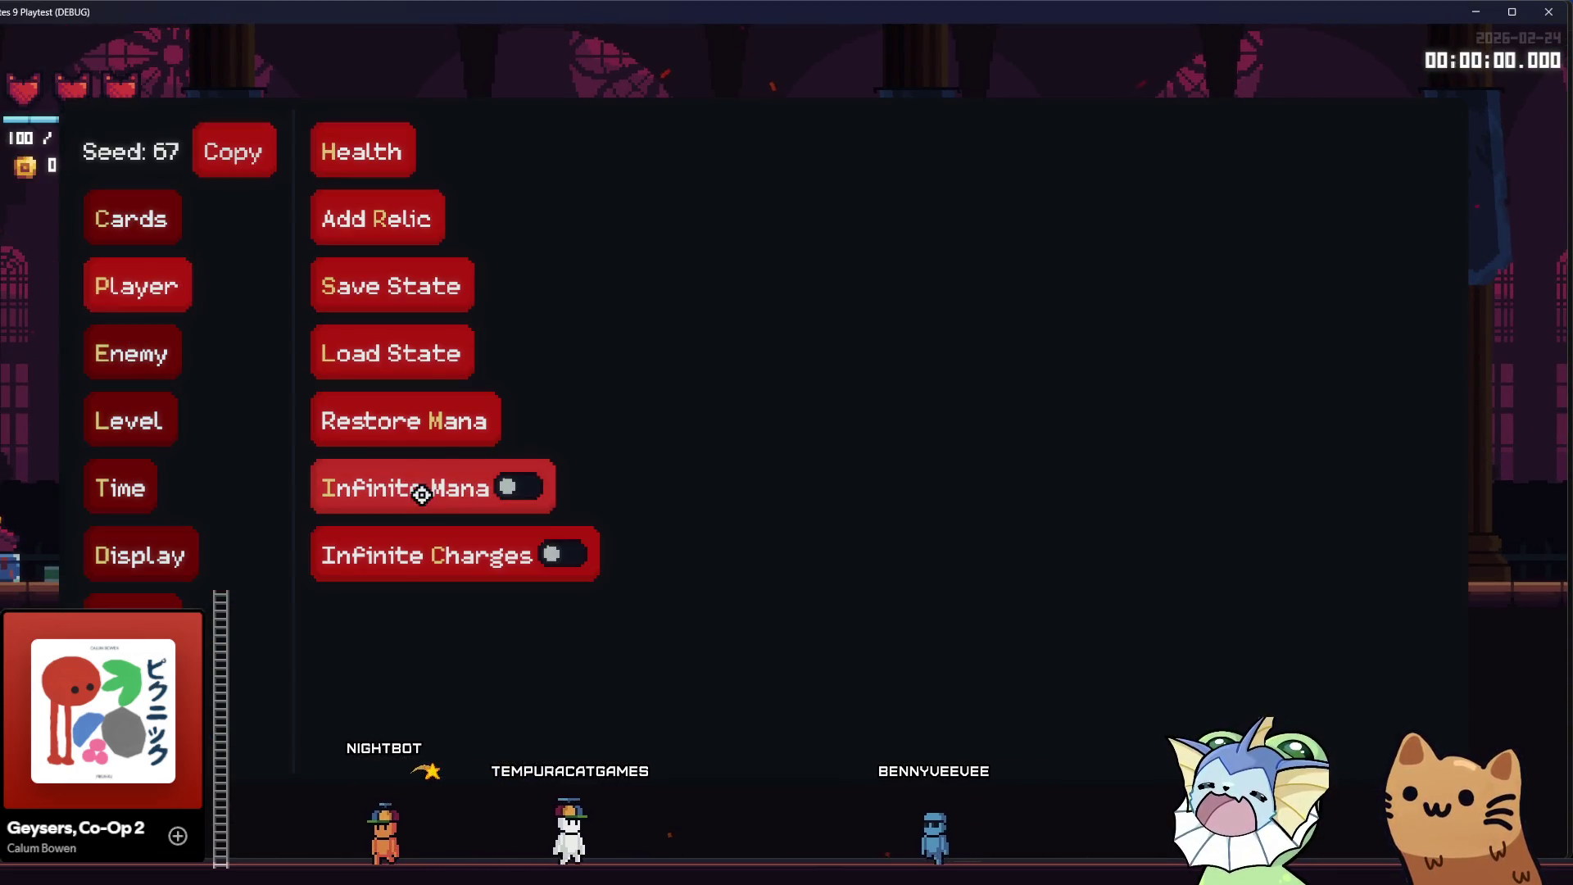
left_click(430, 209)
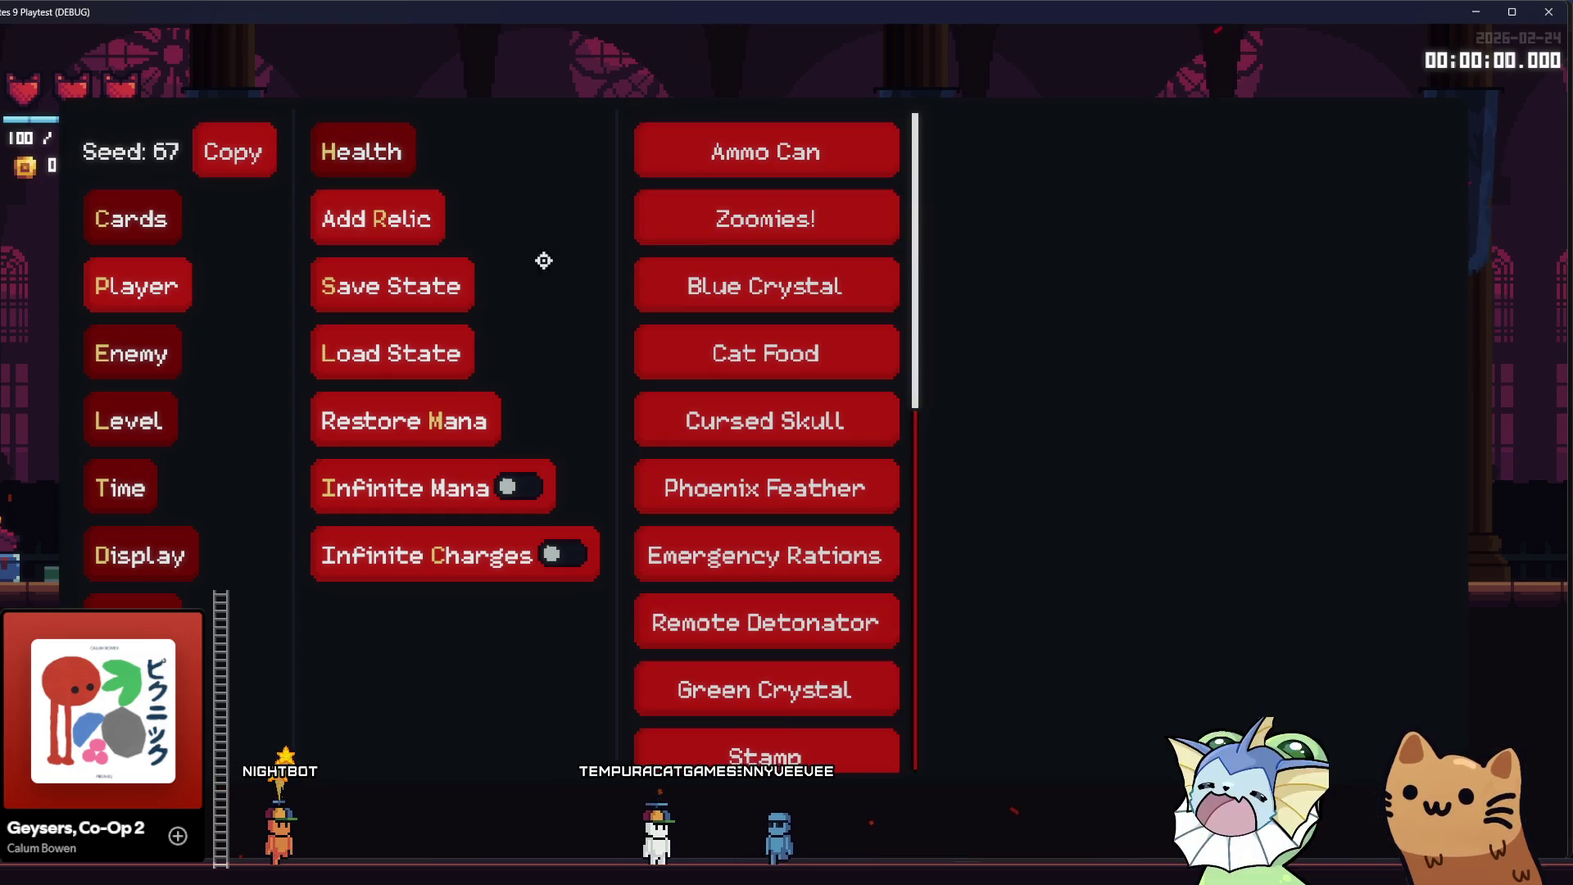
scroll(770, 368, "down", 2)
scroll(790, 399, "down", 3)
scroll(795, 426, "up", 1)
scroll(801, 427, "down", 3)
scroll(801, 427, "down", 5)
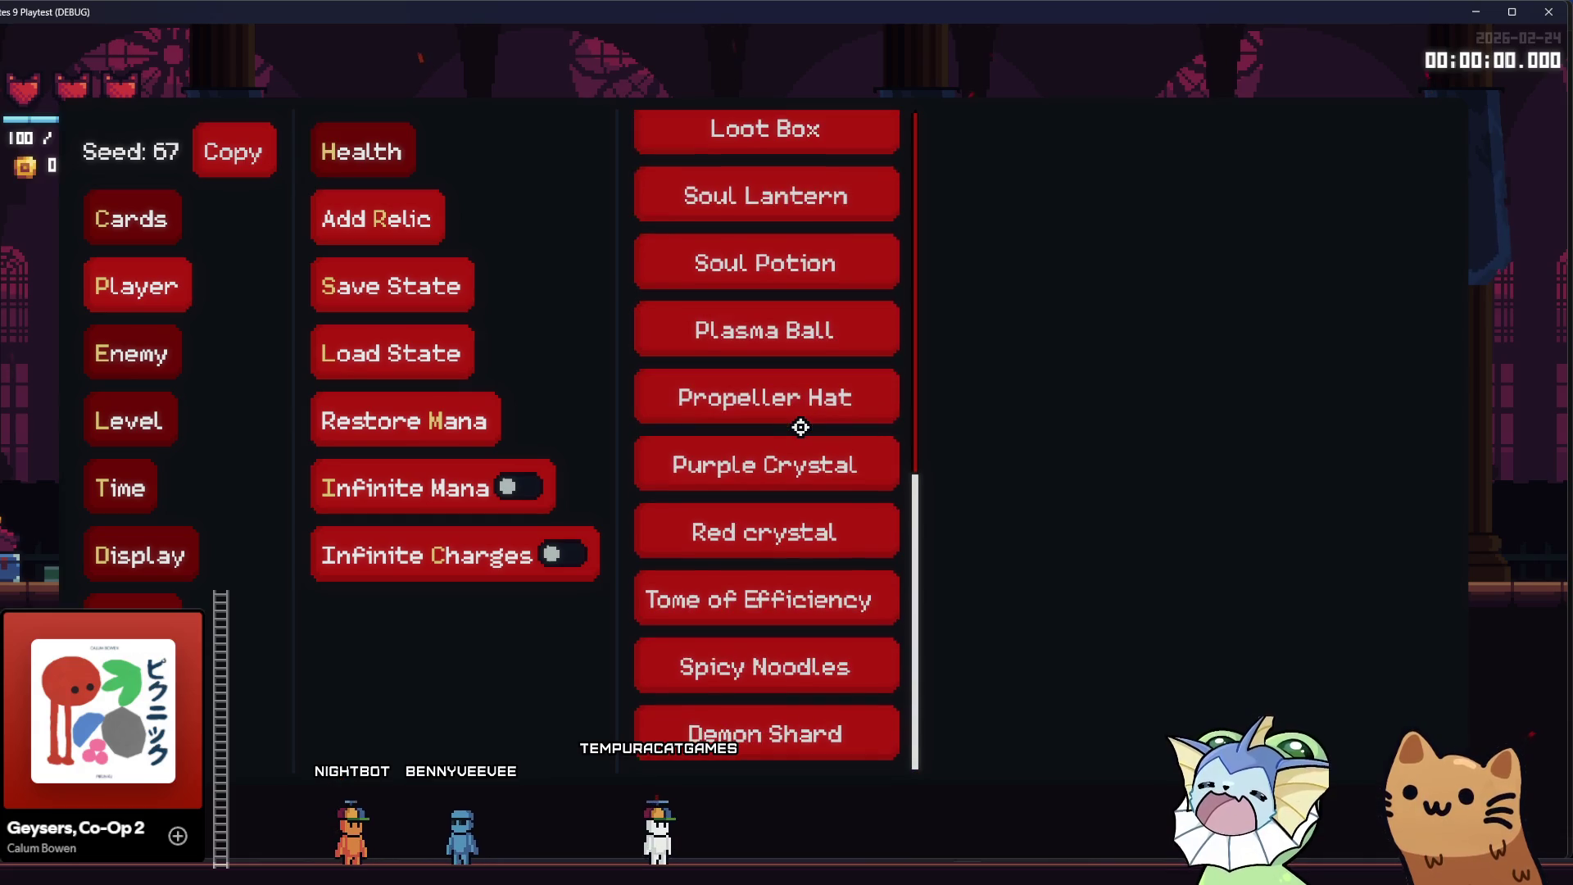
- Grant five Spicy Noodles relics, then close the debug menu
left_click(786, 647)
left_click(787, 647)
left_click(787, 647)
left_click(786, 647)
left_click(787, 647)
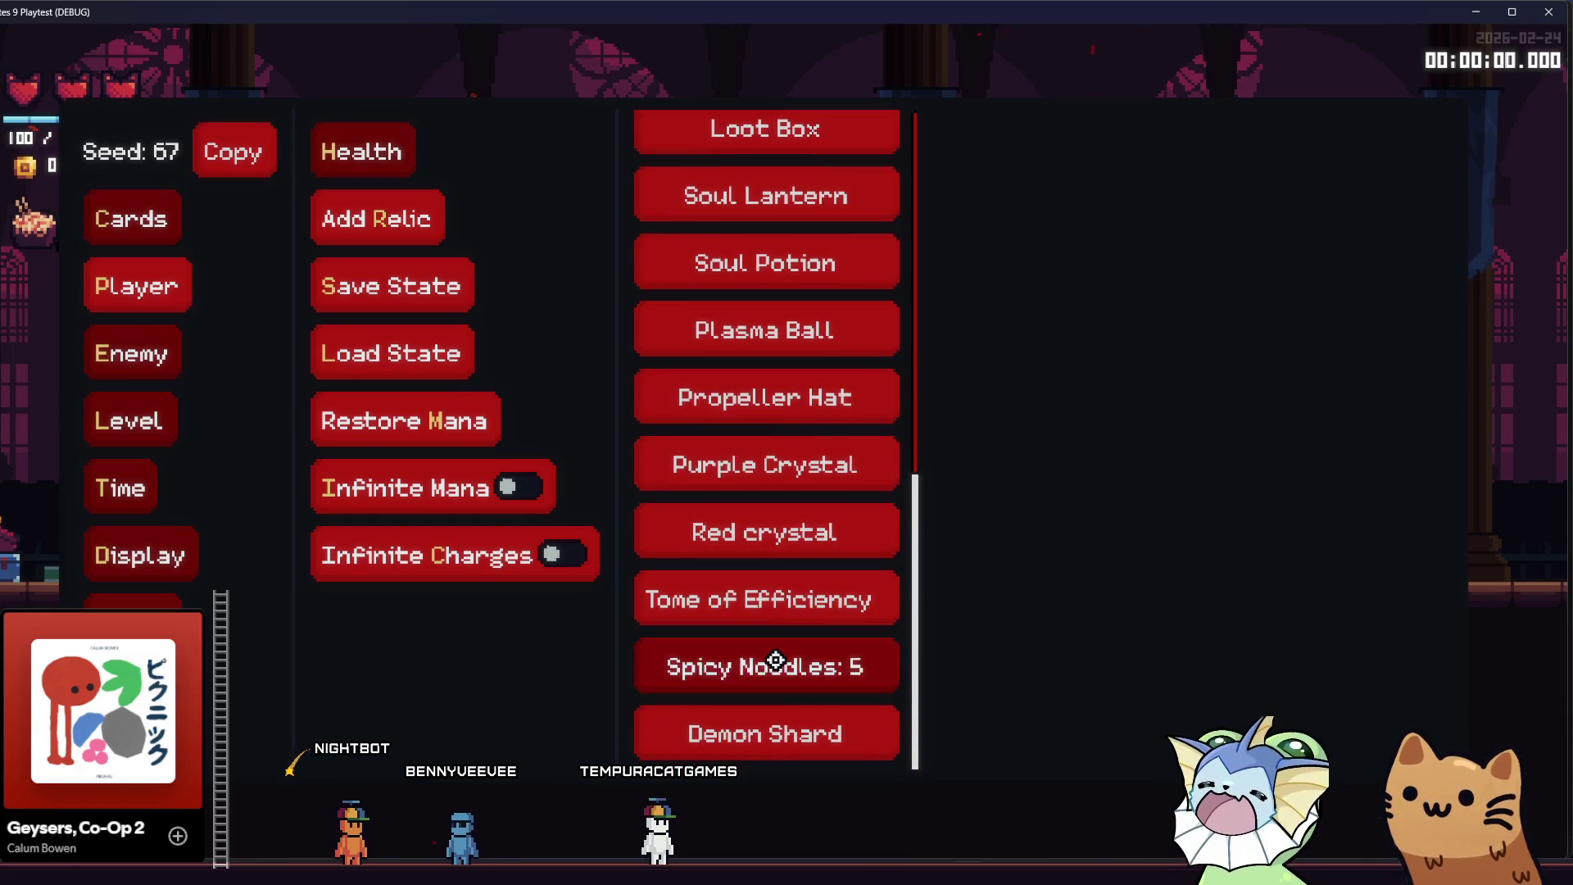
left_click(107, 234)
key("Escape")
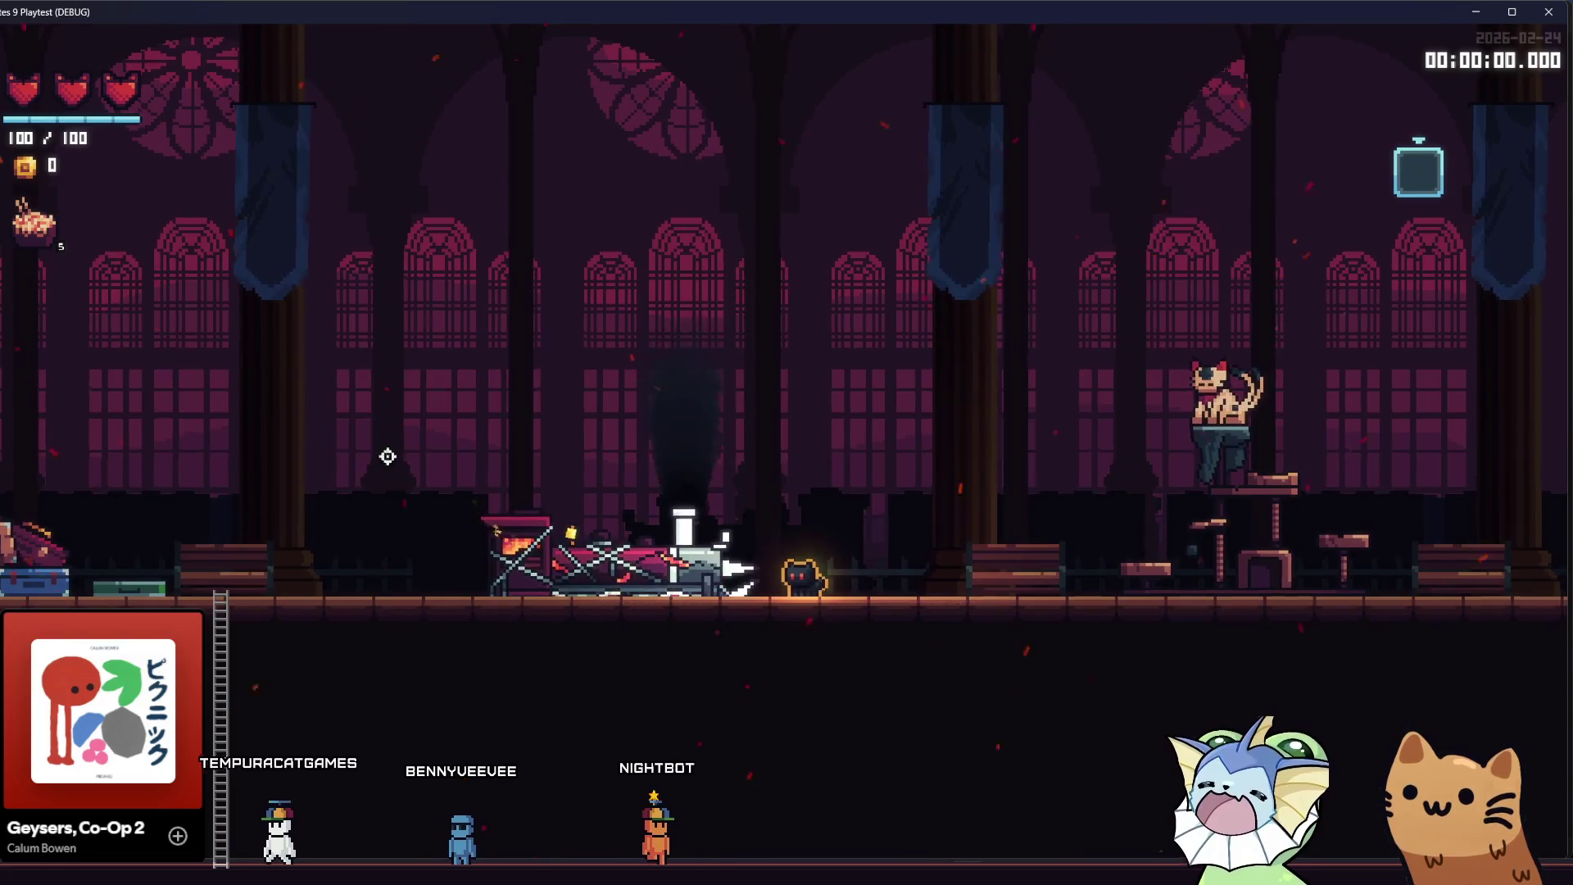
key("alt+Tab")
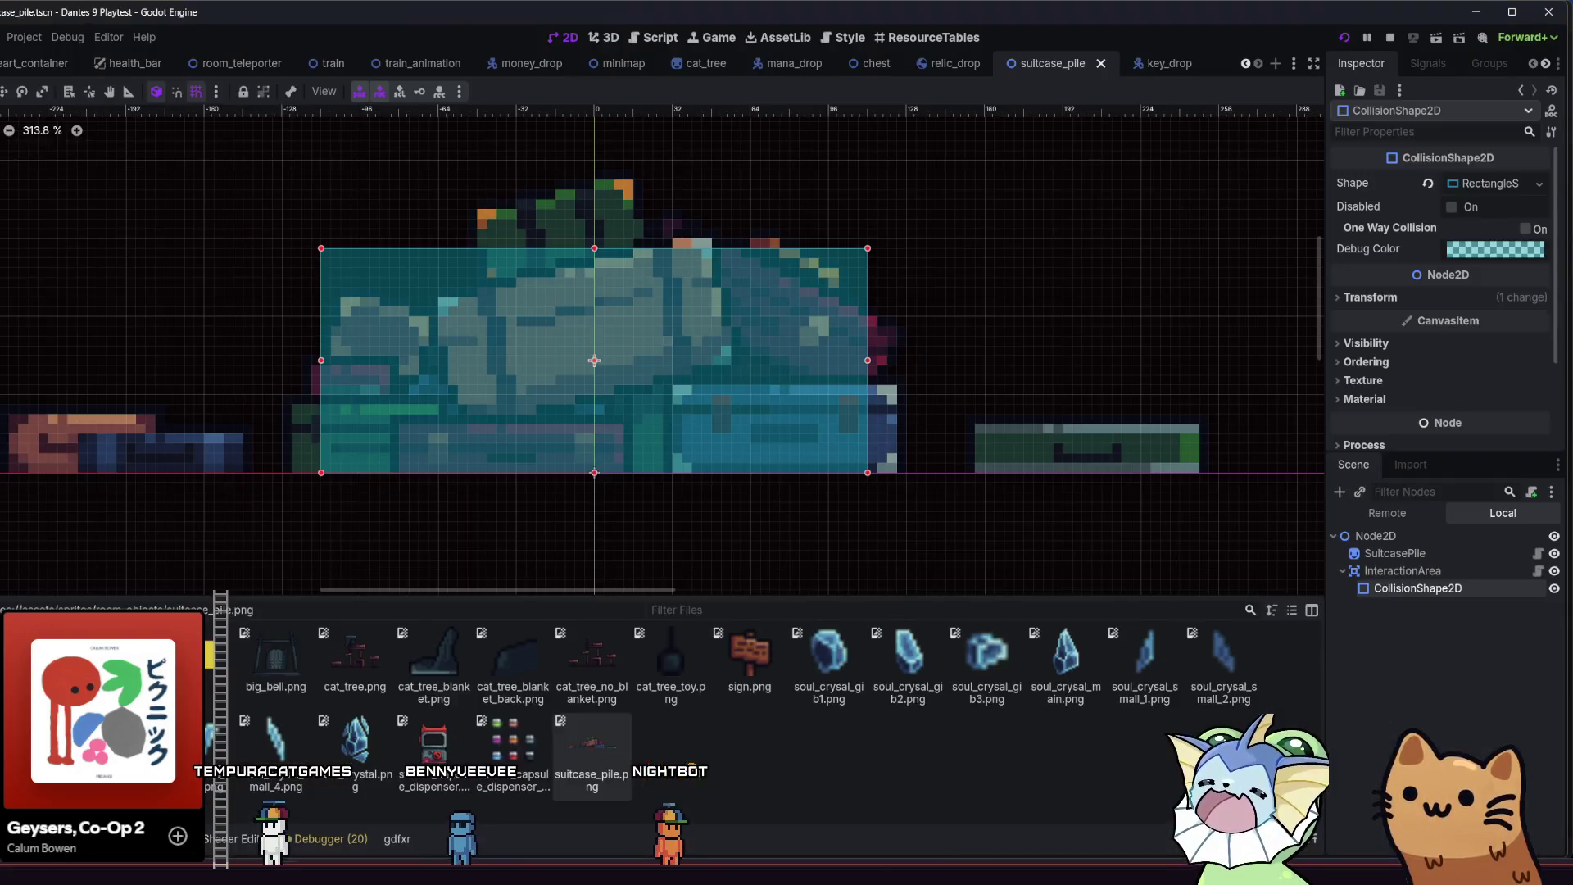
- On the Bity todo board, add a card reading 'item text is small' to the other list
key("alt+Tab")
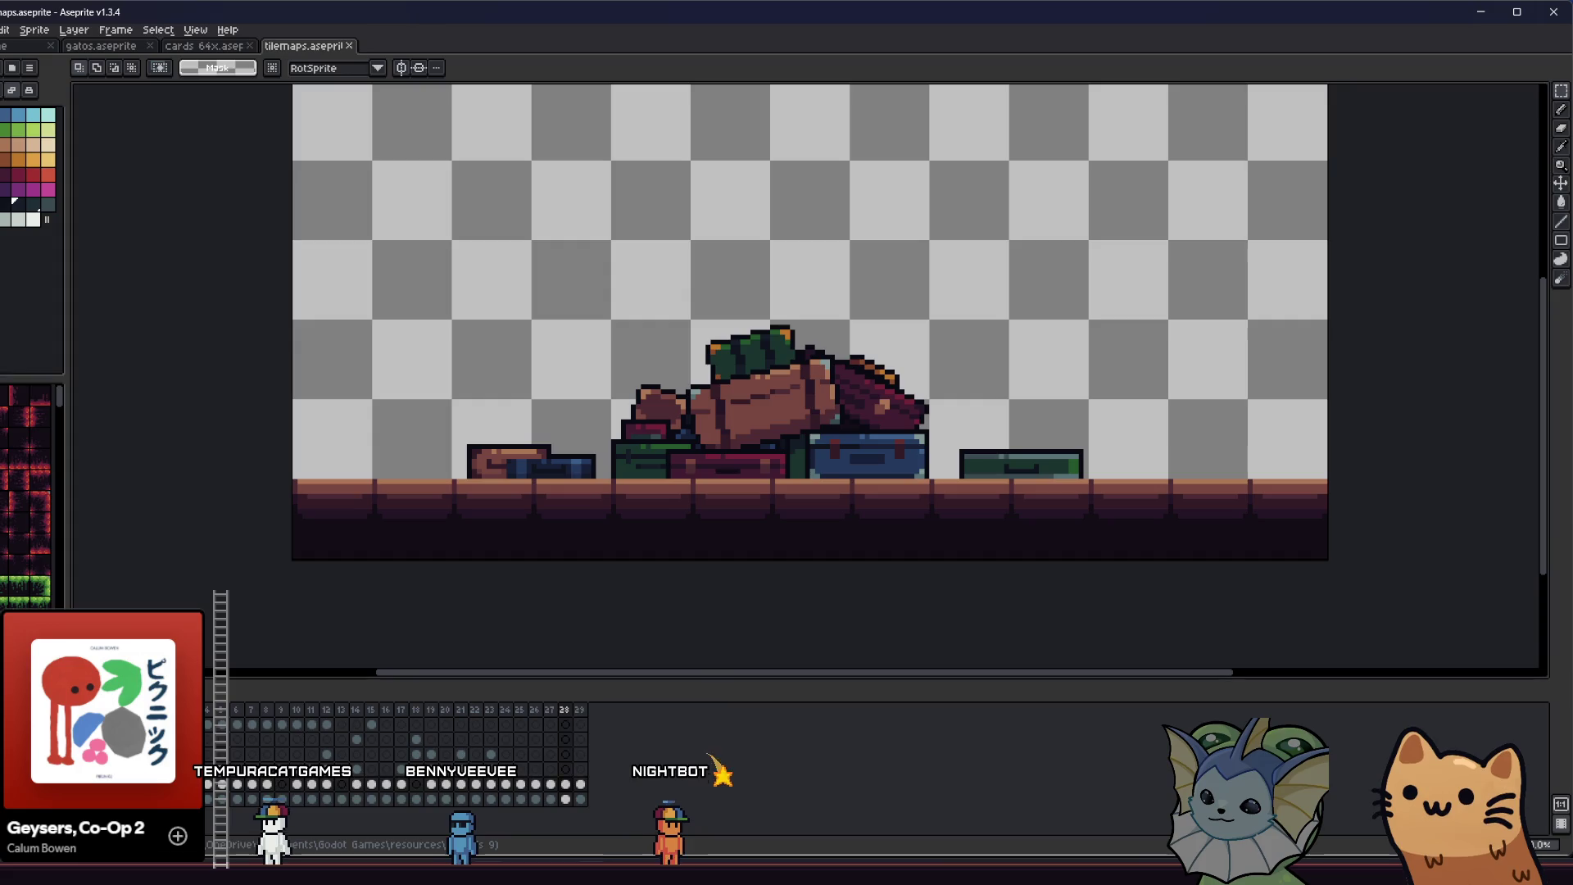
left_click(626, 873)
left_click(708, 791)
type("item text is s")
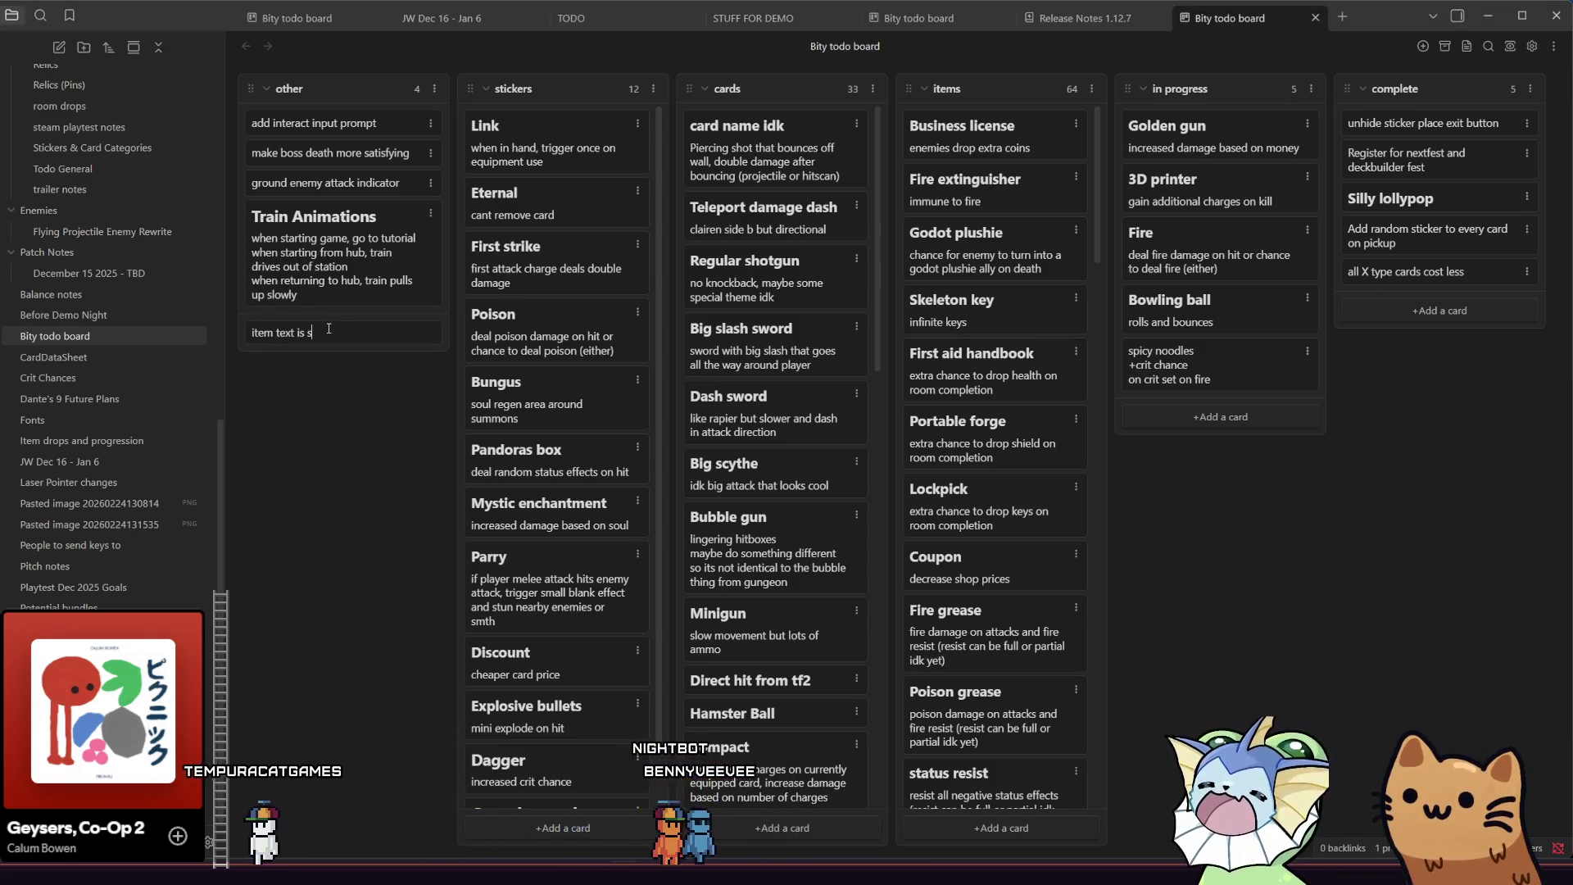
type("mall")
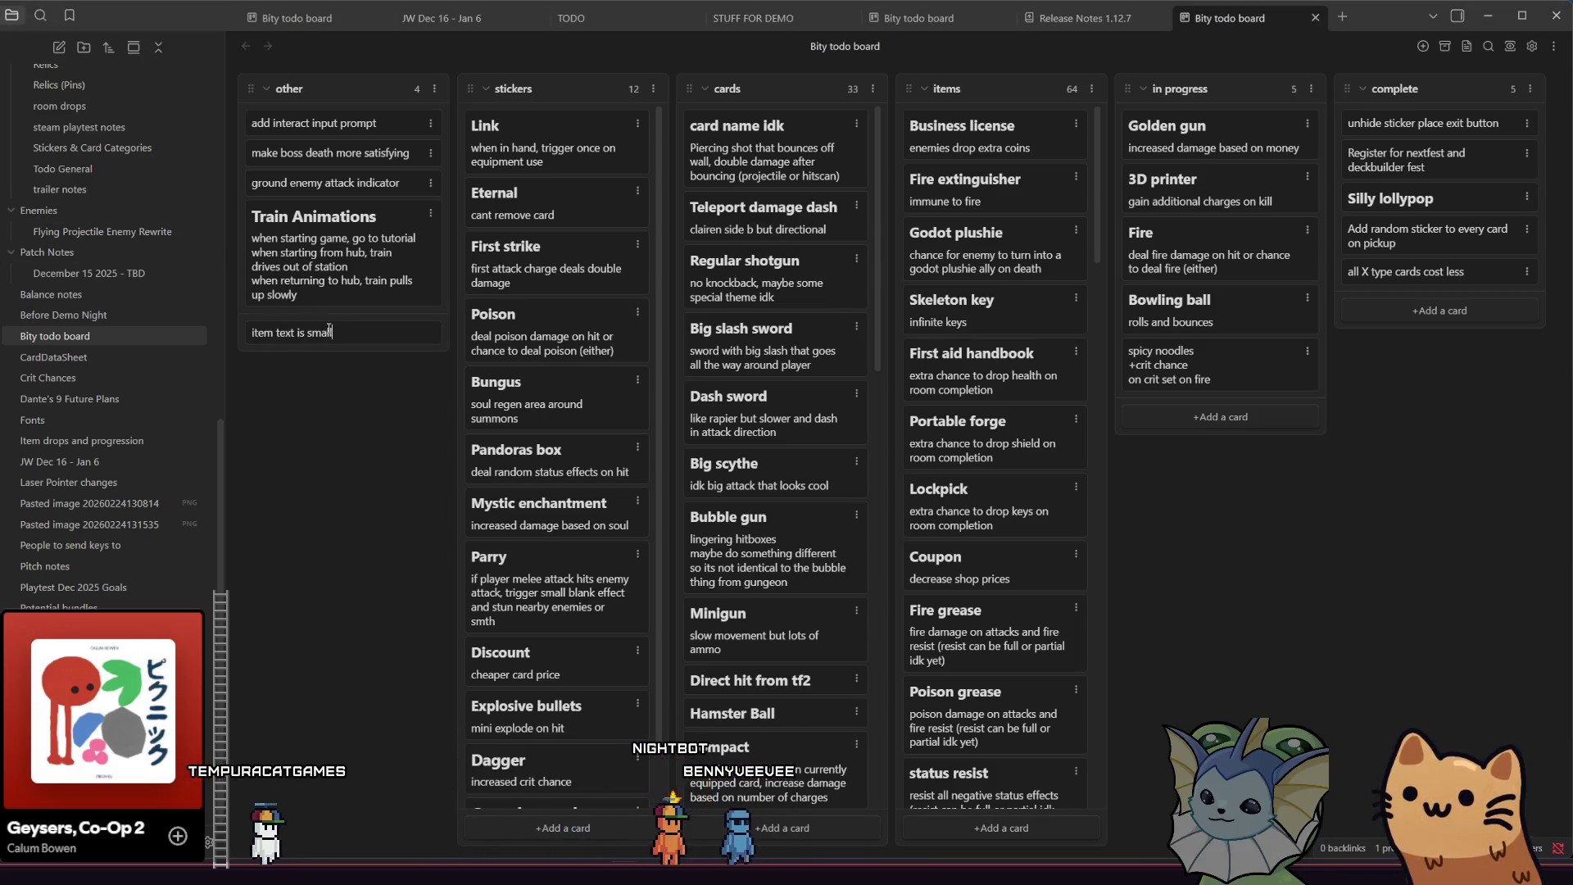
key("Return")
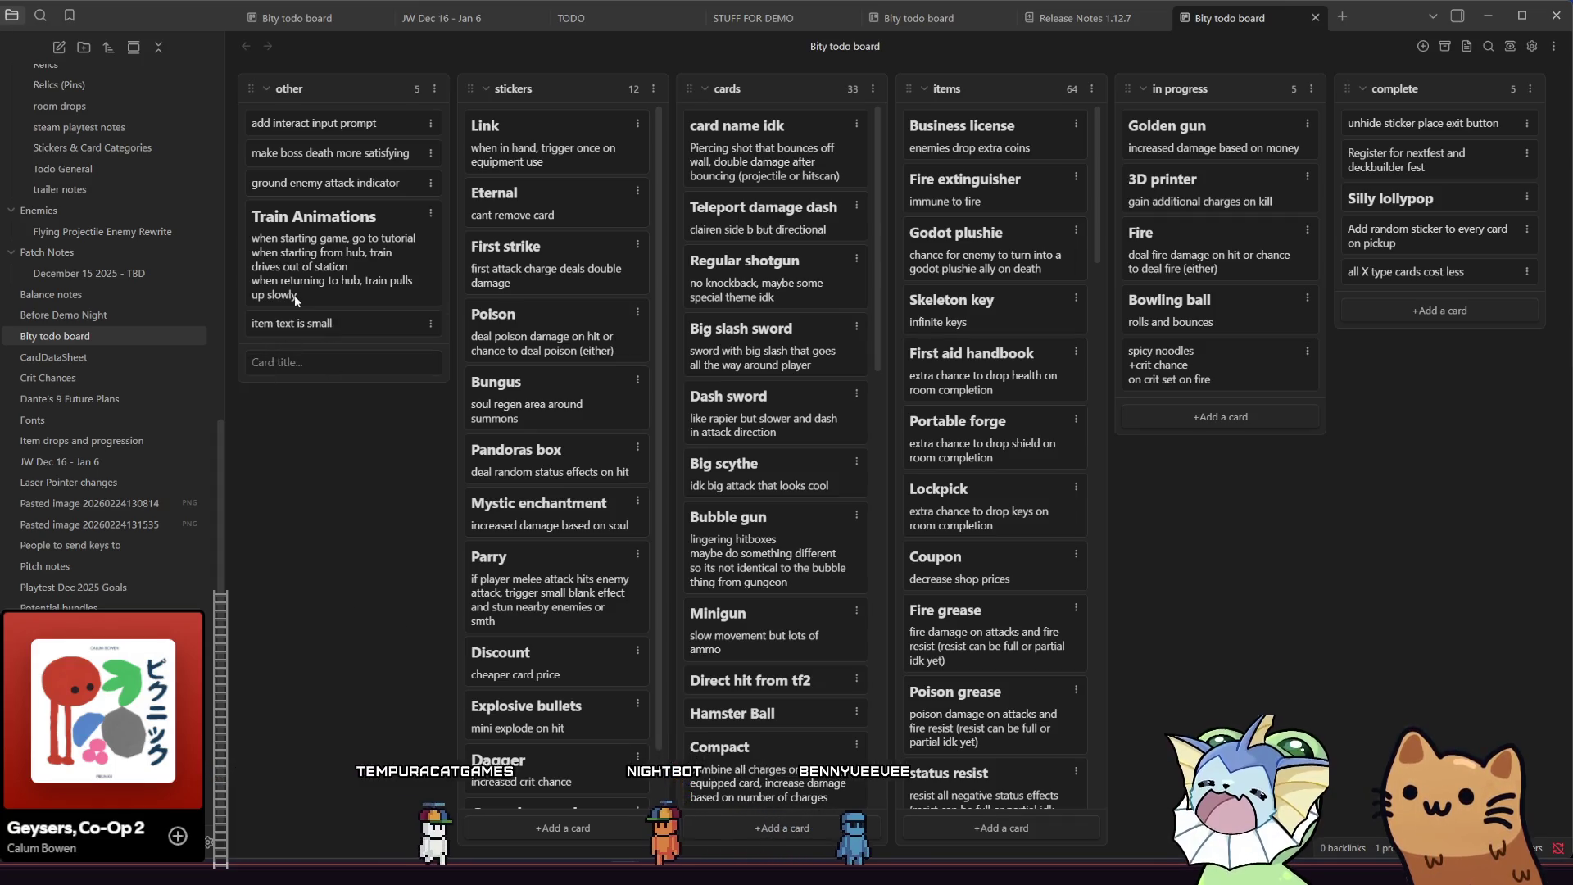
- Edit that card to insert 'count' before 'text', making it 'item count text is small'
double_click(287, 322)
left_click(287, 323)
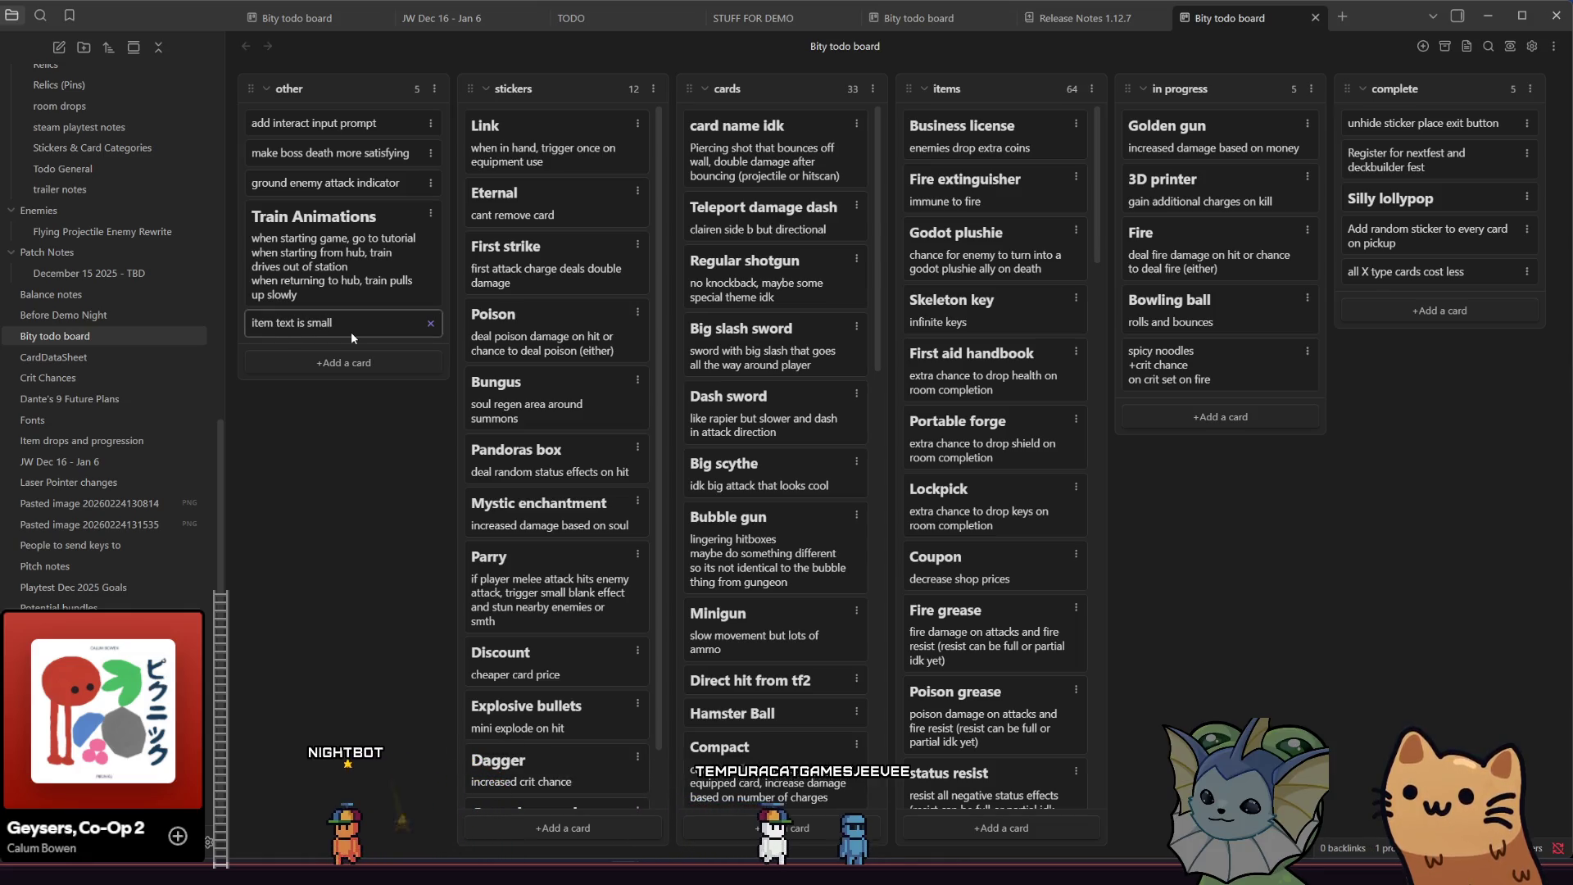
type("count")
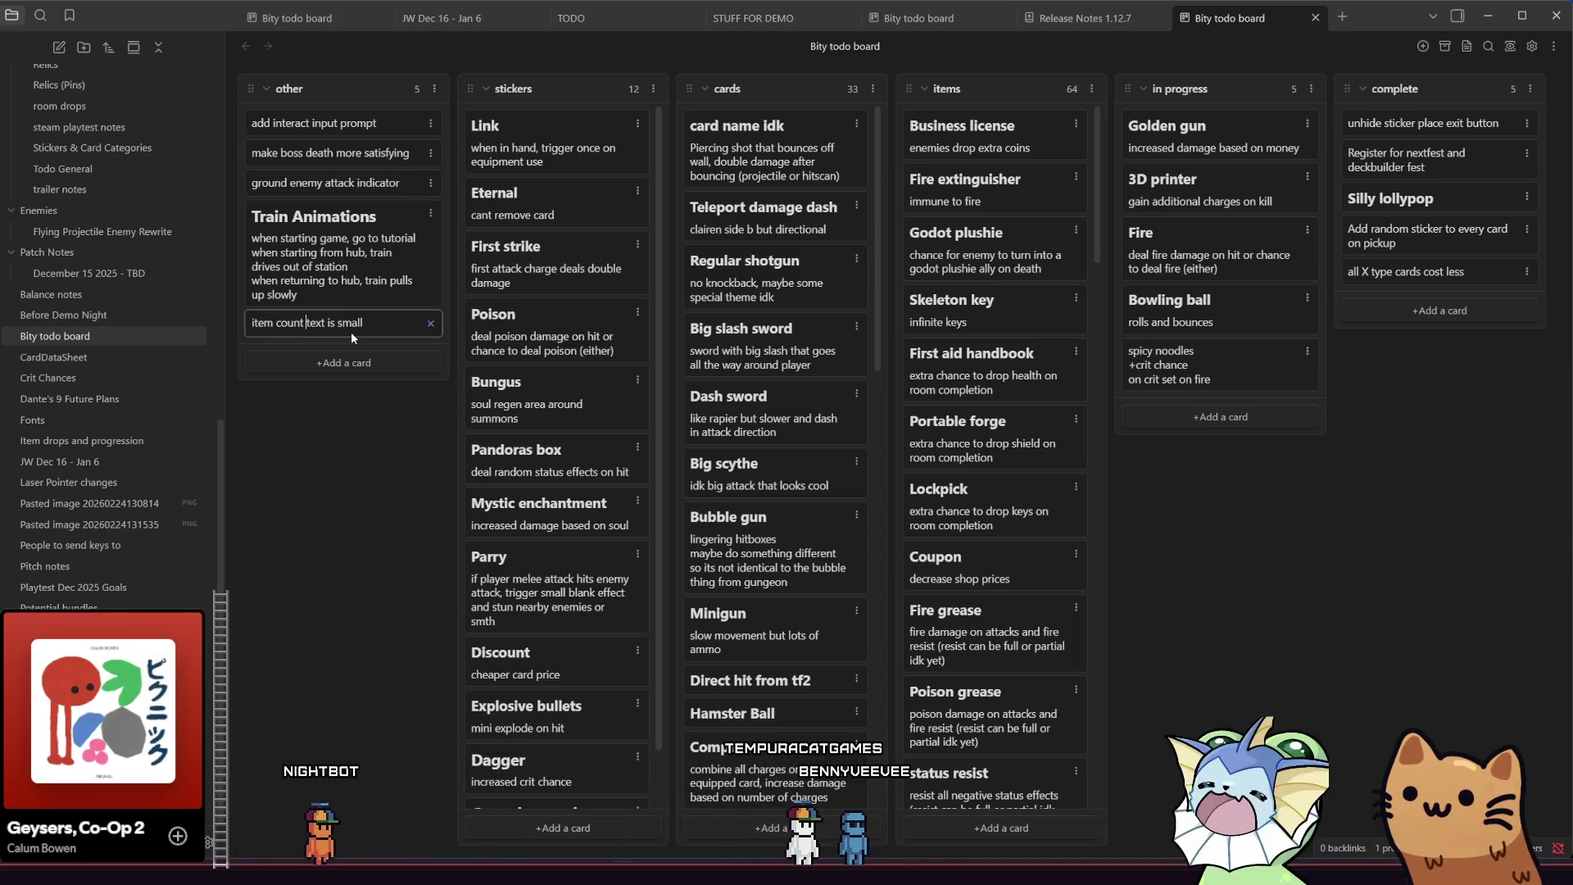
left_click(372, 740)
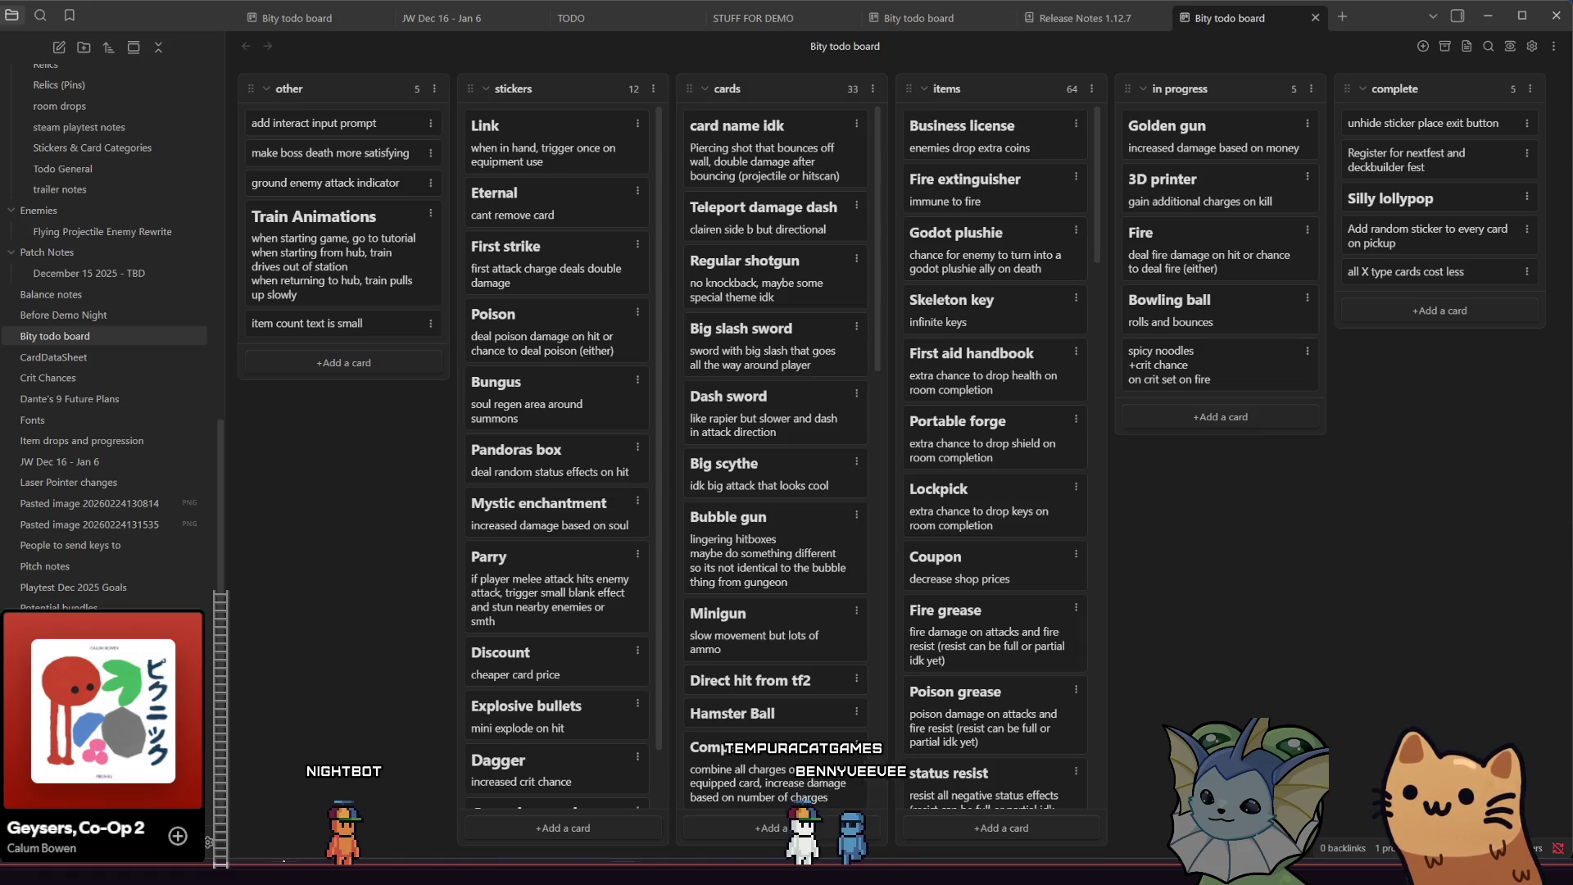
key("alt+Tab")
scroll(489, 467, "left", 1)
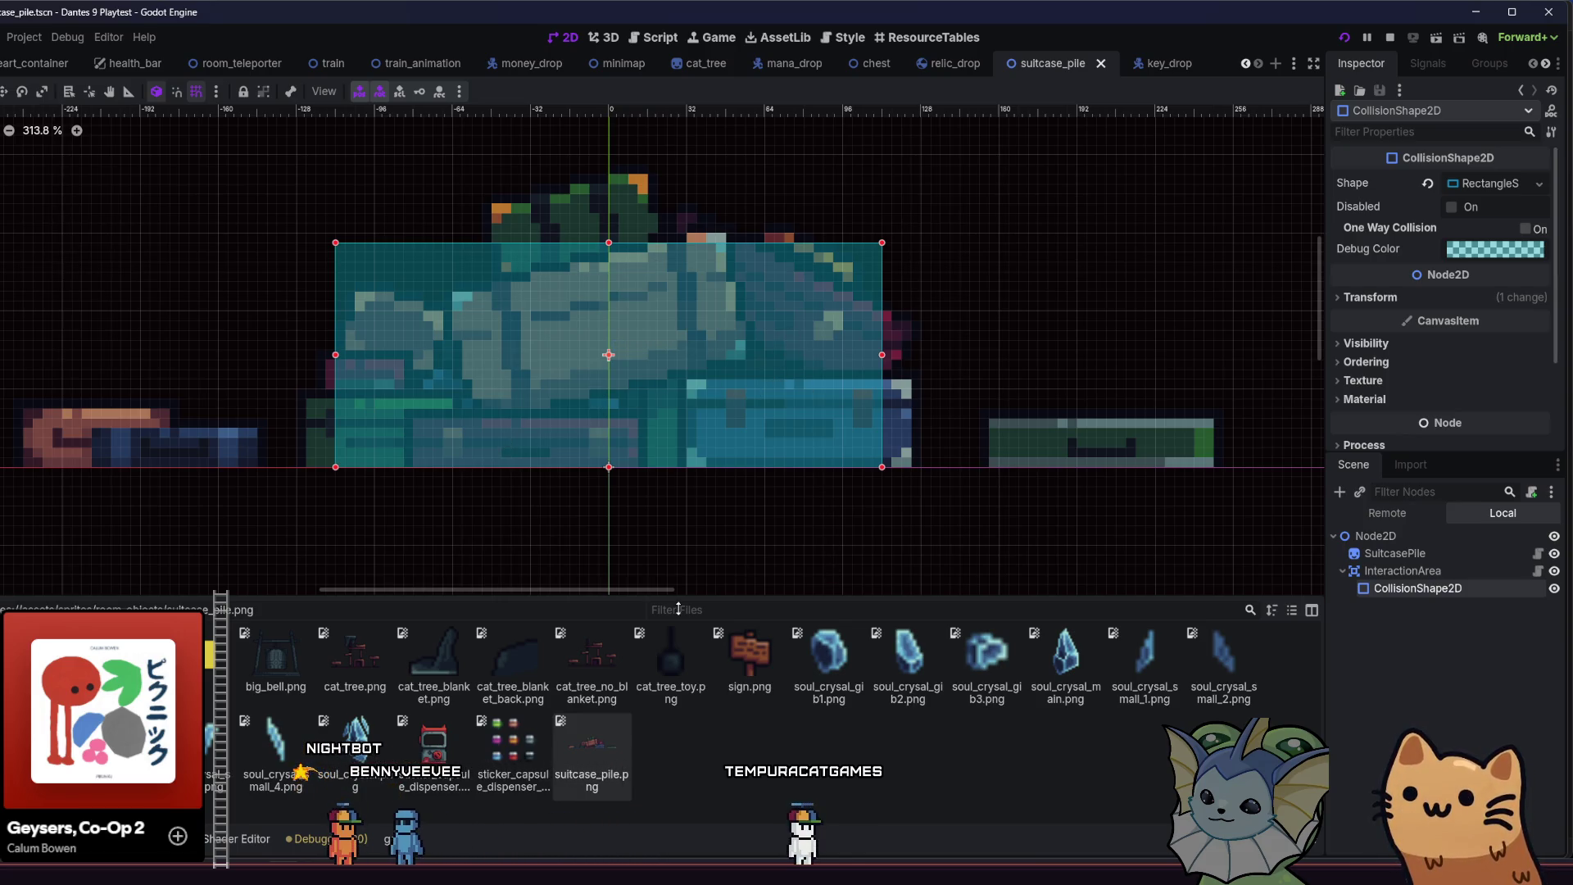
- Switch over to the suitcase pile sprite artwork in Aseprite
key("alt+Tab")
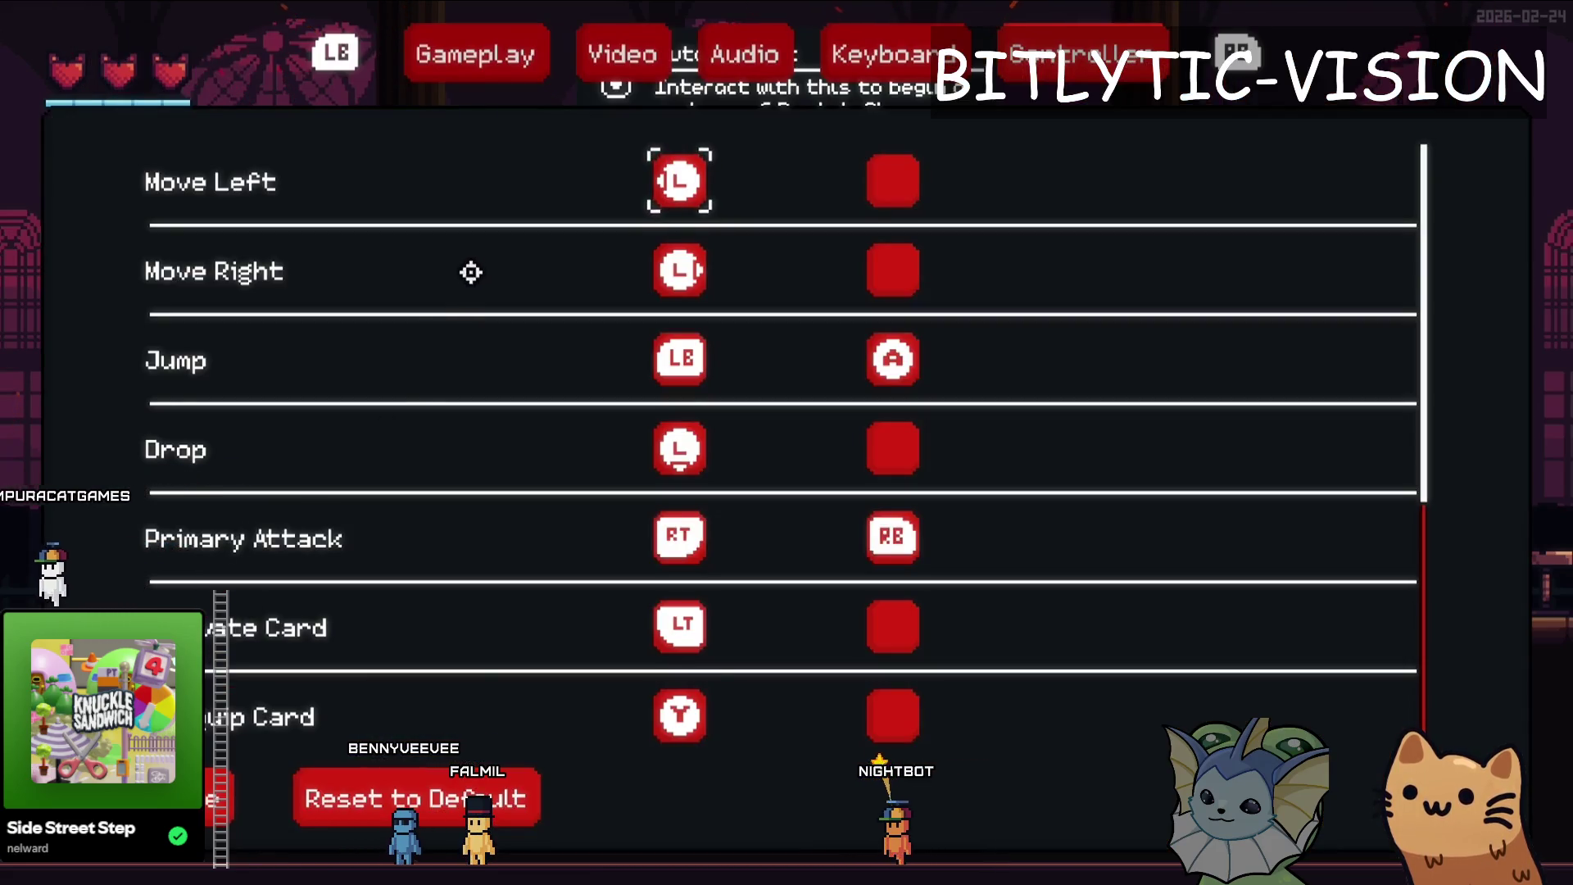
- Toggle the binder and settings, checking the Rusty Pistol card's details on the Deck page
key("Escape")
left_click(419, 305)
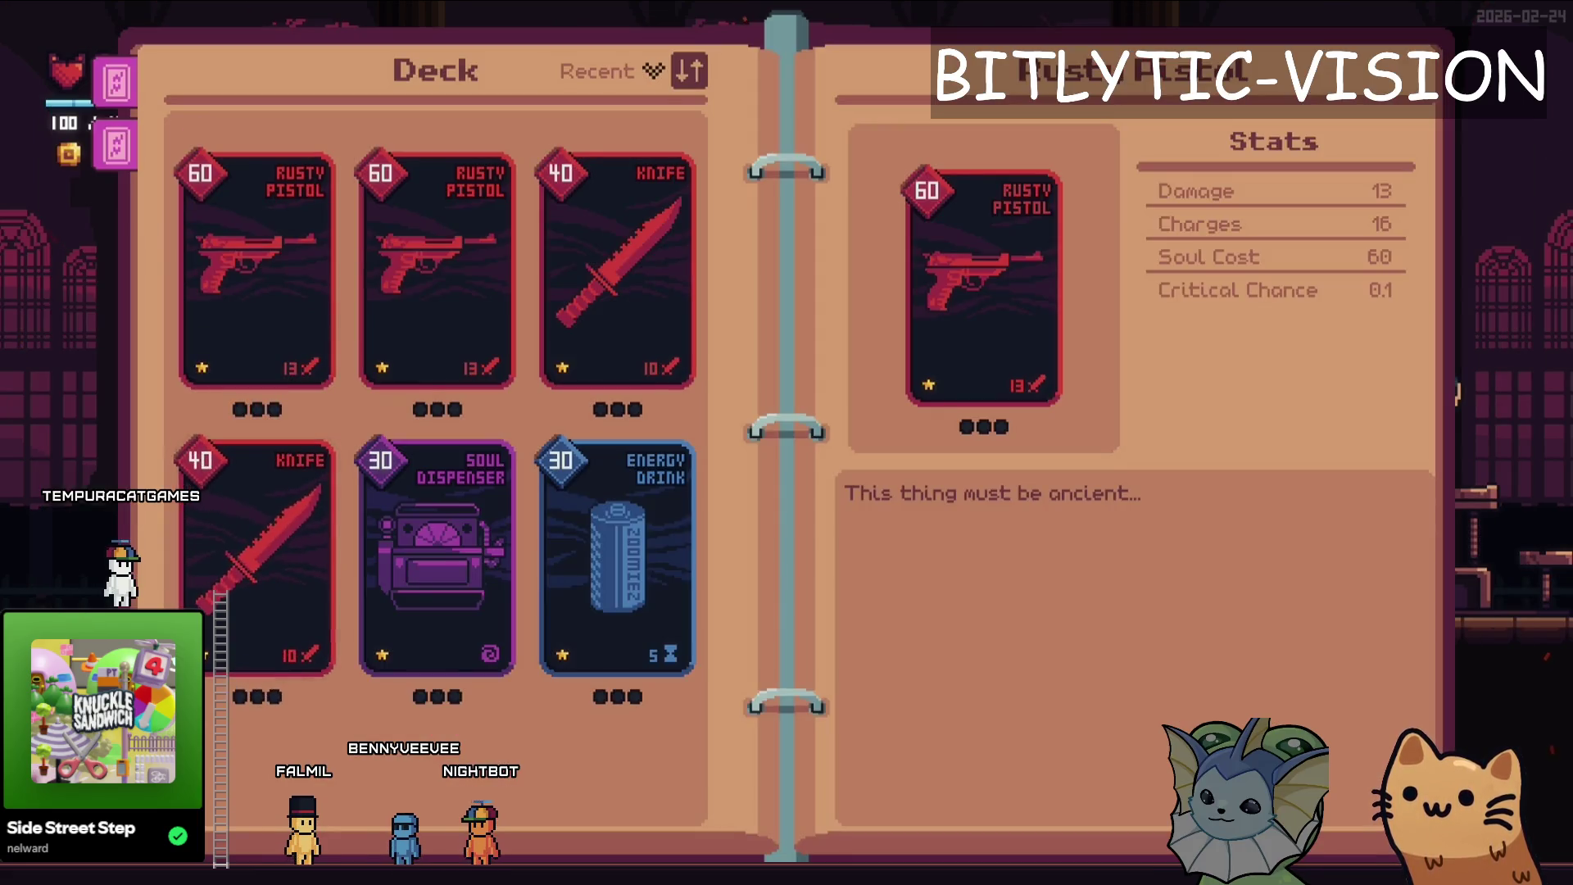
key("Escape")
key("Escape")
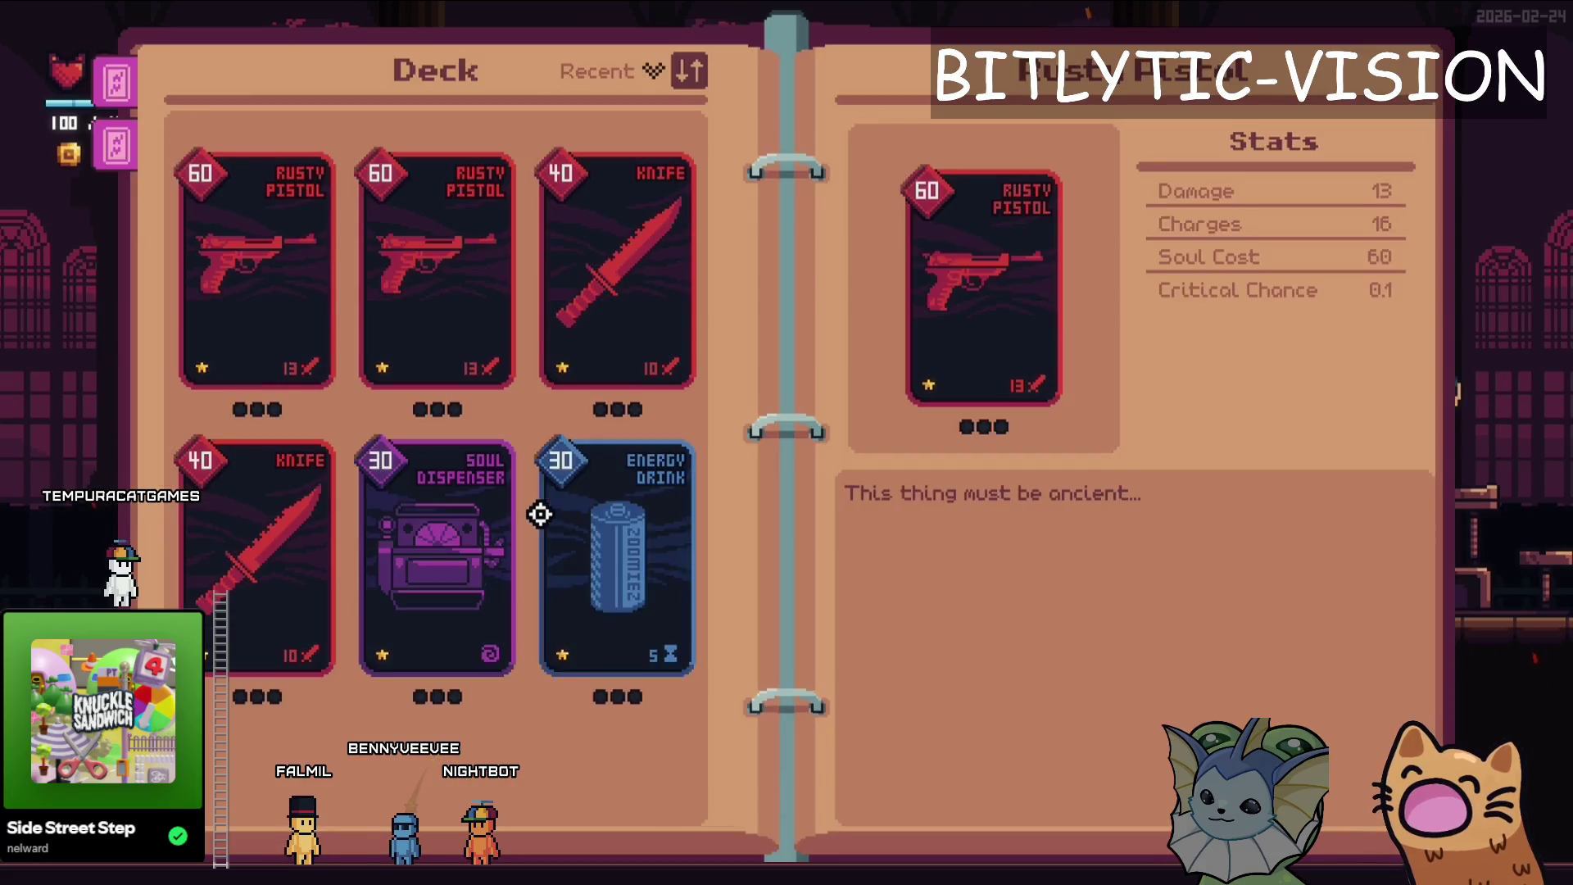
key("Escape")
key("Escape")
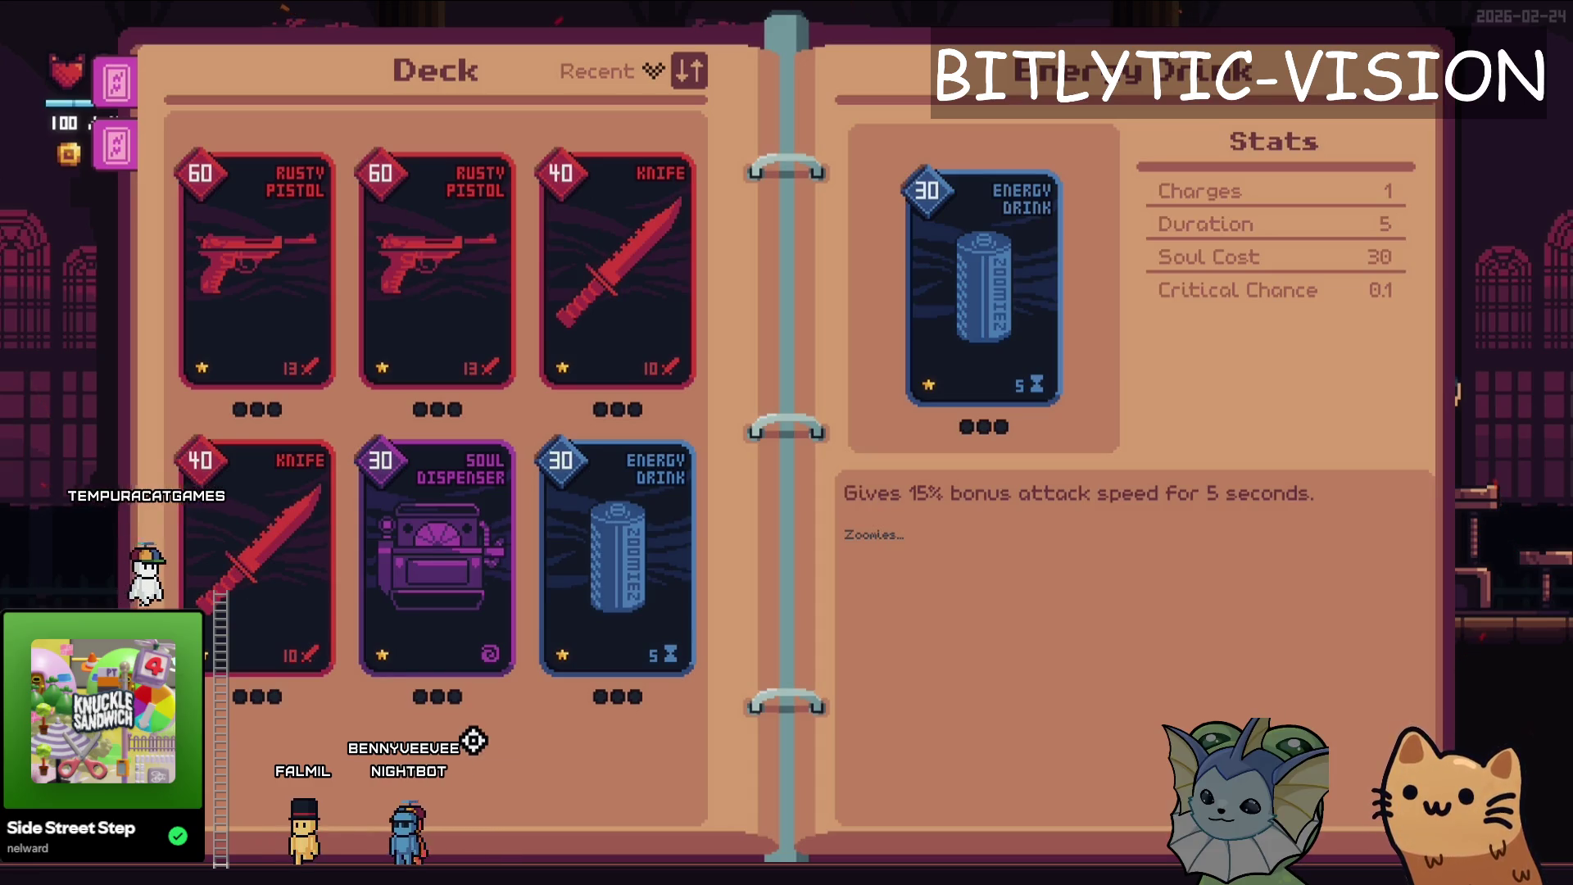
key("Escape")
key("Escape")
key("Escape")
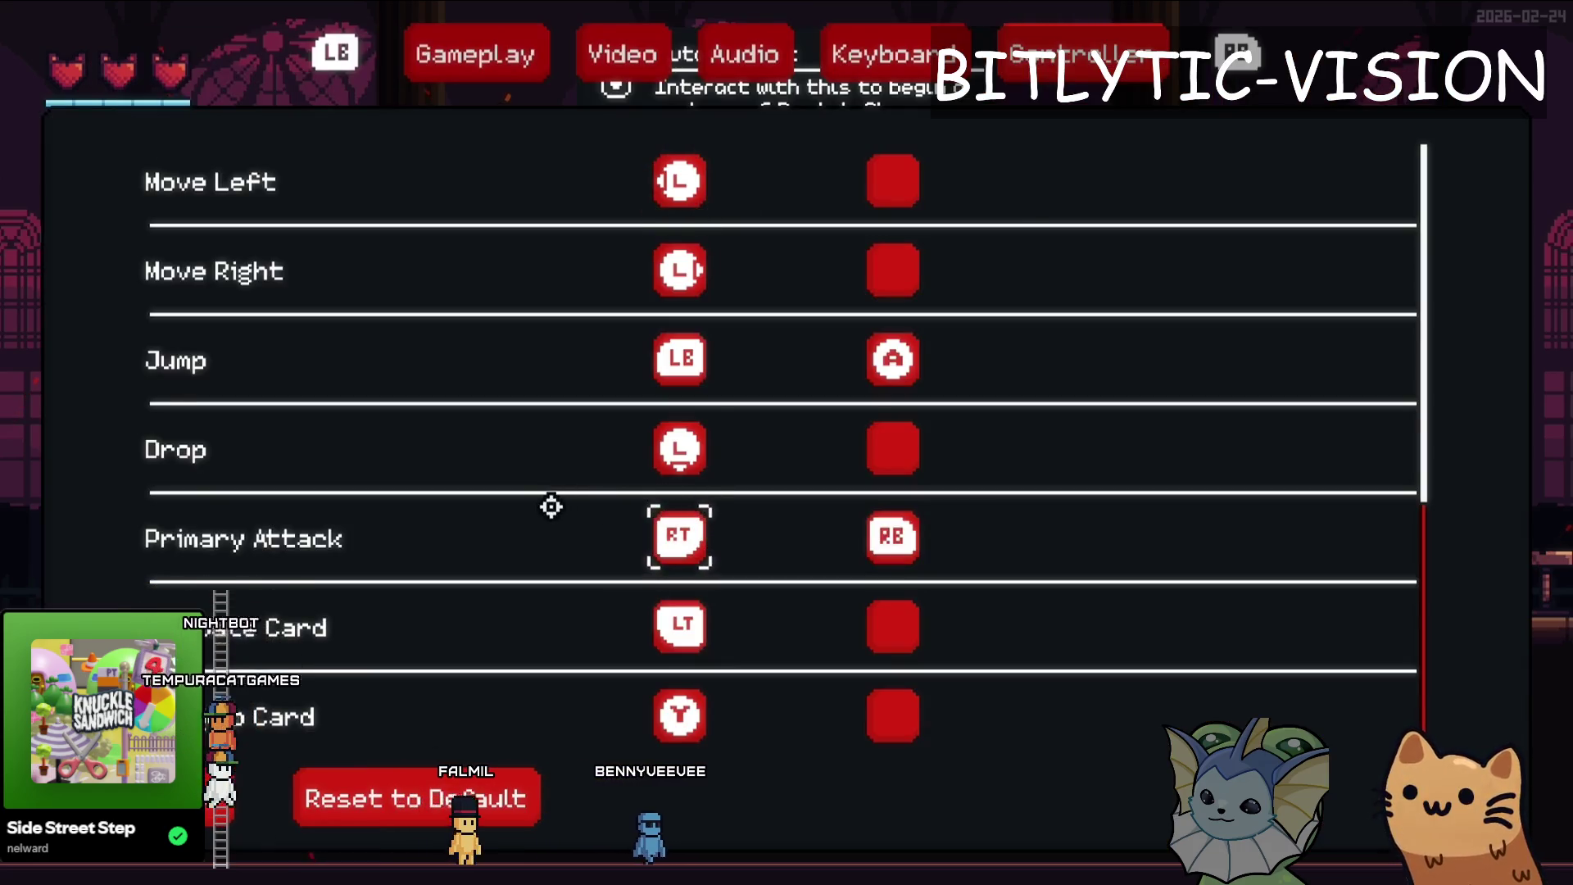
key("Escape")
key("Escape")
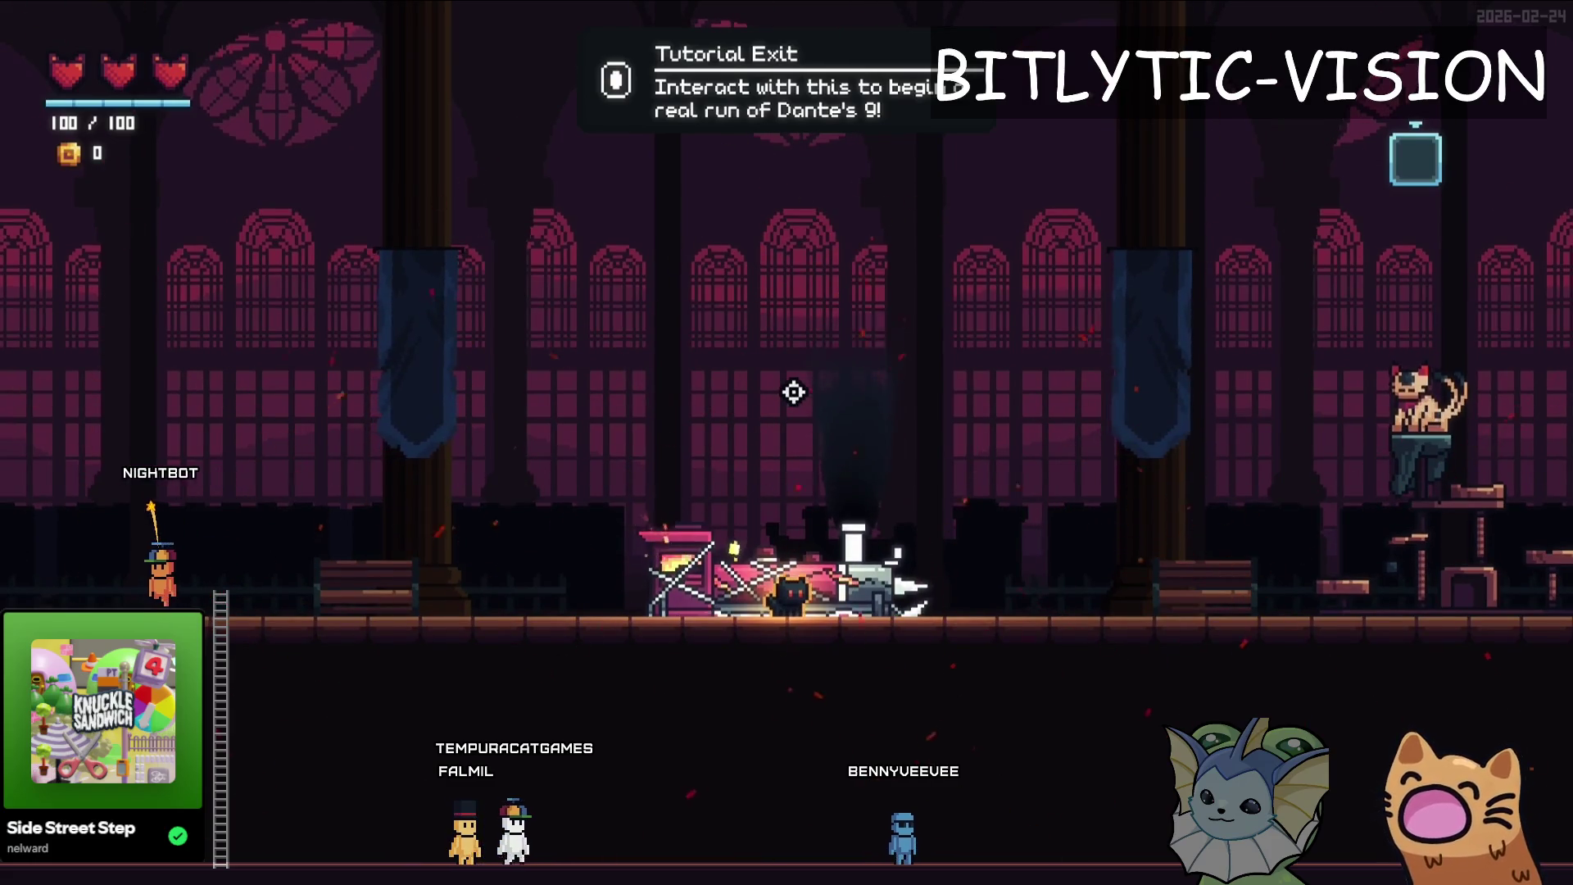
key("alt+Tab")
- Review line 16 of the script and the debugger's error list
left_click(794, 391)
scroll(807, 376, "down", 5)
scroll(807, 376, "up", 5)
left_click(361, 843)
scroll(620, 752, "down", 10)
scroll(883, 420, "down", 4)
scroll(882, 420, "down", 13)
scroll(861, 369, "up", 5)
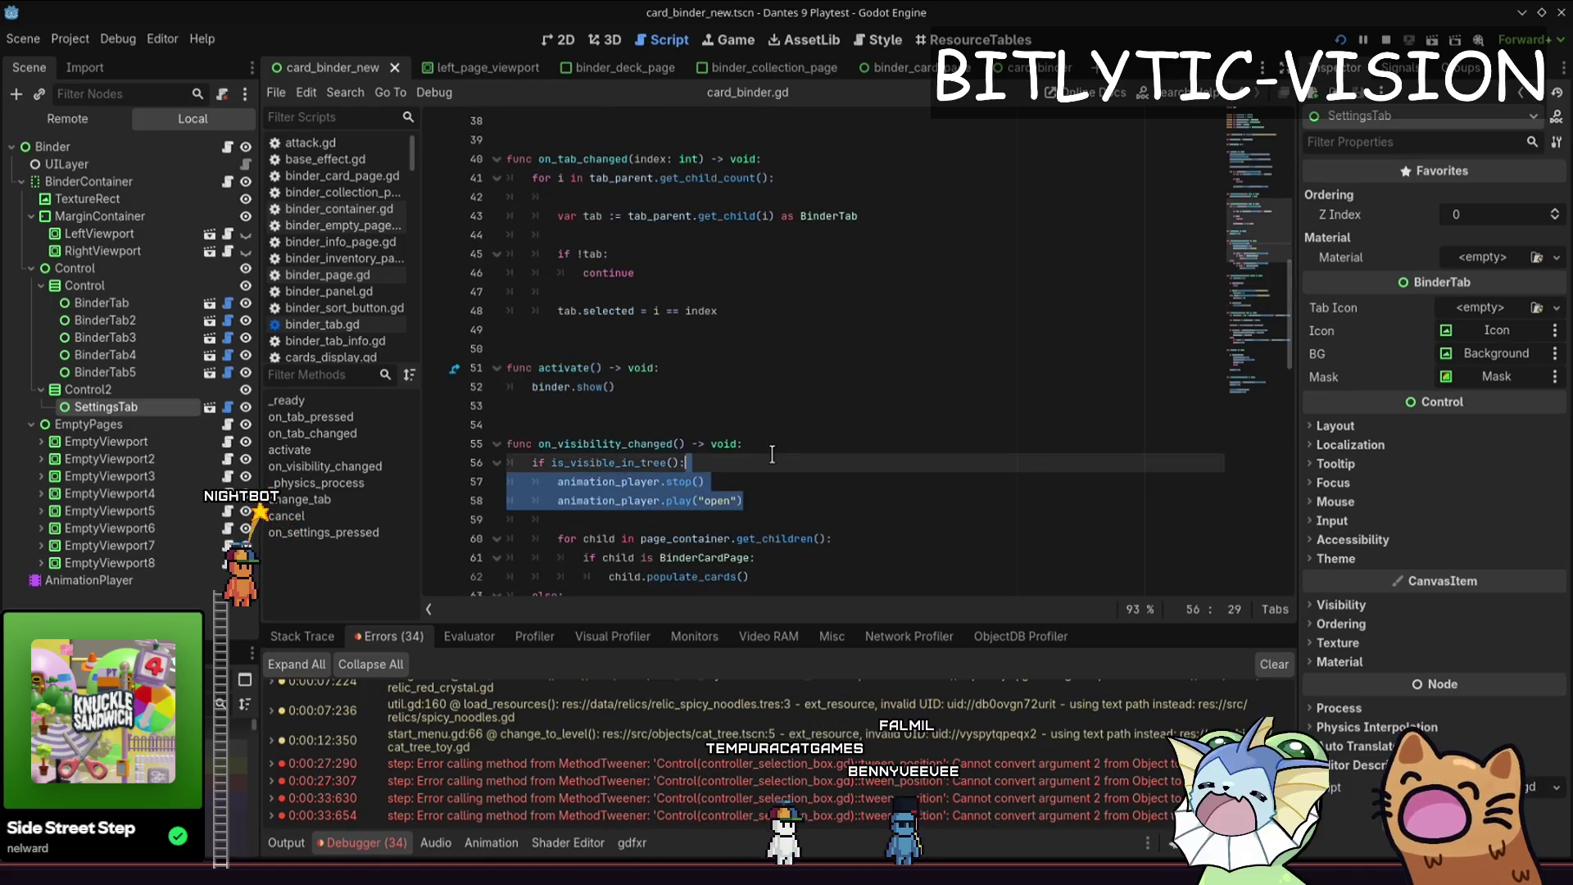
- Return to the game, open the binder, and flip repeatedly between Deck and Collection pages
key("F5")
key("Tab")
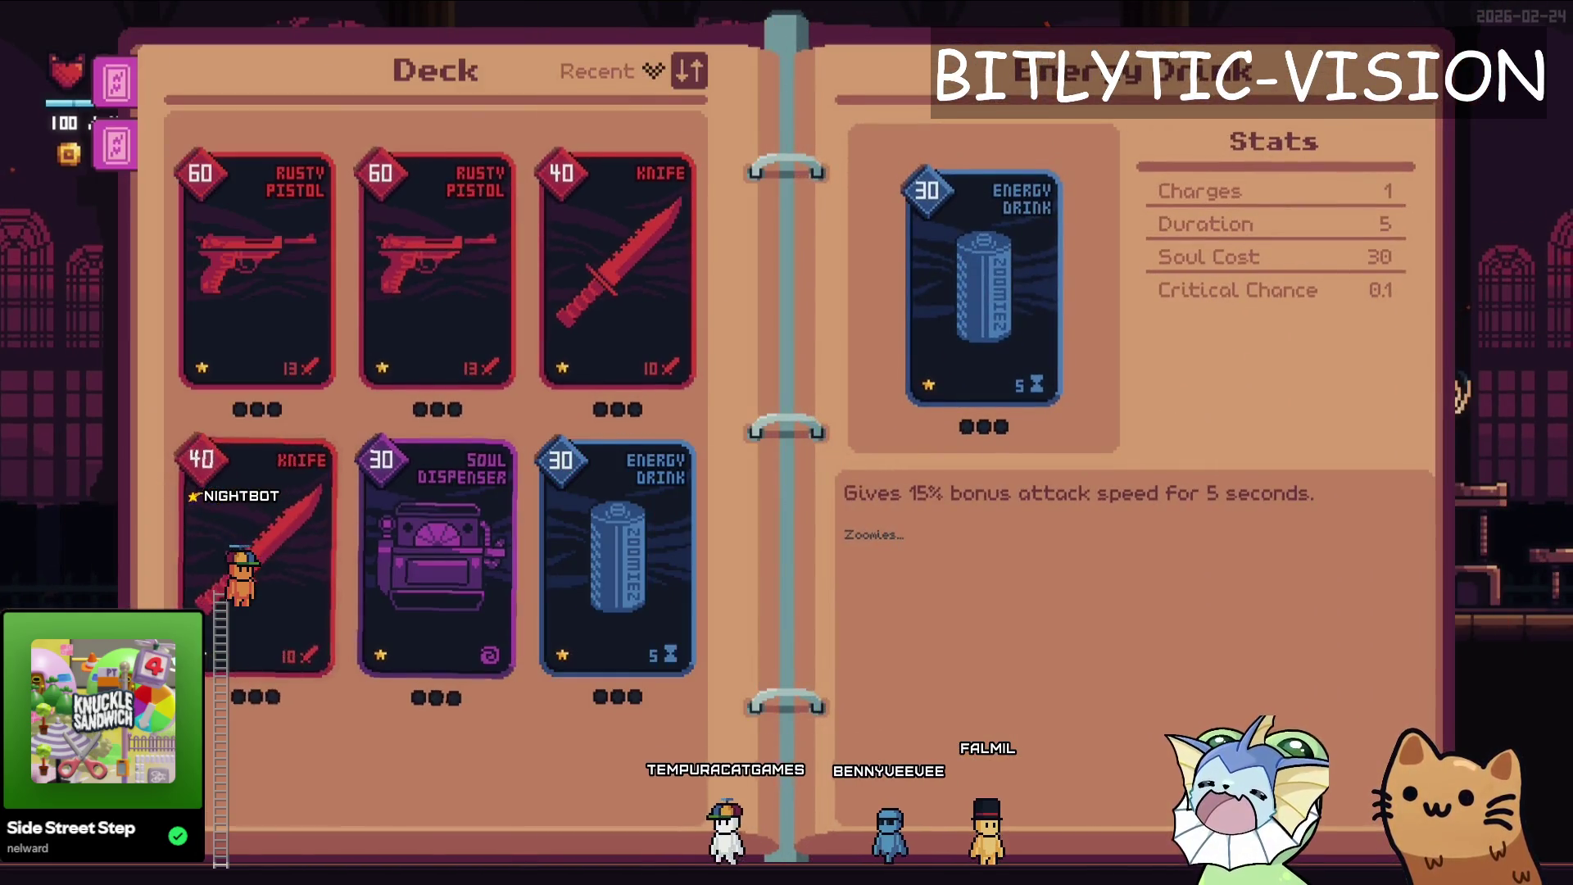
key("Escape")
key("Escape")
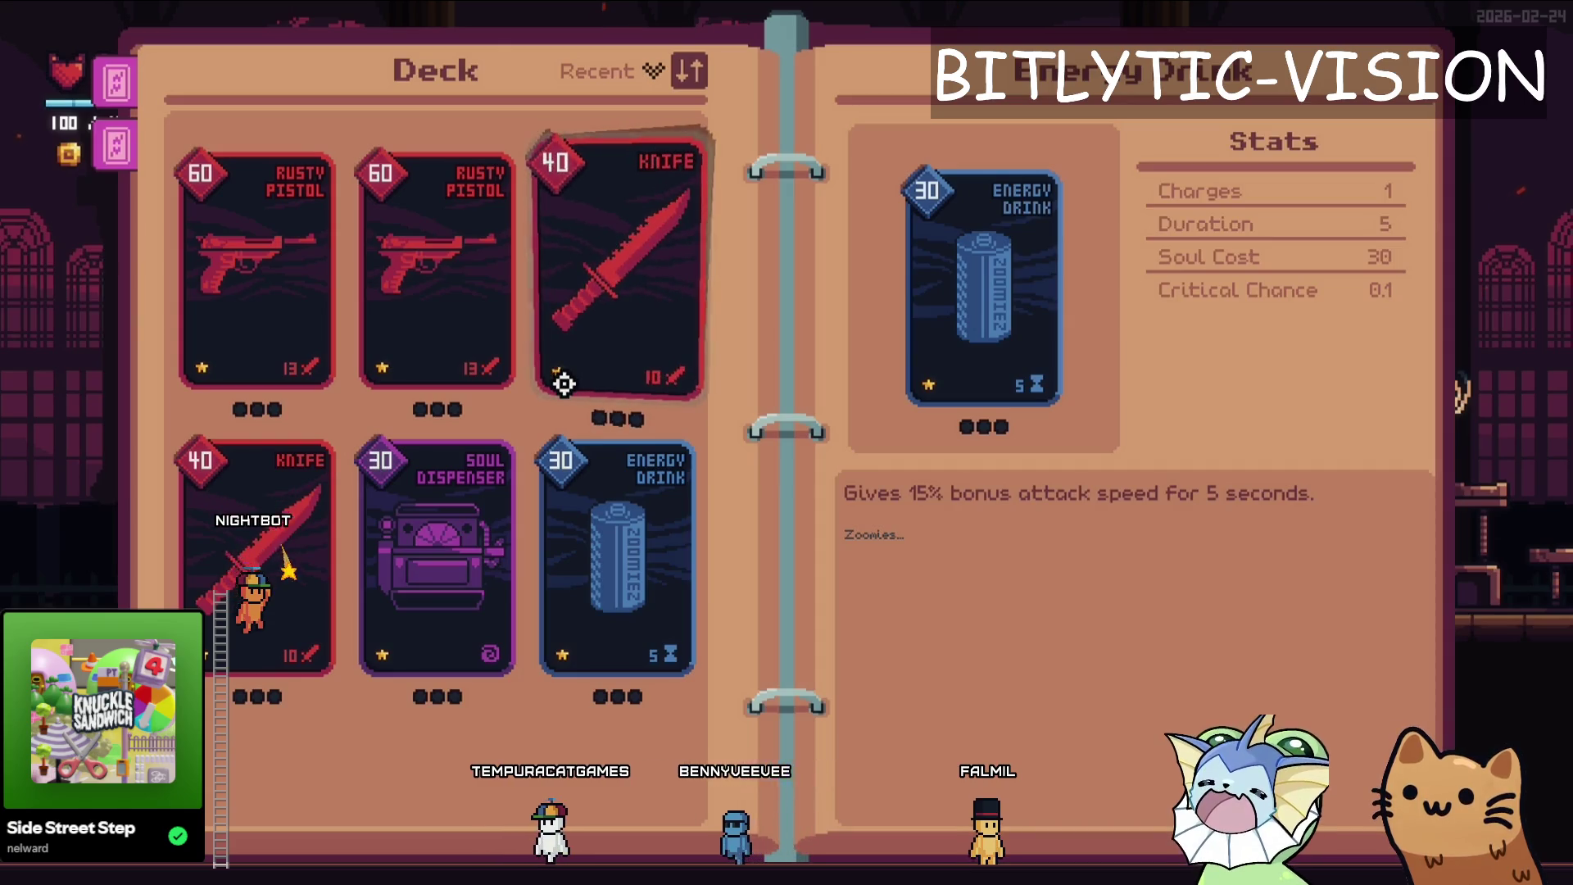
key("e")
key("q")
key("e")
key("q")
key("e")
key("q")
key("e")
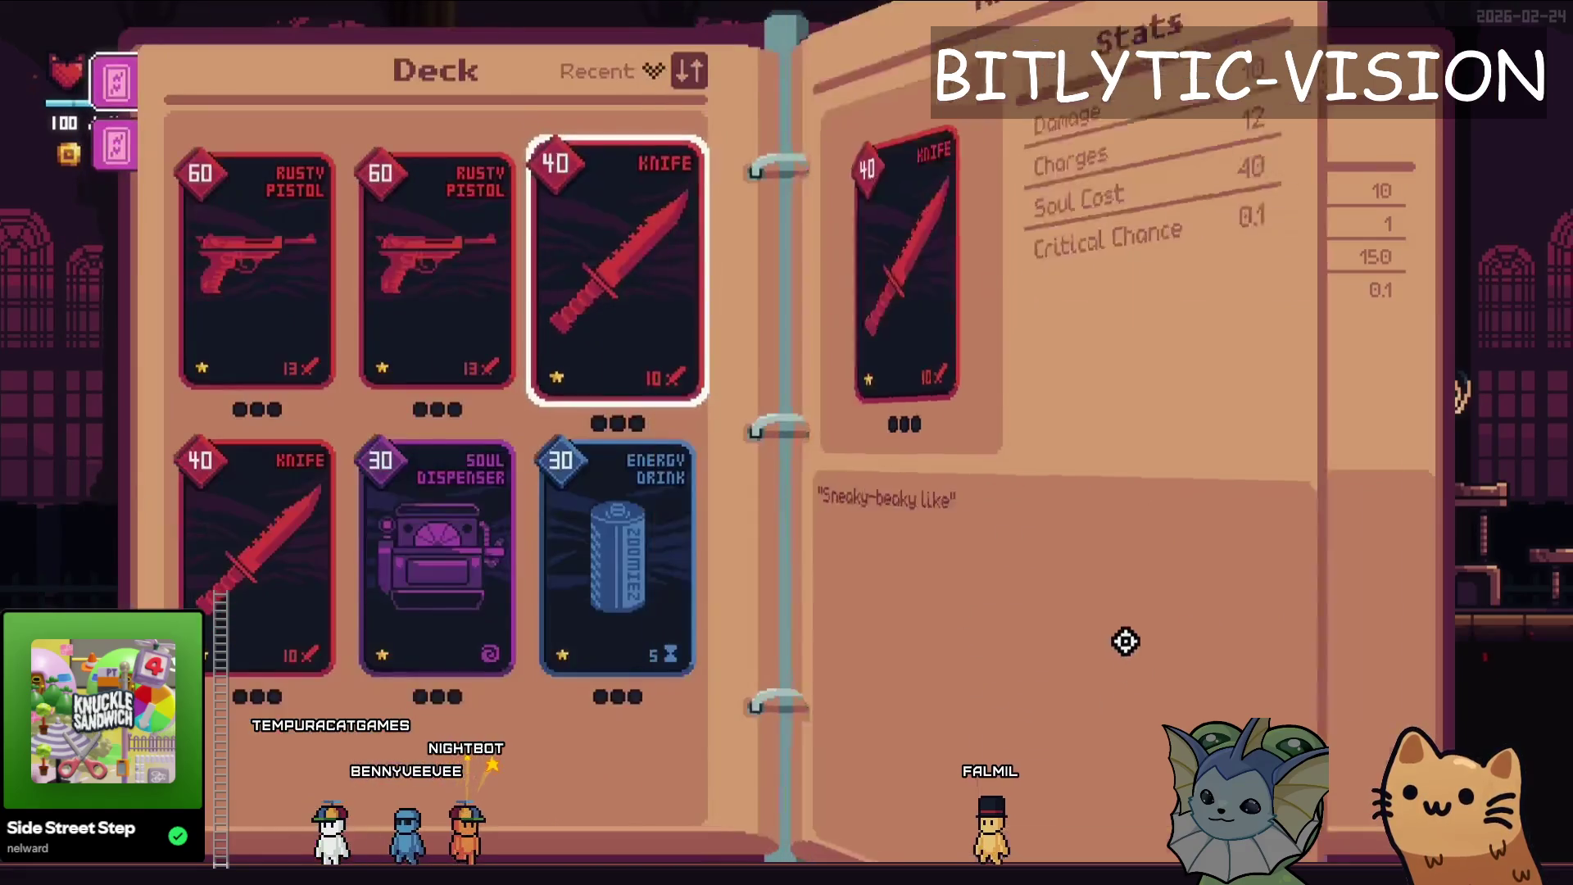
key("e")
key("q")
key("e")
- Toggle the settings and controls menus over the binder, then return to the editor
key("Escape")
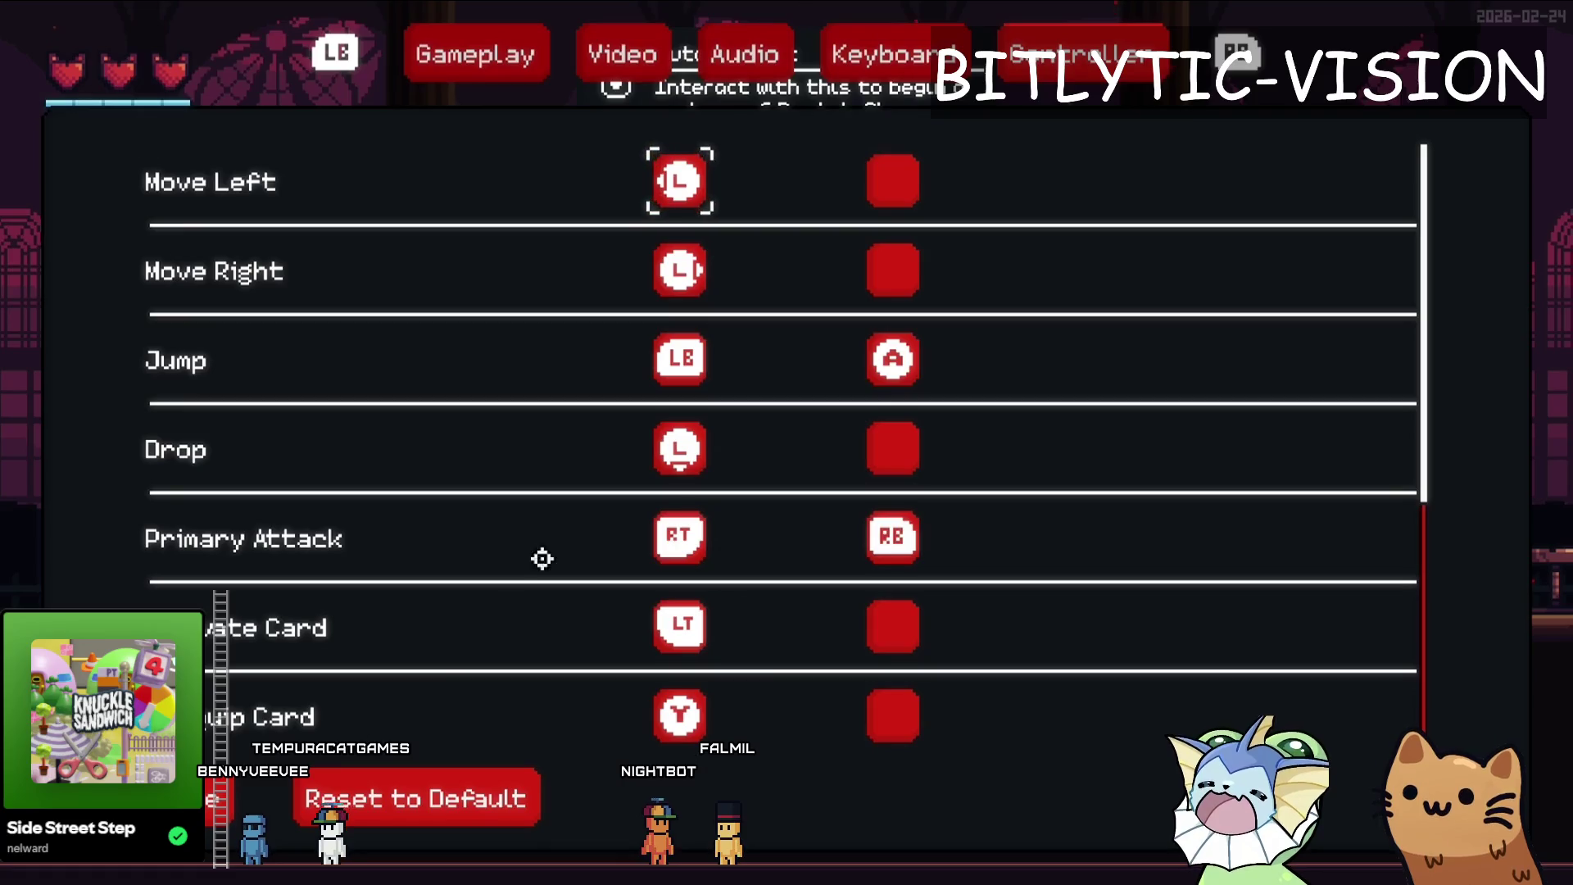
key("Escape")
scroll(538, 519, "up", 1)
key("Escape")
key("Escape")
scroll(298, 553, "up", 2)
key("Escape")
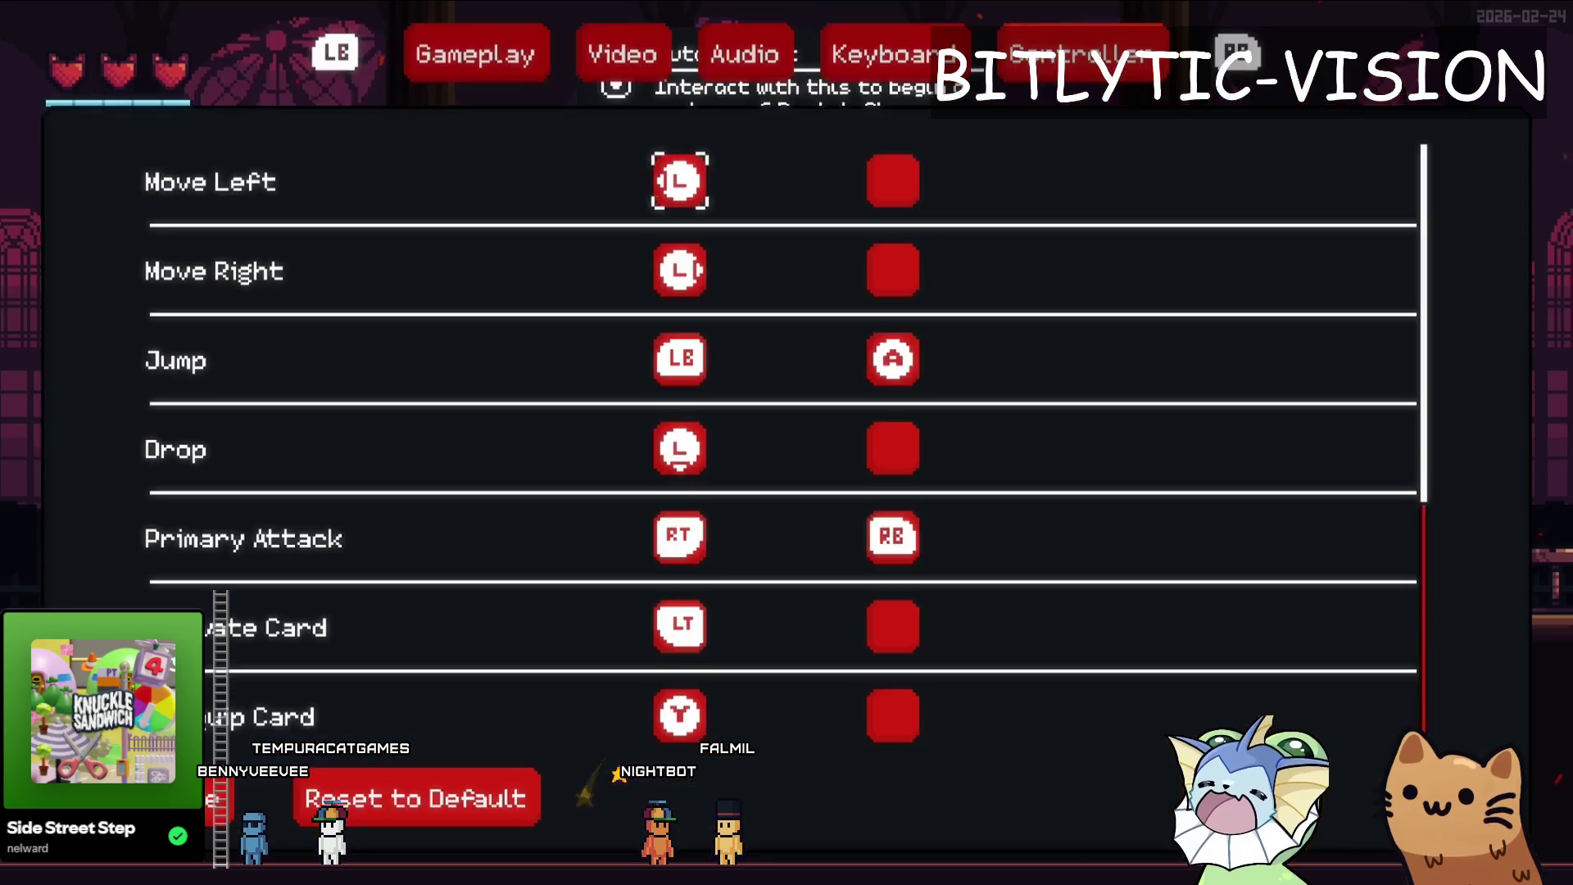
key("Escape")
key("F8")
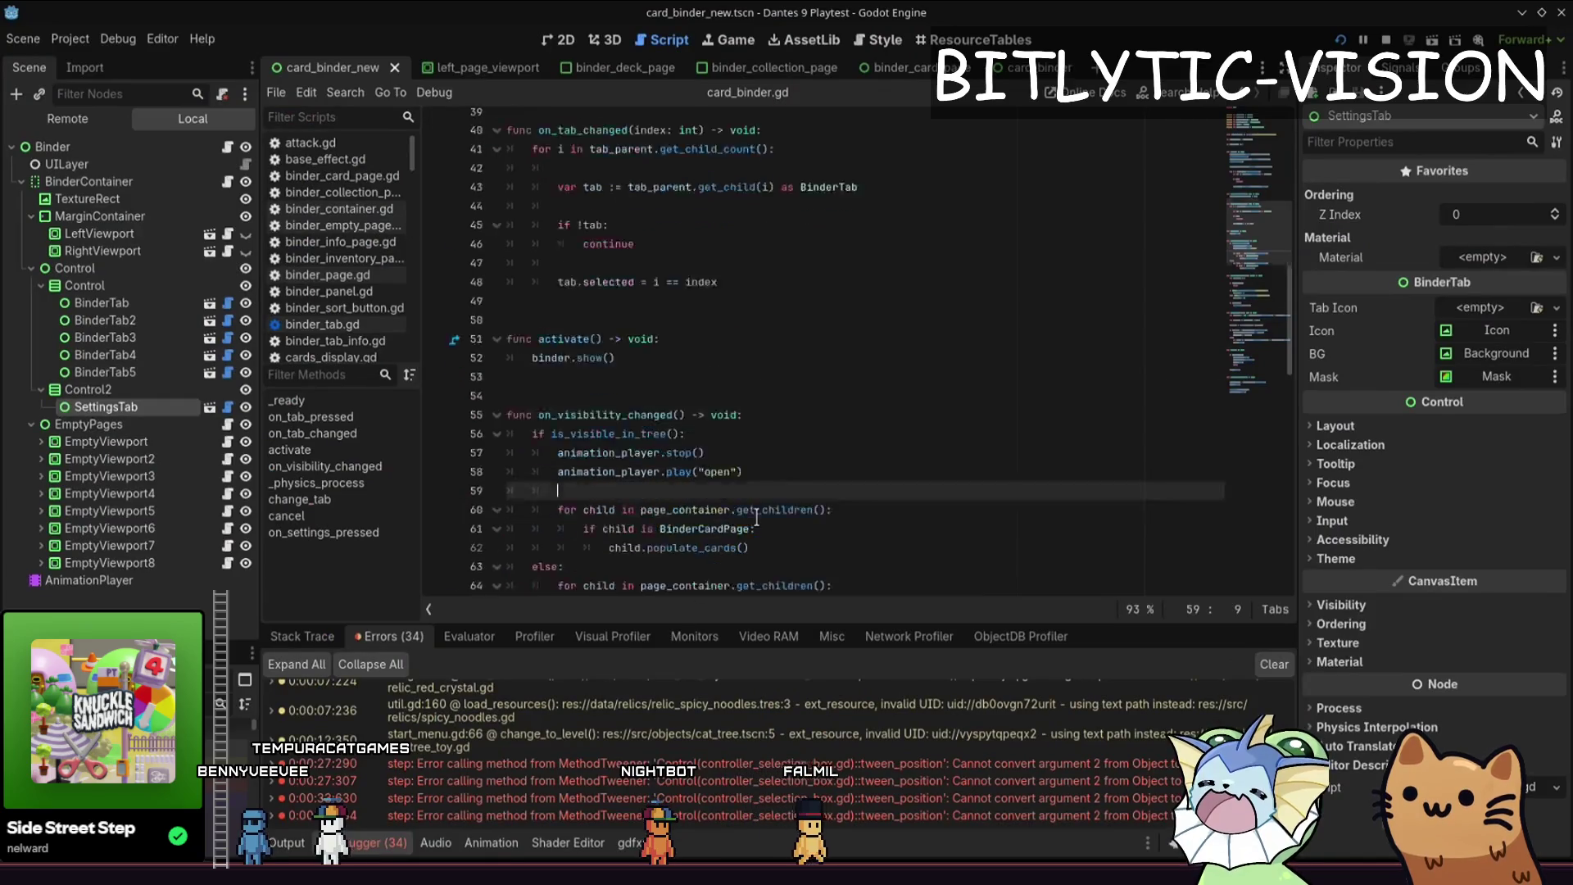
- Select the Control node and frame the binder spine on the 2D canvas
scroll(843, 407, "up", 5)
left_click(843, 407)
left_click(825, 428)
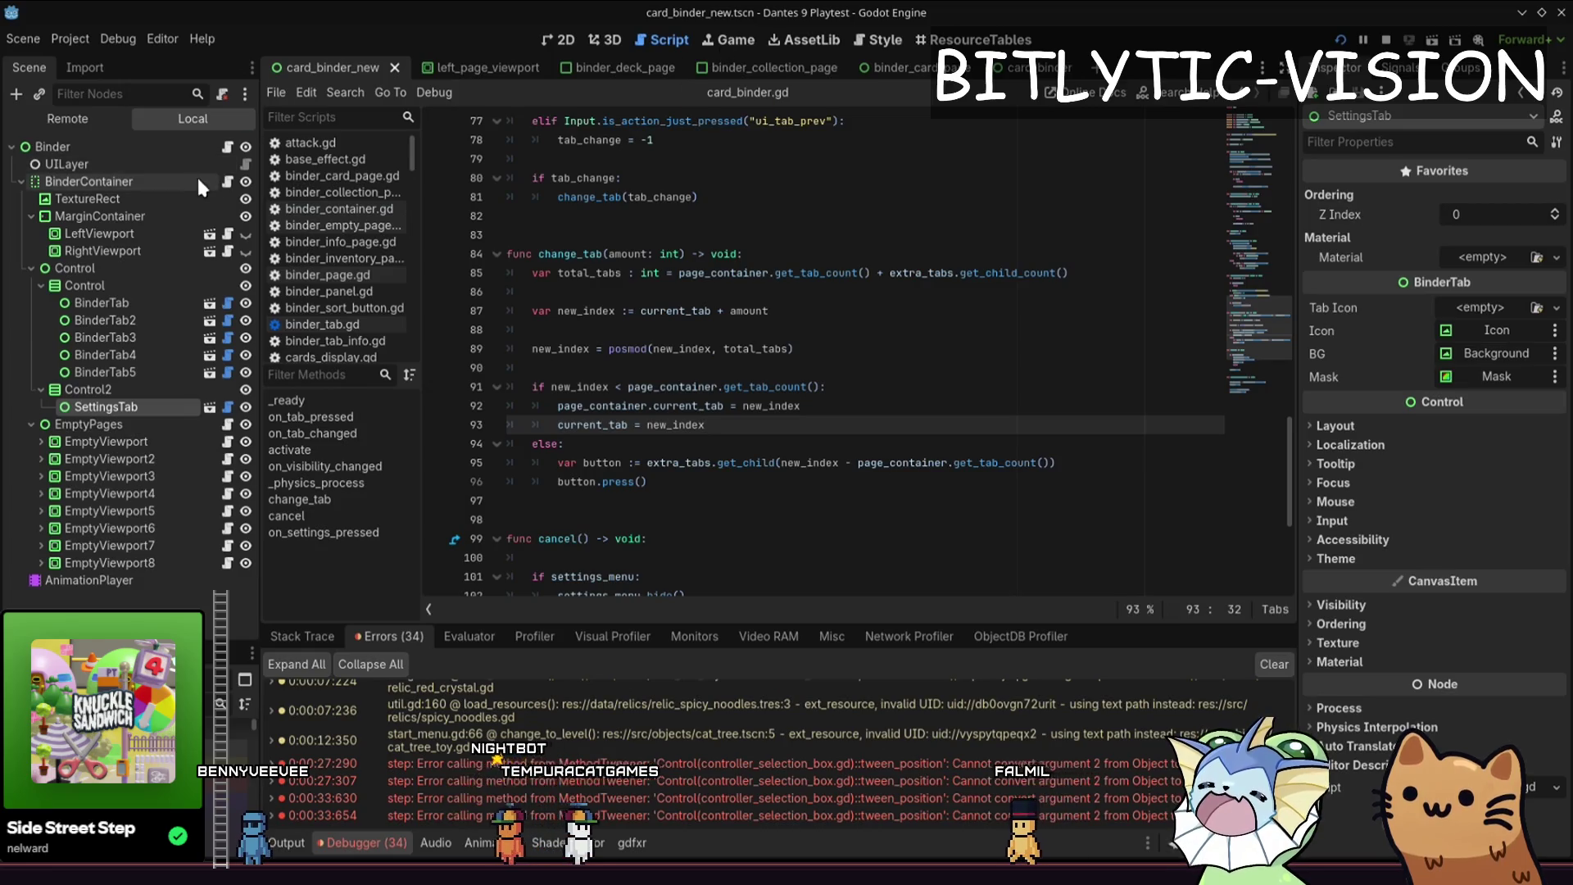
left_click(220, 181)
left_click(122, 260)
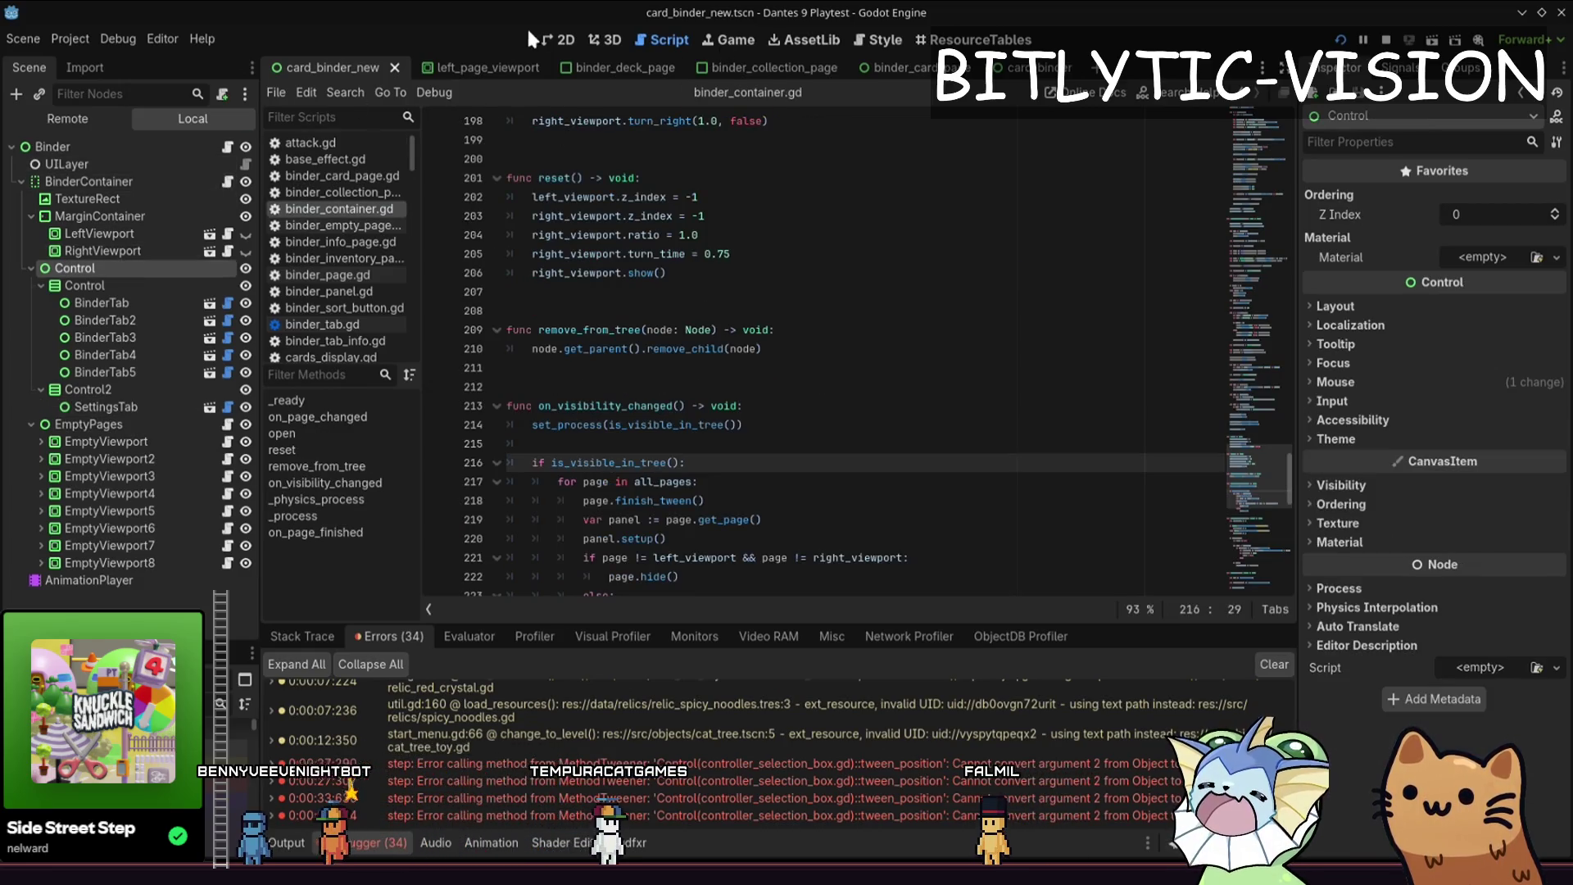
left_click(562, 39)
key("f")
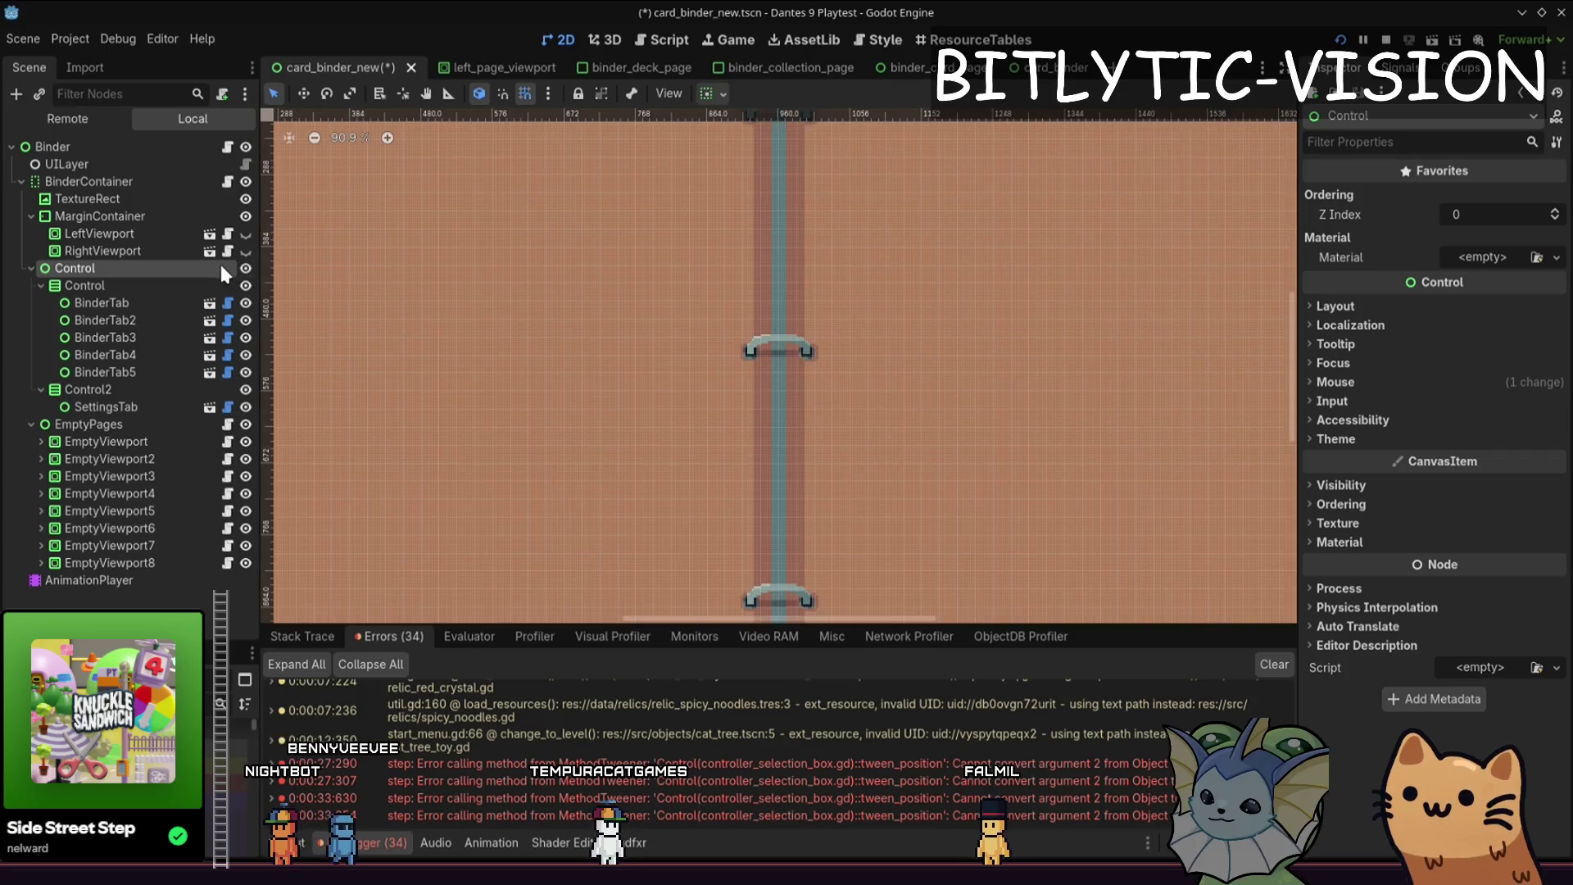
- Open binder_container.gd from the BinderContainer node and select the page setup block in on_visibility_changed
left_click(171, 181)
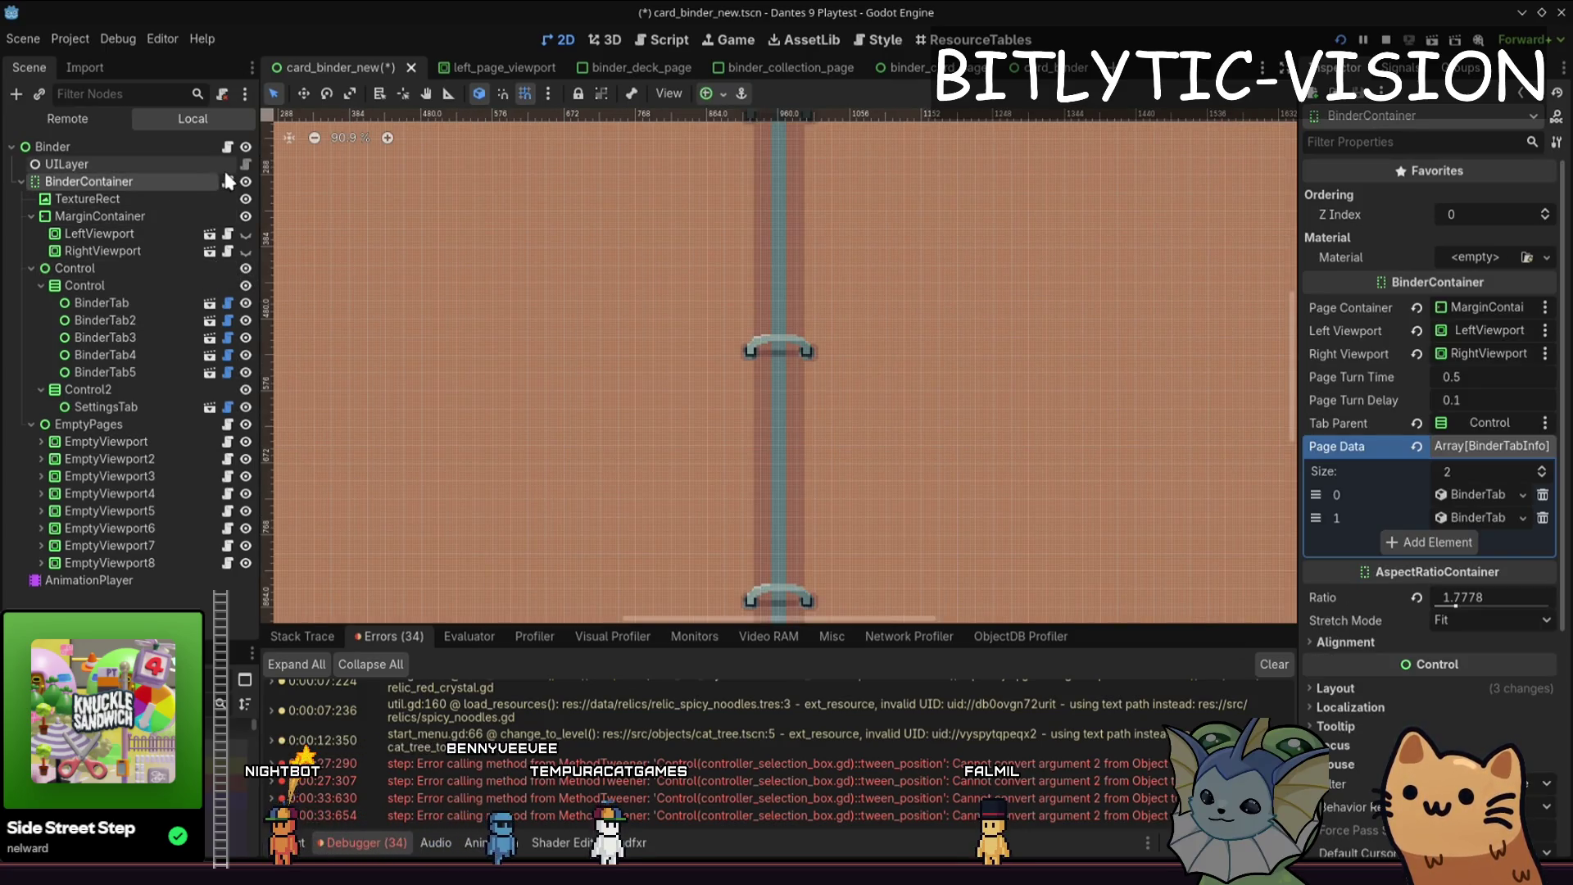
left_click(226, 181)
scroll(657, 323, "down", 1)
left_click_drag(750, 368, 680, 402)
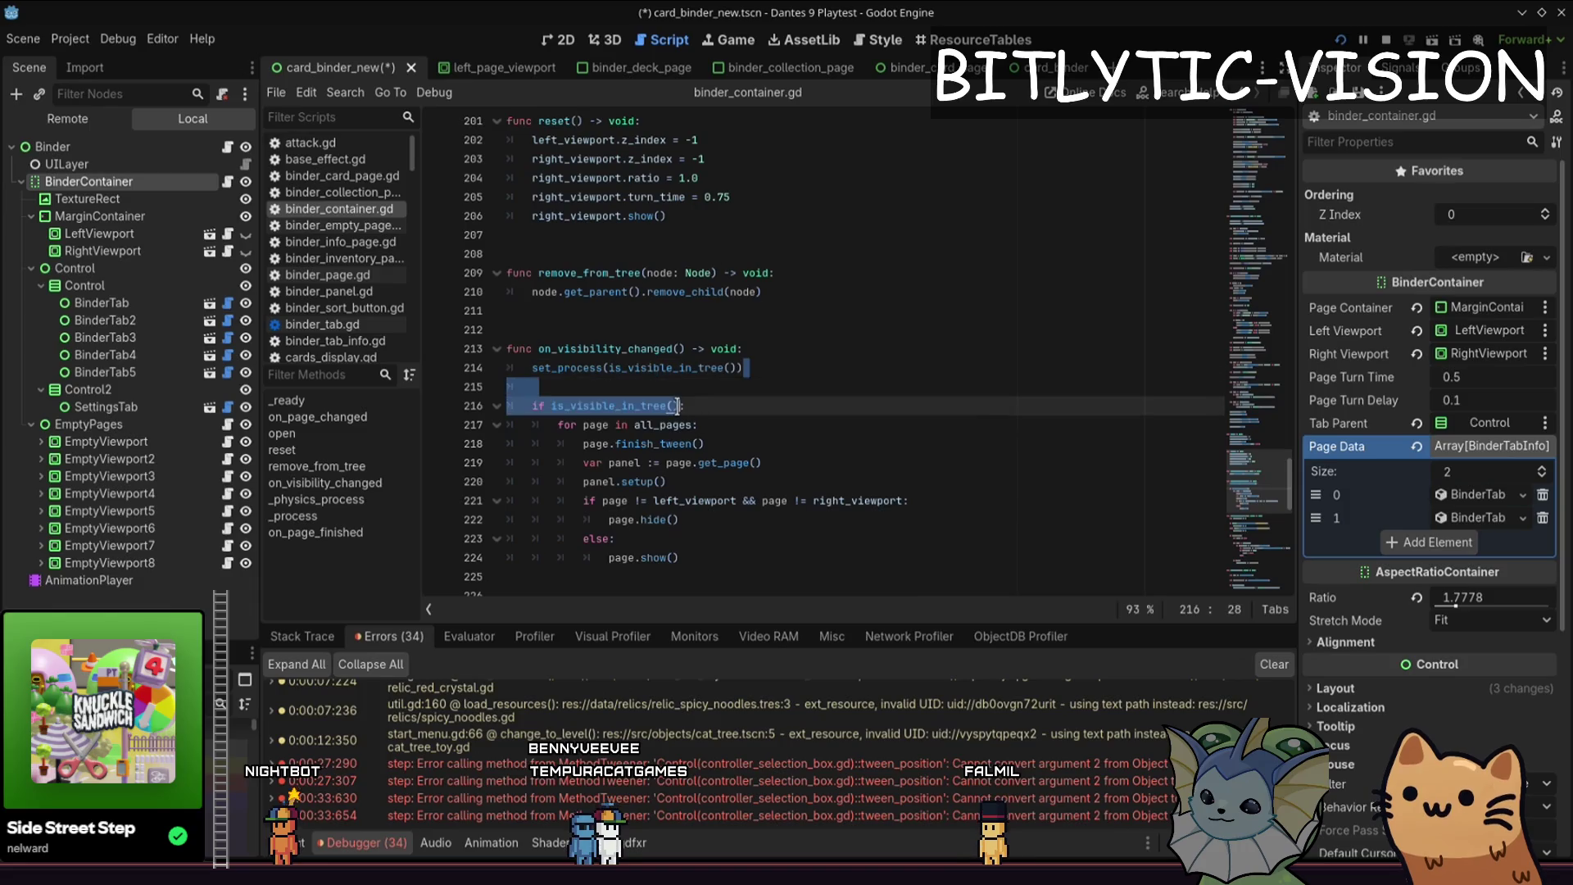
left_click_drag(563, 395, 721, 557)
left_click(725, 551)
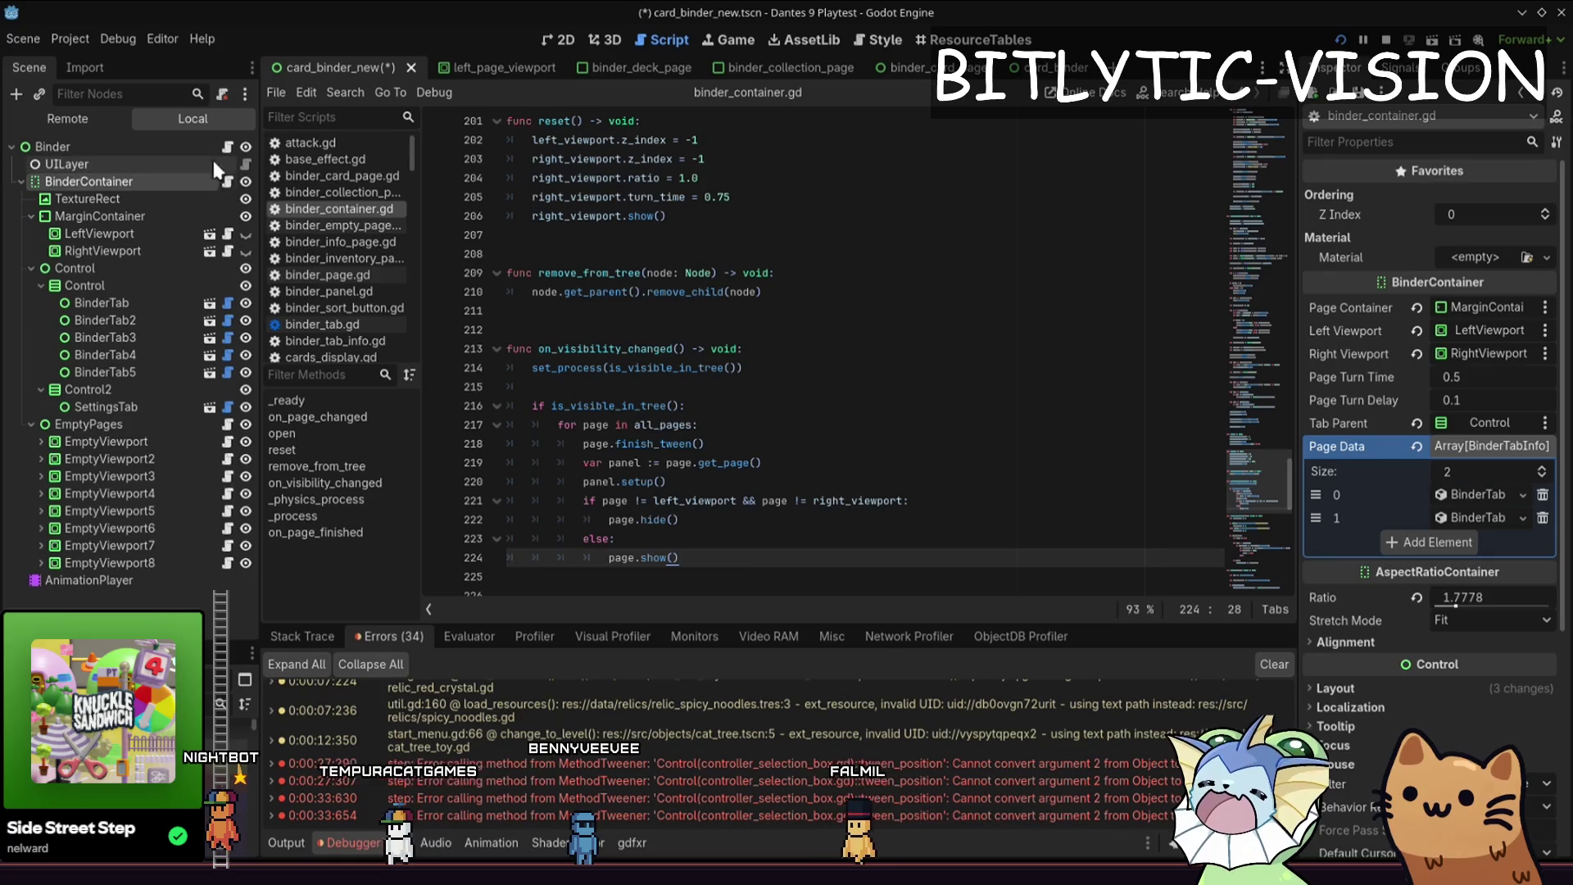
- Inspect the binder_container.gd script resource and review the panel setup lines 219–224
left_click(204, 153)
left_click(229, 182)
scroll(744, 352, "down", 1)
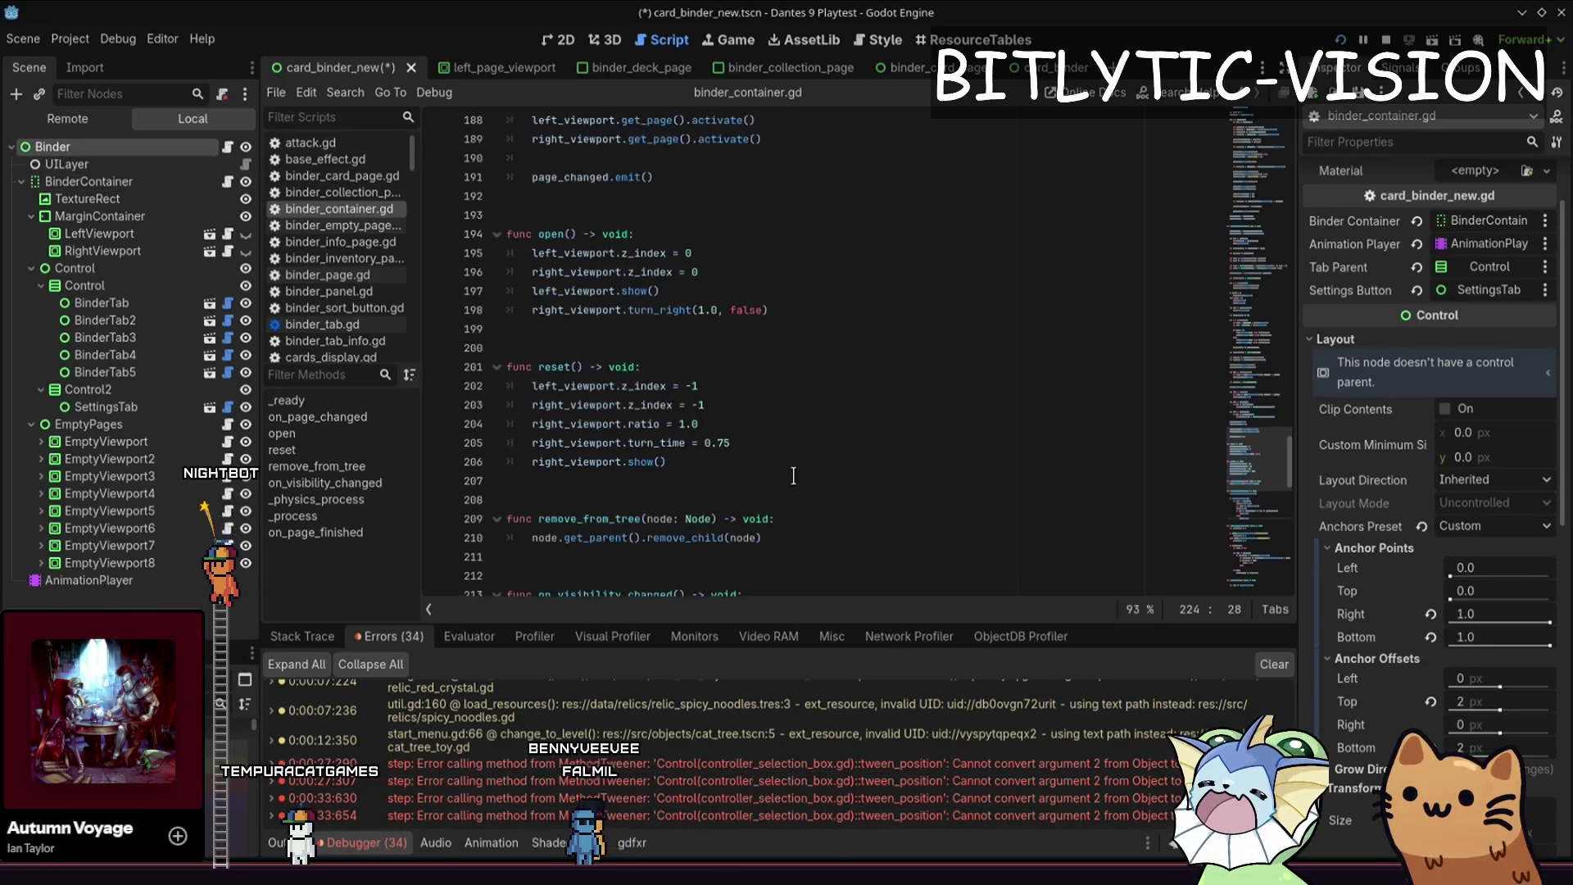
scroll(744, 351, "down", 2)
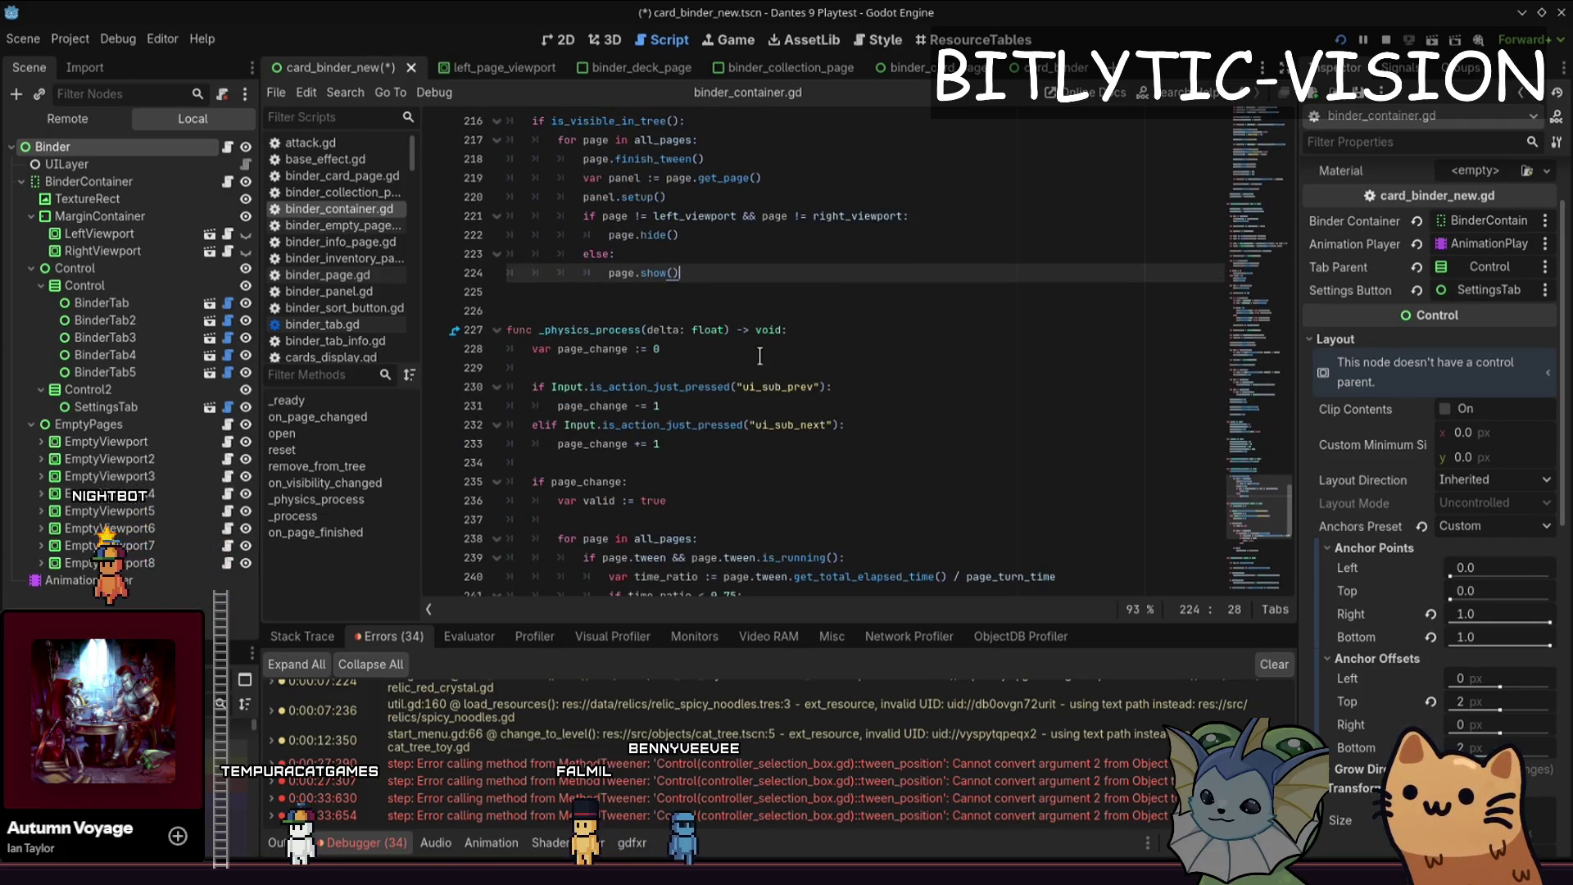
scroll(762, 352, "up", 1)
key("shift+Up")
key("shift+Up")
key("shift+Up")
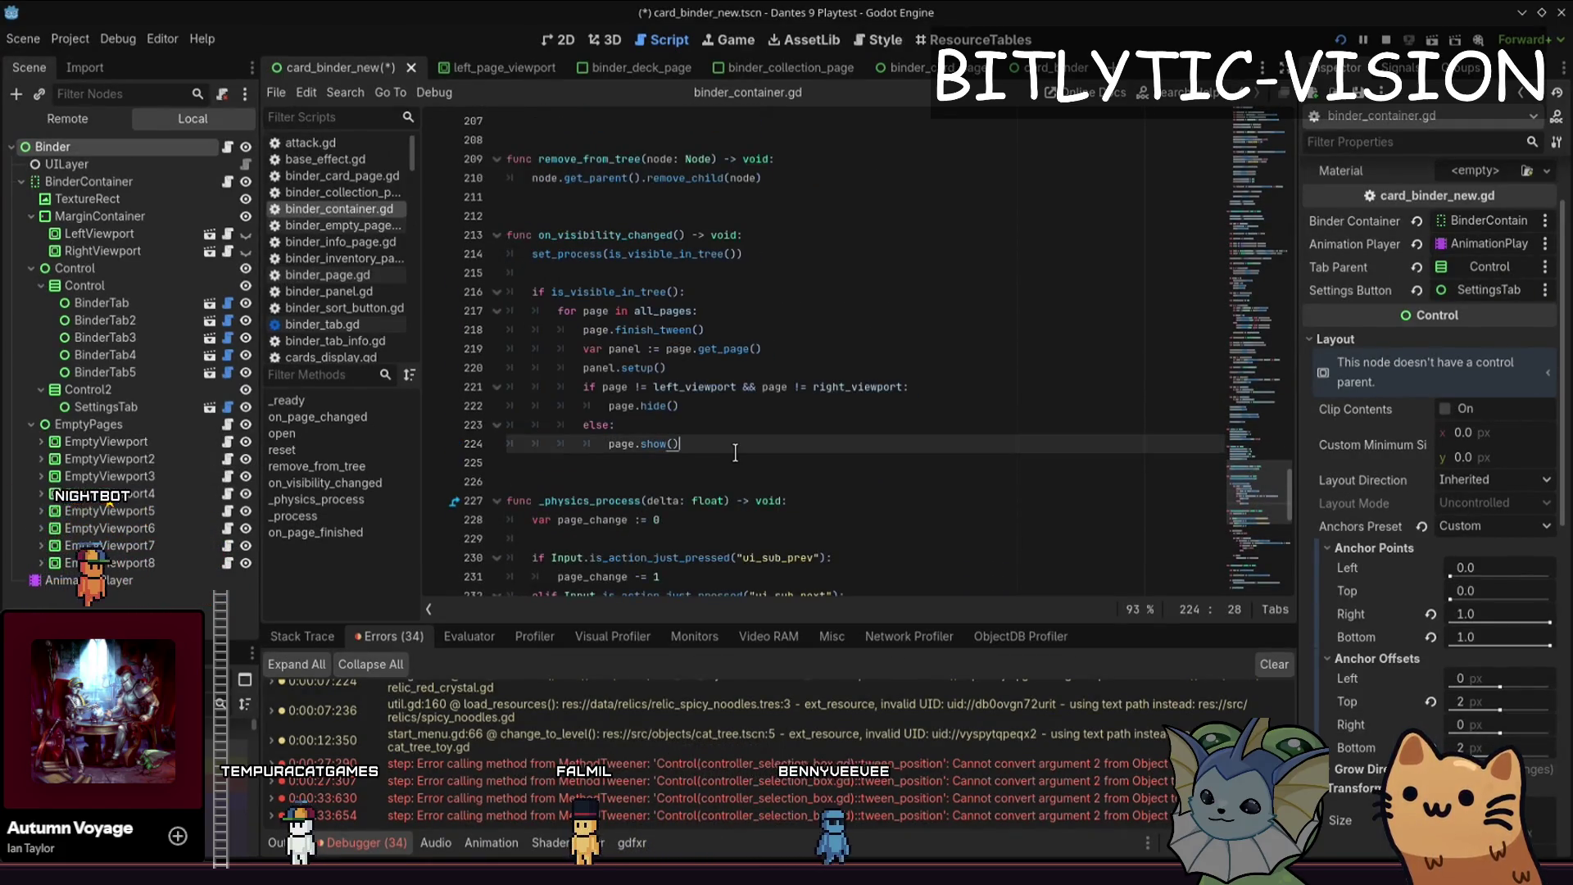
left_click_drag(668, 368, 794, 352)
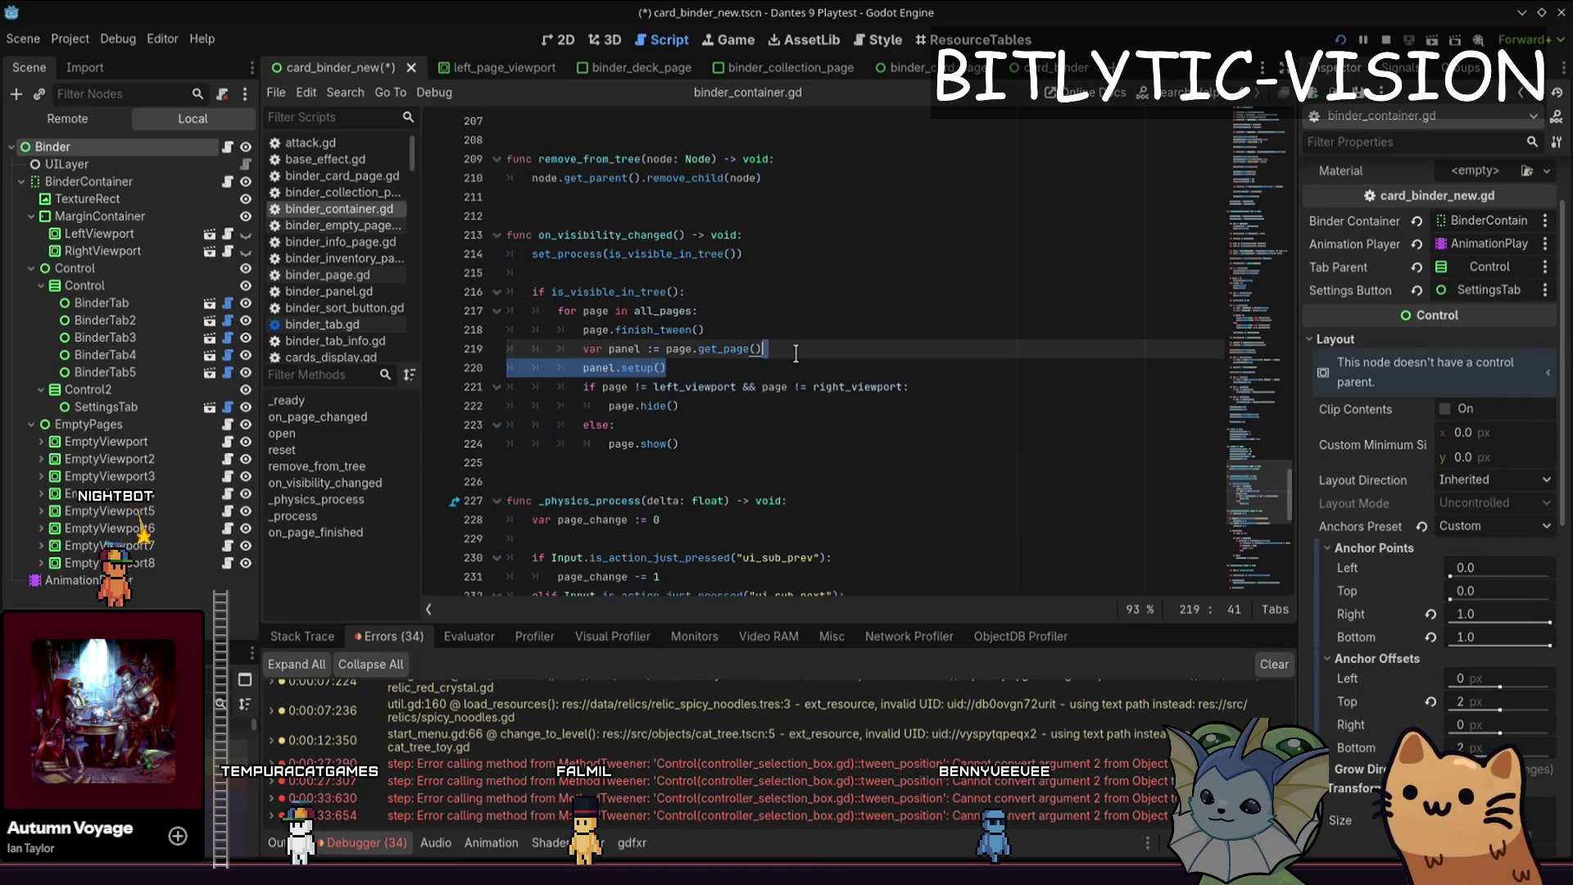
scroll(798, 350, "up", 4)
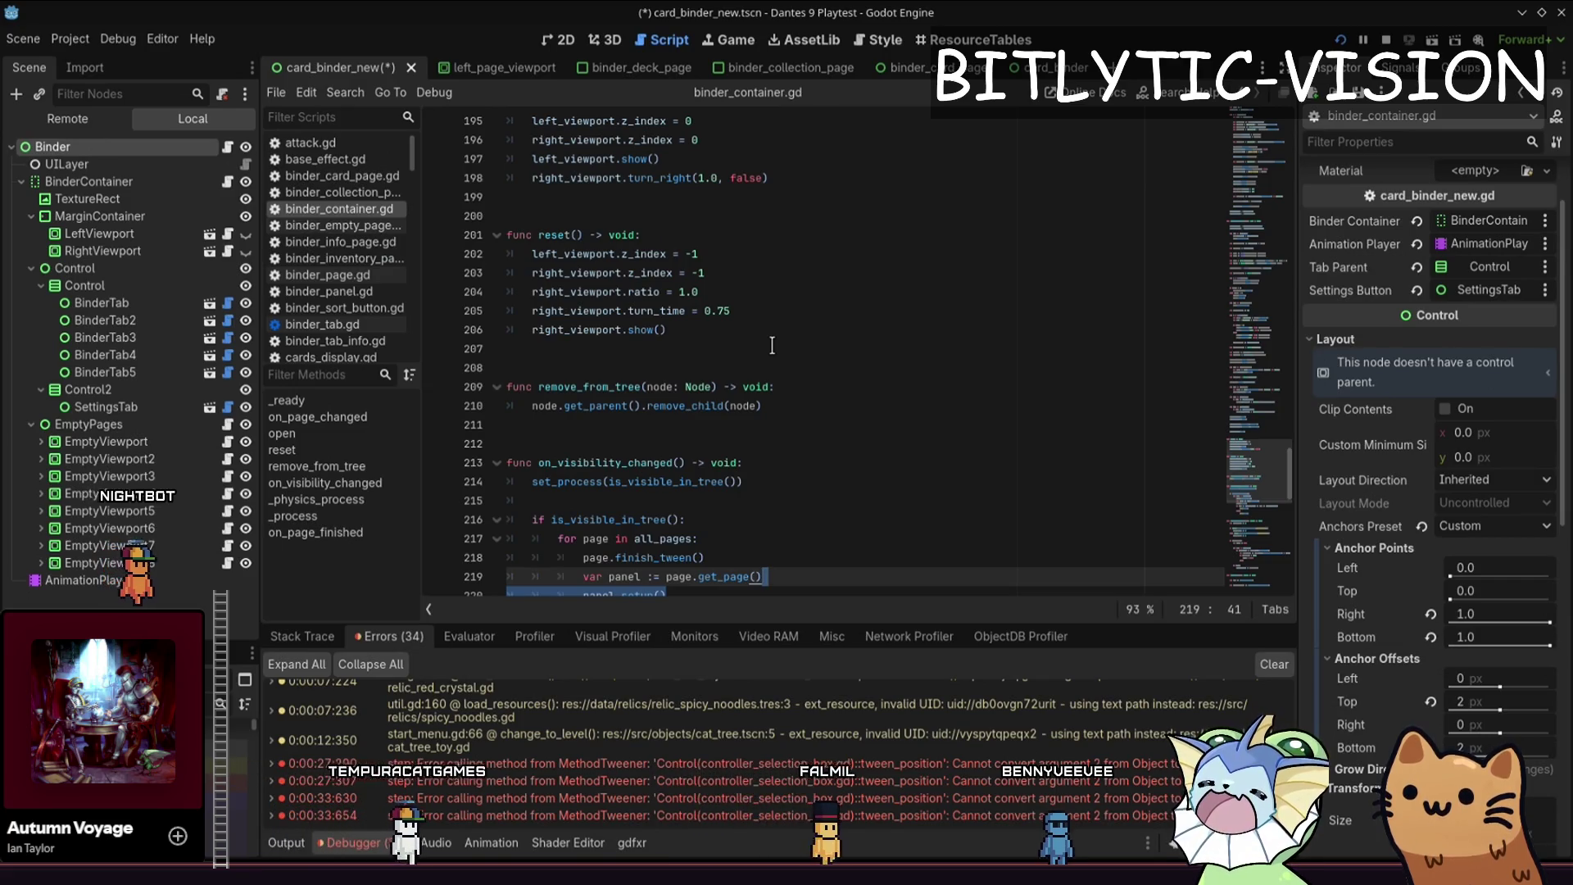
scroll(772, 345, "down", 4)
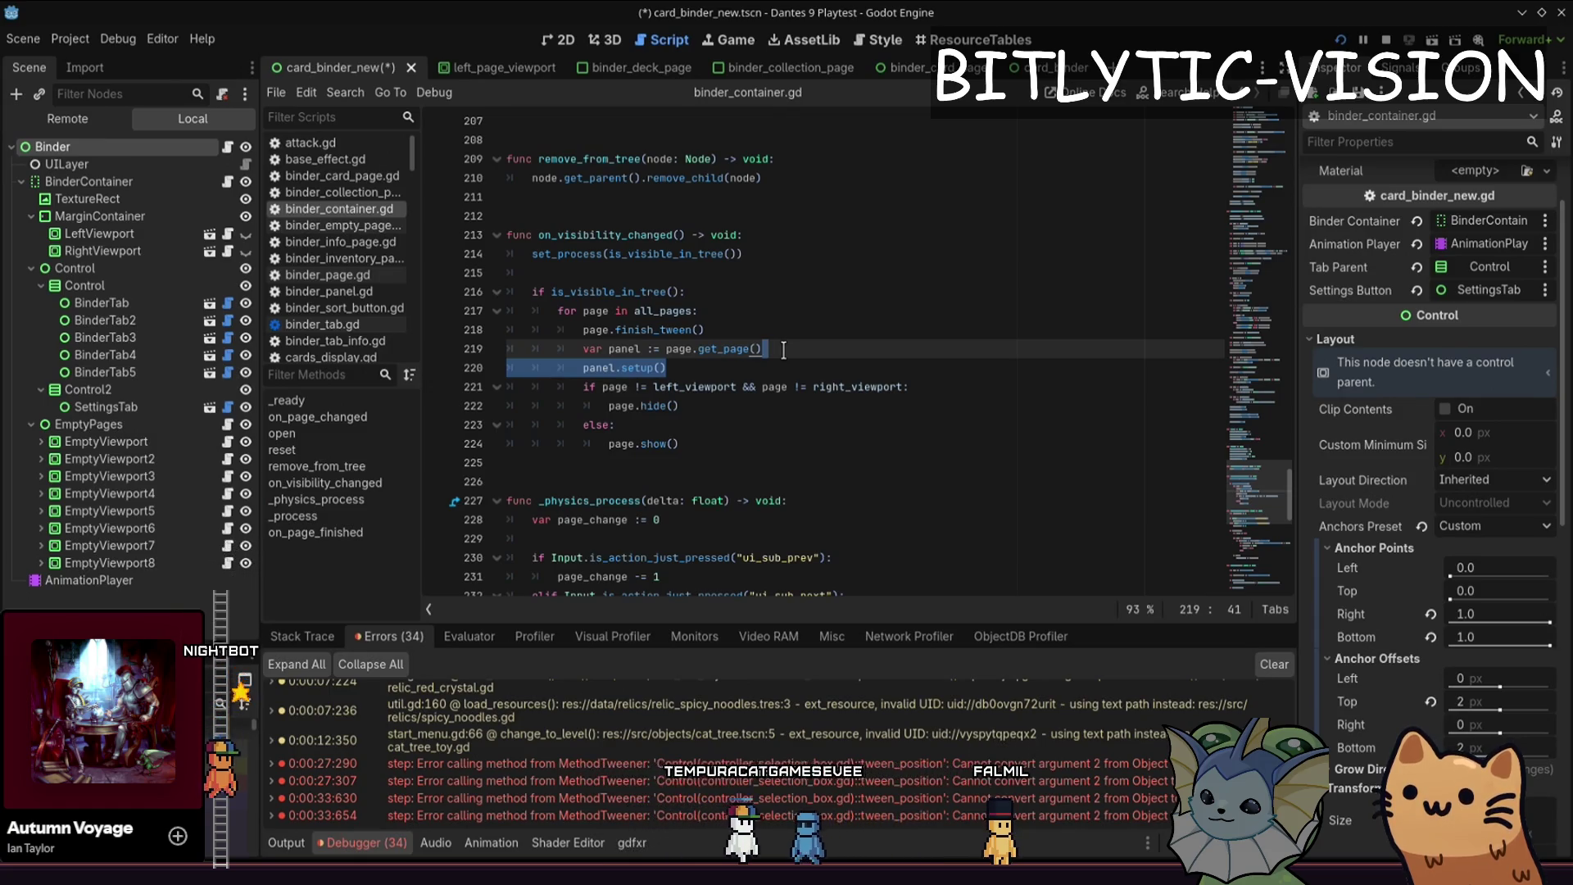
scroll(740, 399, "up", 6)
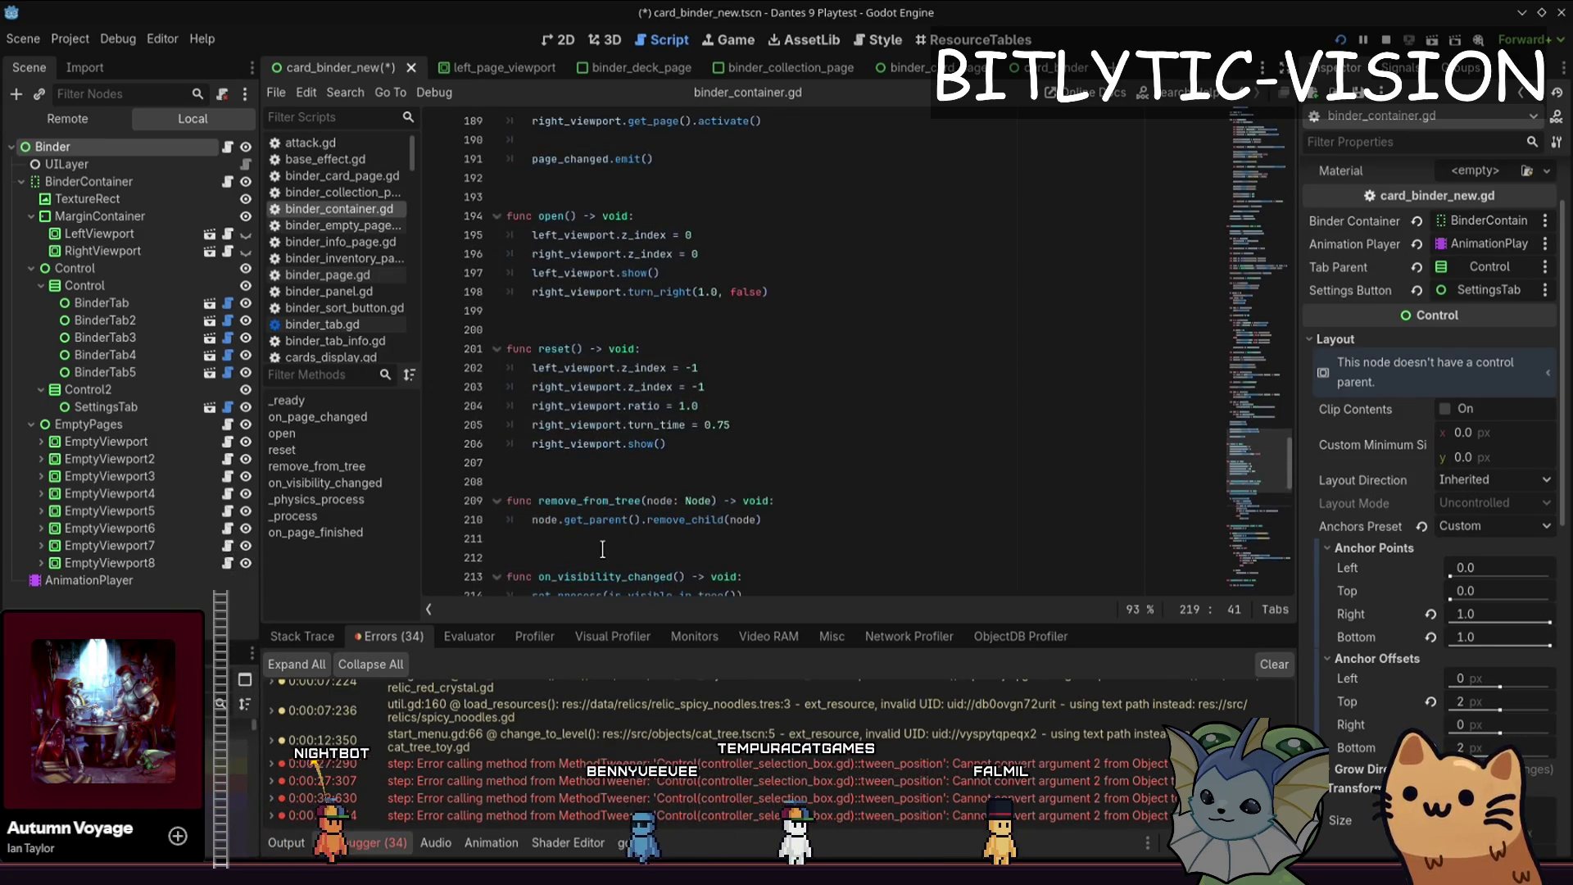
left_click(554, 558)
left_click(552, 538)
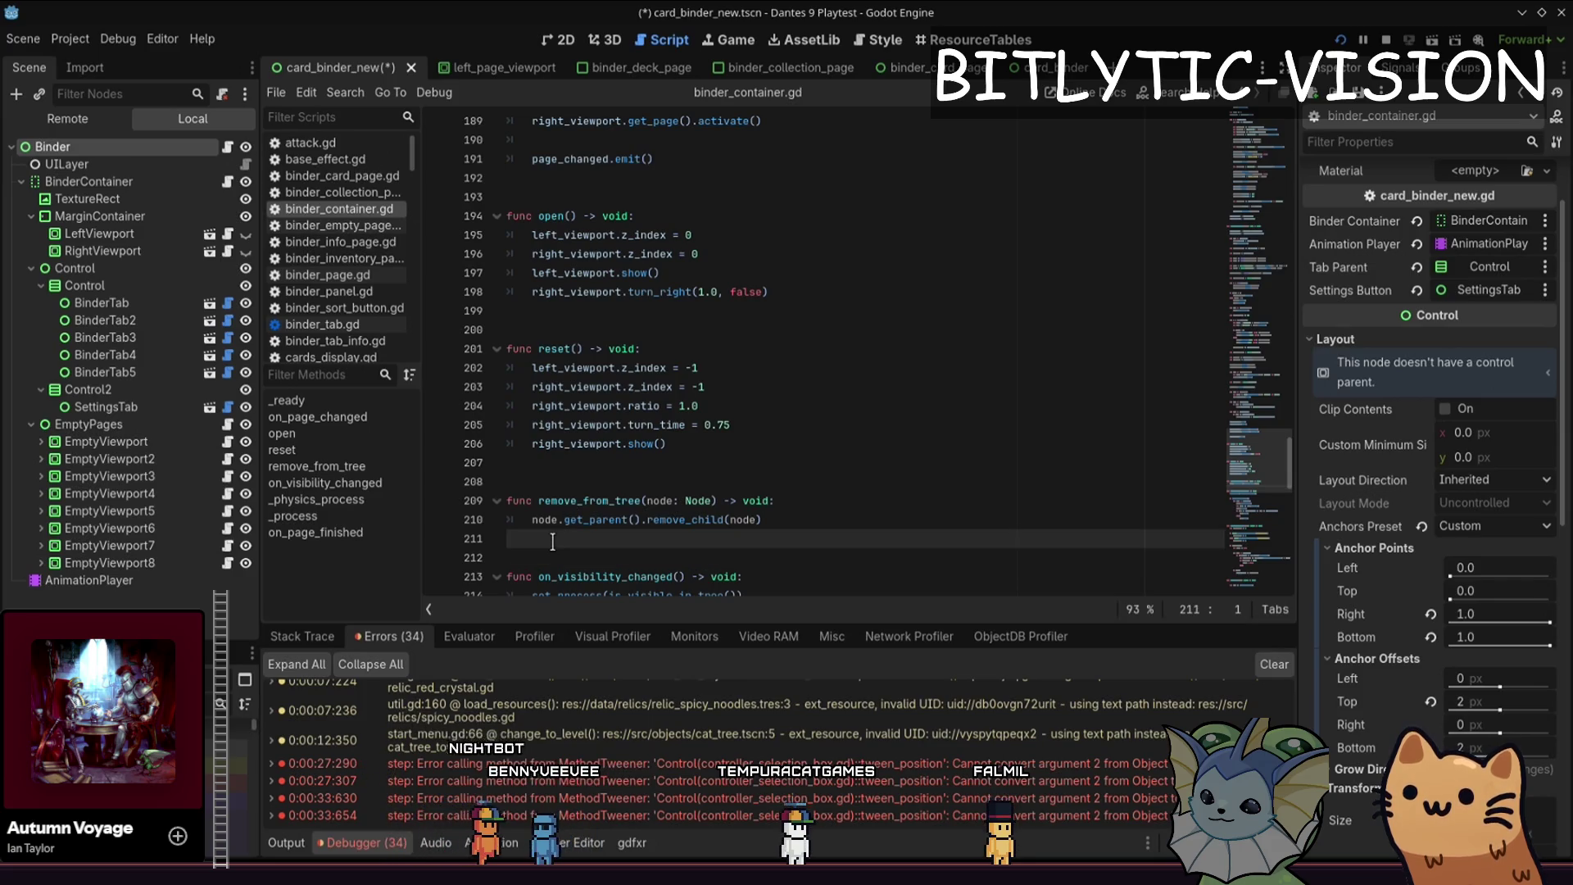
- Insert blank lines after reset() and start the body of the setup function
left_click(567, 462)
key("Return")
key("Return")
key("BackSpace")
key("BackSpace")
key("Up")
key("End")
key("Return")
key("Return")
key("Return")
key("BackSpace")
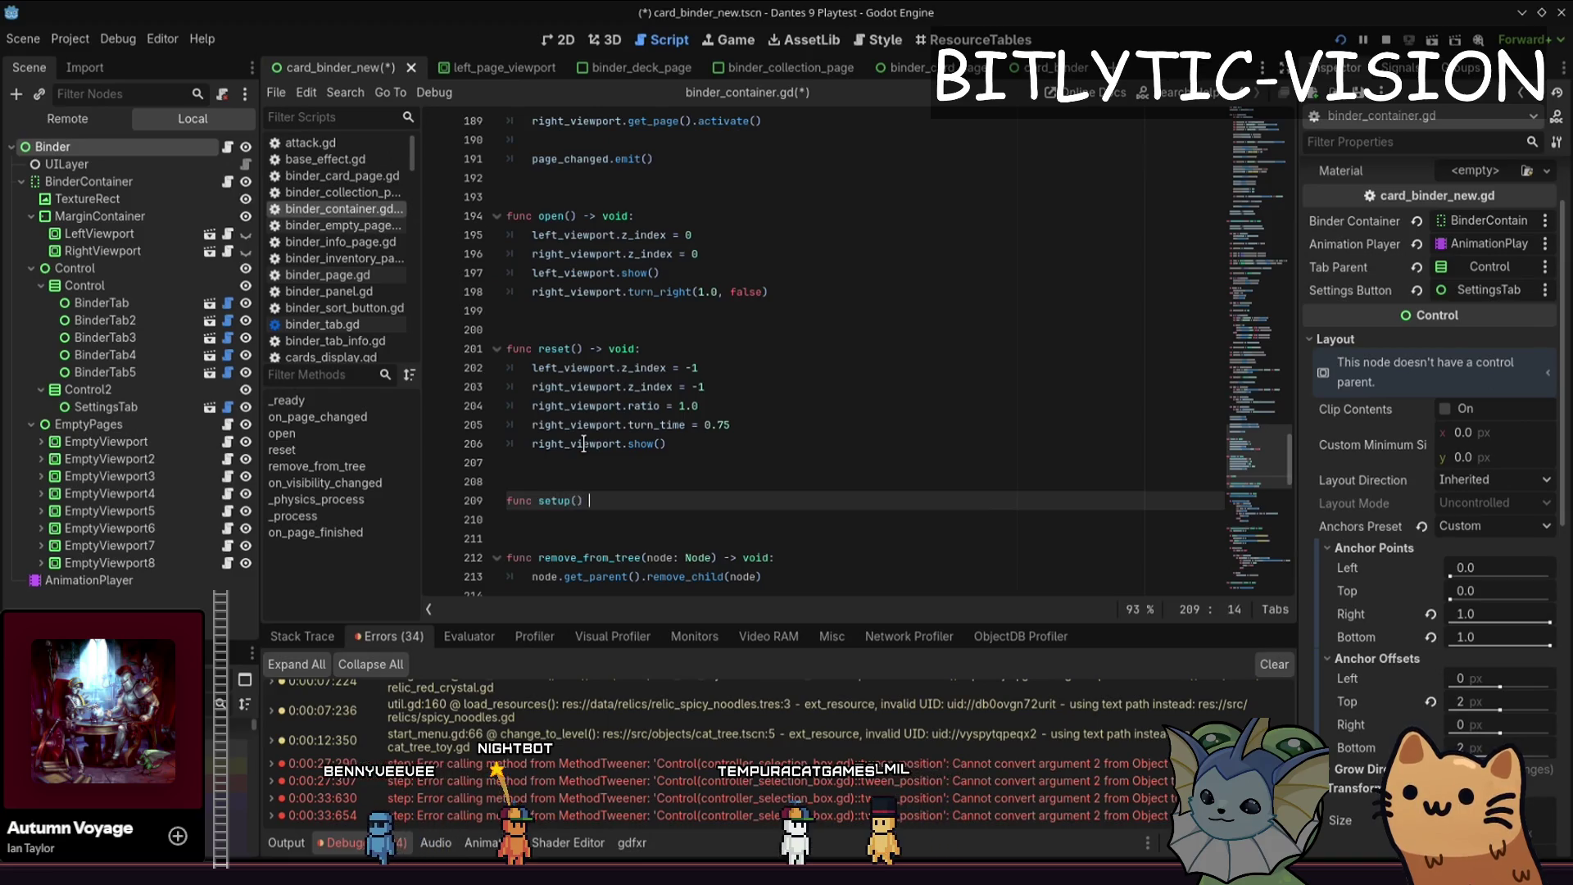
key("BackSpace")
type("-> void:")
key("Return")
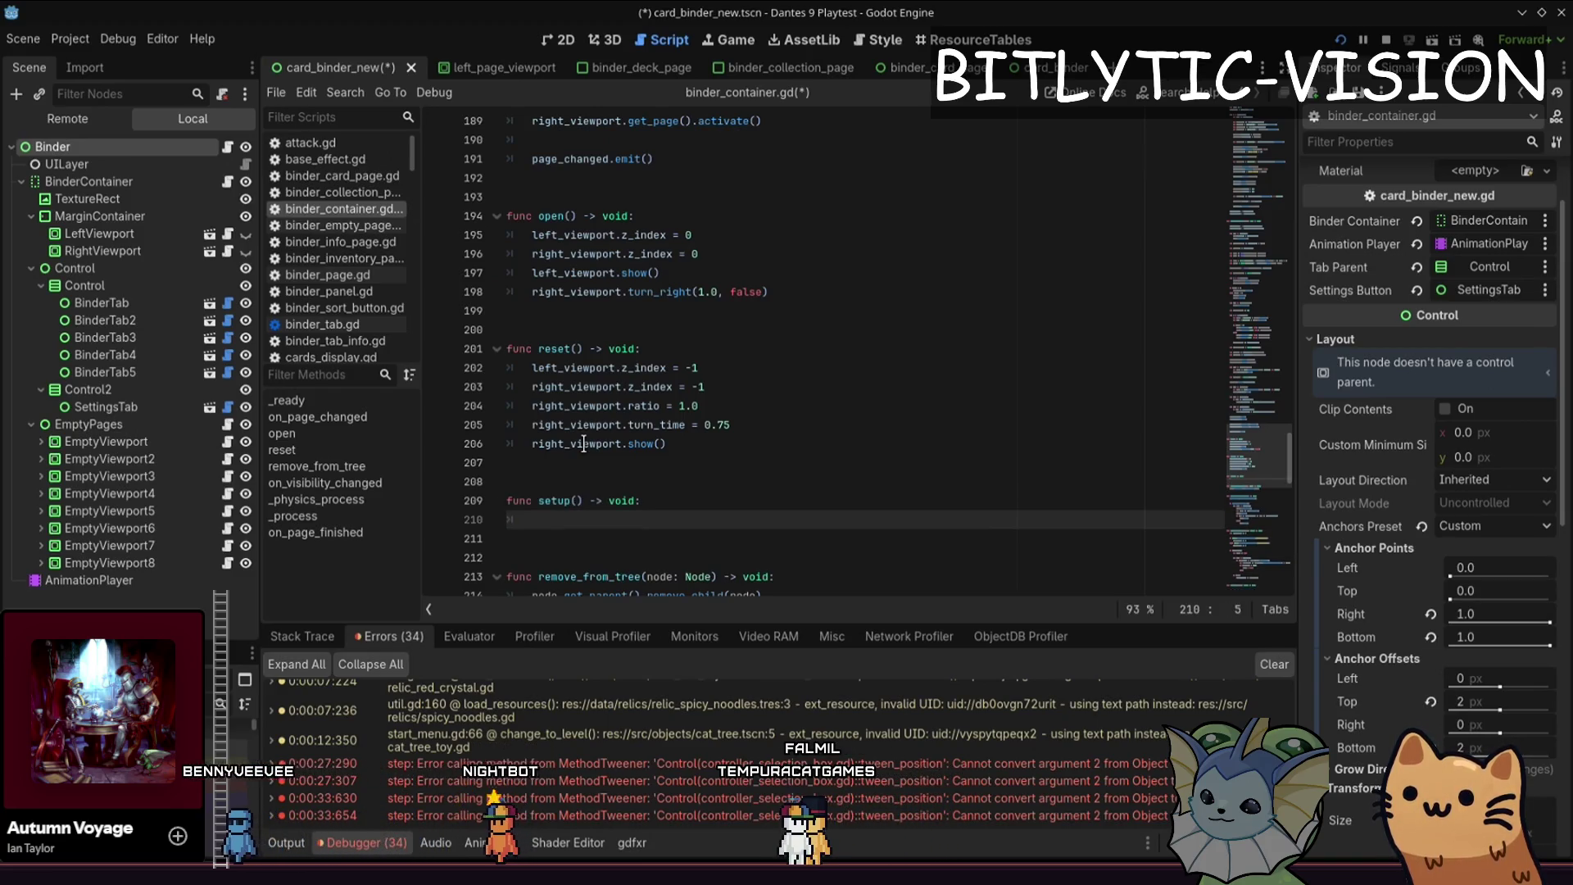
- Cut the page loop out of on_visibility_changed and remove leftover empty lines
key("Down")
key("Down")
key("Down")
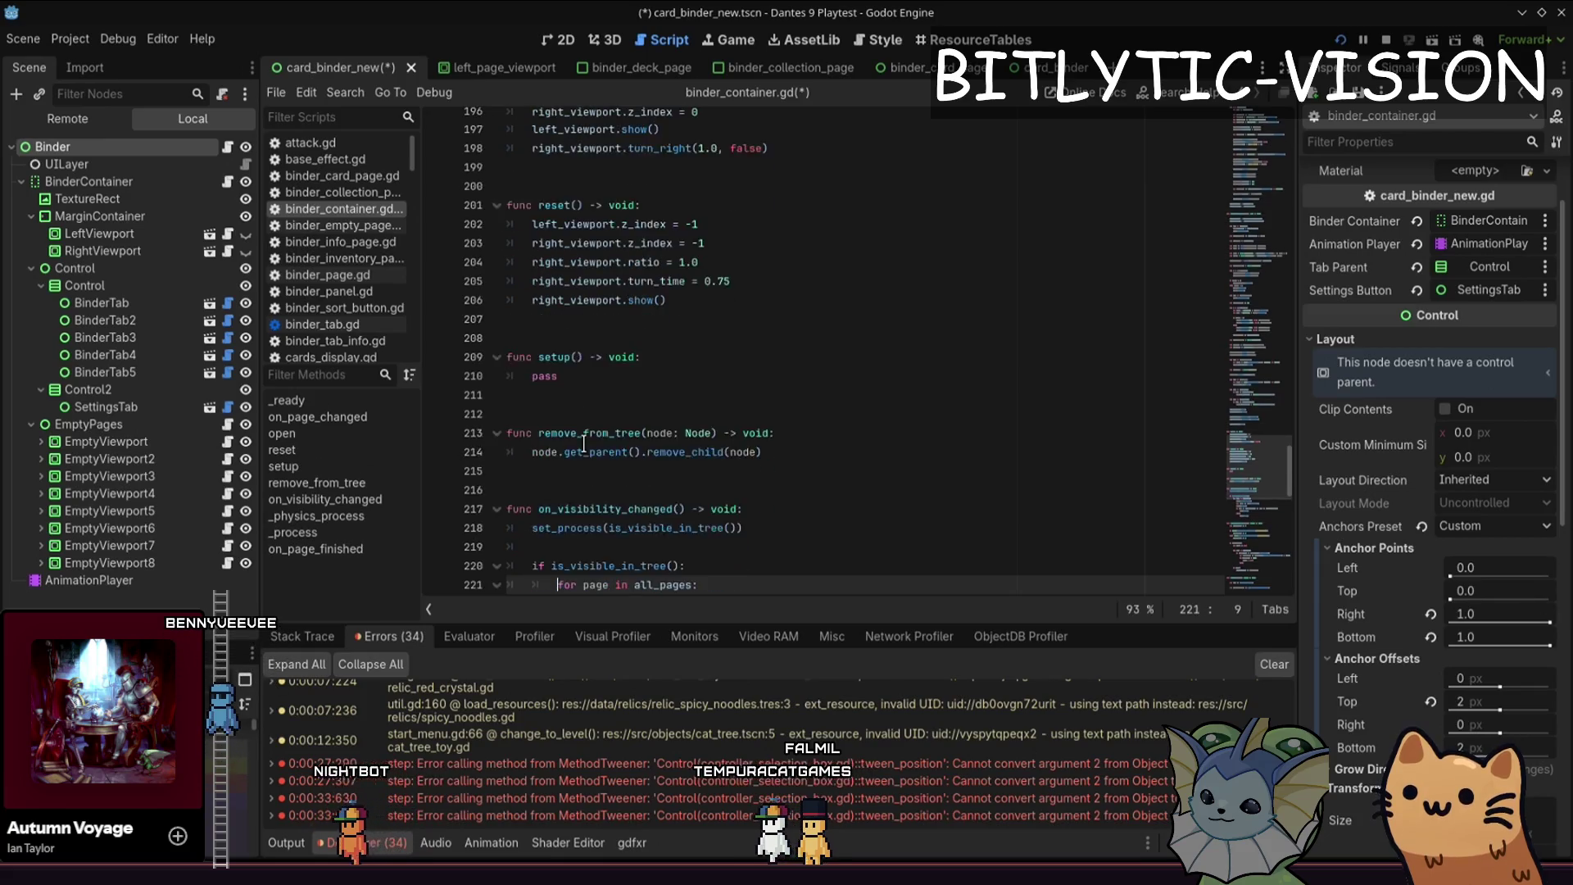
key("Down")
key("Down")
key("Down")
key("Up")
key("Up")
key("Up")
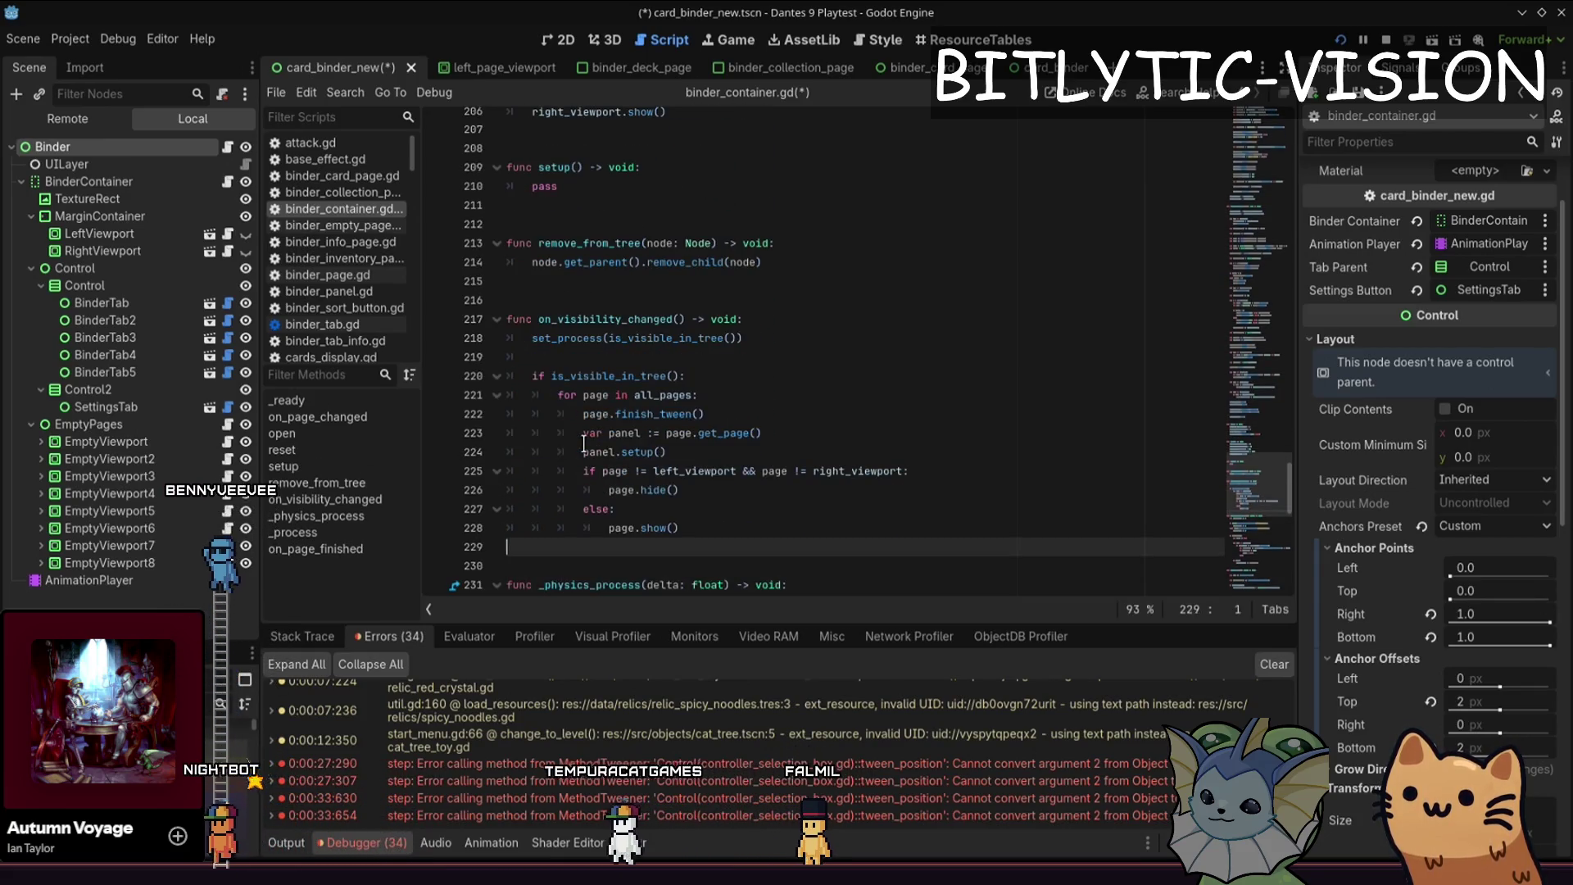
key("Down")
key("shift+Up")
key("shift+Up")
key("shift+Up")
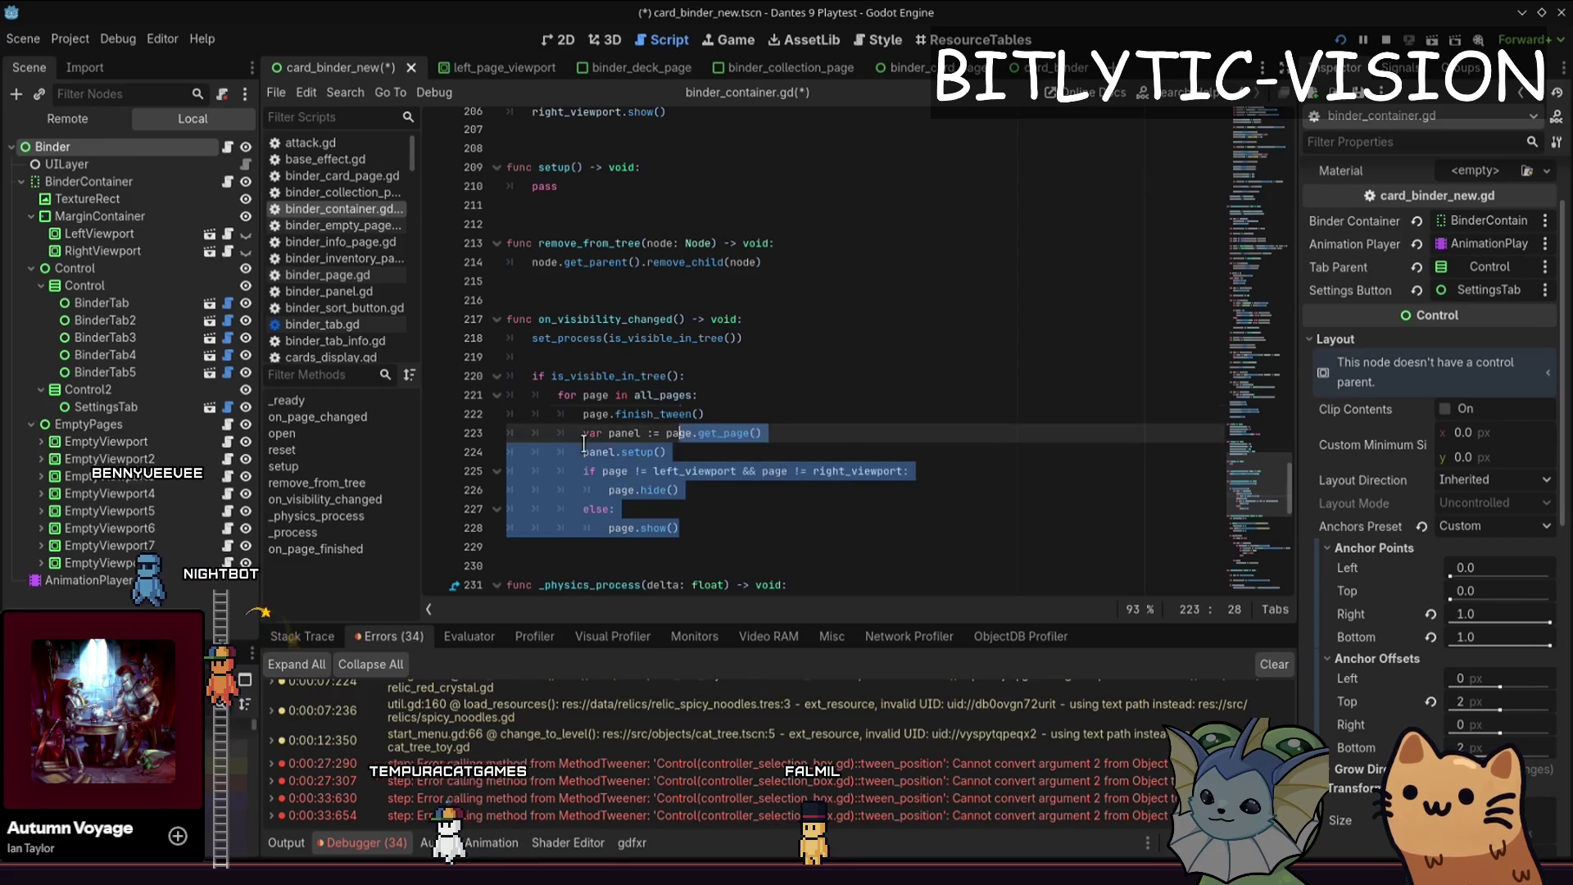
key("ctrl+shift+k")
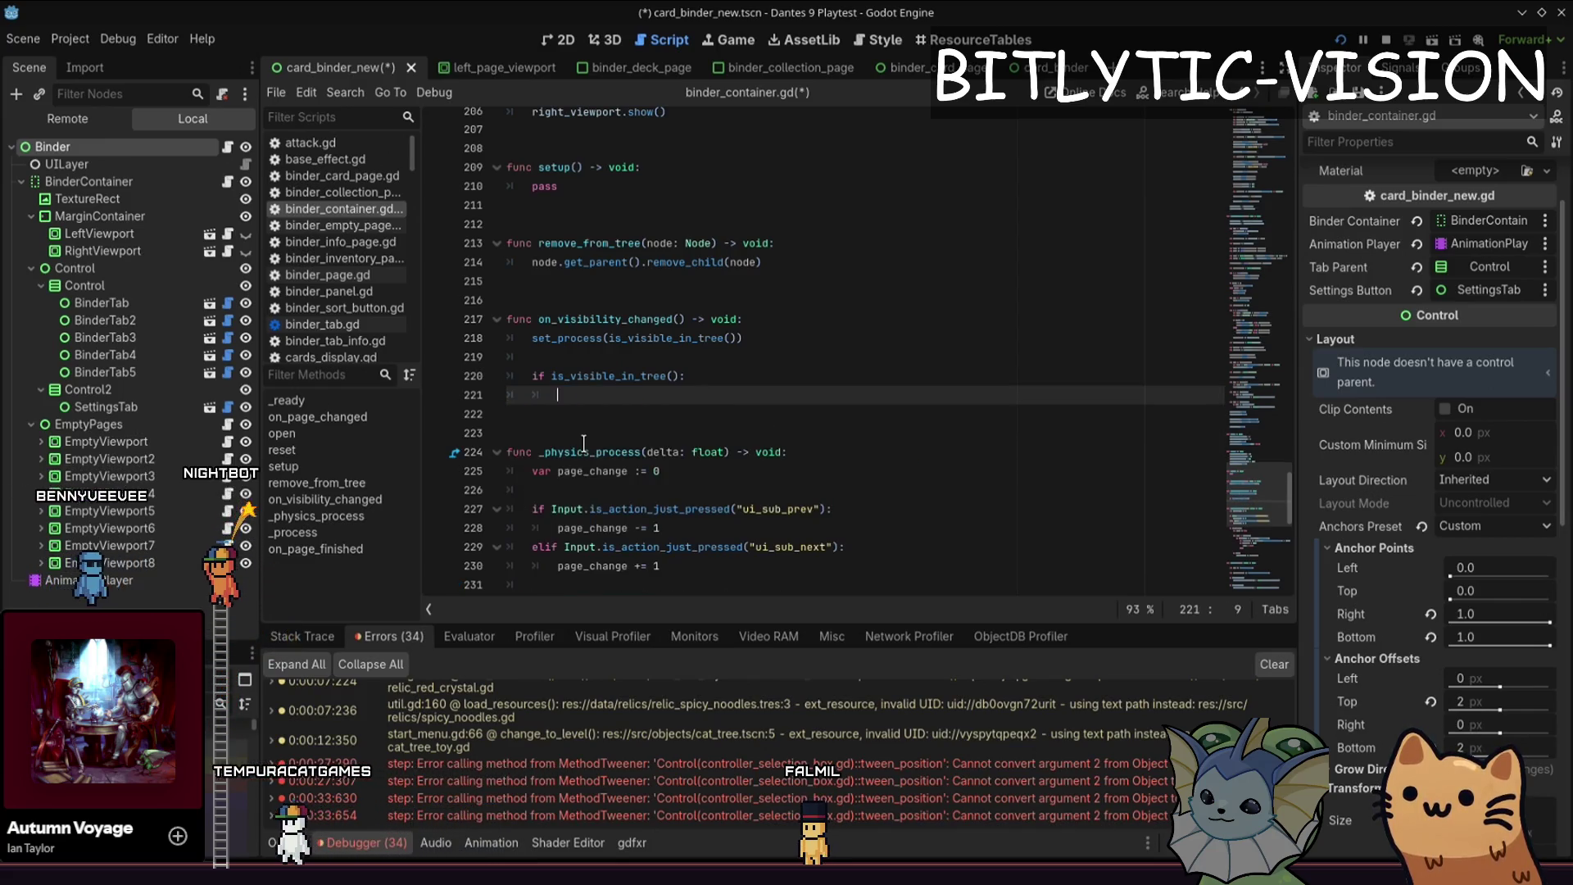
key("ctrl+shift+k")
key("ctrl+shift+k")
- Paste the page loop over 'pass' in setup(), dedent it one level, and save
key("Up")
key("Up")
key("Up")
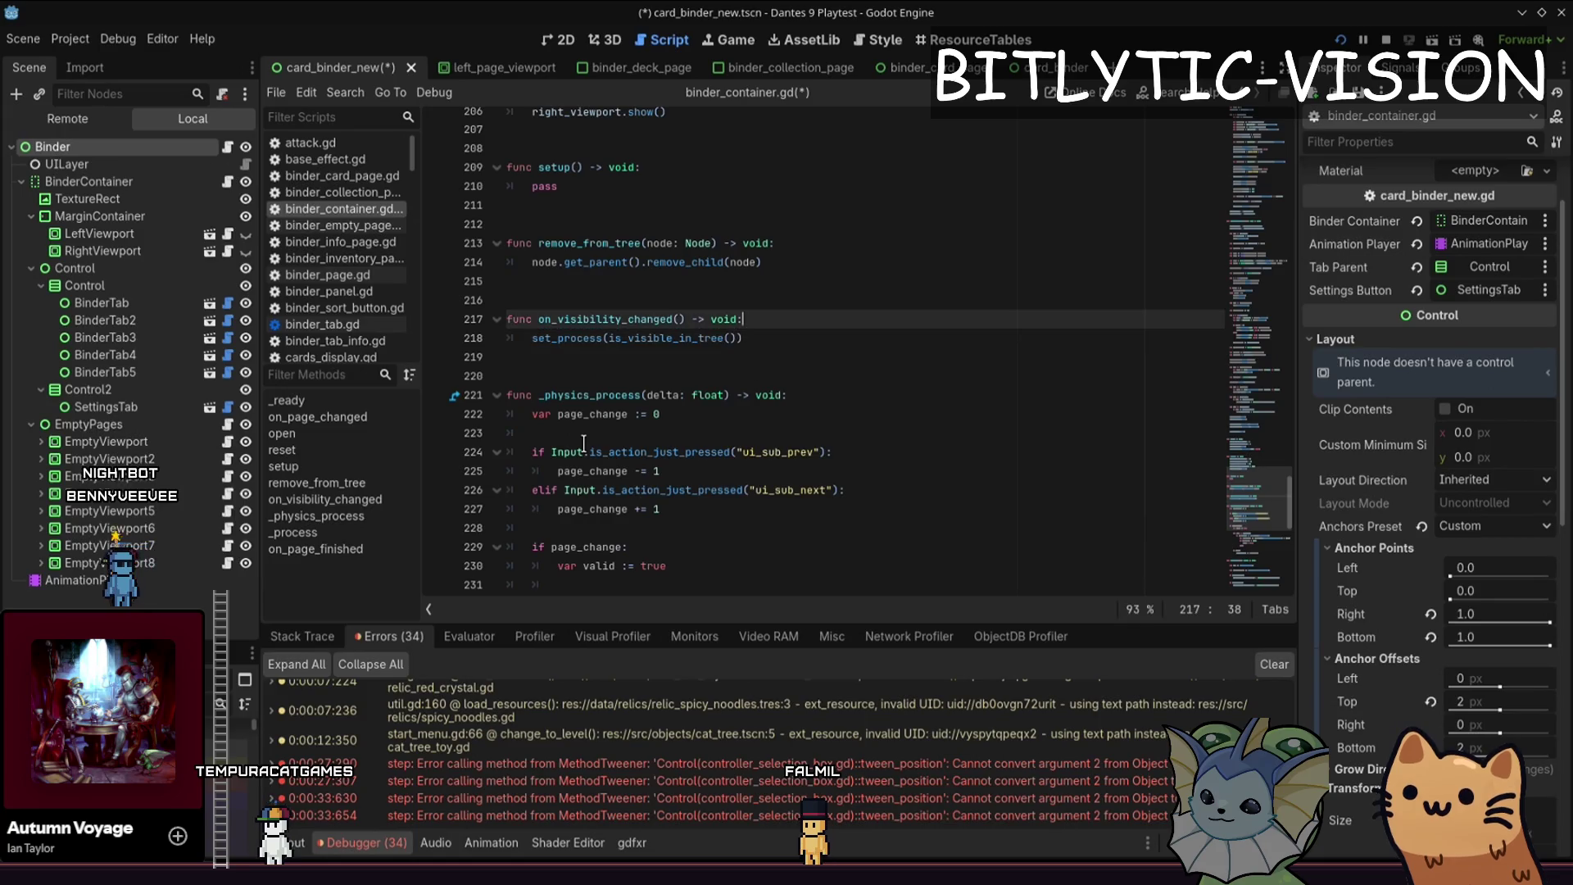
key("shift+End")
type("for page in all_pages: \t\t\tpage.finish_tween() \t\t\tvar panel := page.get_page() \t\t\tpanel.setup() \t\t\tif page != left_viewport && page != right_viewport: \t\t\t\tpage.hide() \t\t\telse: \t\t\t\tpage.show()")
key("shift+Up")
key("shift+Up")
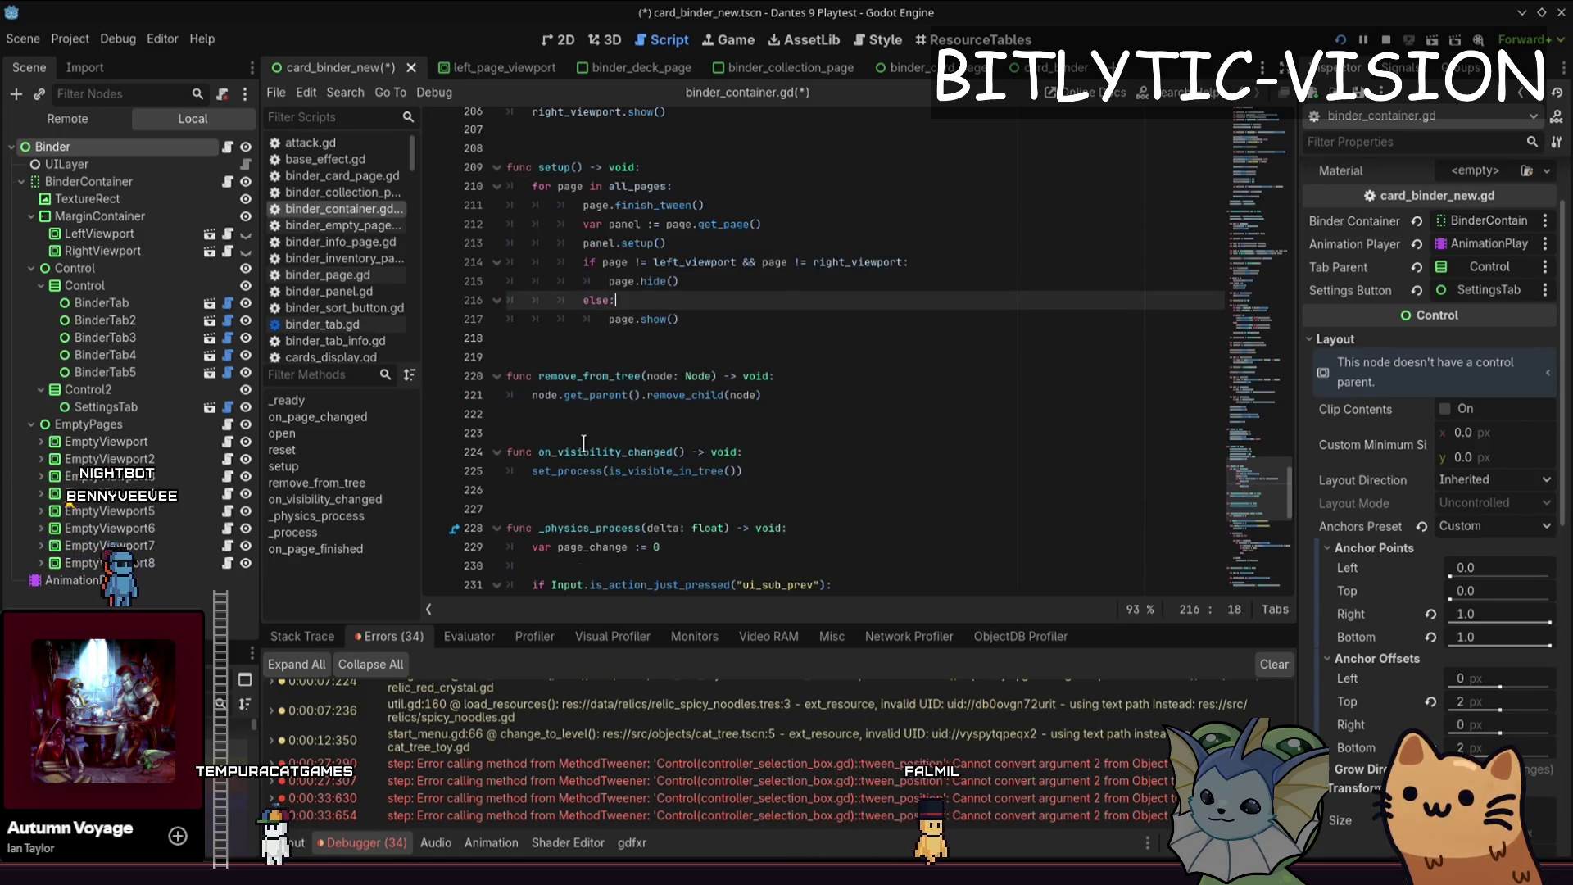
key("shift+Up")
key("shift+Up")
key("shift+Up")
key("shift+Tab")
key("Down")
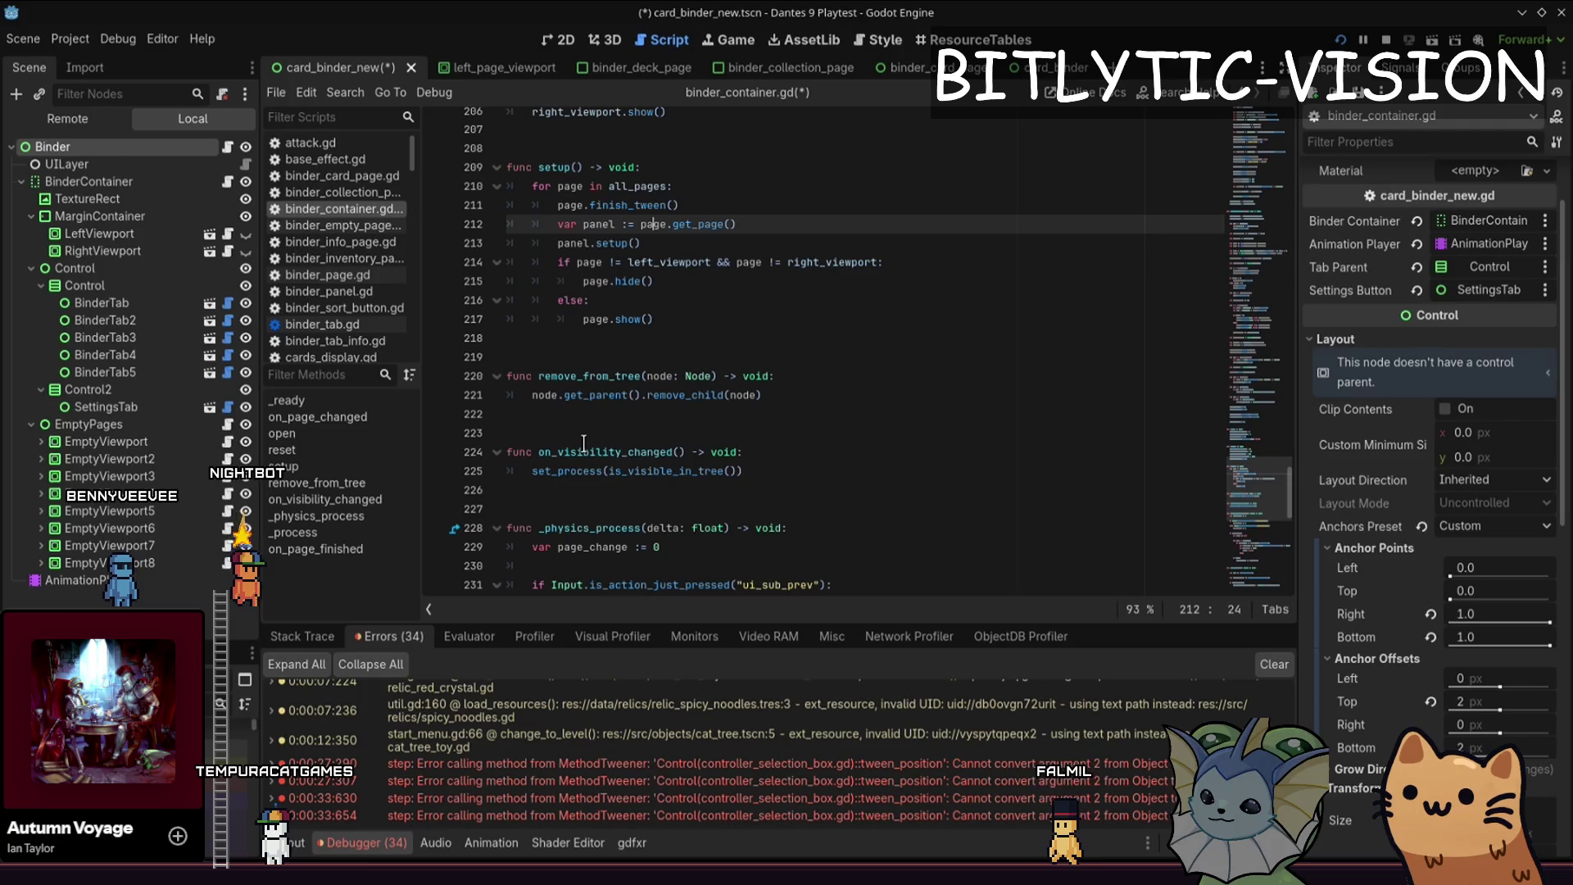
key("ctrl+s")
- Open card_binder_new.gd and search it for the visibility code
left_click(227, 145)
left_click(770, 352)
key("ctrl+f")
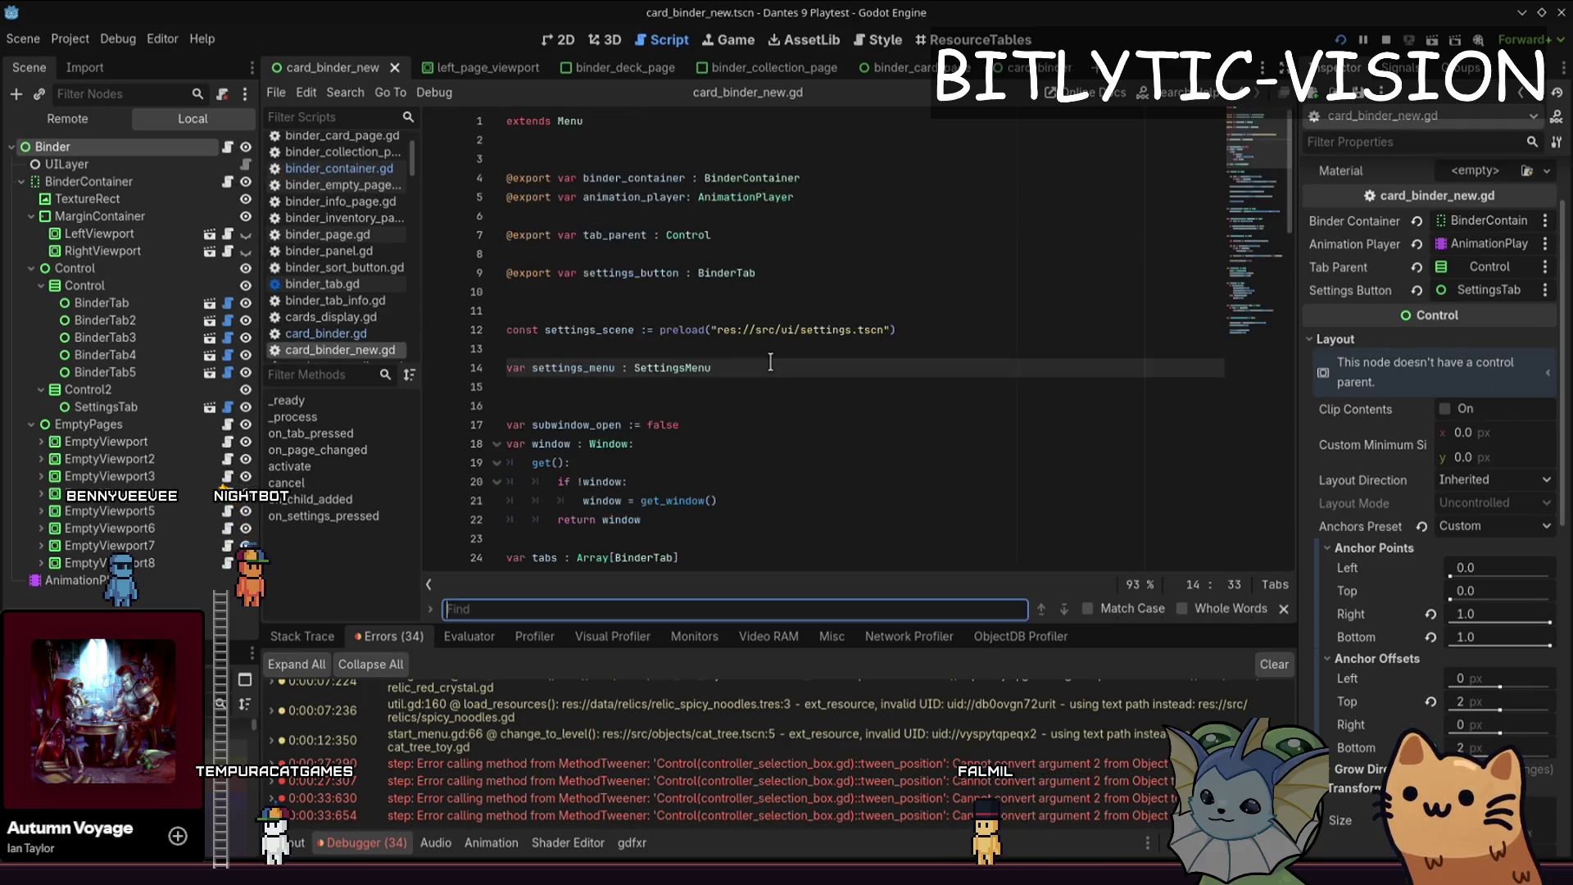
- At the end of _ready, connect visibility_changed to on_visibility_changed
type("visi")
key("Escape")
key("ctrl+End")
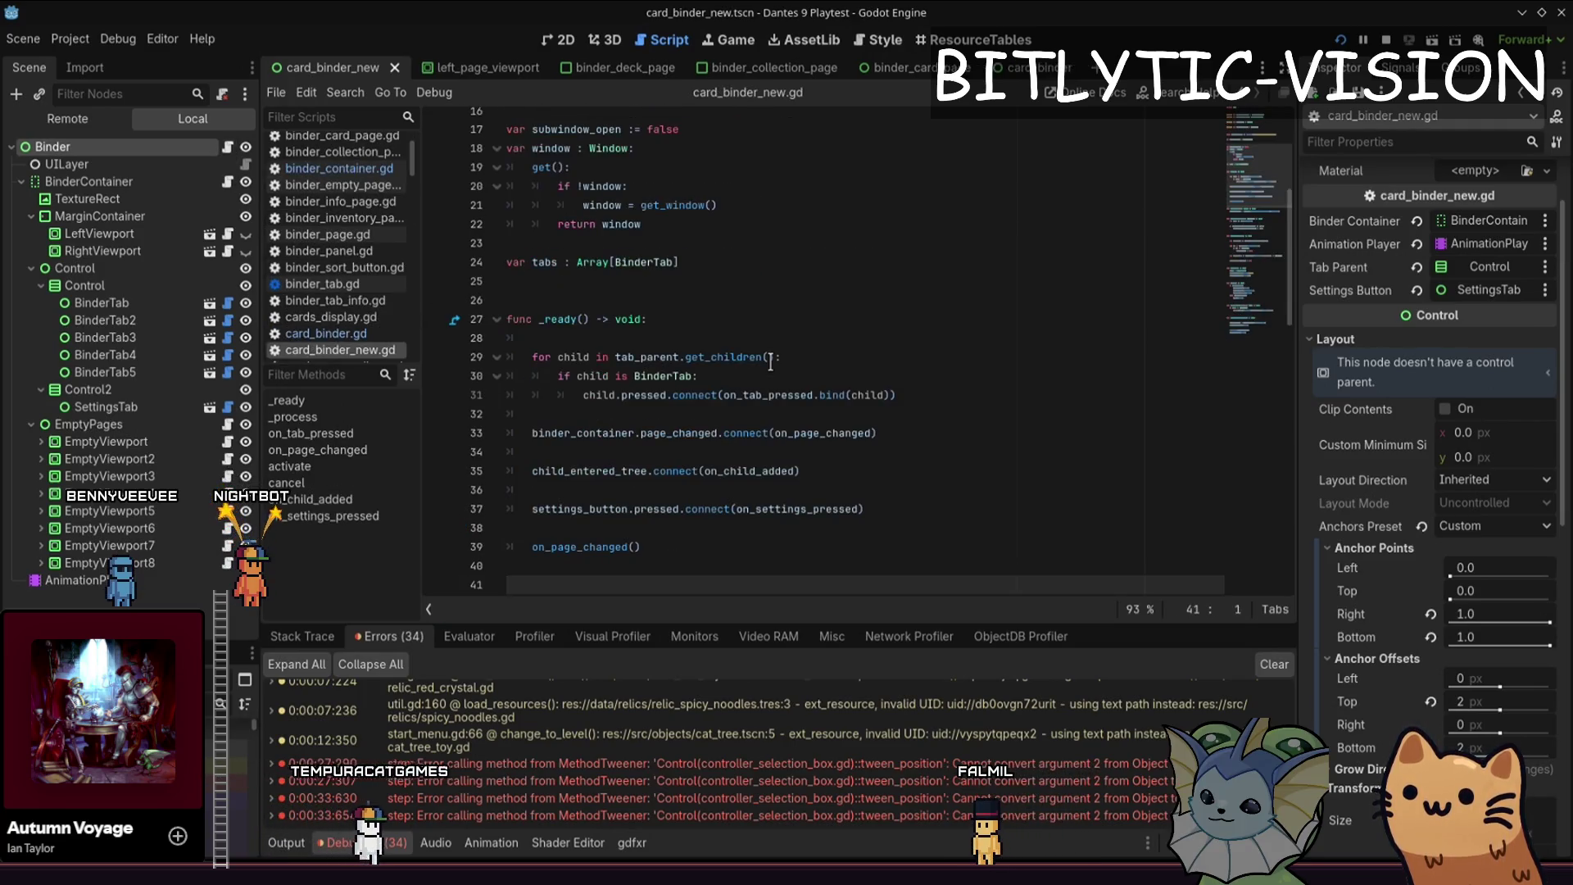
key("Tab")
type("on_")
key("BackSpace")
key("BackSpace")
key("BackSpace")
type("Visi")
key("Return")
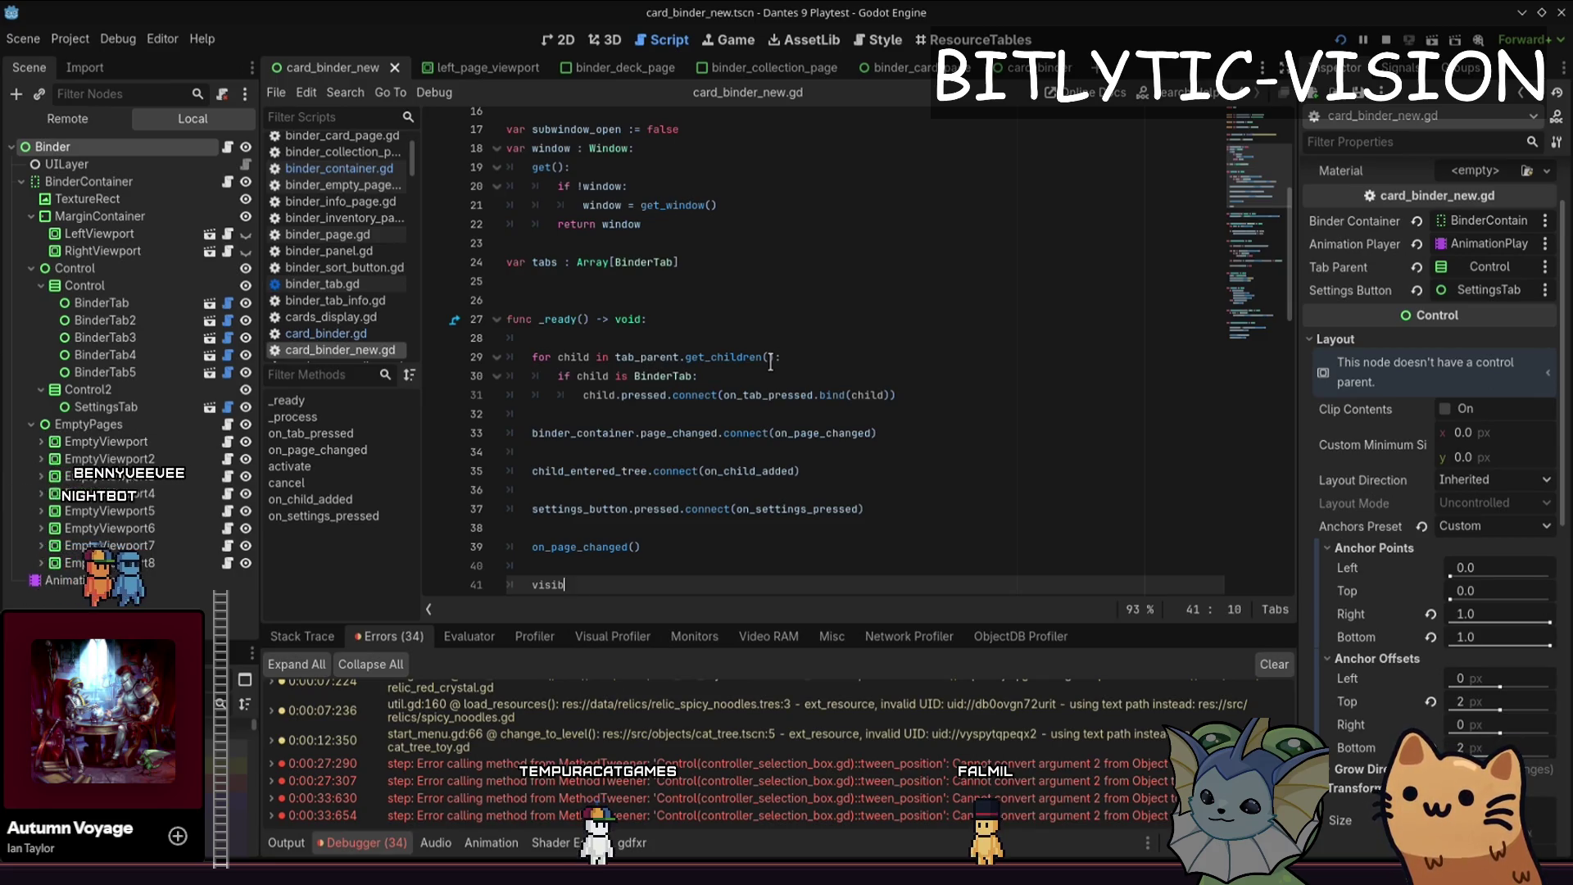
key("Return")
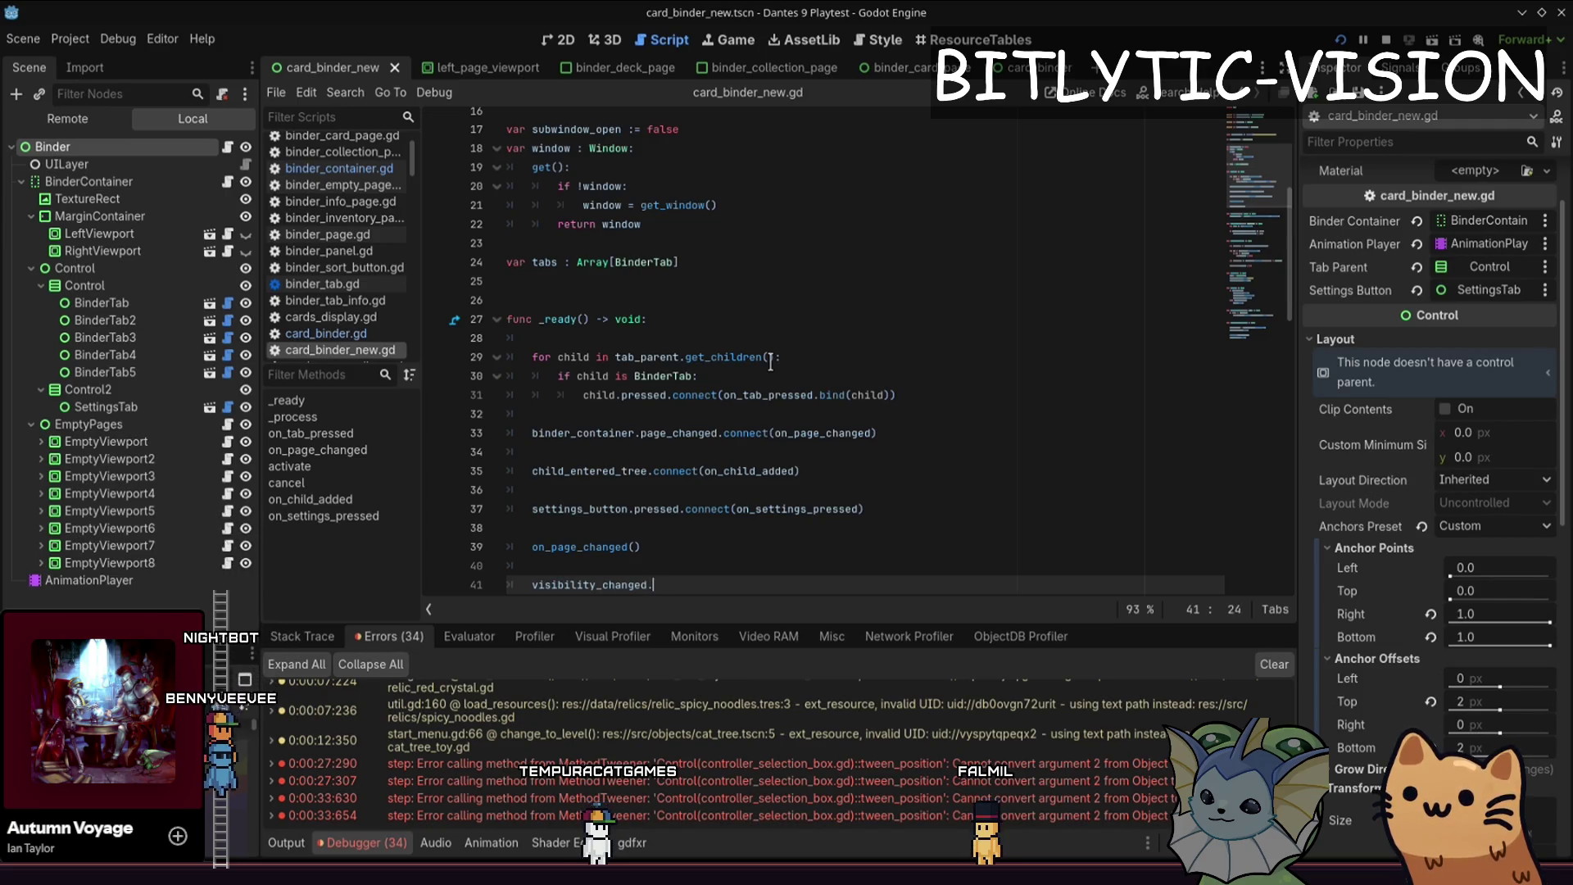
type("ect(on_visibility_changed")
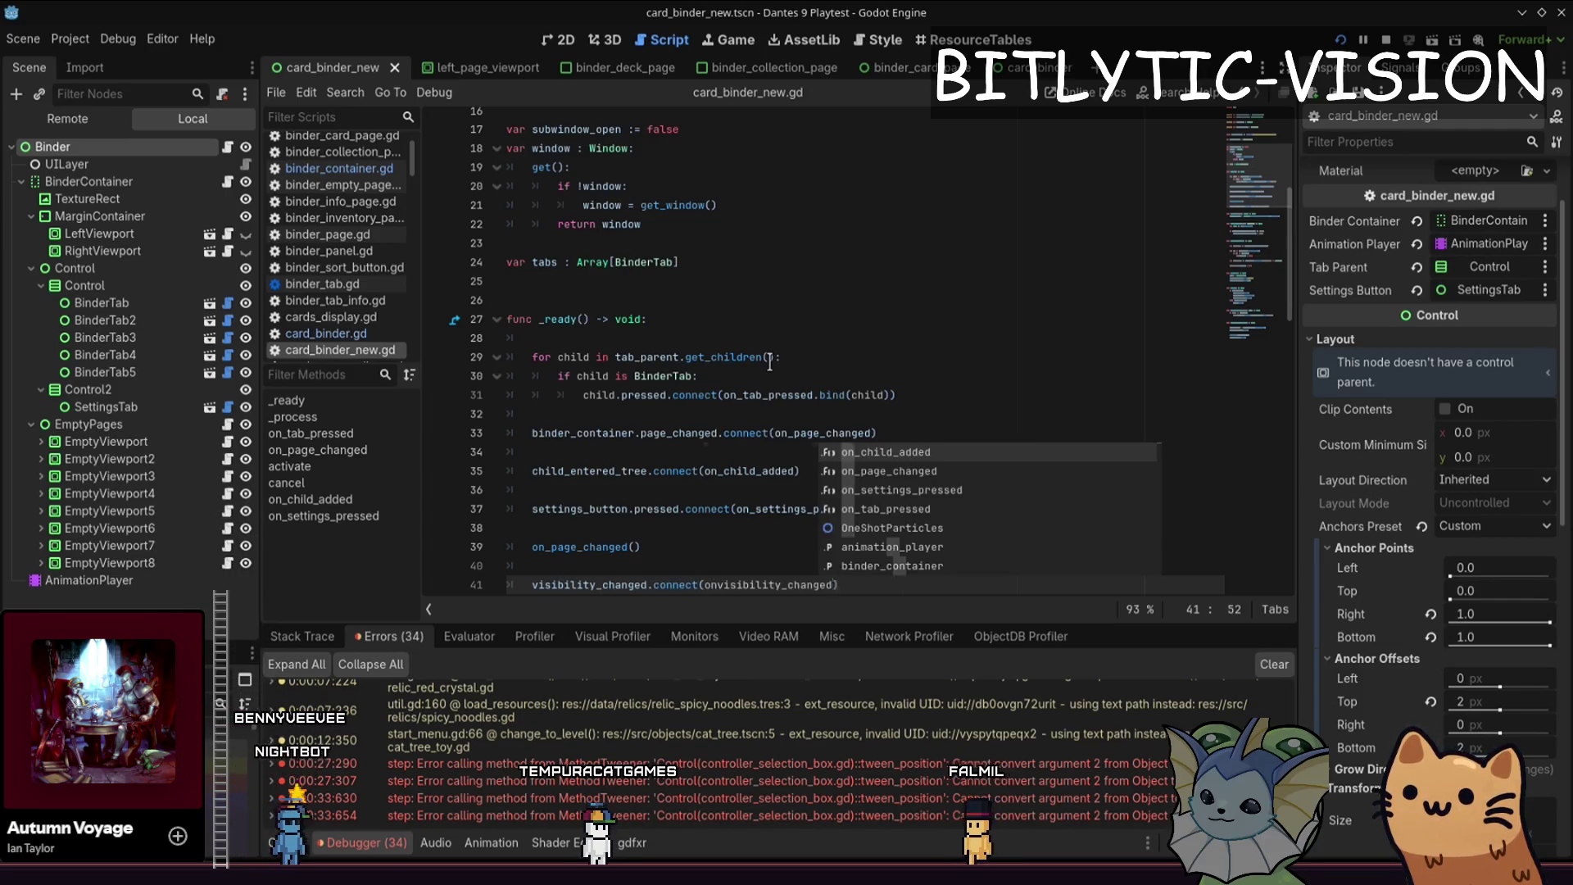
key("Escape")
- Add an on_visibility_changed function that calls binder_container.setup() when the binder is visible
scroll(769, 361, "down", 8)
key("End")
key("Return")
key("Return")
key("Return")
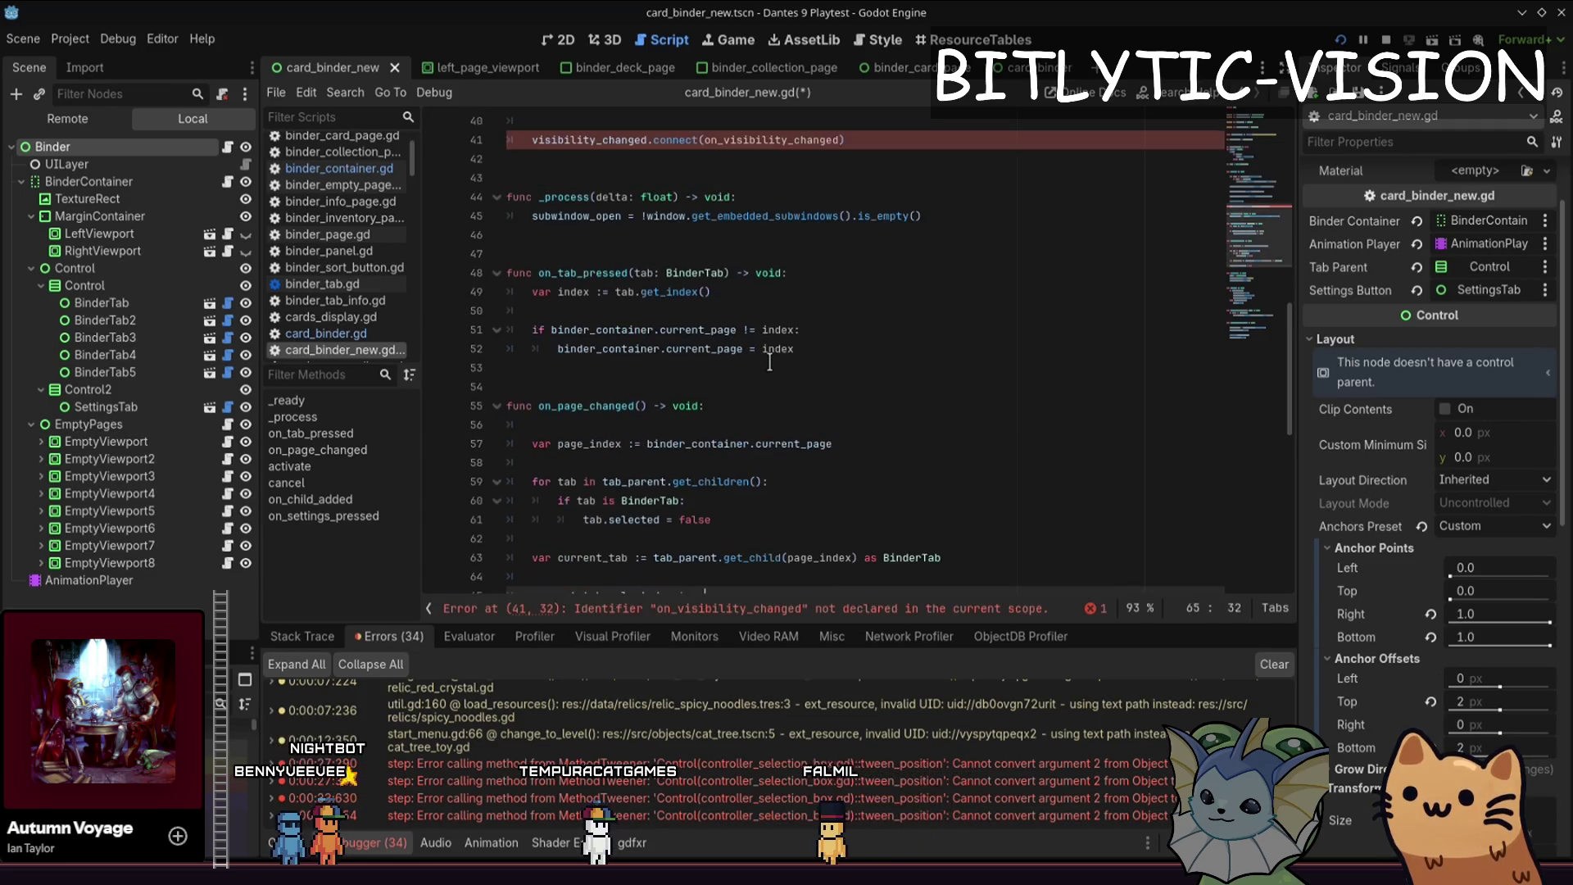
type("fyunc")
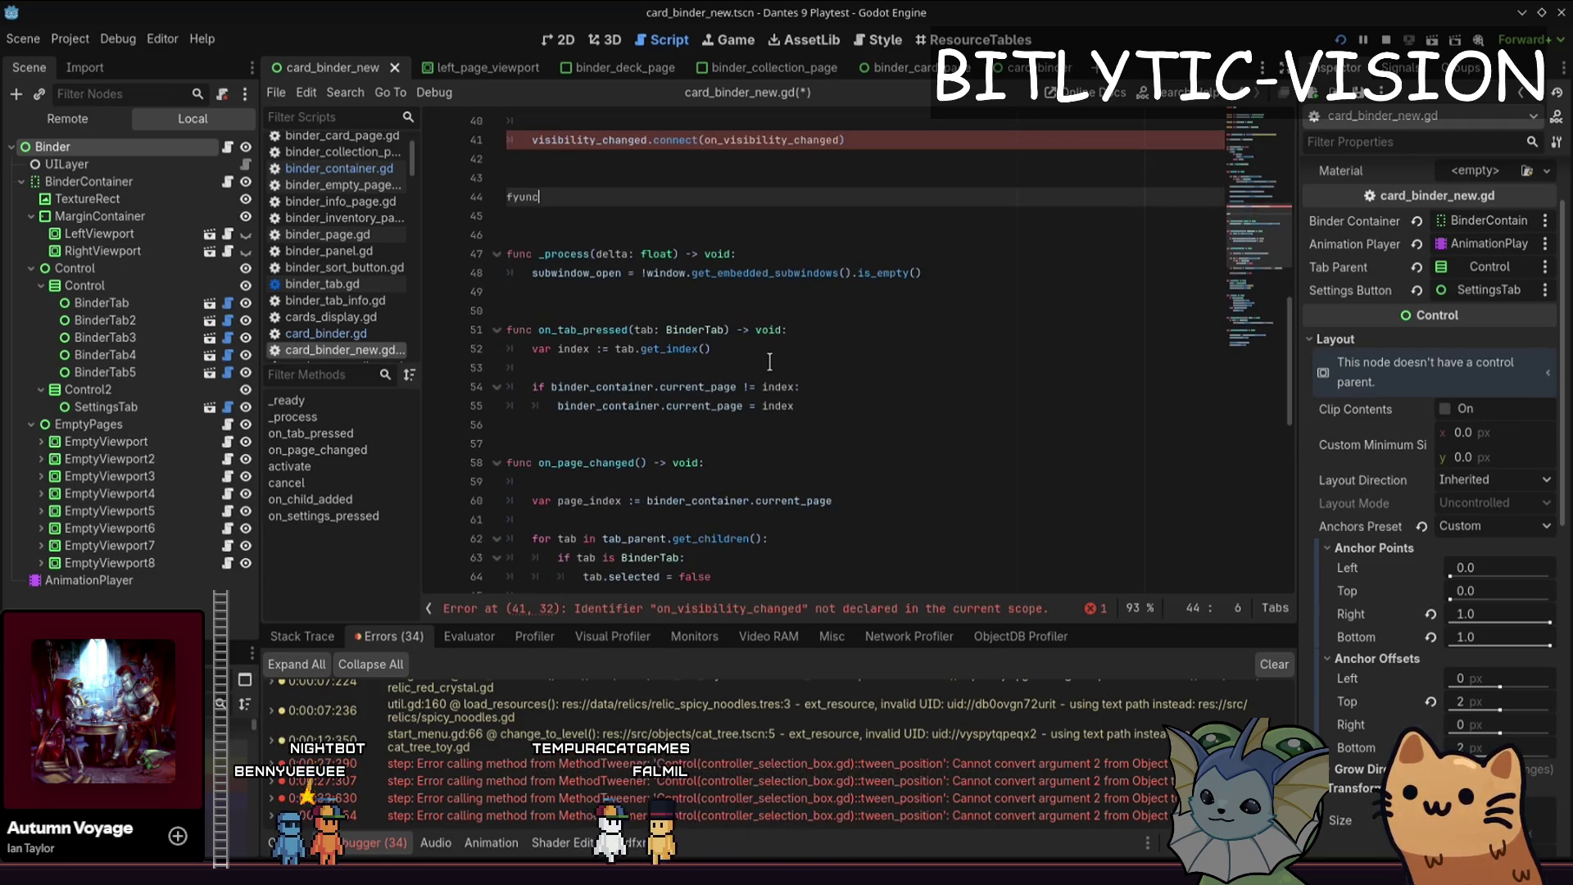
type("()")
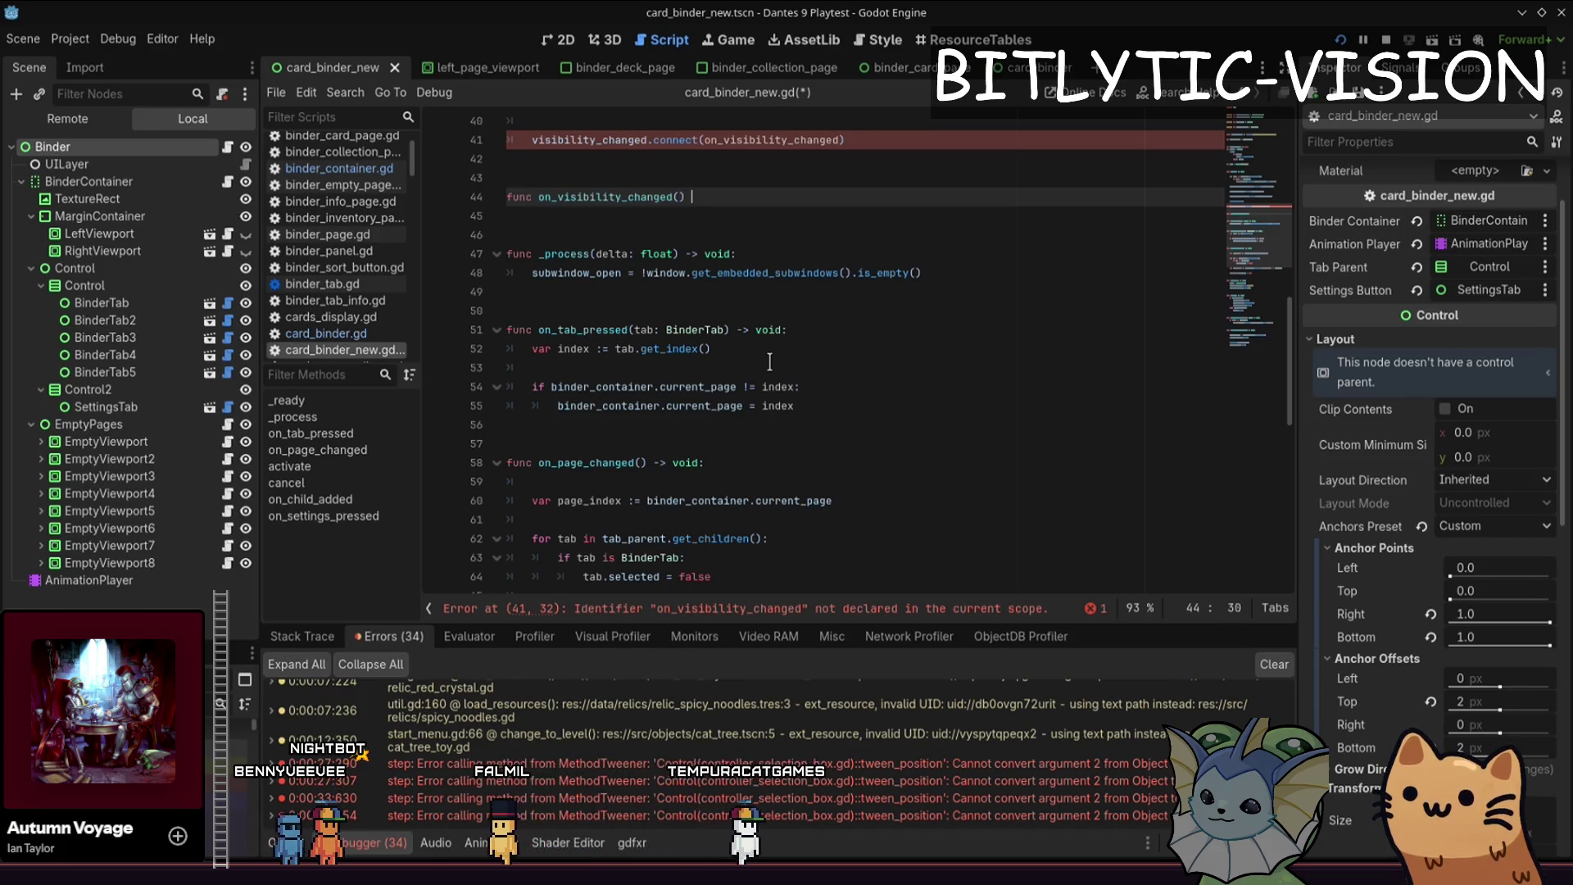
key("BackSpace")
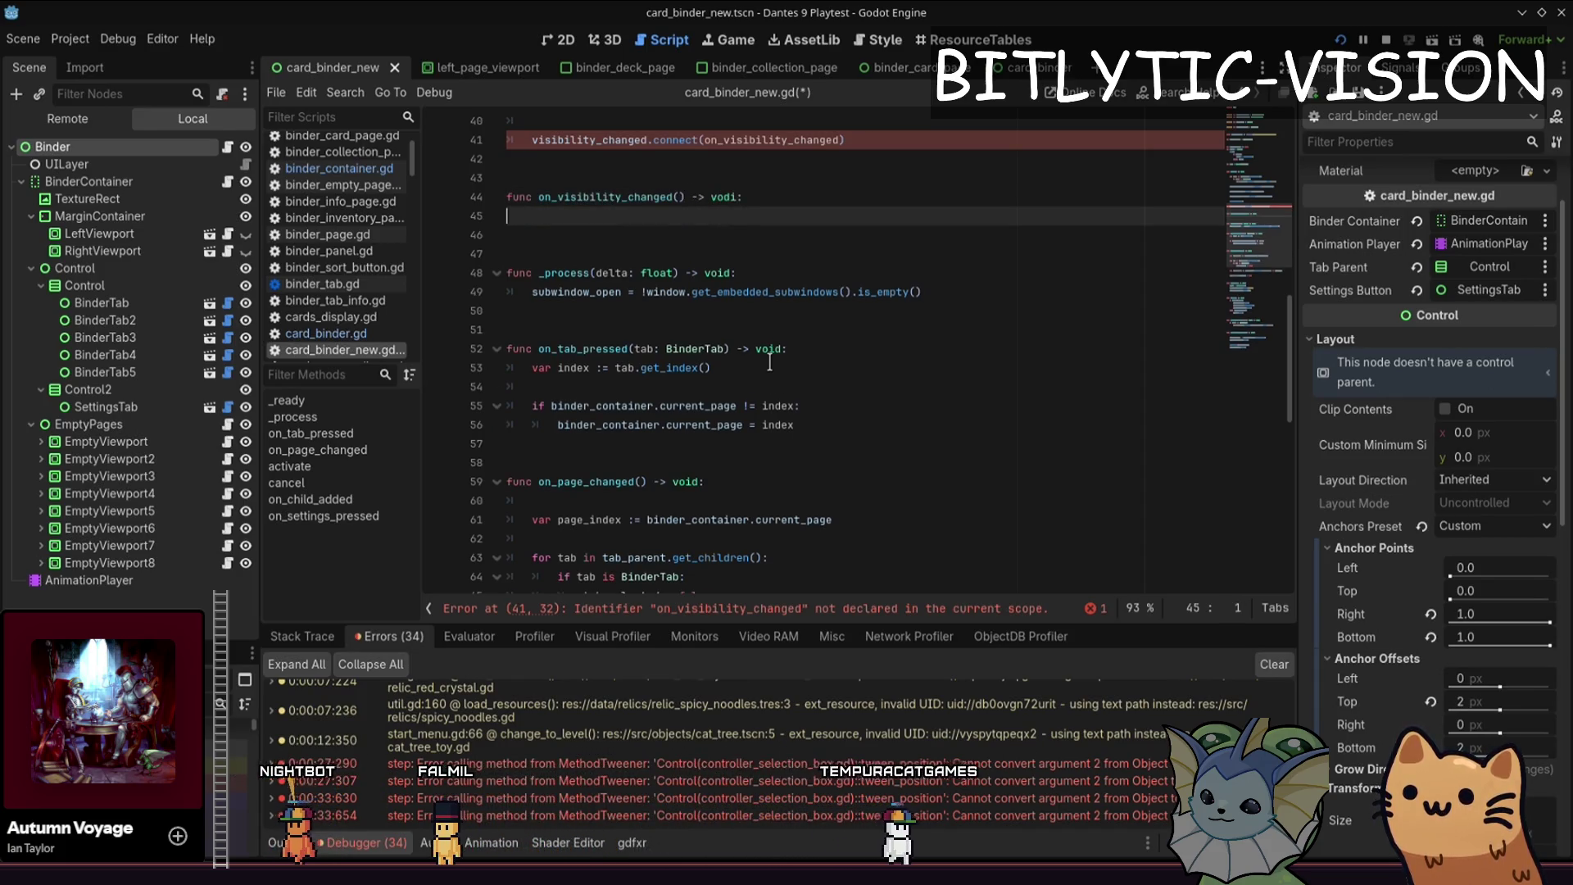
type(":")
key("Return")
type("if")
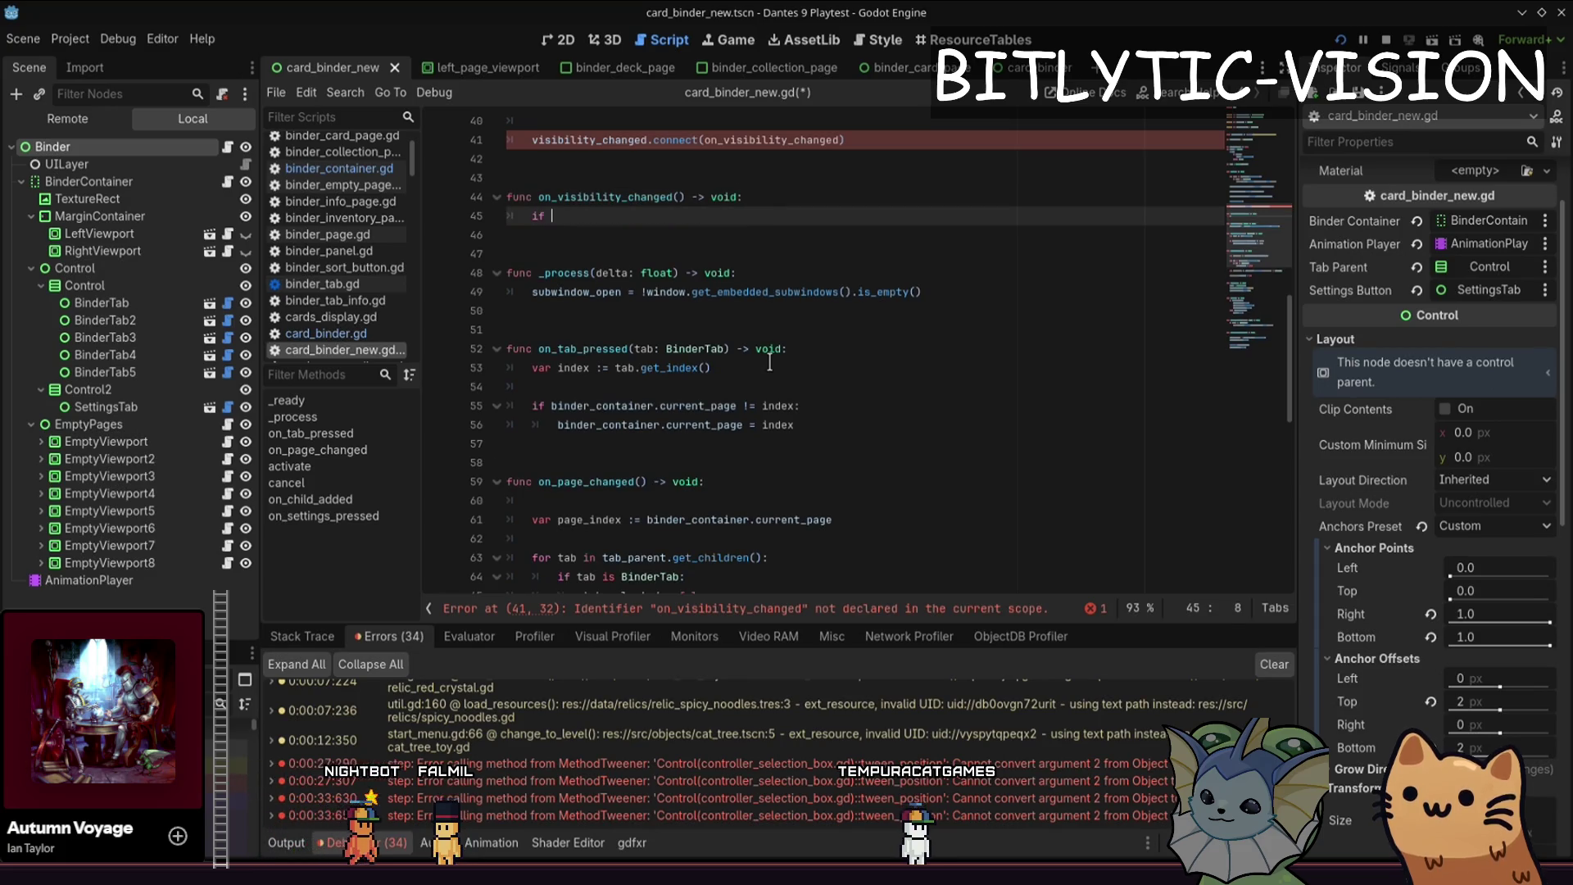
key("Return")
type(":")
key("Return")
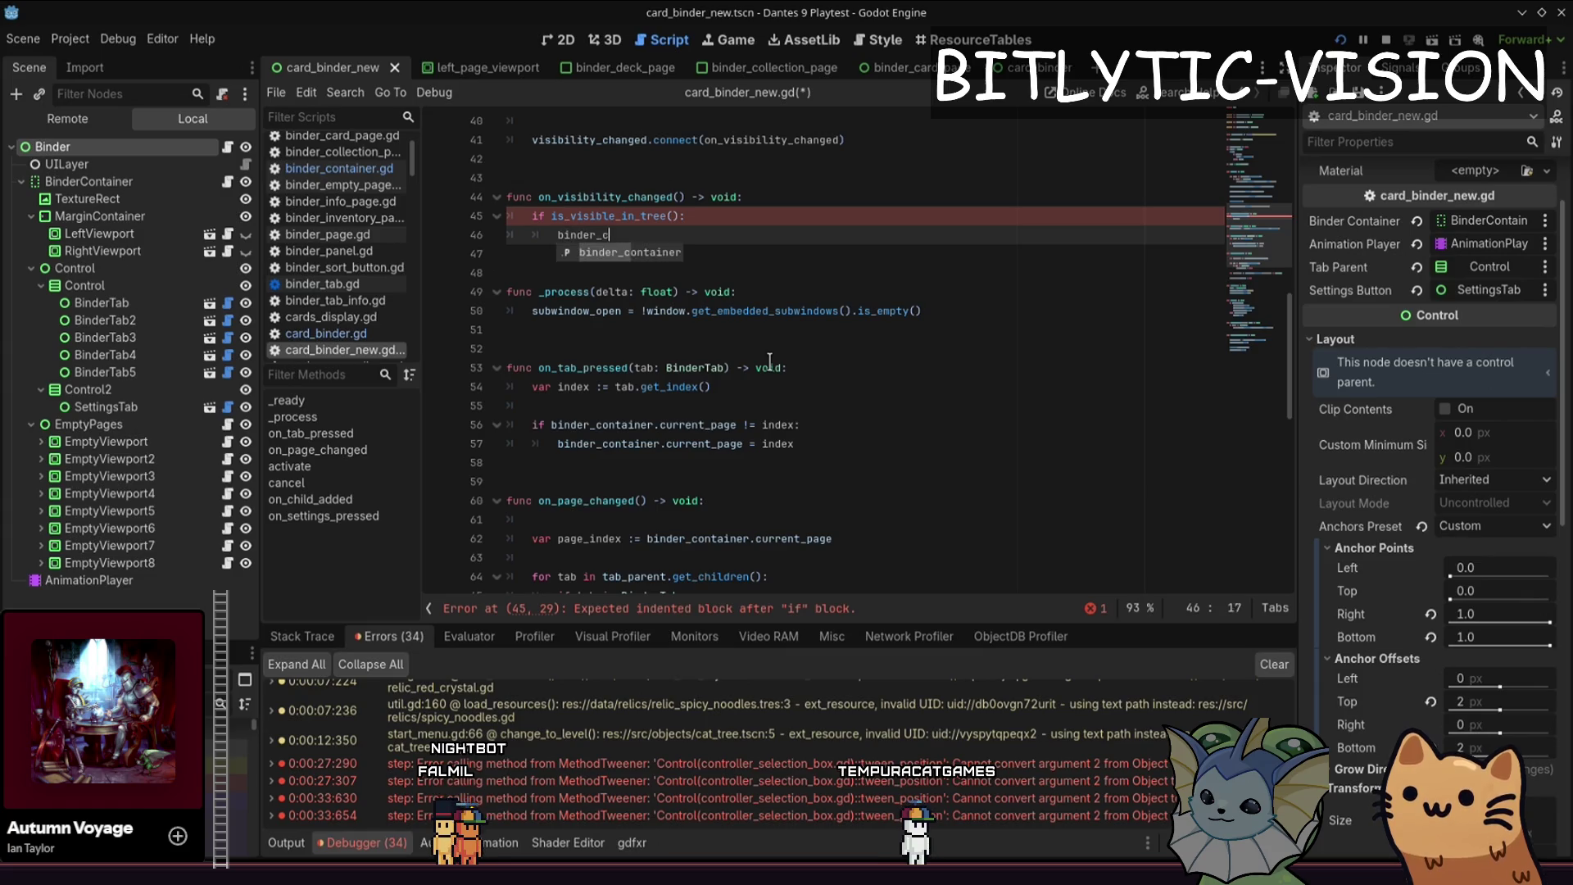
key("Return")
type(".setup")
- Save card_binder_new.gd and launch the game with F5
key("Return")
key("ctrl+s")
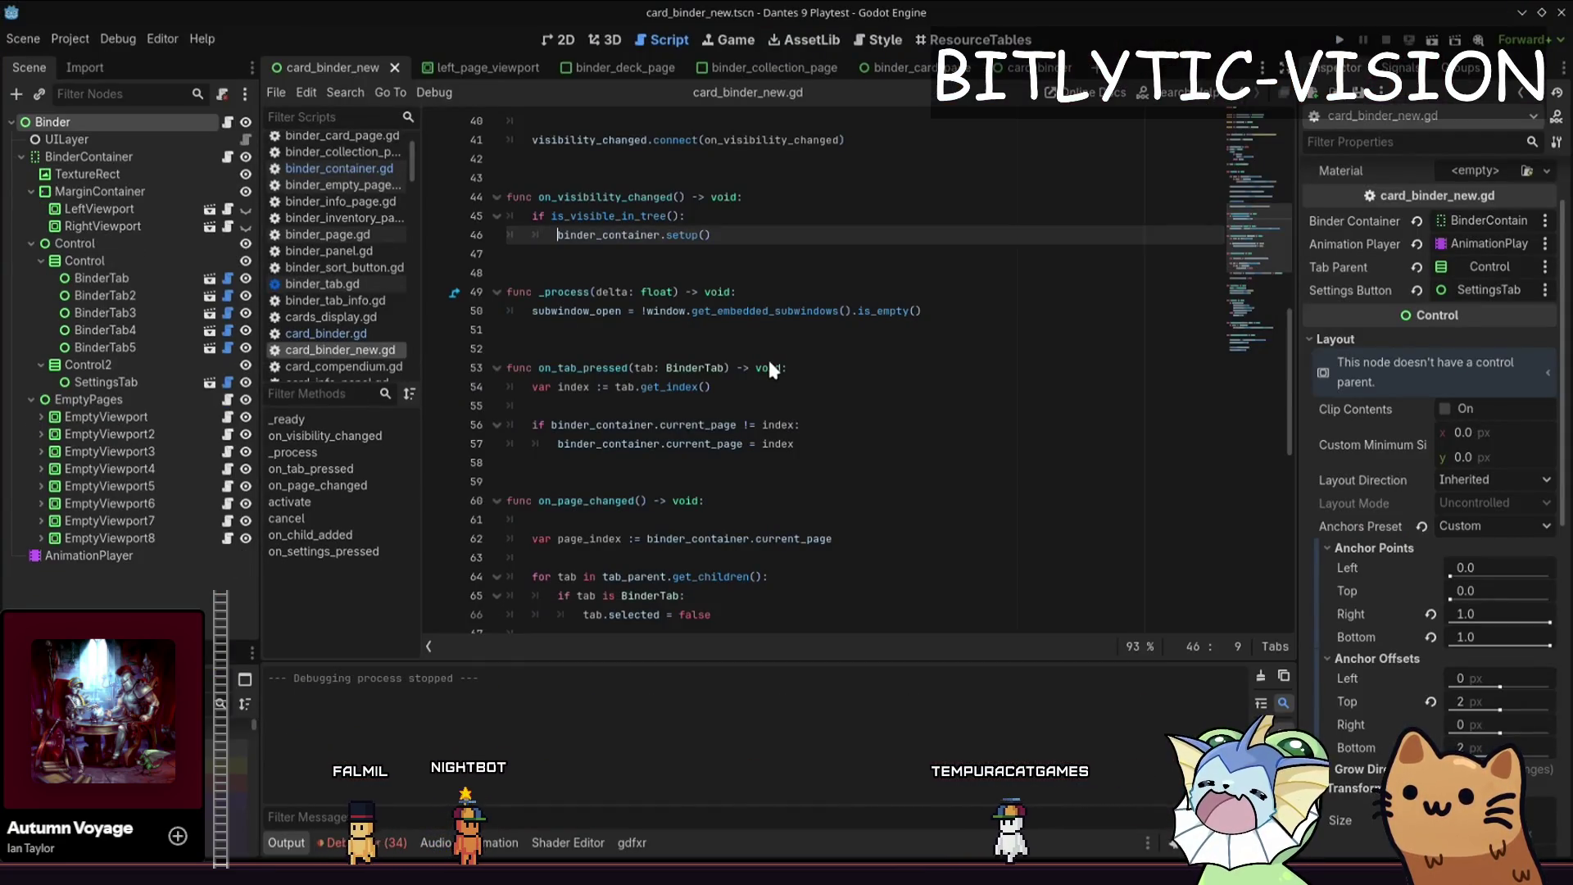
key("F5")
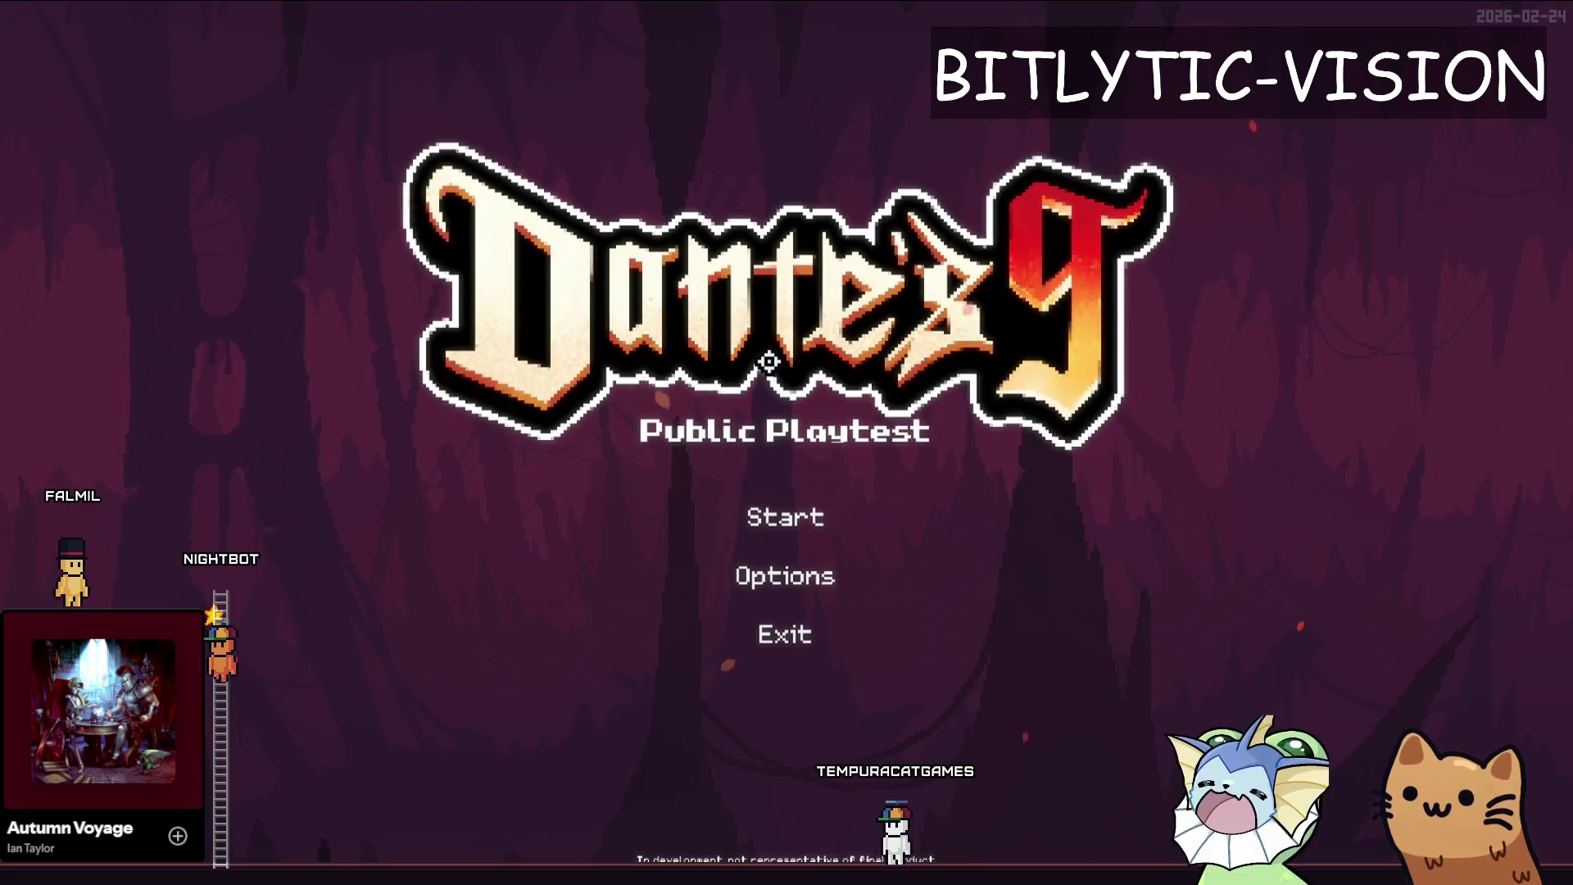
- Playtest the binder's Collection and Deck pages, then stop the game and return to line 51
key("Return")
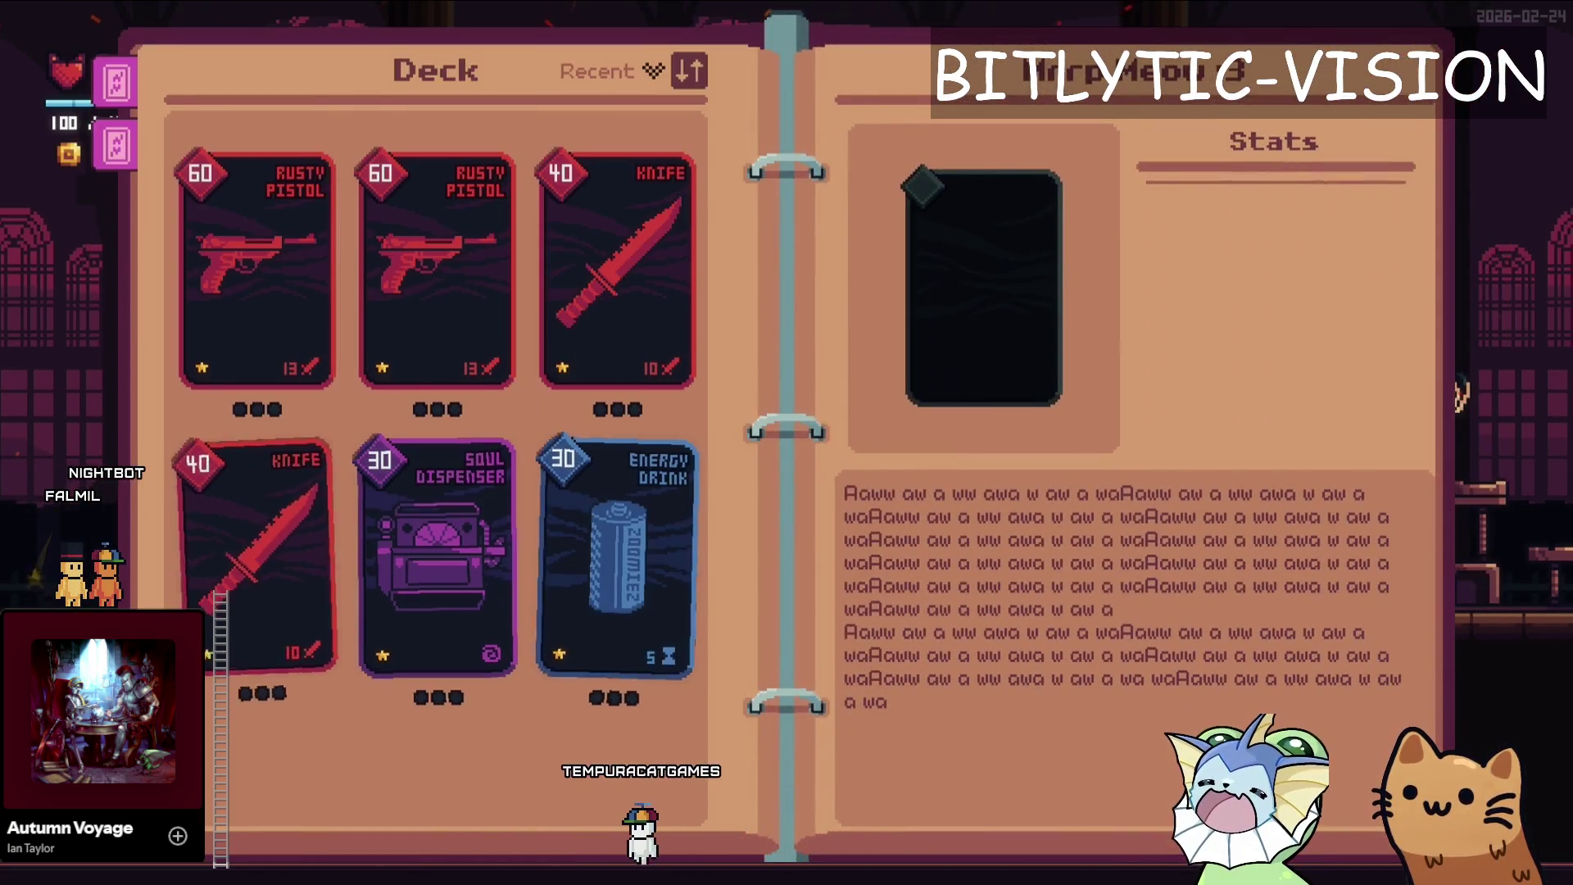
key("Escape")
key("Escape")
key("Escape")
key("Escape")
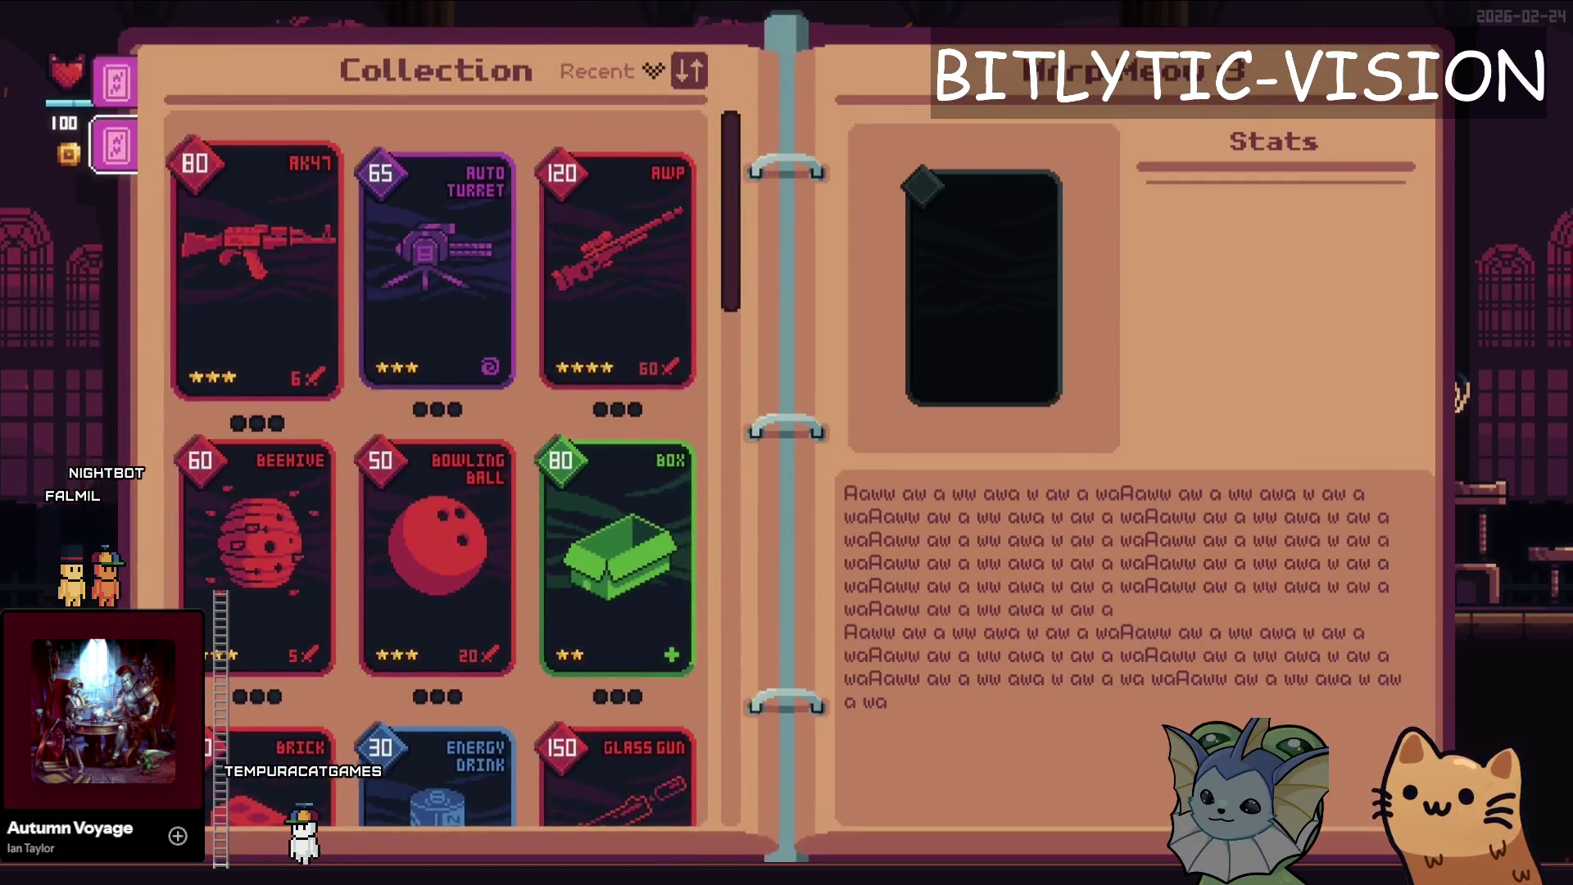
scroll(348, 274, "down", 3)
scroll(327, 327, "up", 3)
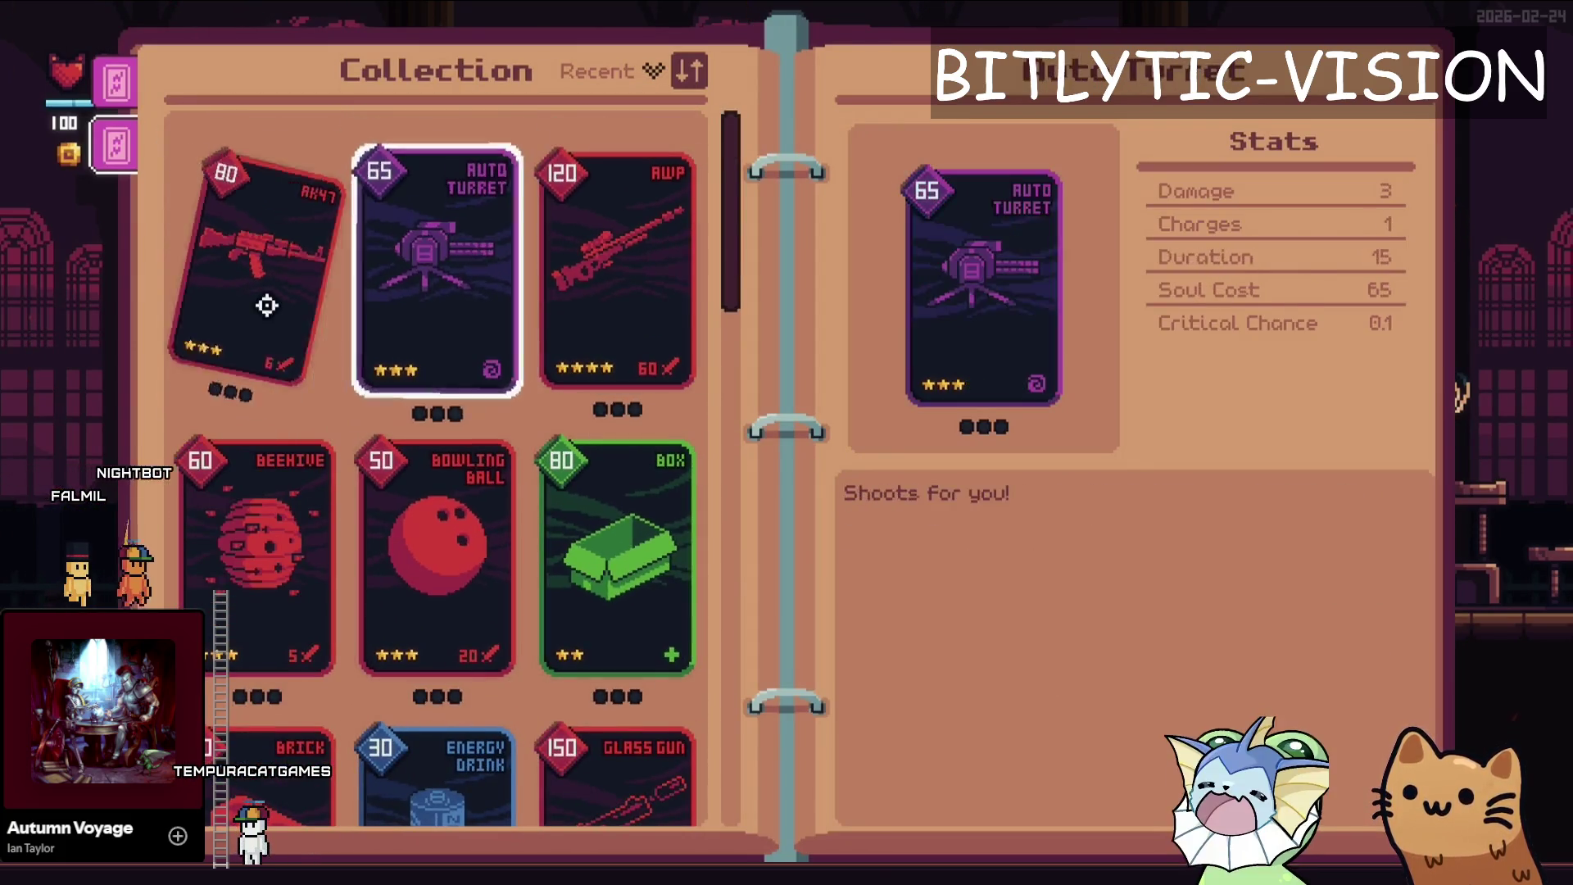
key("Escape")
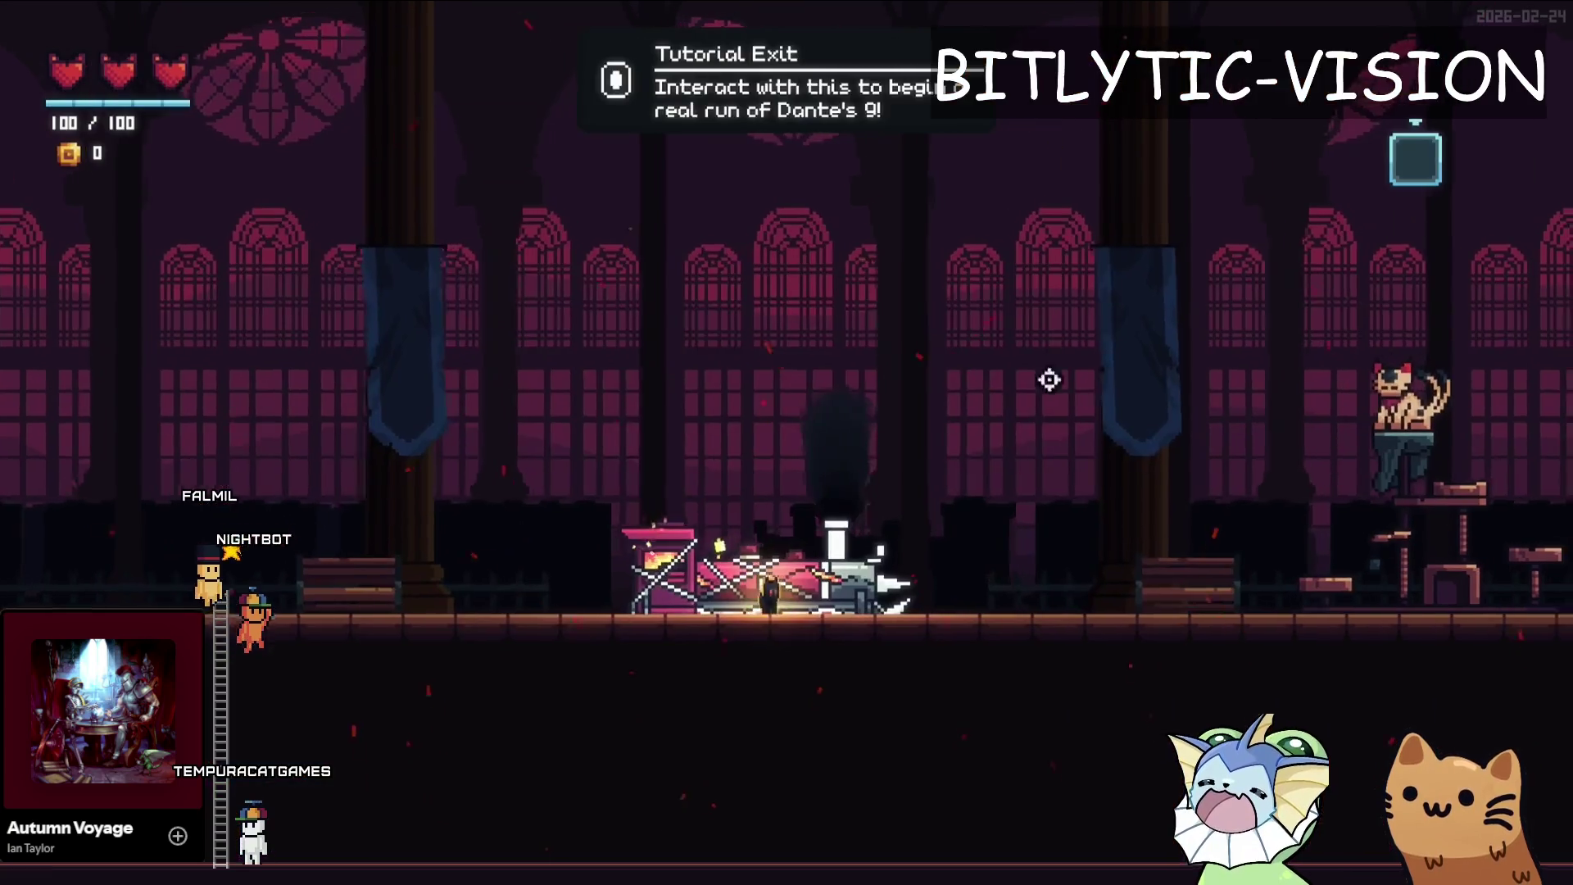
key("Tab")
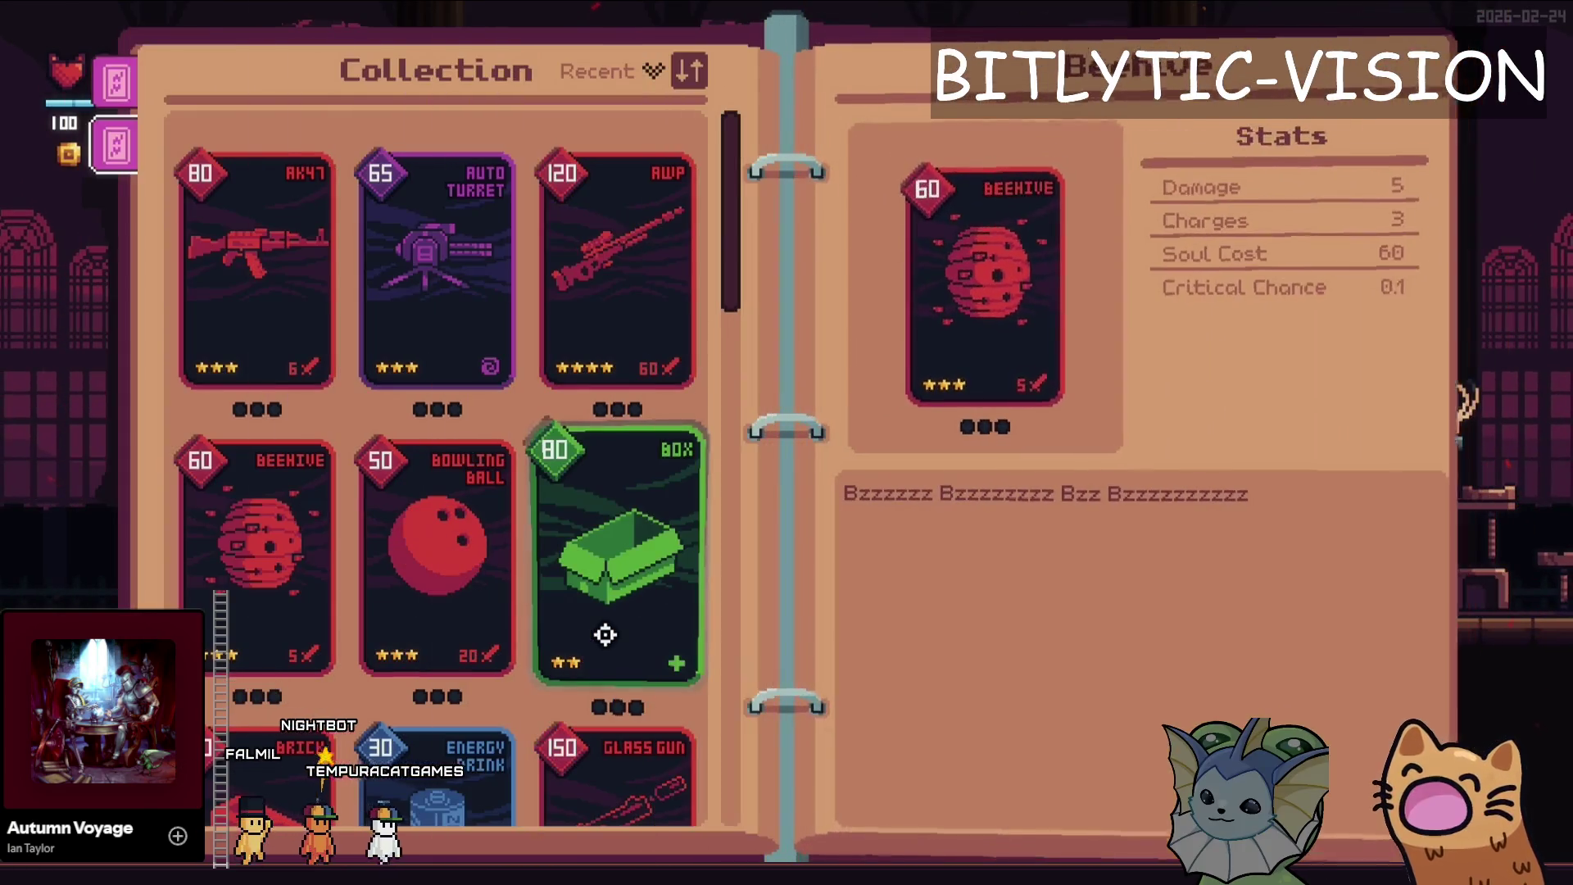
key("q")
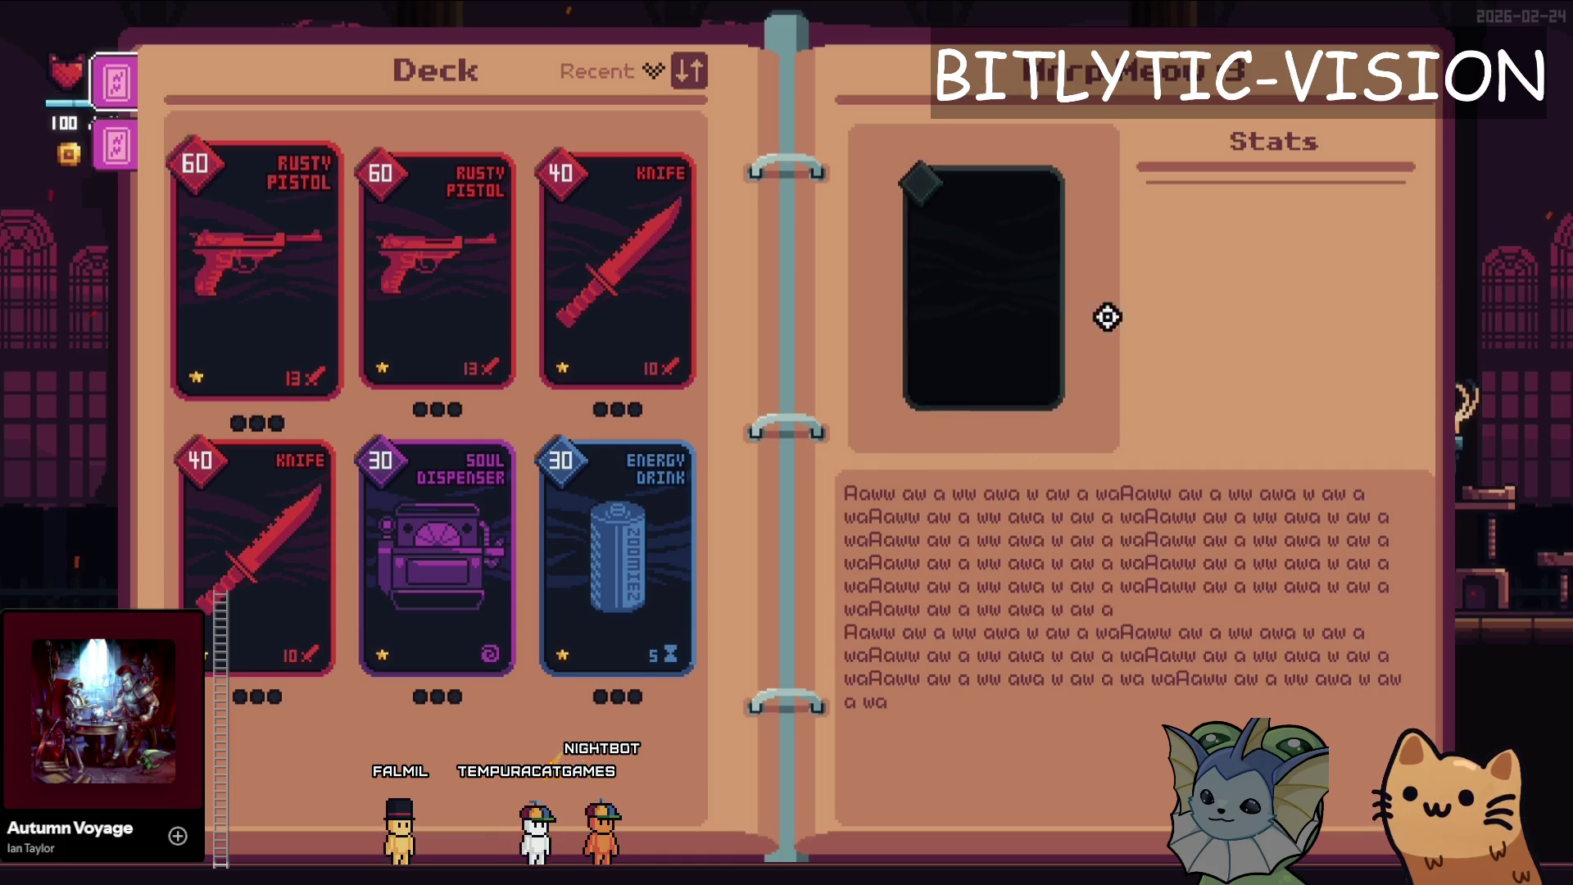
key("F8")
left_click(766, 332)
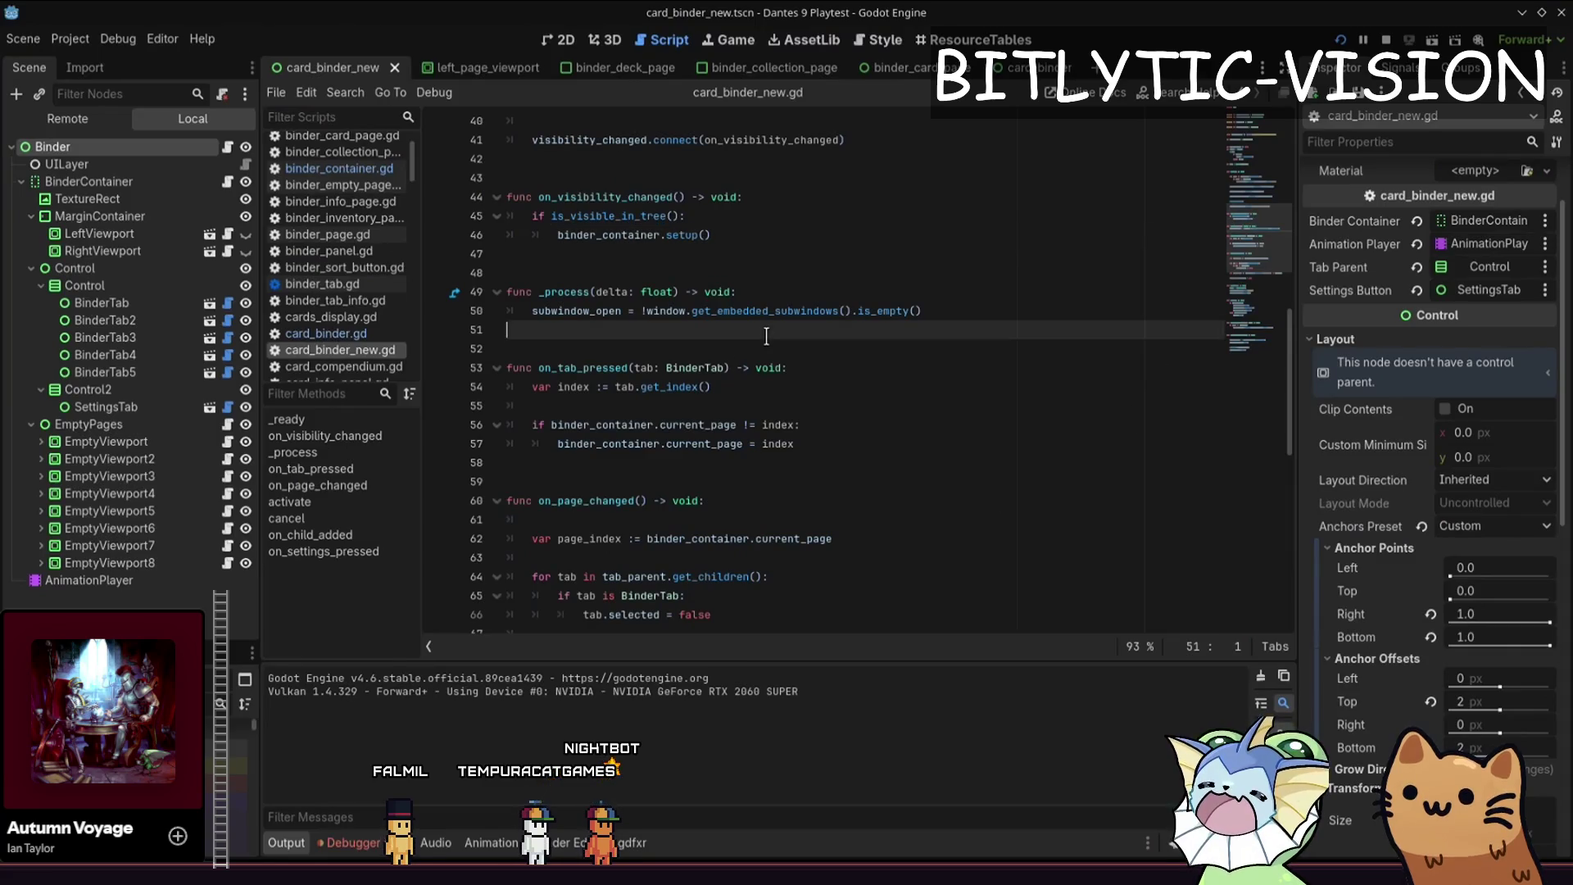
- Reopen card_binder_new.gd via Quick Open and review its page-handling code
key("shift+alt+o")
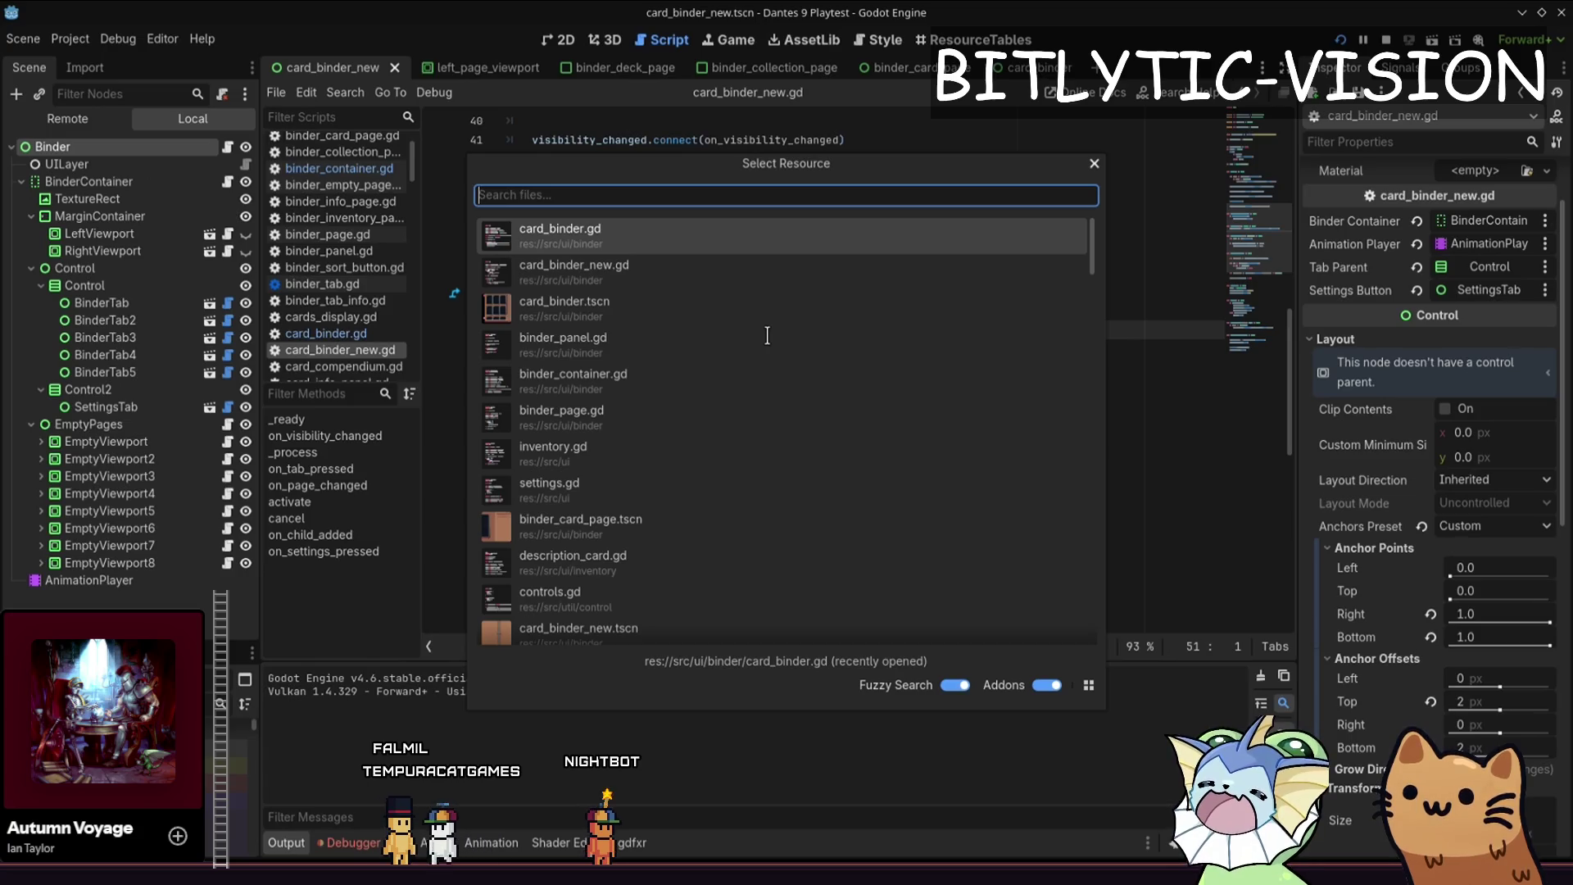
key("Down")
key("Return")
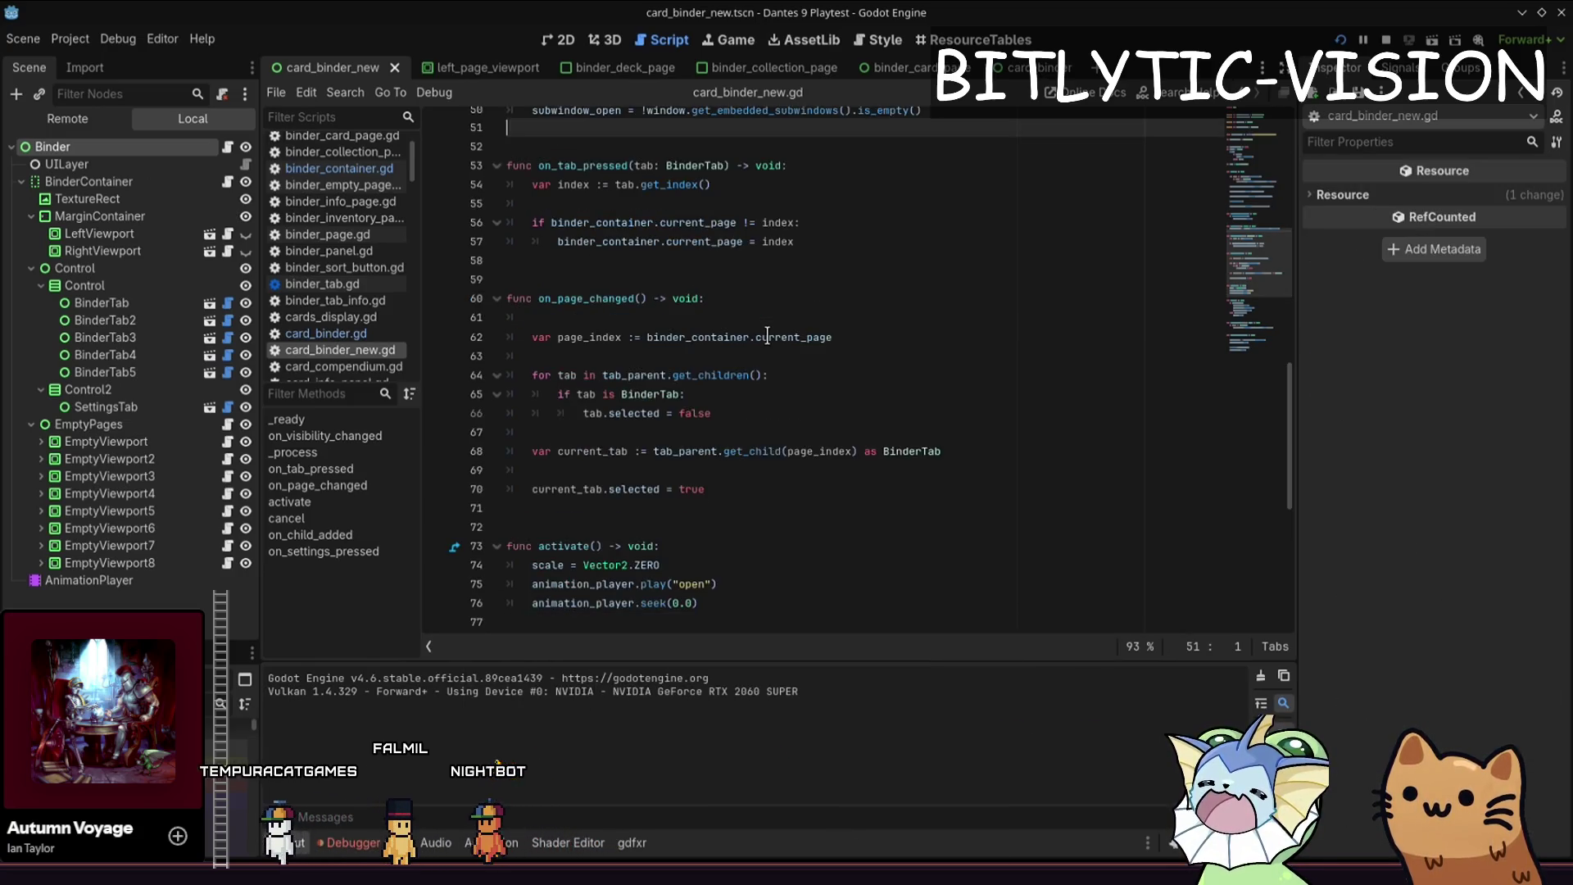
key("Up")
key("Up")
key("Up")
key("Down")
key("Down")
key("Down")
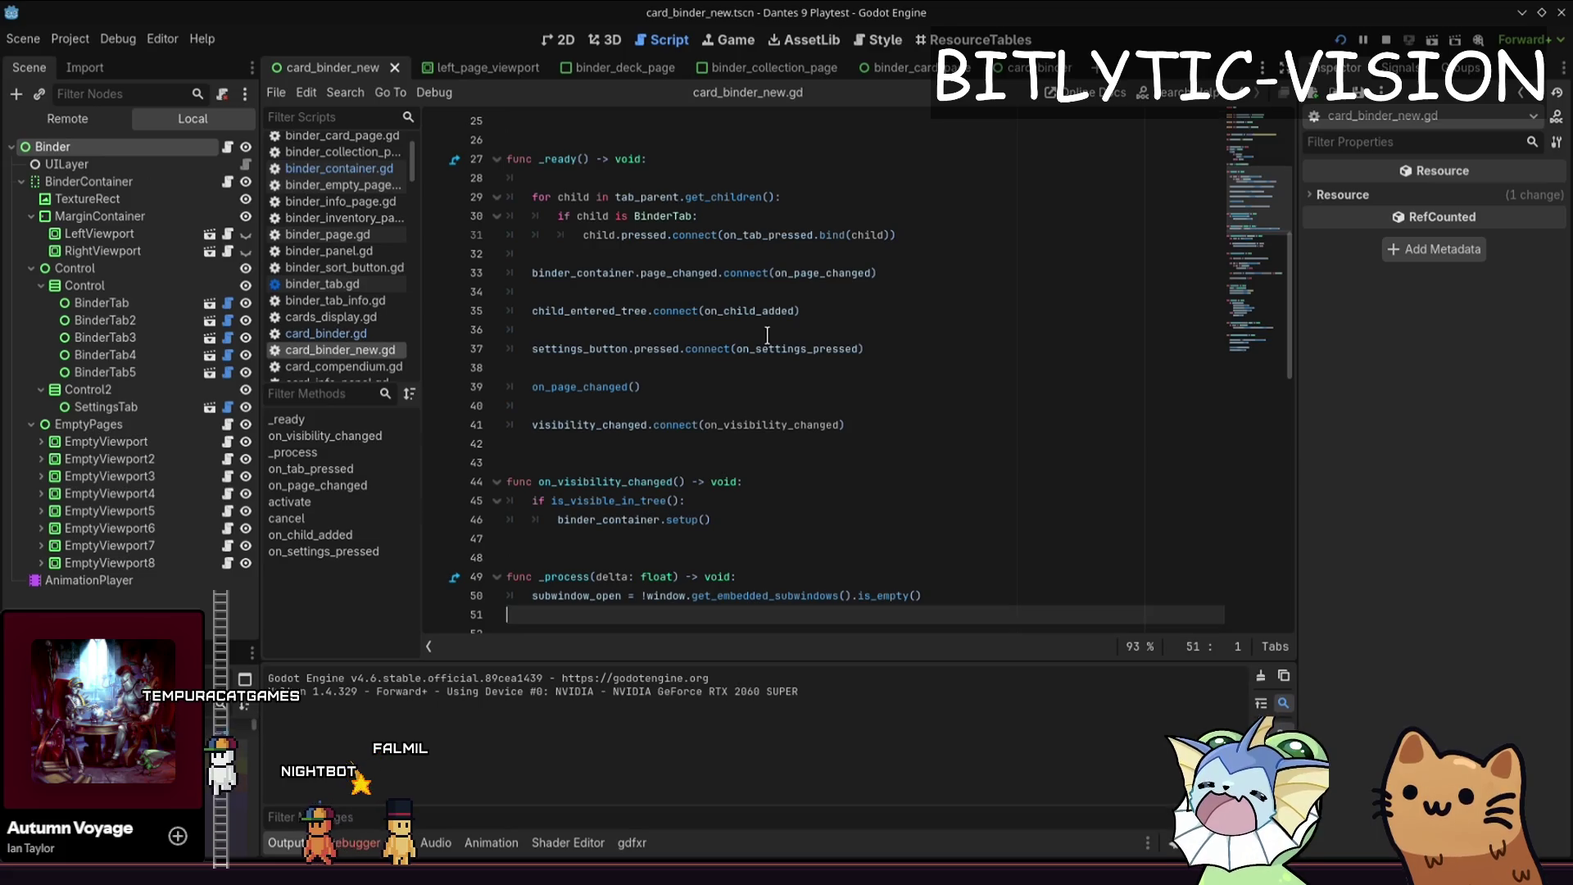
key("Down")
key("Down")
key("Down")
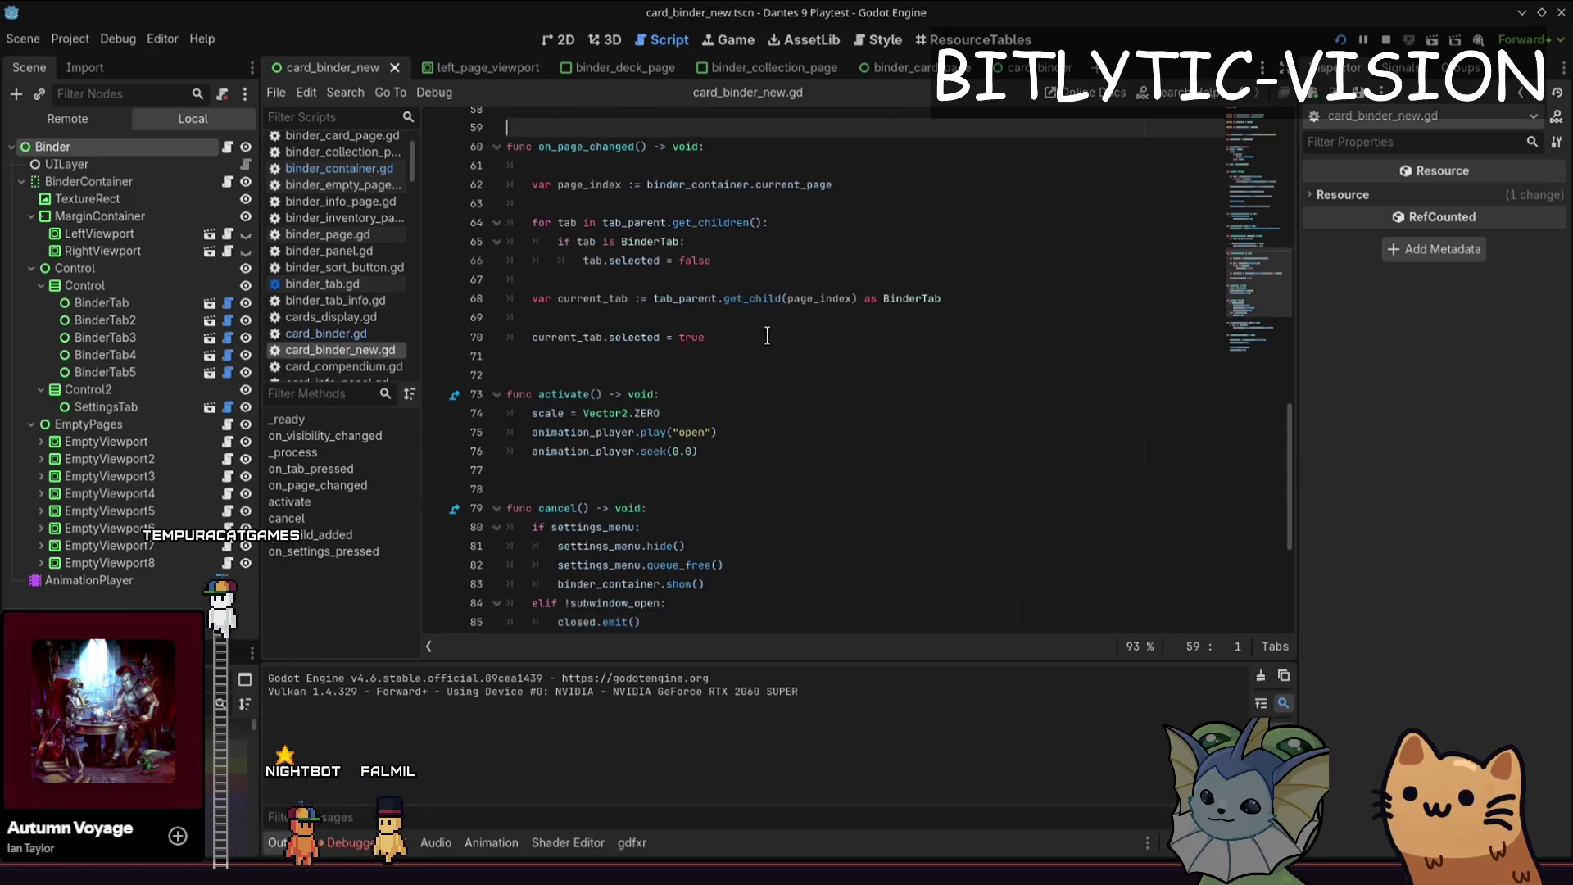
key("Page_Up")
key("Page_Down")
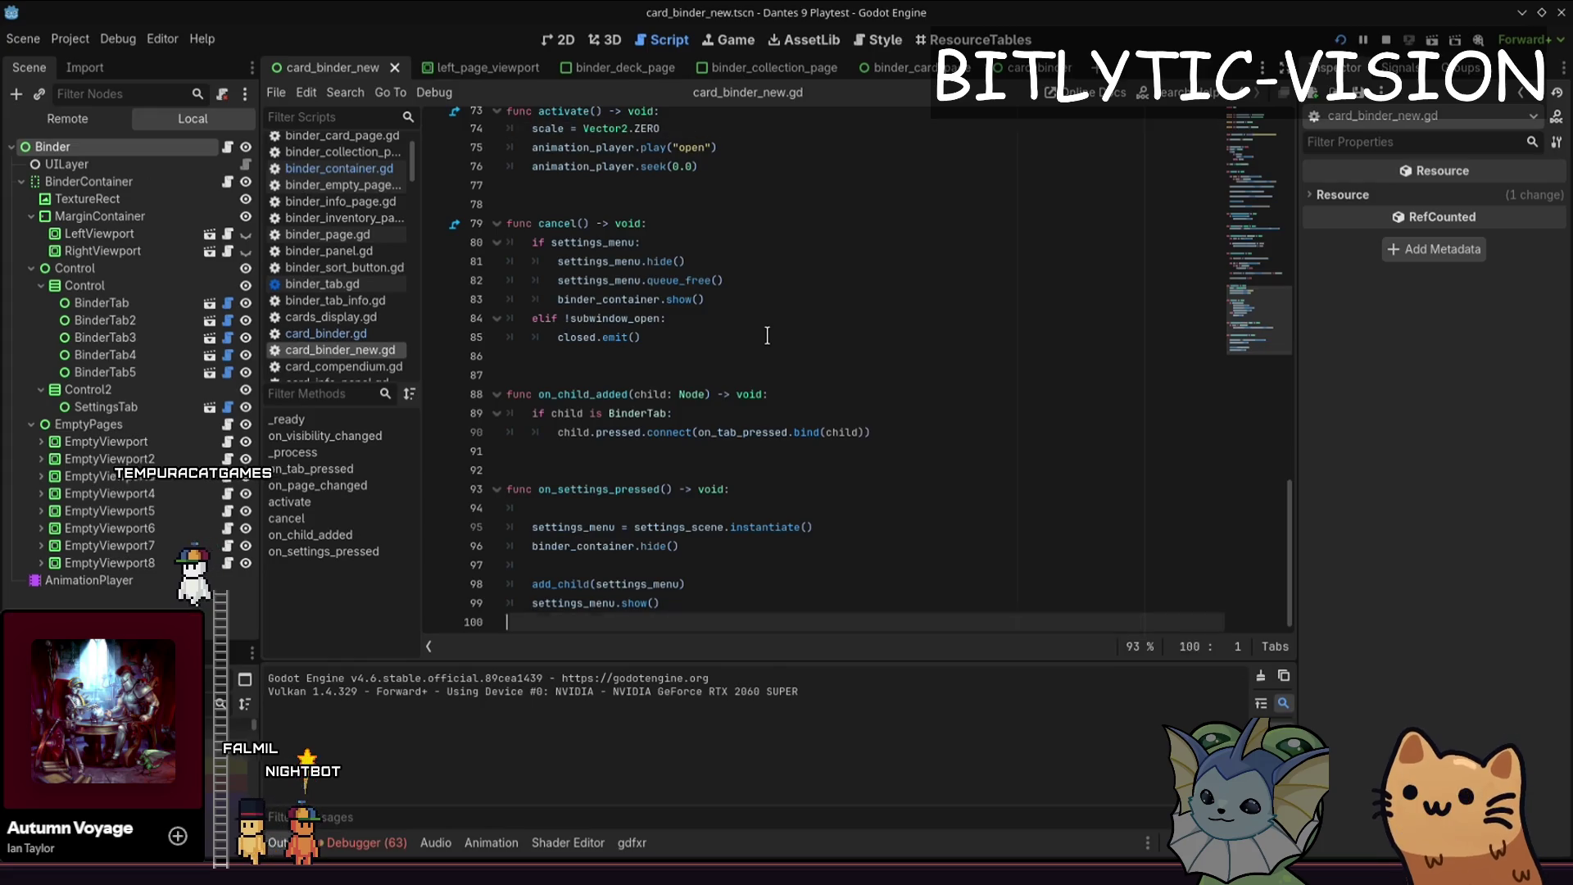
key("Page_Up")
key("Page_Down")
key("Page_Up")
- Search Quick Open for 'info_page' and open binder_info_page.tscn
key("shift+alt+o")
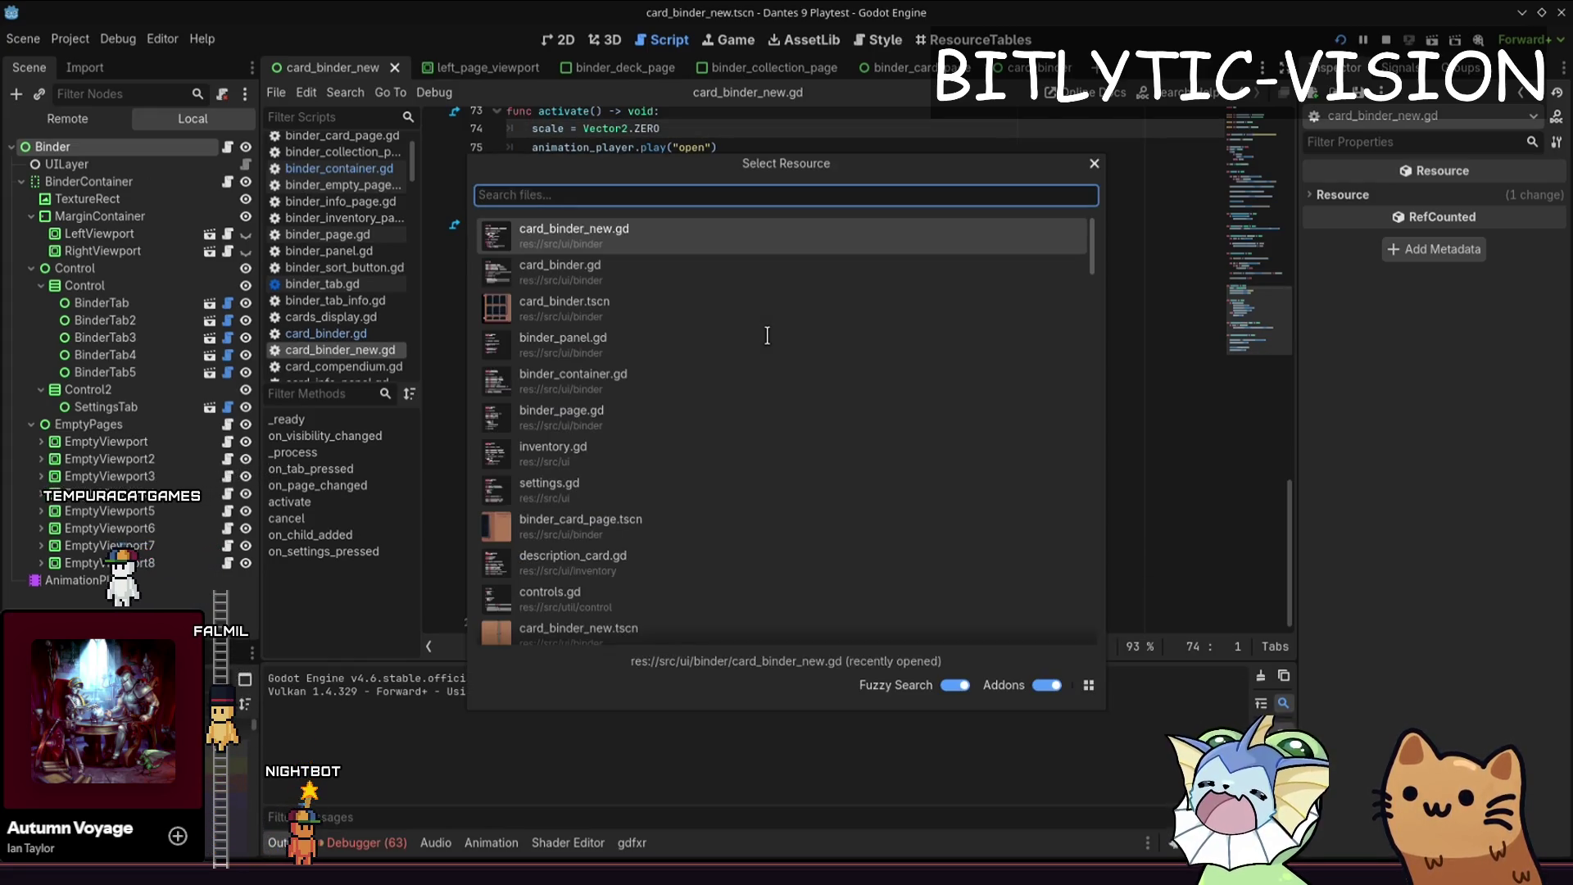
key("Escape")
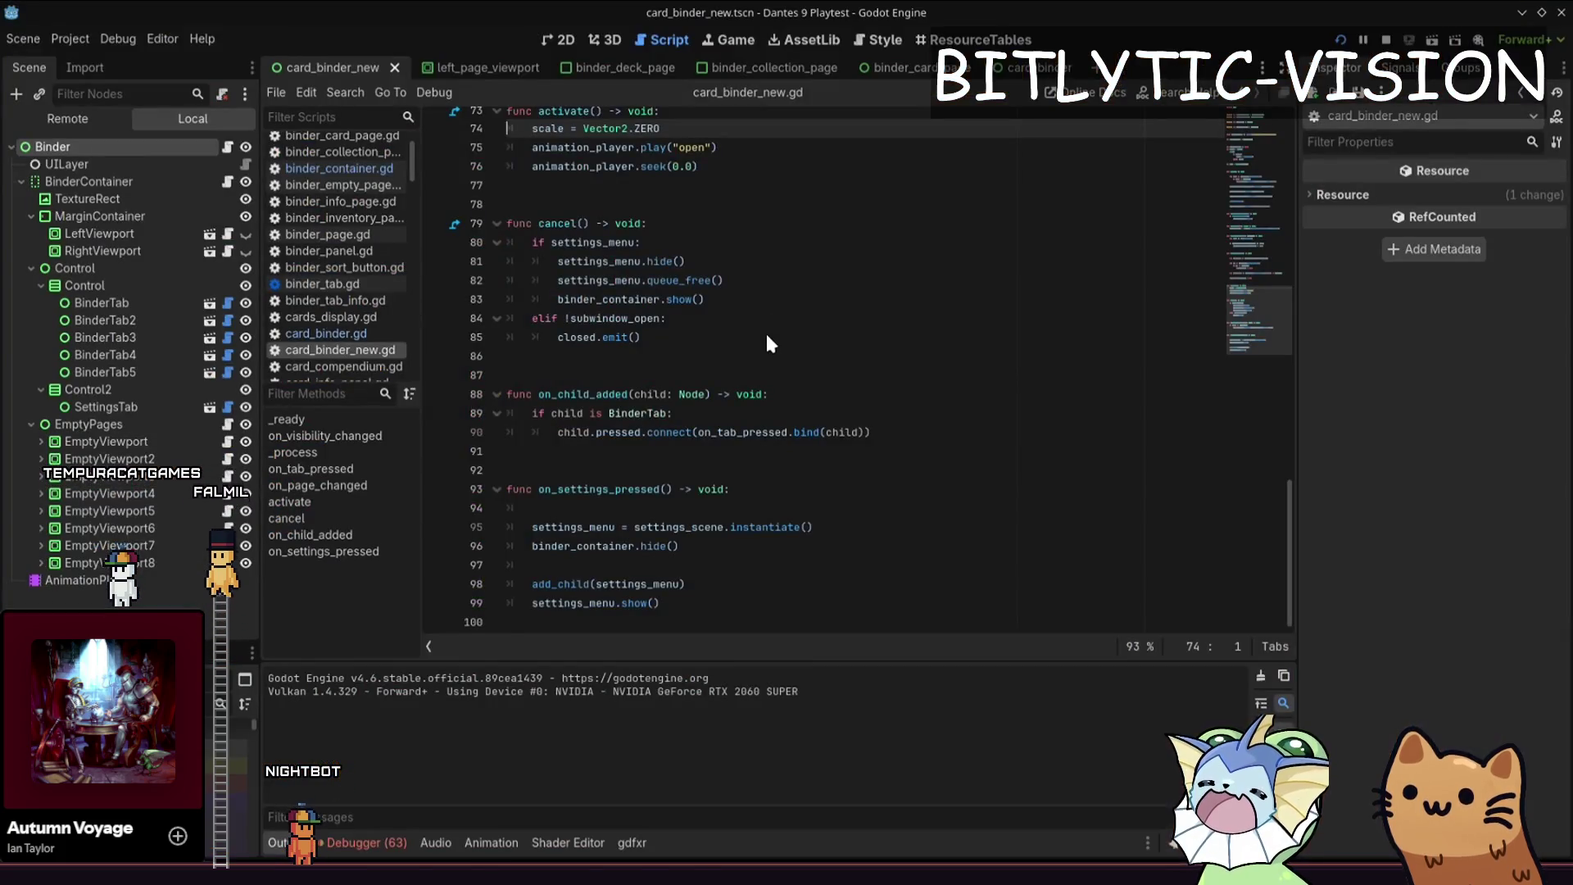
key("shift+alt+o")
type("card_info_panel")
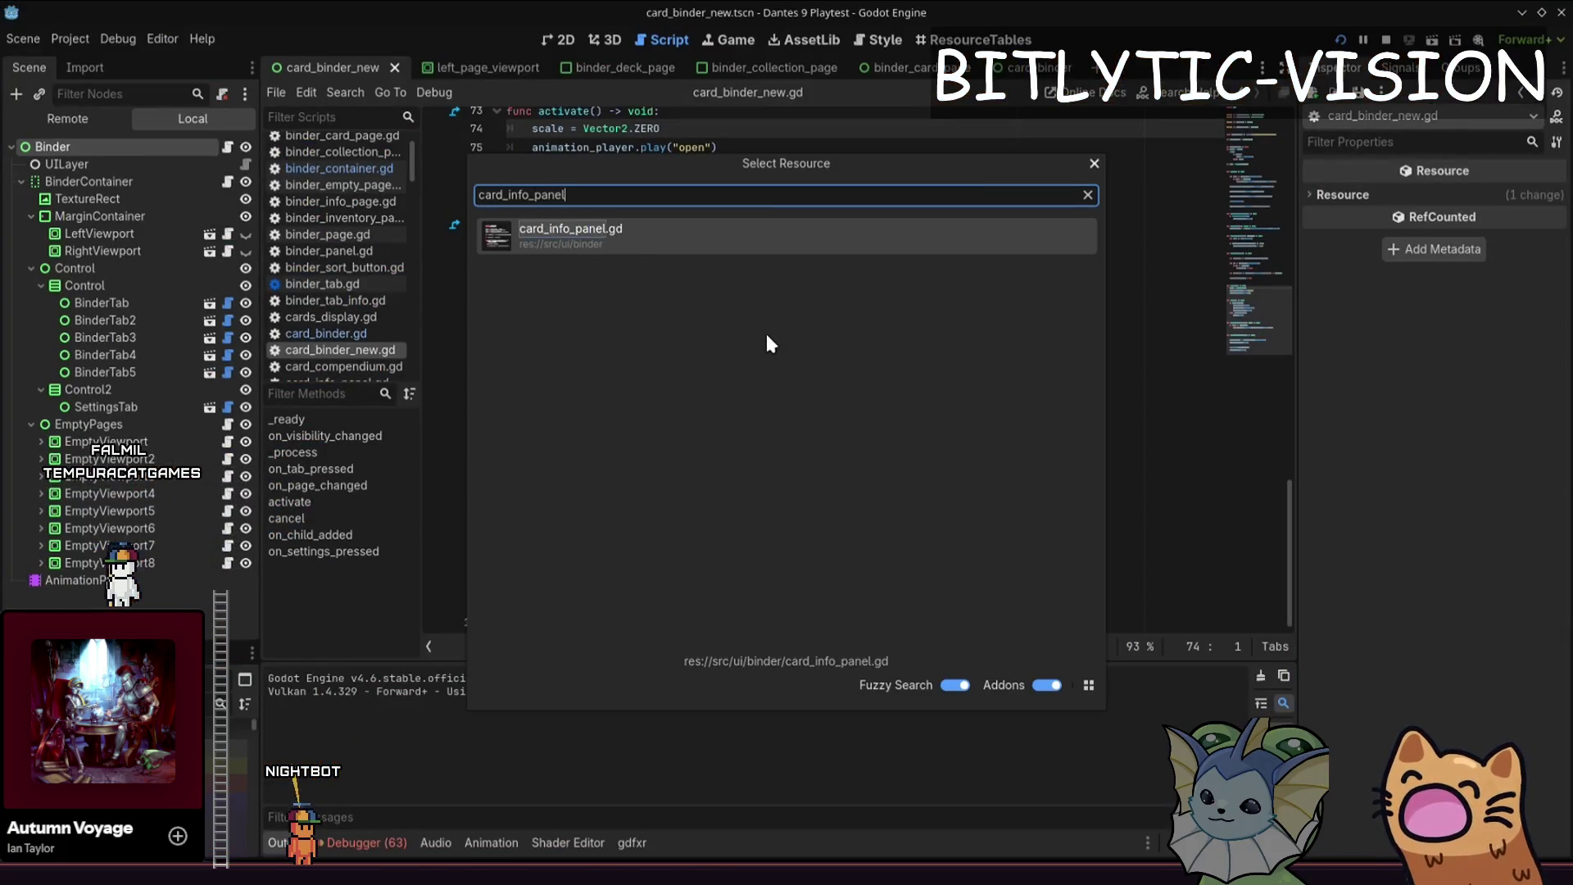
key("ctrl+a")
key("BackSpace")
type("info_")
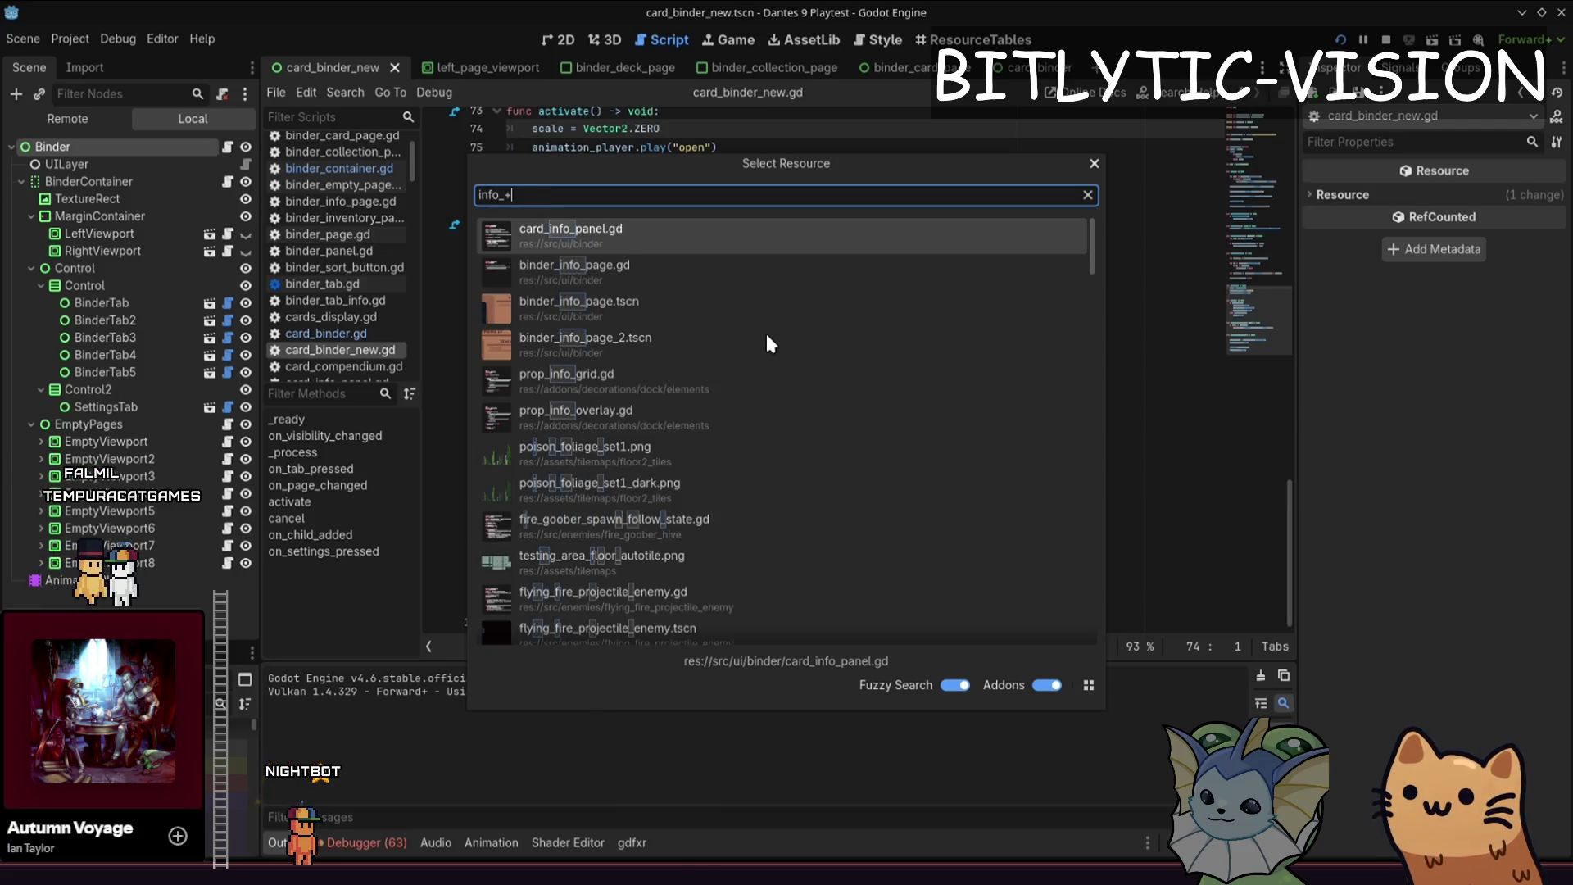
type("page")
key("Down")
key("Return")
scroll(809, 399, "down", 1)
scroll(755, 352, "up", 4)
- Clear CardDescriptionLabel's placeholder Text and briefly test-run the game
left_click(787, 391)
scroll(837, 361, "down", 5)
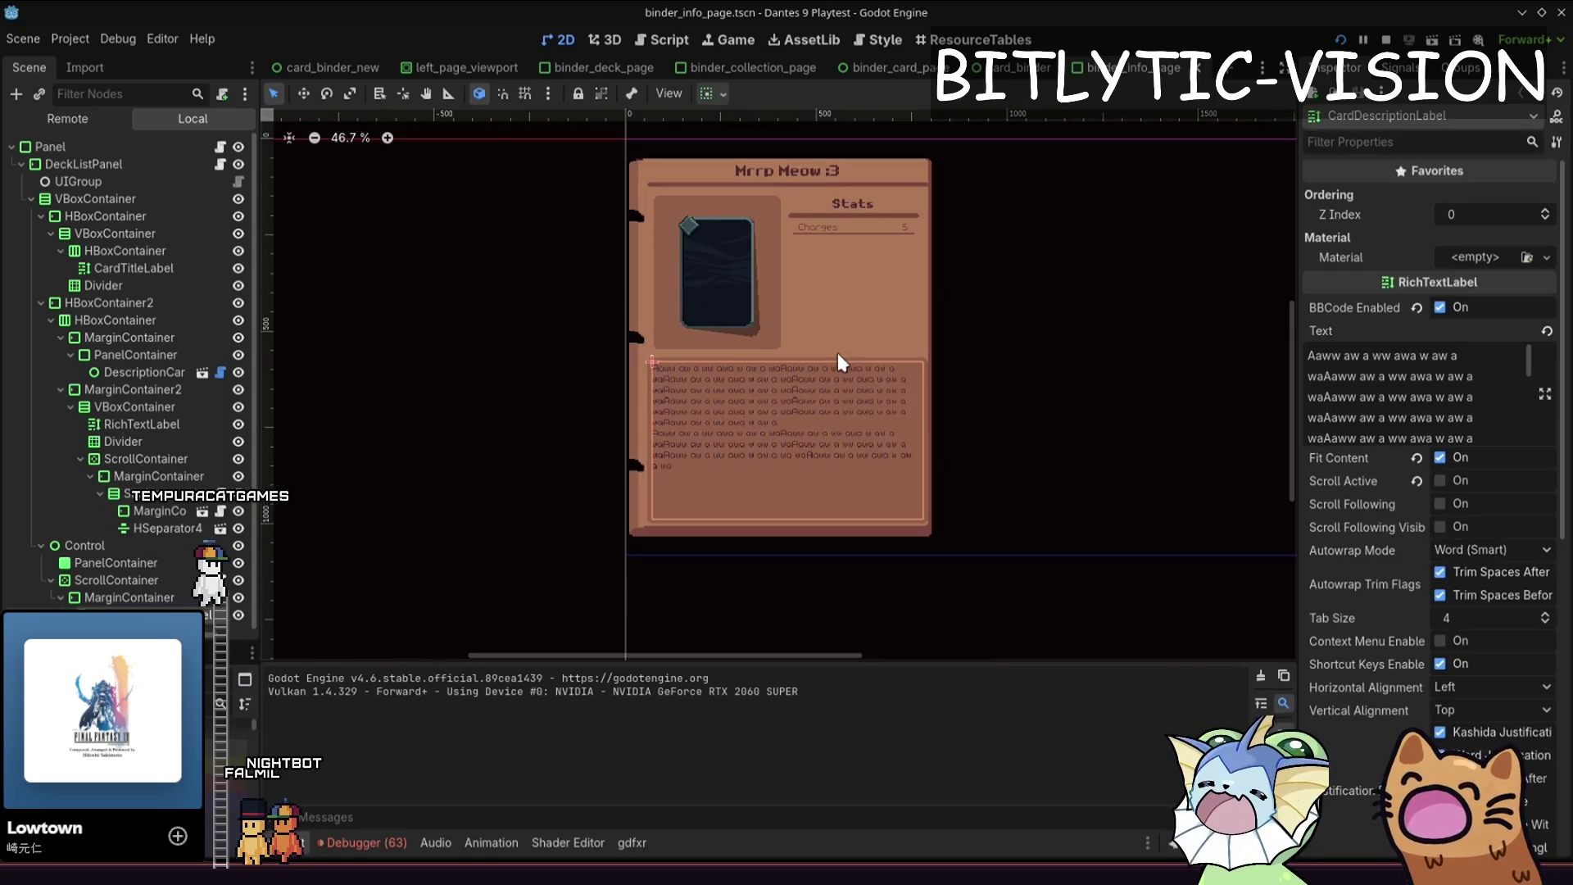
left_click(1538, 405)
key("ctrl+a")
key("Delete")
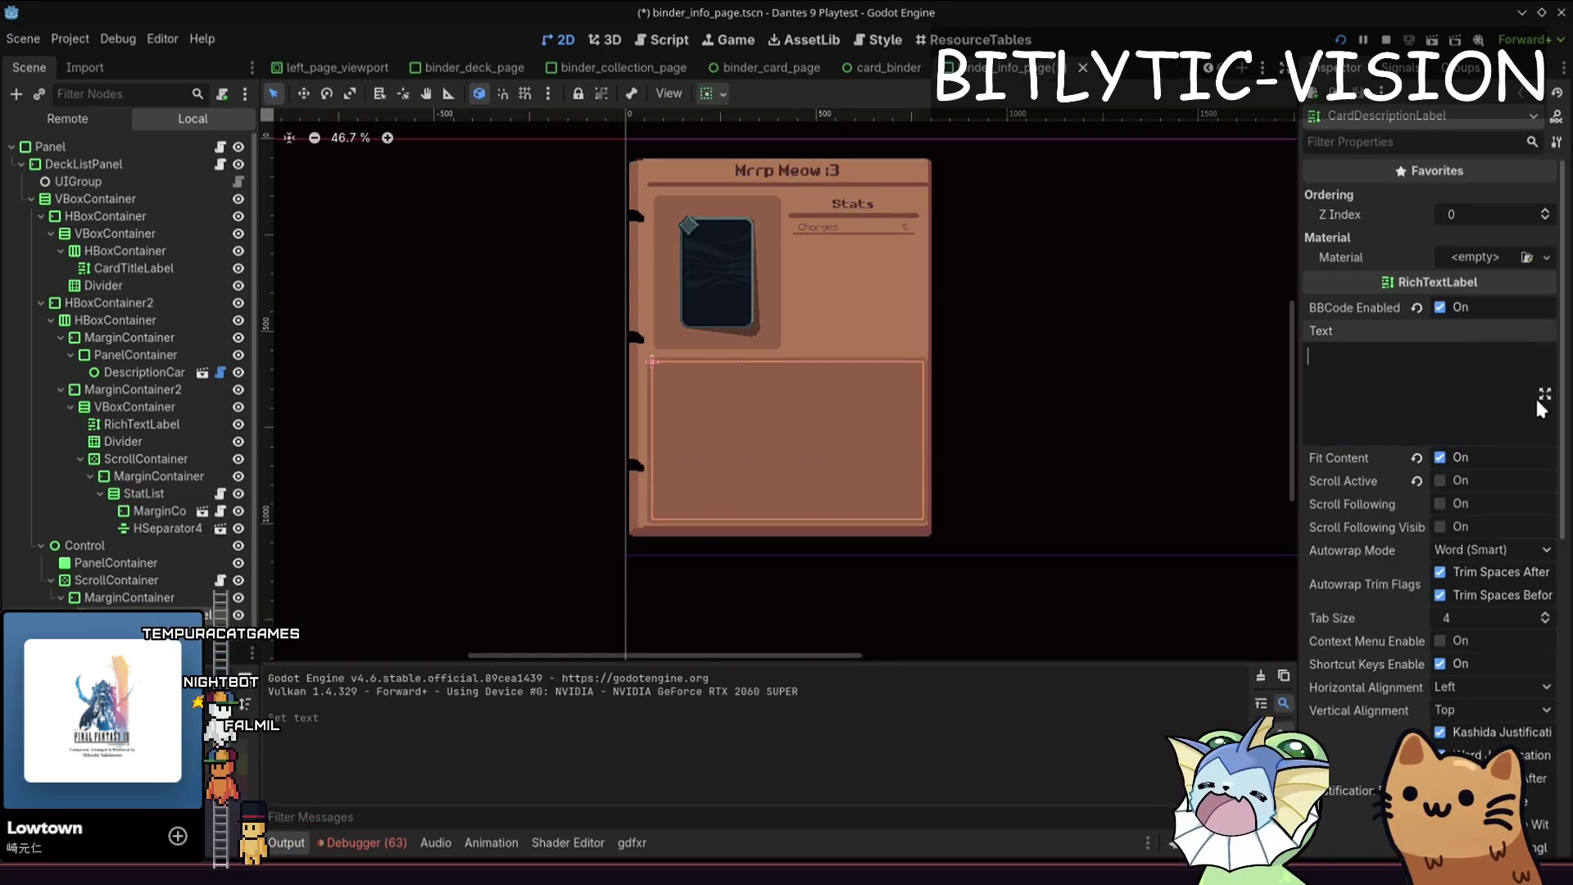
scroll(811, 442, "up", 4)
key("F5")
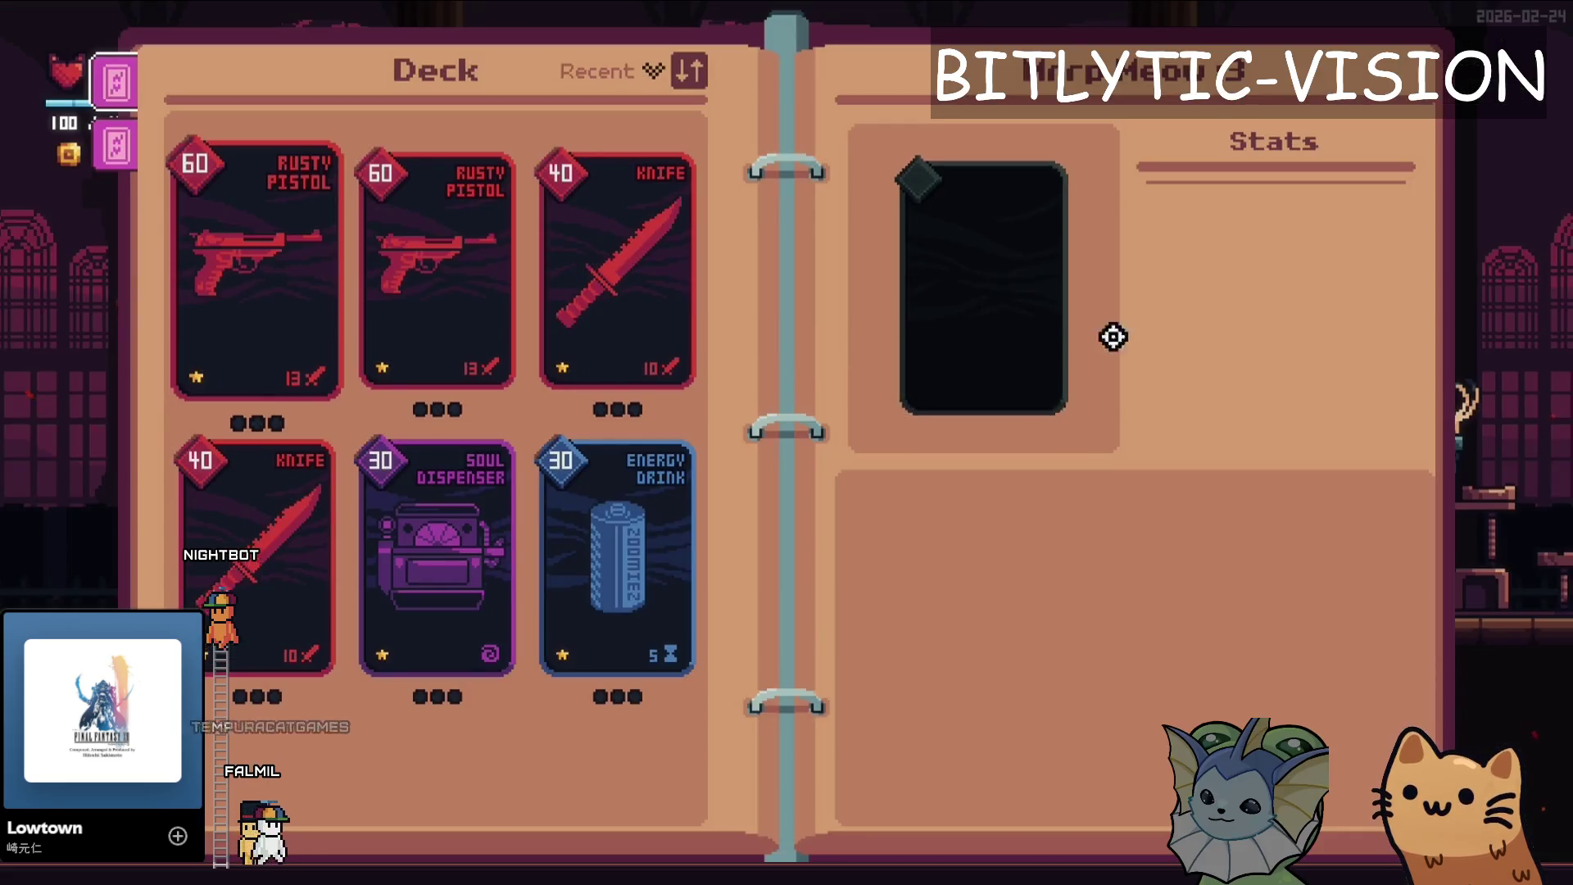
key("F8")
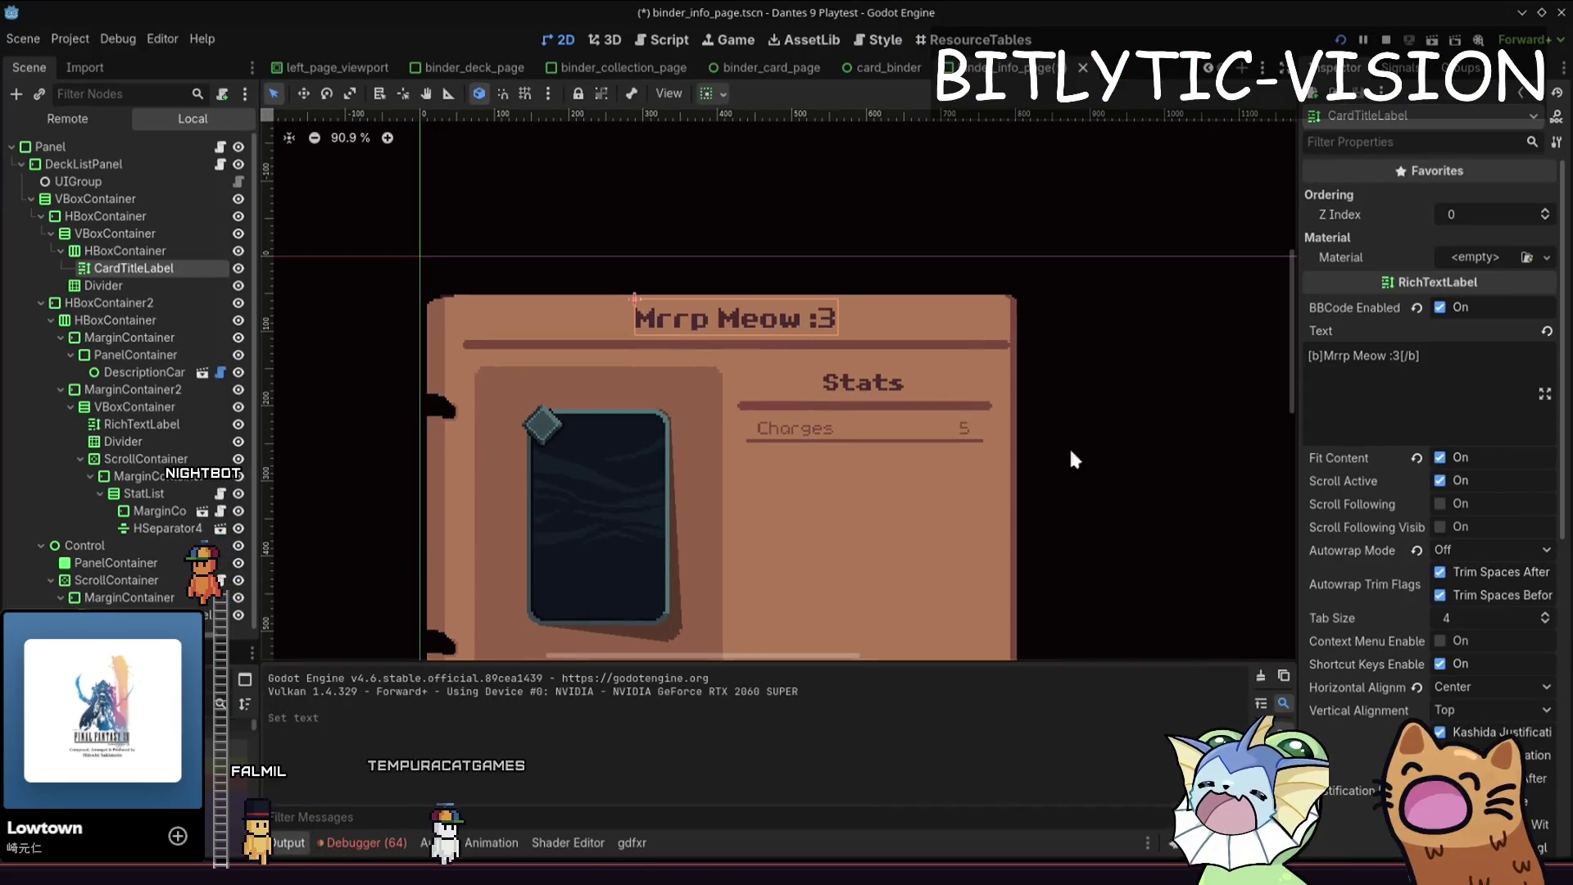
- Change CardTitleLabel's text to '[b]Card [/b]', then save and run the game
left_click(1392, 355)
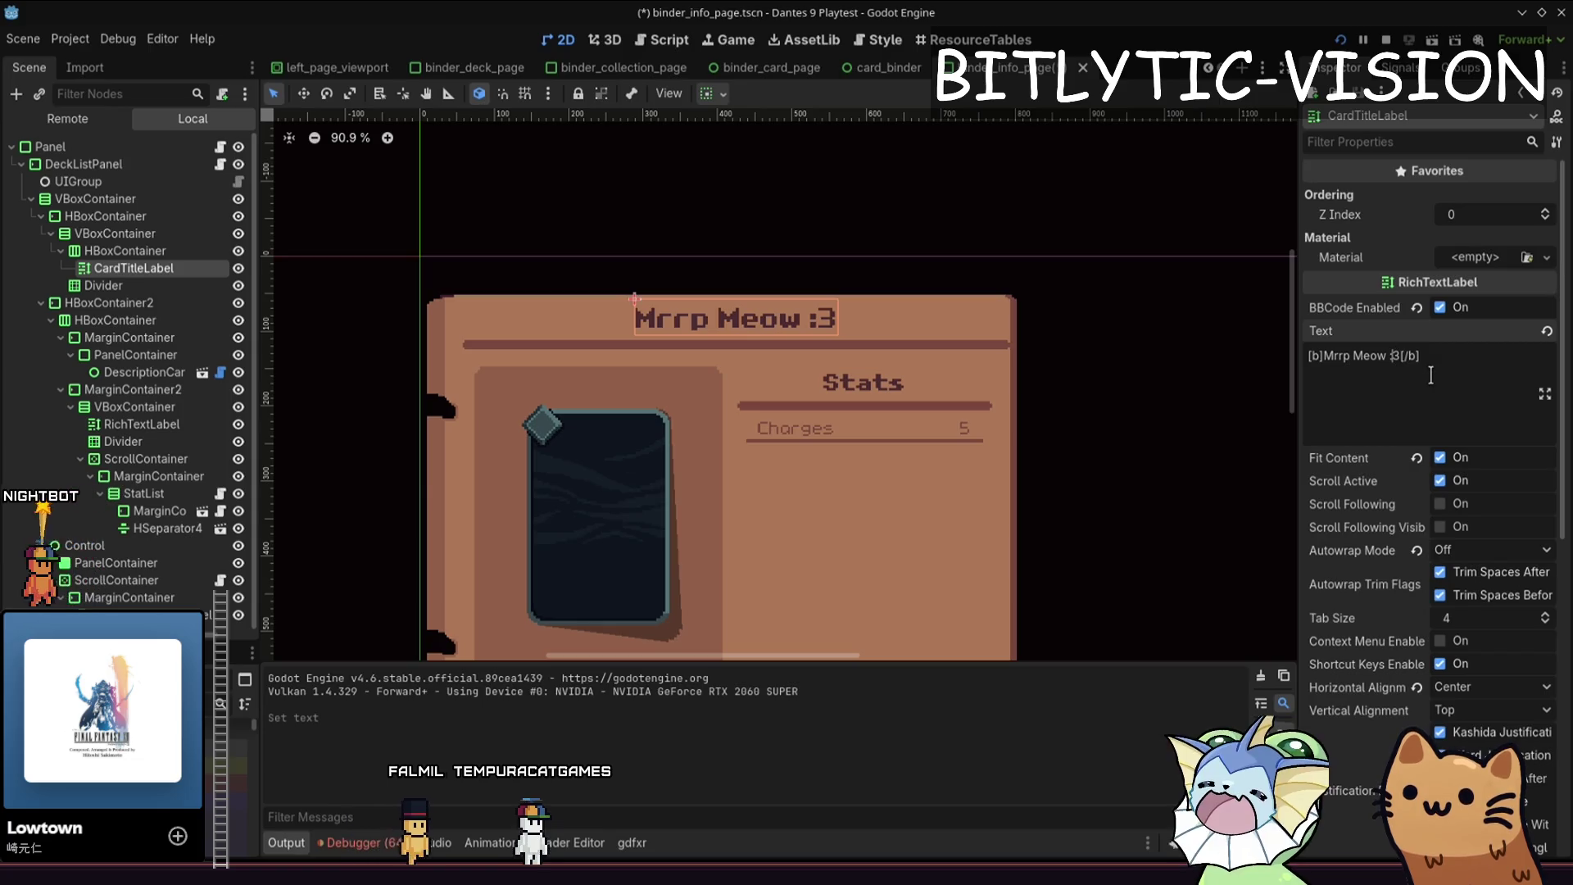
key("ctrl+shift+Left")
key("ctrl+shift+Left")
type("Card Inf")
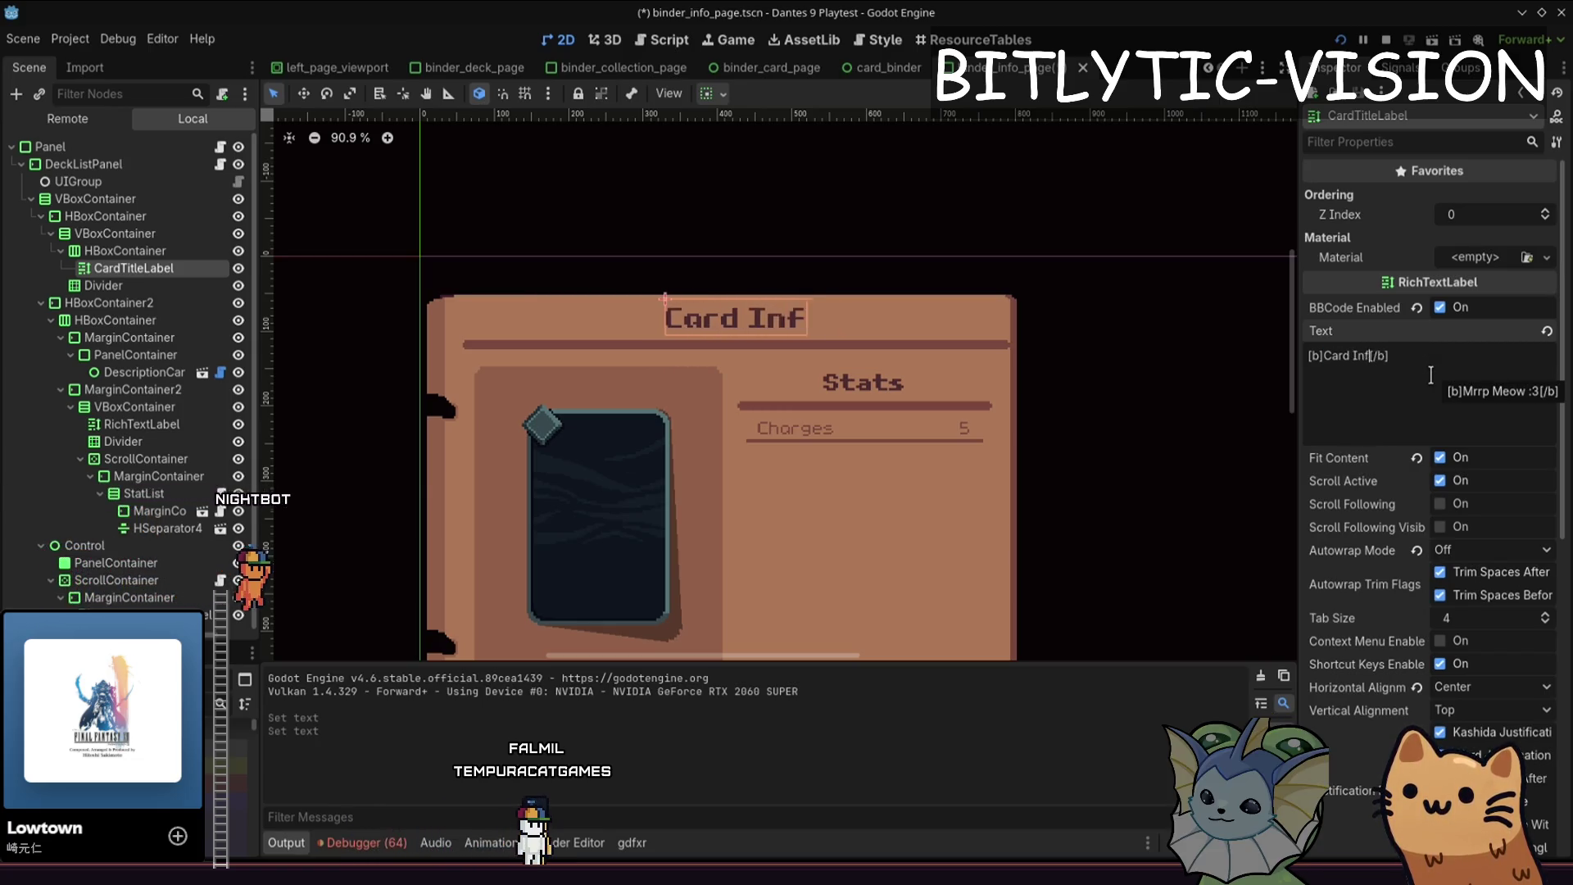
key("F5")
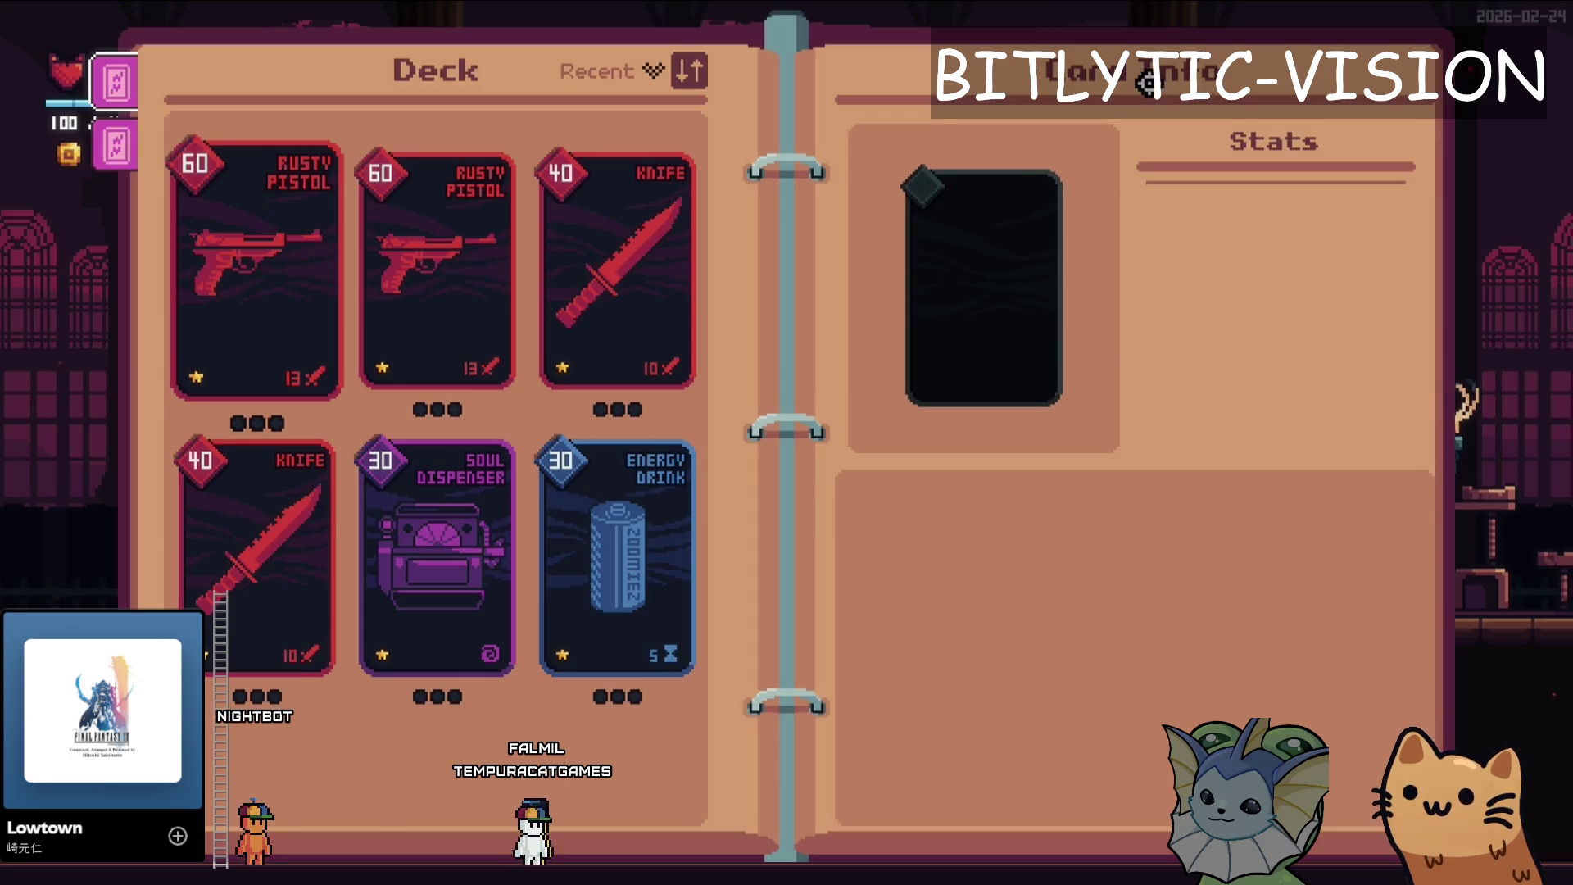
- Flip the binder between the Collection and Deck pages, then close it
key("Tab")
key("Tab")
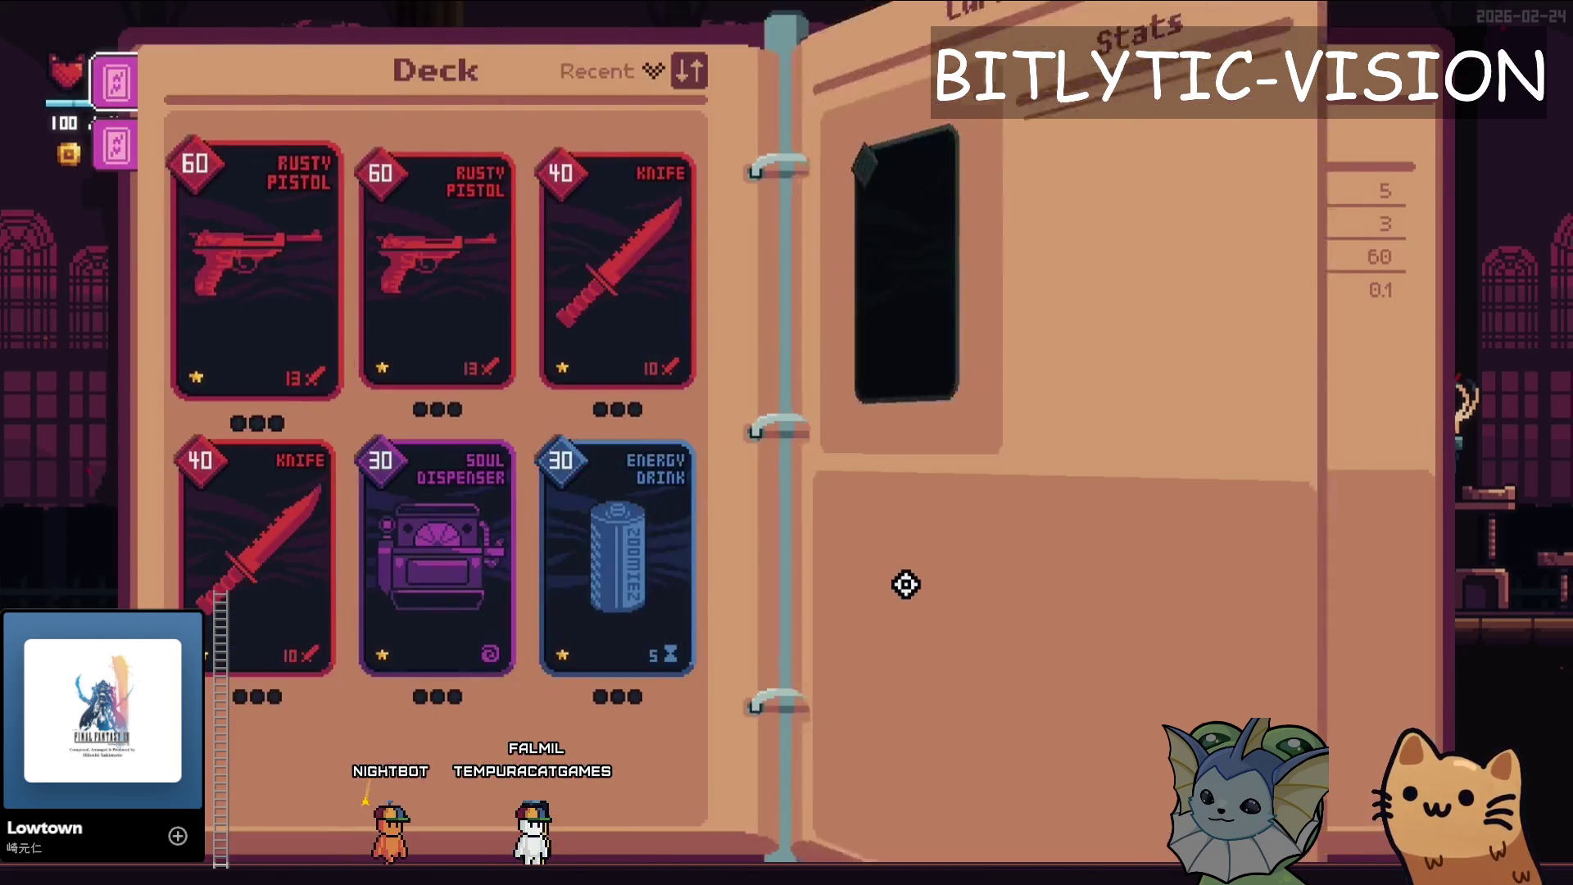
key("Tab")
key("Tab")
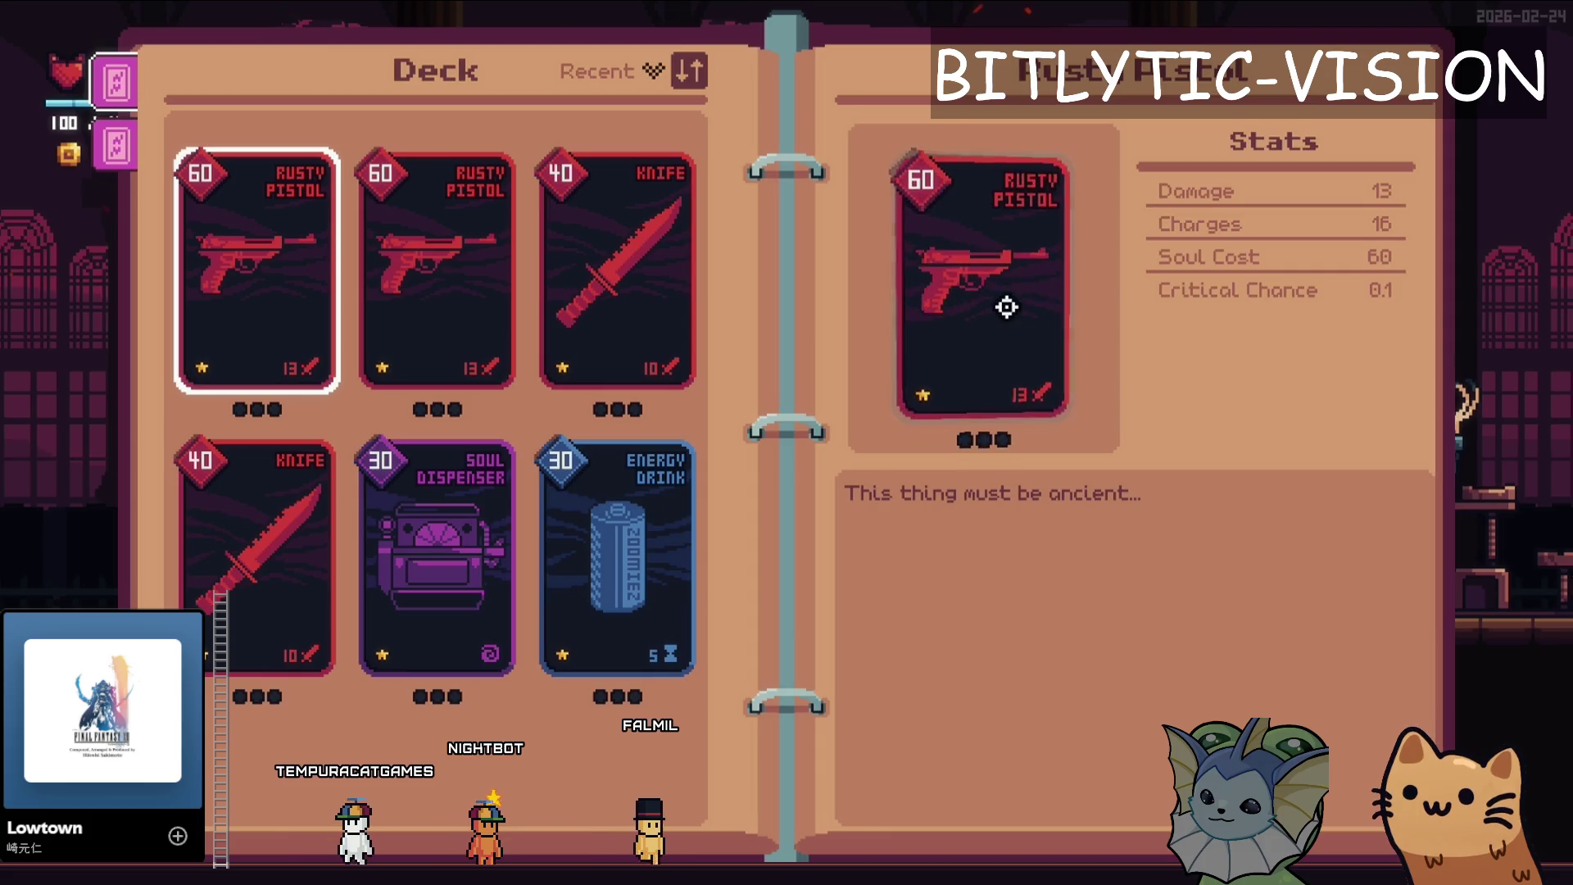
key("Escape")
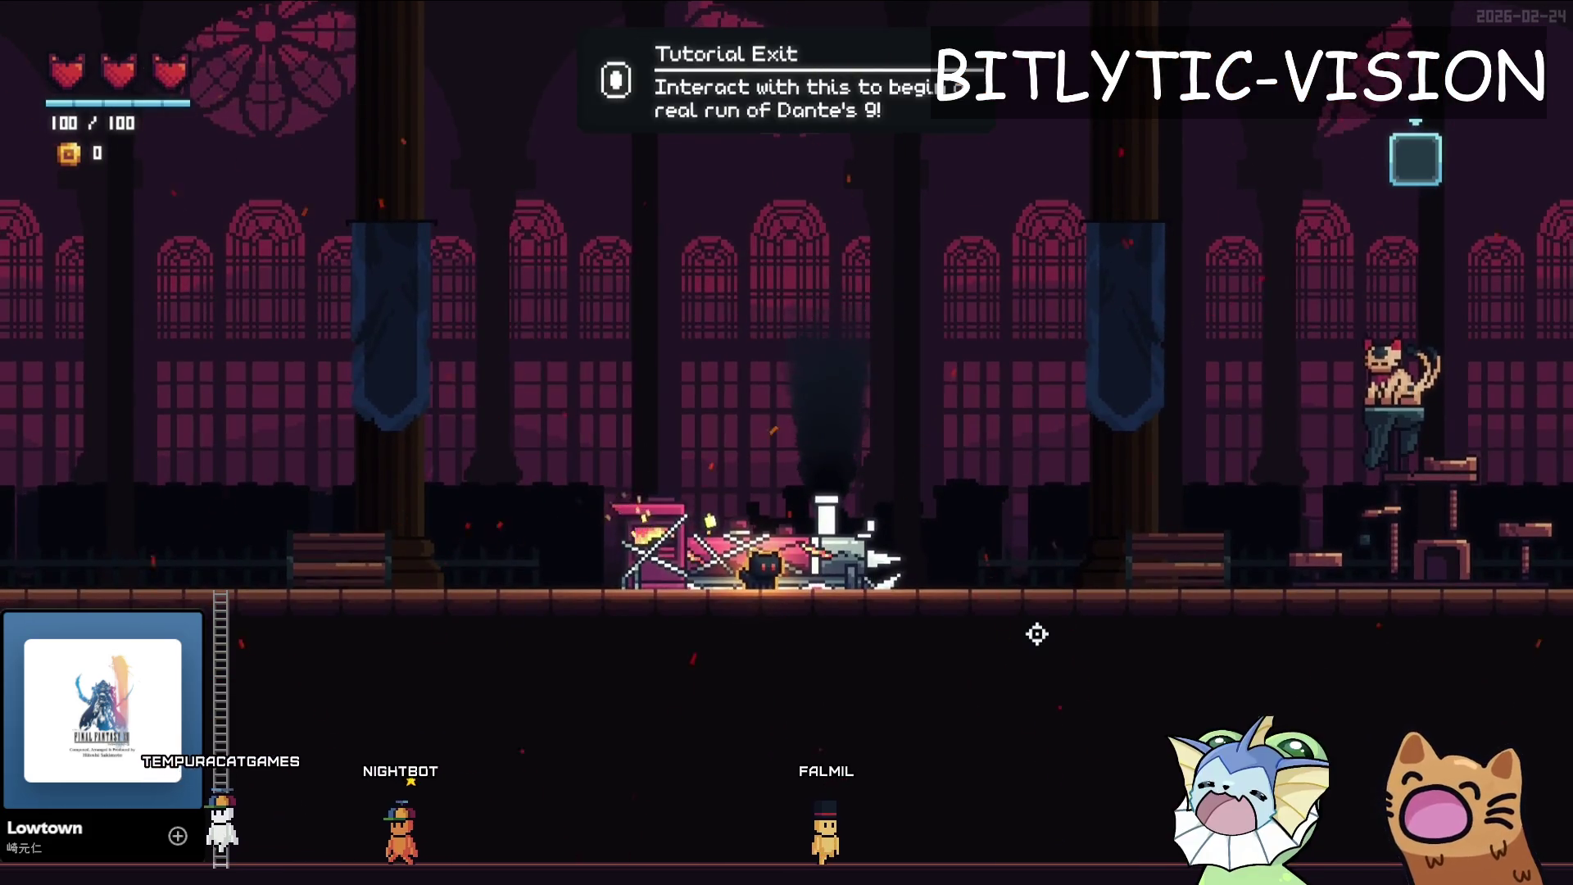
- Walk the cat right and left with two jumps, then reopen the deck binder
key("d")
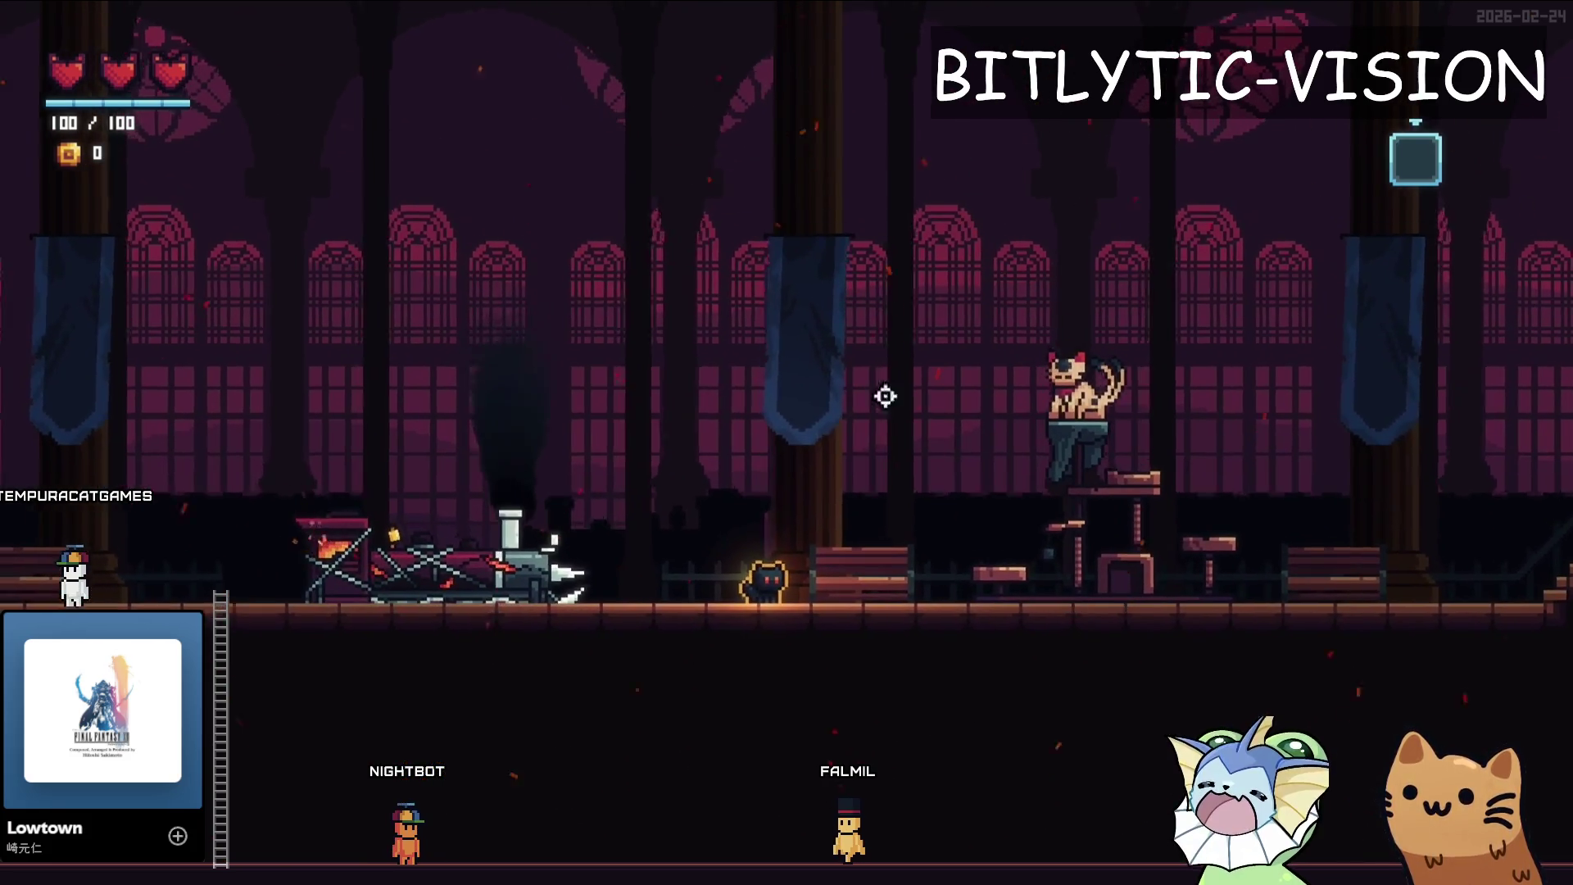
key("space")
key("d")
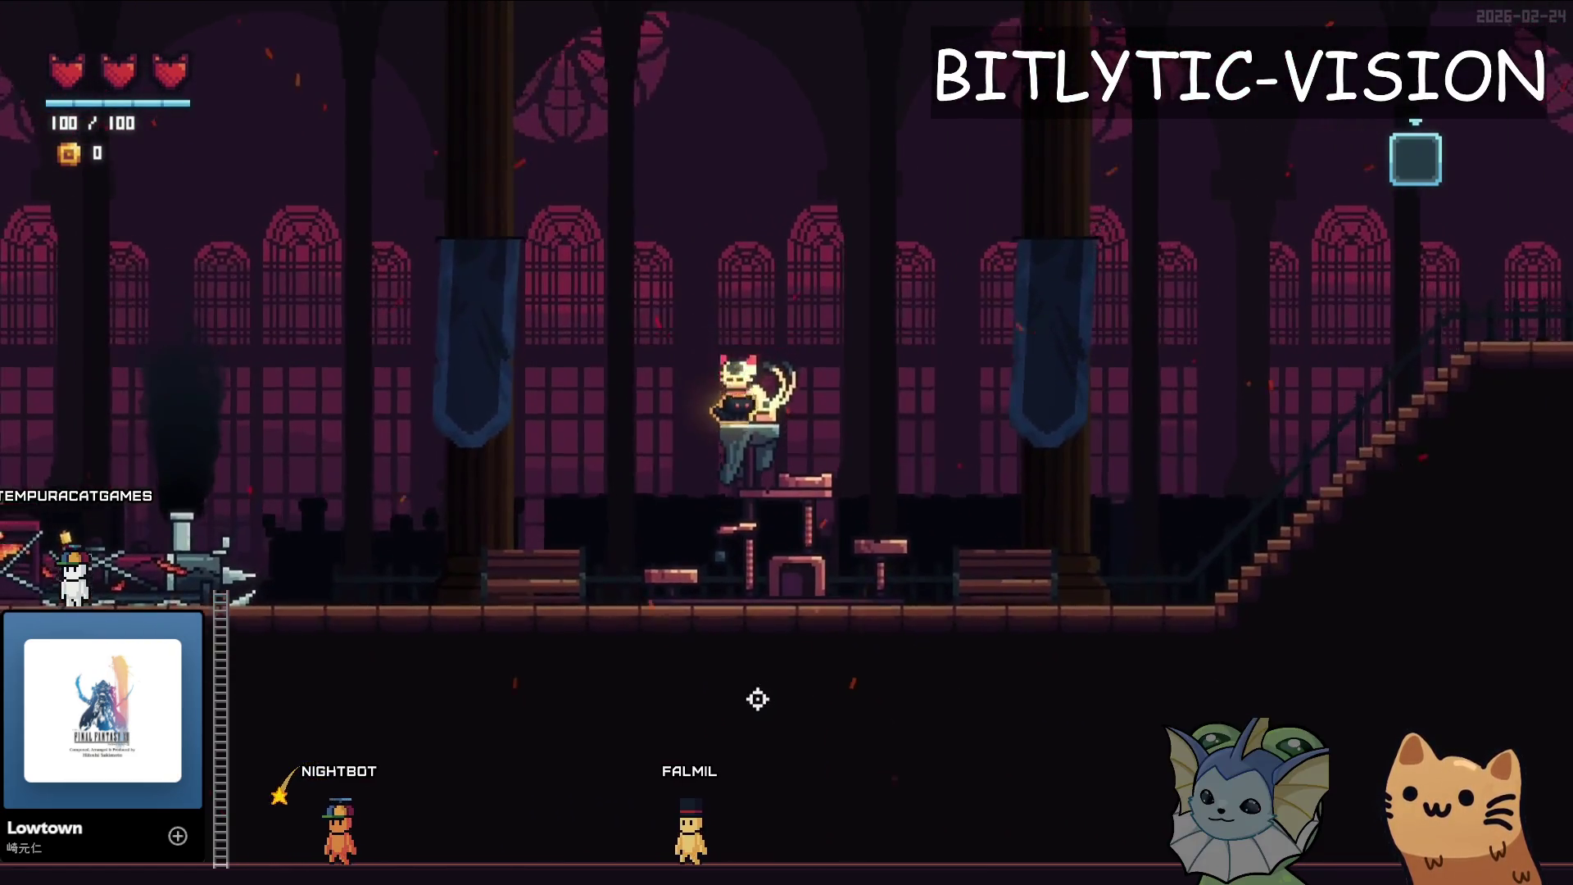
key("space")
key("space")
key("a")
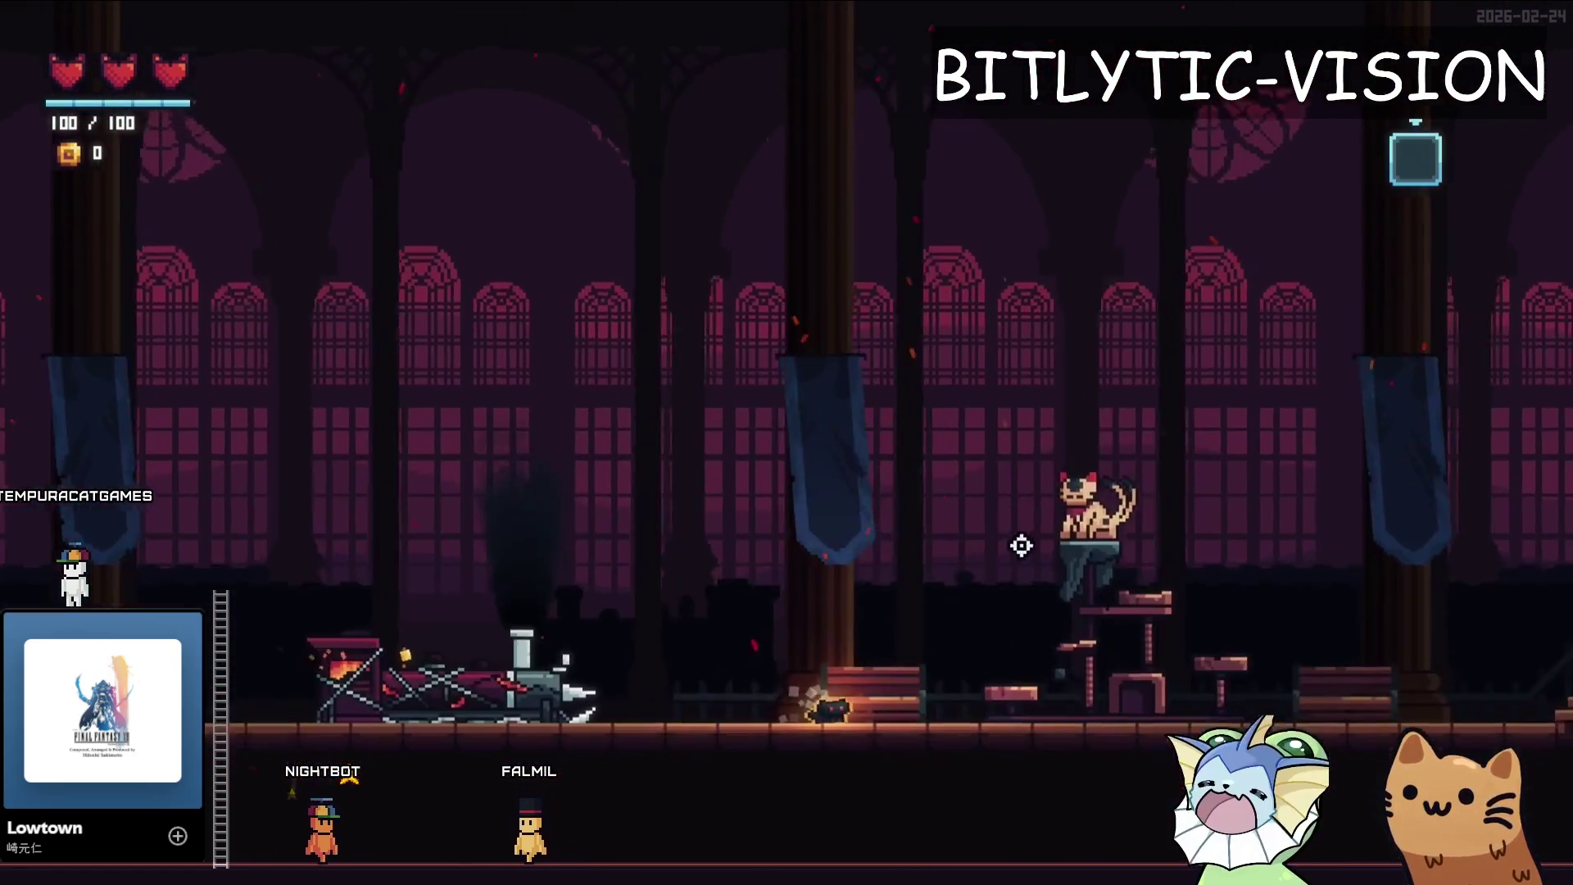
key("Tab")
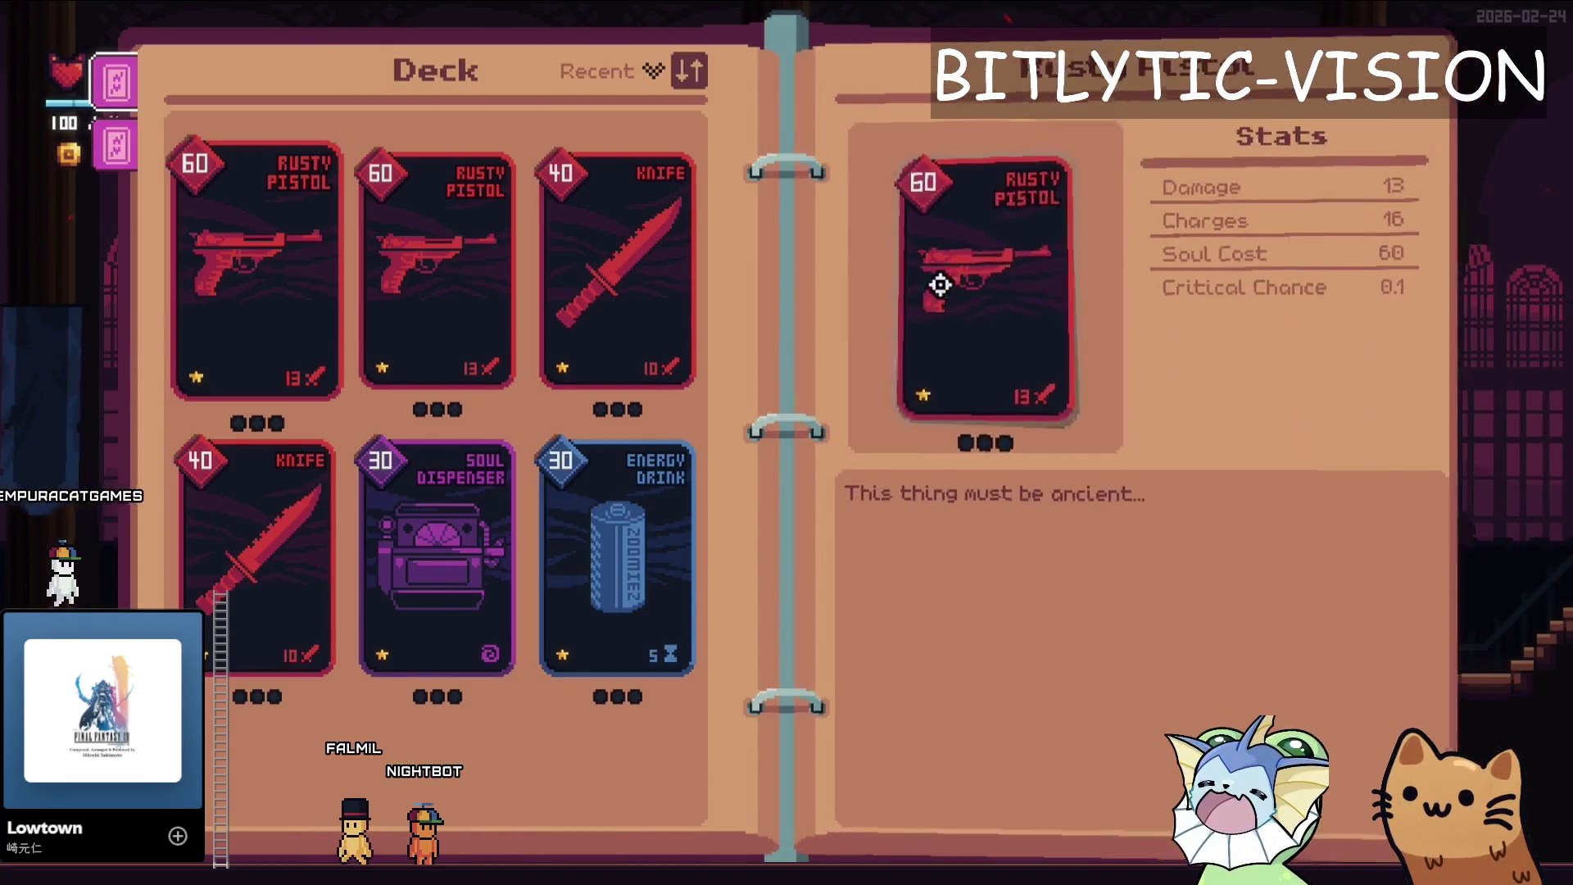
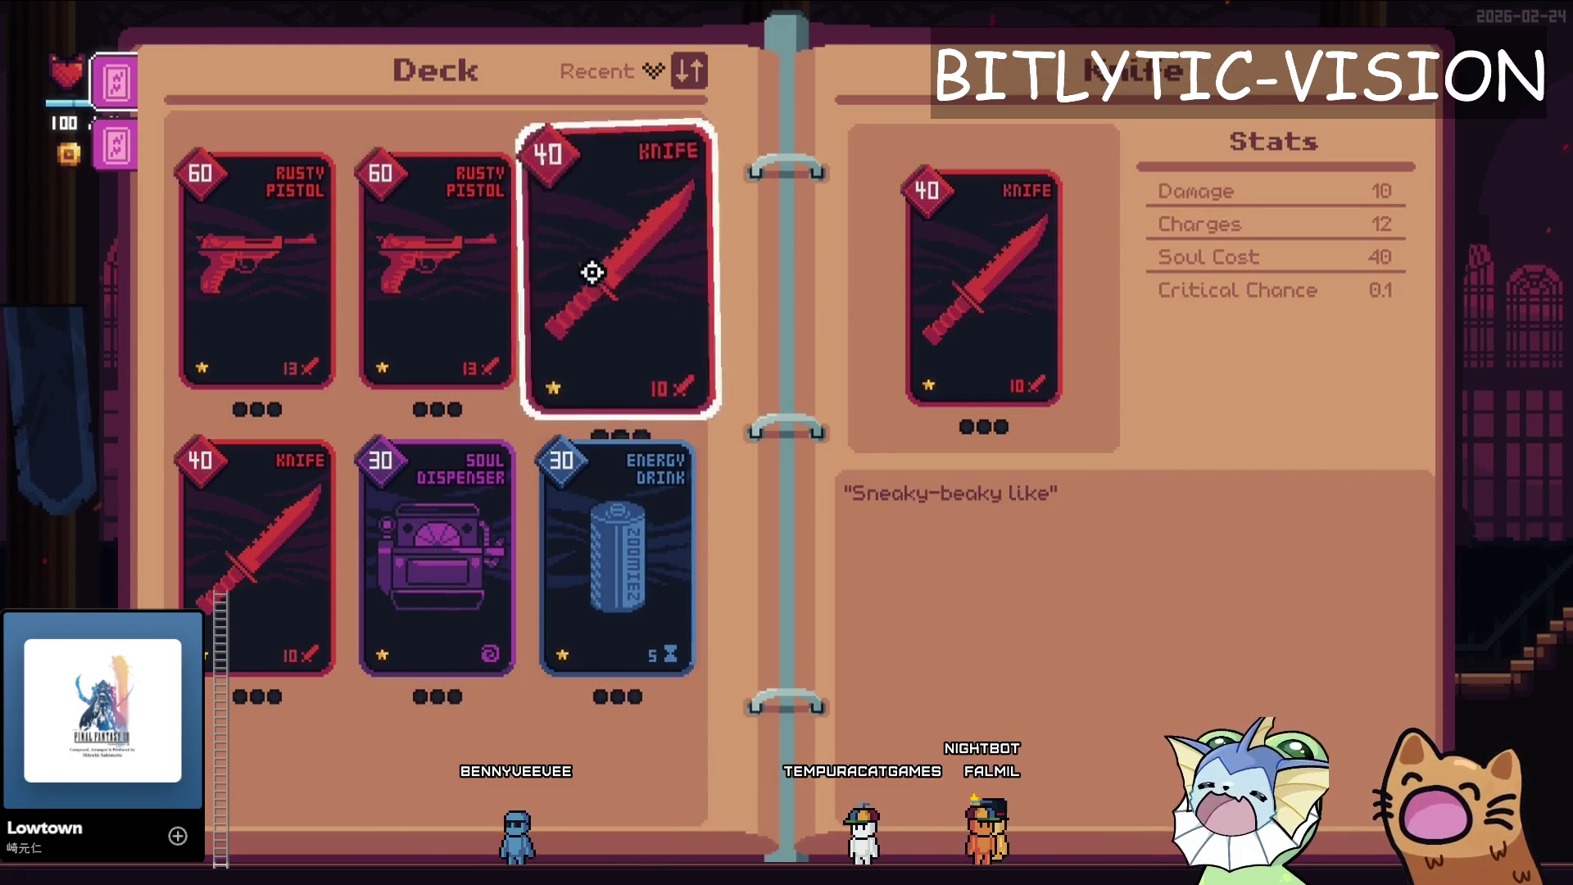
- Save the binder_info_page scene and clear all errors from the debugger's Errors list
key("alt+Tab")
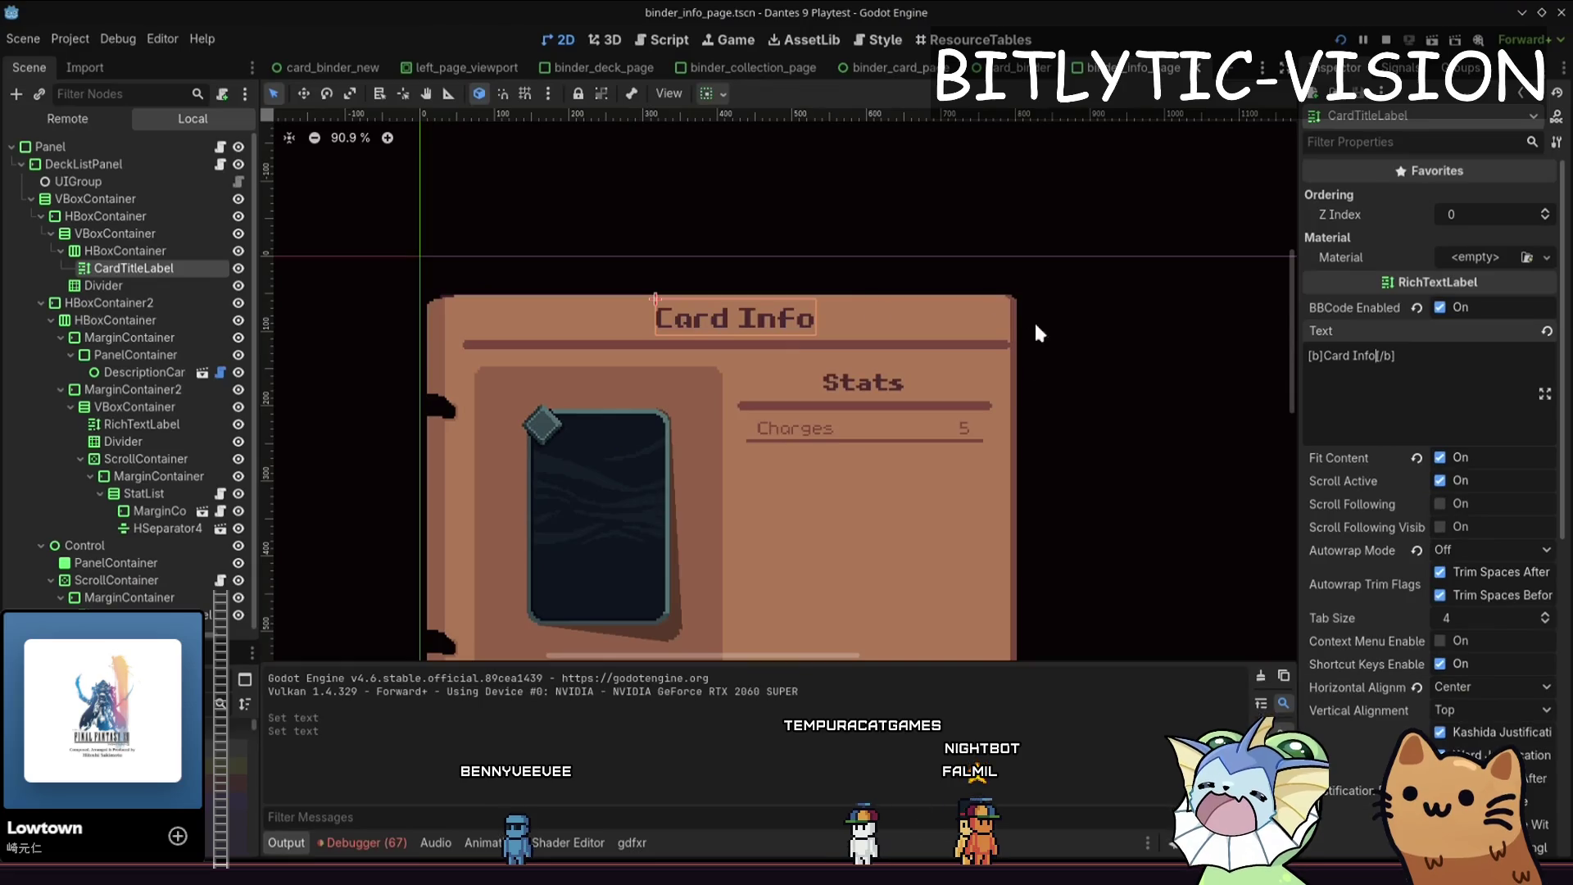
scroll(864, 385, "down", 5)
key("ctrl+s")
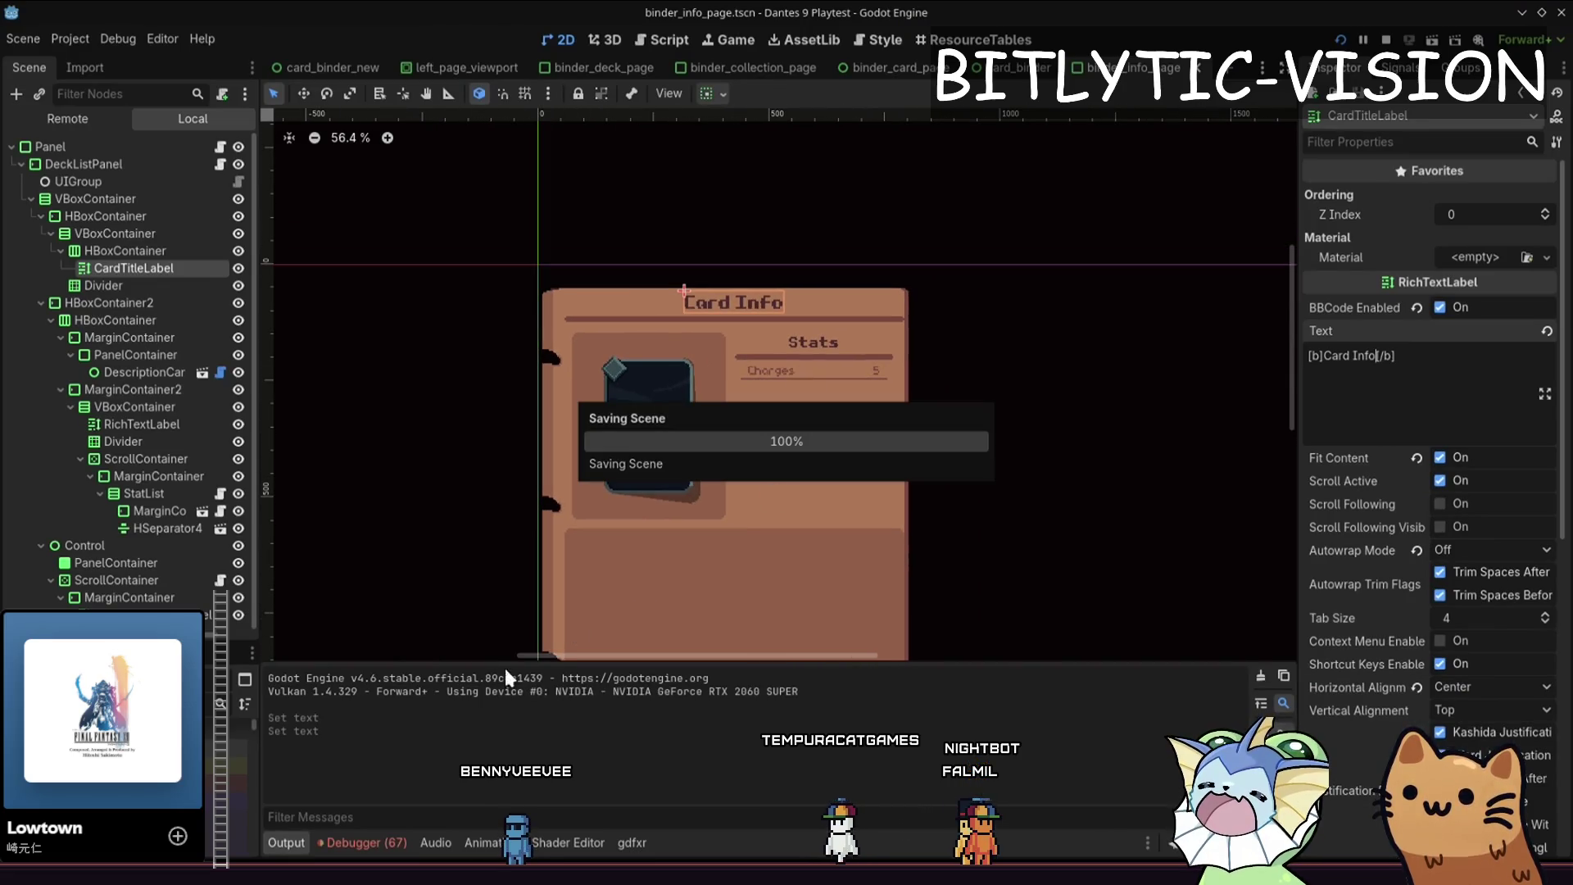
left_click(380, 843)
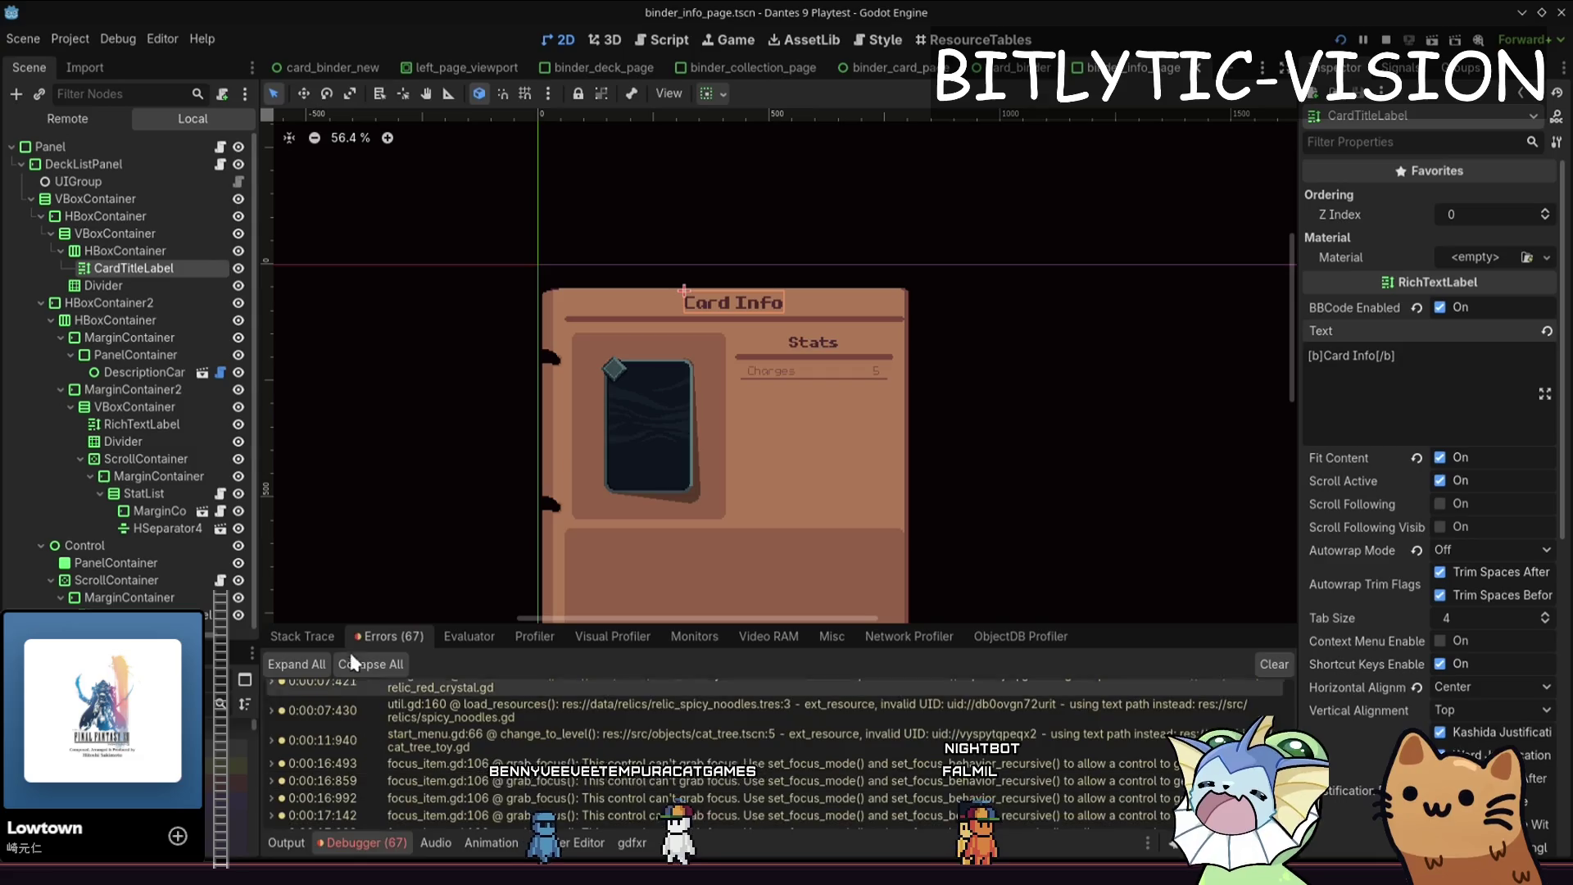
left_click(1273, 664)
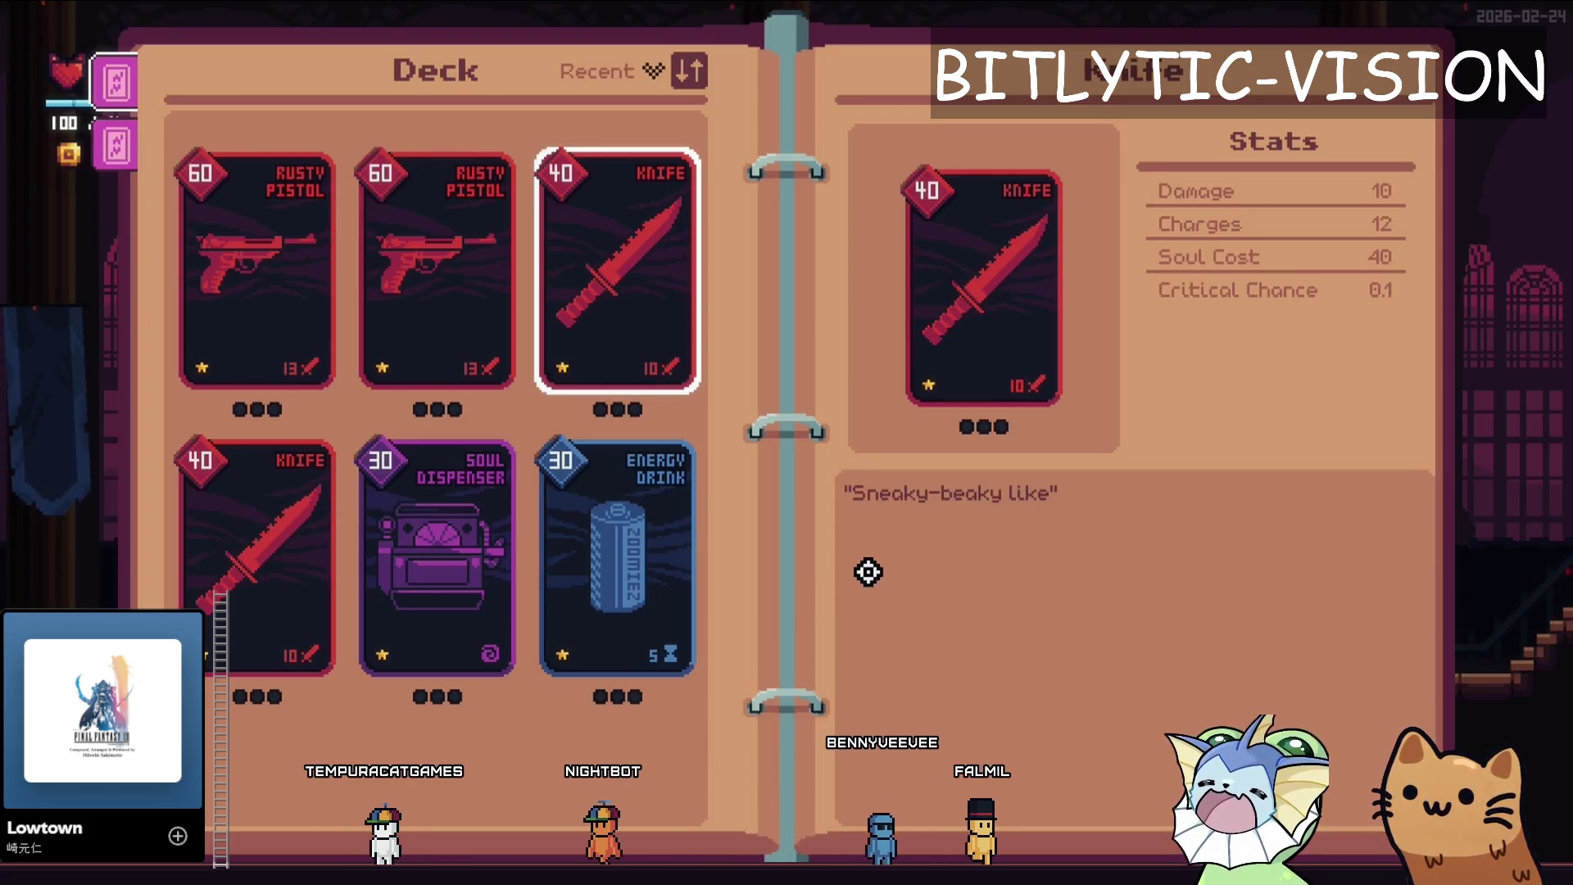
- Relaunch the game, check its video settings, then bring up the tilemaps sprite in Aseprite
key("F8")
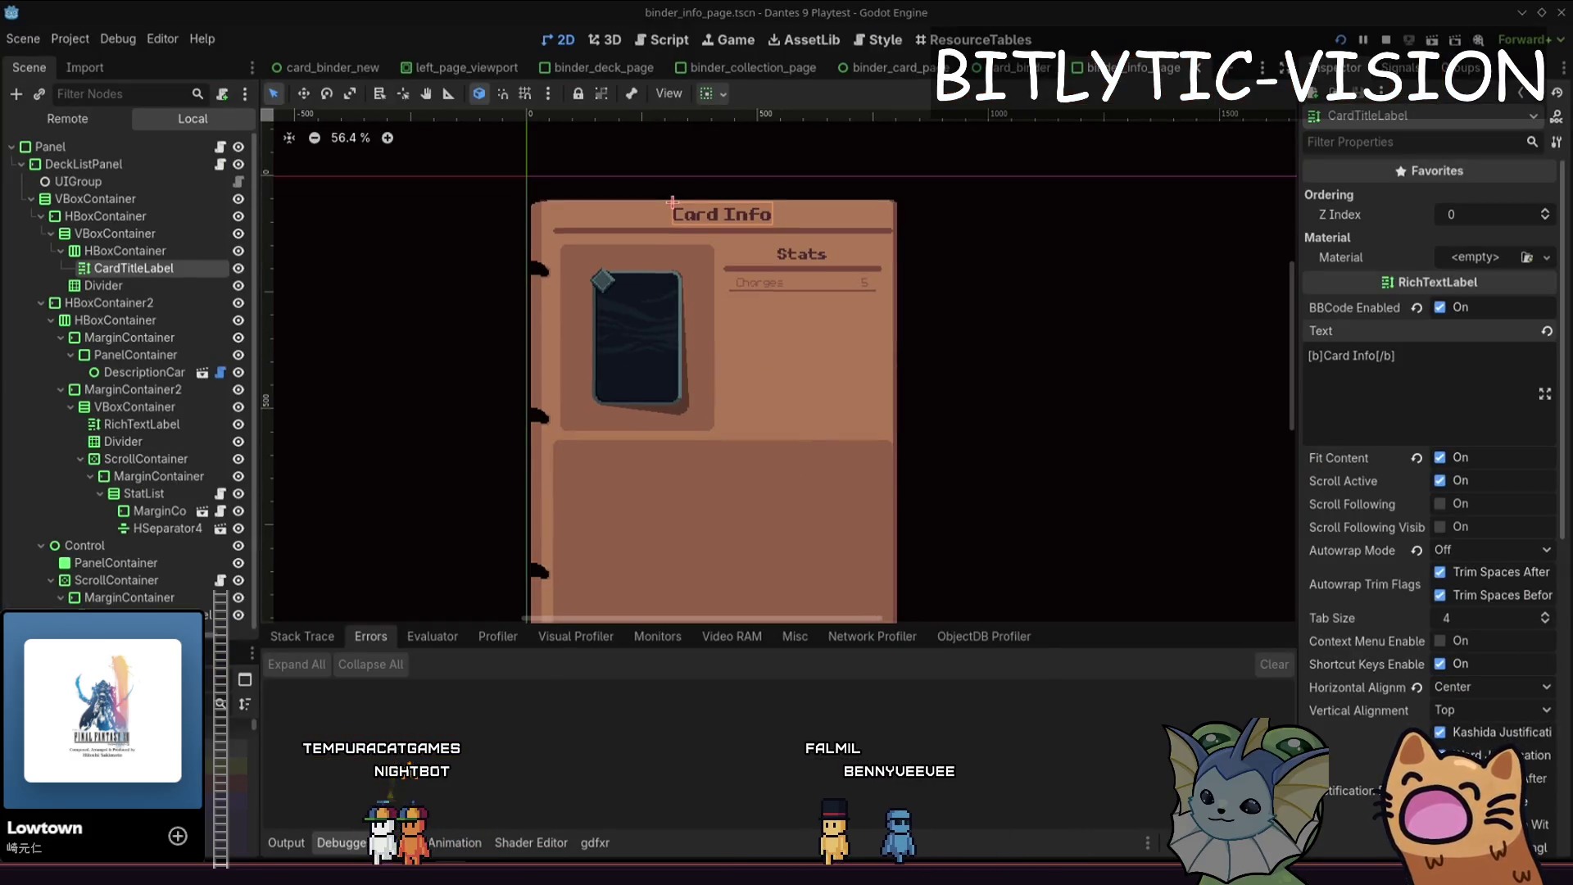
key("F5")
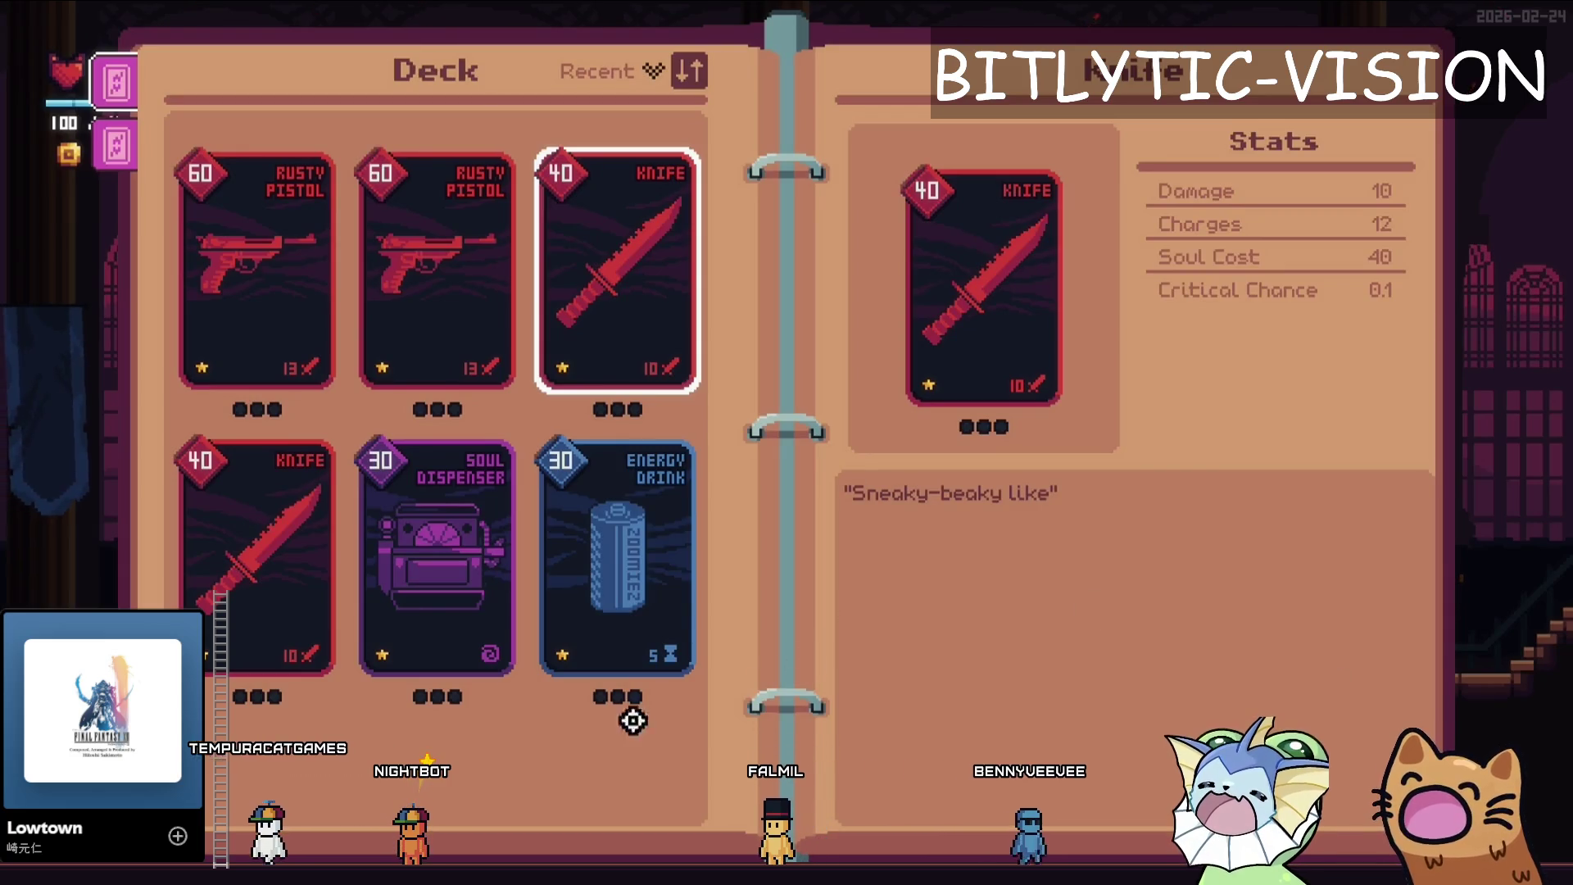
key("Escape")
left_click(622, 53)
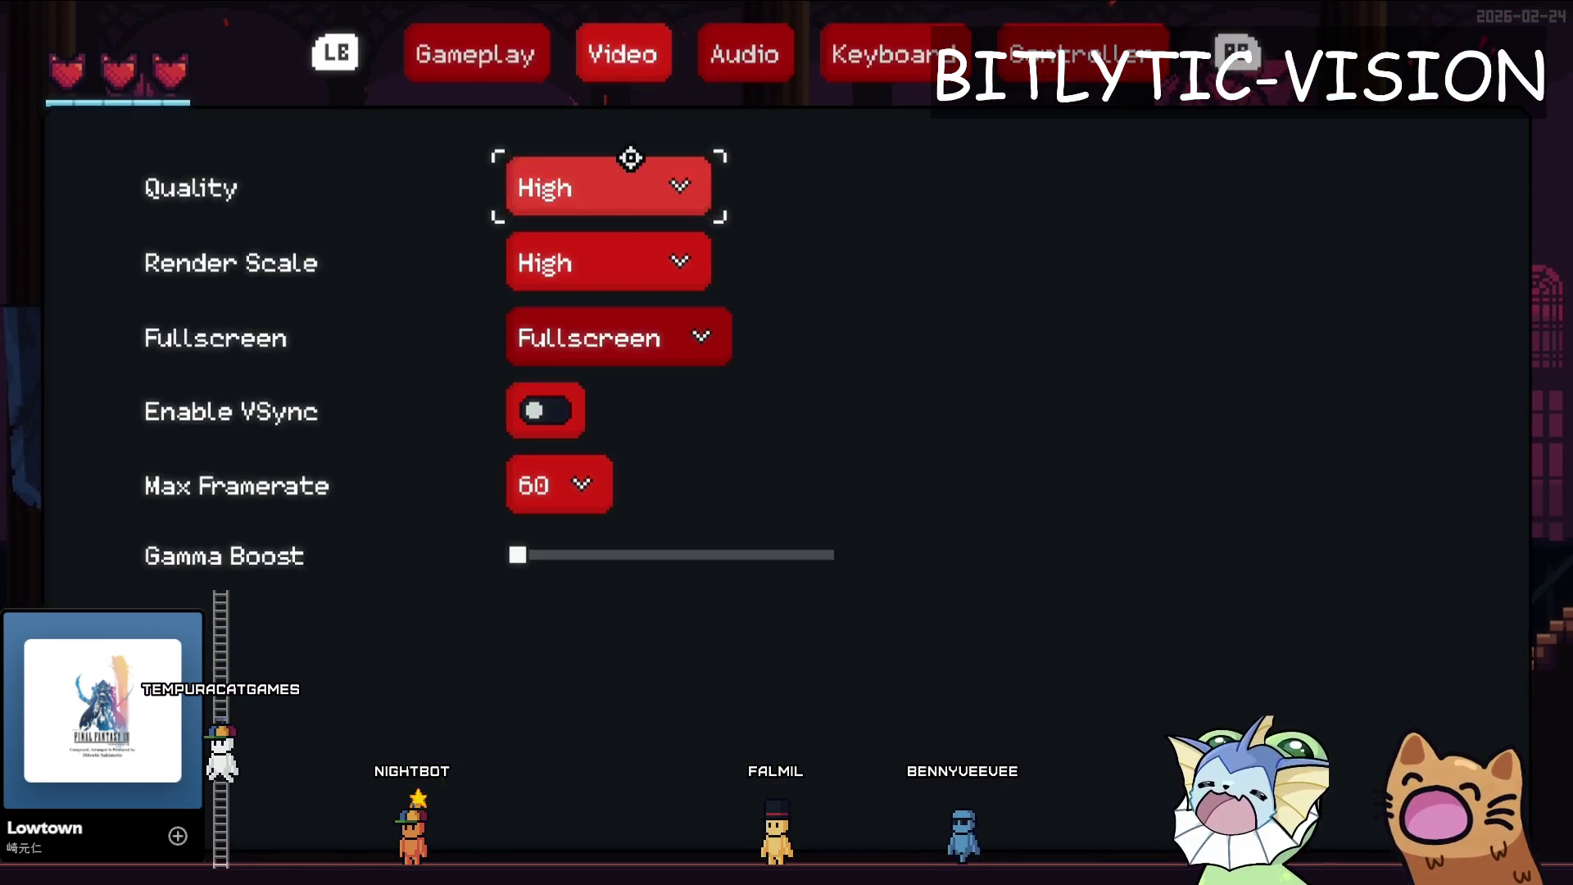
key("Escape")
key("alt+Tab")
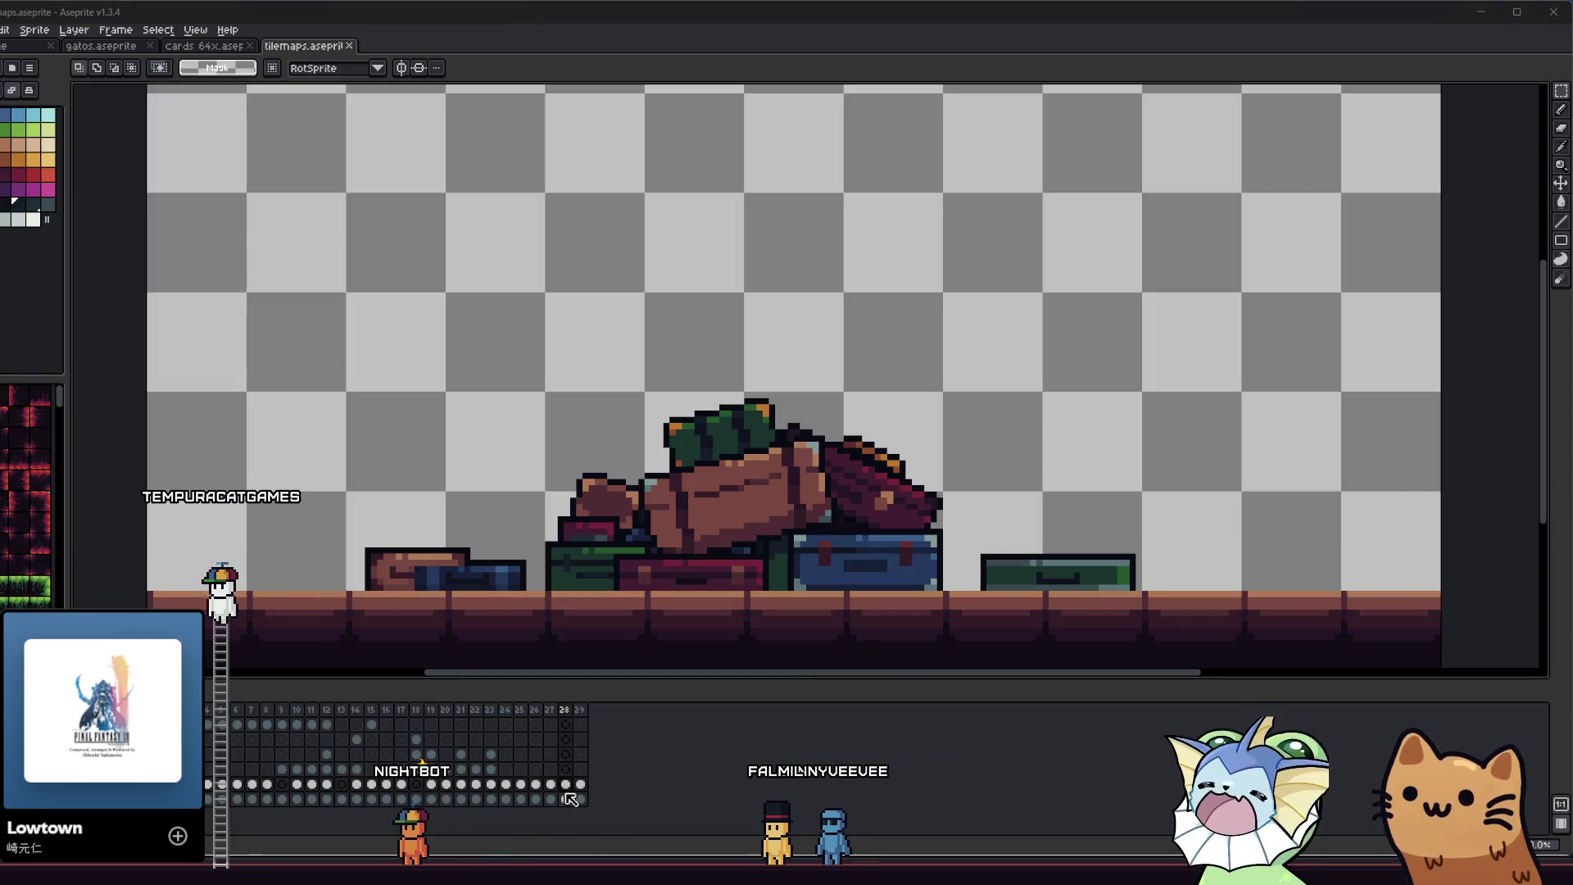
- Show frame 29's teal stone gateway scene and zoom and pan to inspect it
left_click(580, 784)
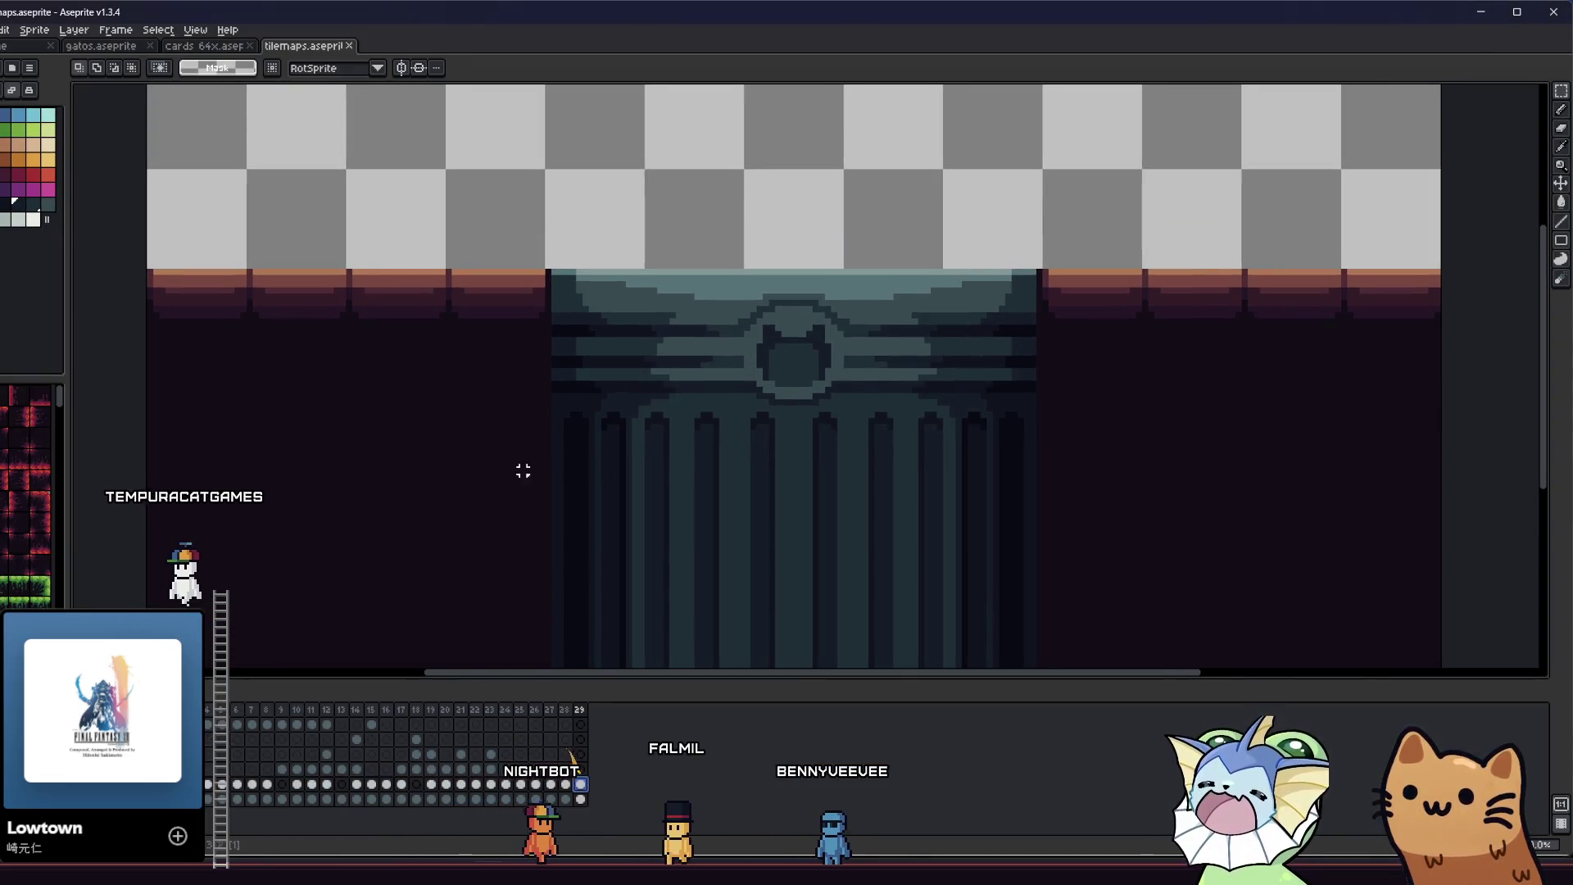
scroll(528, 475, "down", 4)
scroll(509, 460, "up", 3)
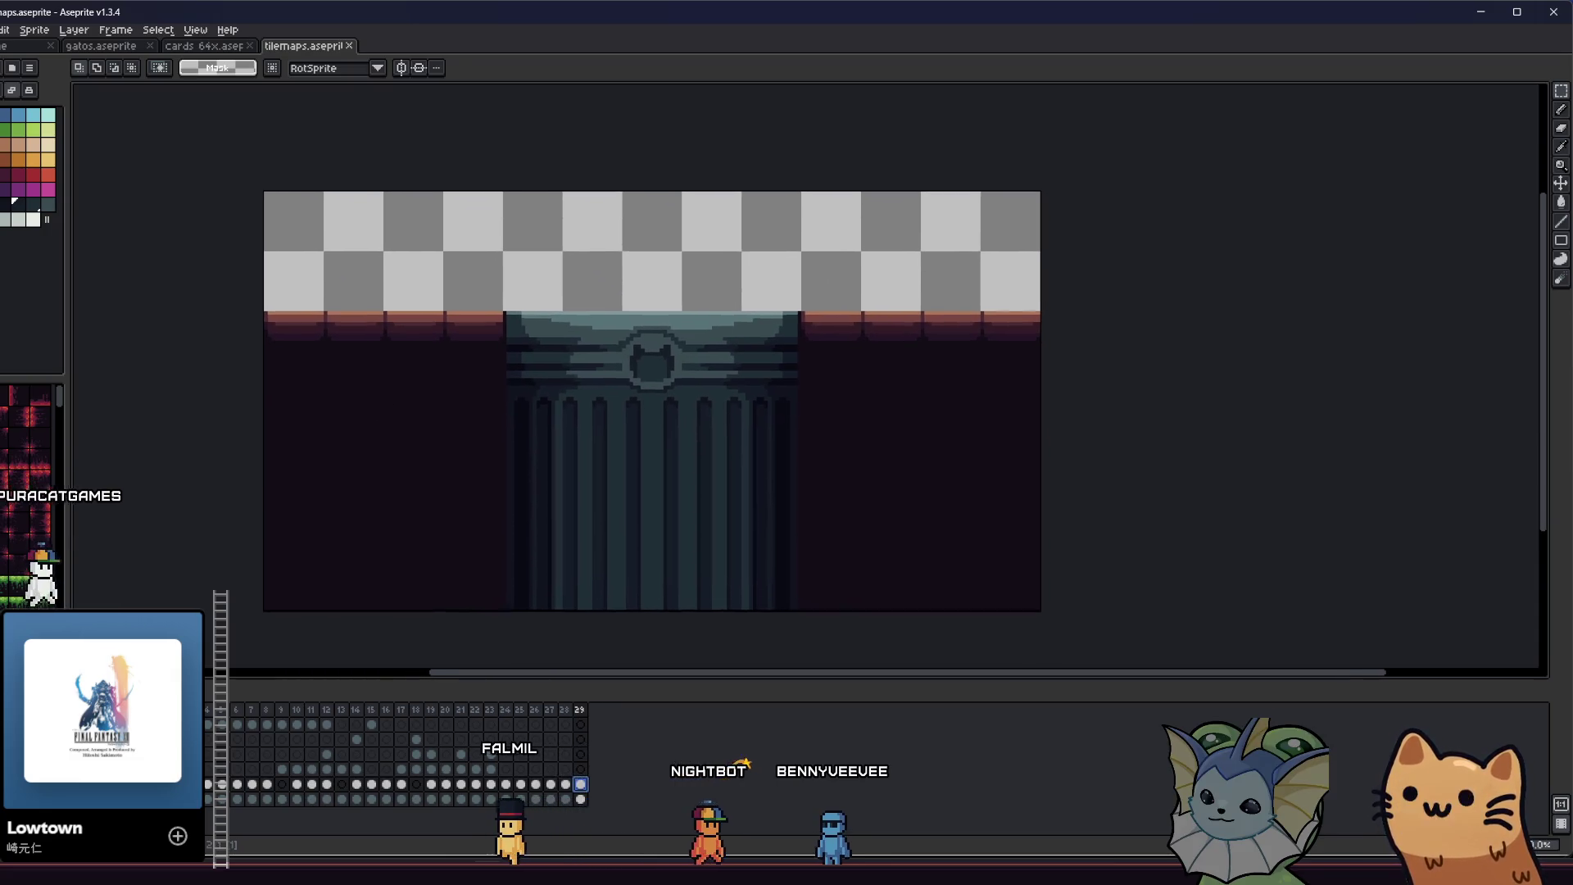
left_click_drag(391, 417, 374, 390)
scroll(438, 394, "up", 1)
mouse_move(491, 358)
left_mouse_down()
mouse_move(498, 393)
mouse_move(474, 363)
left_mouse_up()
scroll(597, 300, "down", 8)
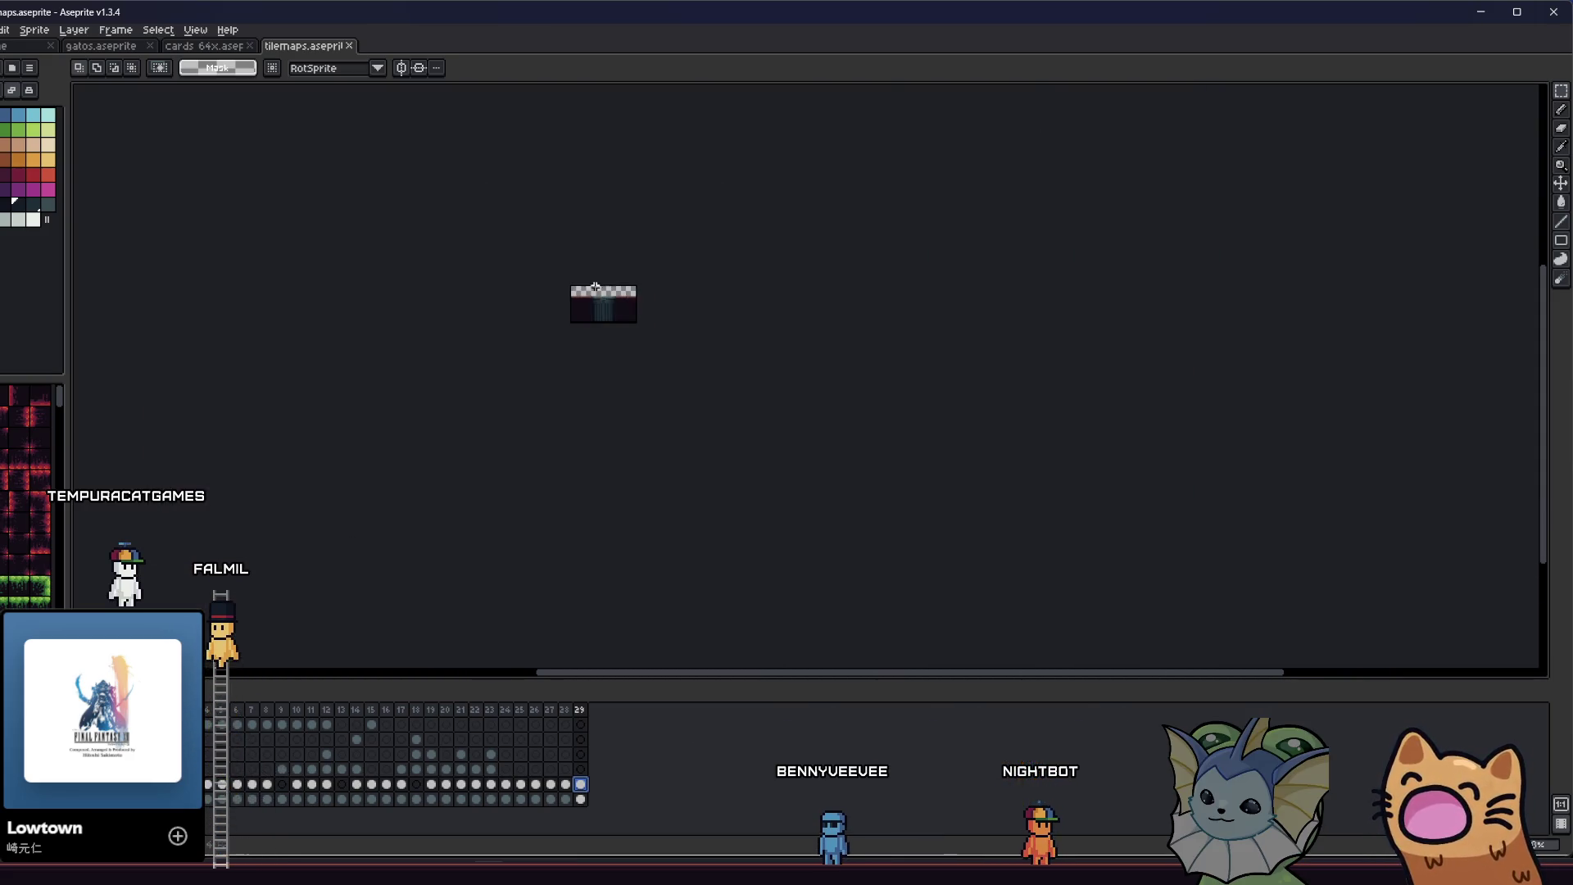
scroll(557, 268, "up", 7)
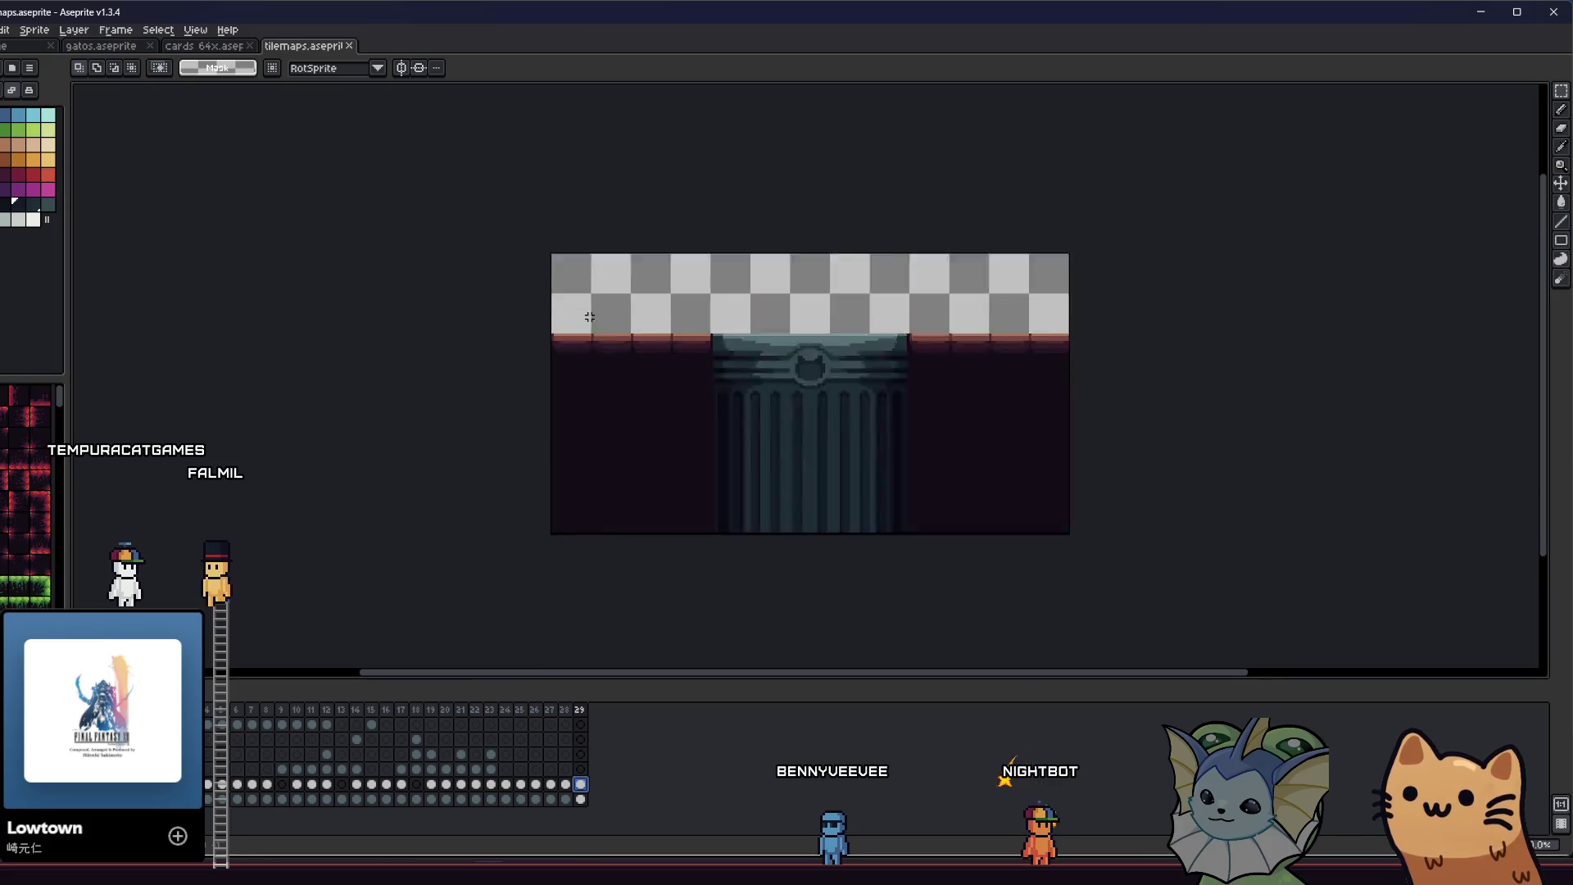
left_click_drag(562, 316, 437, 284)
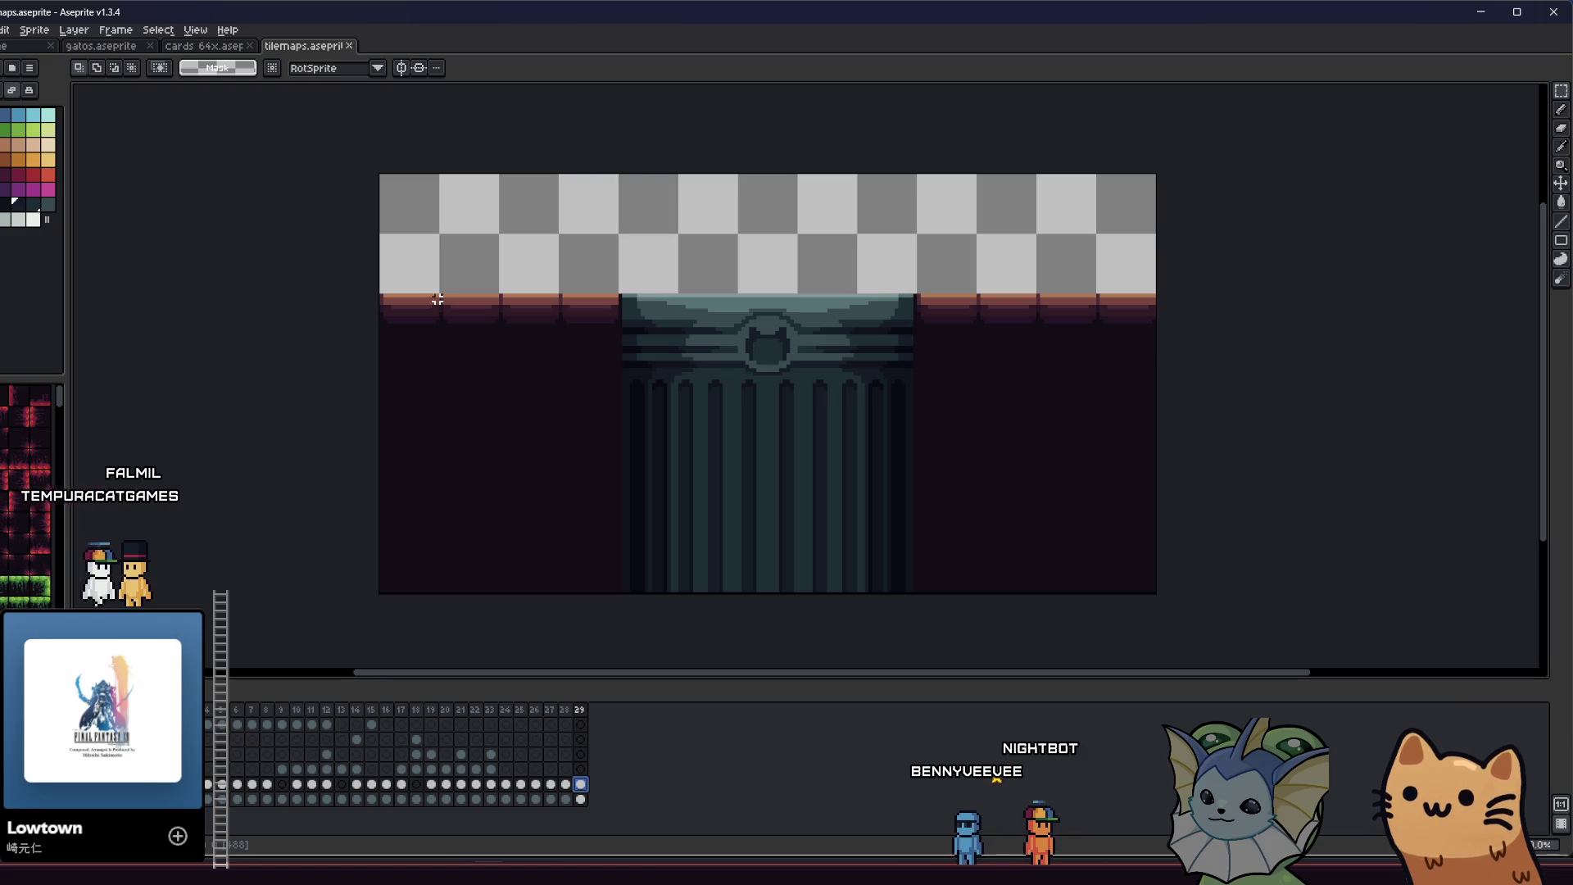
scroll(720, 273, "up", 3)
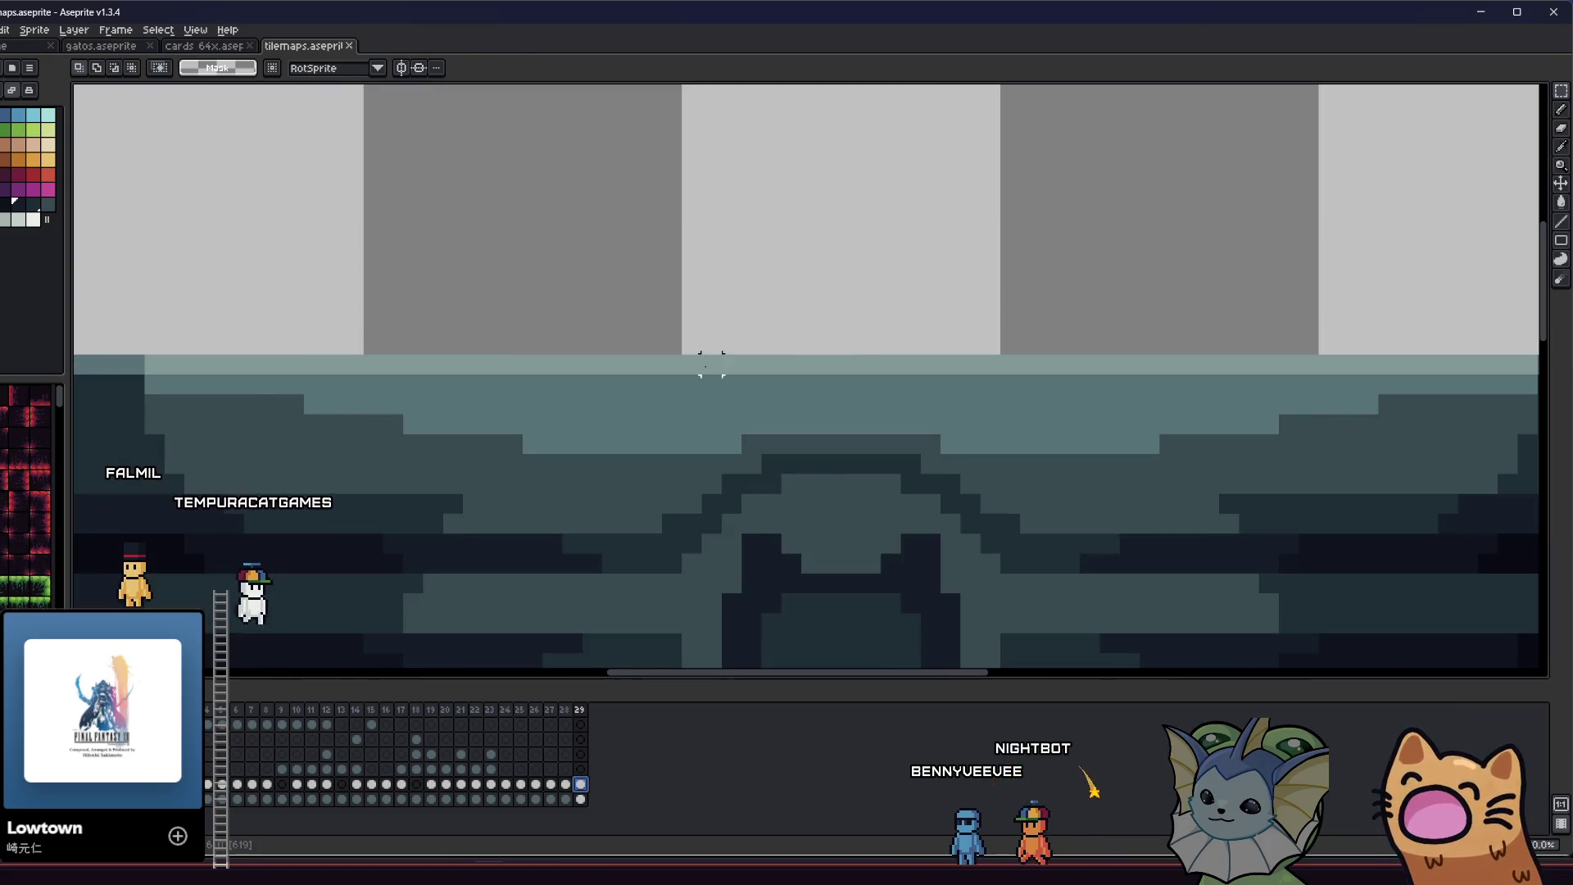
scroll(875, 418, "down", 2)
scroll(875, 418, "down", 2)
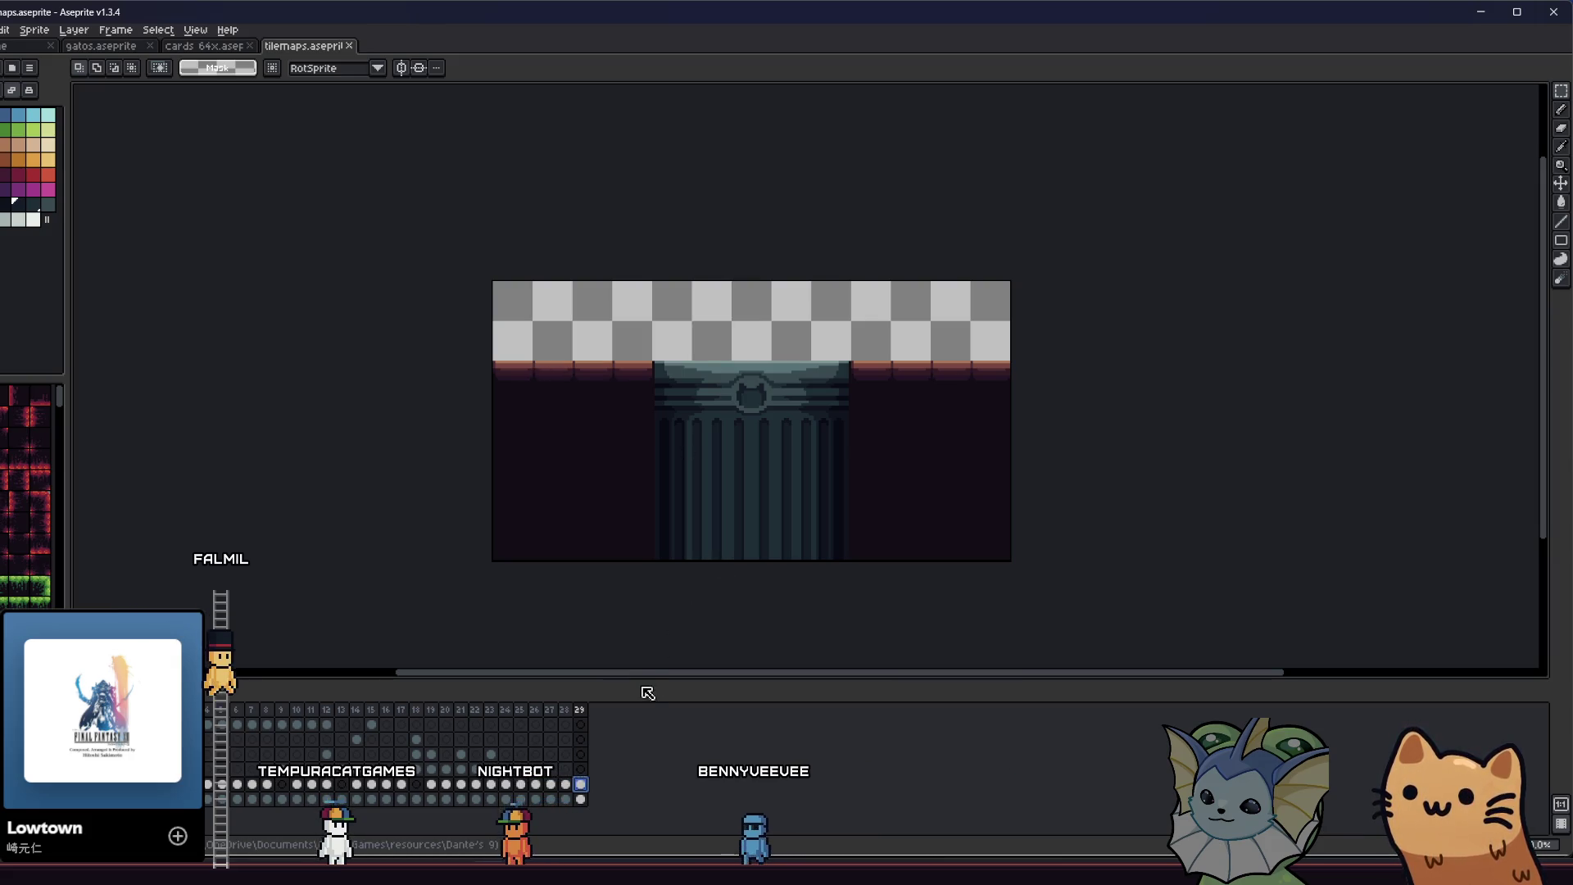
- Insert a new frame right after frame 28
left_click(567, 710)
right_click(571, 711)
left_click(591, 735)
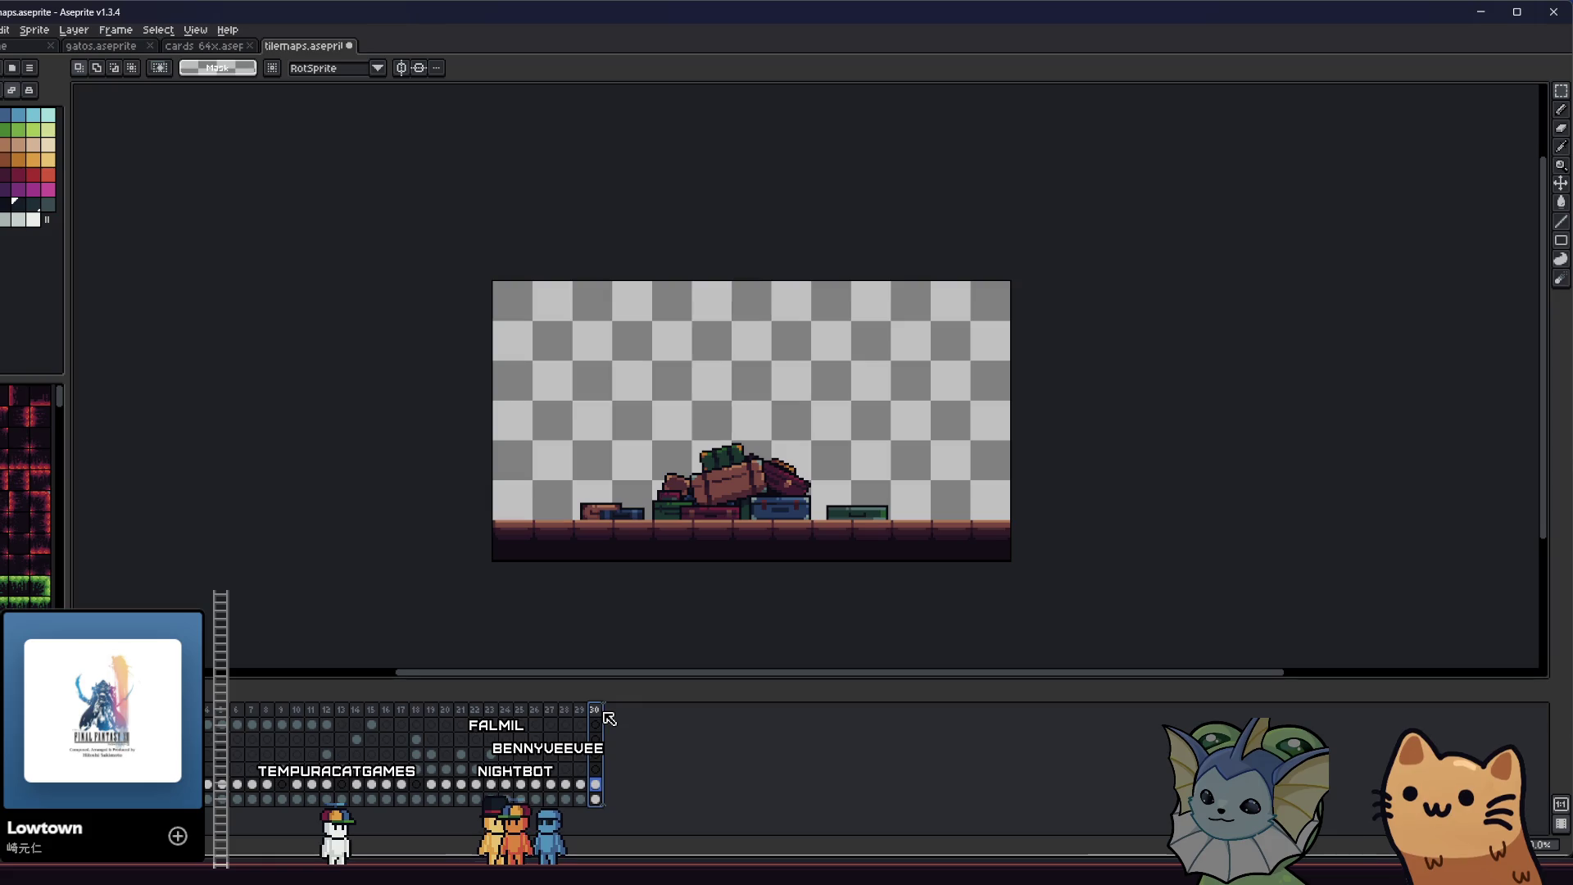
- Erase the bags and suitcase pile in the new frame, leaving only the brick floor
scroll(538, 436, "up", 1)
left_click_drag(479, 363, 1368, 603)
key("Delete")
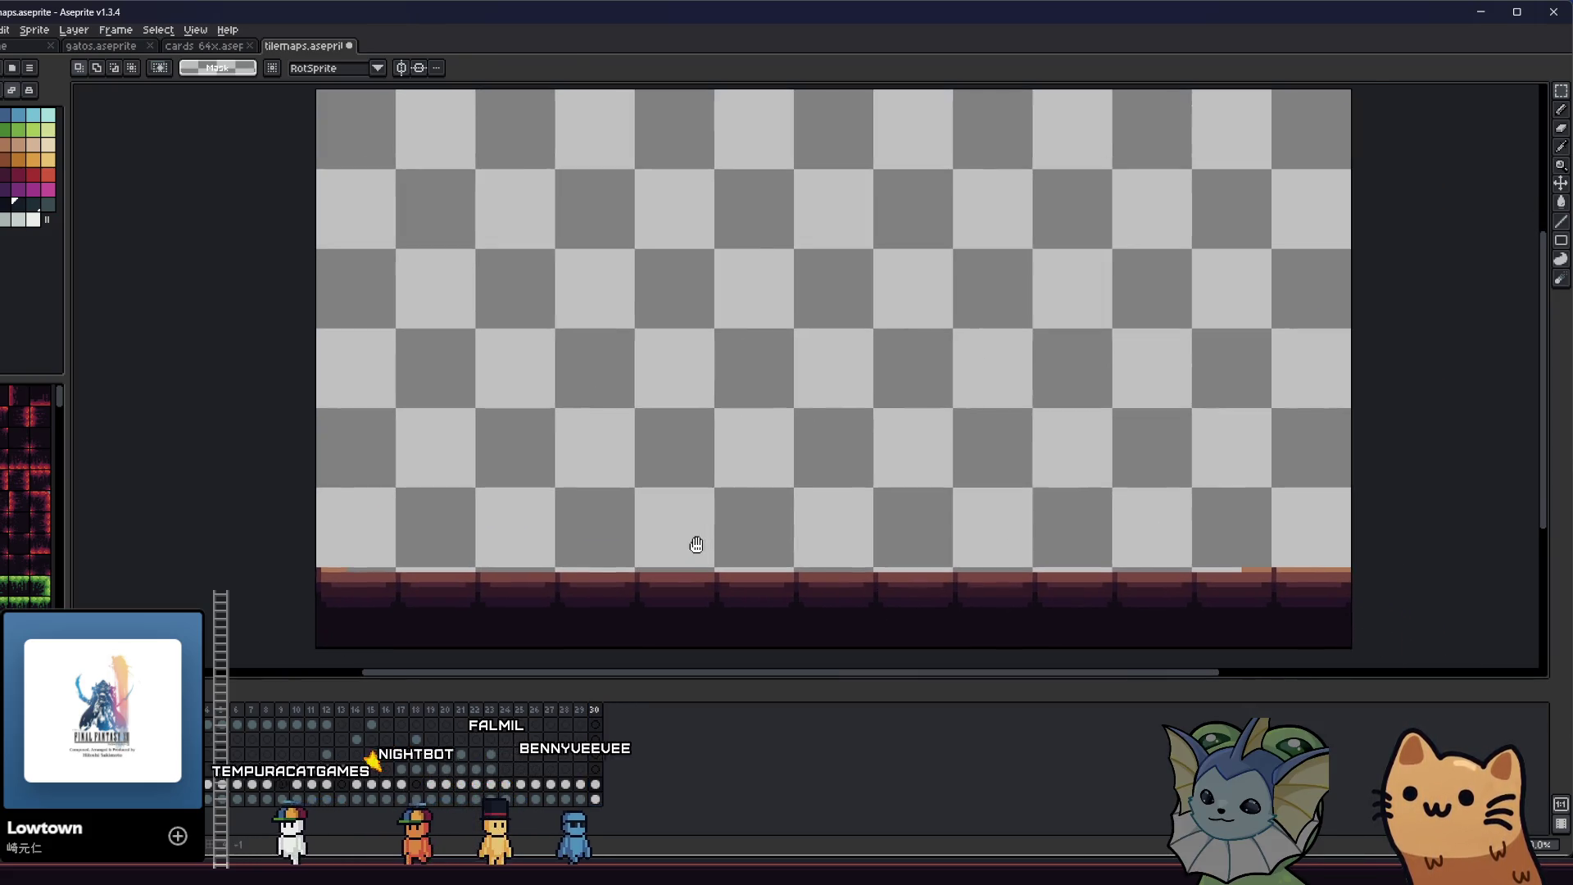
key("ctrl+z")
left_click(263, 344)
left_click_drag(317, 333, 706, 397)
key("ctrl+d")
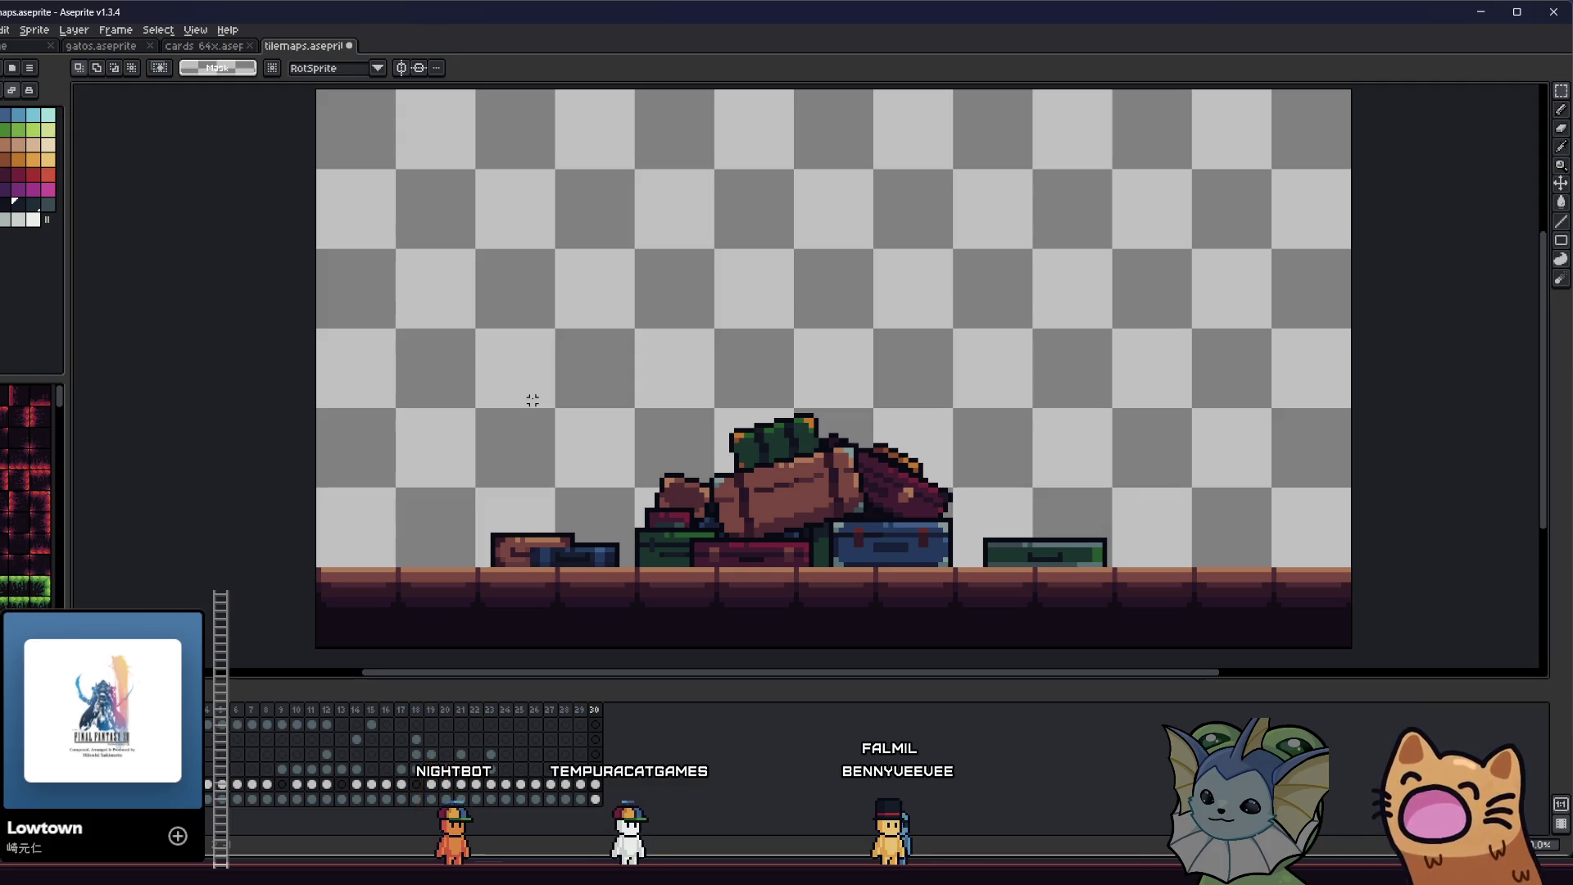
left_click_drag(492, 289, 1188, 570)
key("Delete")
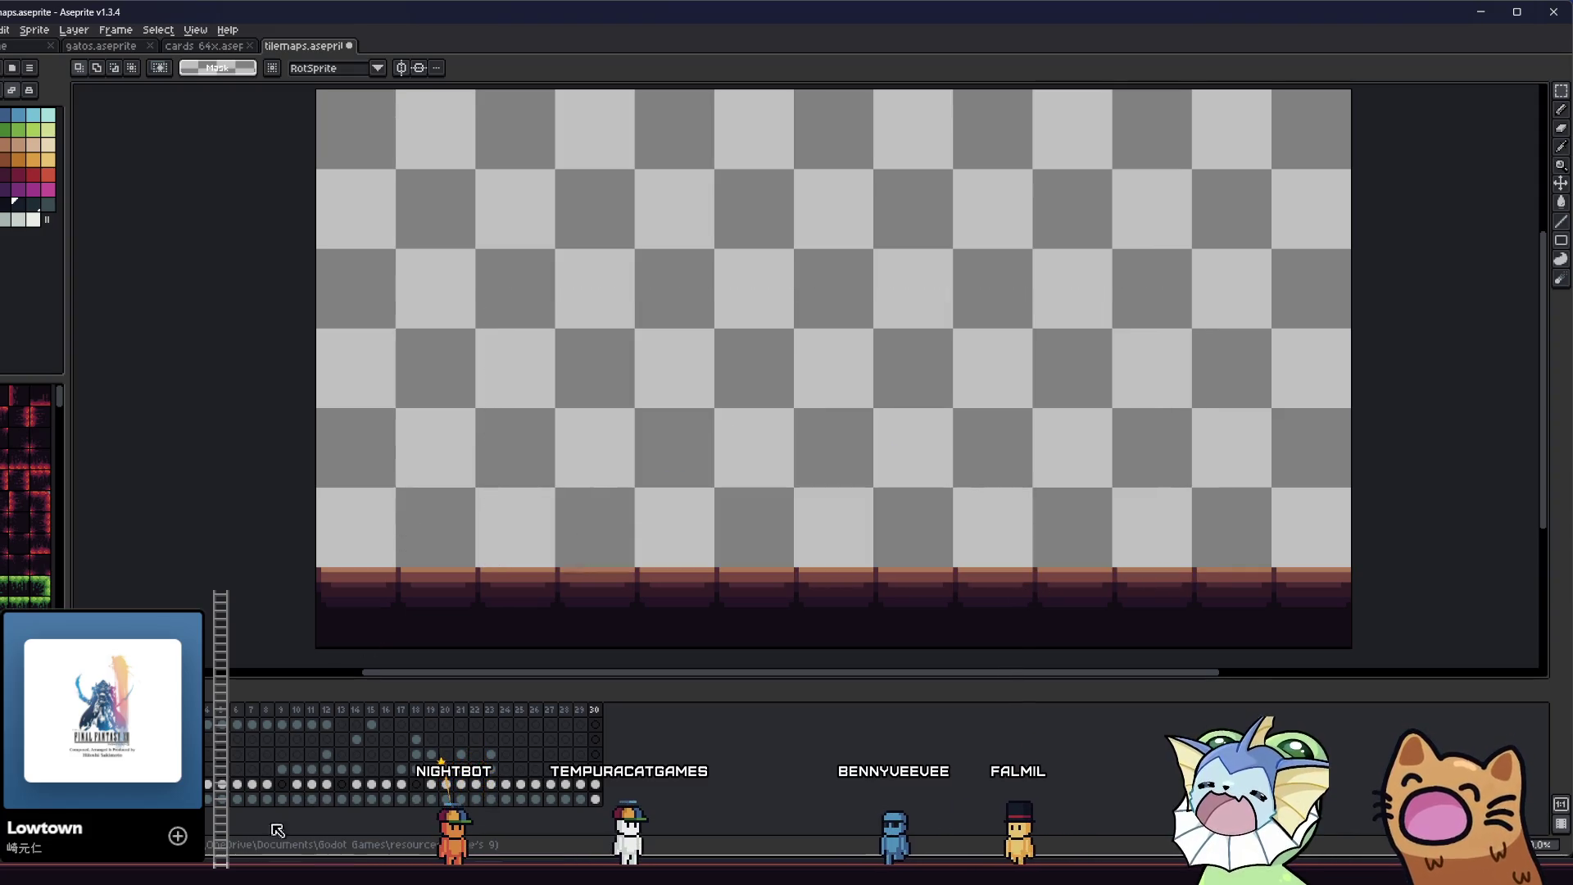
- Run the suitcase_pile scene and add Spicy Noodles relics from the in-game debug menu
mouse_move(286, 872)
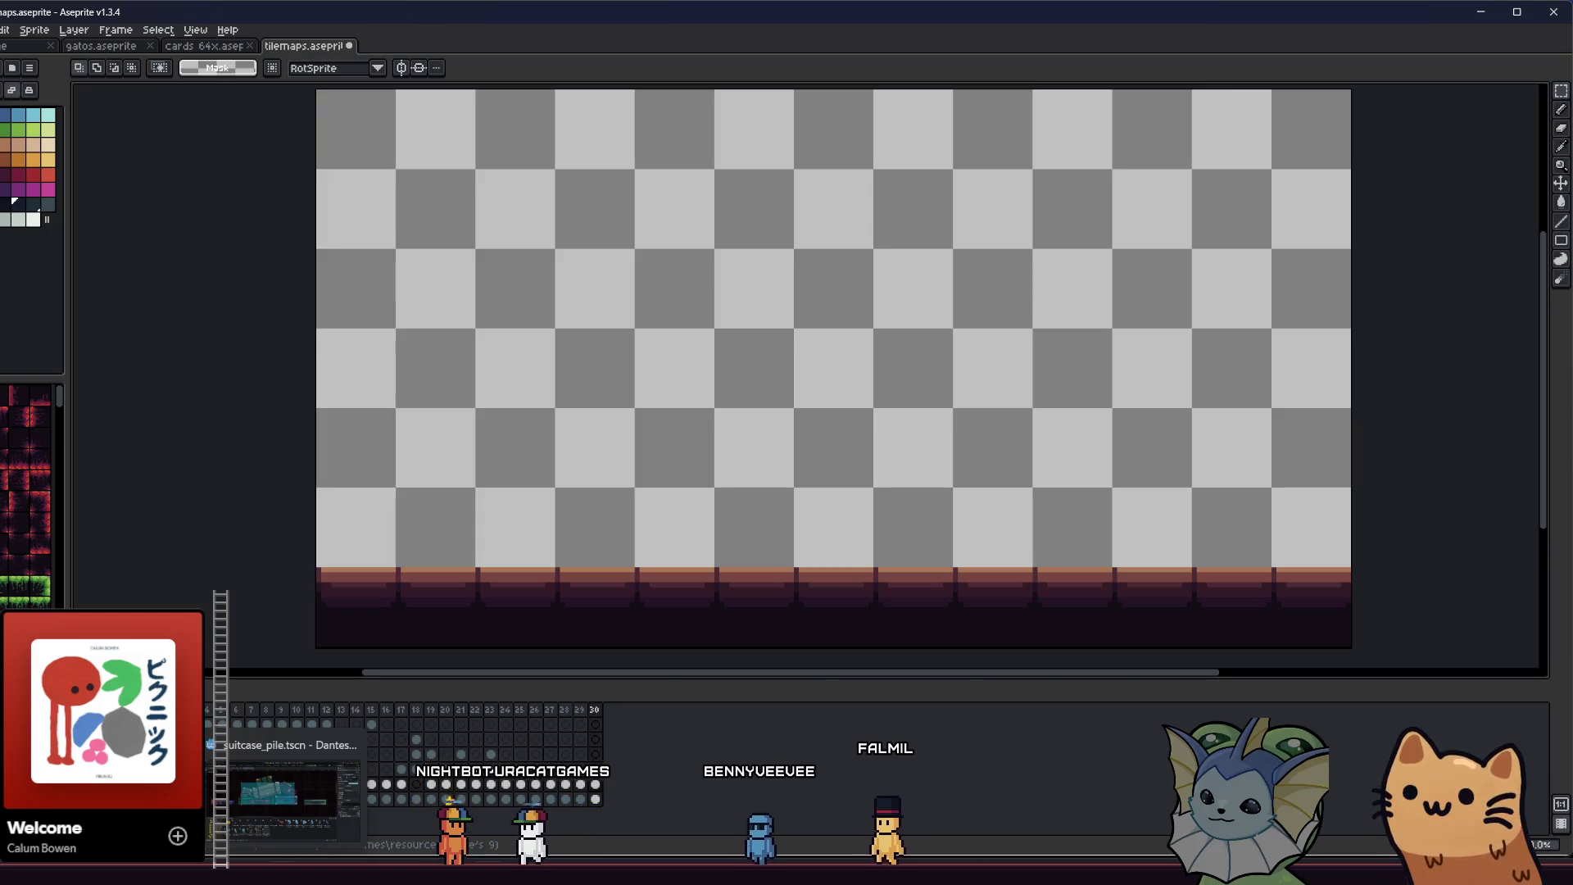
left_click(294, 798)
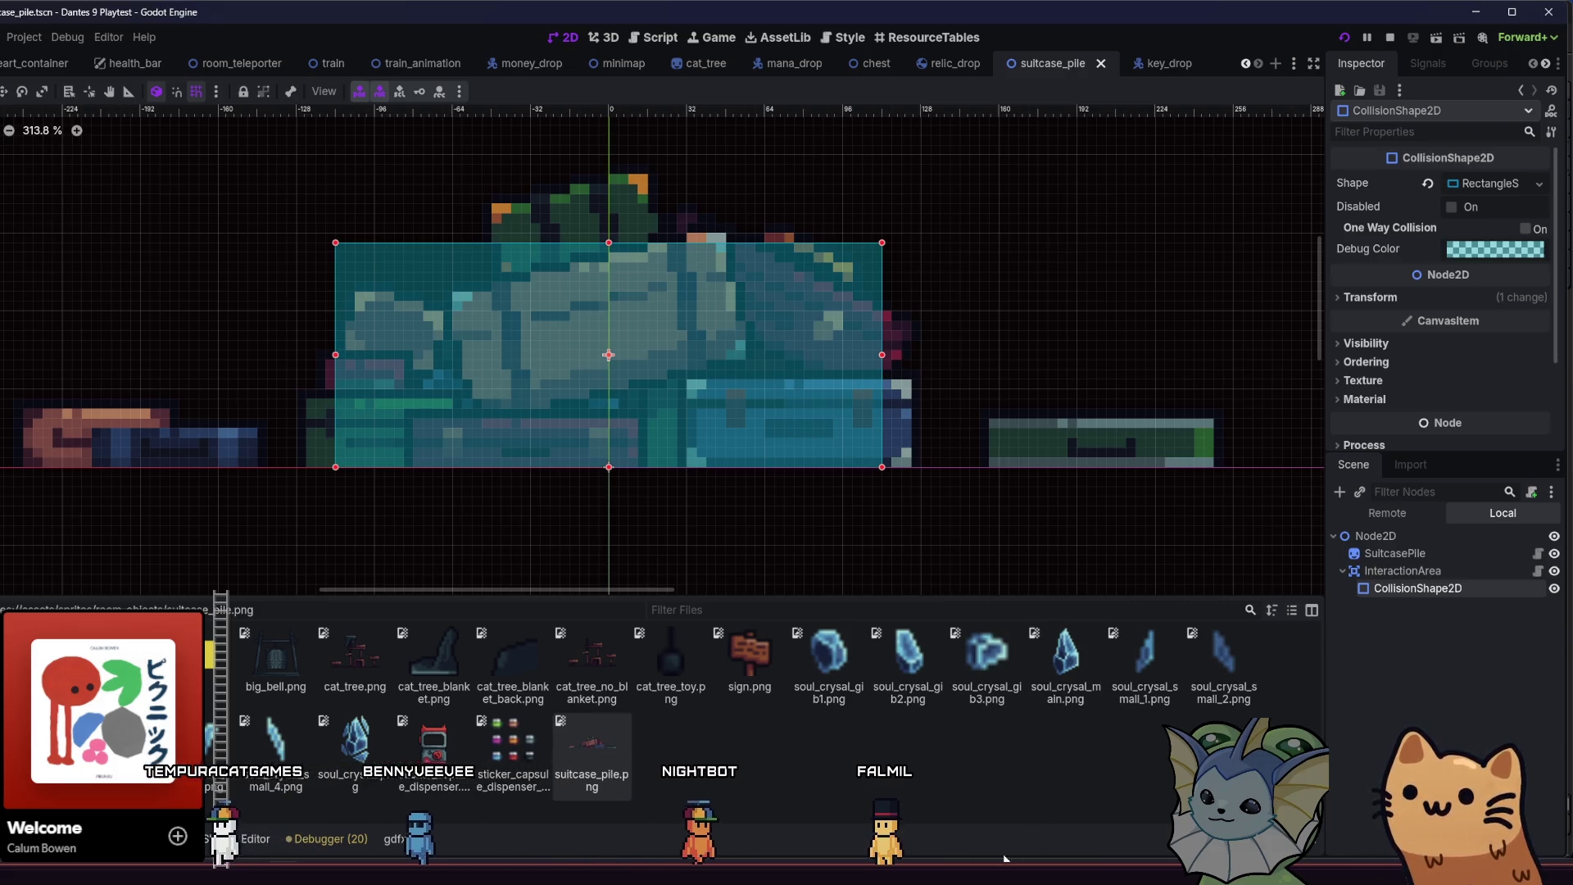
key("F5")
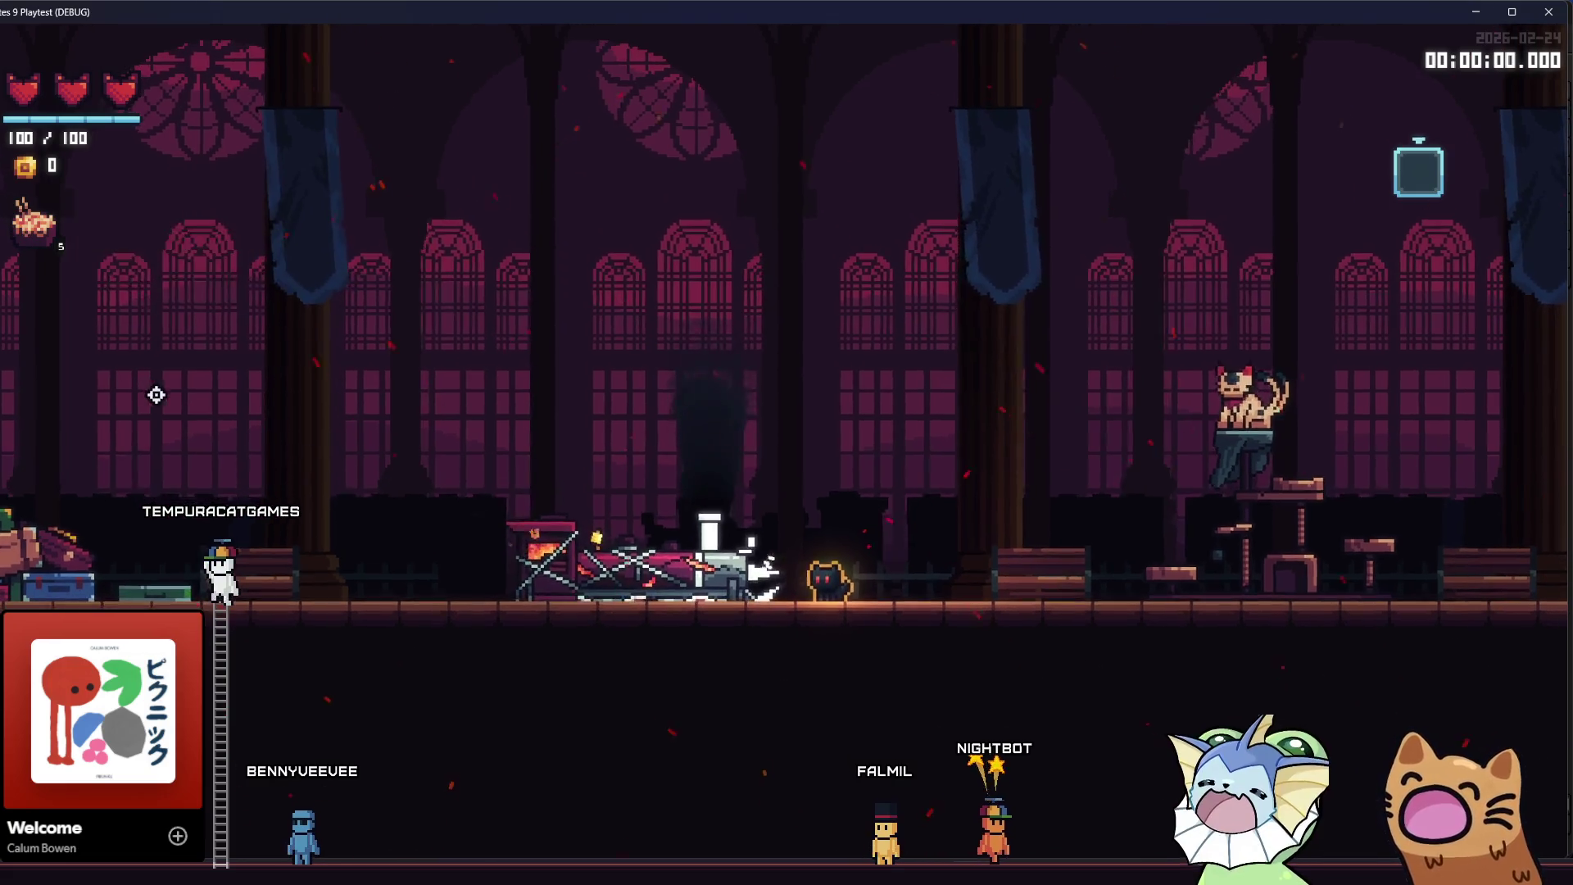
key("quoteleft")
left_click(148, 295)
left_click(410, 215)
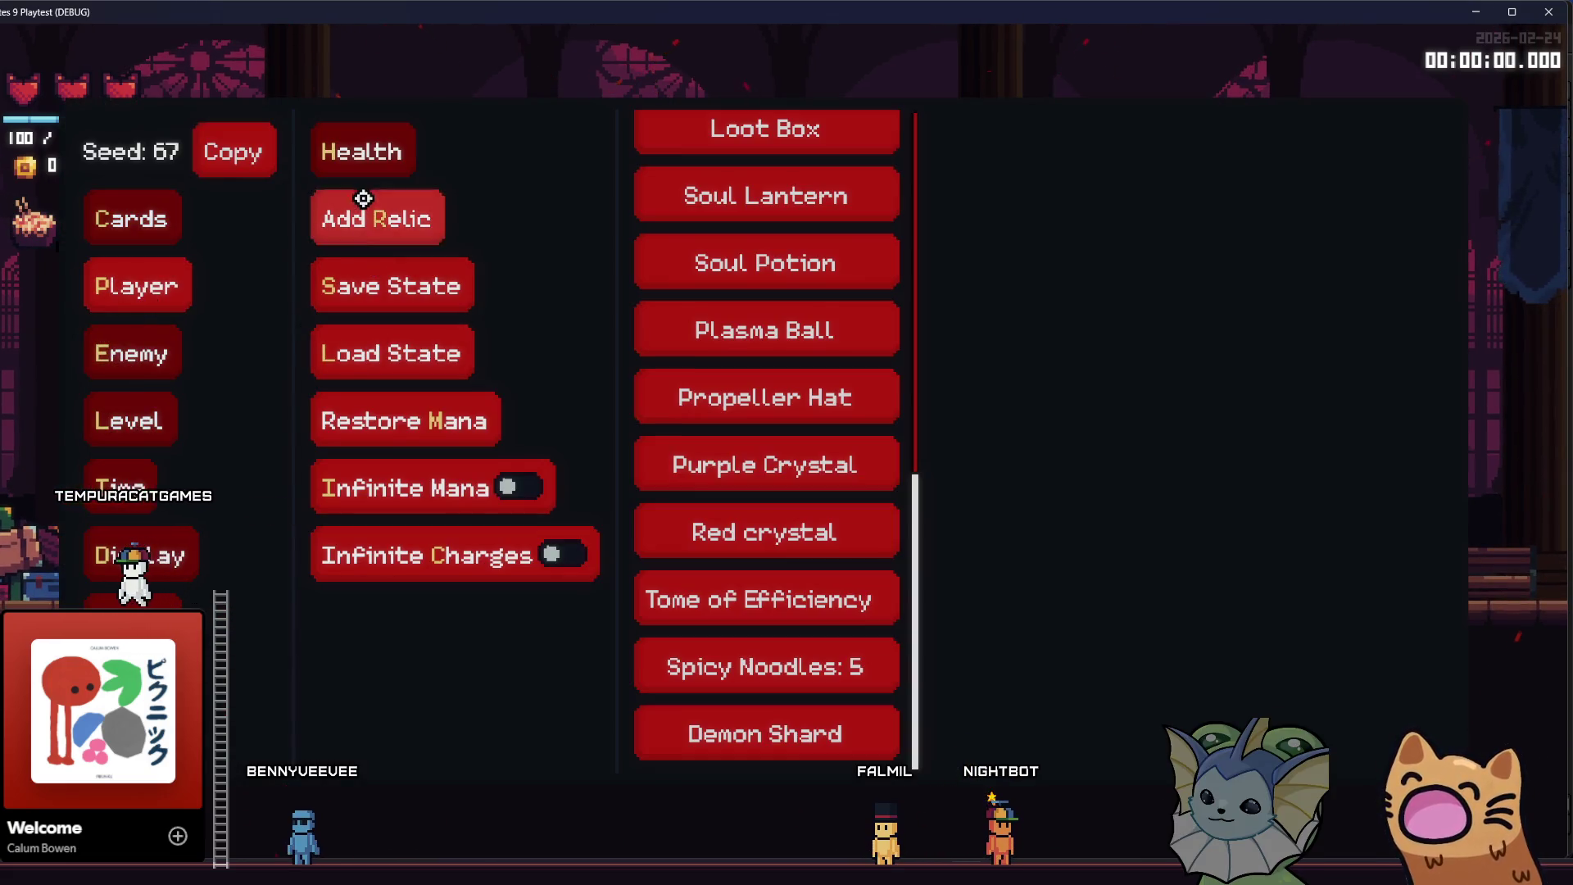
left_click(736, 672)
left_click(736, 672)
left_click(735, 671)
left_click(735, 672)
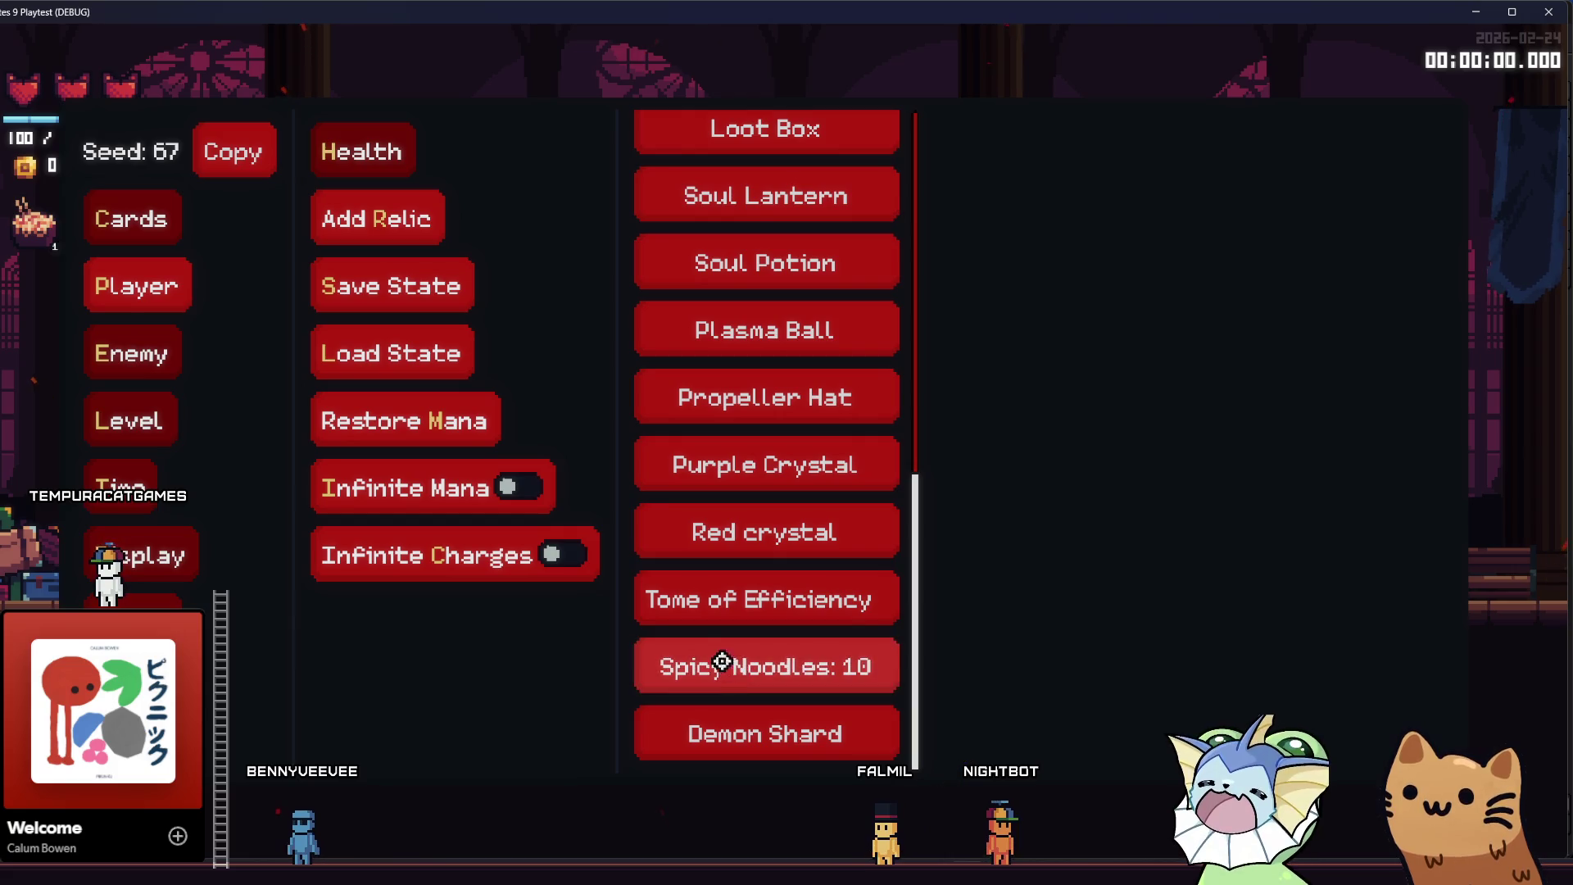
- Use the debug card options to add AK47 cards and then every card to the hand
key("quoteleft")
key("quoteleft")
left_click(131, 219)
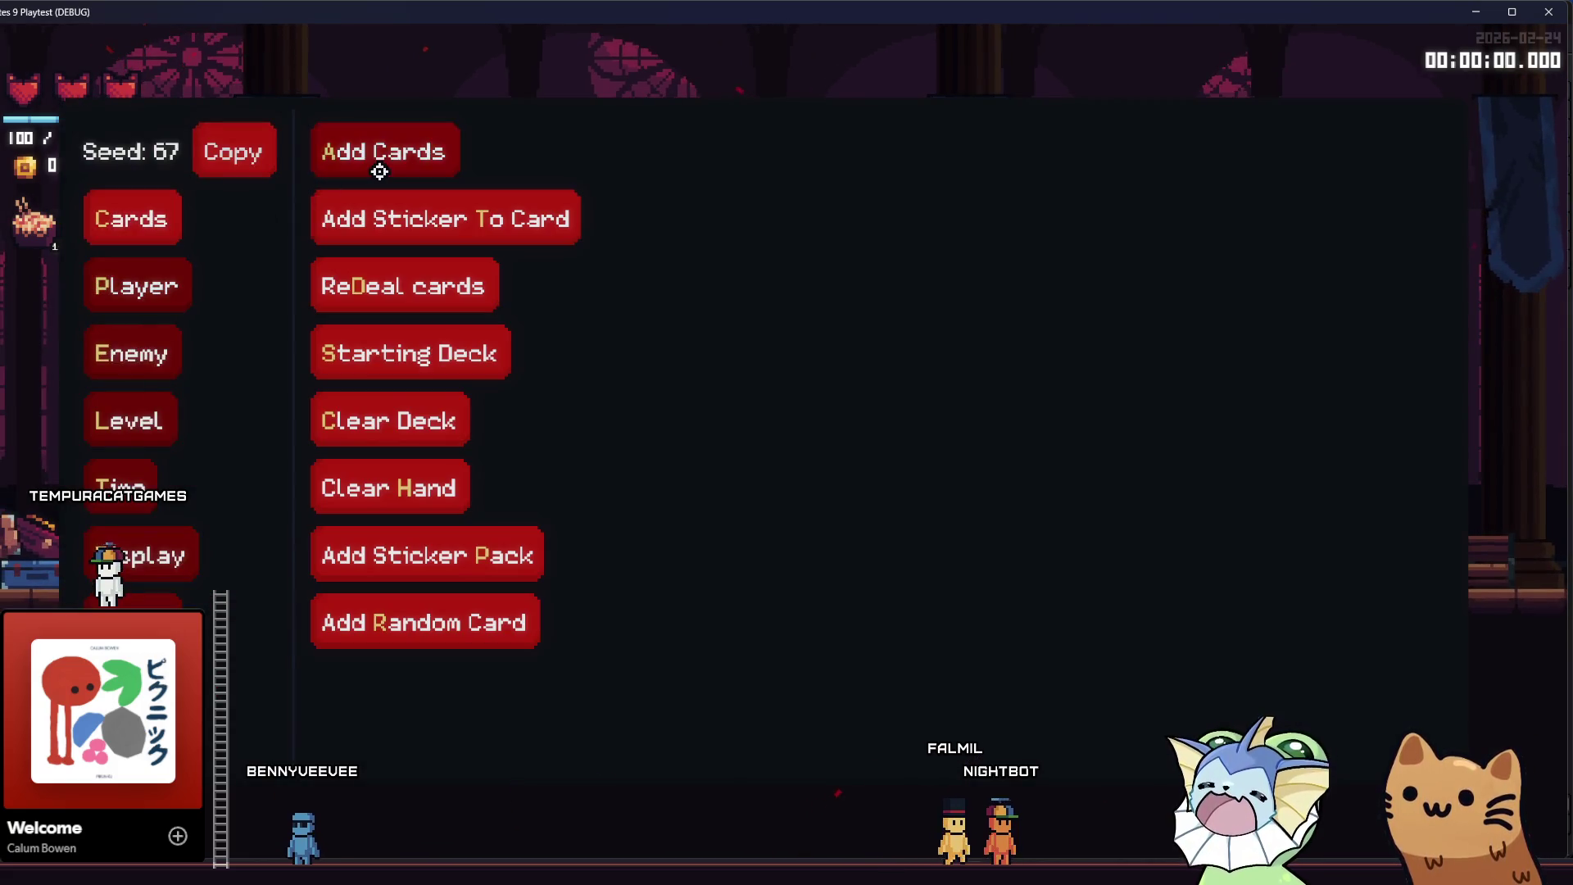
left_click(379, 160)
left_click(666, 217)
left_click(168, 283)
left_click(107, 215)
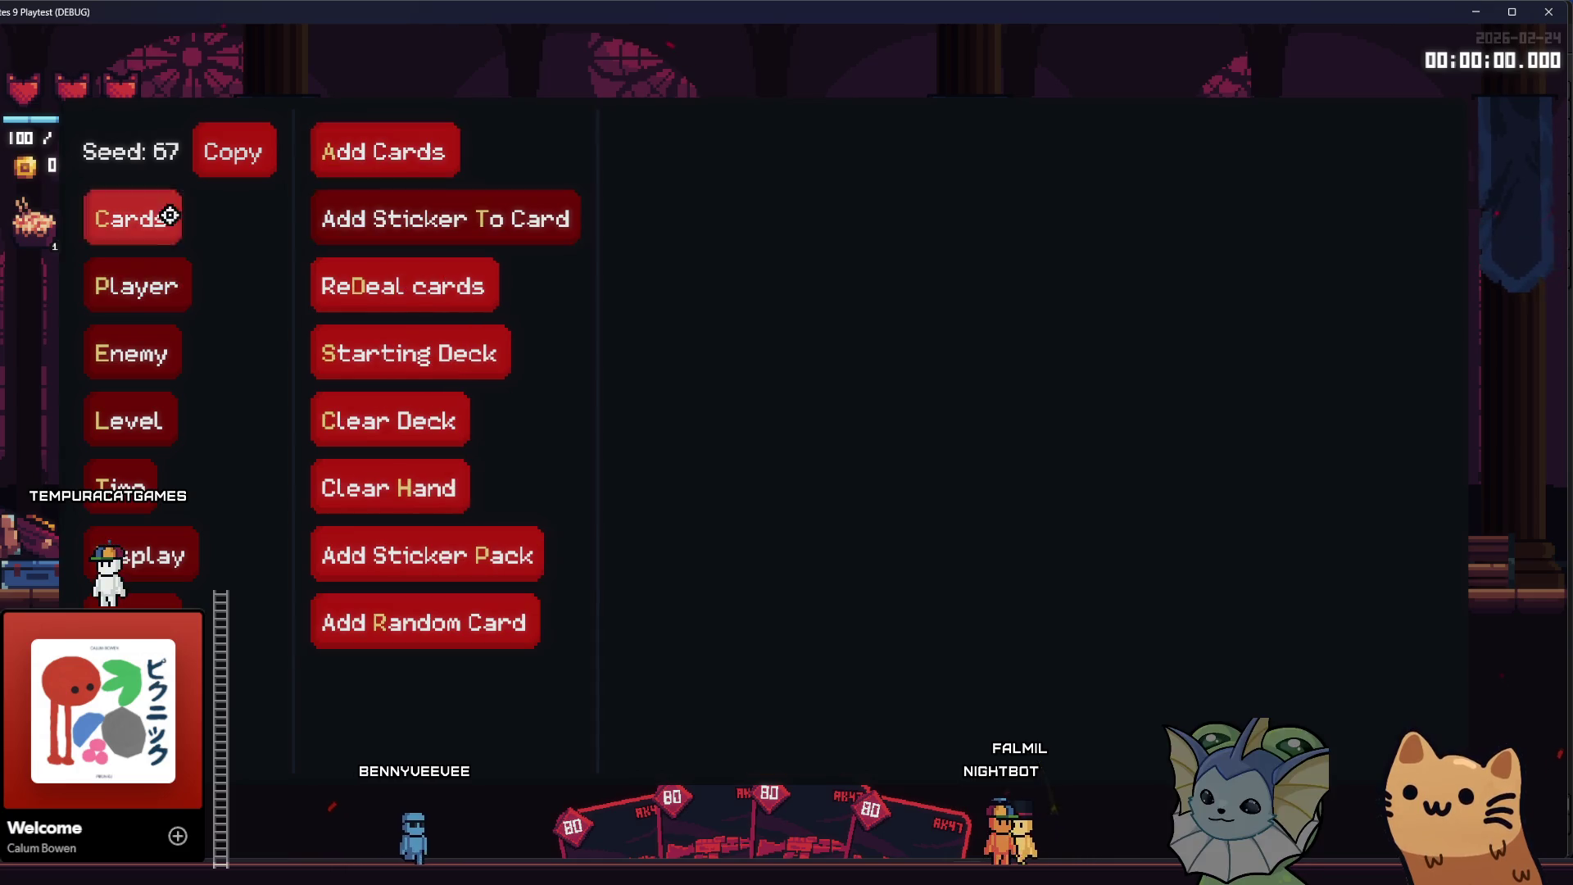
left_click(380, 152)
left_click(635, 150)
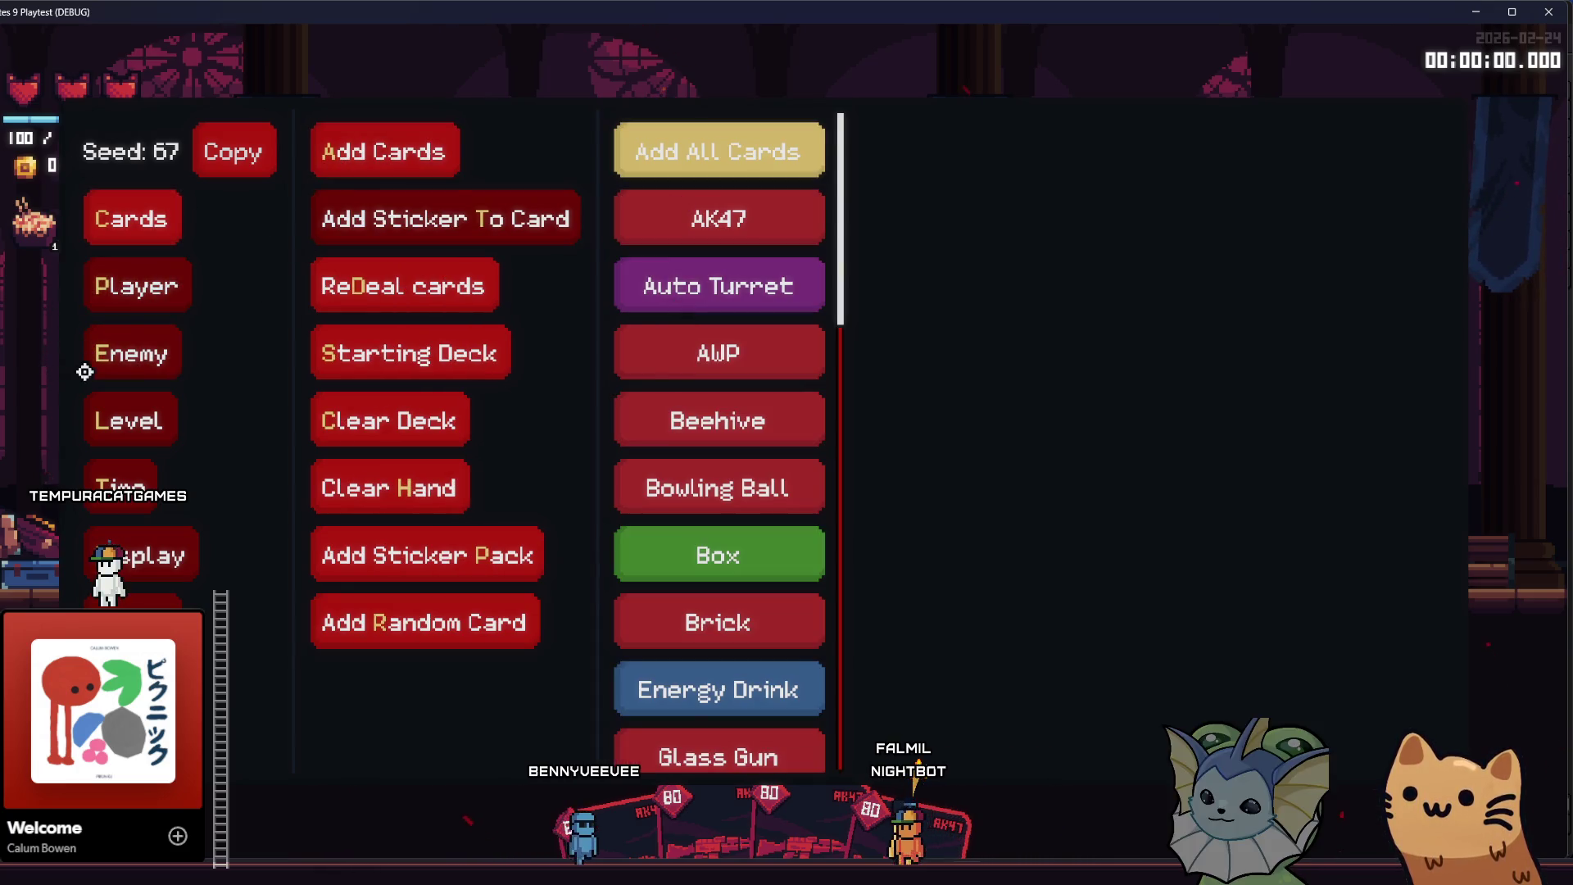
- Spawn an enemy on the floor, shoot it with the AK47, and shoot the training dummy
left_click(98, 357)
left_click(332, 171)
left_click(696, 150)
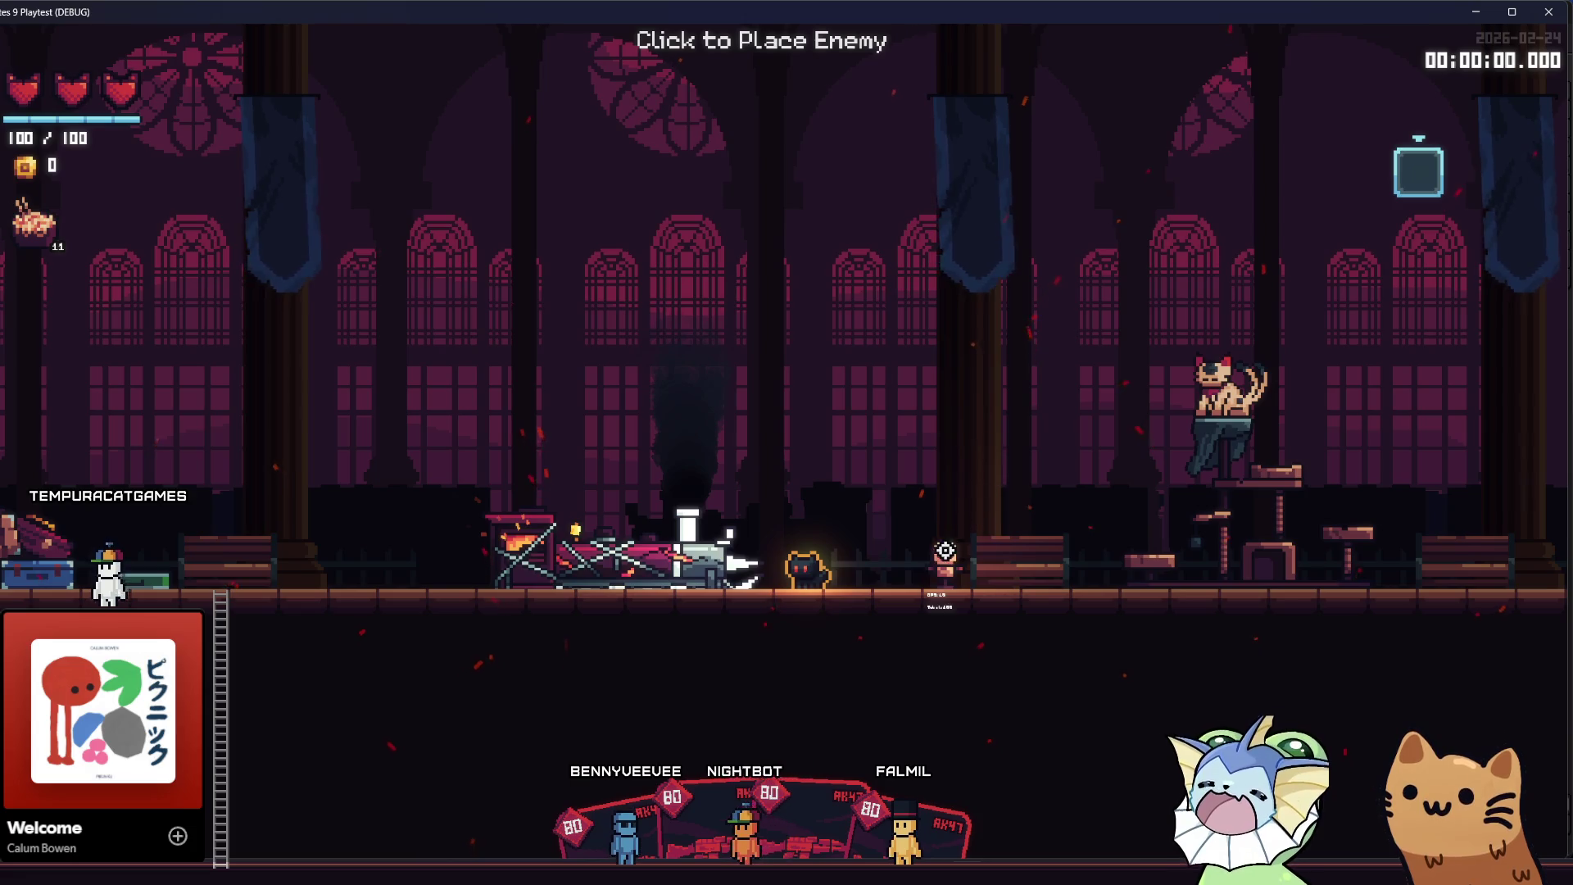
left_click(945, 550)
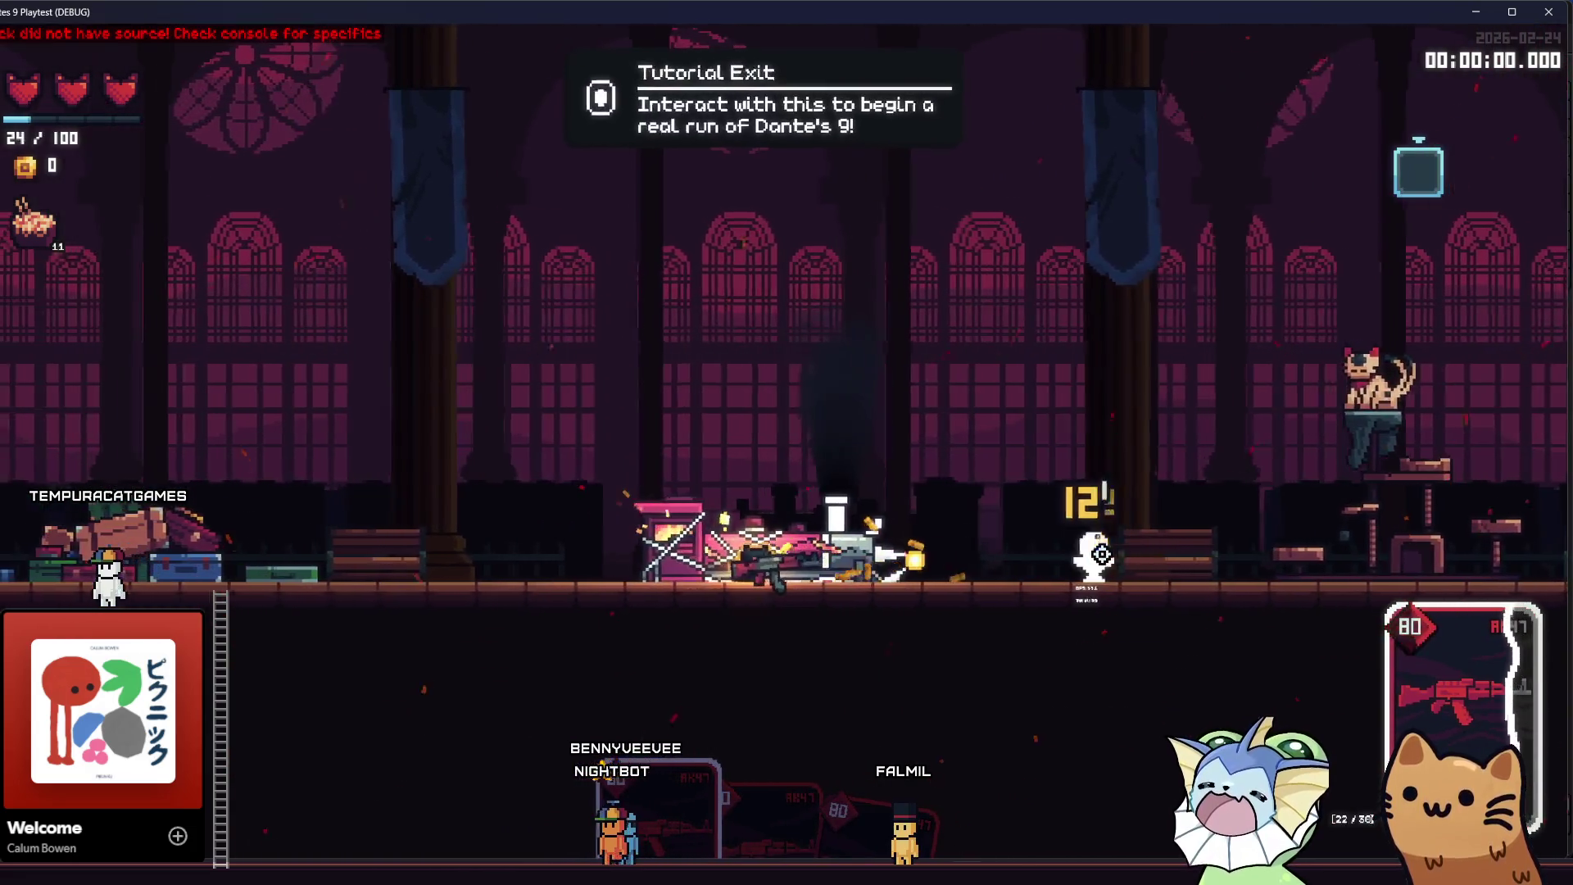
left_click_drag(1102, 553, 1108, 554)
key("d")
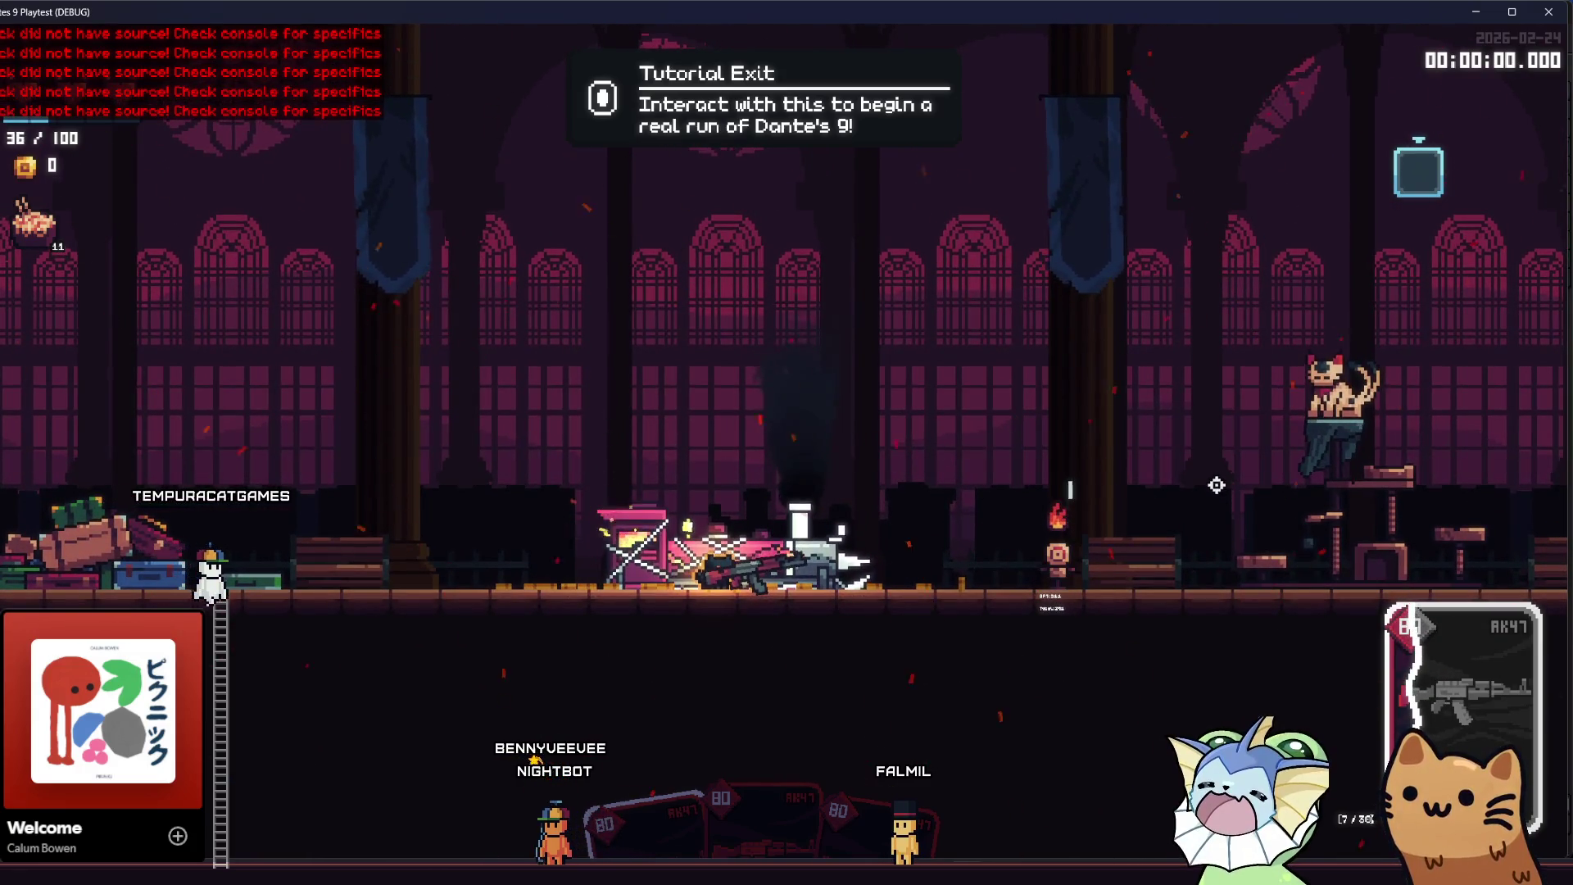
key("s")
left_click_drag(1215, 519, 1222, 541)
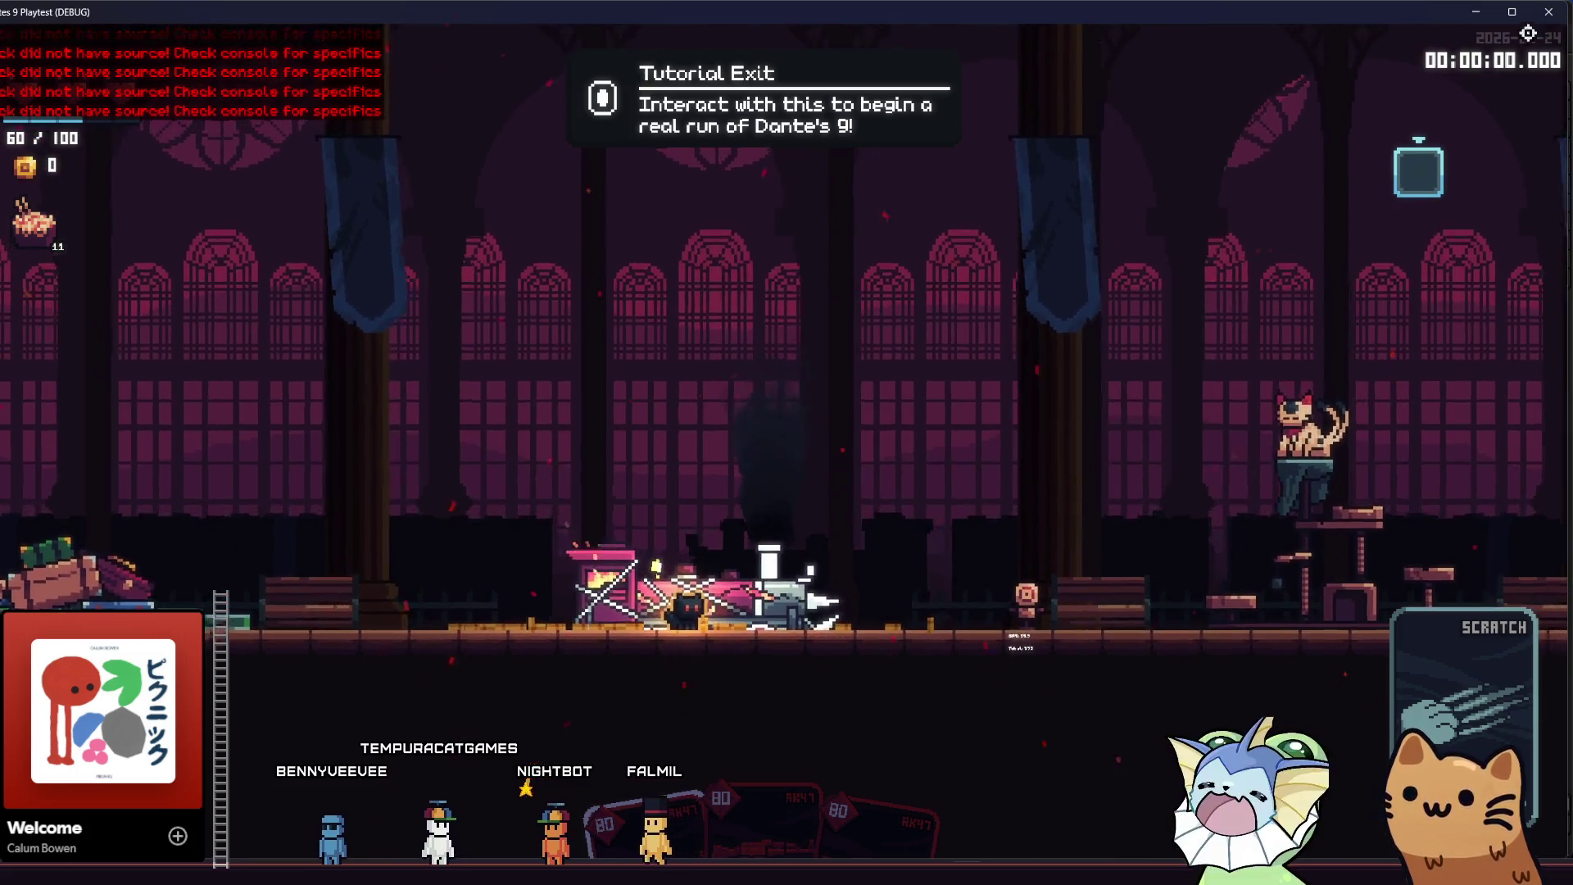
- Close the playtest, recentre the suitcase pile in the scene view, and return to Aseprite
key("alt+F4")
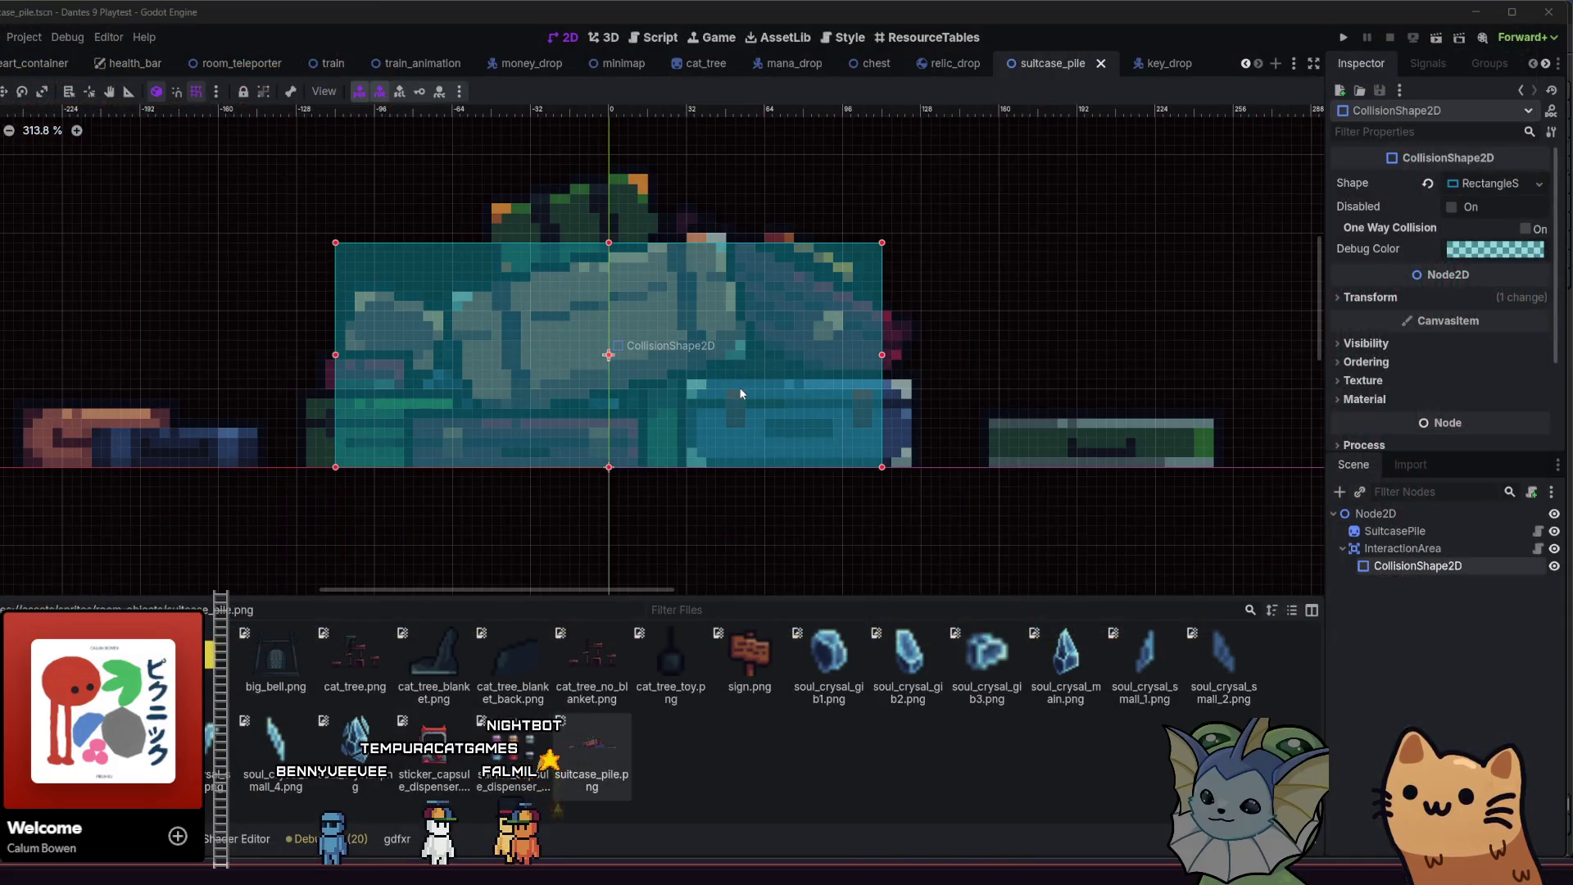
left_click_drag(741, 393, 815, 375)
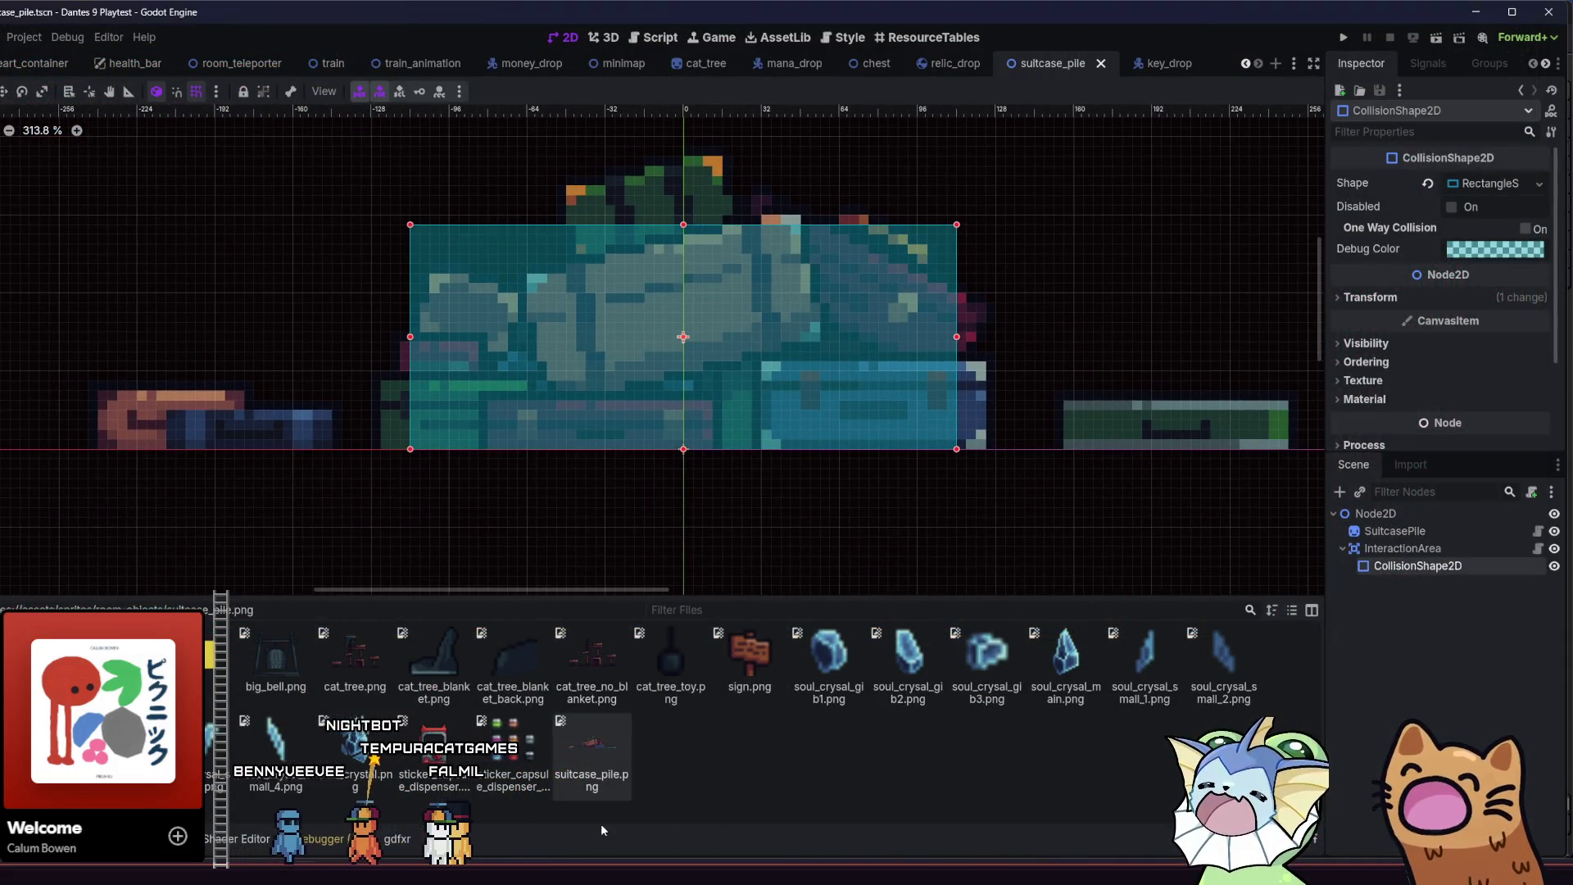
key("alt+Tab")
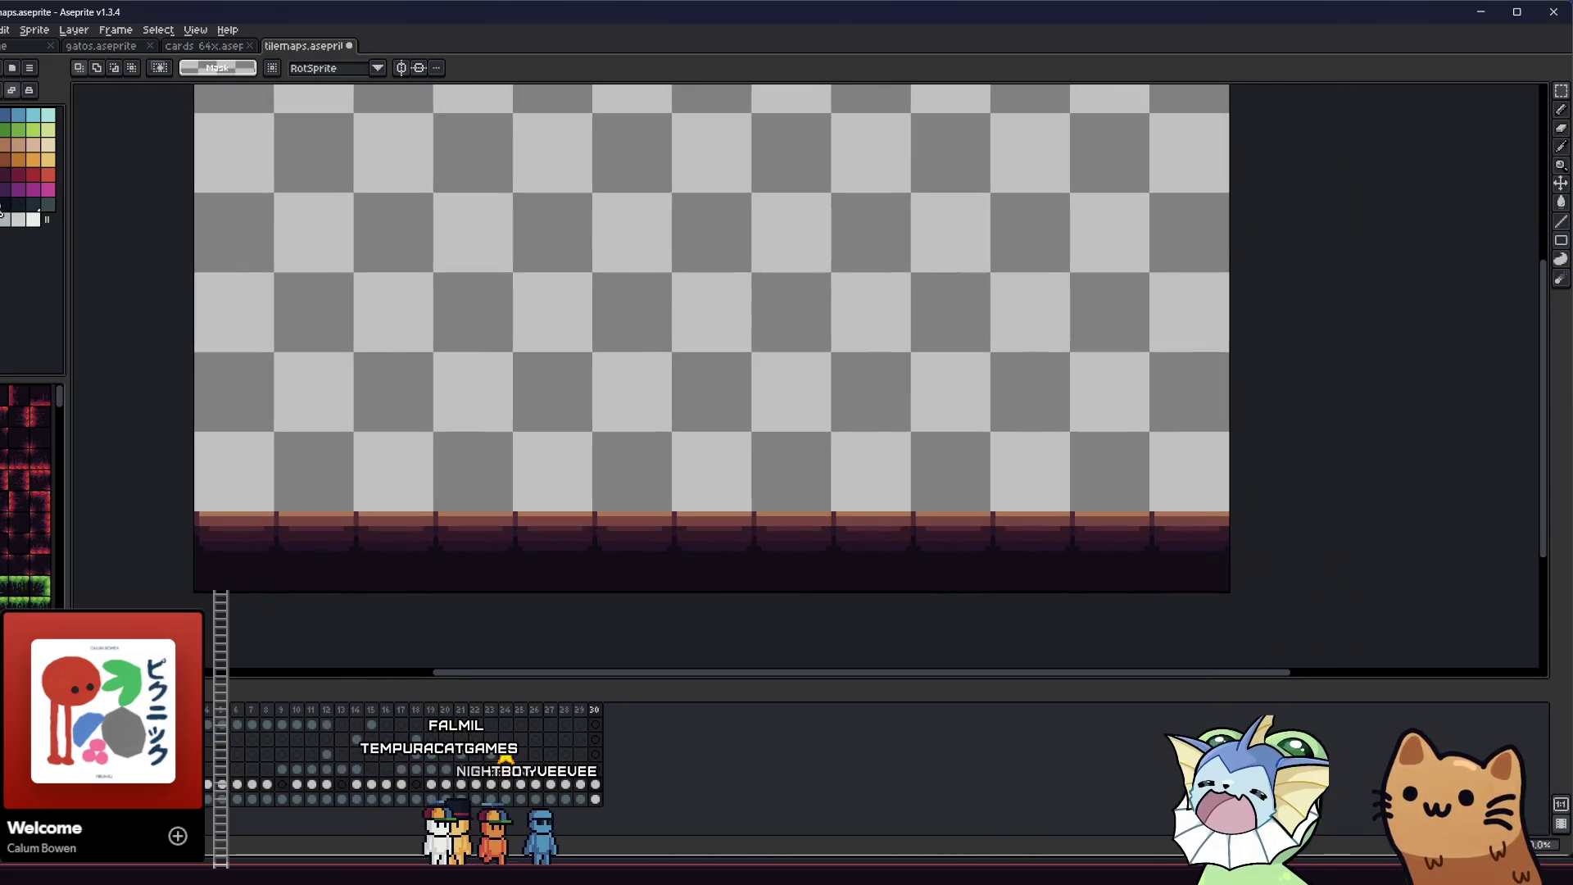
scroll(544, 443, "up", 2)
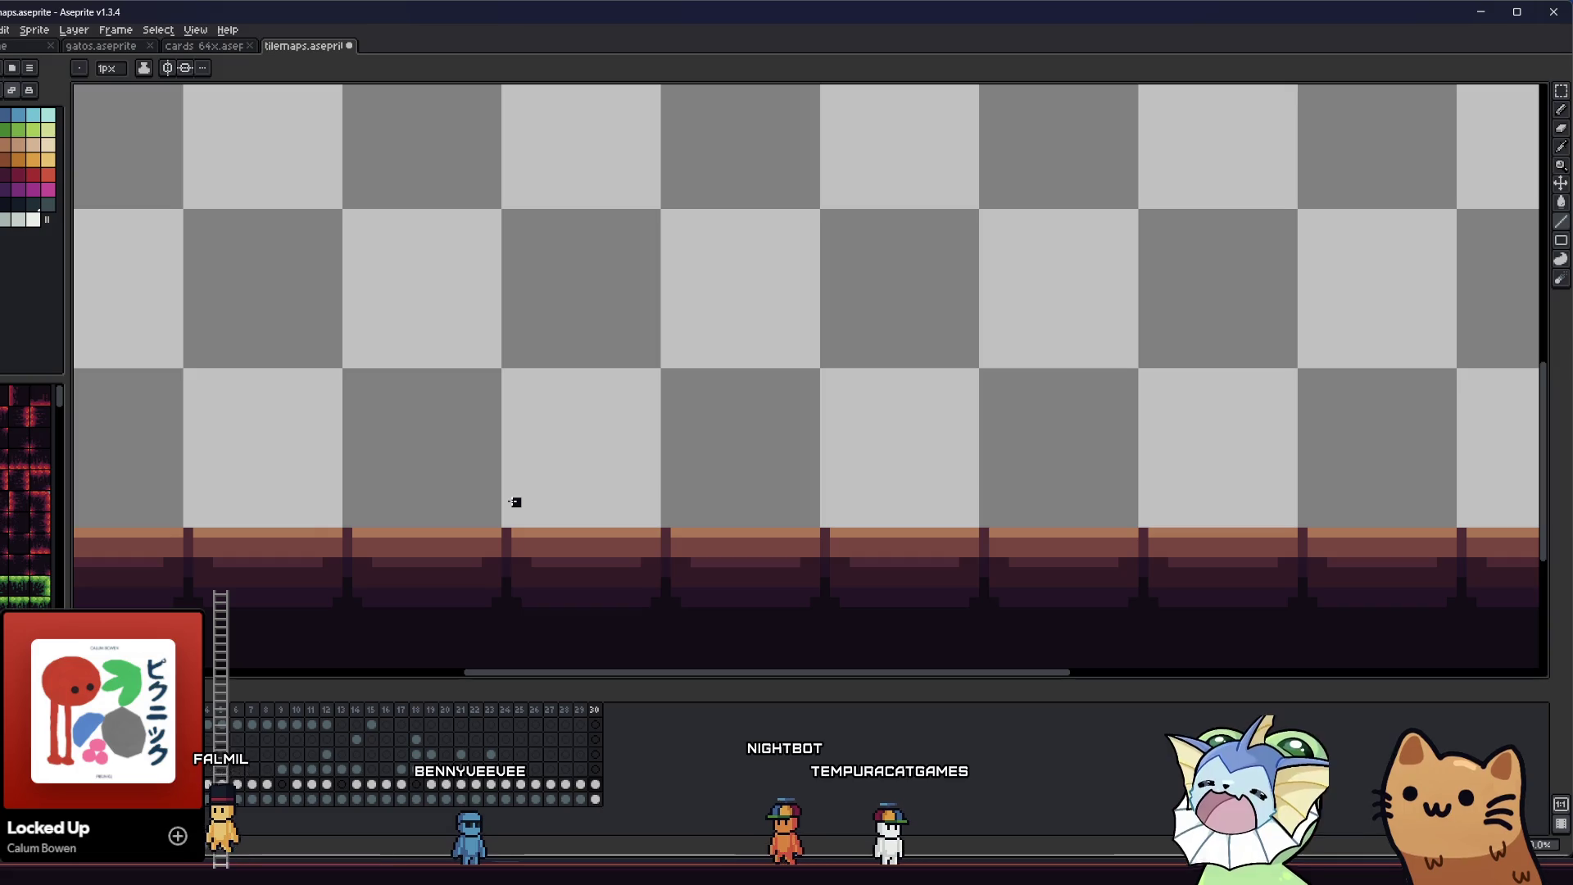
scroll(556, 522, "down", 2)
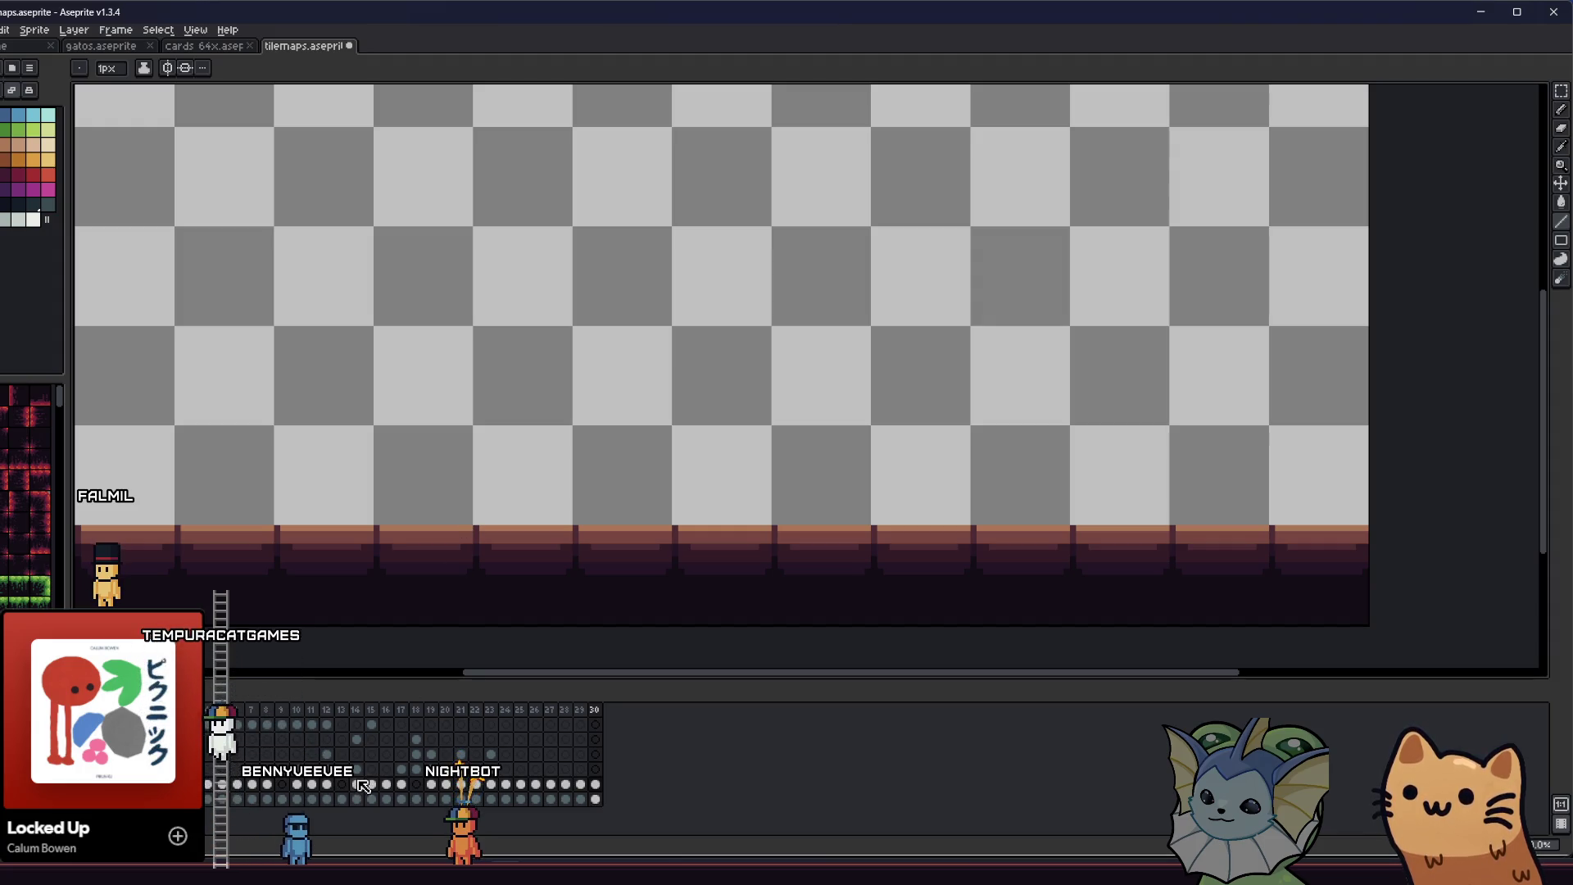
key("Left")
key("Left")
key("Left")
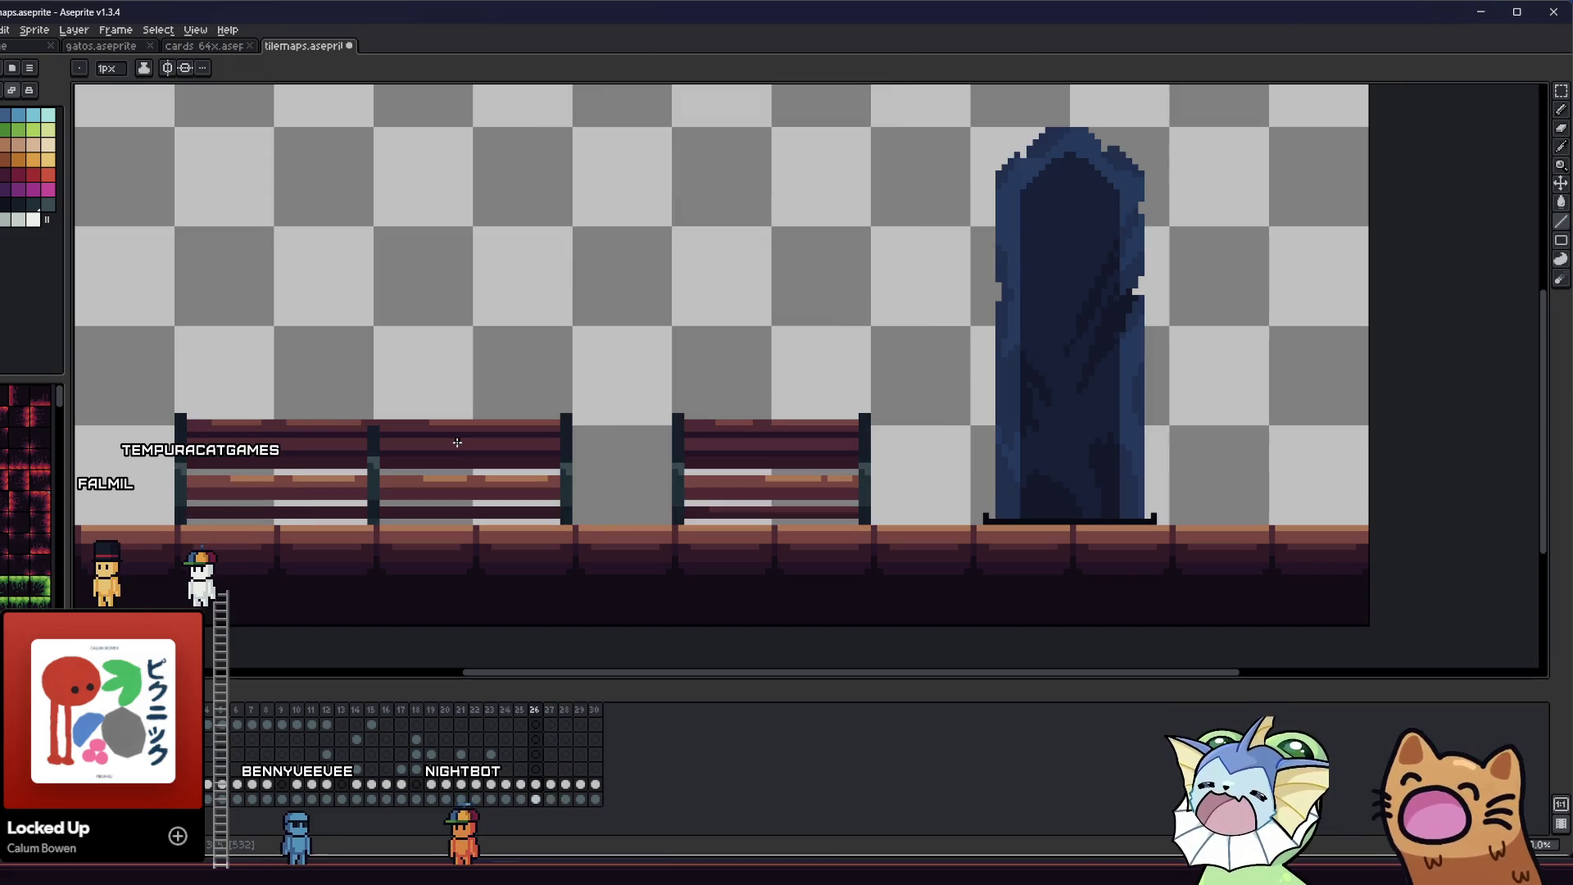
- Copy one wooden bench from frame 26 and paste it centred on frame 30's floor
scroll(401, 415, "down", 1)
scroll(419, 419, "left", 1)
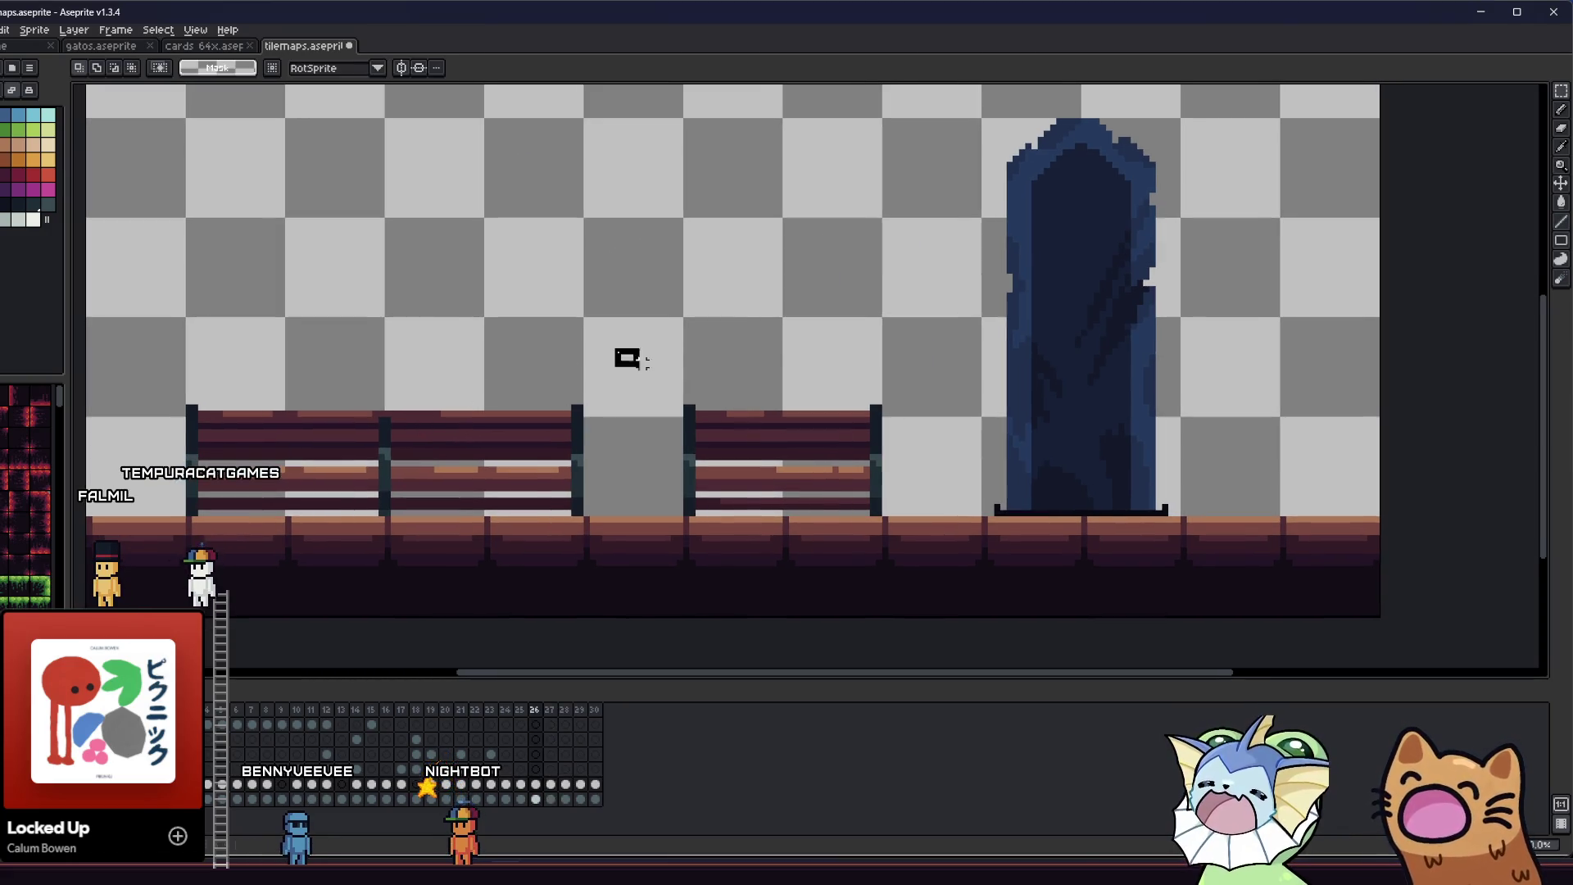
left_click_drag(921, 511, 926, 517)
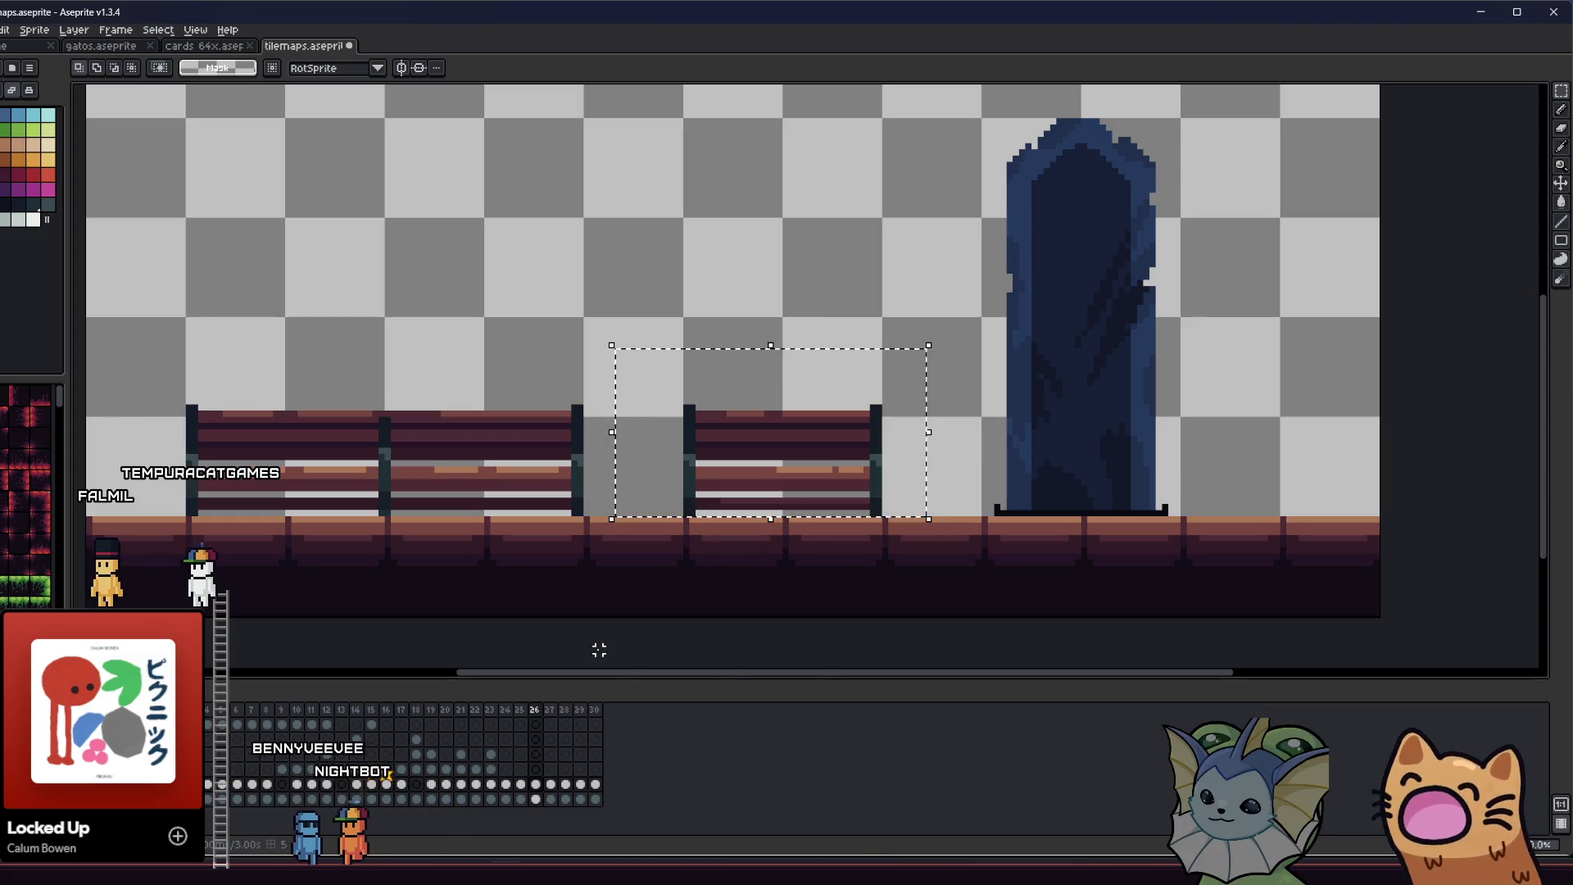
left_click(580, 754)
left_click(595, 784)
key("ctrl+v")
left_click_drag(771, 502, 574, 501)
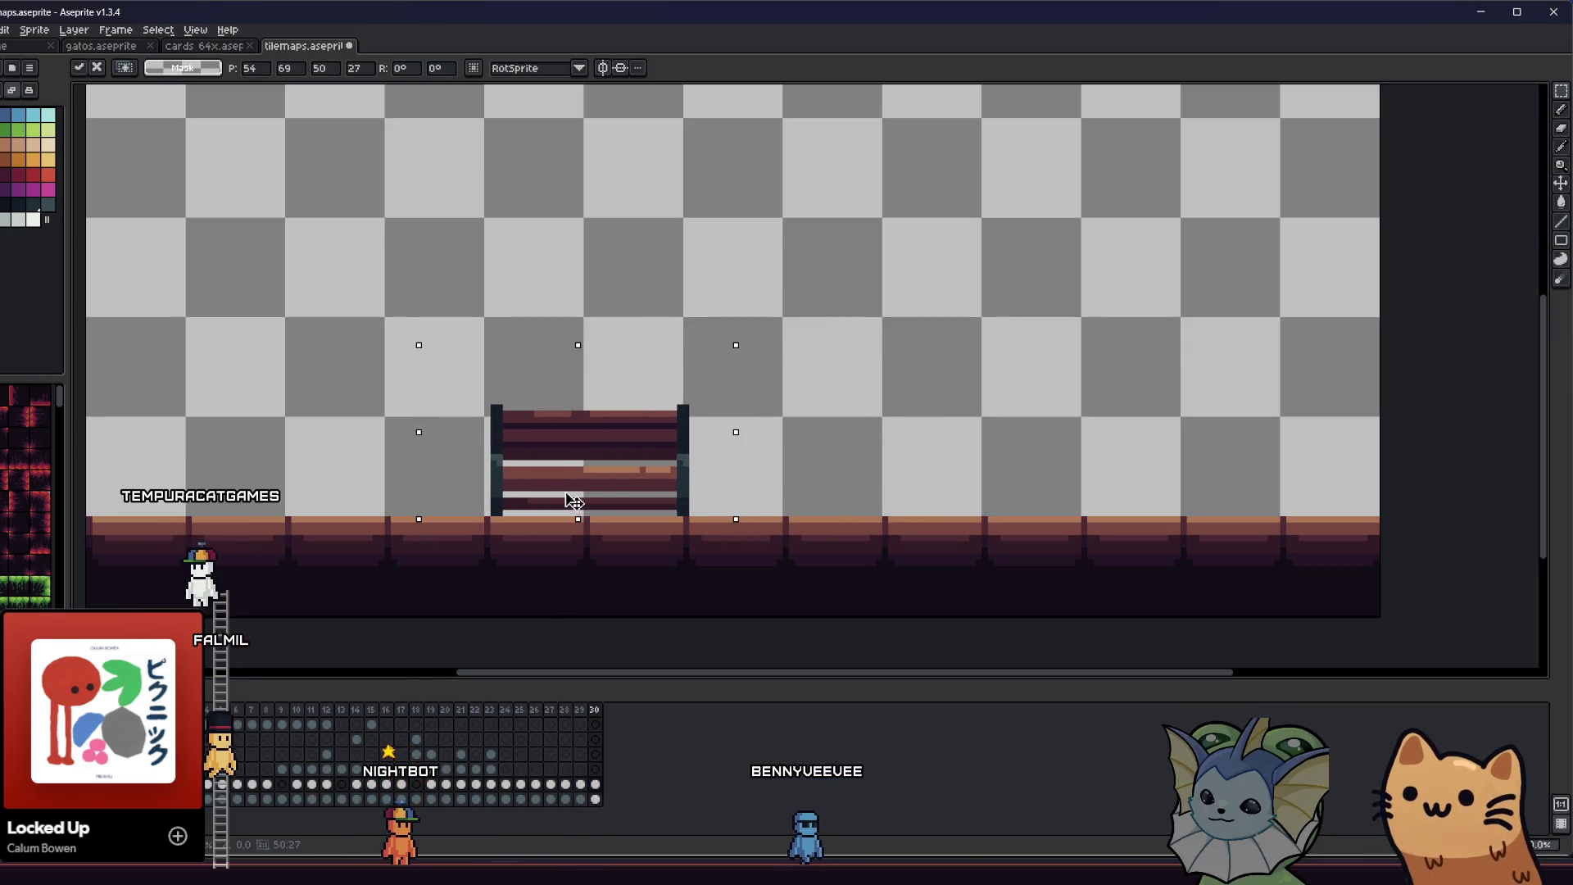
key("Return")
mouse_move(288, 488)
left_mouse_down()
mouse_move(323, 552)
mouse_move(323, 525)
left_mouse_up()
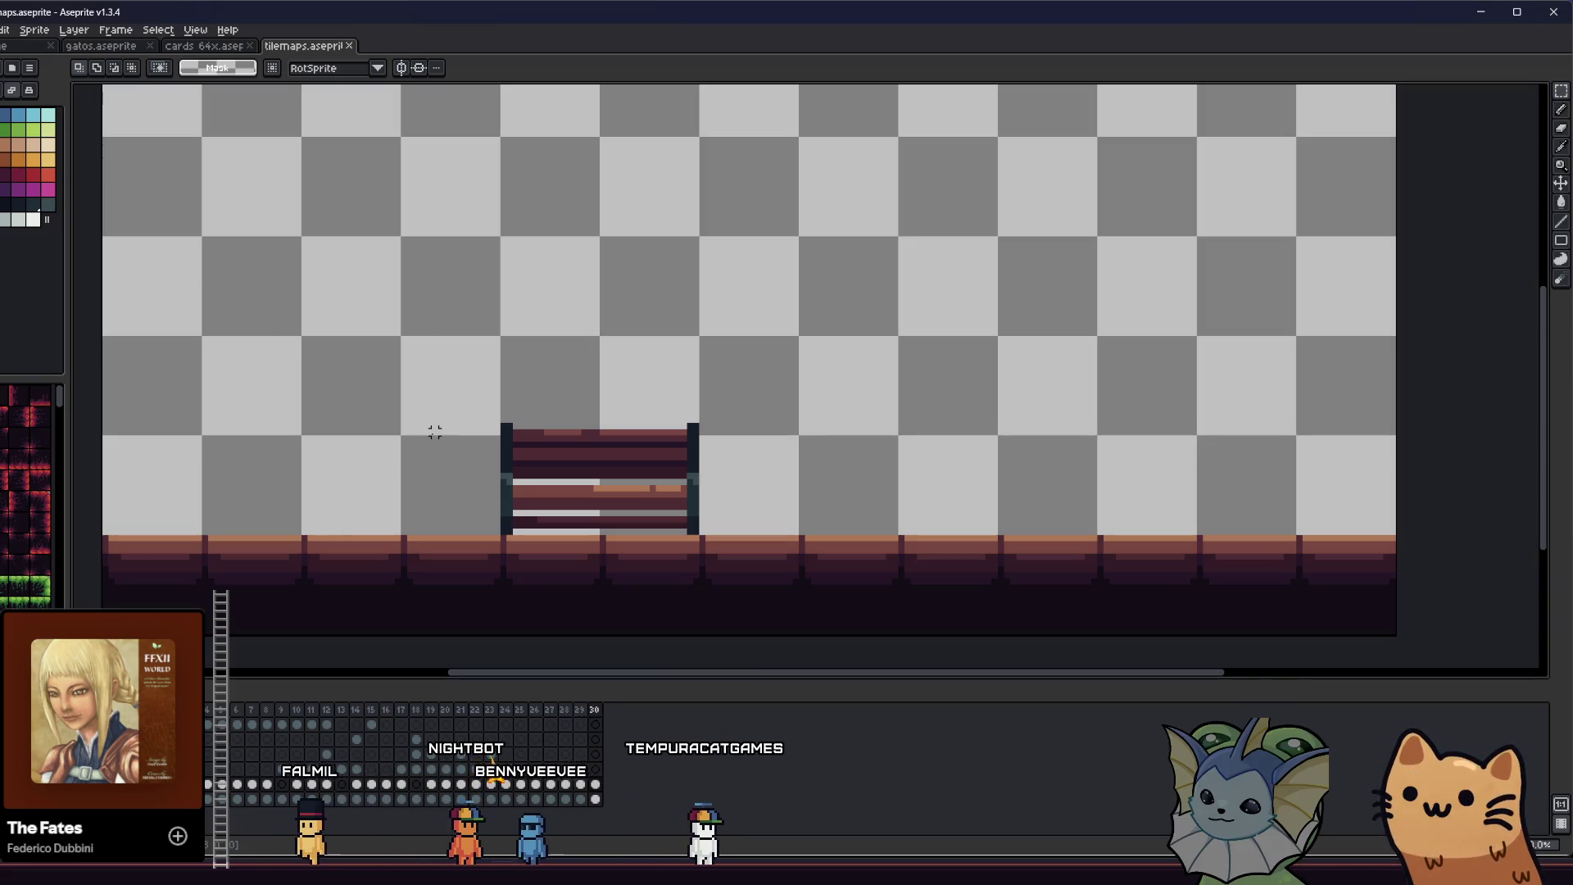
- Draw two thin 1px dark poles rising from the floor on either side of the bench
key("b")
scroll(450, 502, "up", 4)
scroll(451, 513, "down", 3)
left_click_drag(390, 545, 392, 317)
left_click(394, 259, "shift")
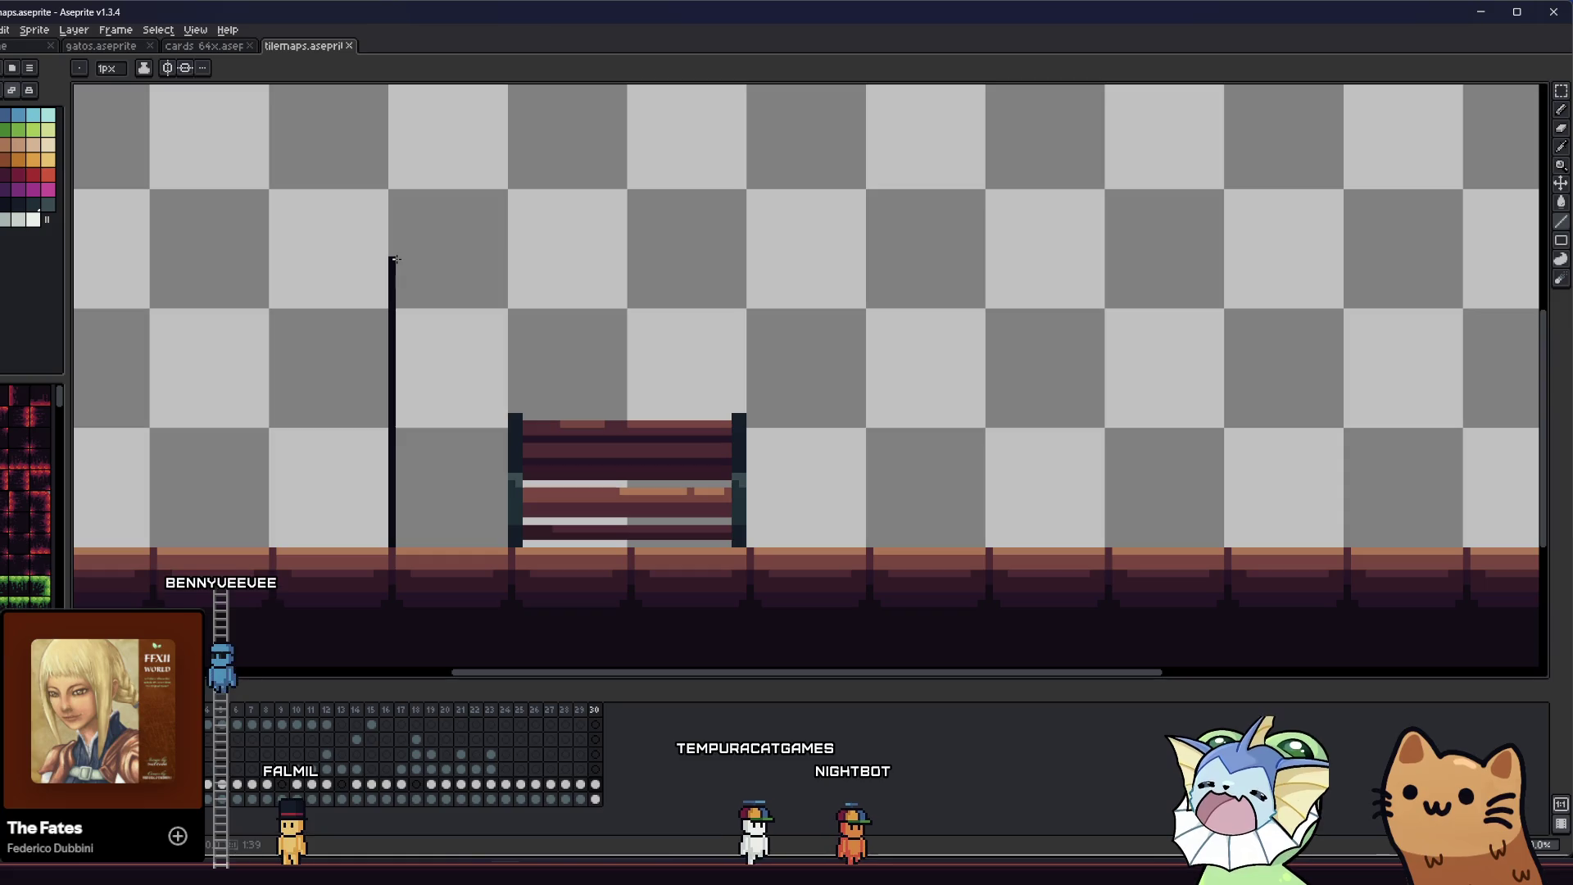
left_click_drag(981, 542, 980, 272)
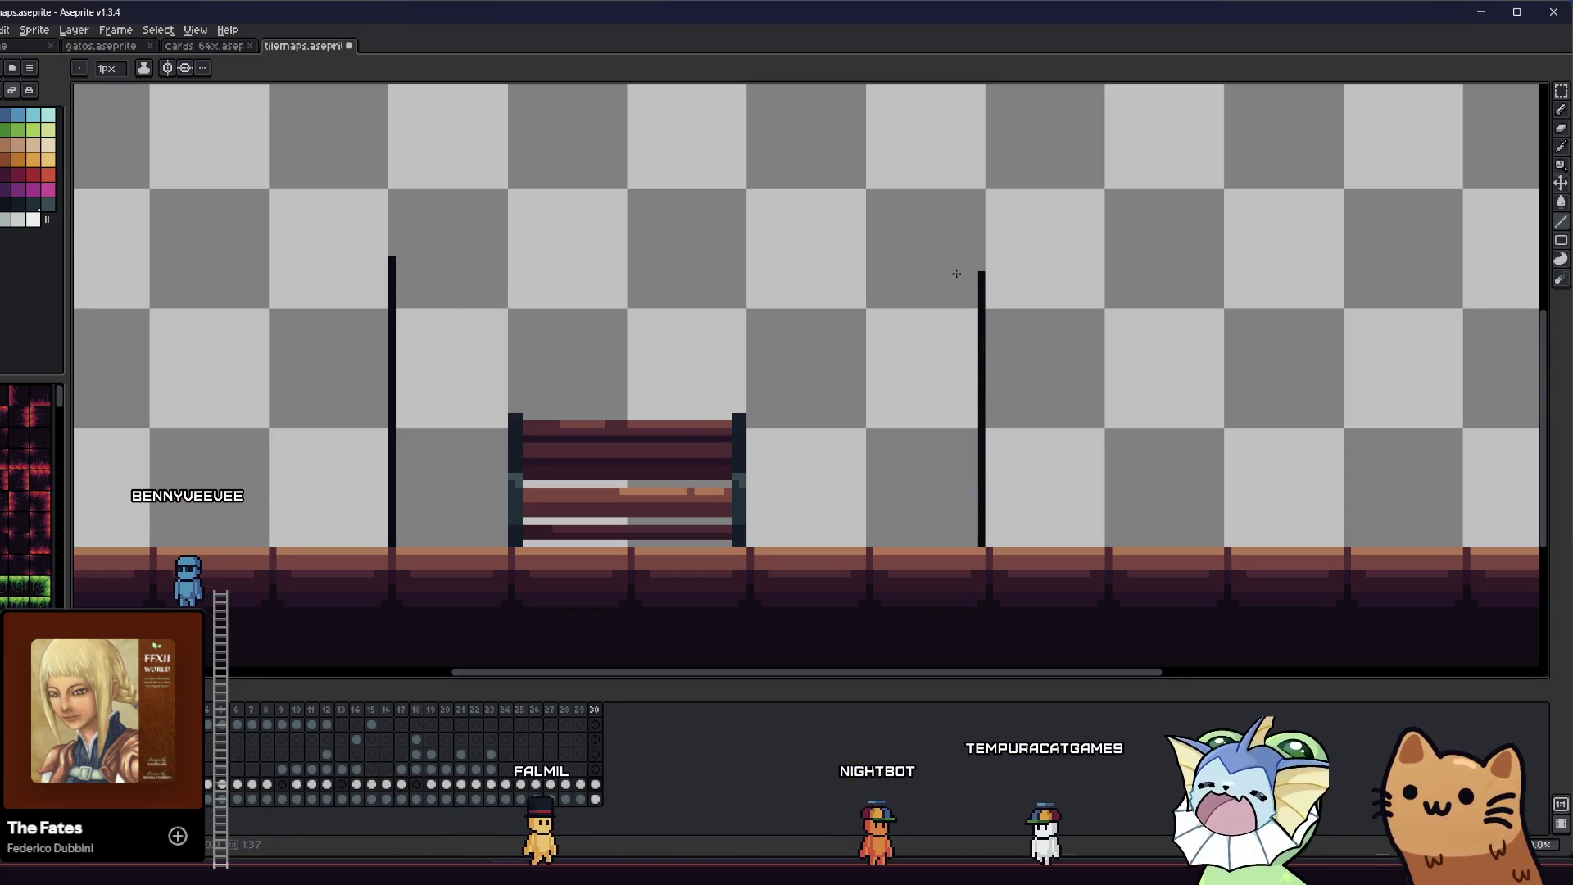
scroll(730, 435, "down", 2)
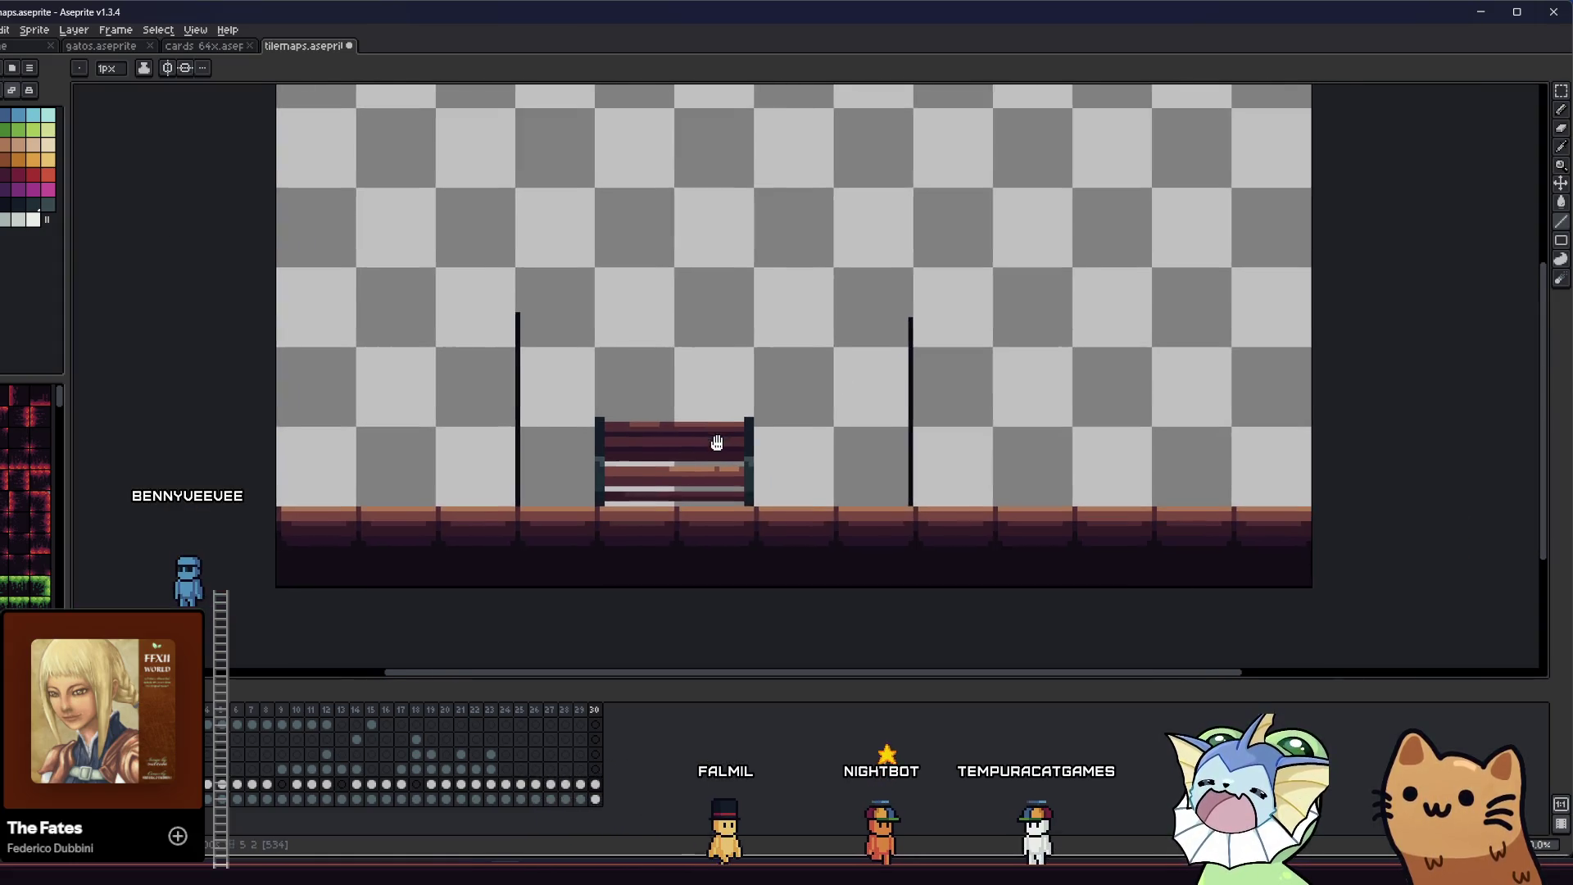
scroll(532, 352, "up", 1)
left_click_drag(497, 312, 520, 312)
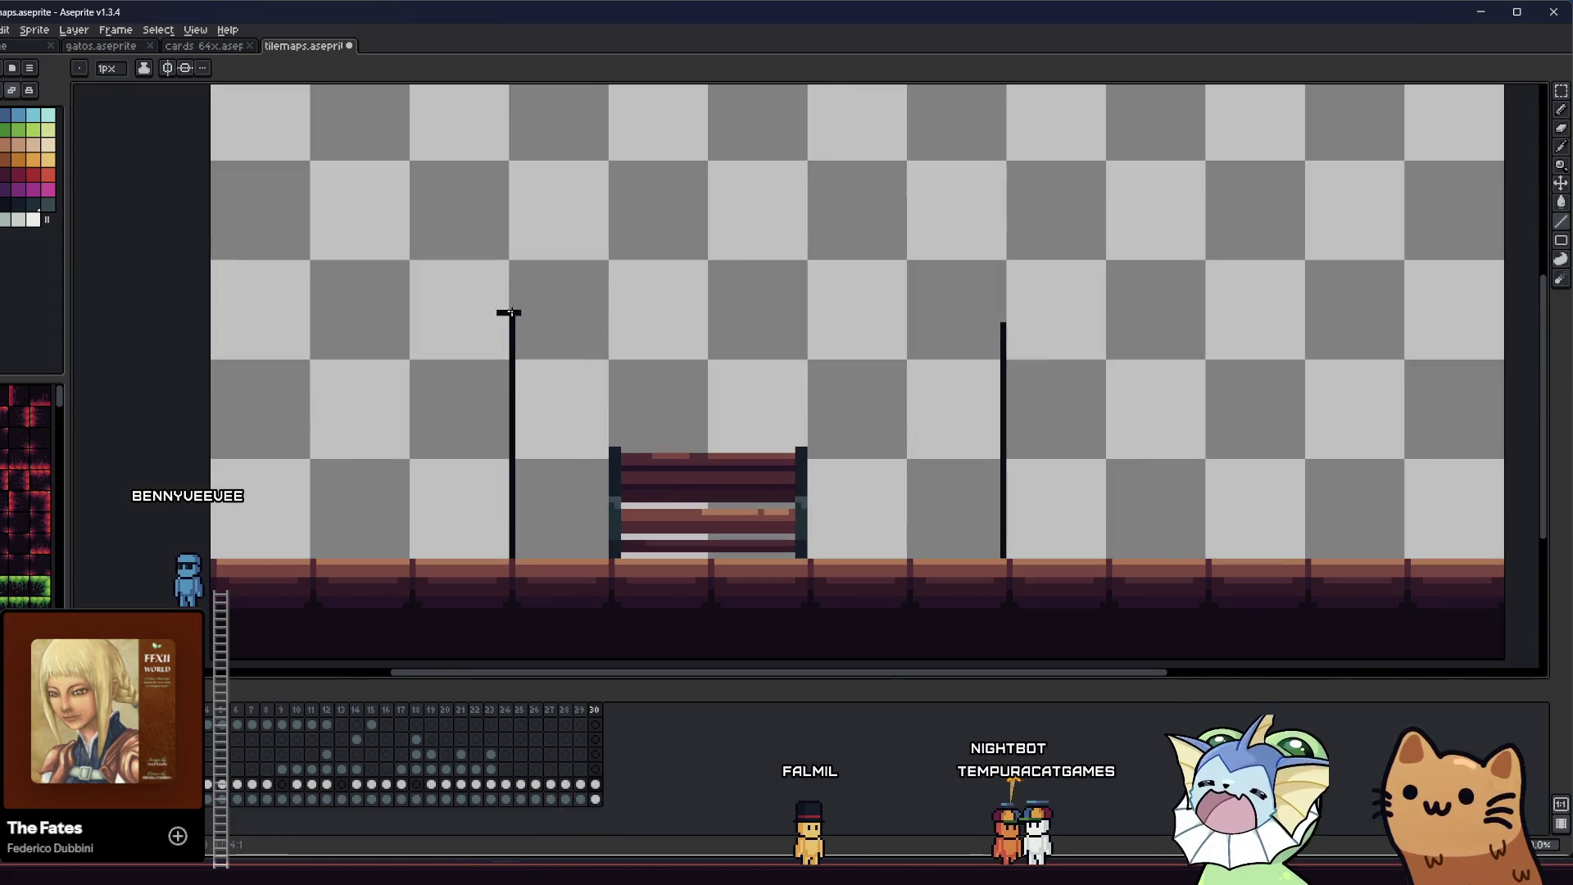
- Outline the canopy roof's bottom edge and slanted ends over the poles, then save tilemaps.aseprite
key("ctrl+z")
key("ctrl+z")
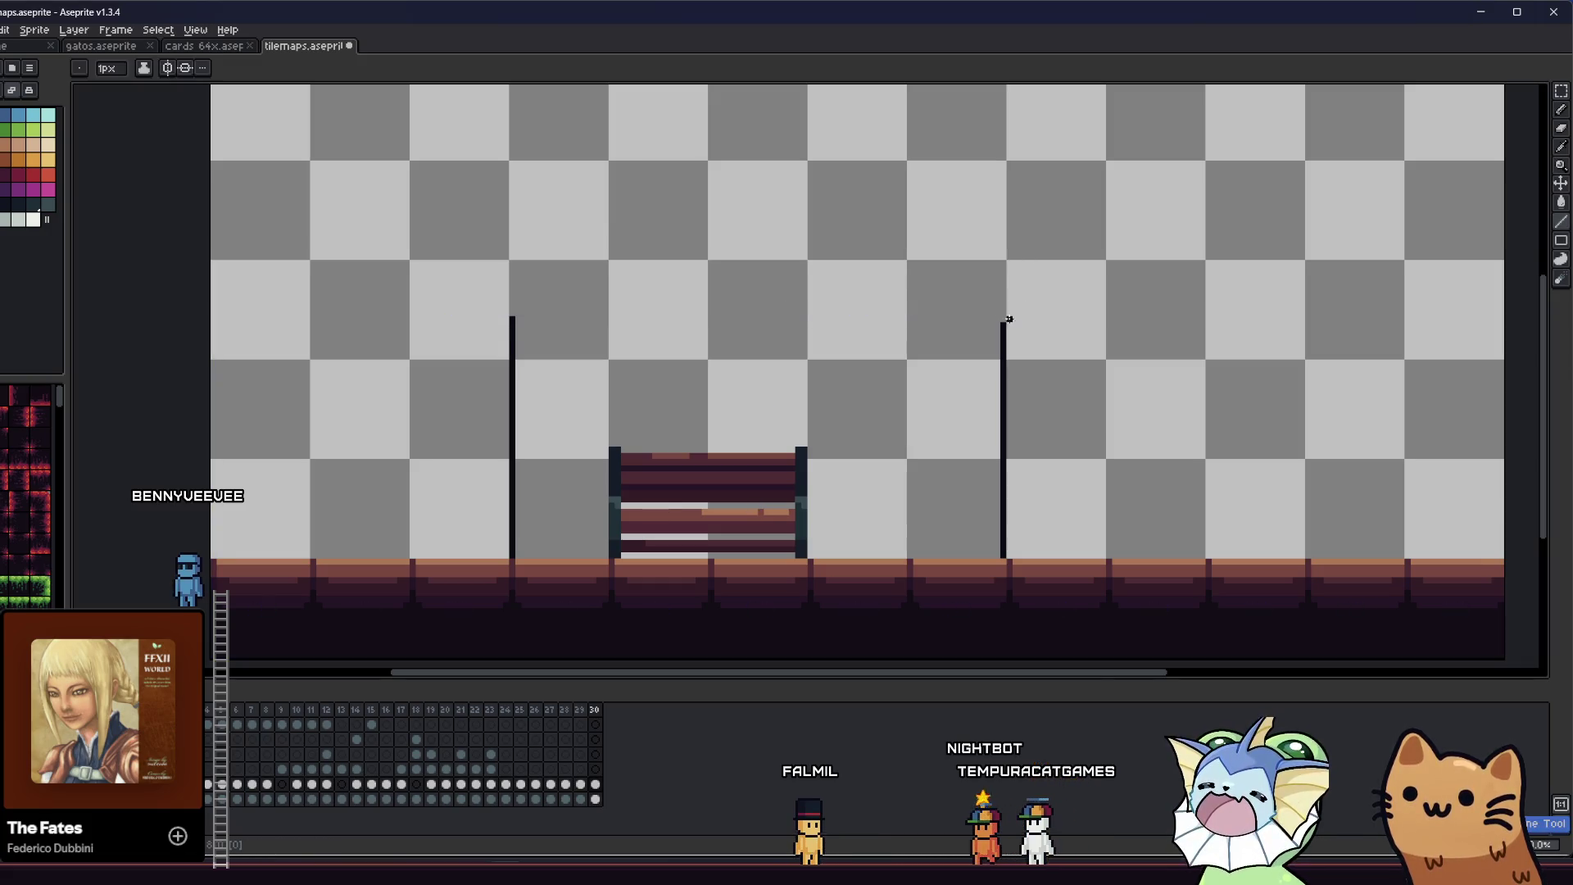
left_click_drag(986, 322, 513, 331)
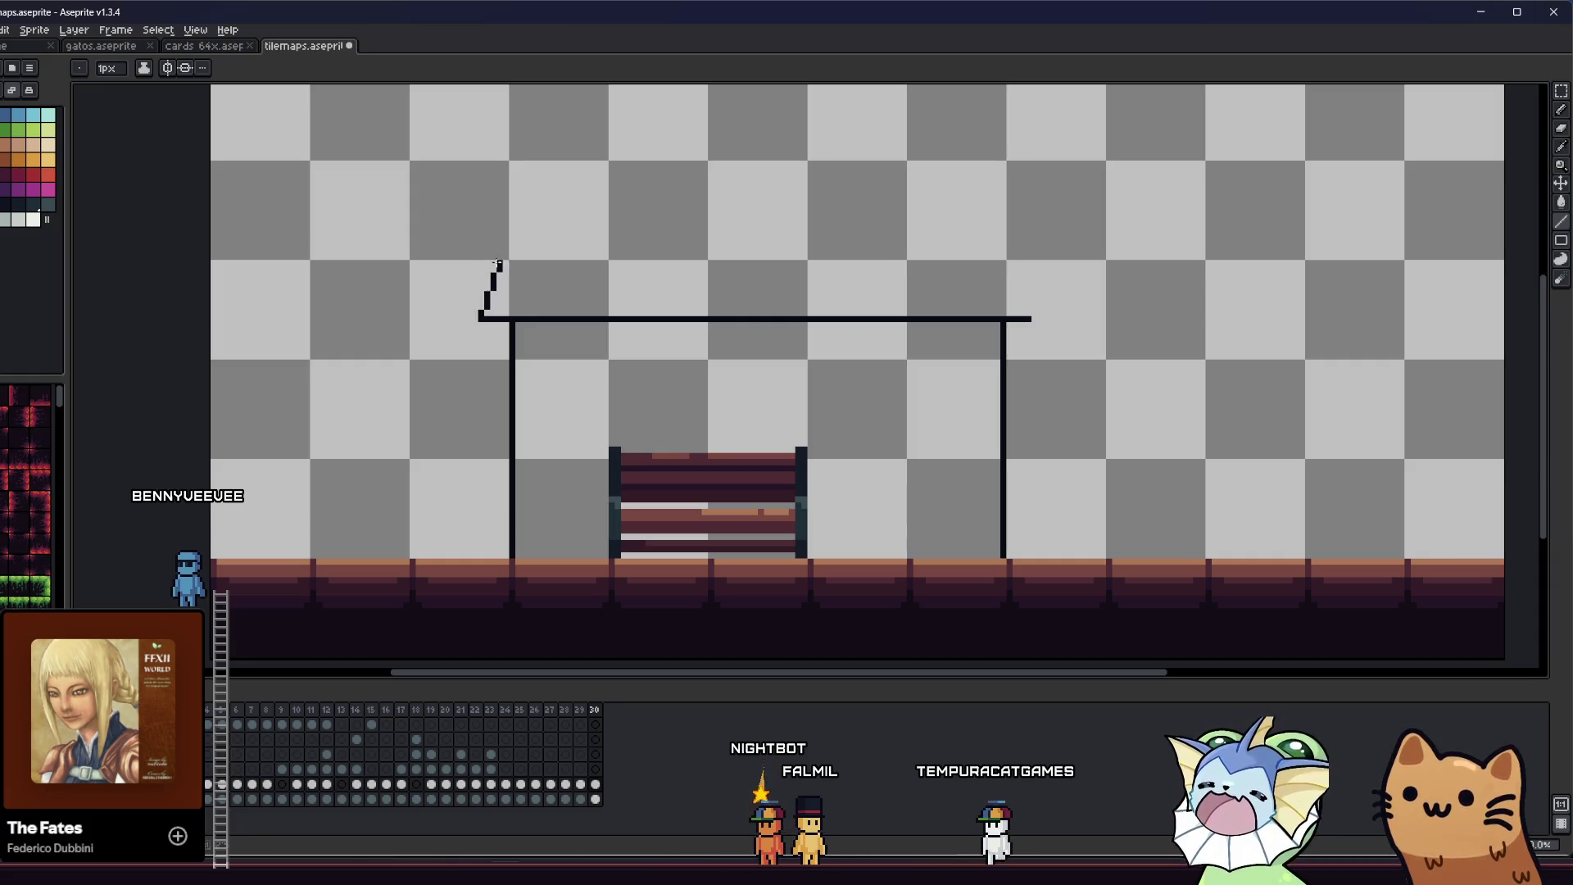
left_click_drag(486, 263, 506, 262)
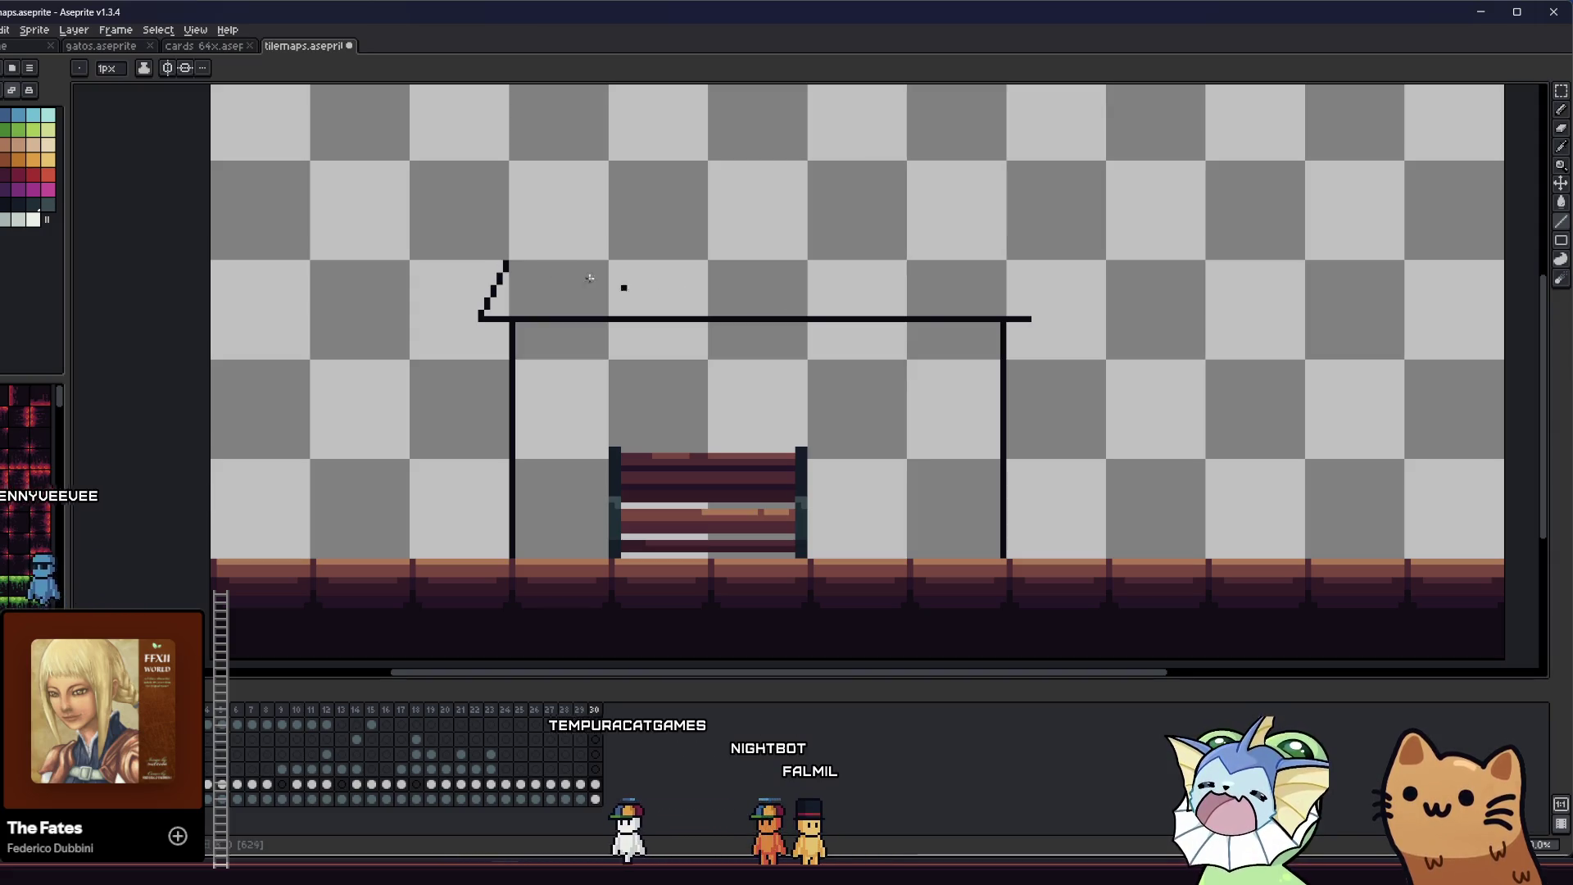
mouse_move(1021, 322)
left_mouse_down()
mouse_move(997, 280)
mouse_move(505, 262)
left_mouse_up()
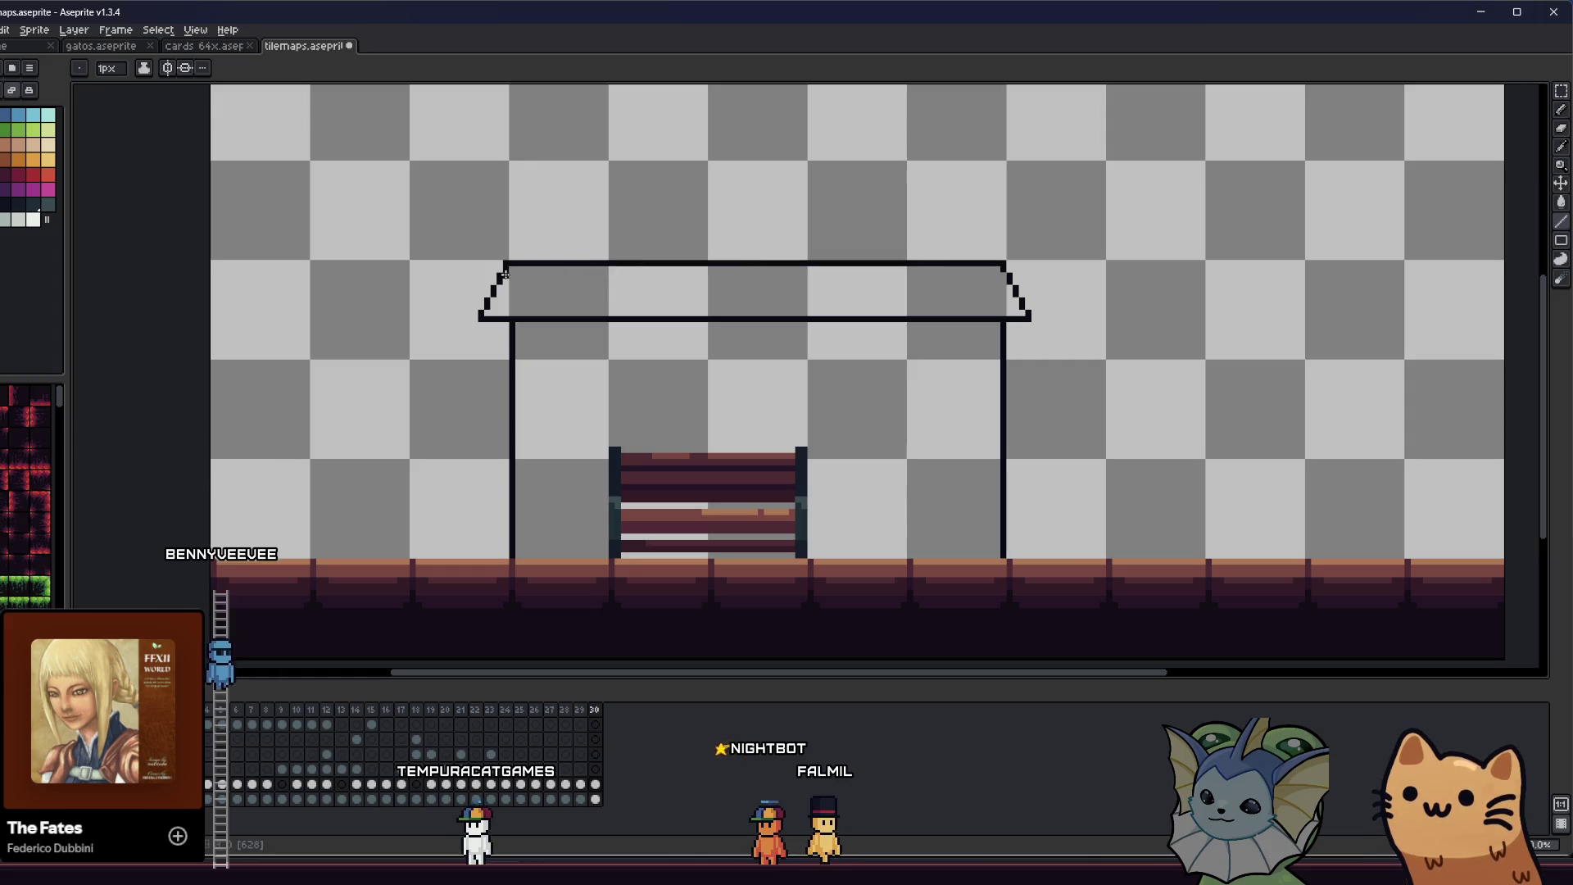
scroll(533, 376, "down", 2)
mouse_move(533, 376)
left_mouse_down()
mouse_move(485, 438)
mouse_move(544, 403)
left_mouse_up()
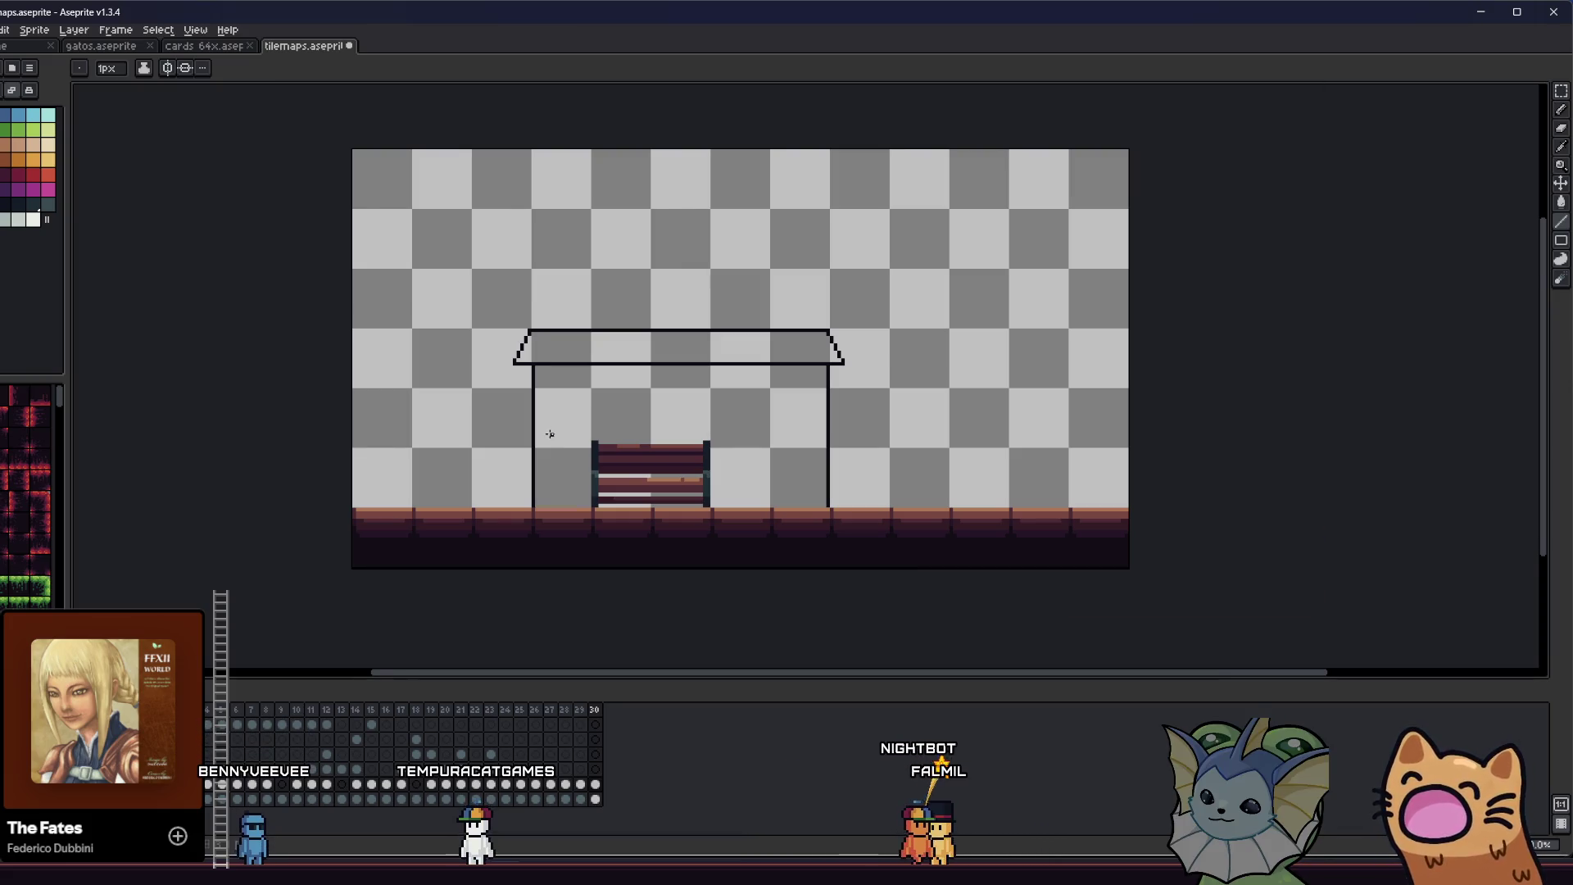
scroll(549, 434, "up", 2)
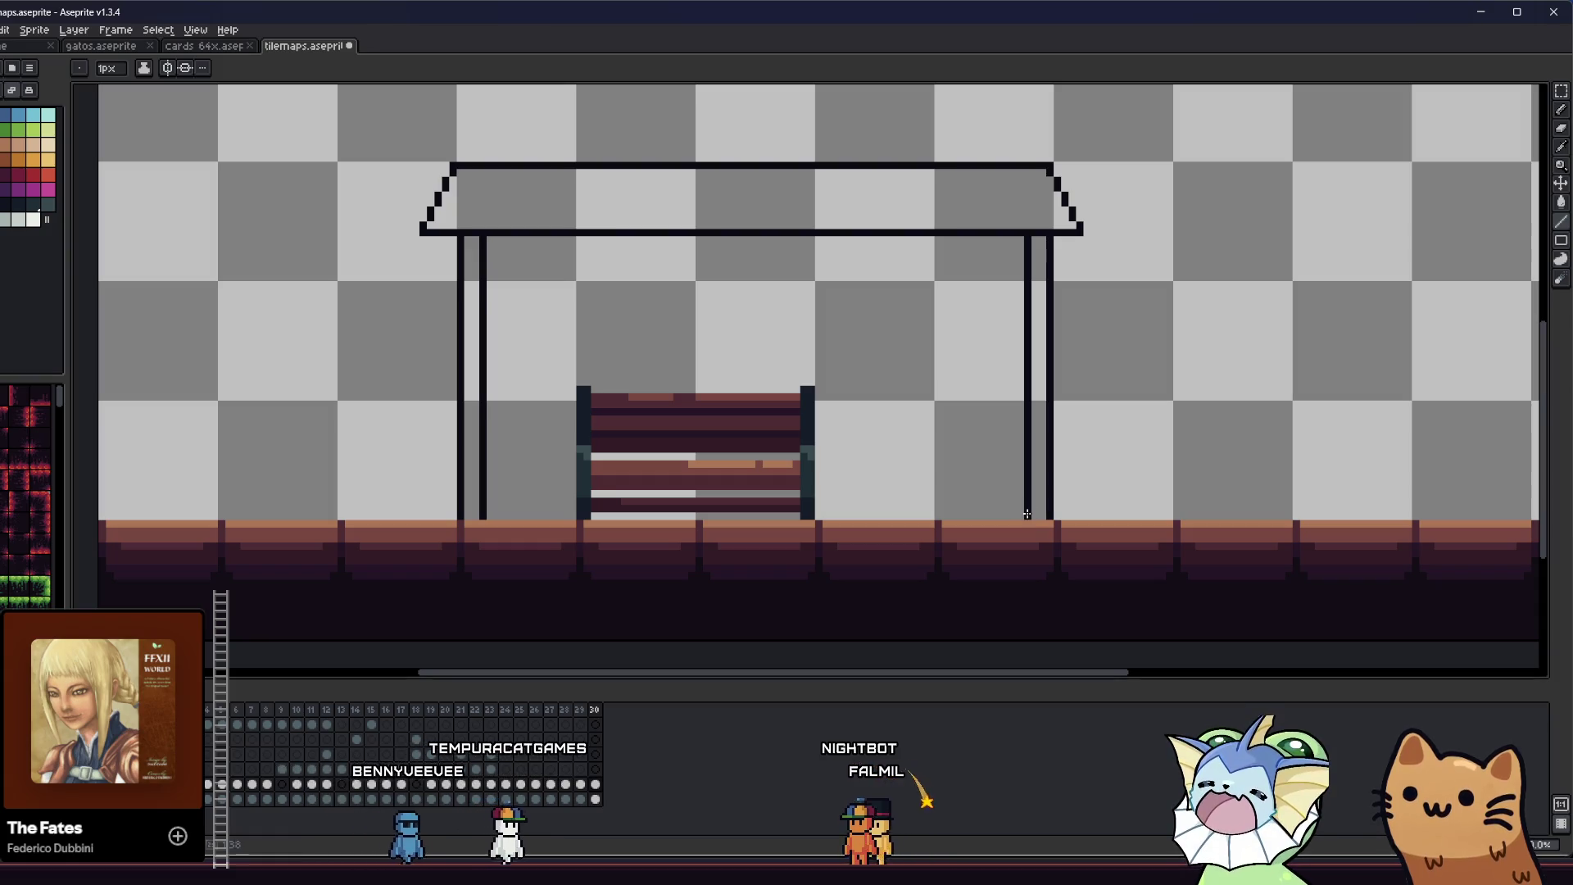
scroll(736, 512, "down", 2)
scroll(736, 511, "down", 3)
key("ctrl+s")
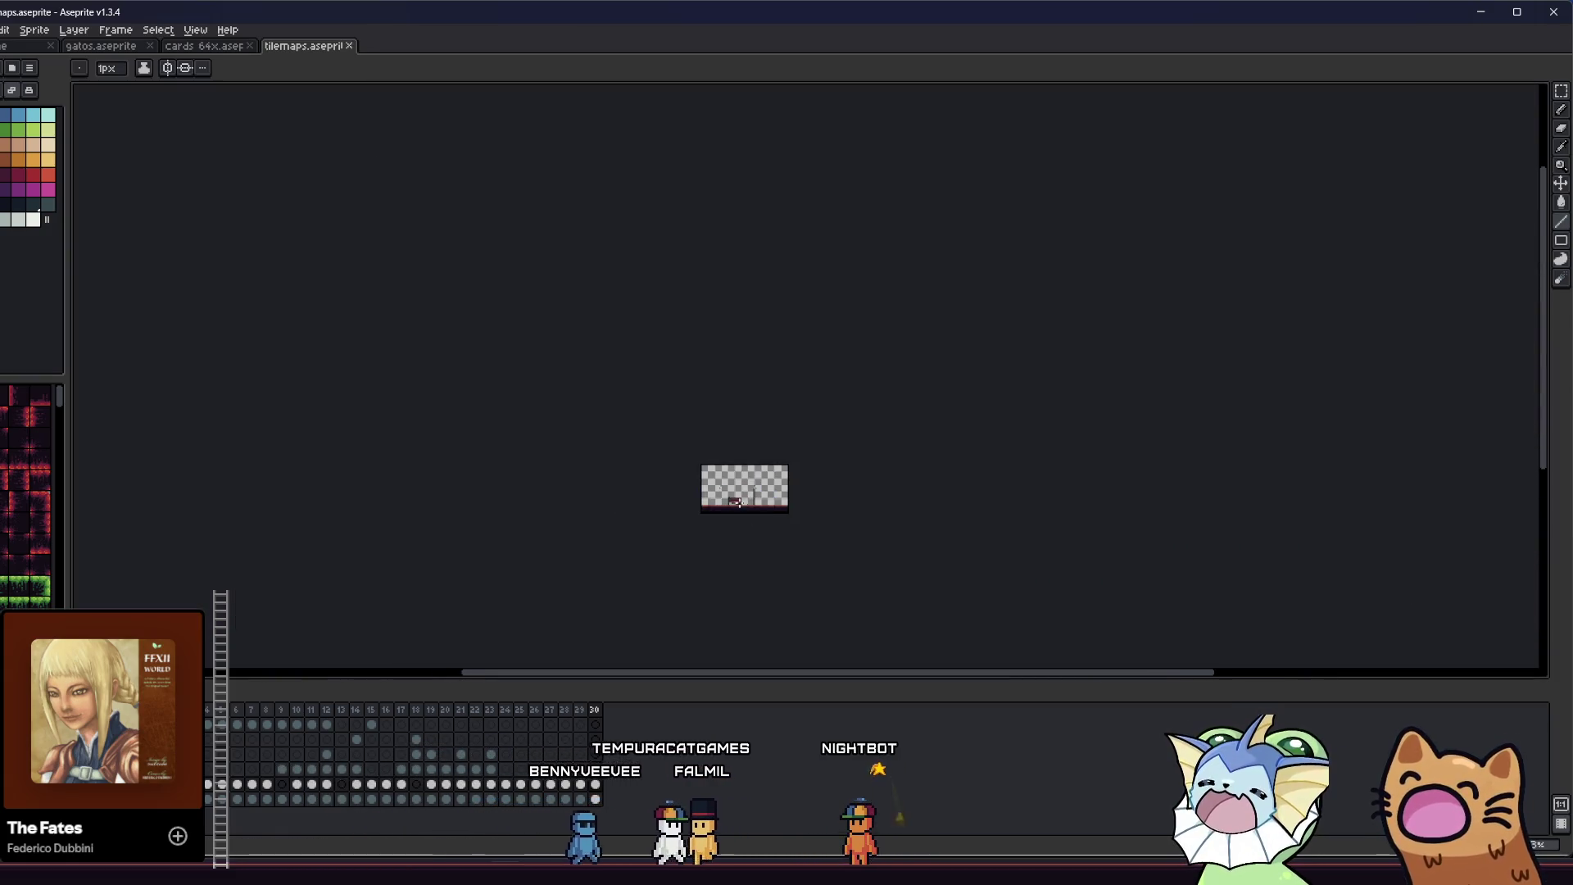
scroll(655, 450, "up", 3)
- Centre the small canopy sprite and zoom in on the roof's left corner
mouse_move(655, 450)
left_mouse_down()
mouse_move(617, 439)
mouse_move(507, 339)
left_mouse_up()
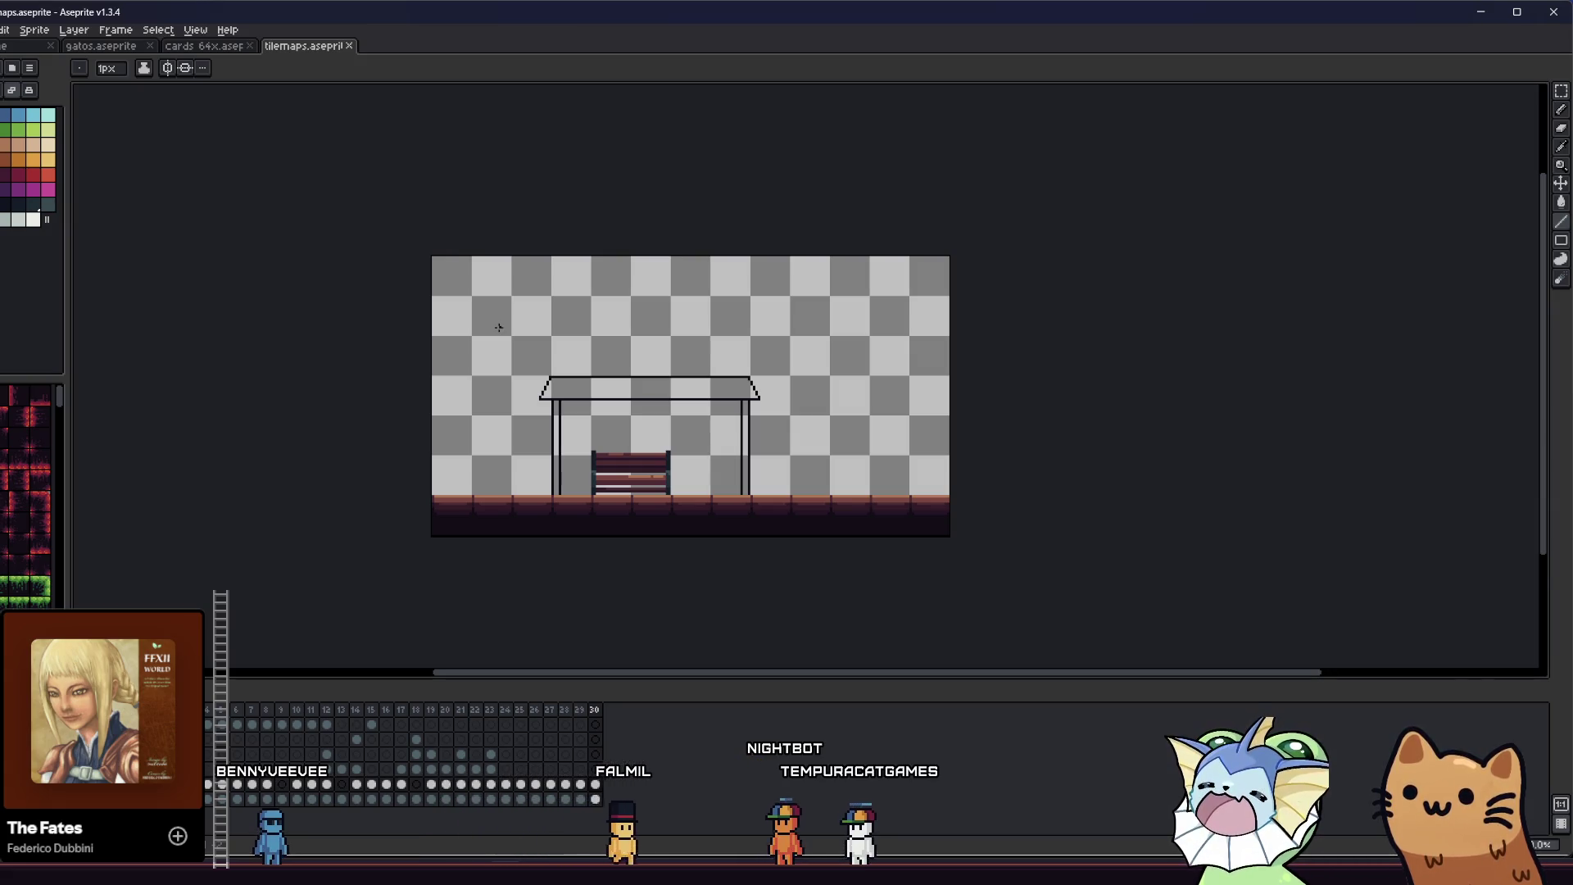
scroll(566, 398, "up", 2)
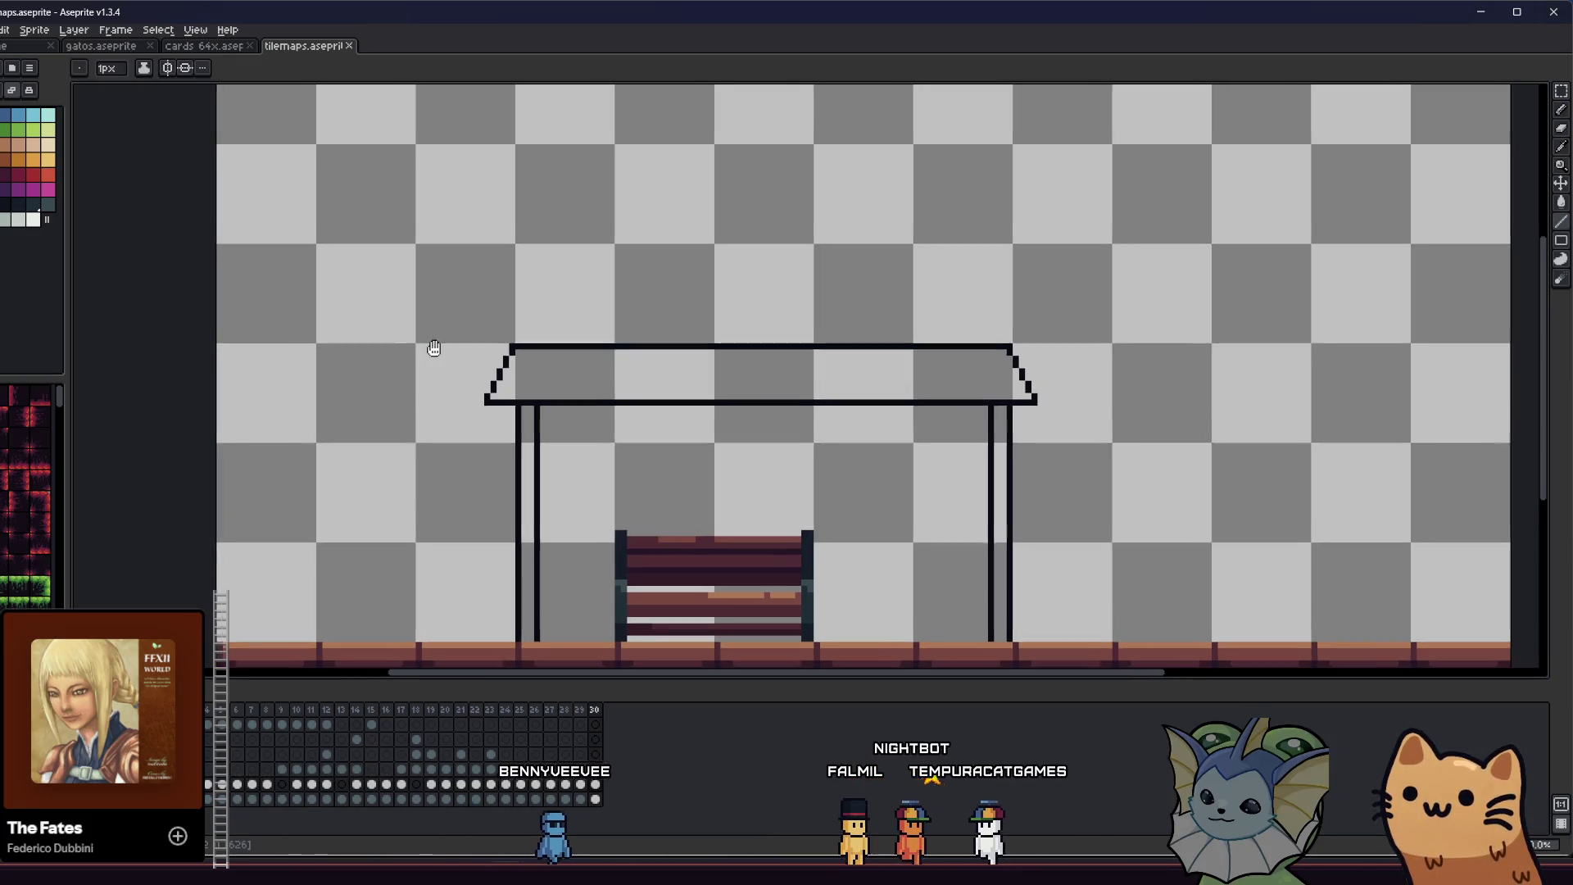
left_click_drag(428, 344, 390, 353)
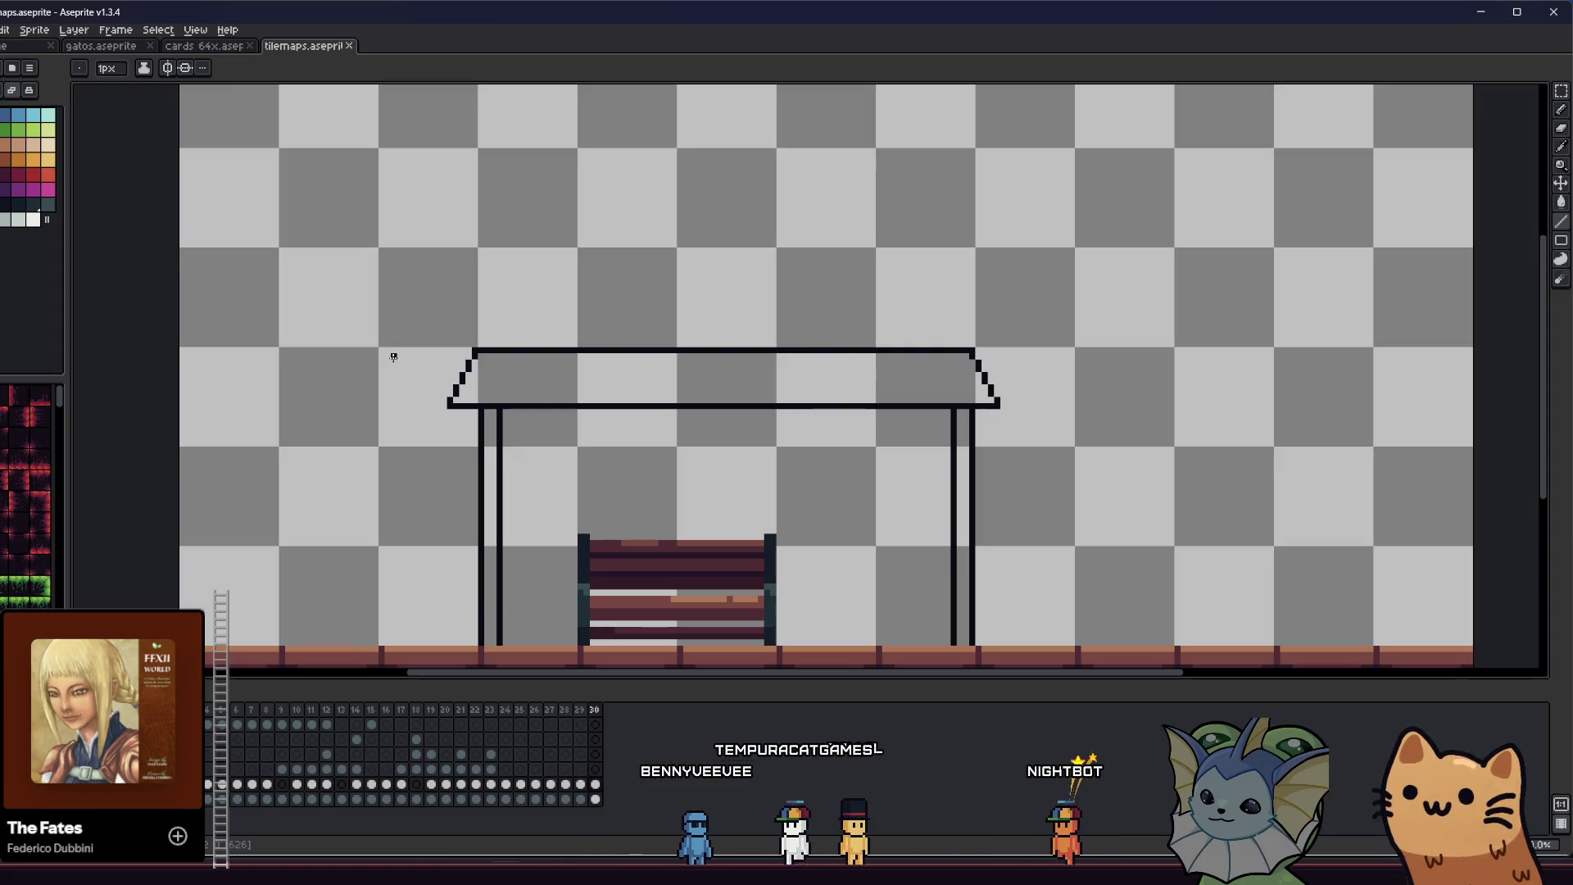
scroll(437, 393, "up", 4)
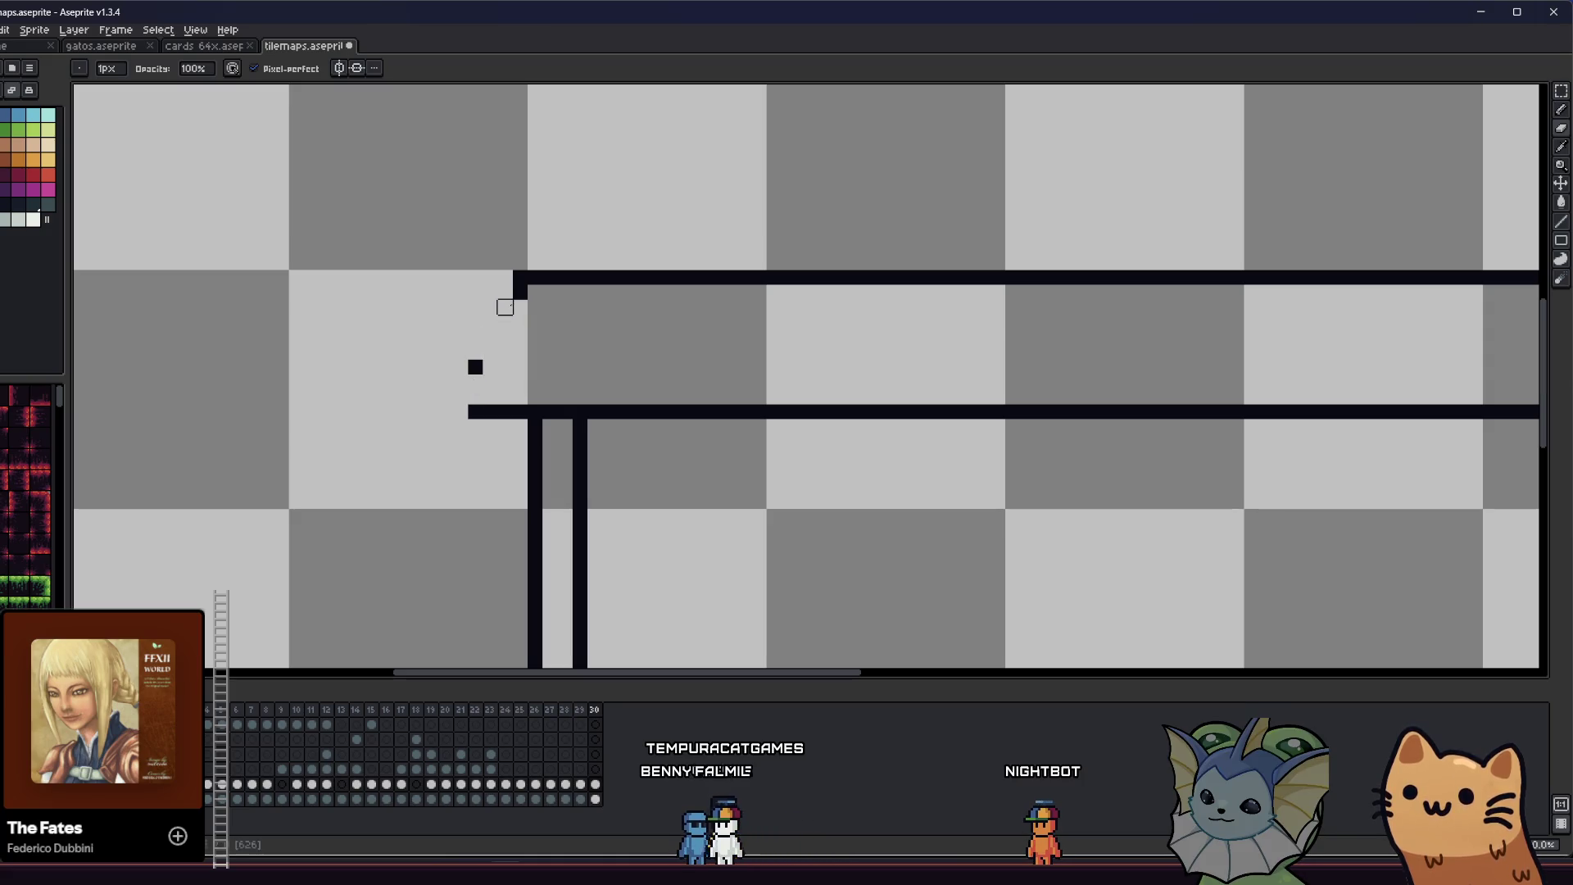
scroll(475, 366, "down", 2)
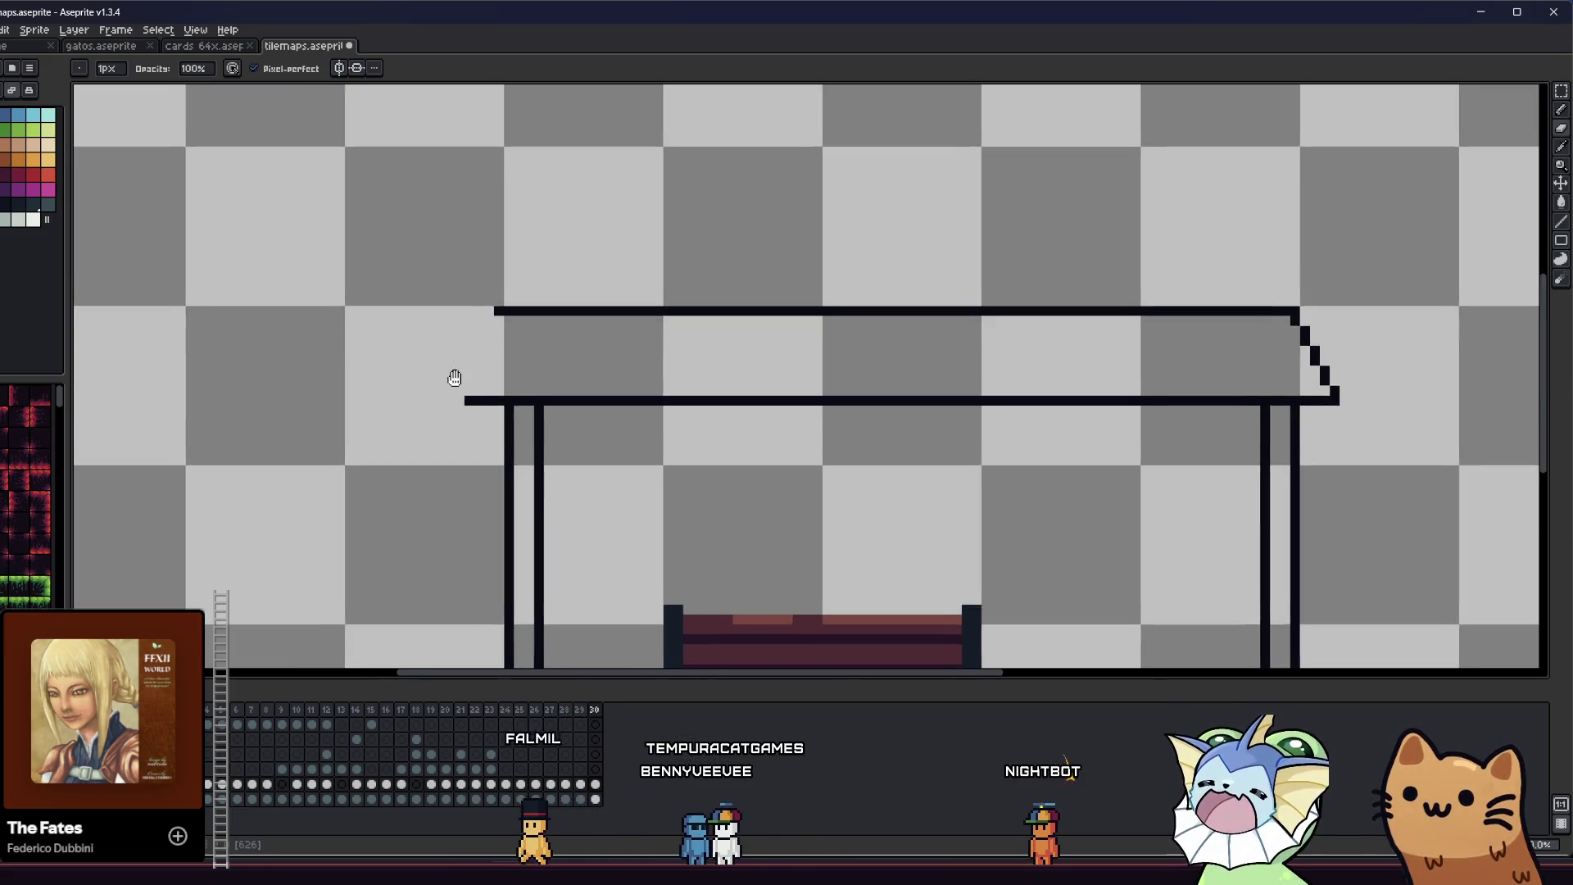
left_click_drag(453, 376, 428, 390)
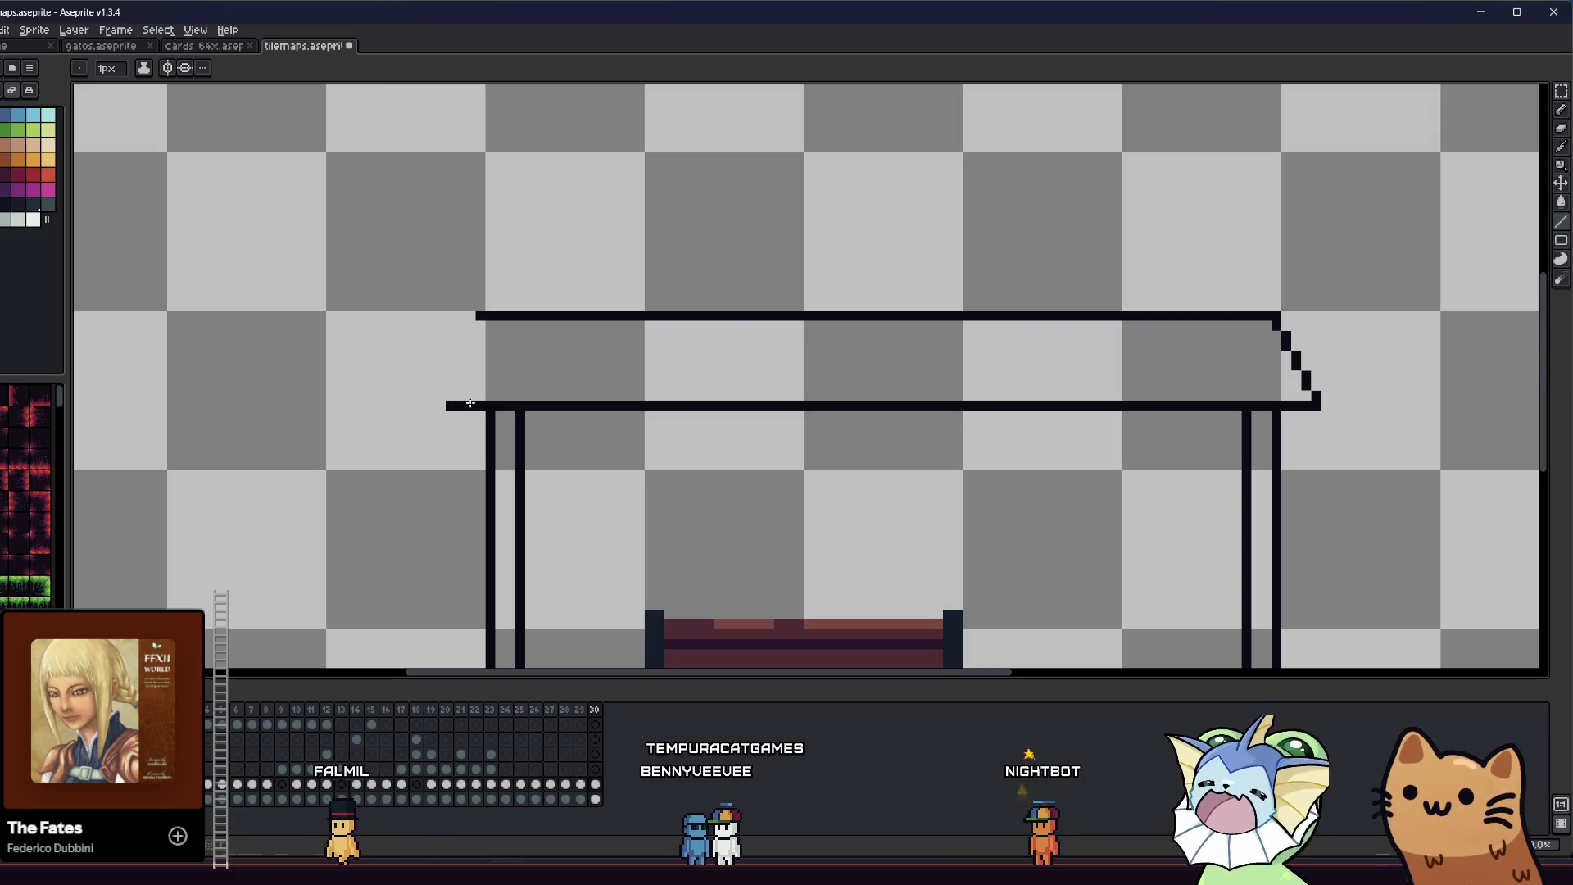
- Clean up the roof's right-end pixels with Pencil and Eraser so it slants outward like the left
key("b")
scroll(470, 325, "down", 3)
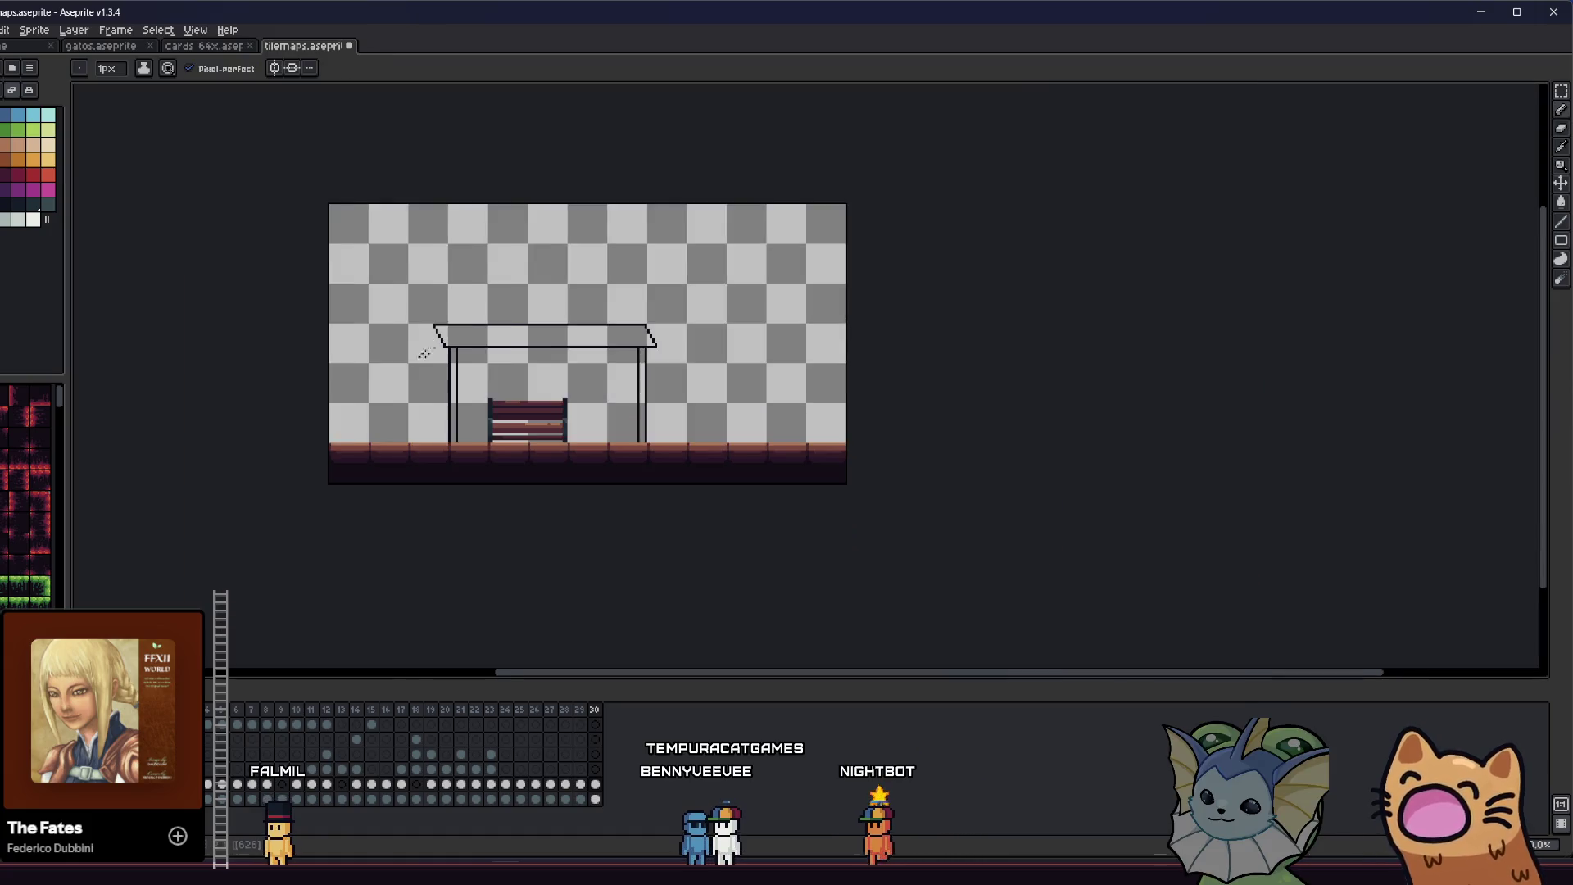
scroll(546, 392, "up", 3)
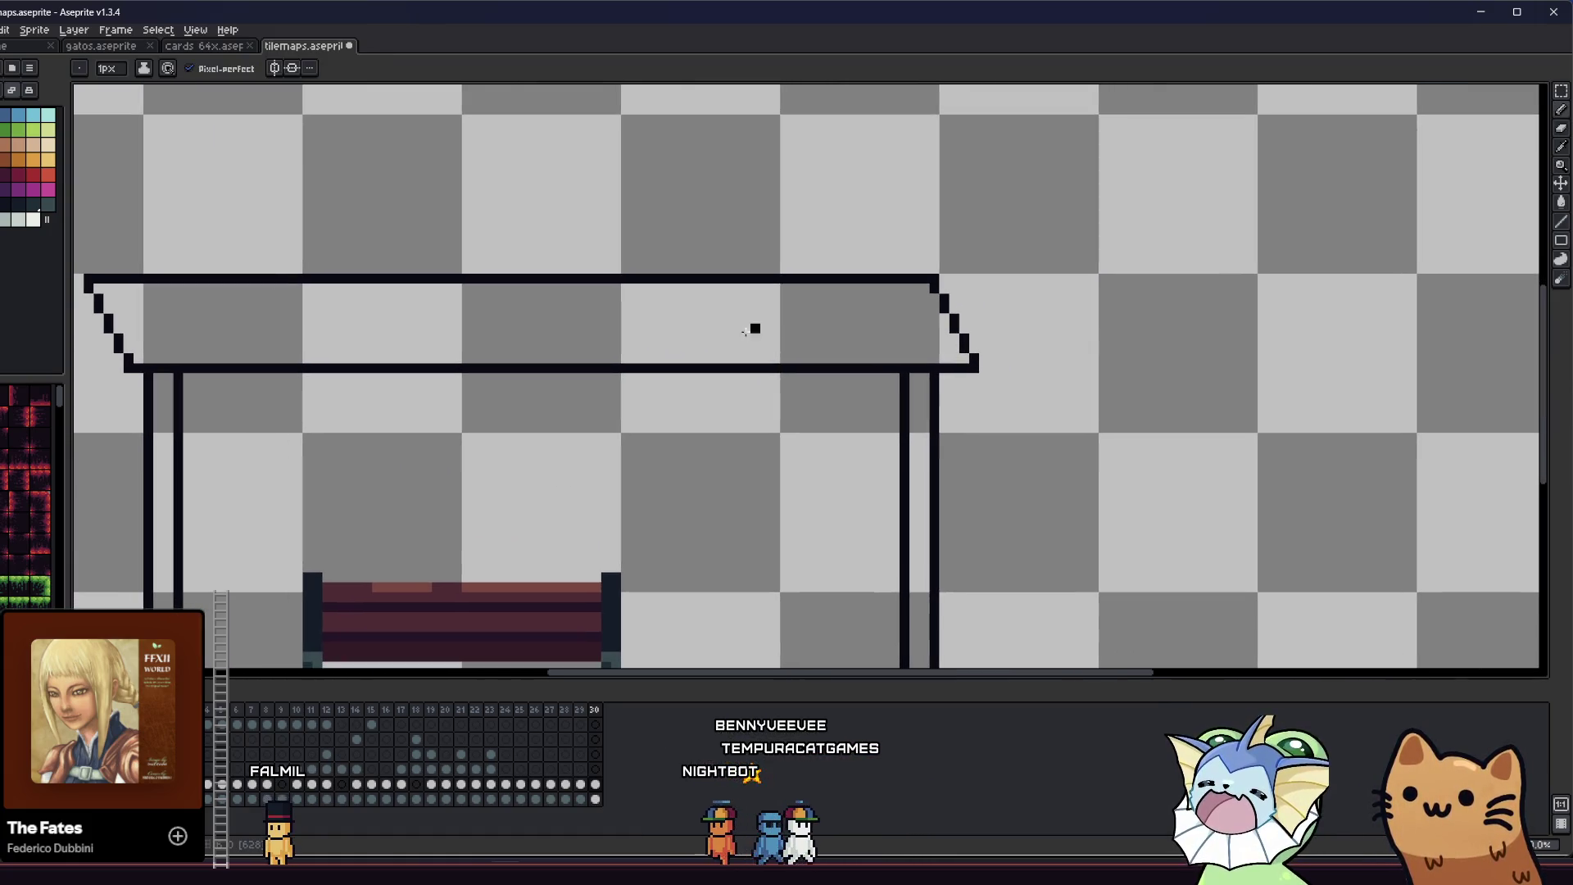
left_click_drag(955, 328, 943, 308)
key("e")
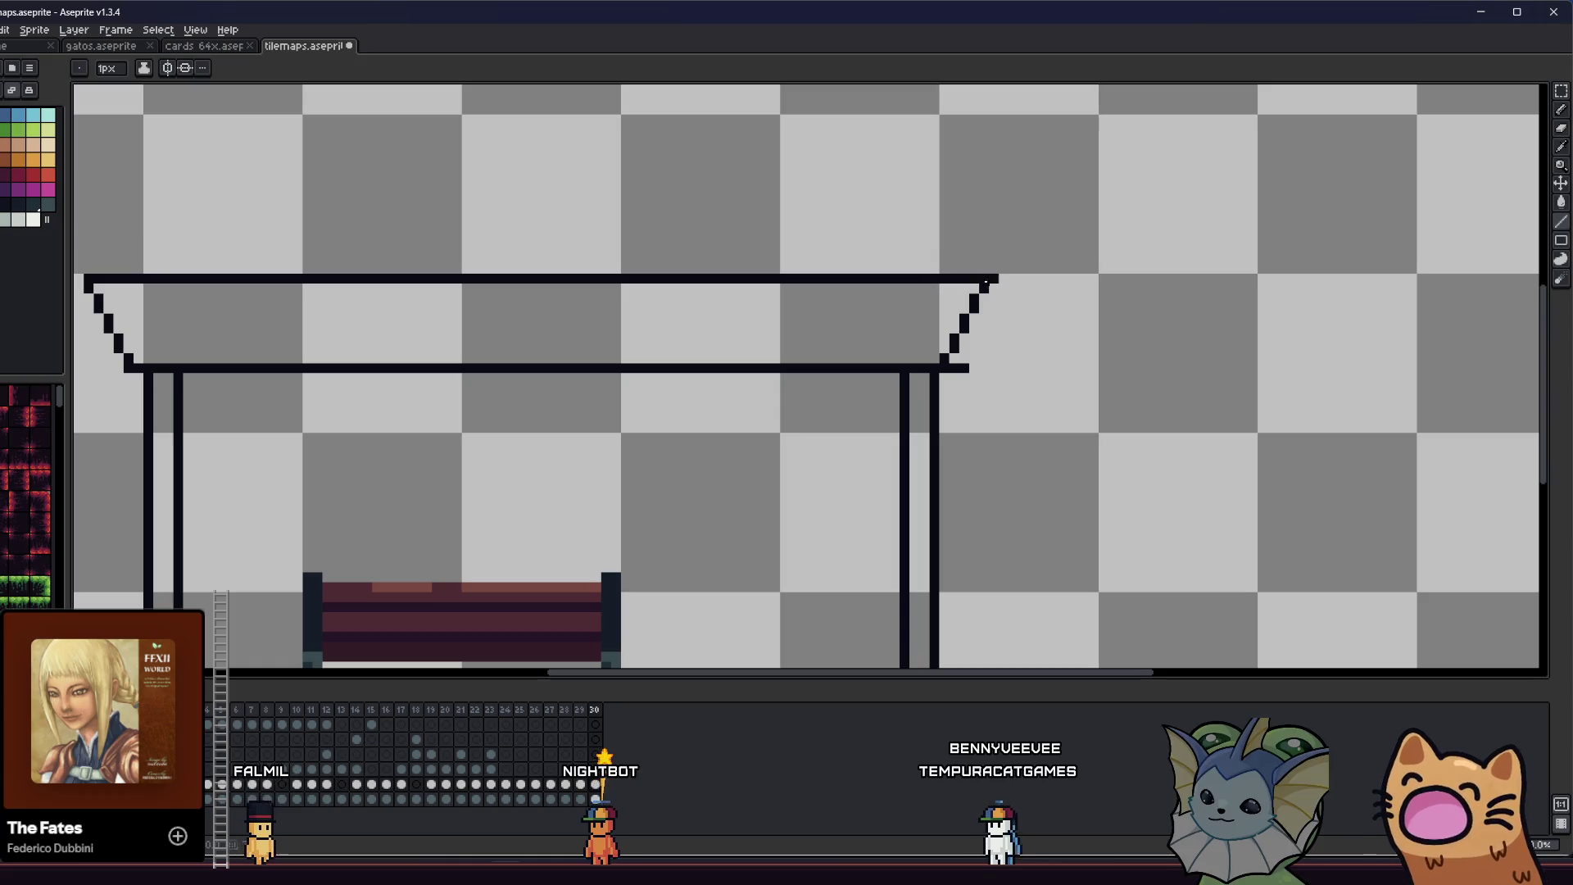
key("b")
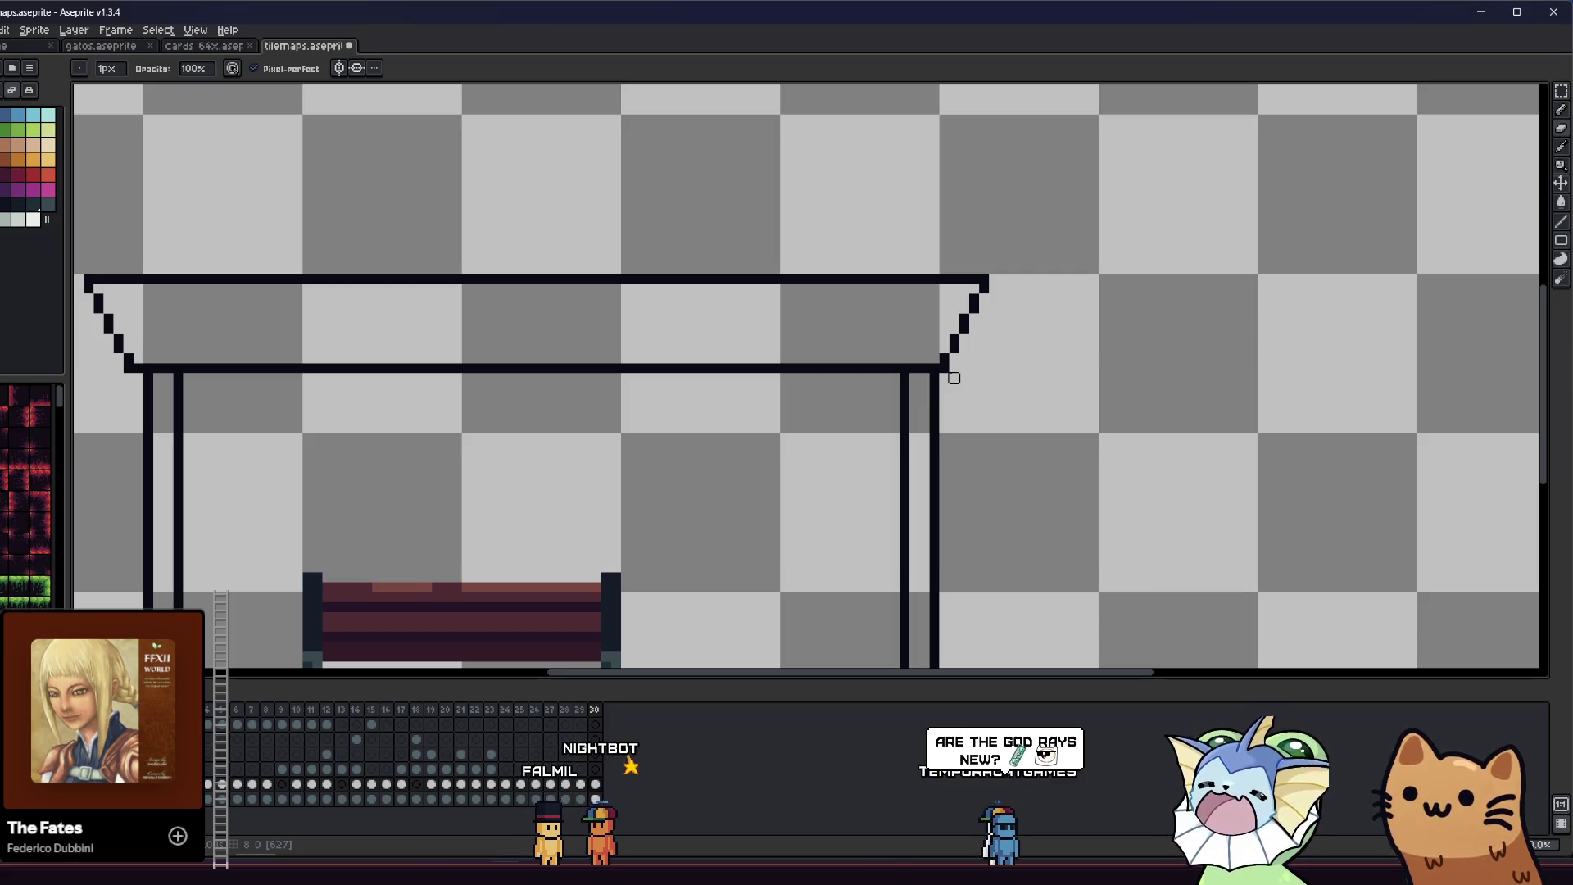
scroll(734, 327, "down", 2)
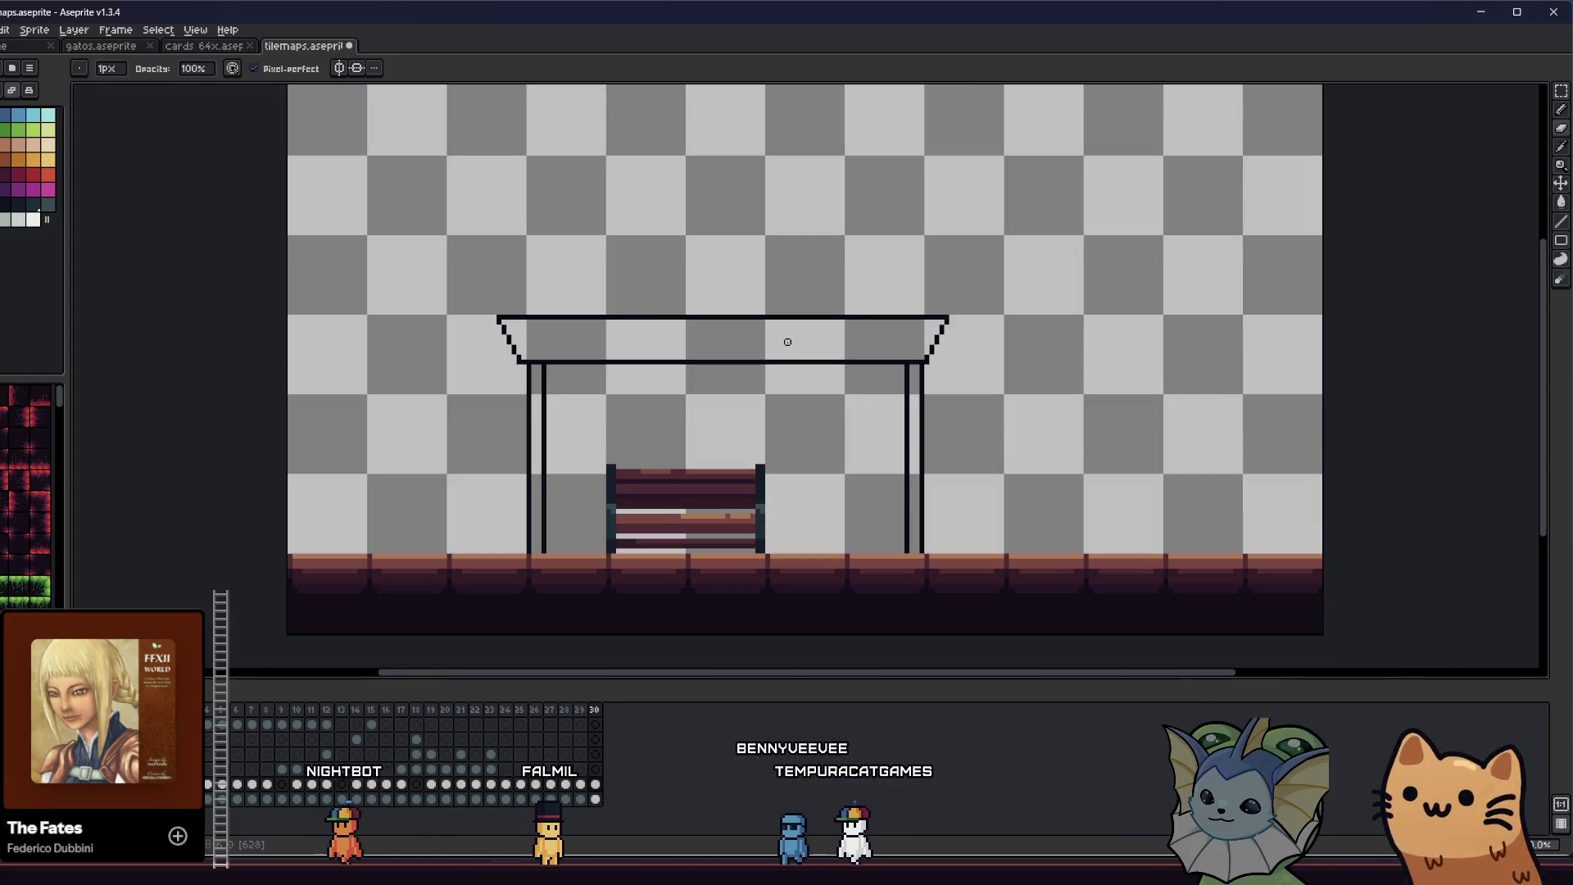
scroll(791, 344, "up", 1)
- Select the roof's right section and shift it left so the outline joins up
key("m")
mouse_move(860, 261)
left_mouse_down()
mouse_move(1082, 375)
mouse_move(1025, 370)
left_mouse_up()
left_click_drag(693, 292, 803, 383)
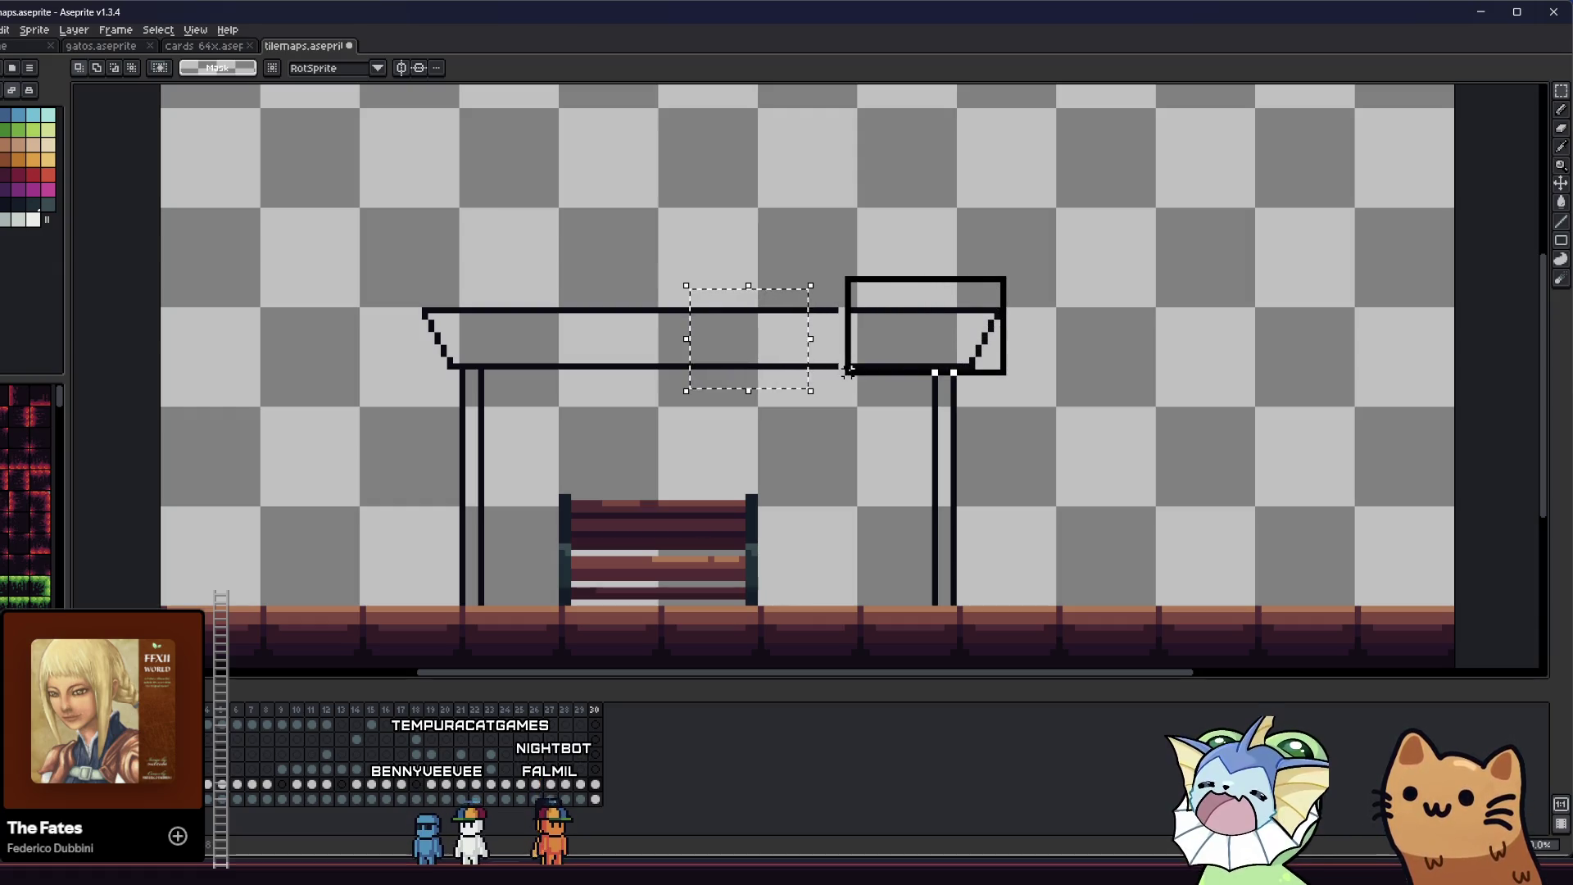
left_click_drag(848, 371, 846, 374)
left_click_drag(844, 262, 1083, 372)
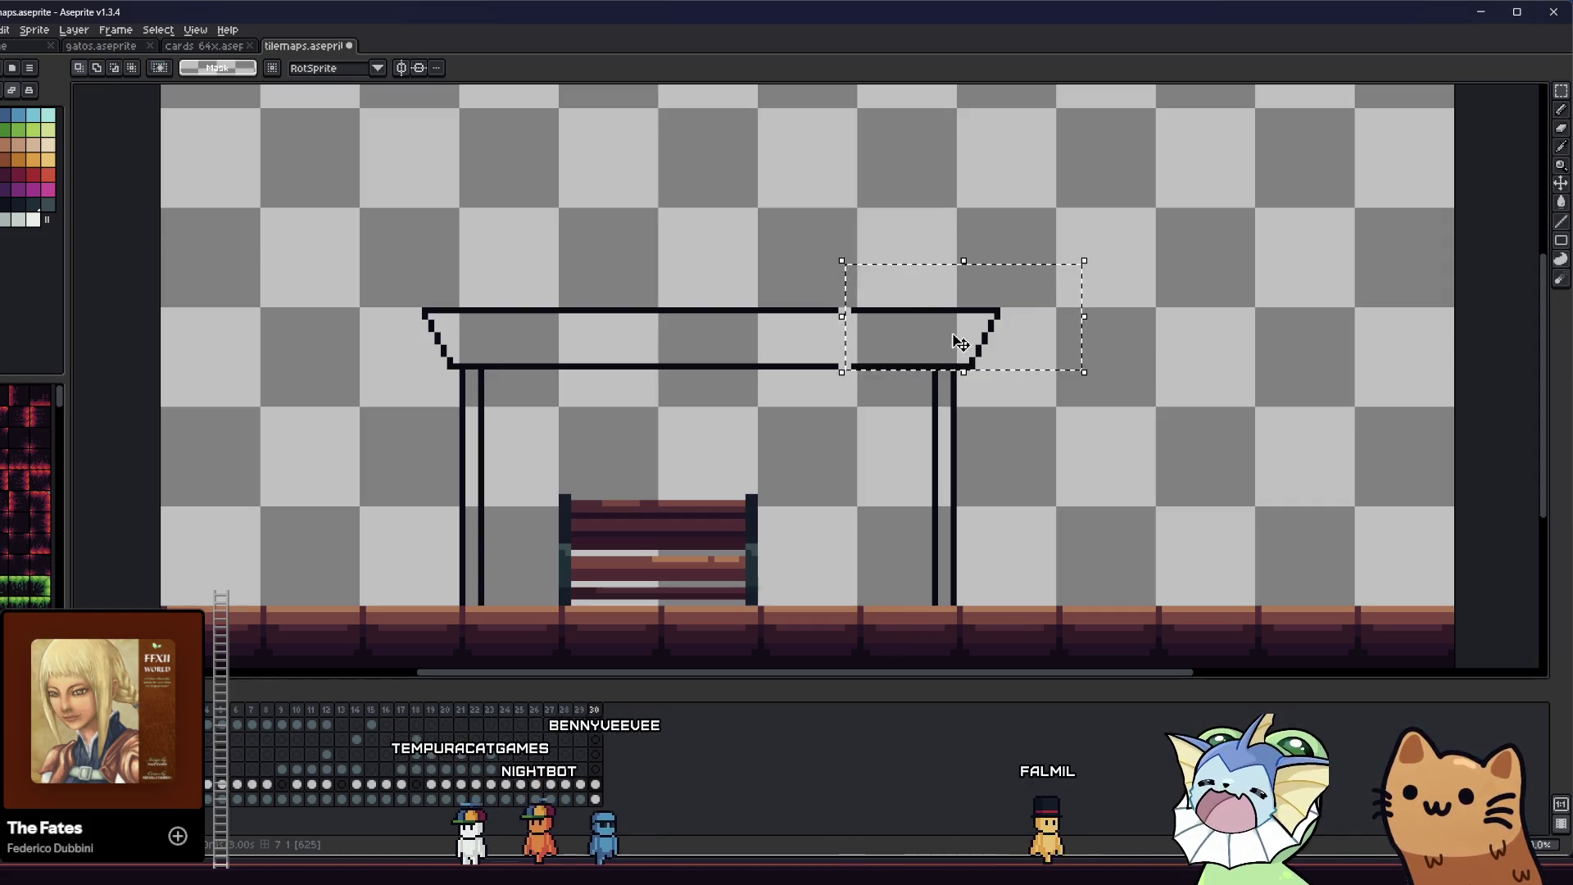
key("Left")
key("ctrl+d")
key("u")
mouse_move(697, 253)
left_mouse_down()
mouse_move(816, 377)
mouse_move(815, 351)
mouse_move(835, 353)
left_mouse_up()
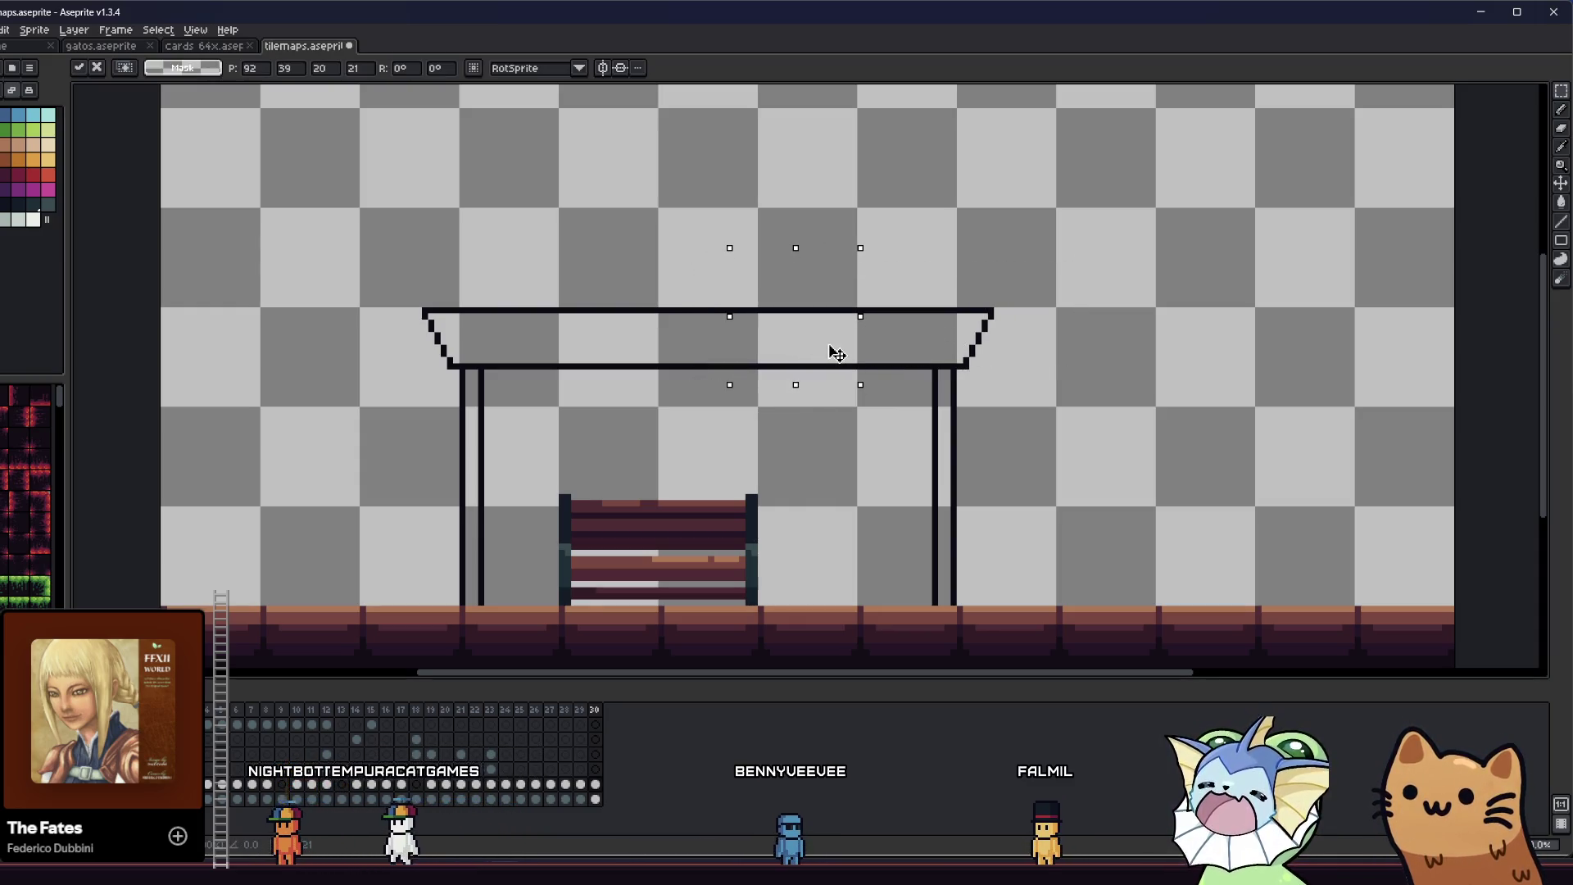
left_click(773, 440)
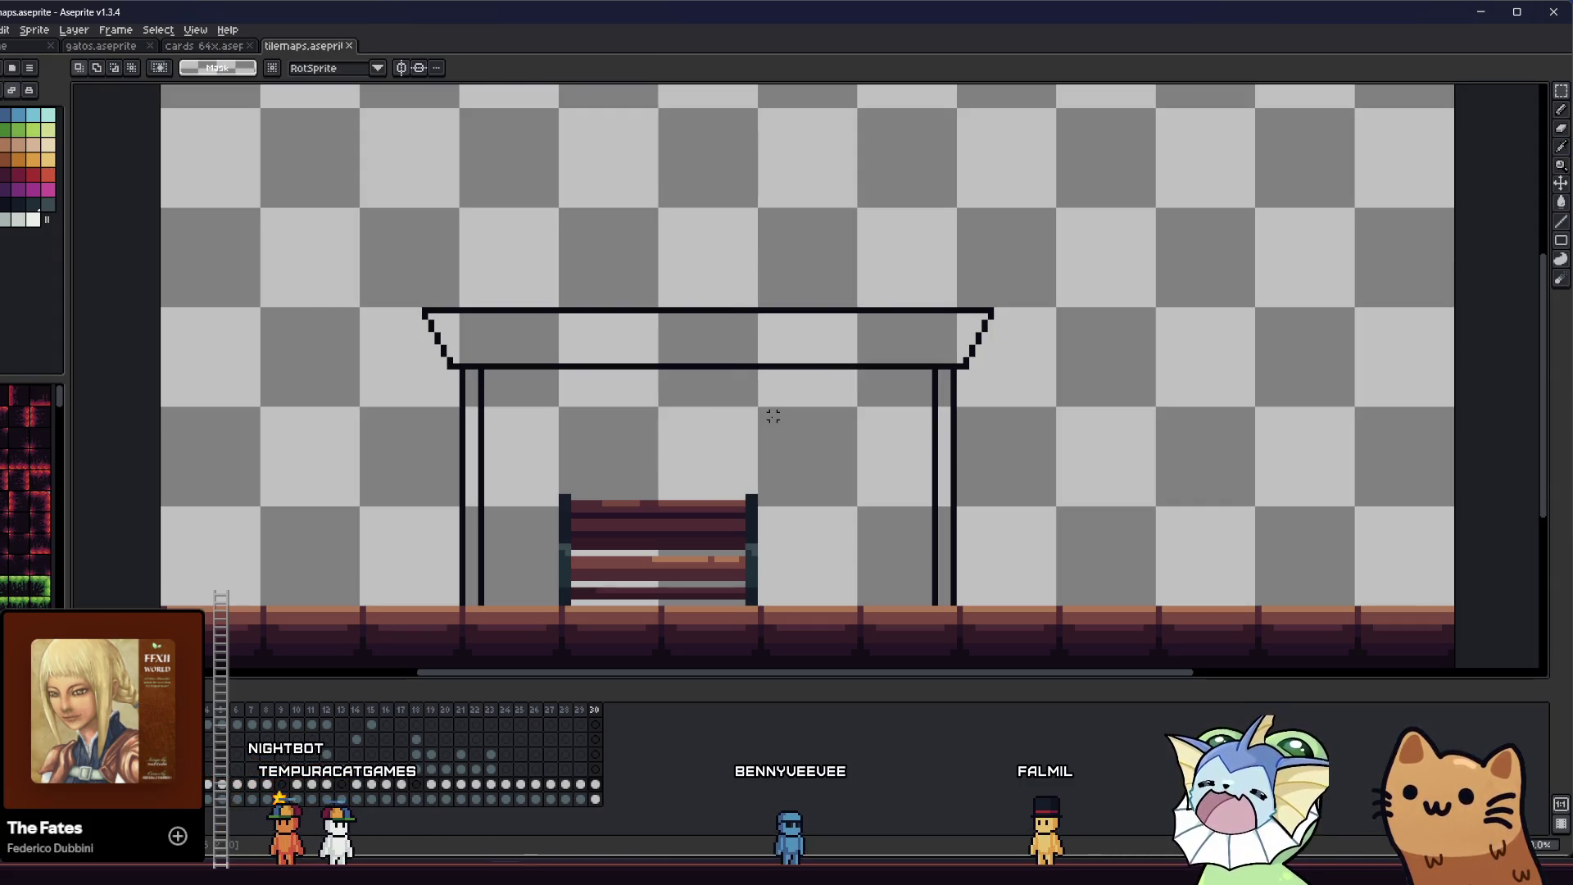
- Try lowering the whole roof, then cancel to keep its original height and deselect
scroll(667, 380, "down", 3)
scroll(740, 366, "up", 5)
scroll(690, 374, "down", 2)
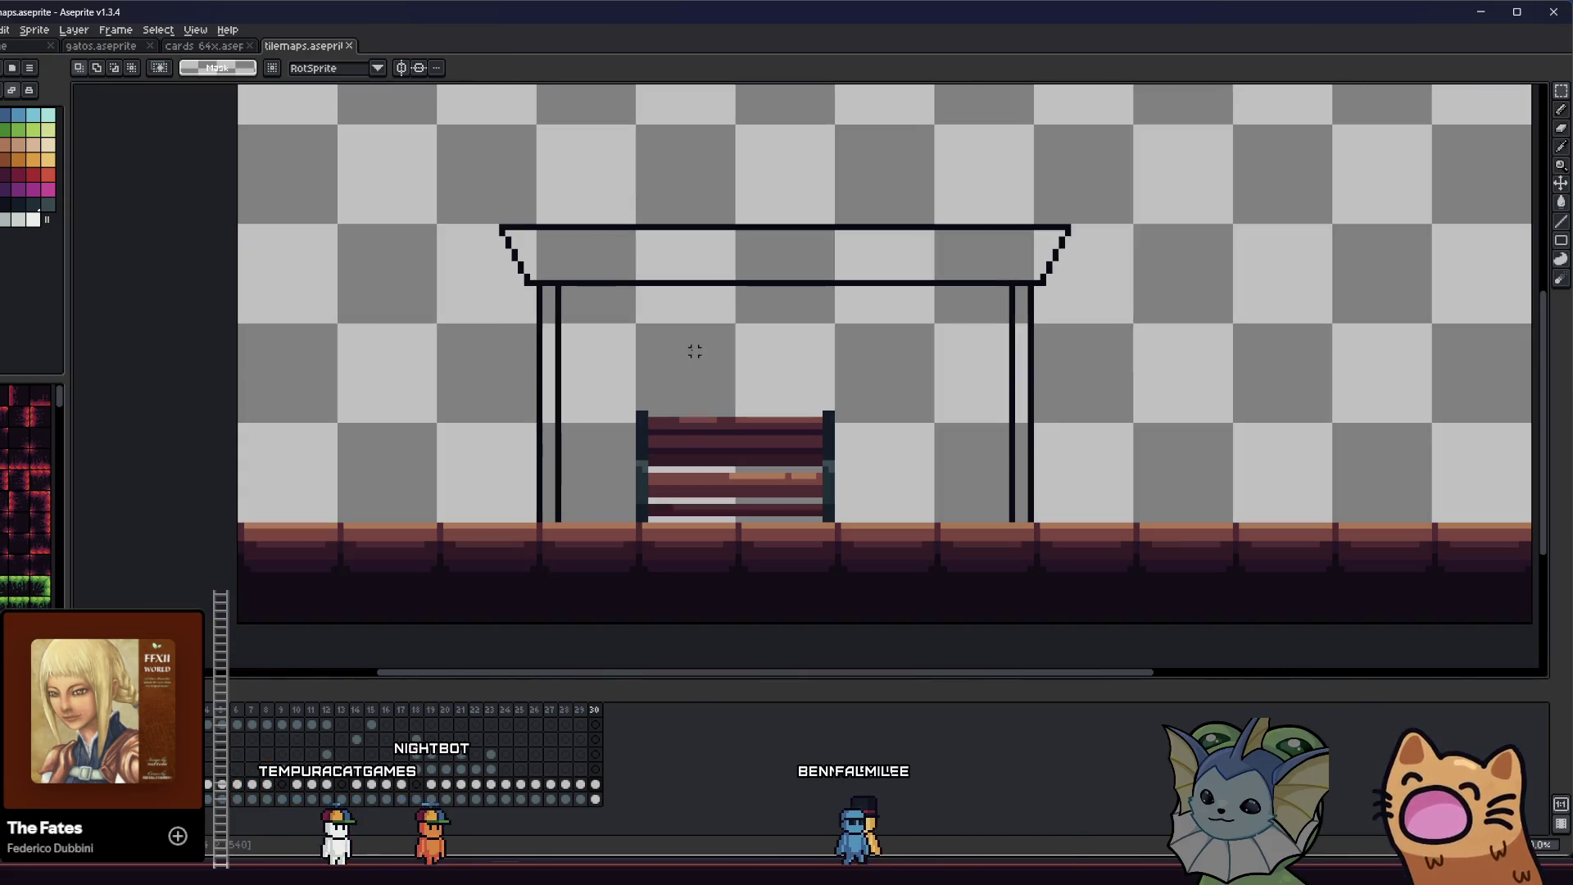
left_click_drag(636, 354, 615, 361)
mouse_move(463, 177)
left_mouse_down()
mouse_move(1110, 309)
mouse_move(1107, 338)
left_mouse_up()
left_click_drag(904, 236, 909, 270)
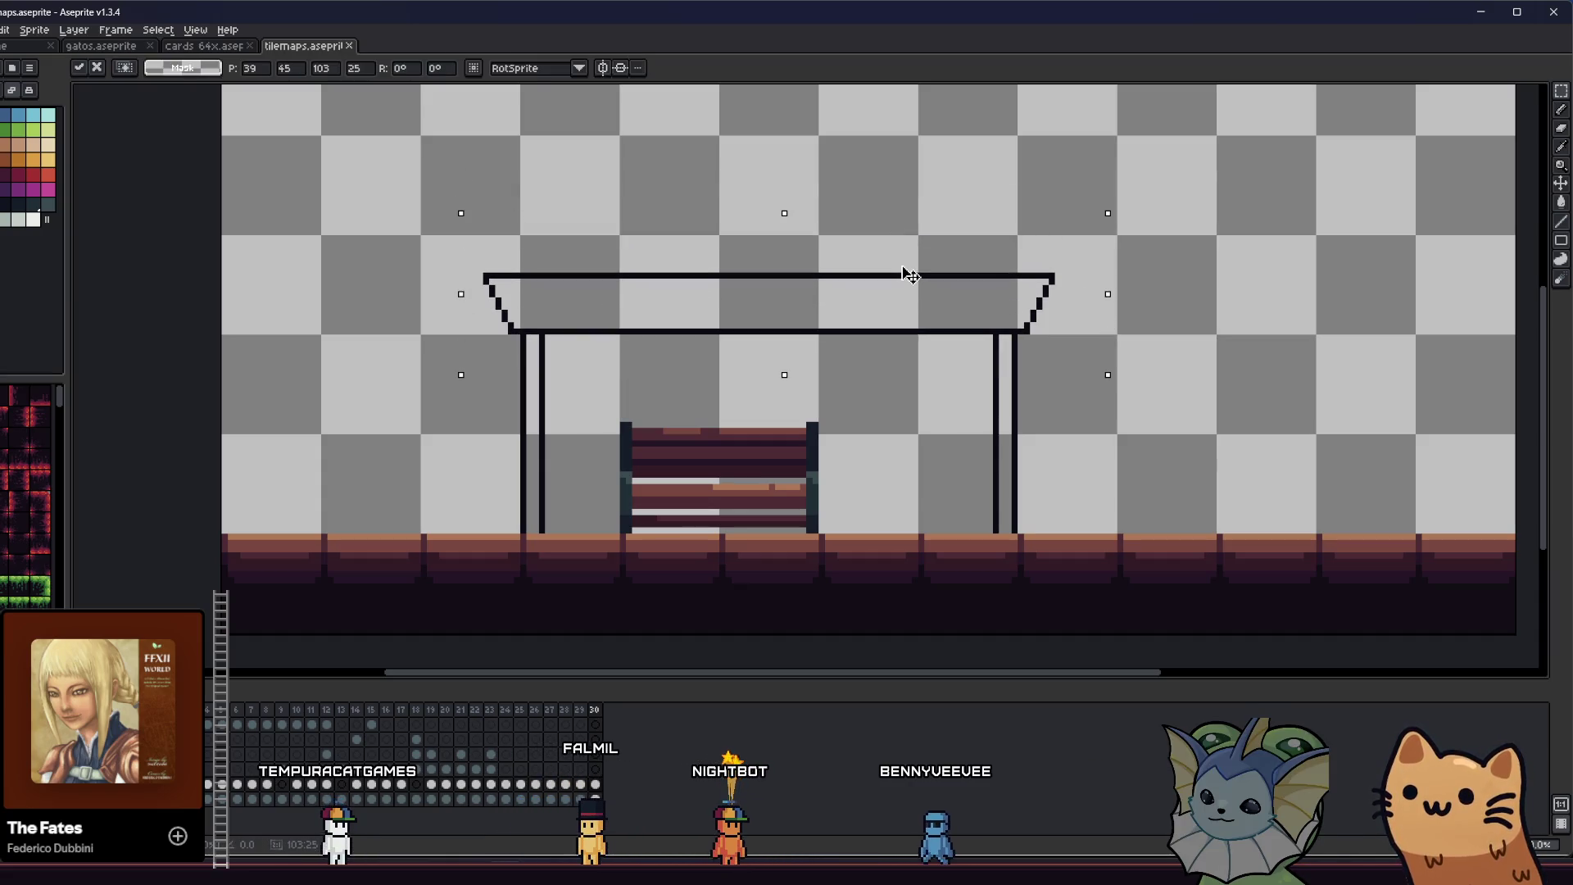
key("Escape")
scroll(772, 399, "down", 5)
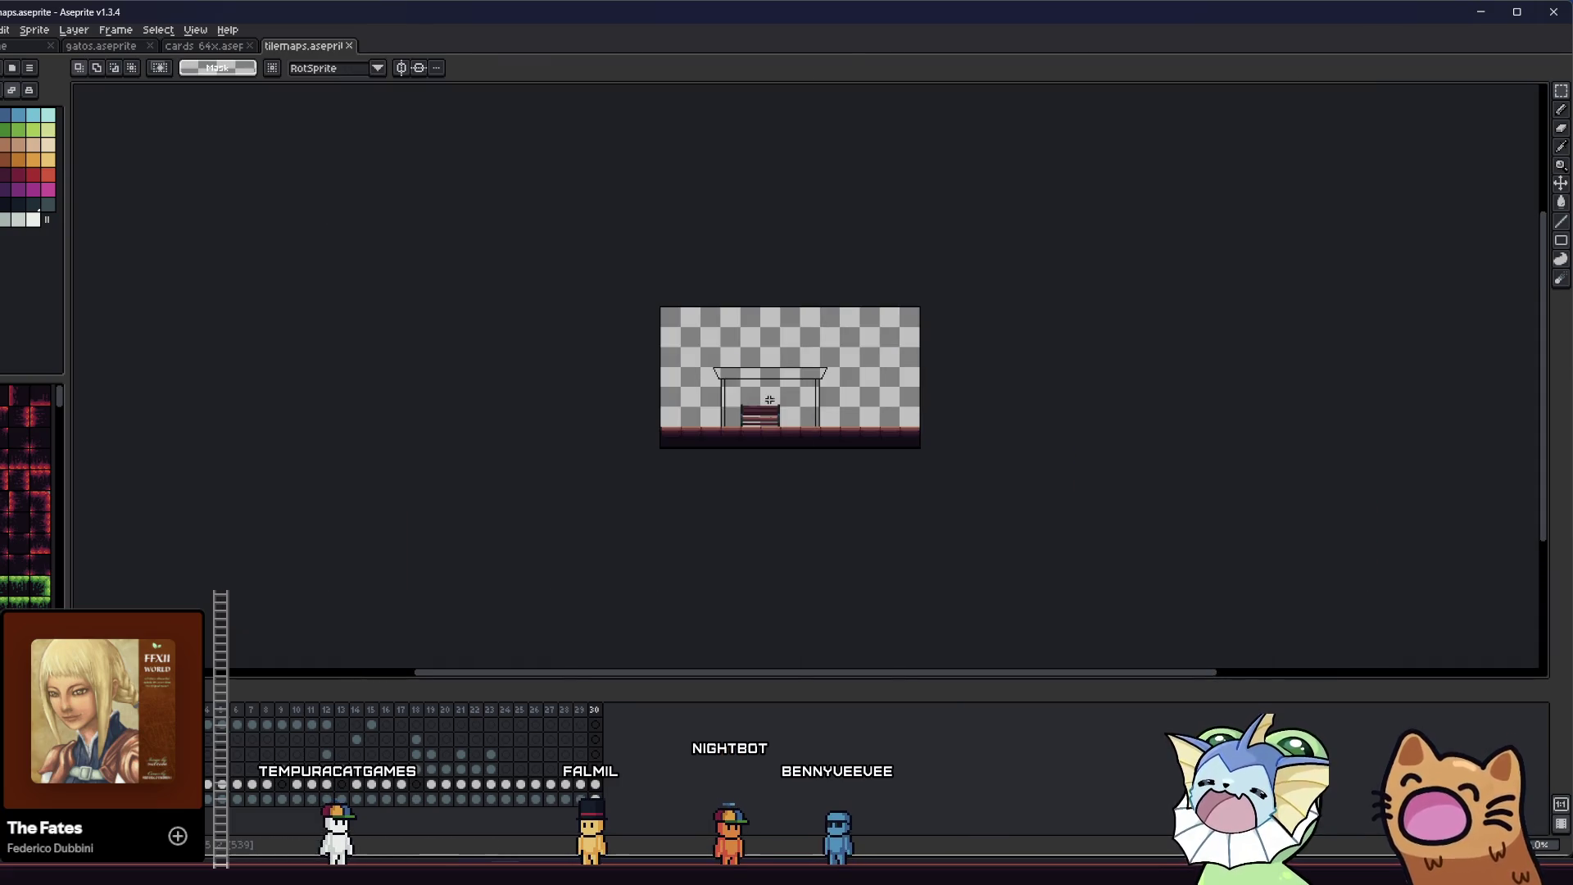
scroll(766, 389, "up", 4)
key("ctrl+d")
key("i")
scroll(632, 438, "up", 1)
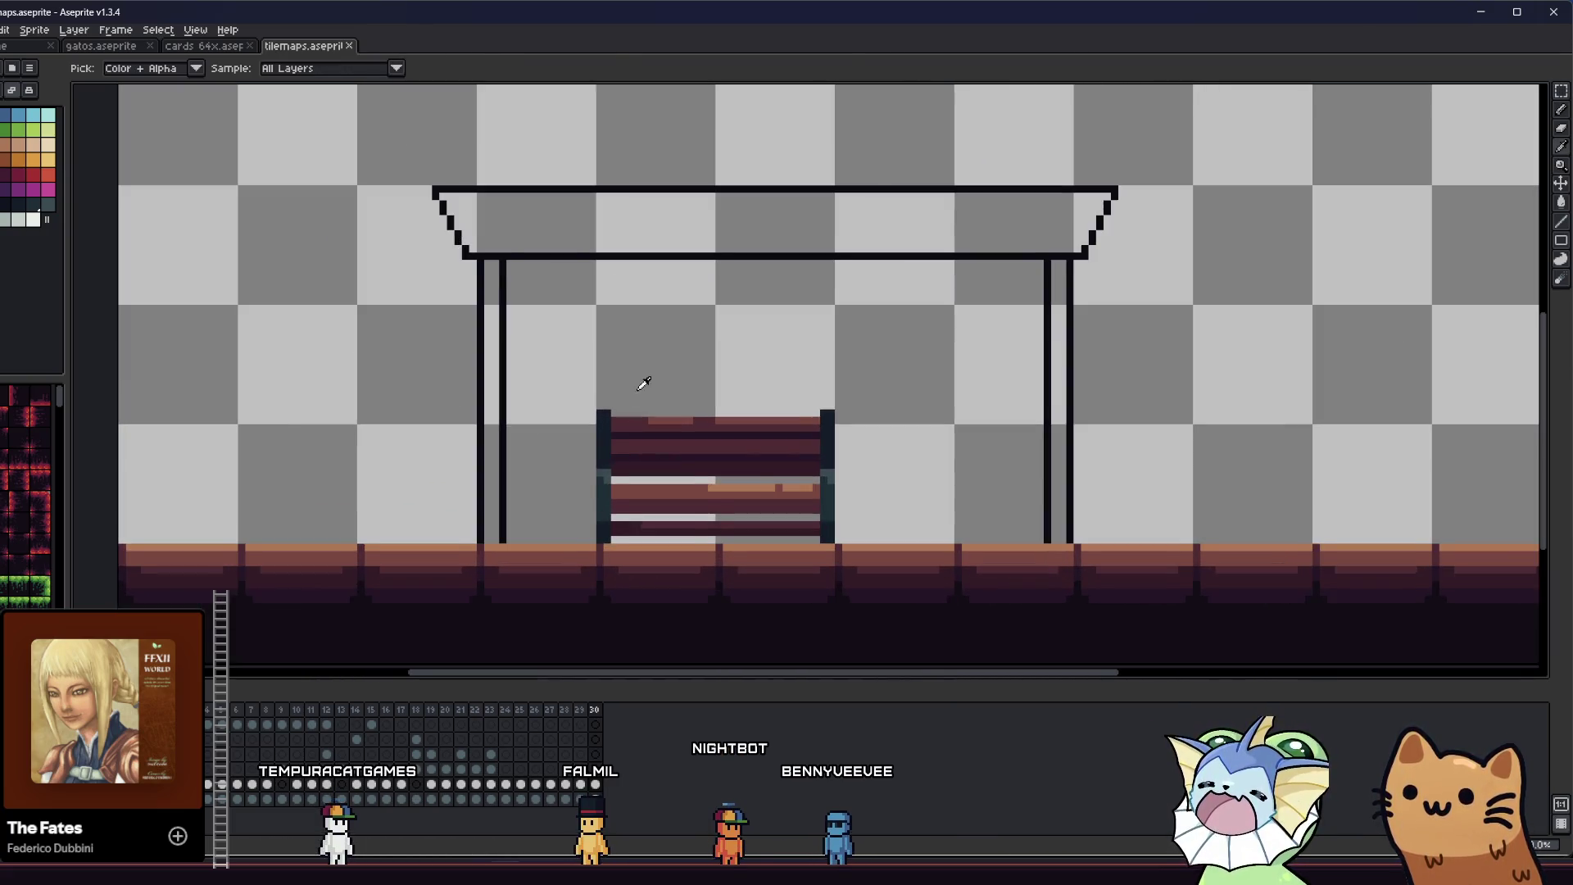
- Try bucket-filling the canopy roof and both posts dark teal, then undo the fills
scroll(636, 379, "up", 1)
key("g")
left_click(410, 238)
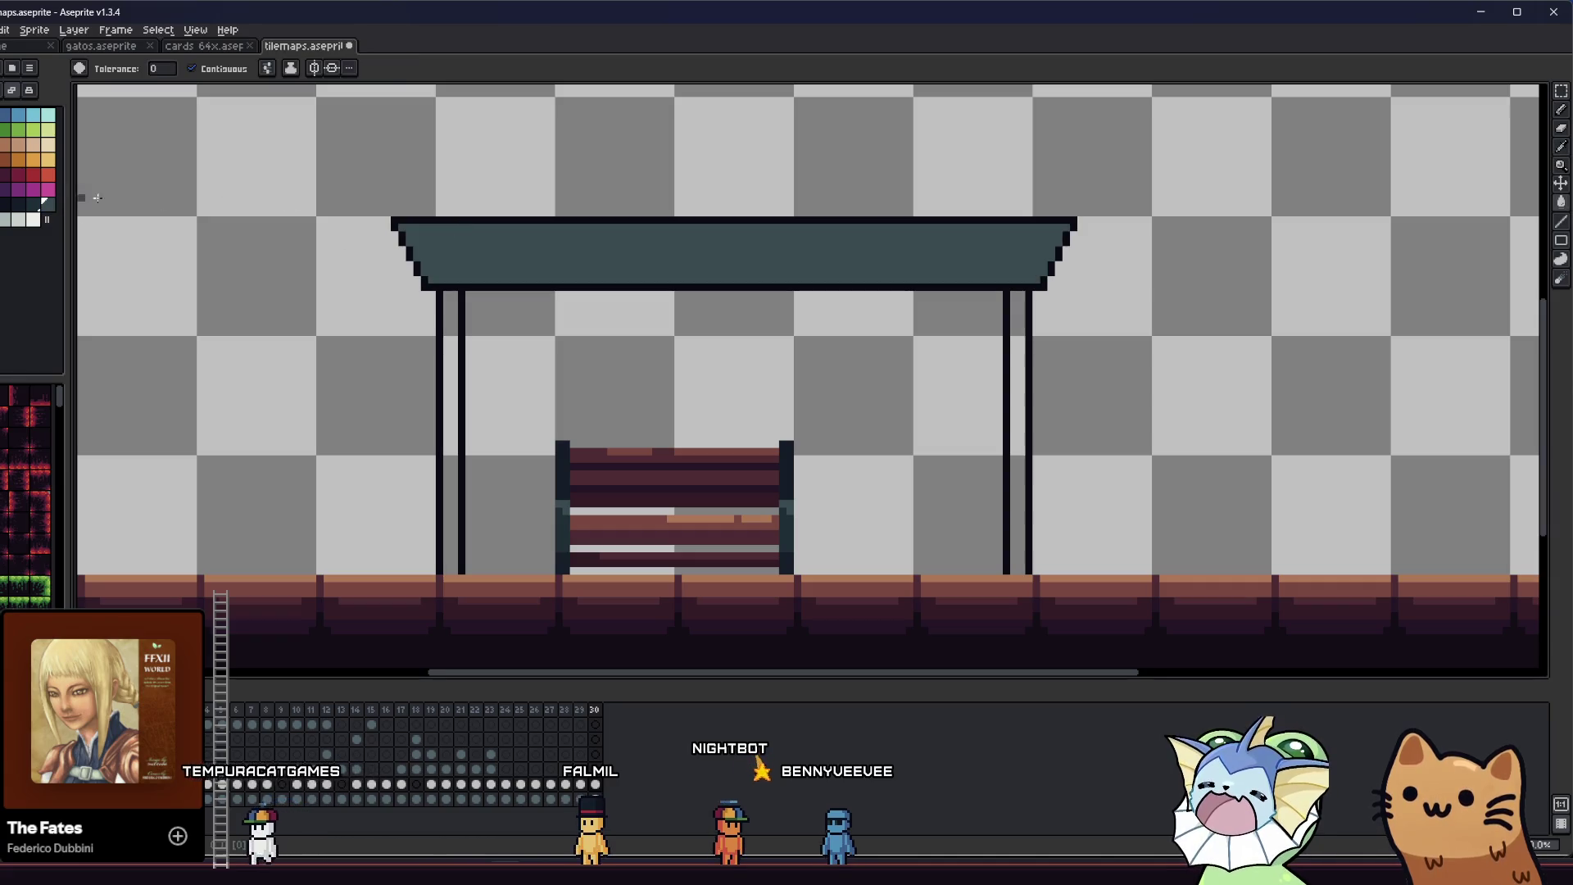
left_click(447, 345)
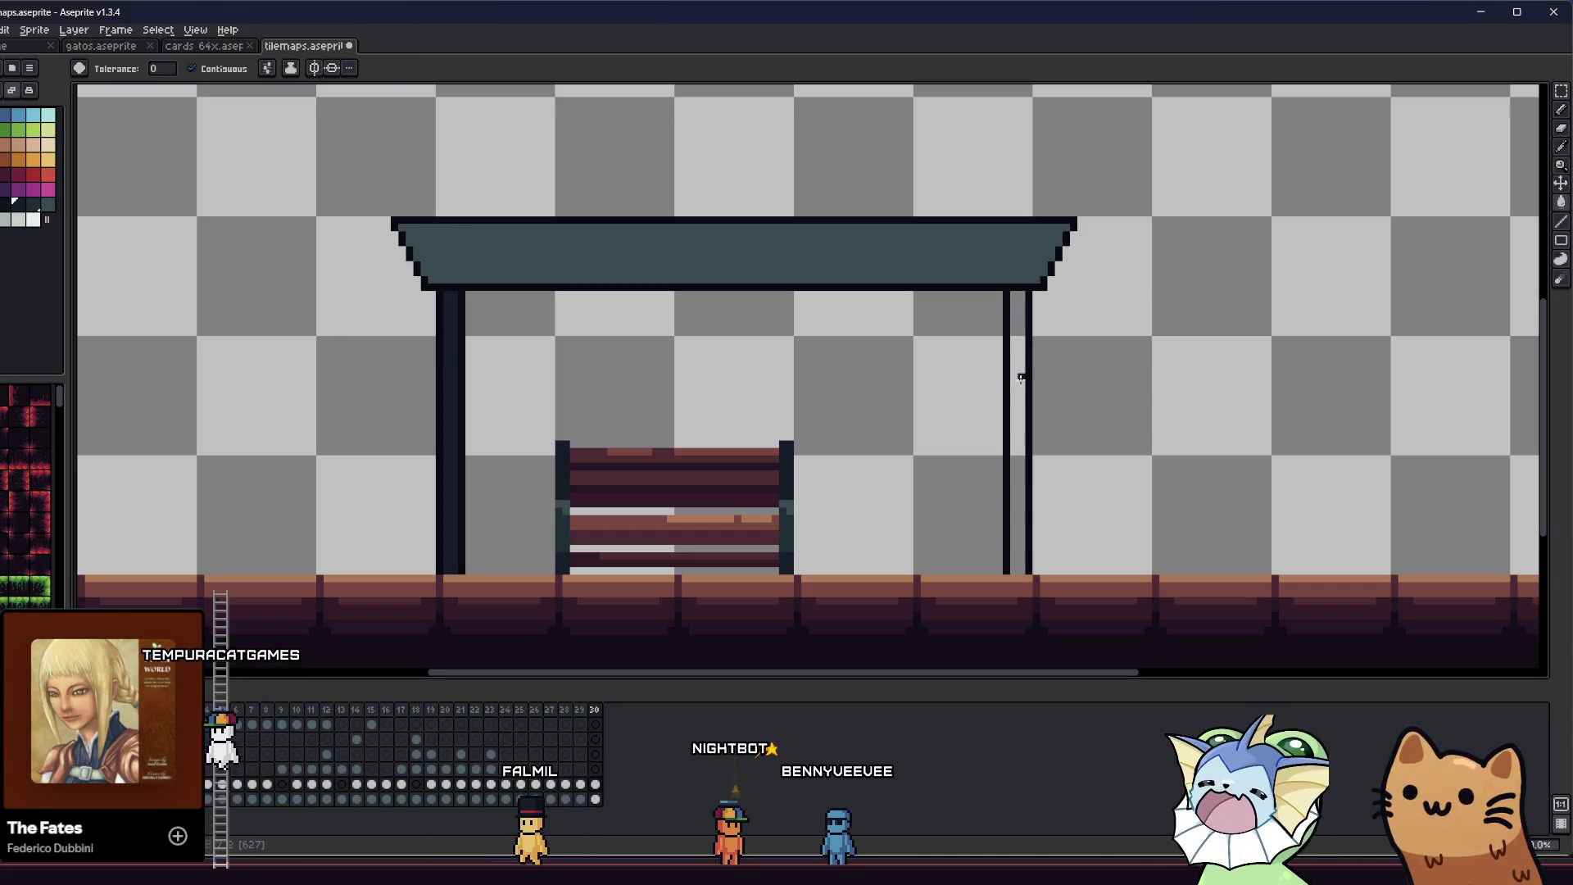
left_click(1016, 352)
scroll(1005, 369, "down", 3)
scroll(974, 373, "up", 1)
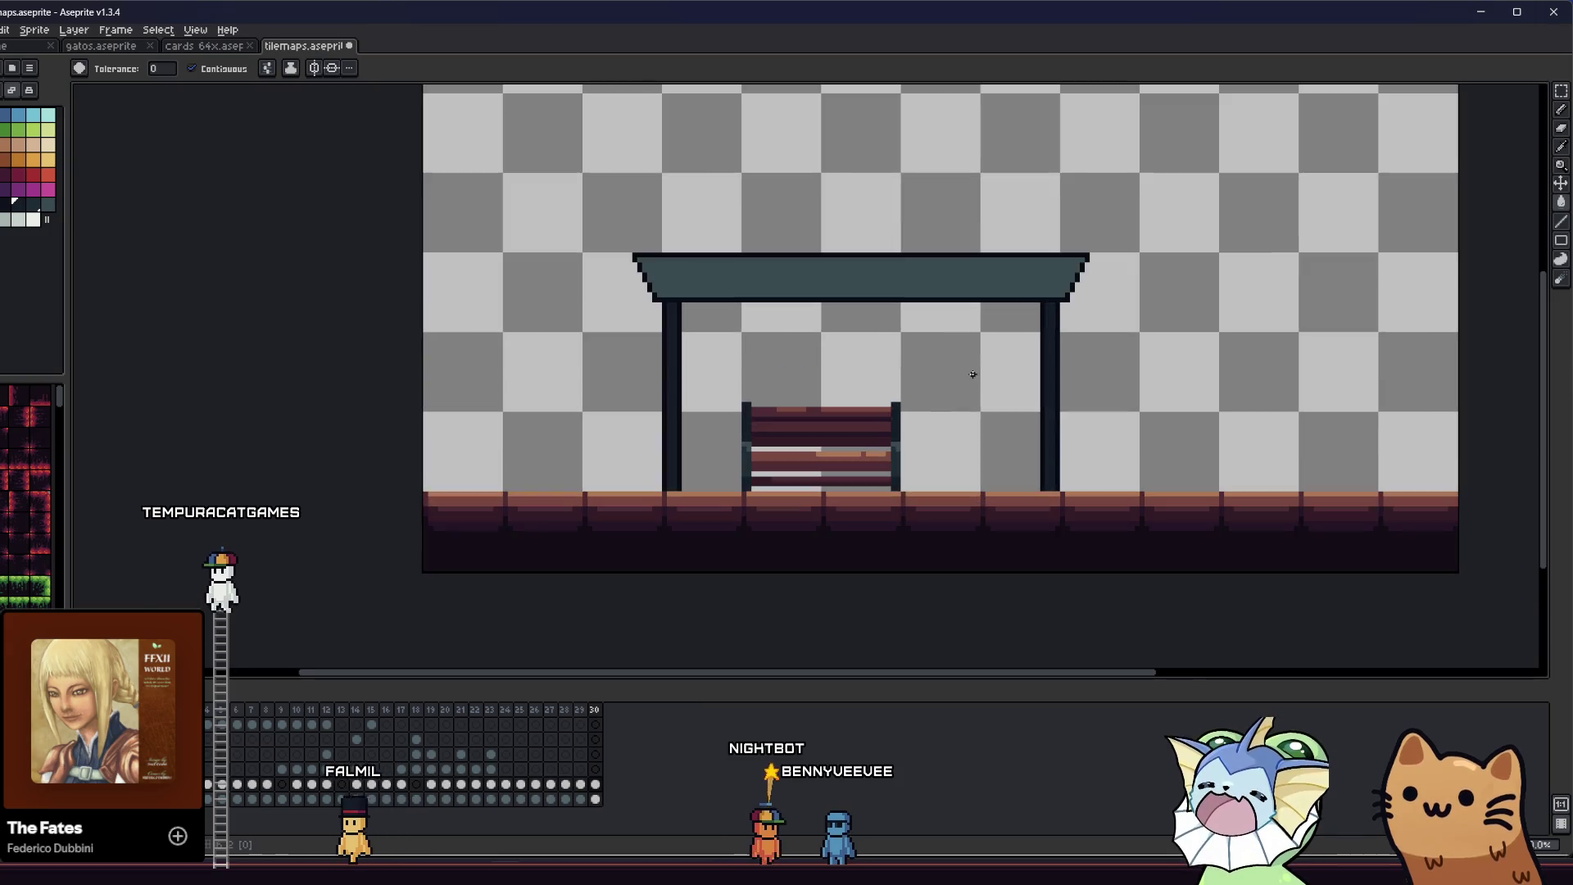
scroll(644, 340, "up", 1)
left_click_drag(644, 340, 438, 351)
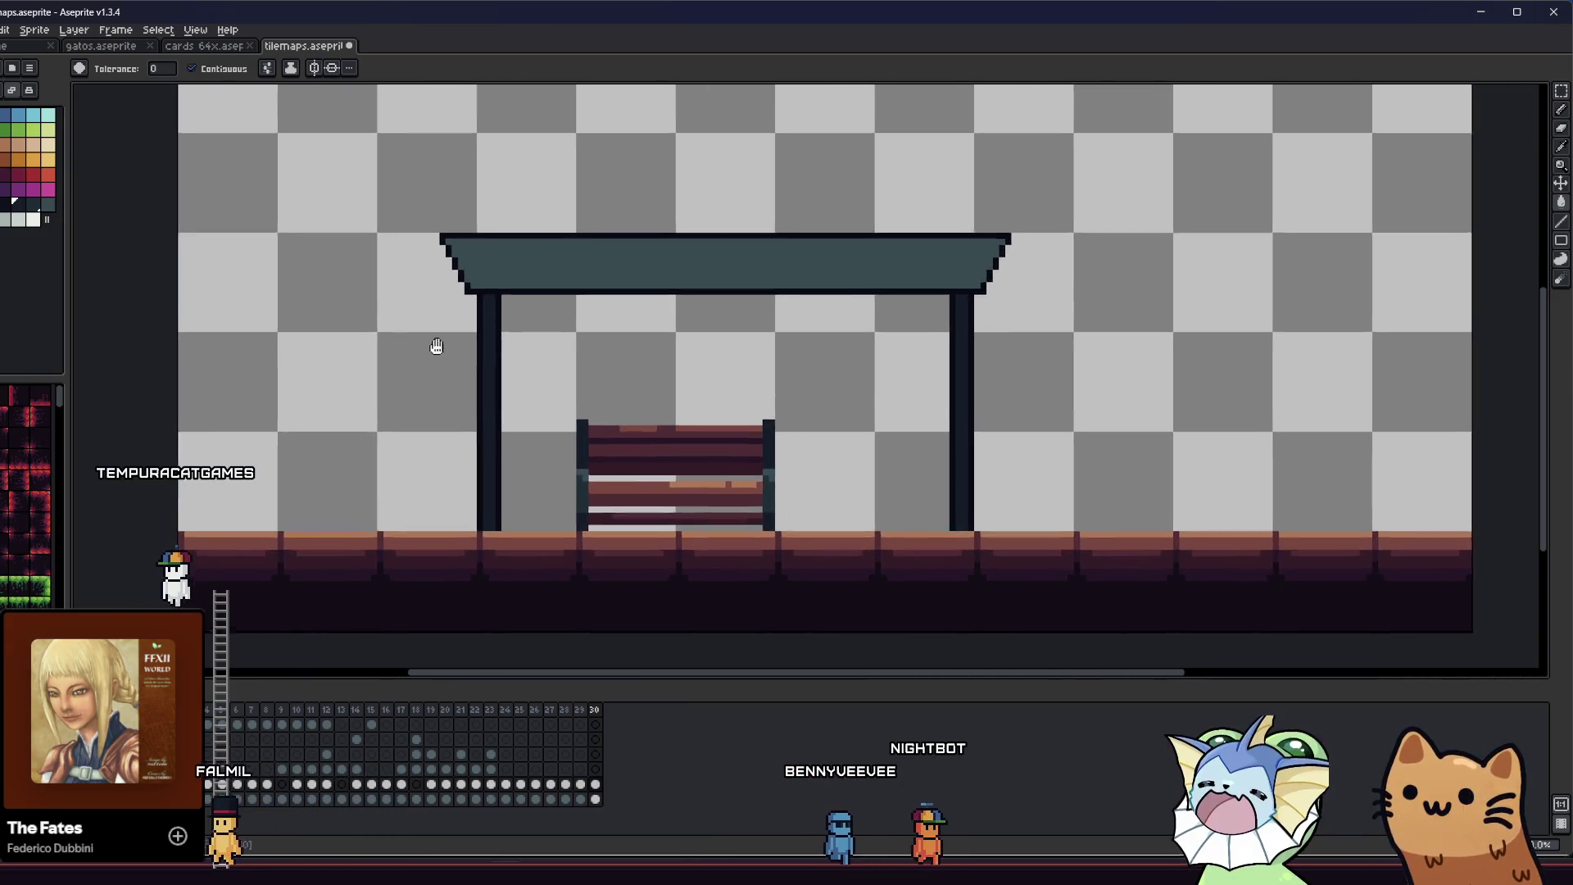
scroll(438, 351, "down", 3)
scroll(459, 343, "up", 2)
scroll(459, 343, "up", 1)
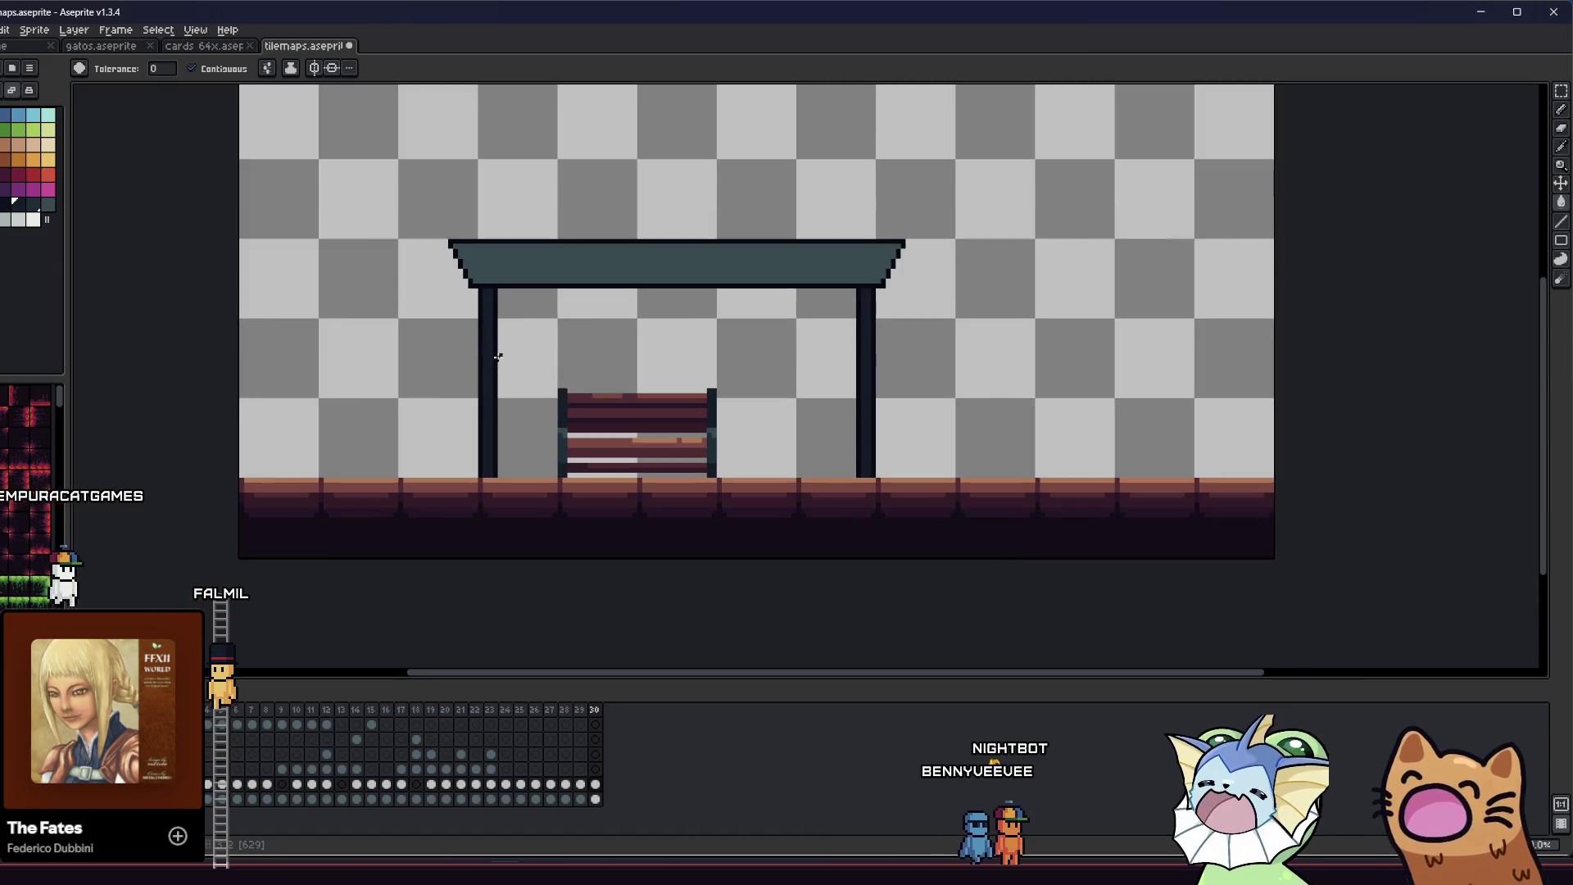
key("ctrl")
key("ctrl+z")
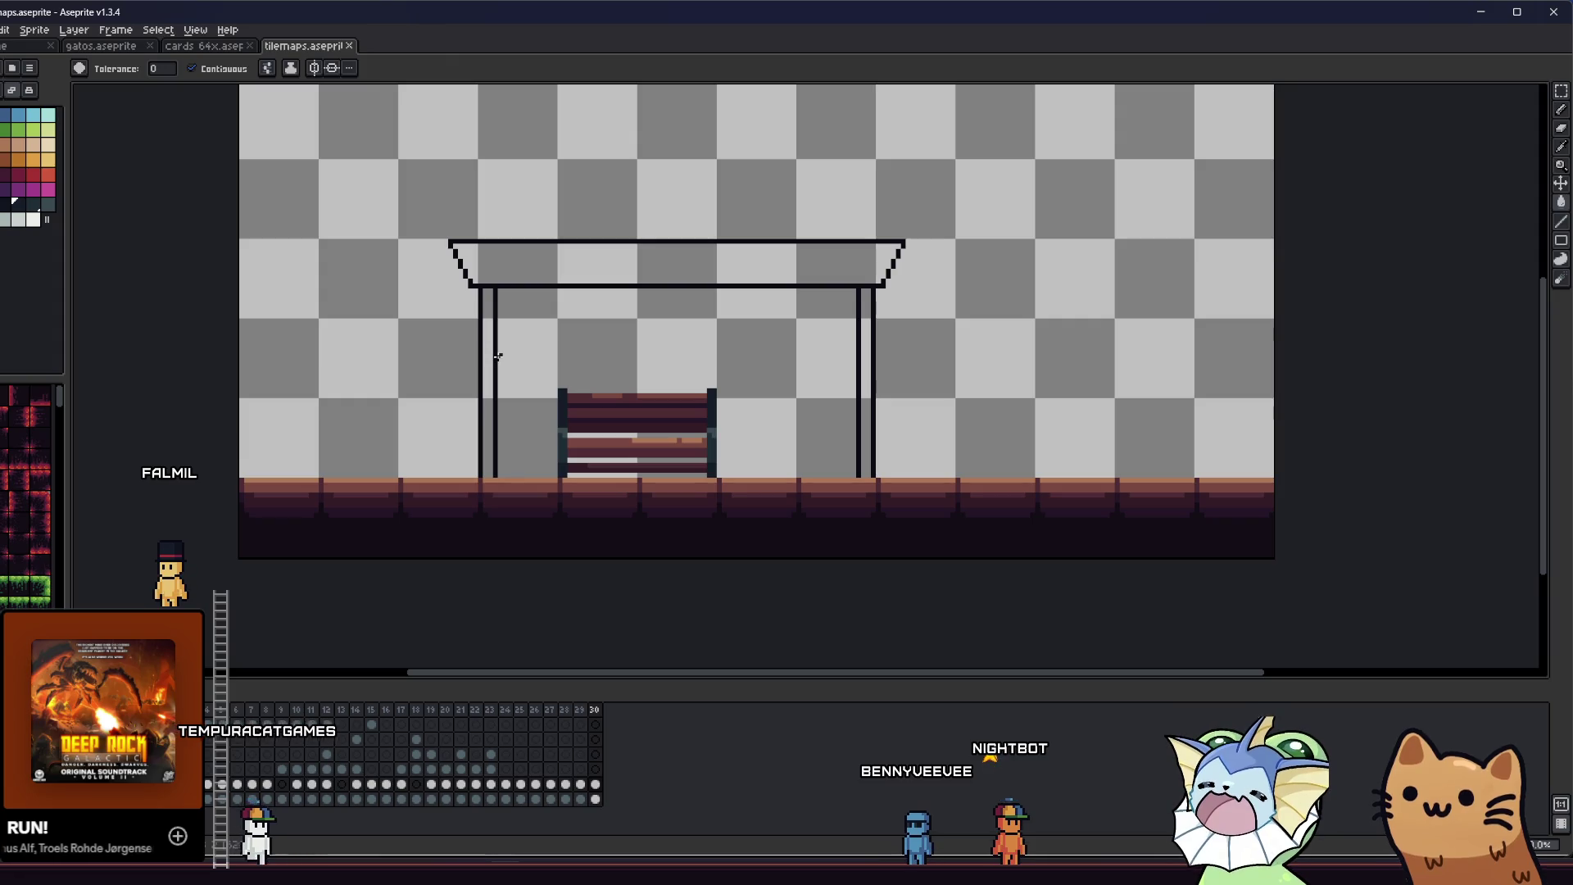
- Marquee-select and delete the canopy roof, the right post and the left post
key("m")
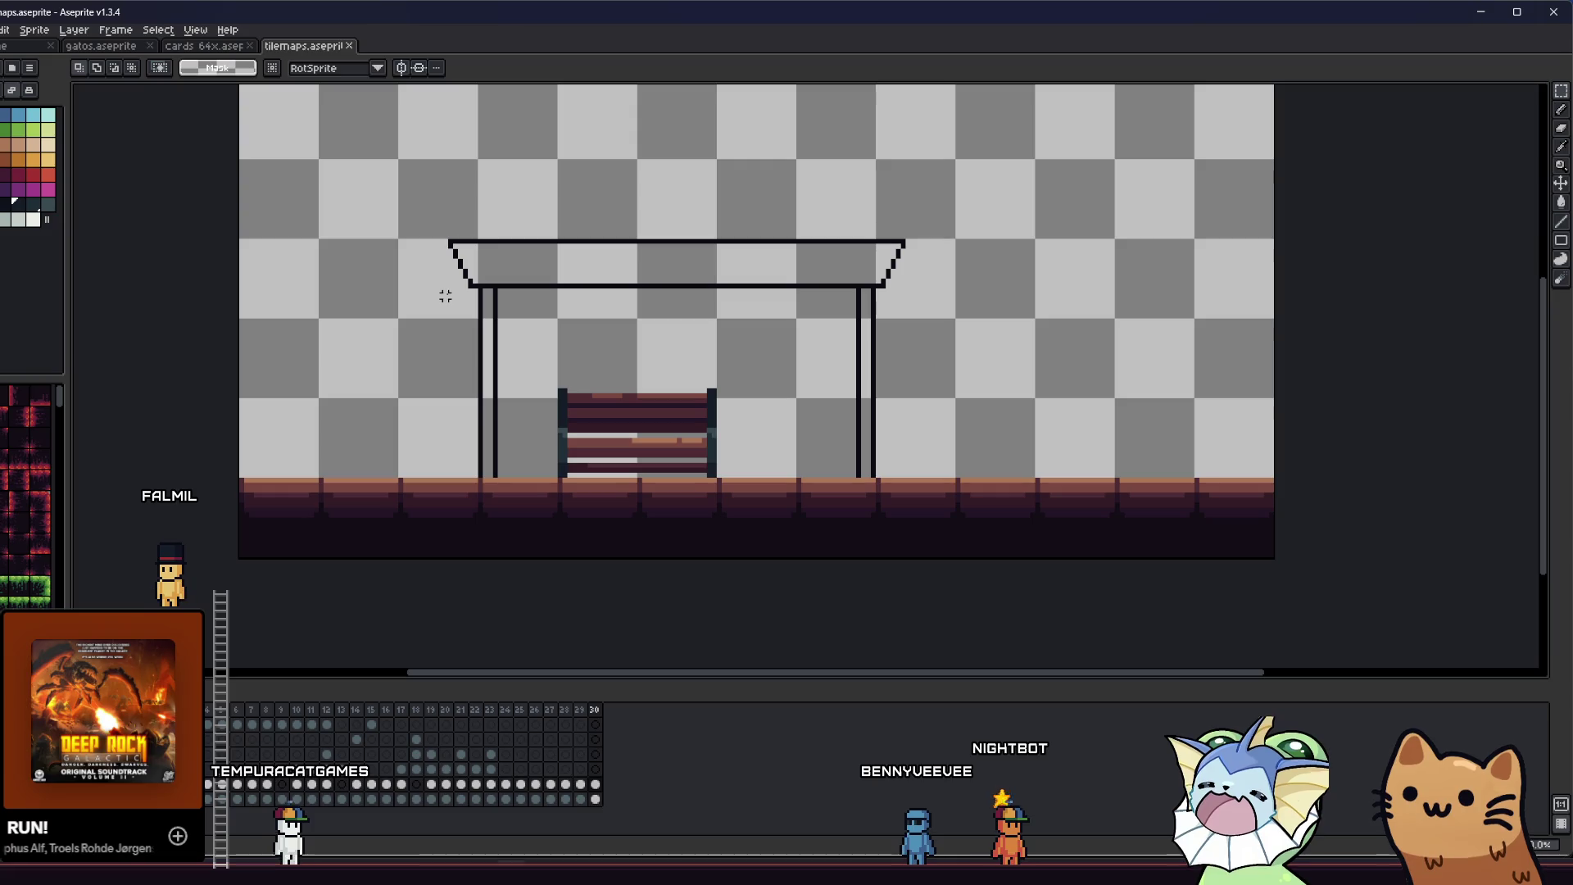
mouse_move(415, 316)
left_mouse_down()
mouse_move(790, 218)
mouse_move(931, 218)
left_mouse_up()
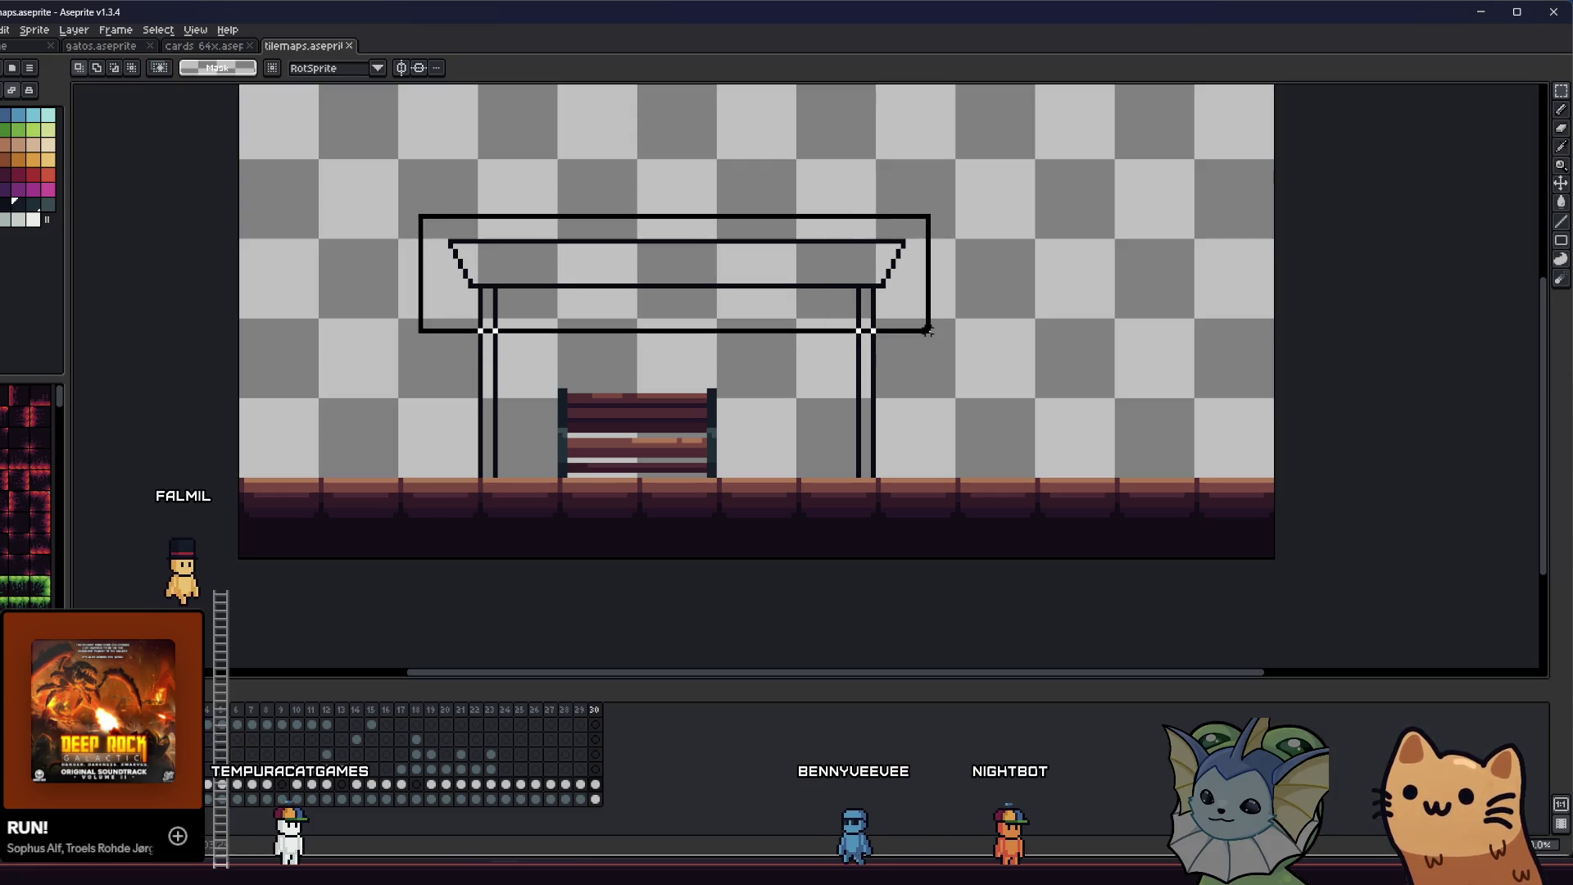
key("Delete")
left_click_drag(792, 289, 902, 459)
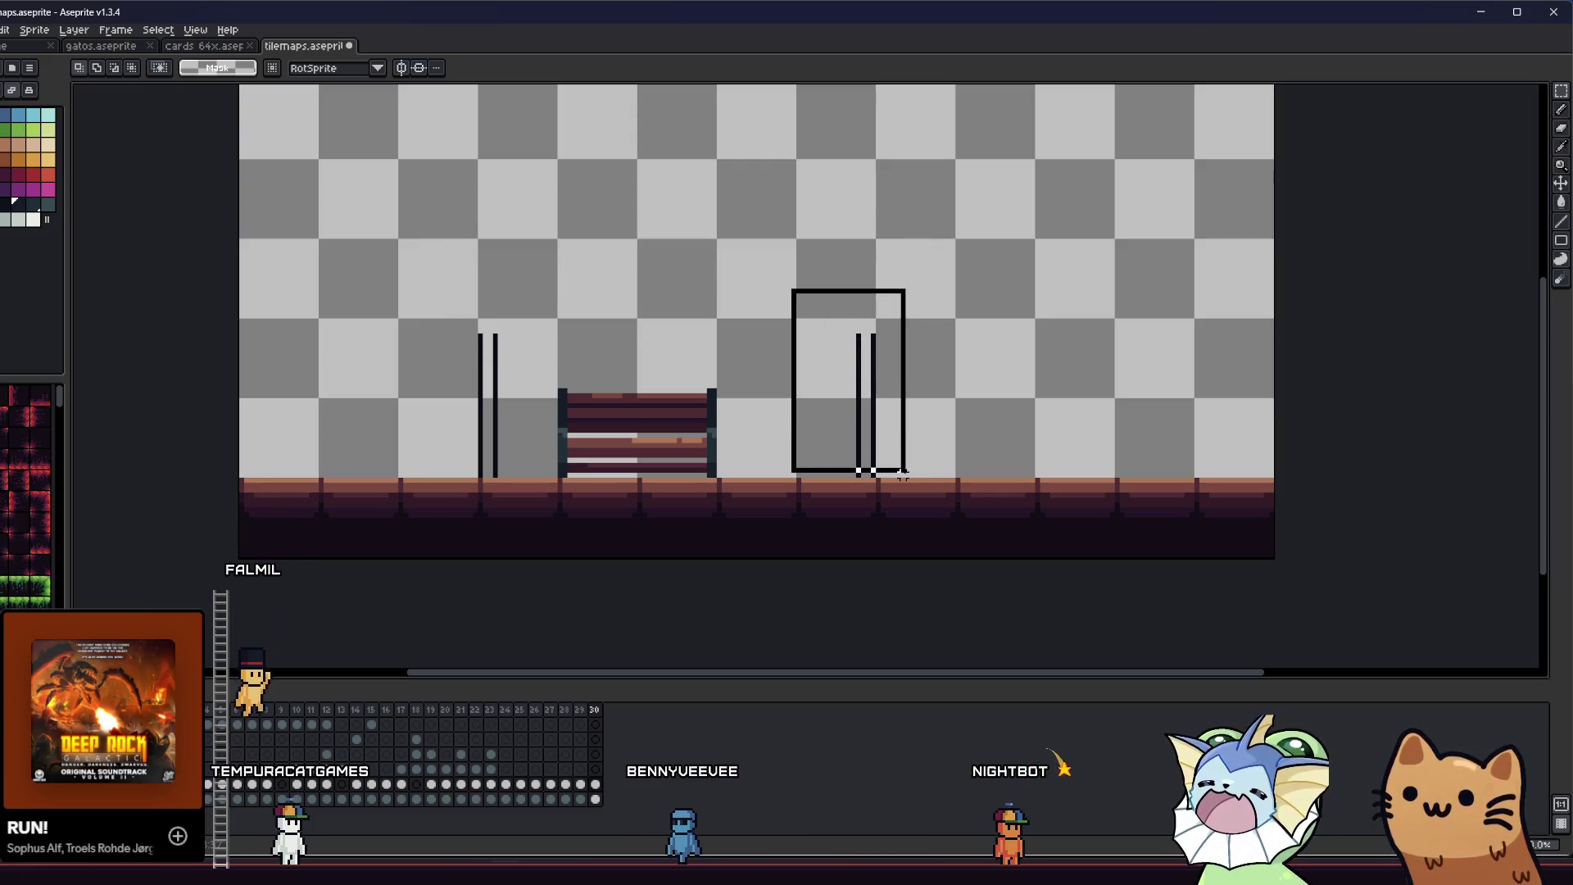
key("Delete")
left_click_drag(395, 261, 514, 470)
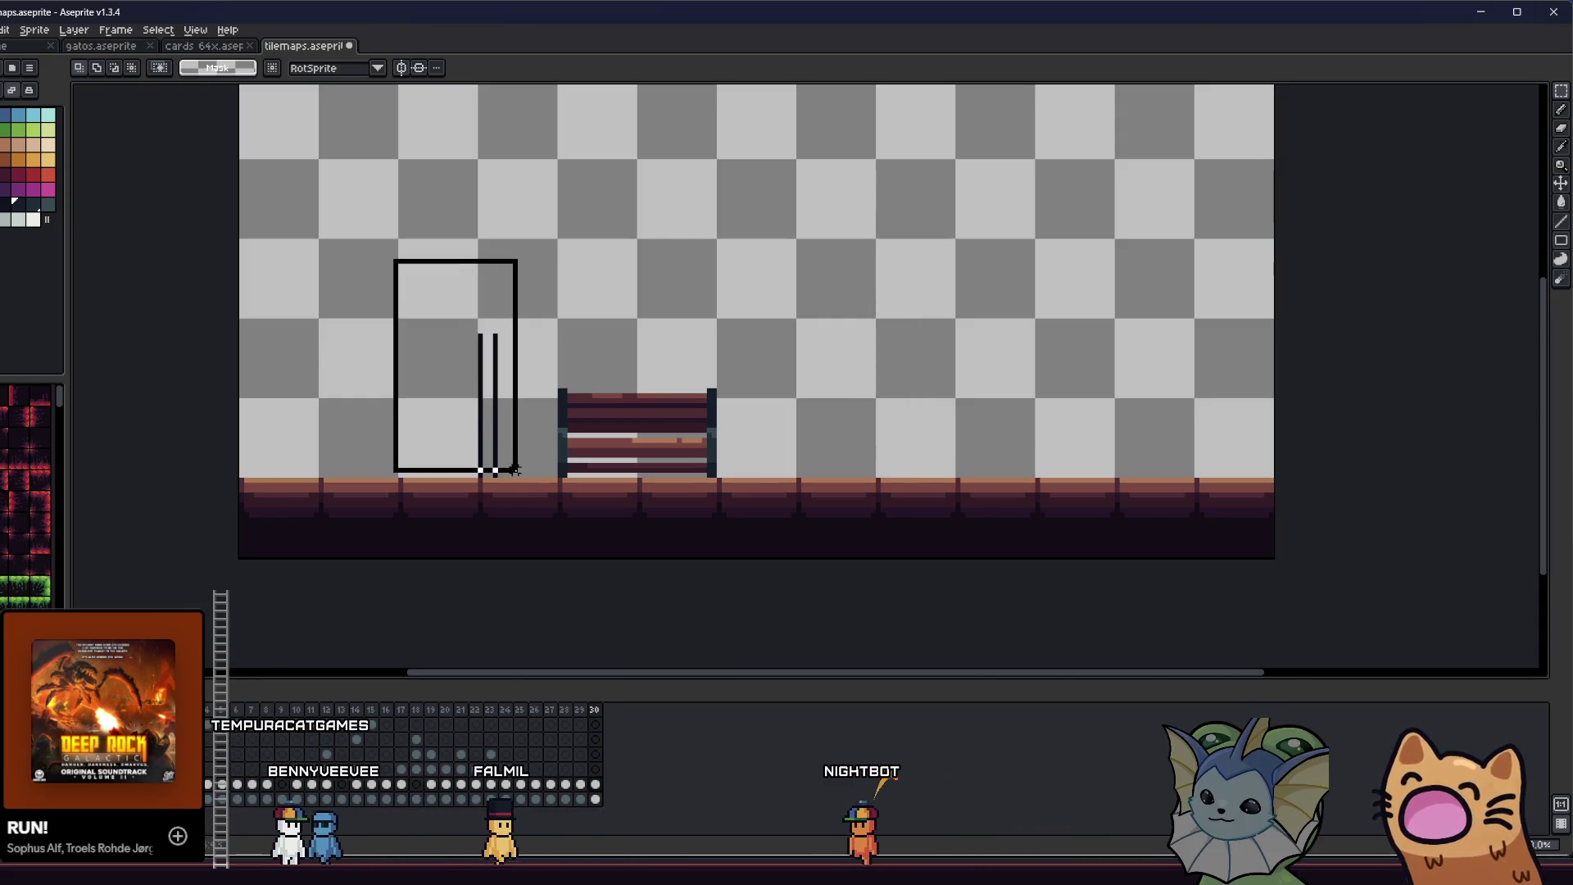
key("Delete")
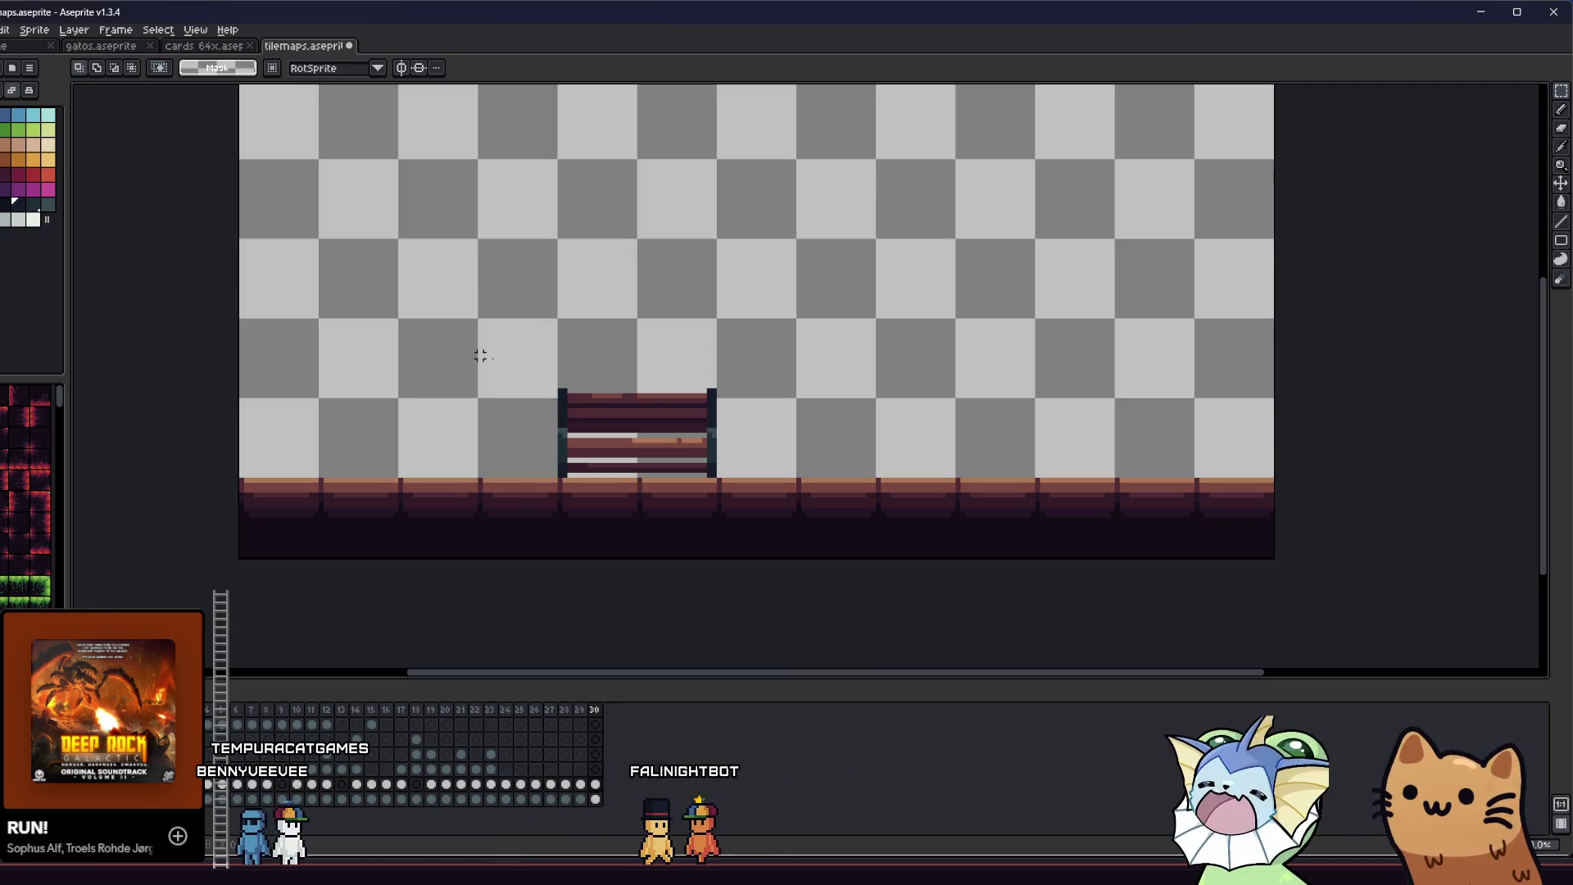
- Pencil a tall new double-line post beside the bench, extend both lines upward, and save
key("b")
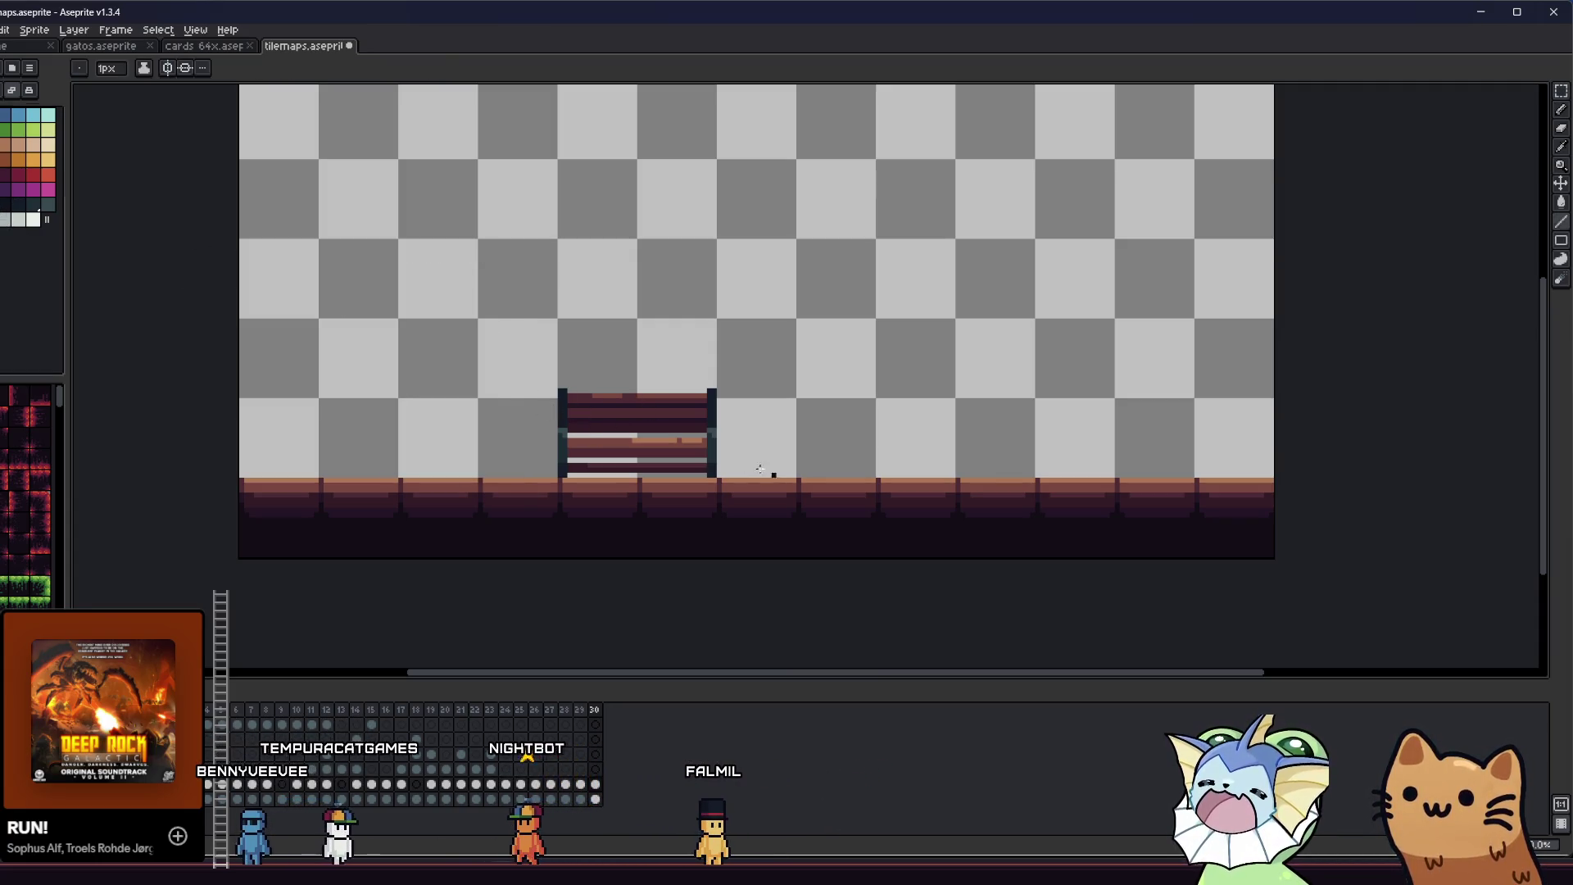
scroll(799, 483, "up", 3)
left_click_drag(777, 461, 775, 193)
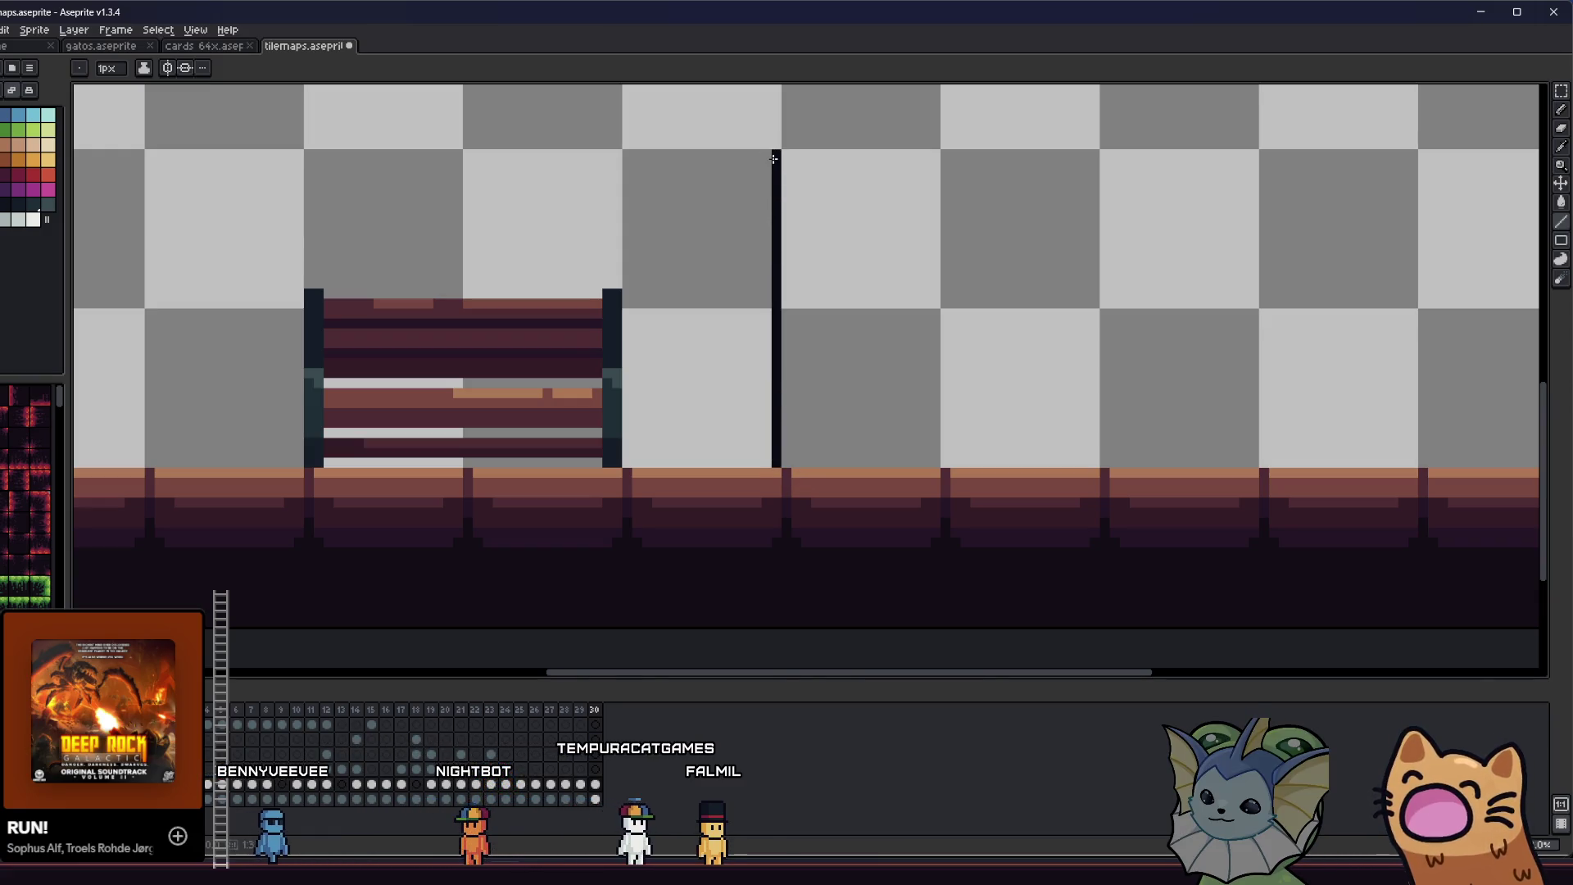
scroll(747, 484, "up", 3)
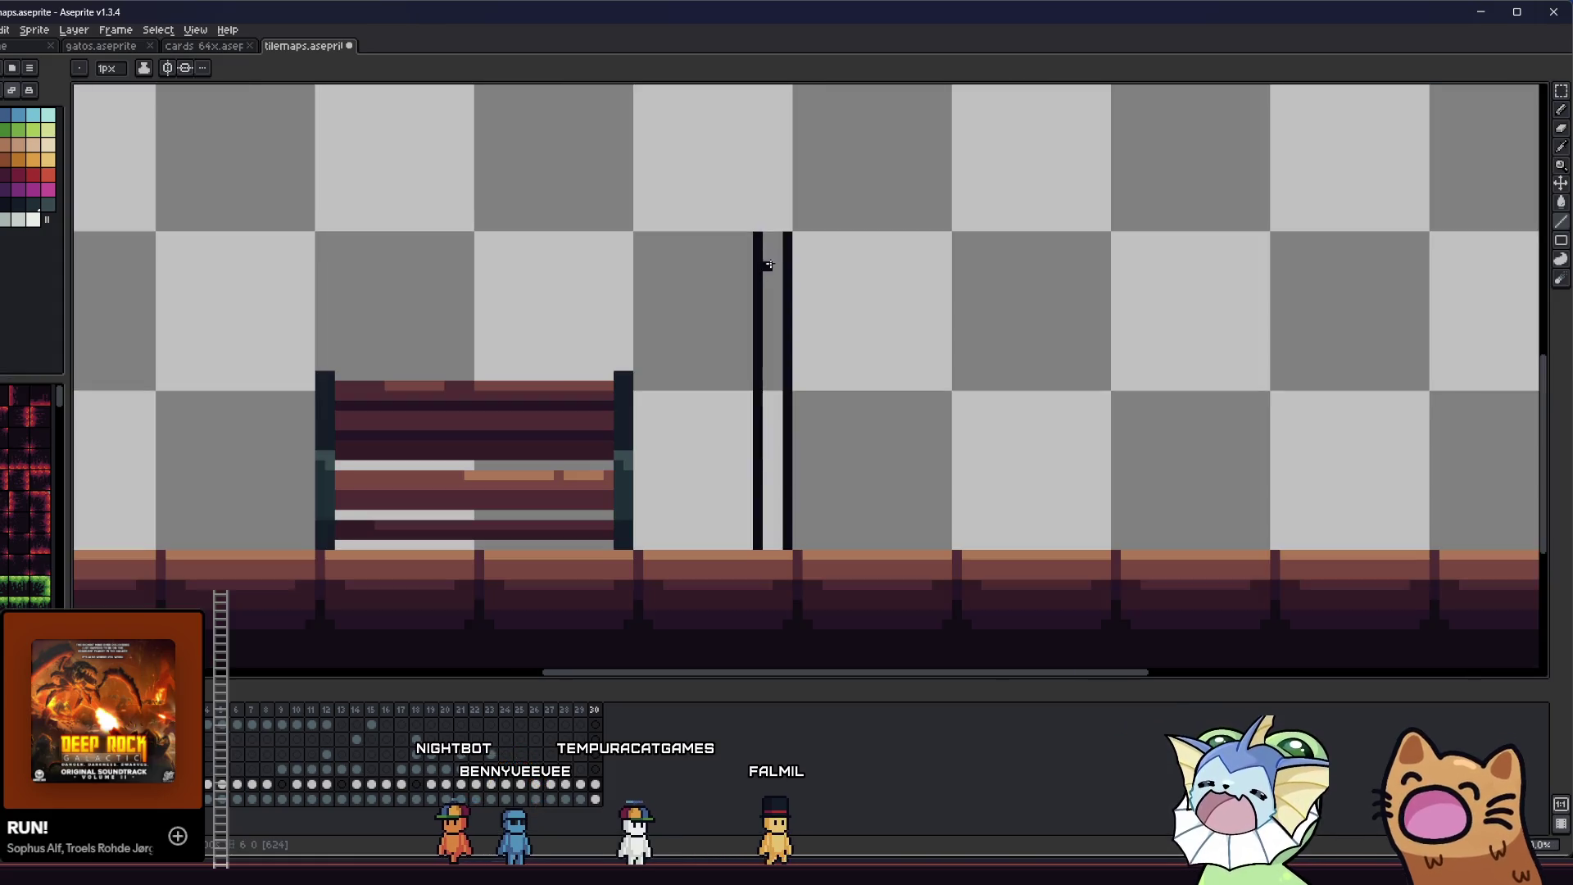
scroll(768, 264, "up", 4)
left_click_drag(752, 350, 752, 279)
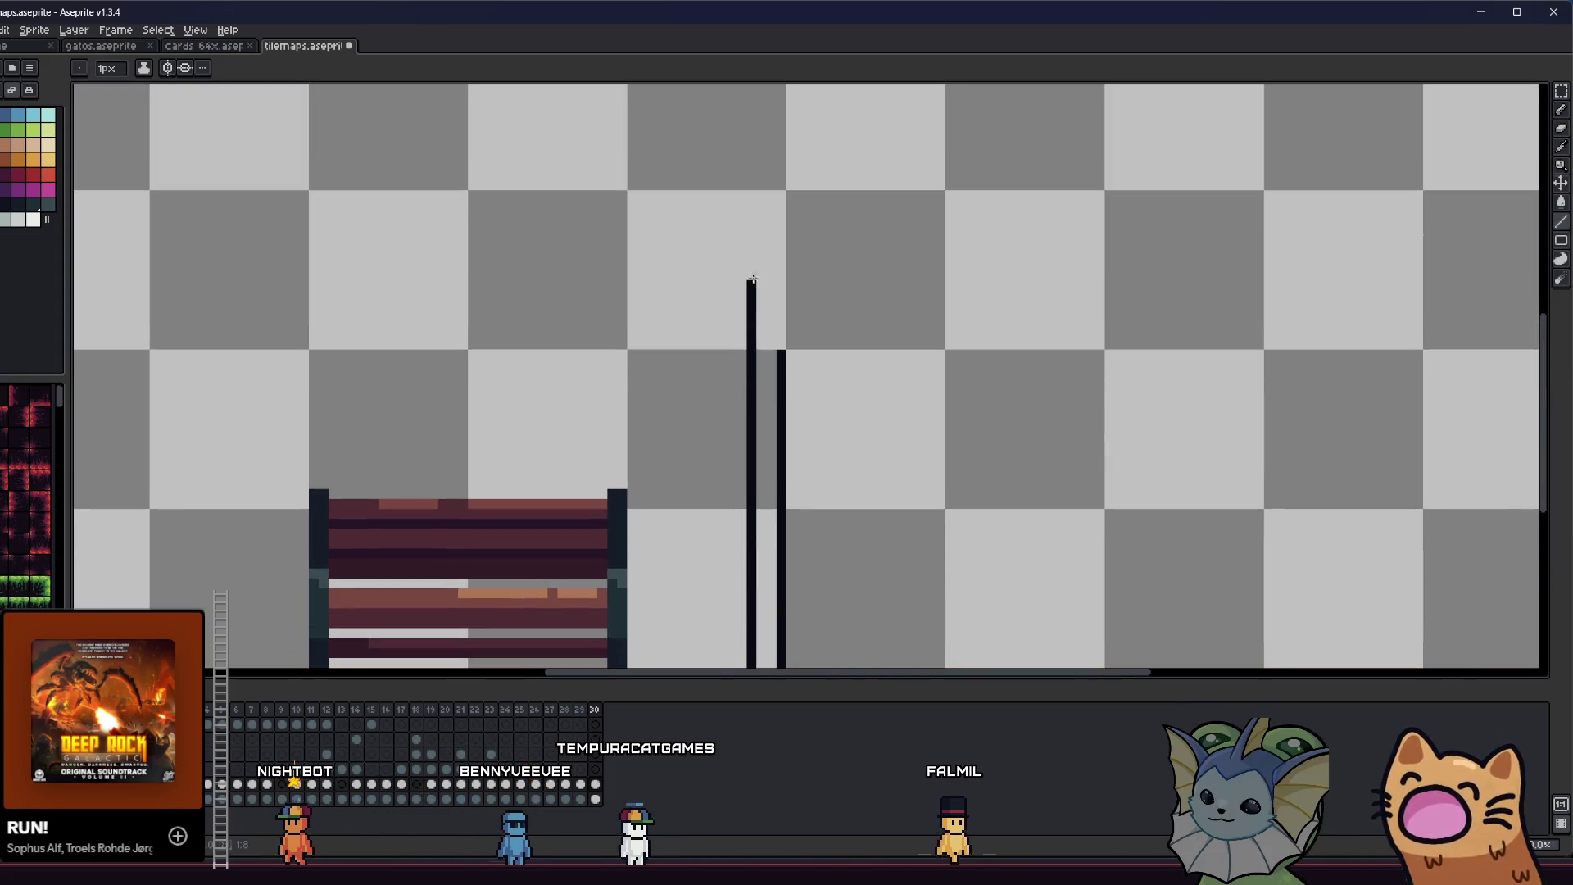
left_click_drag(781, 349, 781, 277)
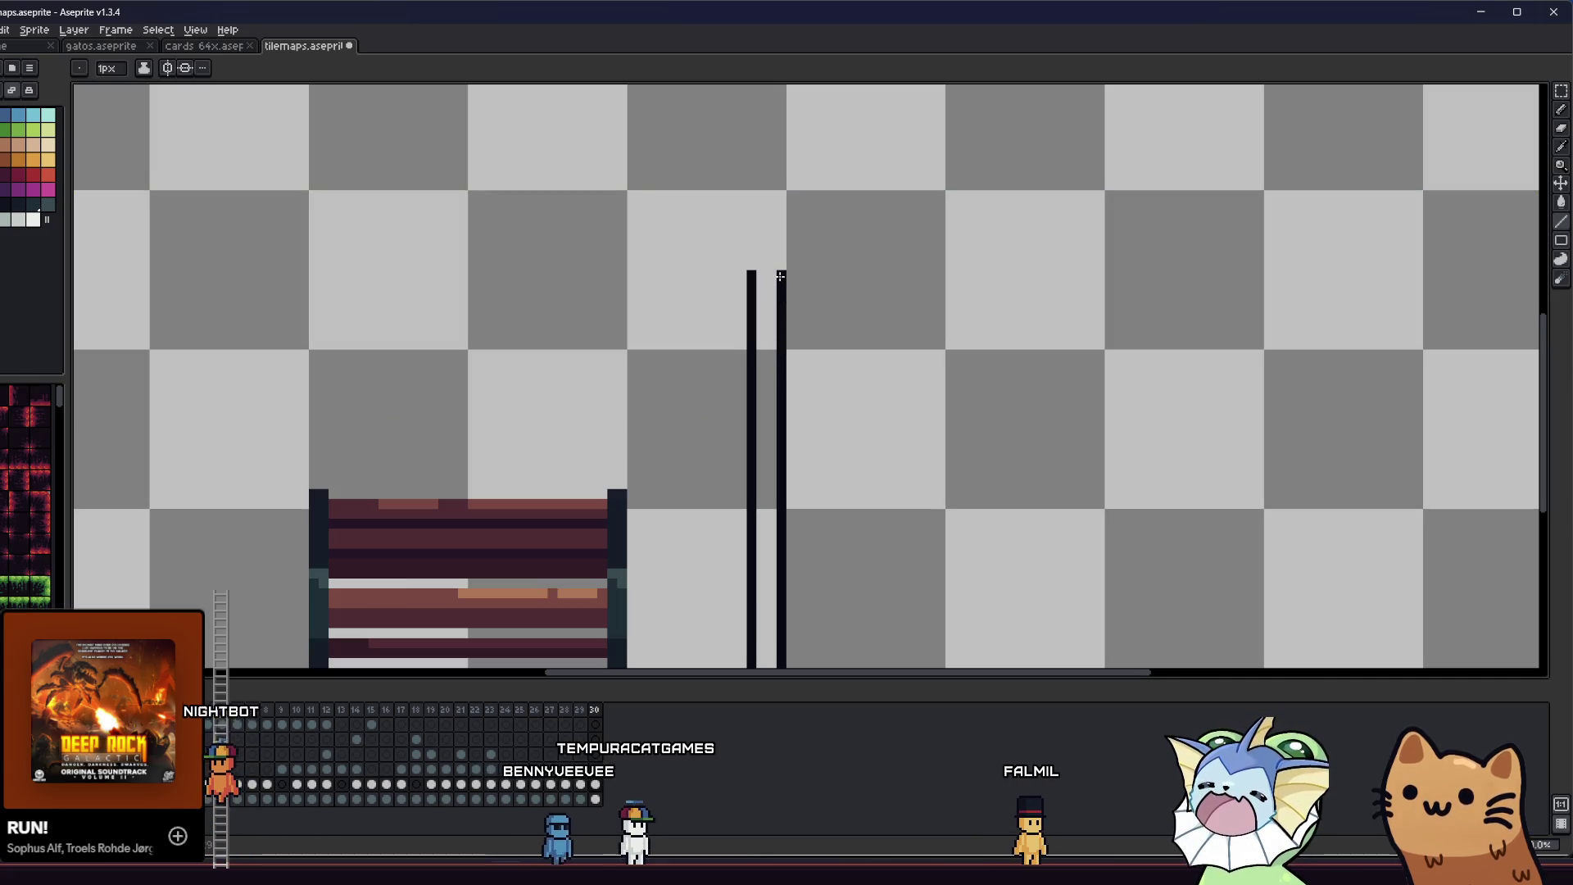
key("ctrl+s")
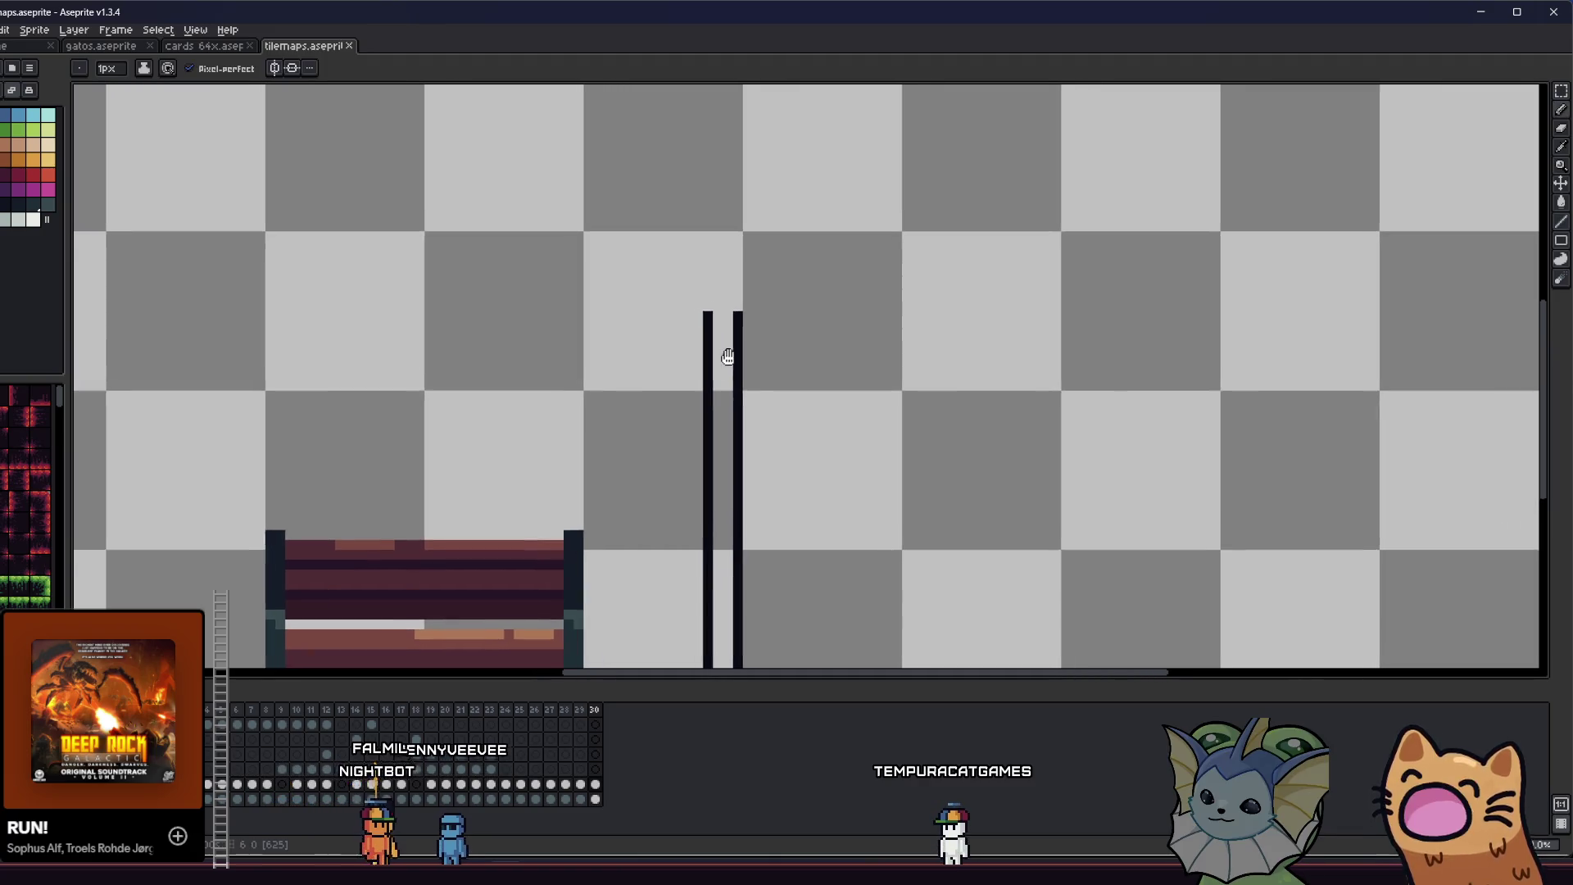
- Erase the pillar tops and draw a diagonal bar line down-left from them
scroll(685, 340, "down", 5)
scroll(664, 338, "up", 2)
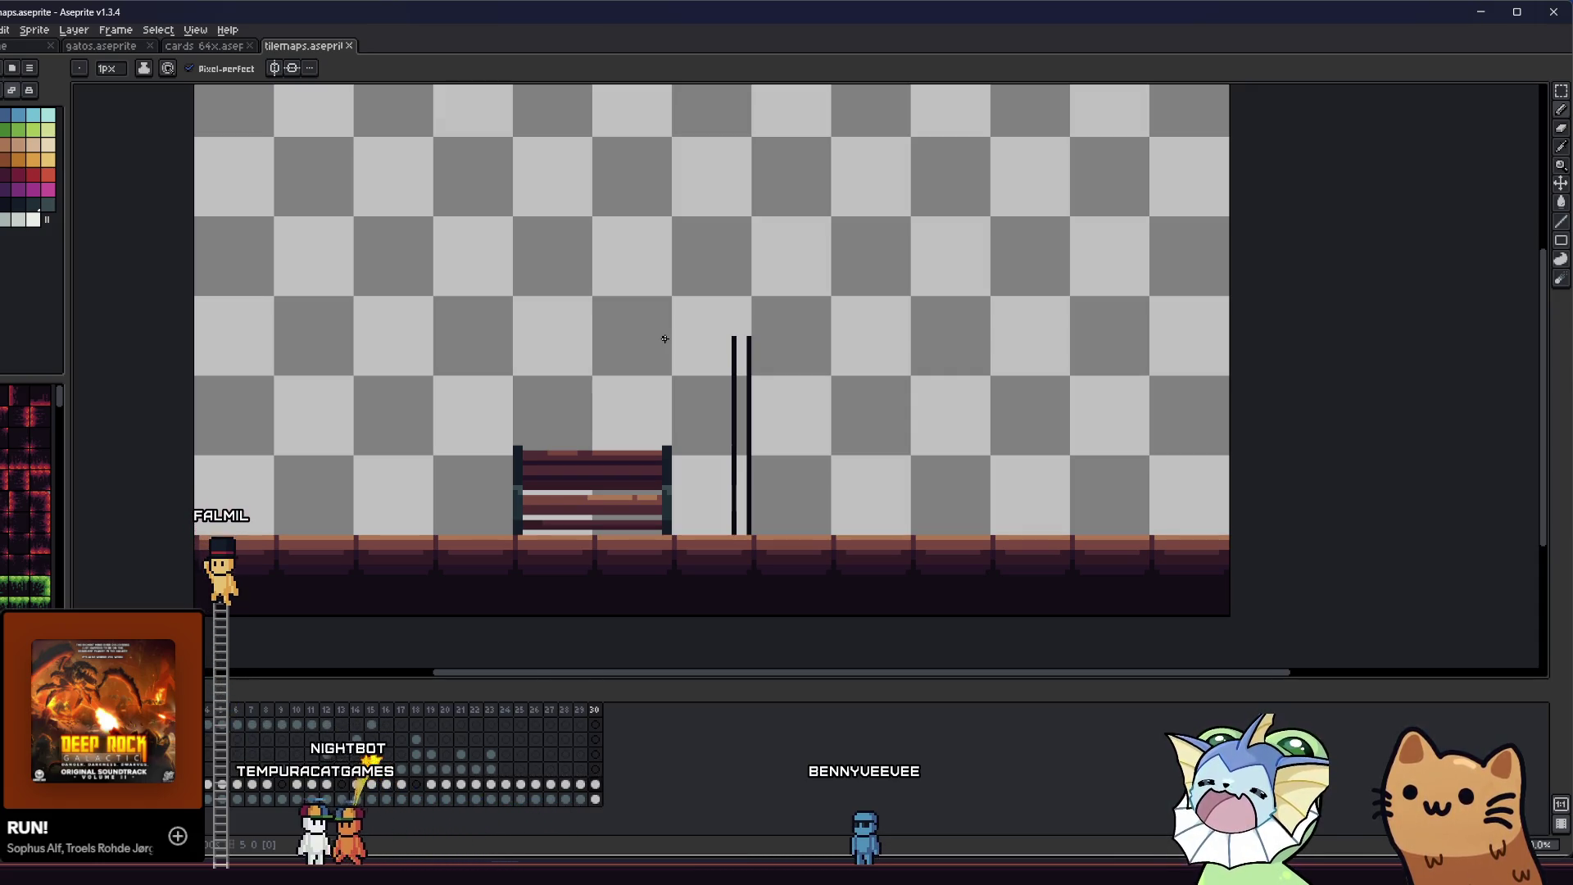
key("b")
scroll(680, 336, "up", 3)
right_click(811, 368)
right_click(856, 382)
left_click(782, 383)
mouse_move(724, 385)
left_mouse_down()
mouse_move(604, 341)
mouse_move(762, 365)
left_mouse_up()
key("b")
key("l")
mouse_move(677, 396)
left_mouse_down()
mouse_move(615, 469)
mouse_move(569, 437)
left_mouse_up()
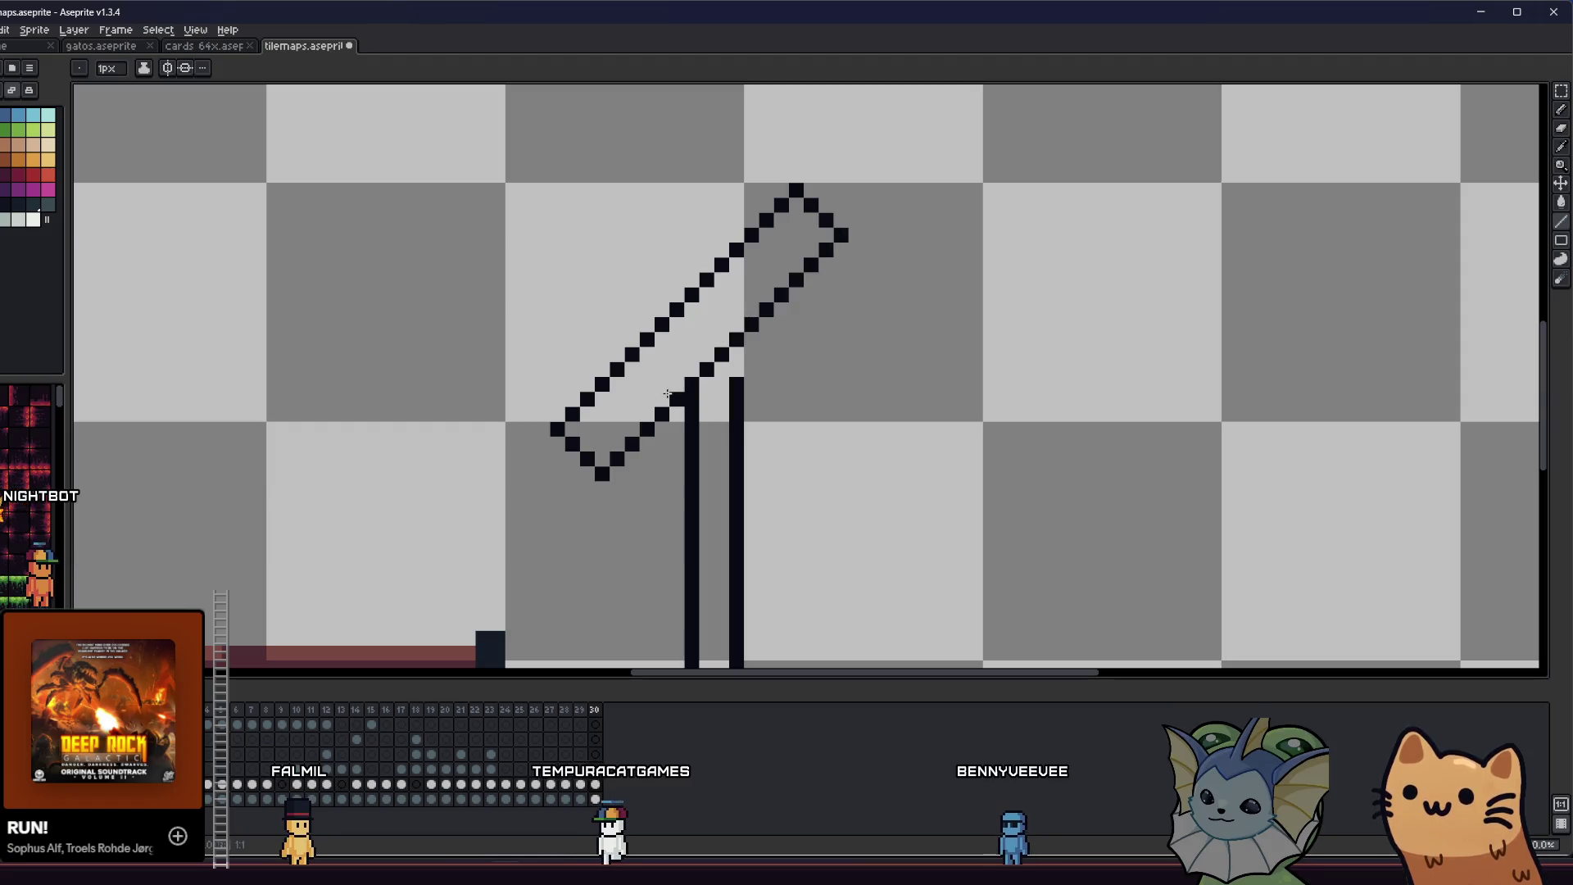
scroll(665, 395, "down", 2)
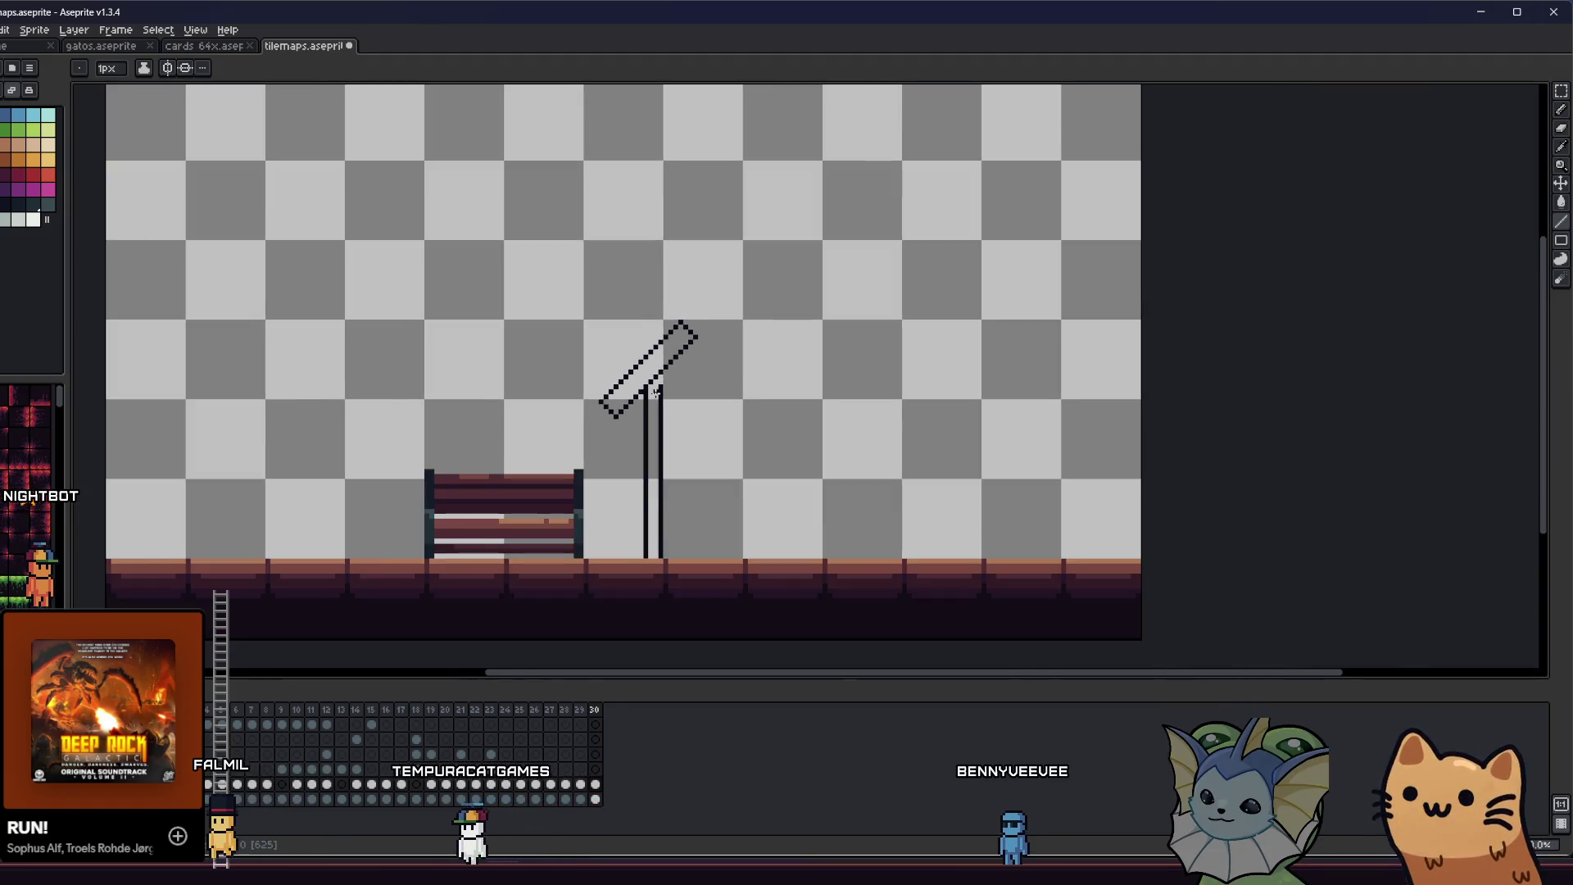
- Add a black pixel between the poles and marquee-select the whole diagonal bar
scroll(656, 392, "up", 2)
left_click(655, 386)
key("m")
mouse_move(501, 466)
left_mouse_down()
mouse_move(598, 204)
mouse_move(620, 185)
left_mouse_up()
left_click_drag(409, 425, 500, 334)
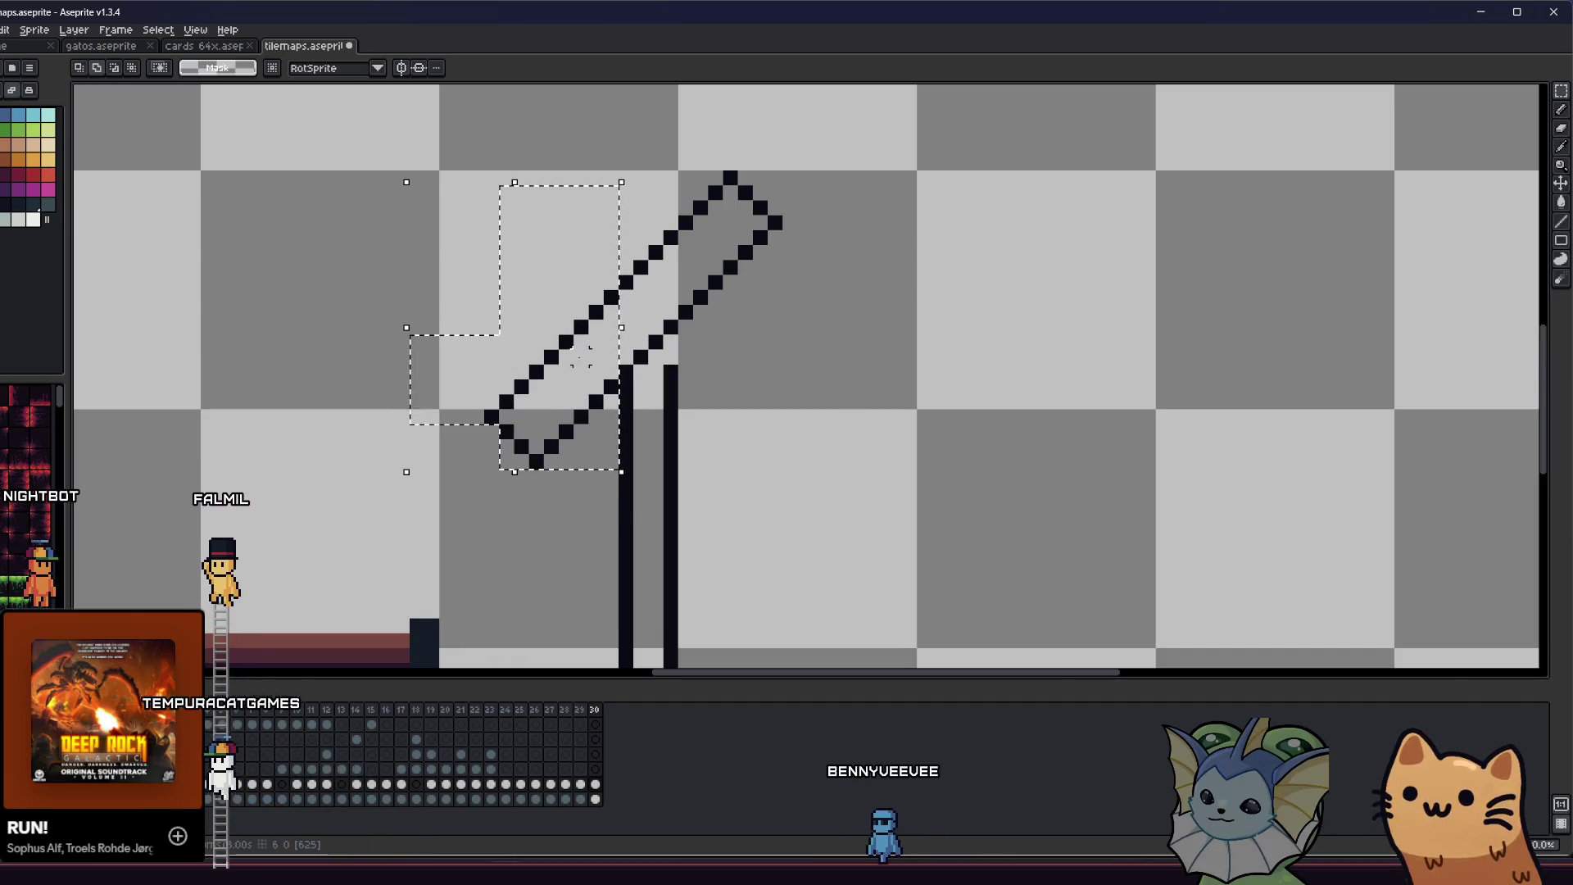
mouse_move(874, 141)
left_mouse_down()
mouse_move(574, 351)
mouse_move(544, 271)
left_mouse_up()
scroll(519, 369, "up", 1)
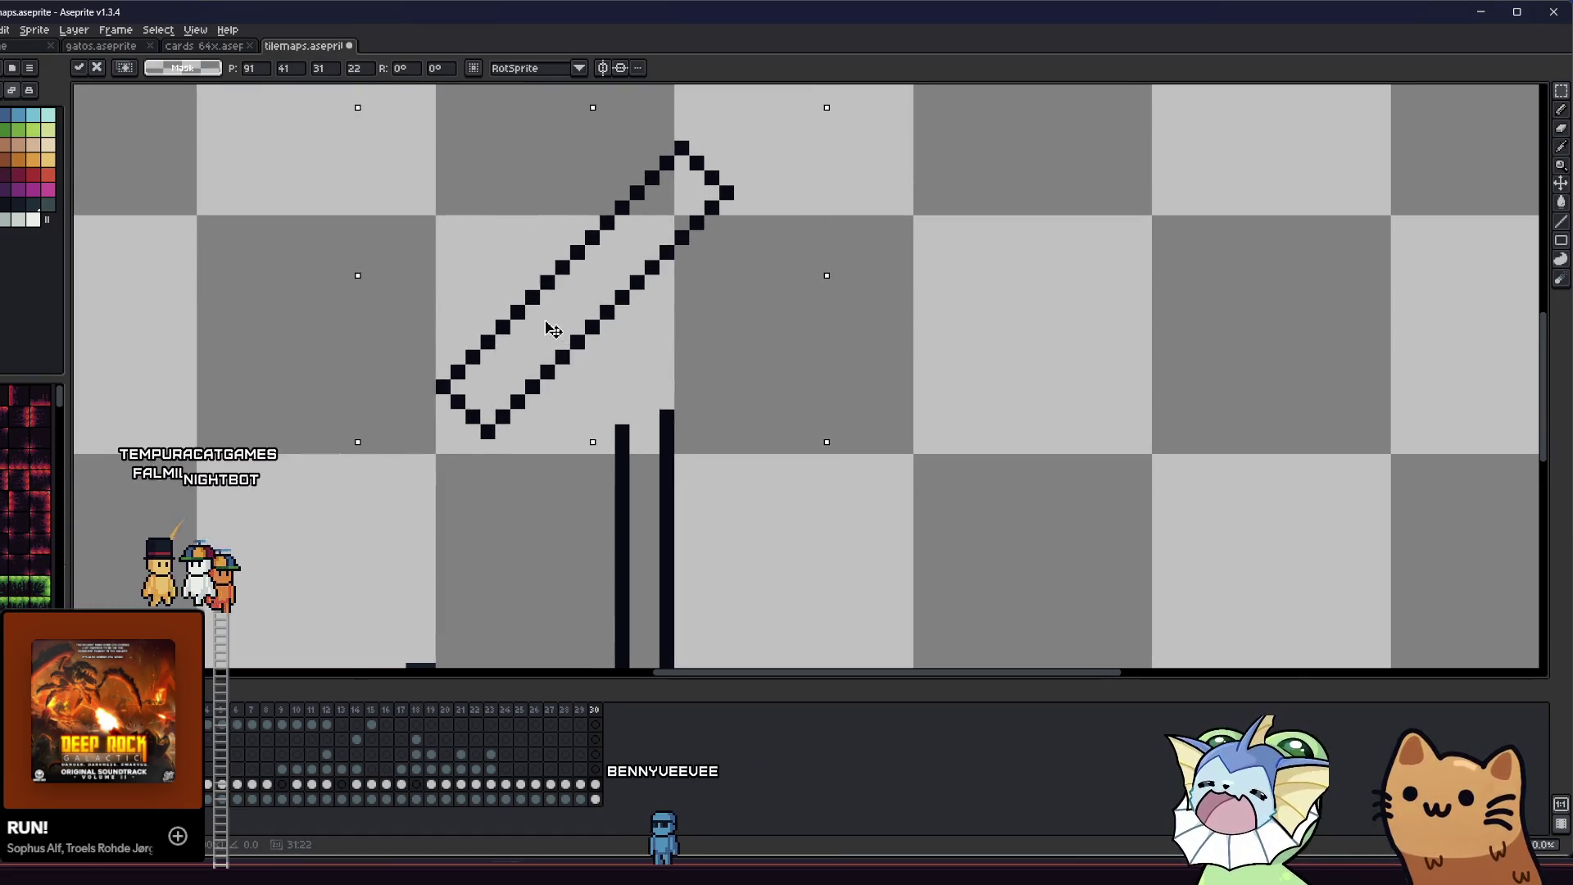
scroll(542, 323, "up", 3)
left_click_drag(541, 324, 537, 262)
left_click_drag(540, 361, 534, 312)
scroll(537, 354, "up", 1)
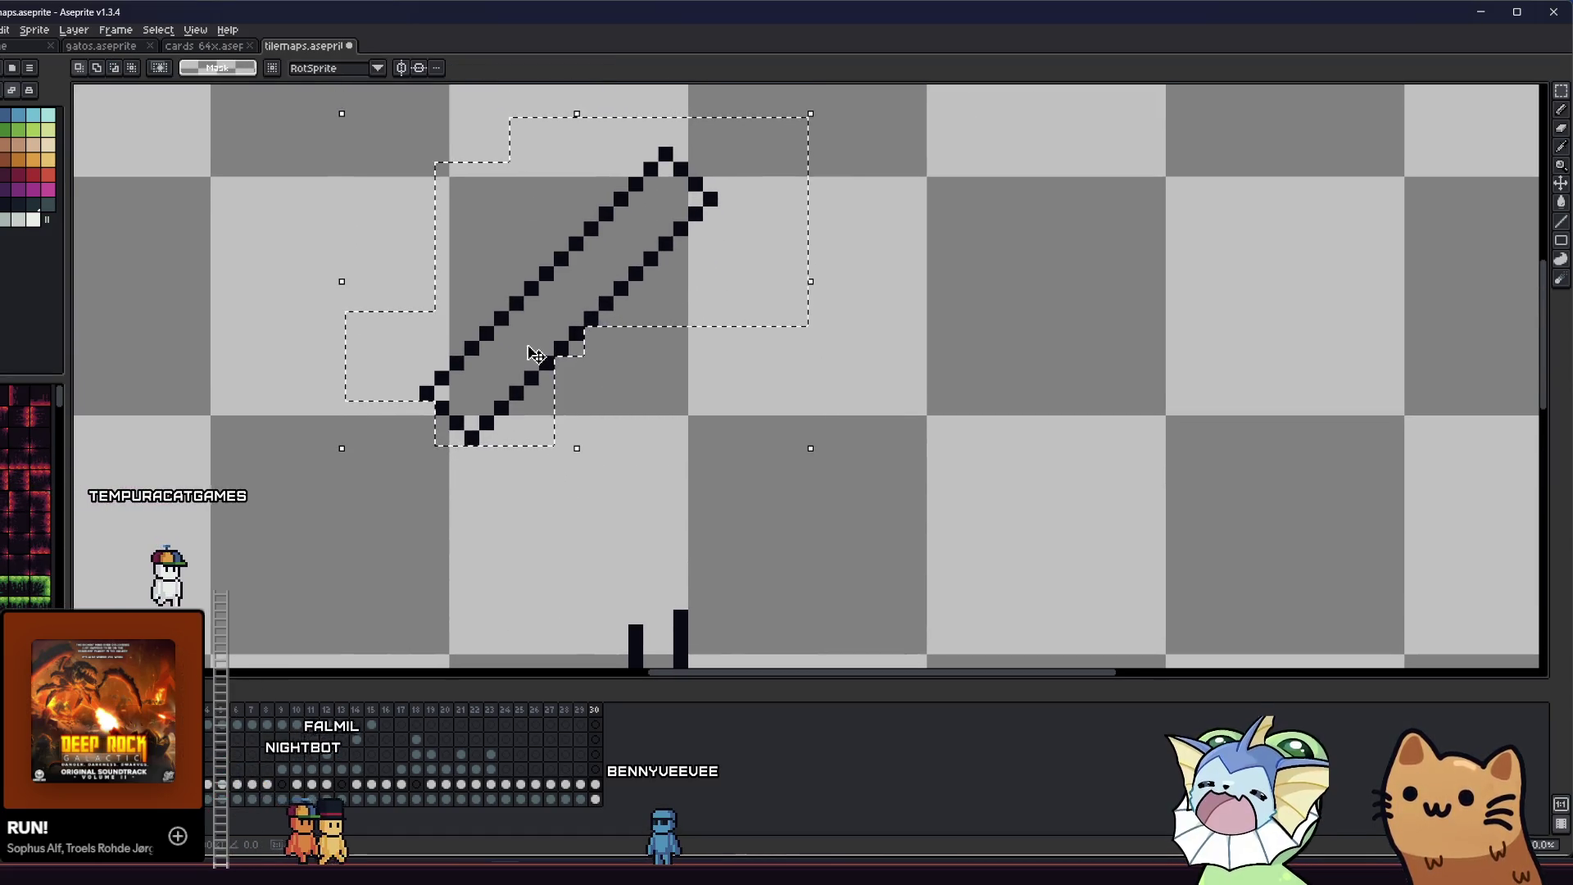
- Copy the bar, paste it flipped horizontally into an X, and erase the centre overlap
key("ctrl+c")
key("ctrl+v")
key("shift+h")
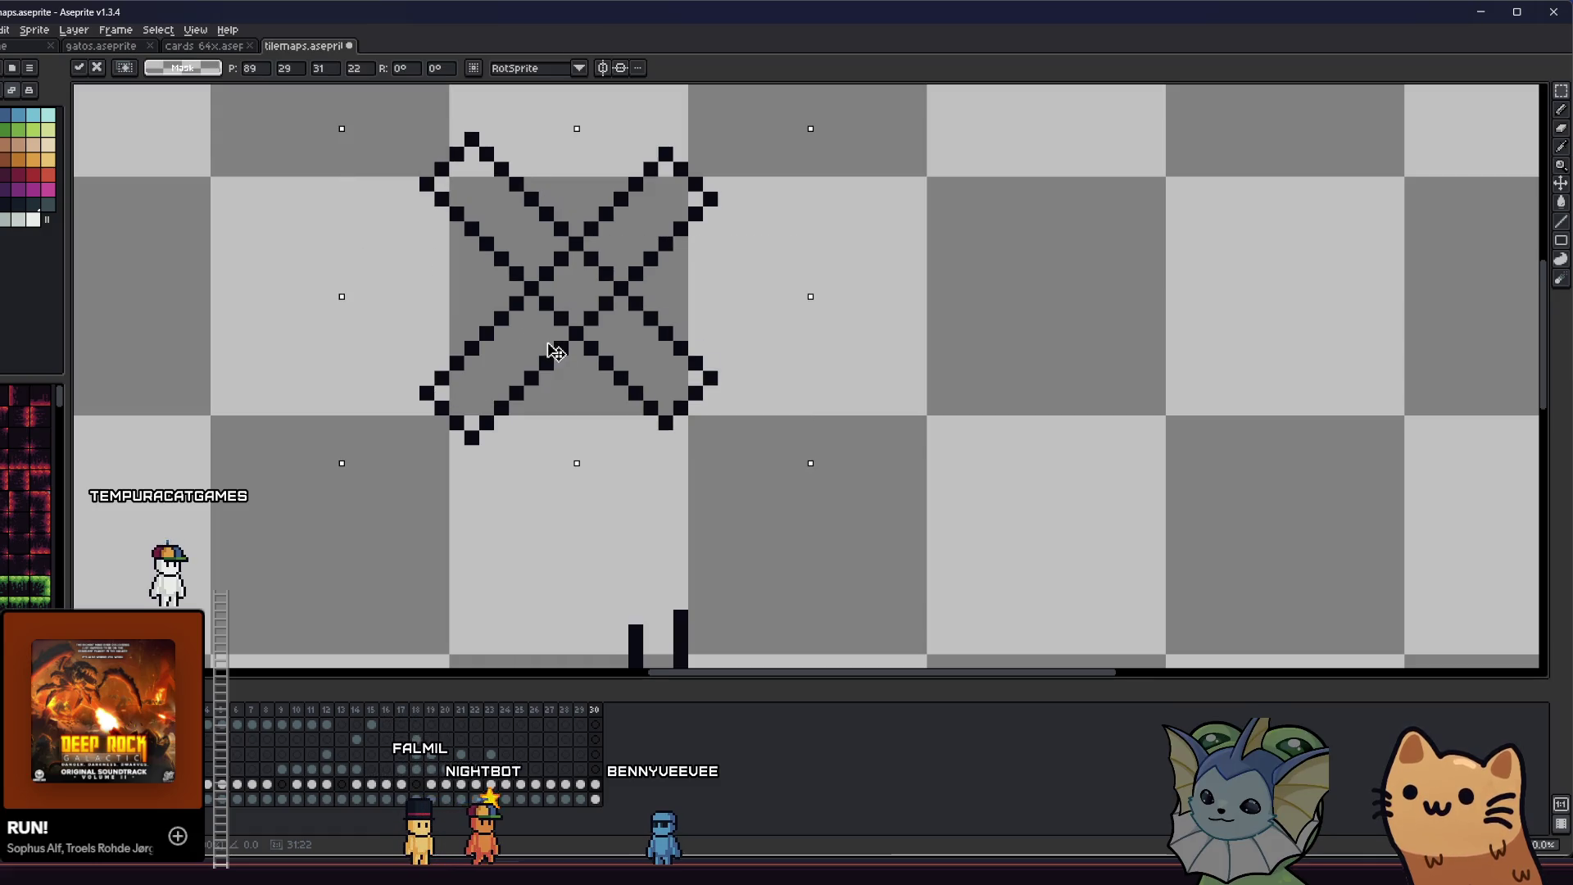
left_click_drag(536, 375, 544, 390)
left_click(366, 407)
scroll(586, 345, "up", 2)
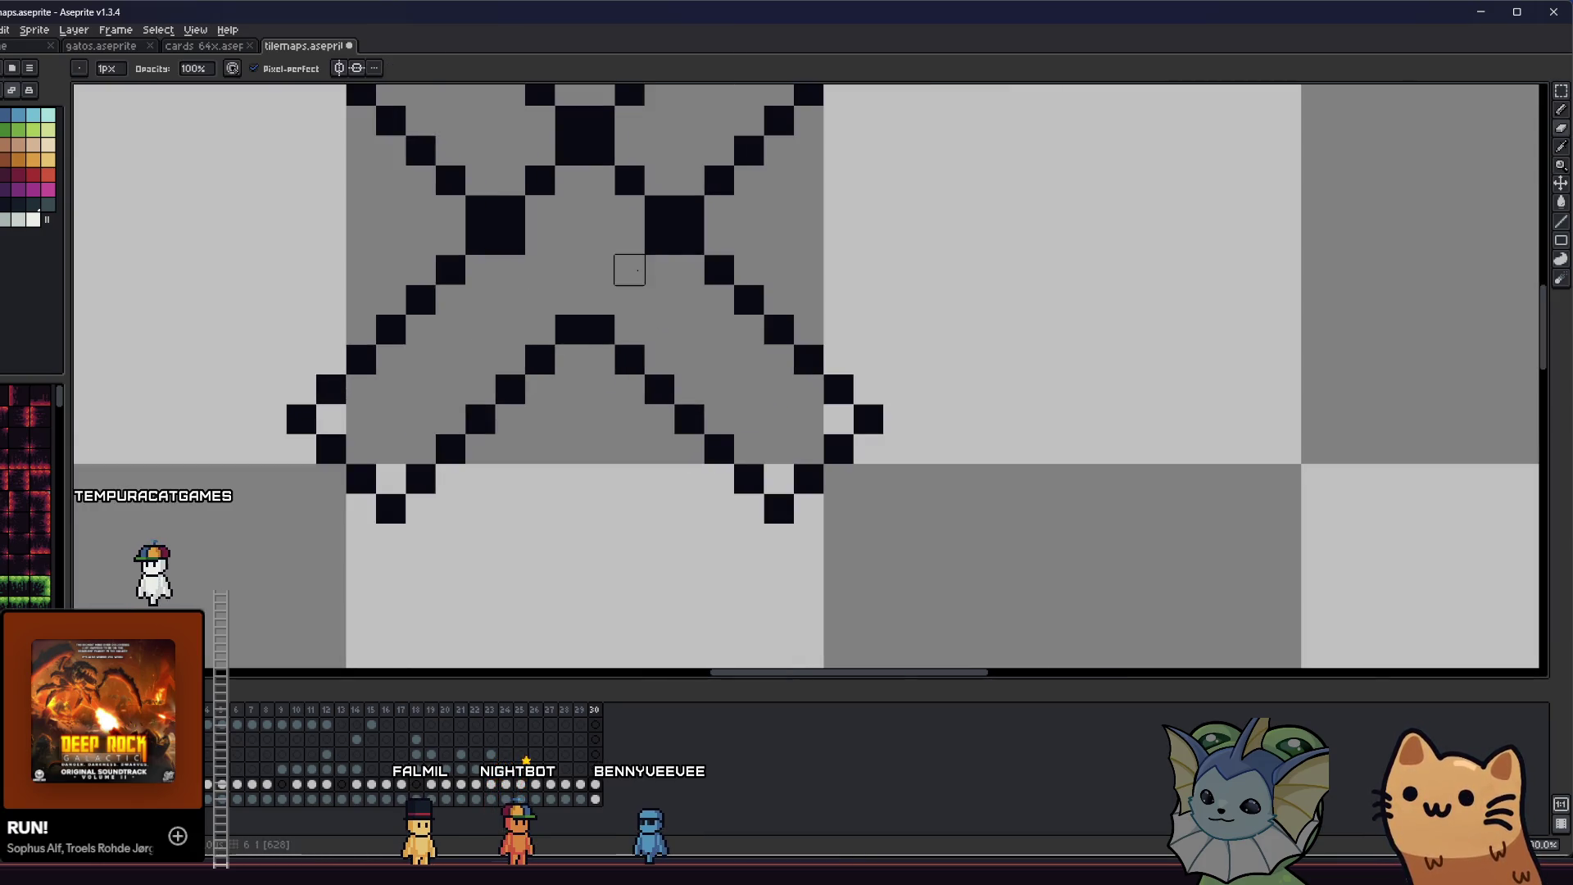
mouse_move(656, 175)
left_mouse_down()
mouse_move(597, 148)
mouse_move(533, 147)
mouse_move(510, 210)
left_mouse_up()
scroll(510, 210, "down", 4)
key("m")
mouse_move(428, 161)
left_mouse_down()
mouse_move(474, 182)
mouse_move(640, 371)
left_mouse_up()
- Select the X and move it down onto the pole top
left_click_drag(528, 397, 591, 427)
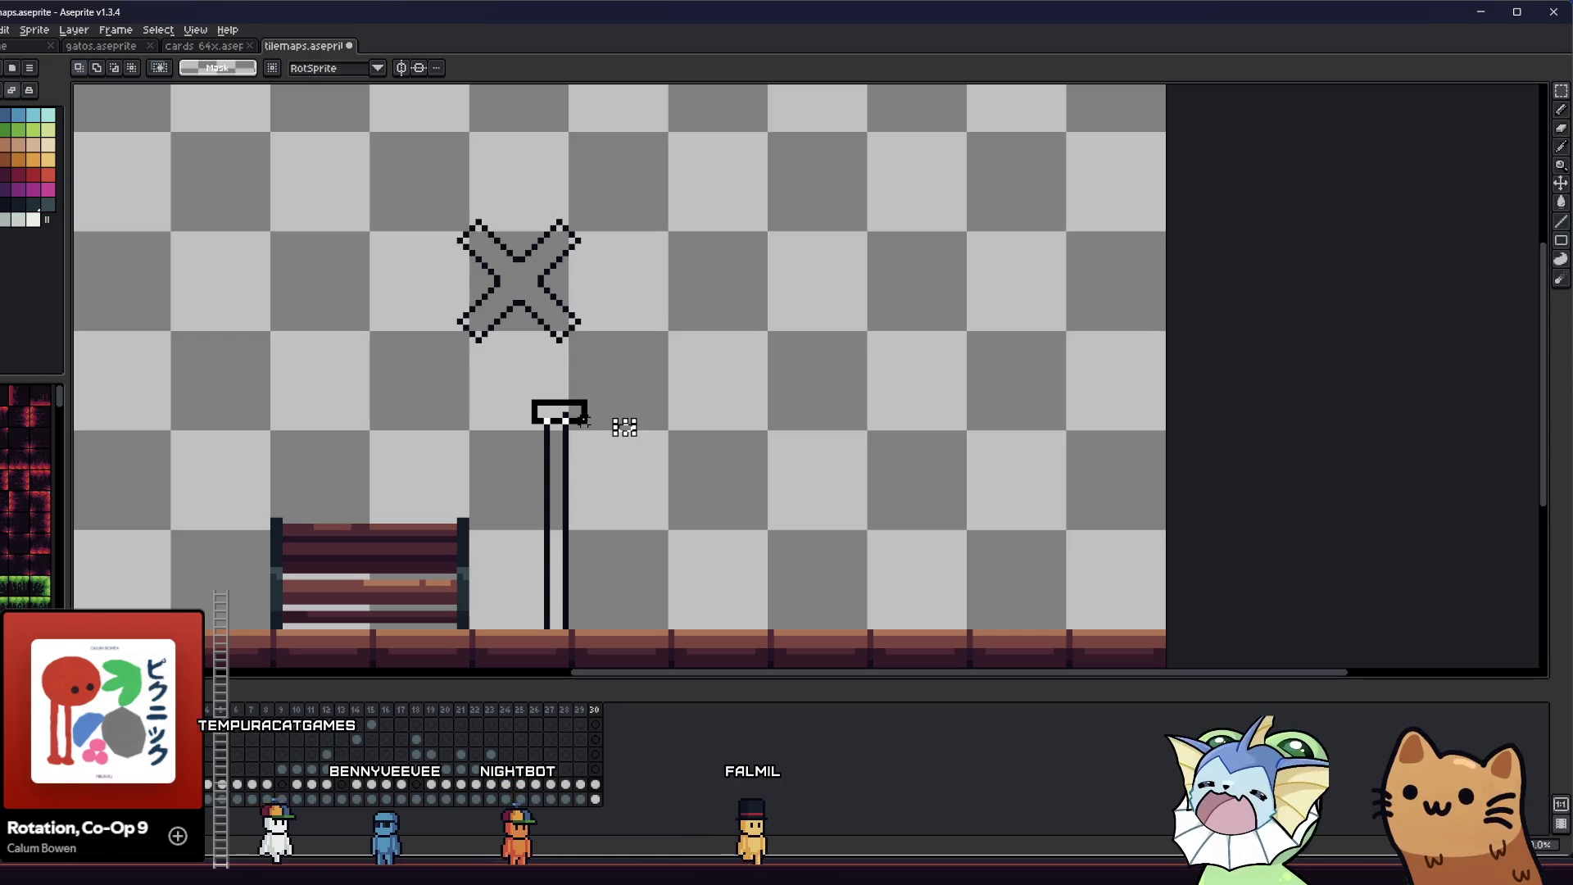
left_click_drag(389, 154, 716, 395)
left_click_drag(511, 258, 548, 376)
key("Return")
scroll(416, 372, "down", 2)
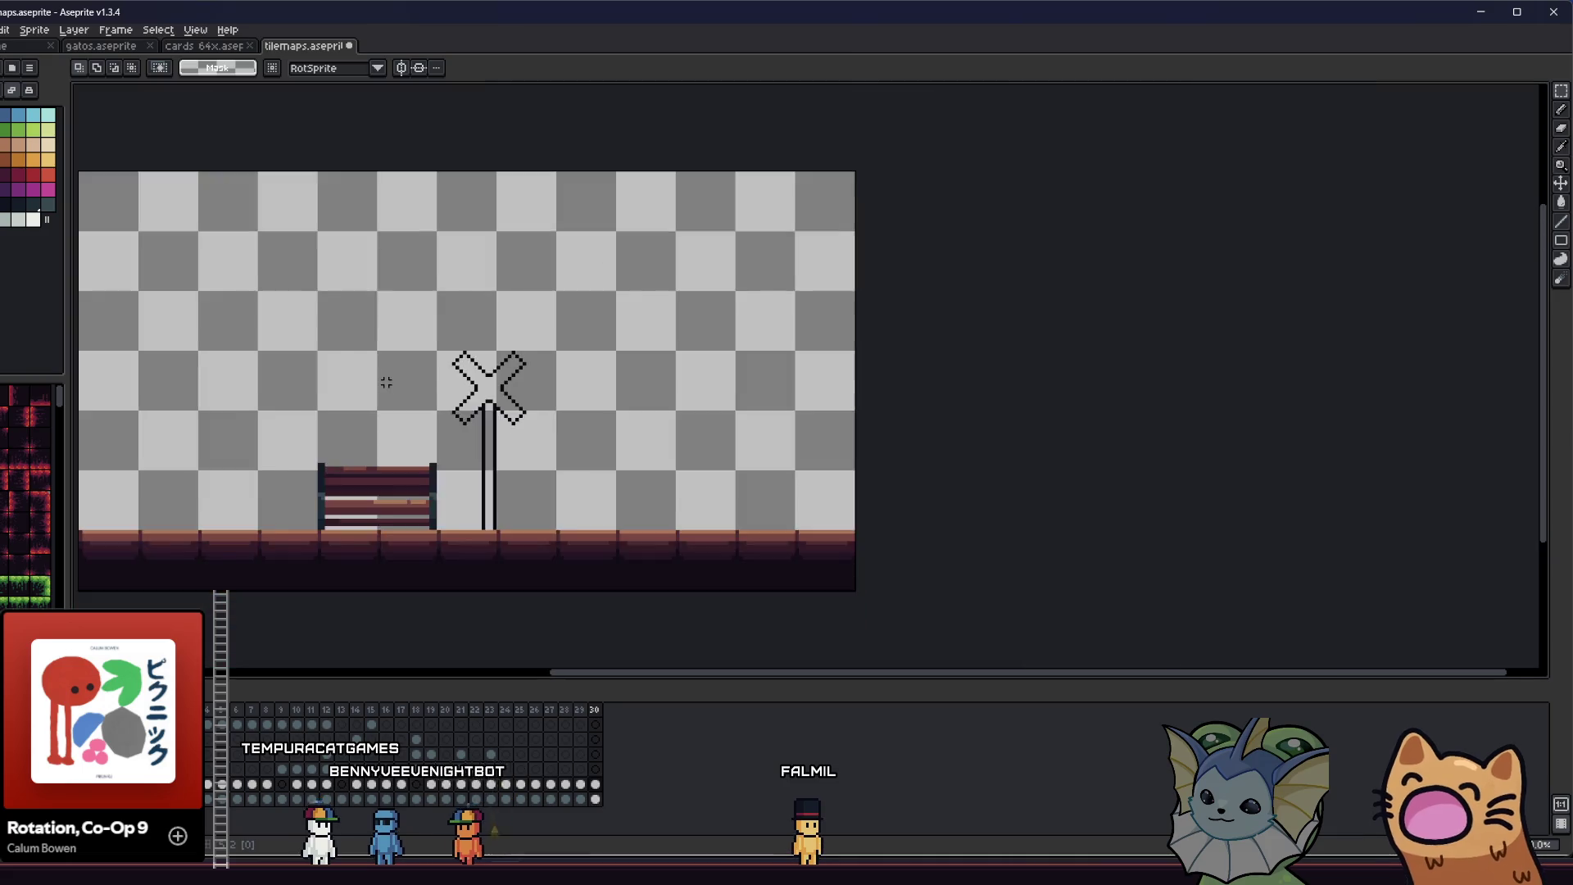
scroll(527, 399, "up", 2)
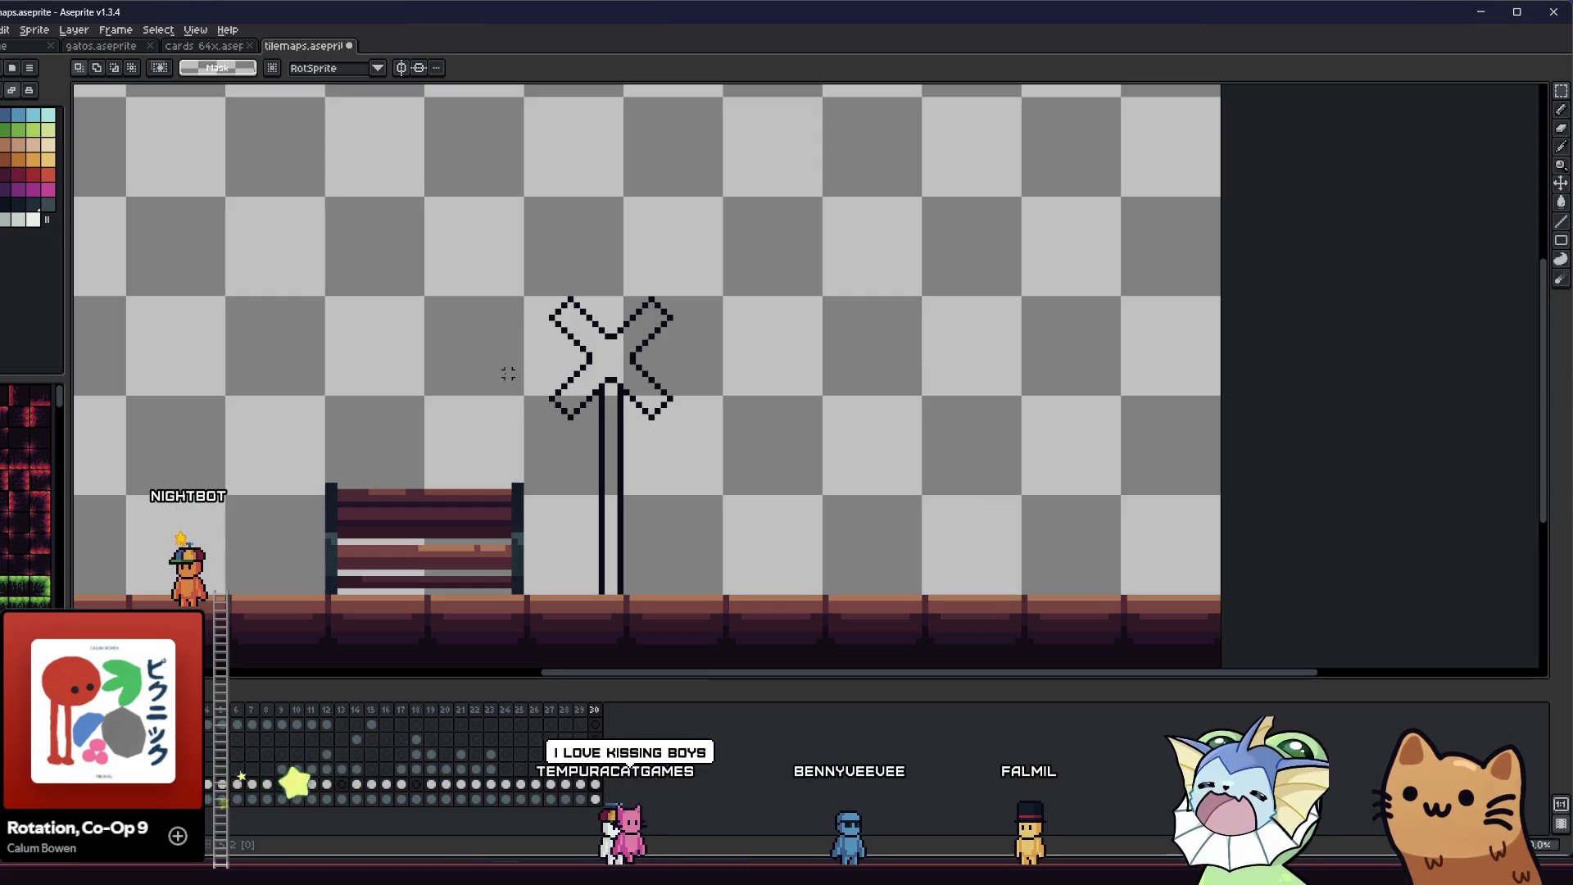
- Pick the outline colour and pencil the post up through the X's centre
key("i")
scroll(578, 345, "up", 3)
scroll(736, 361, "up", 5)
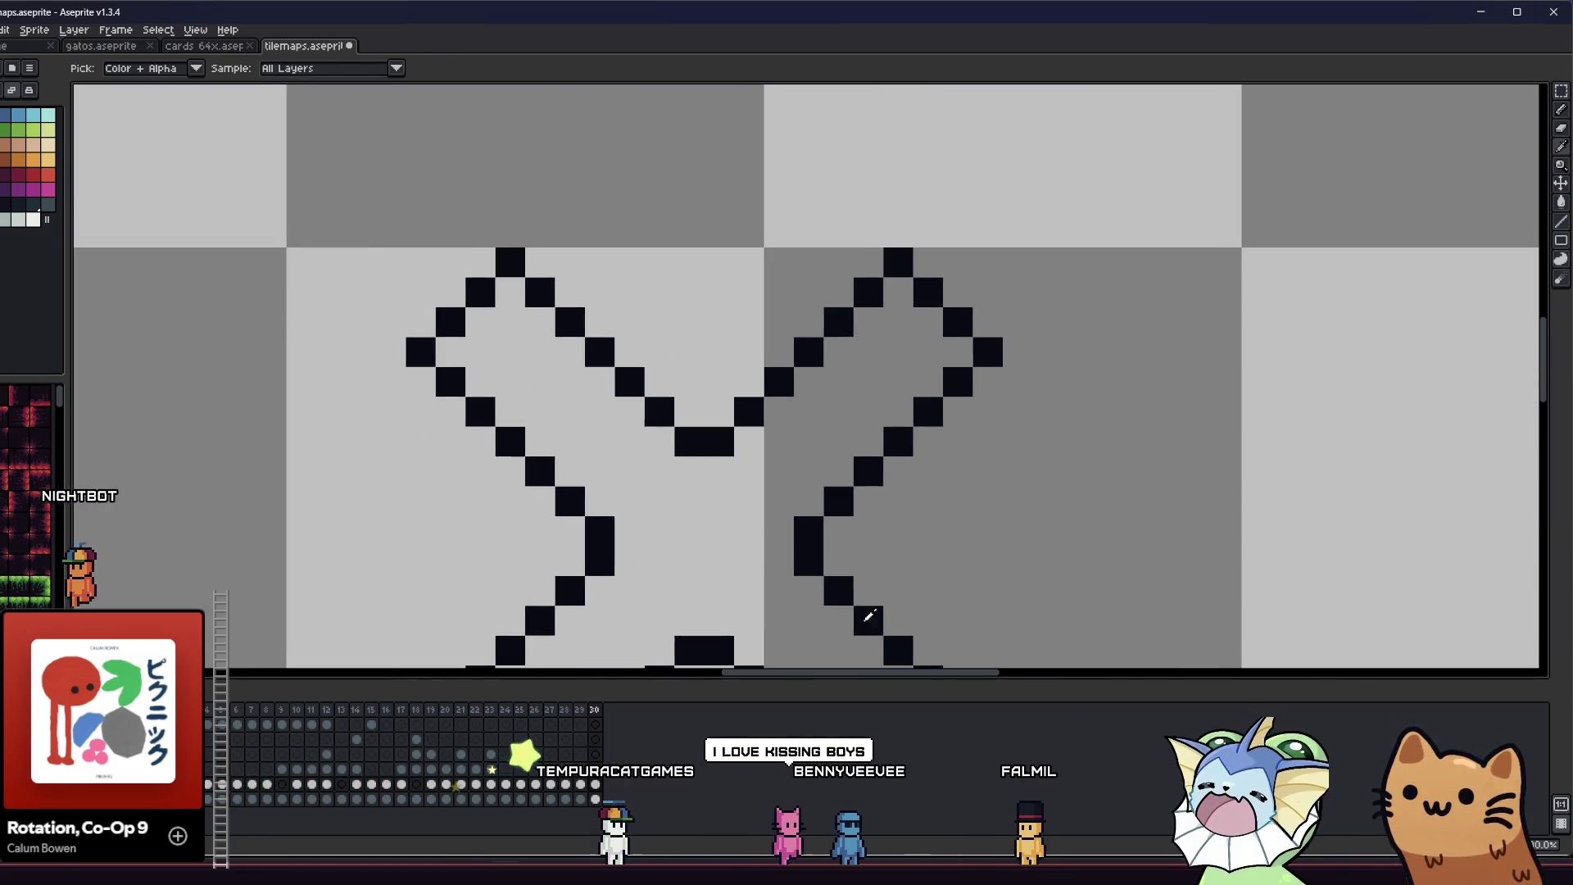
key("b")
mouse_move(659, 367)
left_mouse_down()
mouse_move(670, 282)
mouse_move(747, 367)
left_mouse_up()
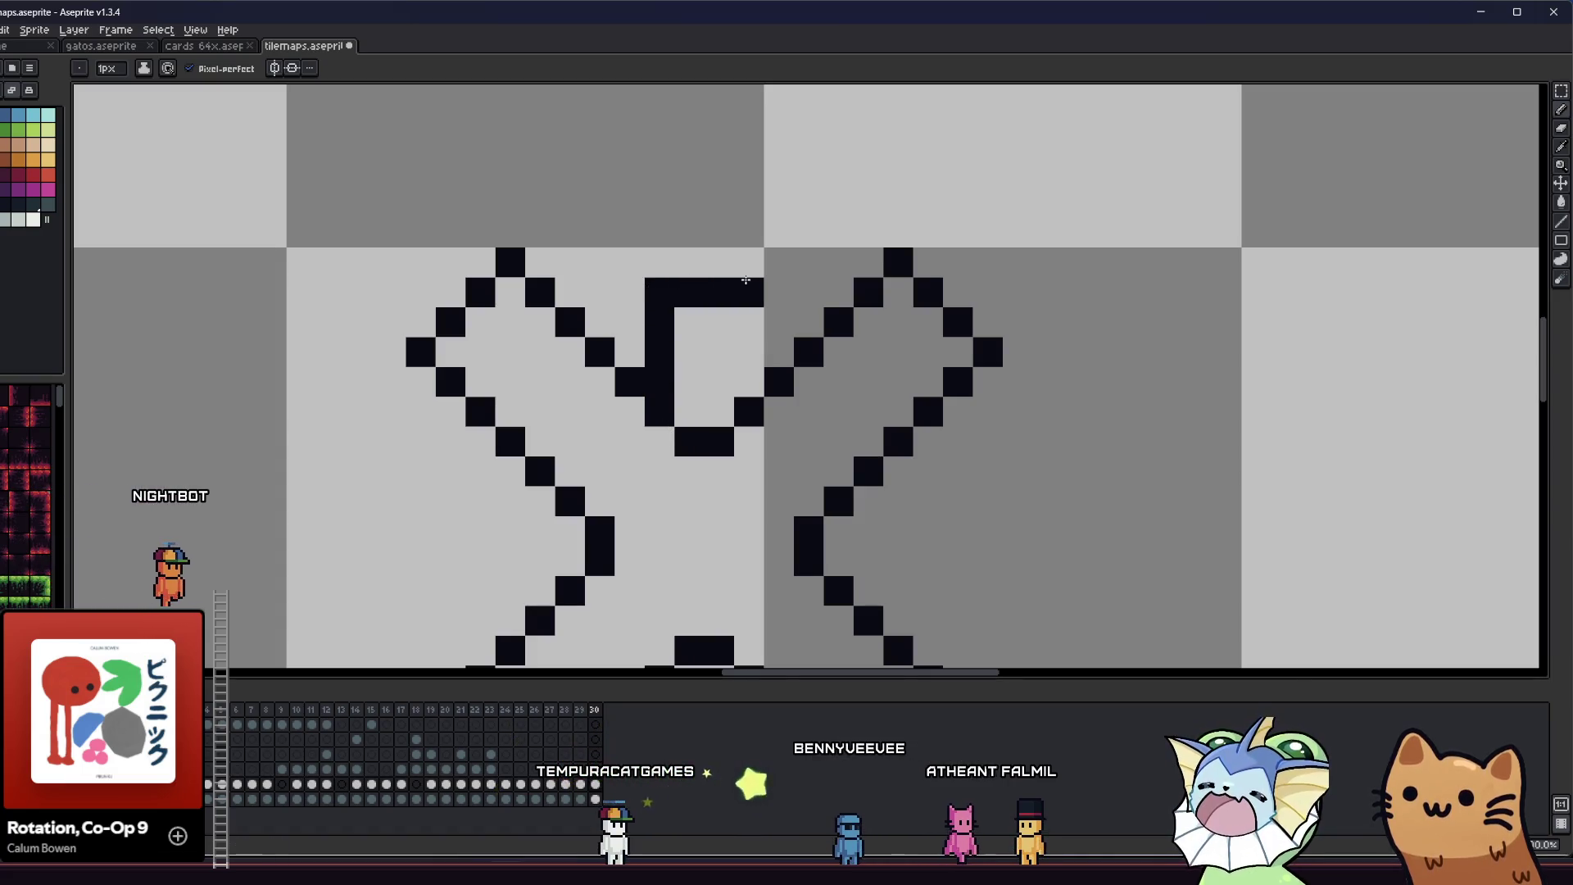
scroll(697, 328, "down", 3)
scroll(596, 375, "down", 3)
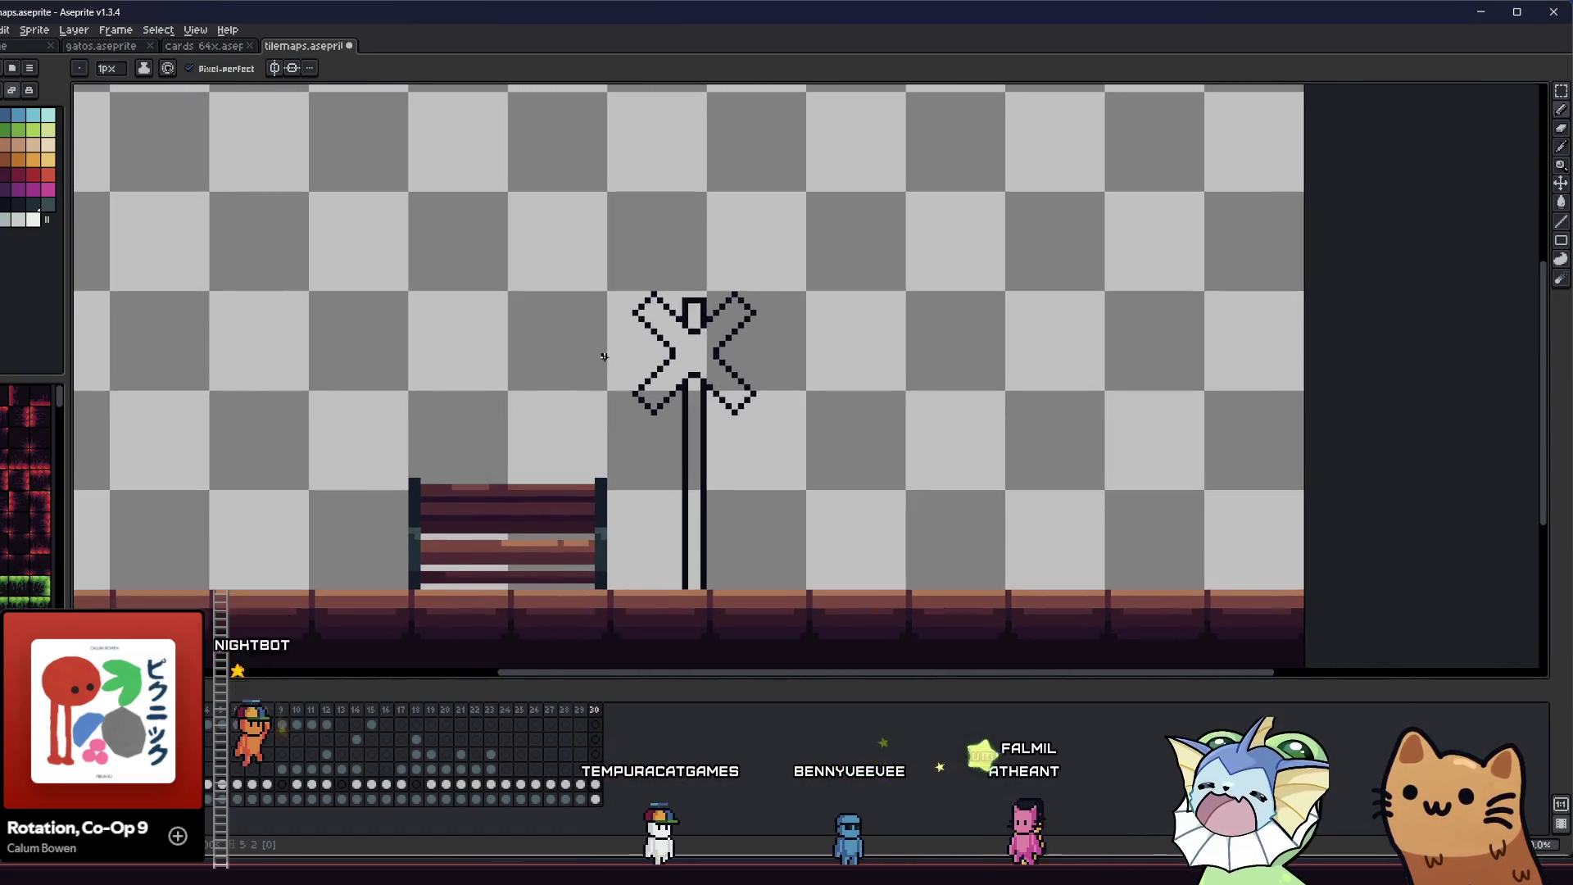
scroll(561, 387, "up", 3)
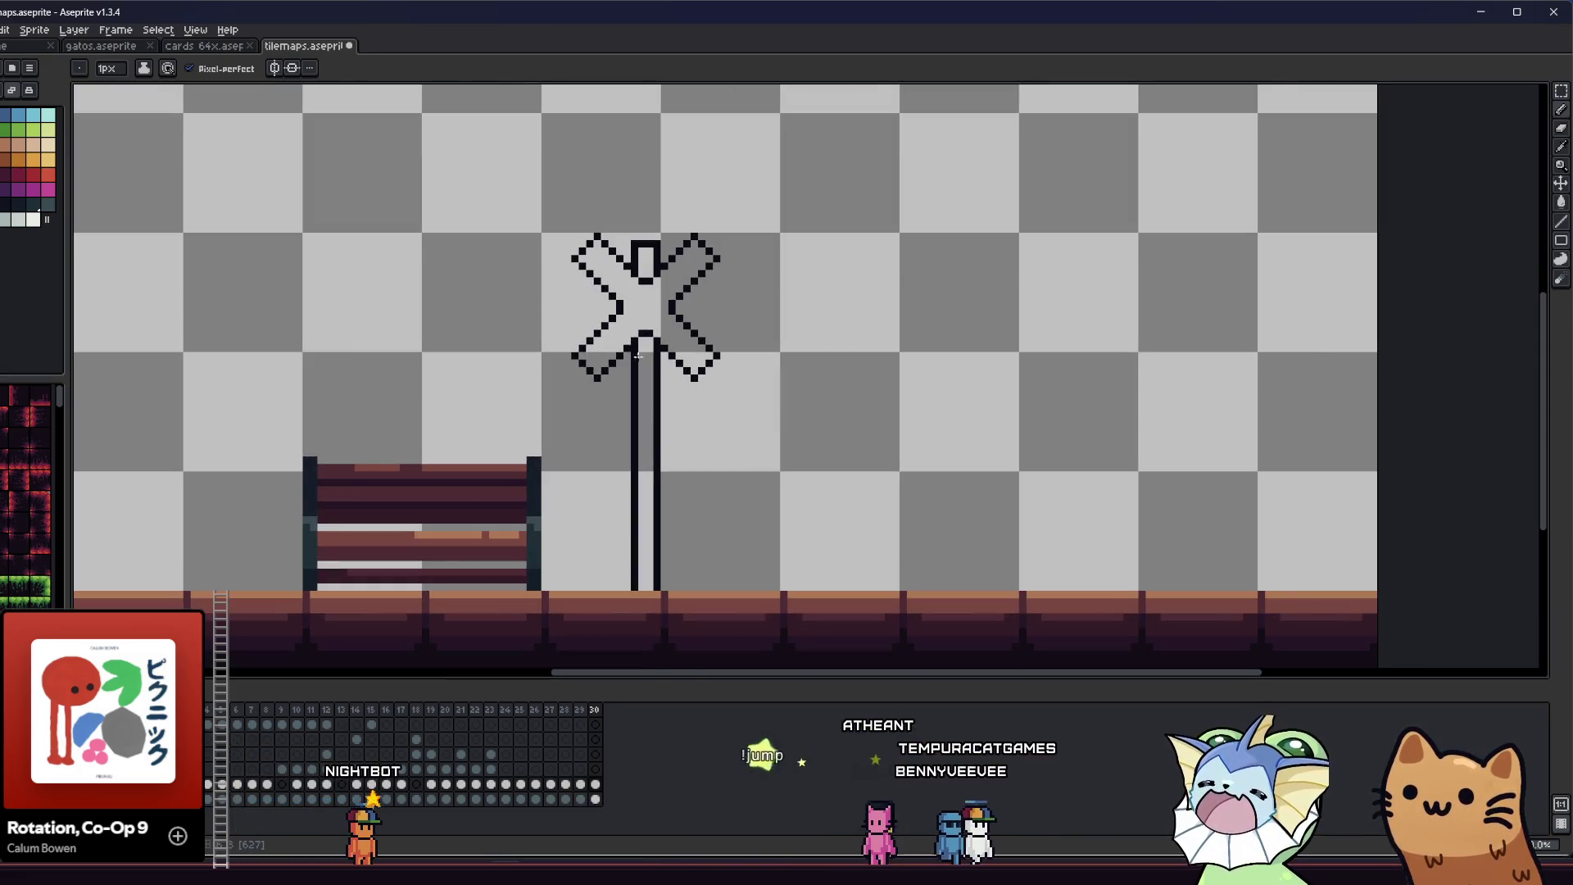
scroll(637, 357, "up", 2)
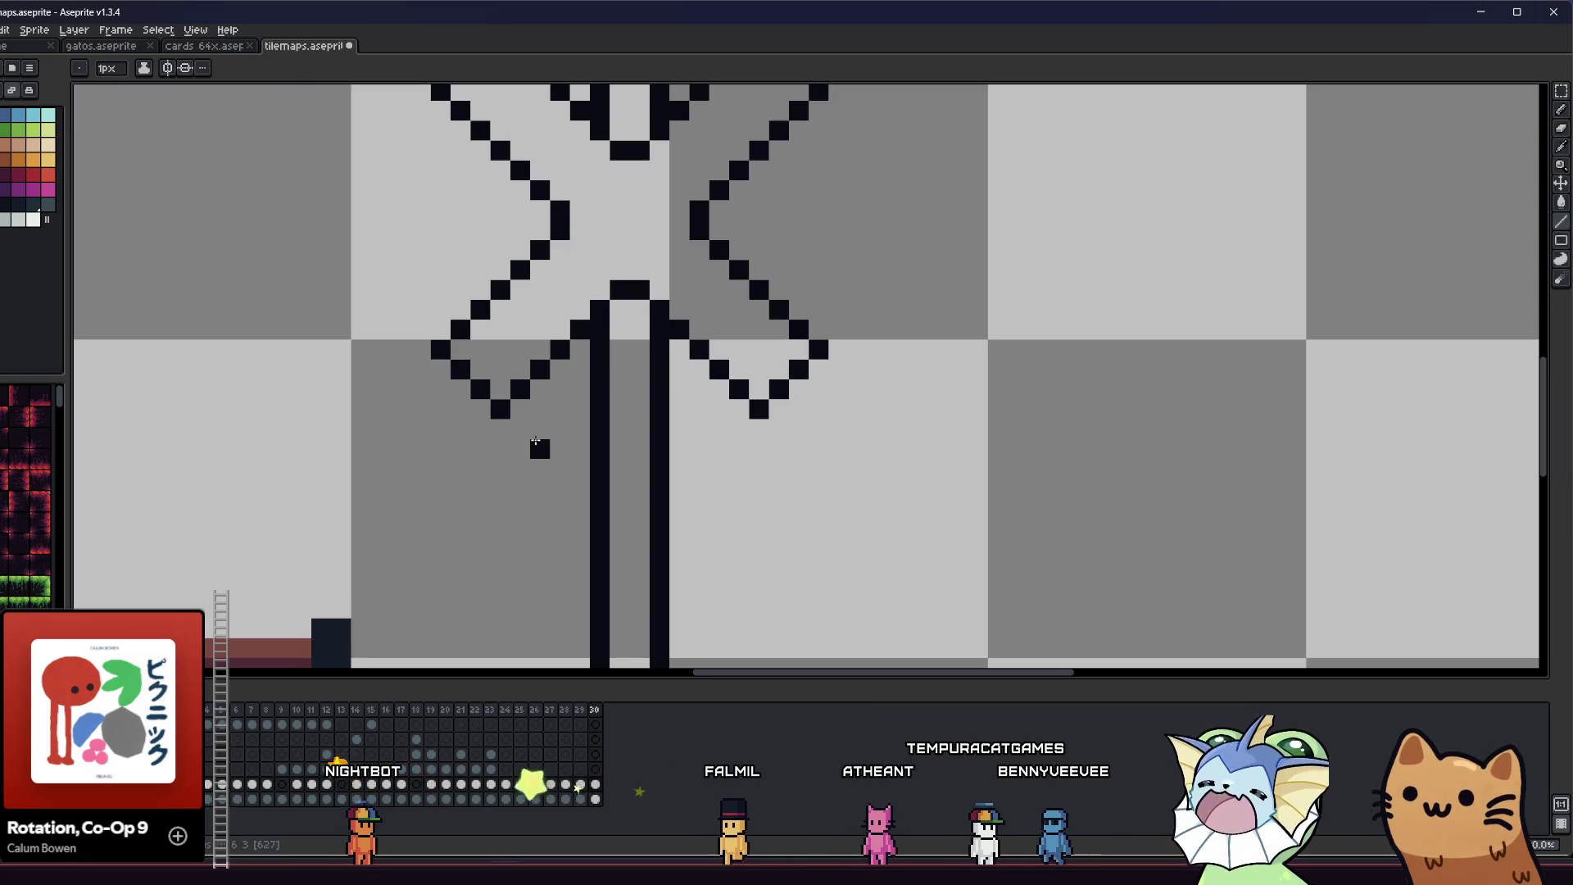
- Draw a horizontal board across the post below the X and shift it down one pixel
left_click_drag(508, 453, 682, 461)
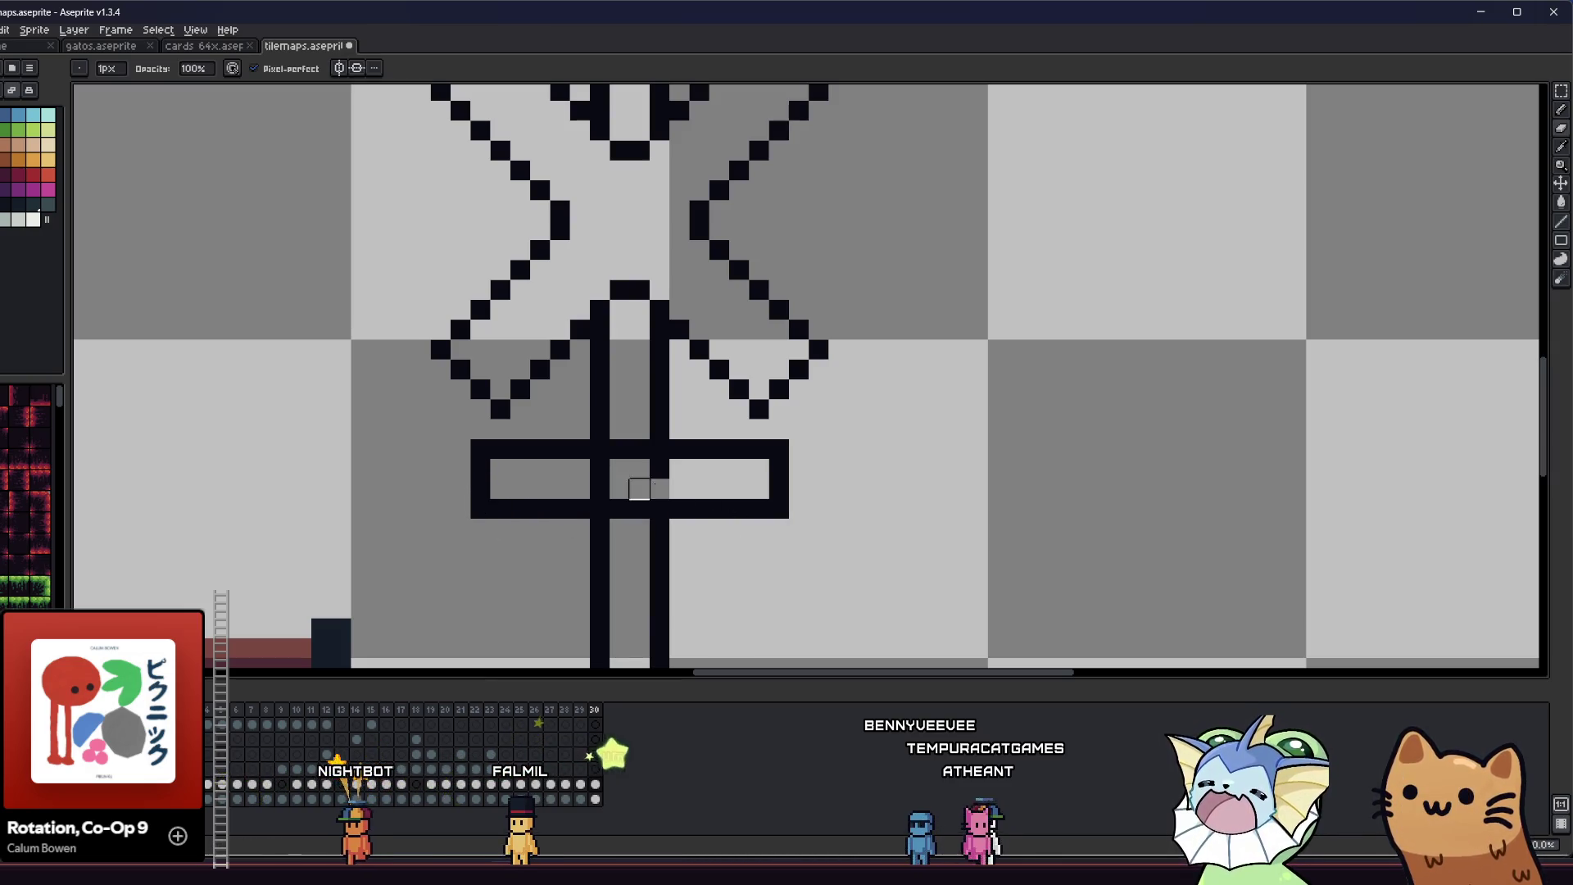
scroll(619, 469, "down", 6)
scroll(544, 383, "up", 5)
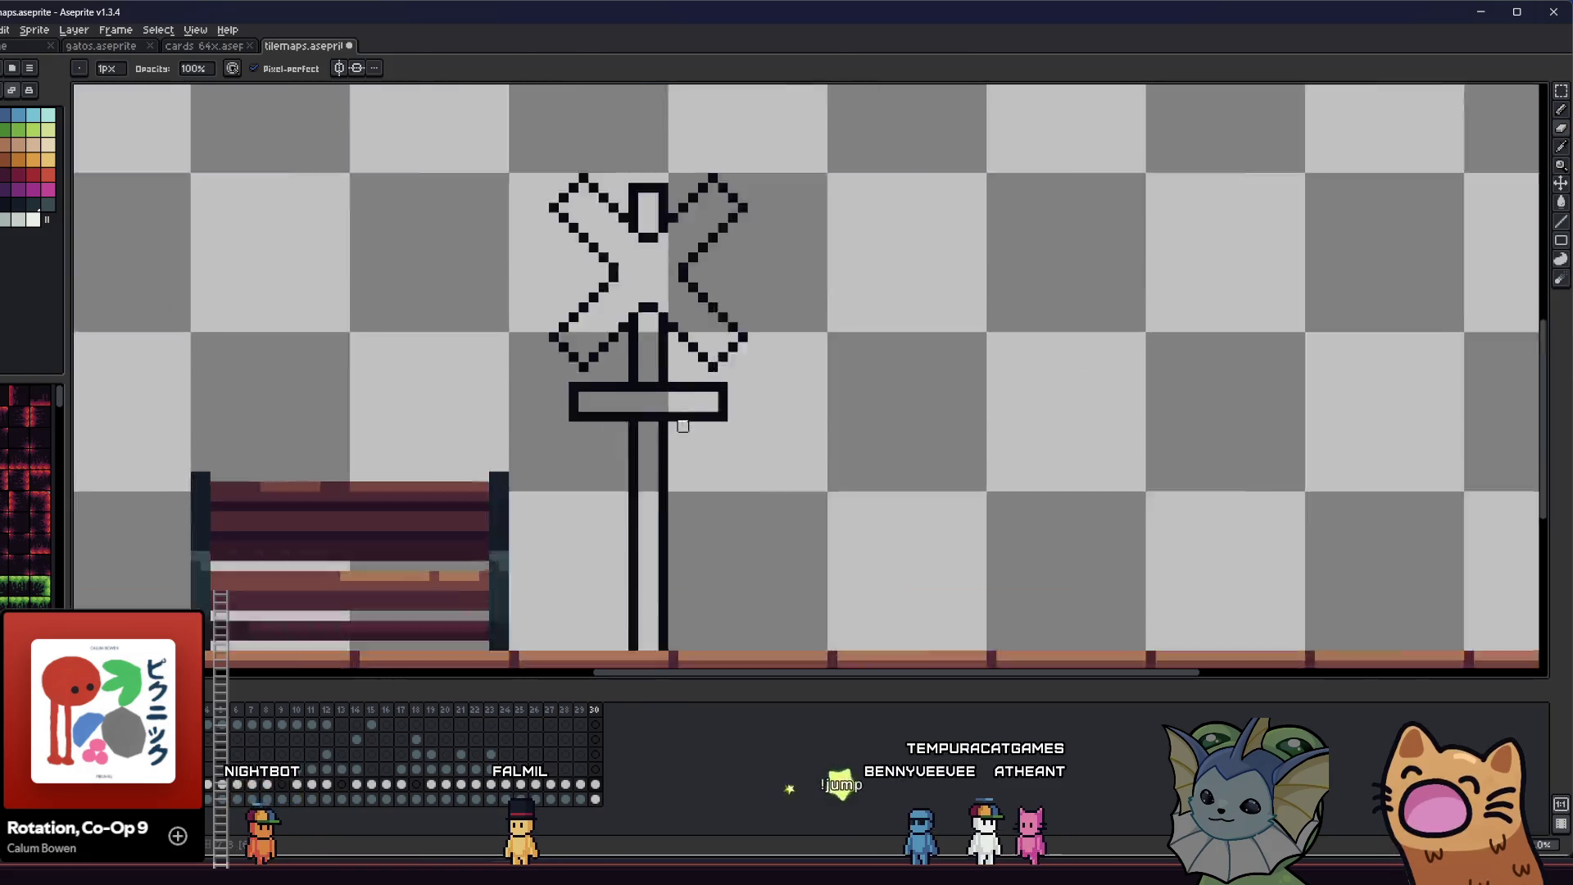
key("m")
scroll(545, 383, "up", 2)
mouse_move(477, 354)
left_mouse_down()
mouse_move(956, 449)
mouse_move(894, 466)
left_mouse_up()
- Tidy the board outline, closing its left side and moving its right edge one column out, then save
key("b")
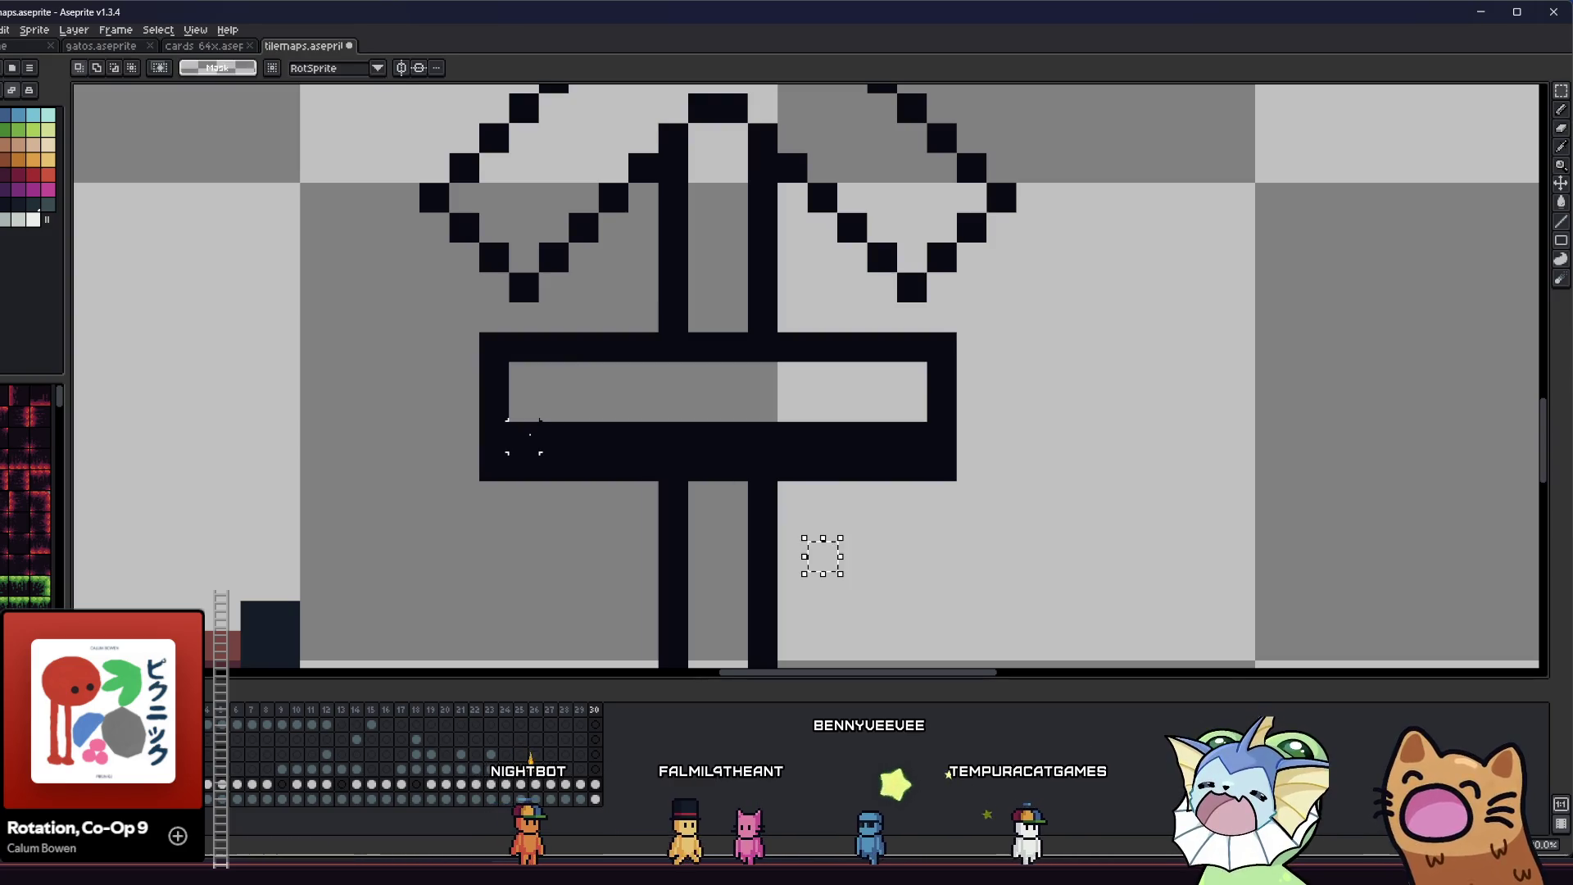
left_click_drag(524, 436, 870, 436)
scroll(678, 459, "down", 5)
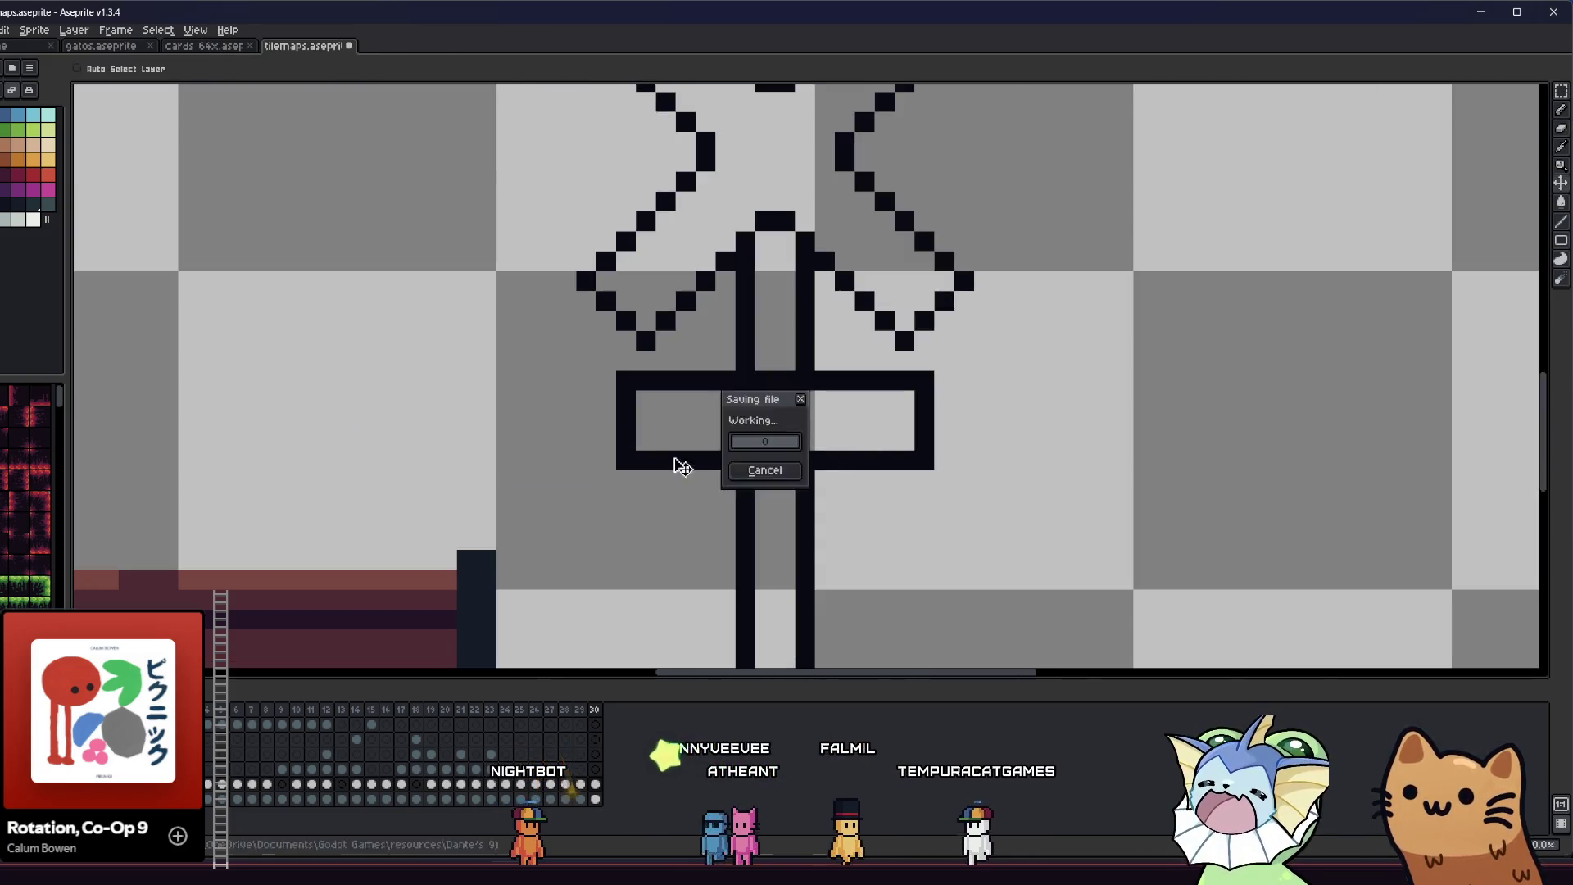
scroll(690, 459, "up", 2)
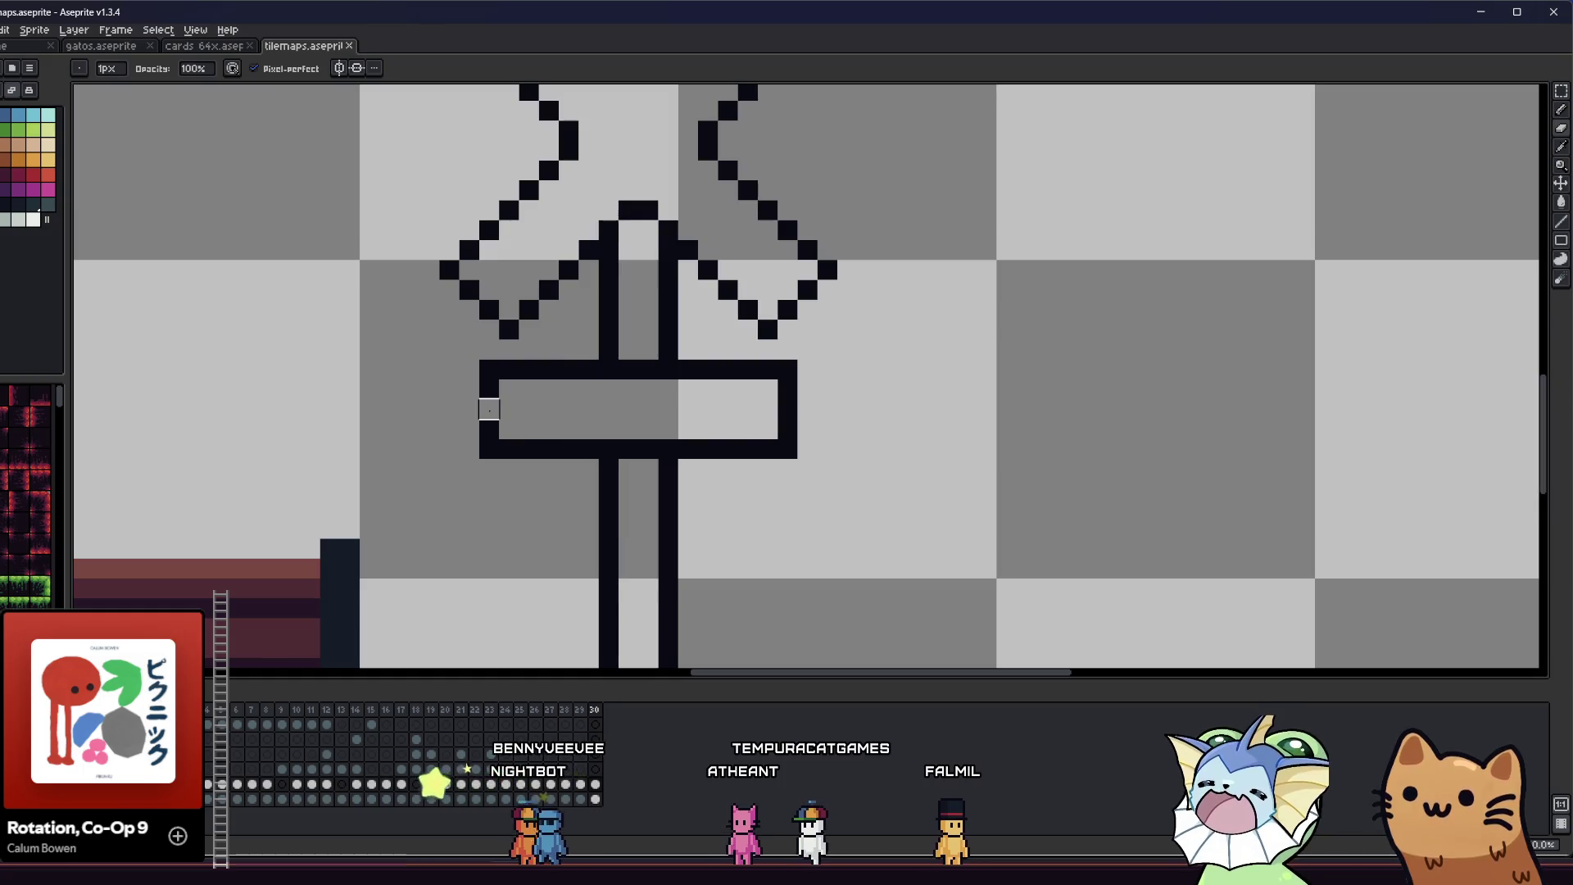
left_click_drag(470, 369, 470, 449)
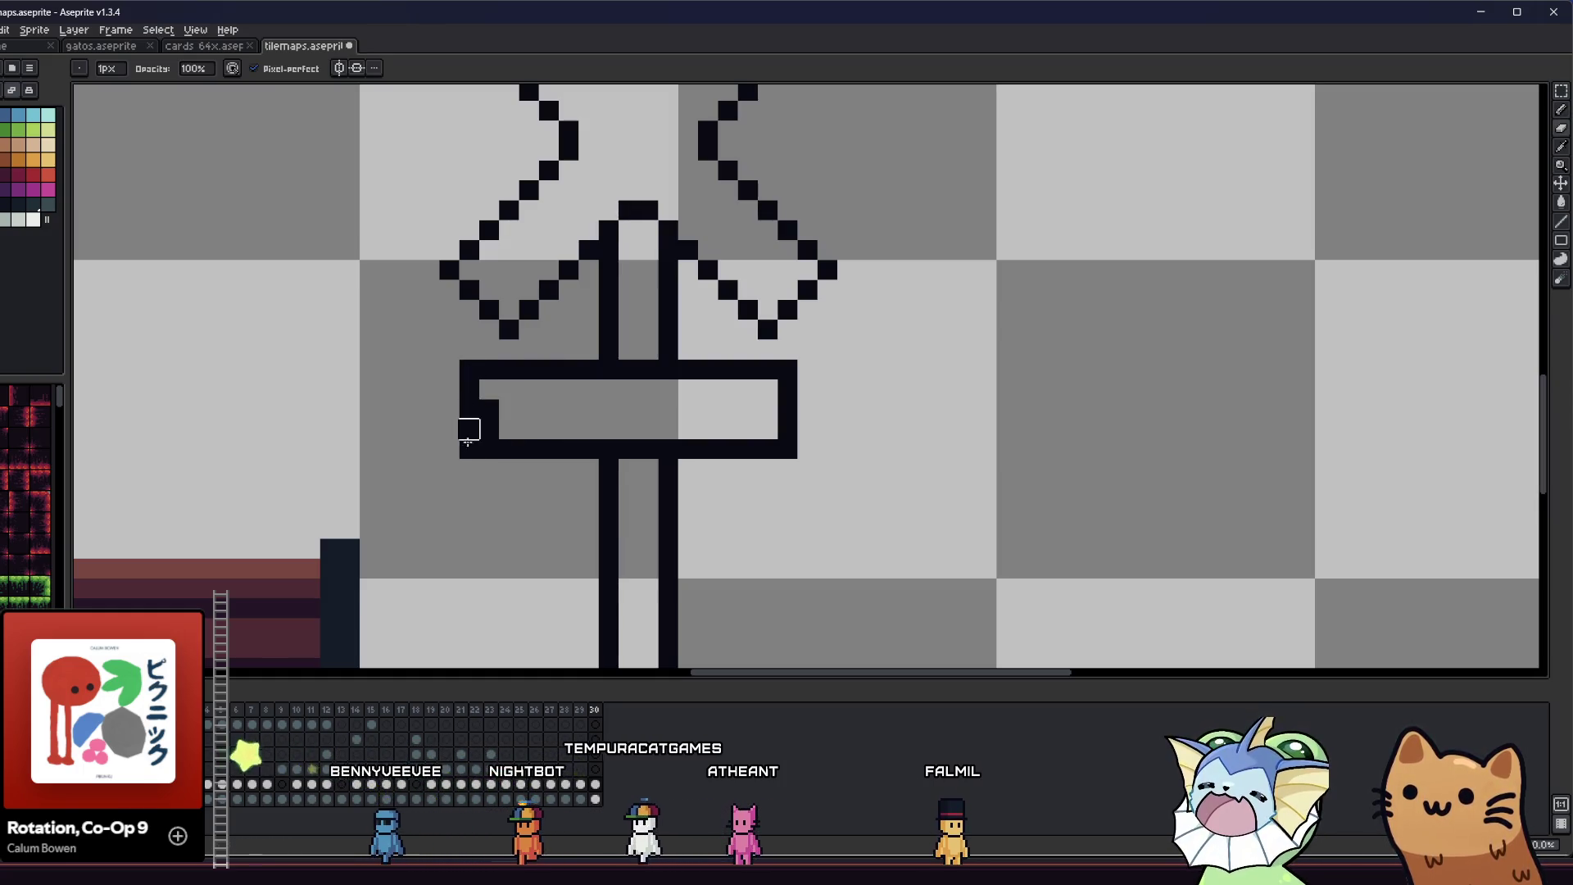
left_click_drag(785, 383, 787, 429)
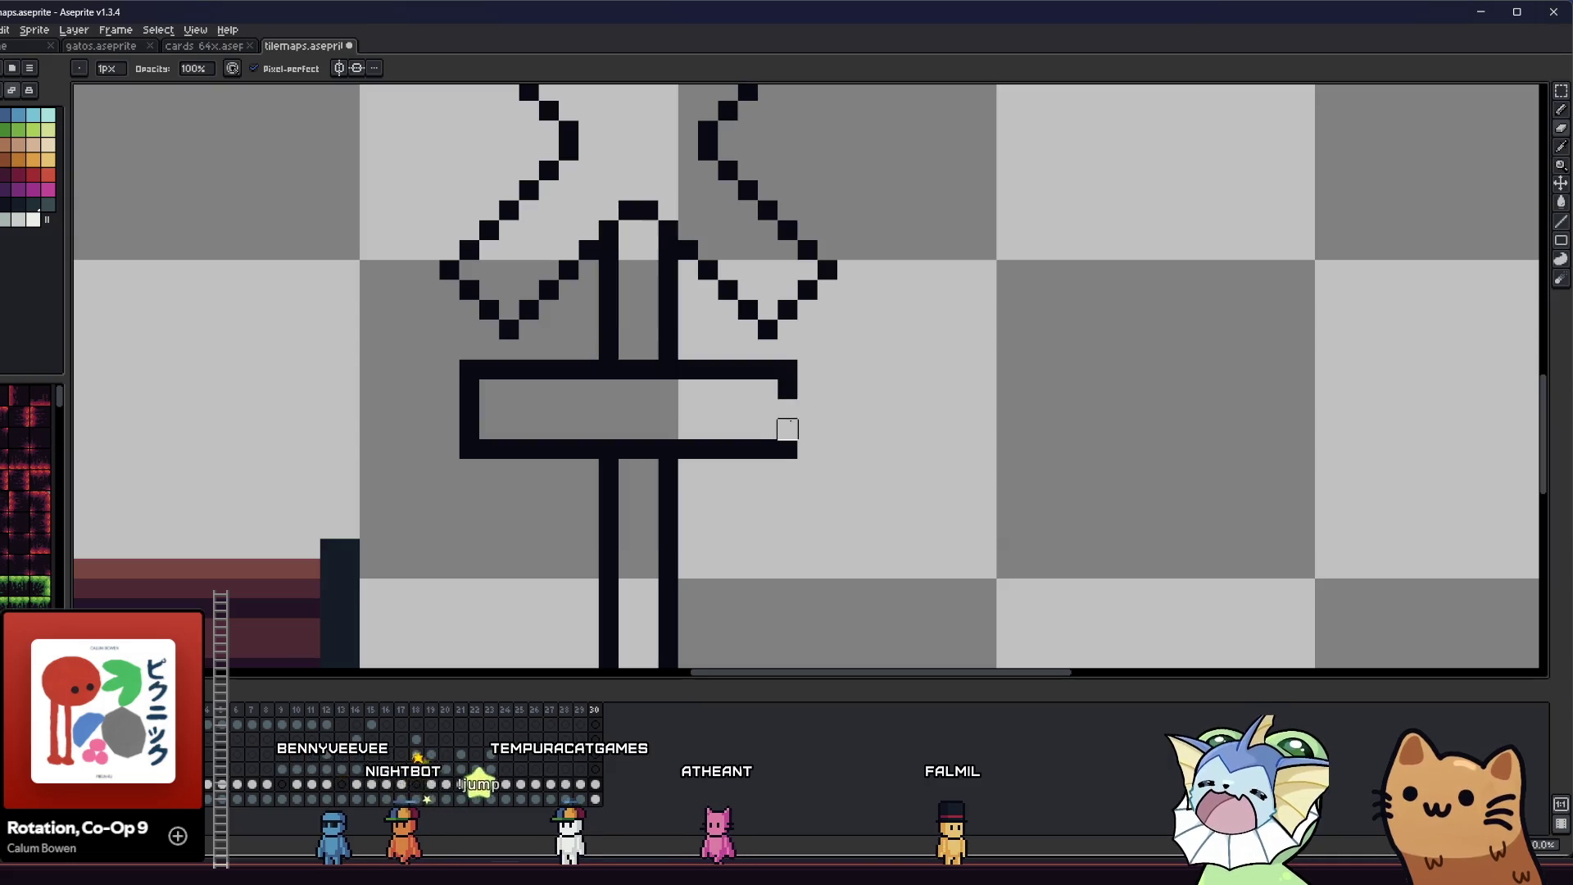
left_click_drag(807, 369, 806, 449)
key("ctrl+s")
- Fill the post dark teal and the X and board a light colour, then save
scroll(811, 450, "down", 3)
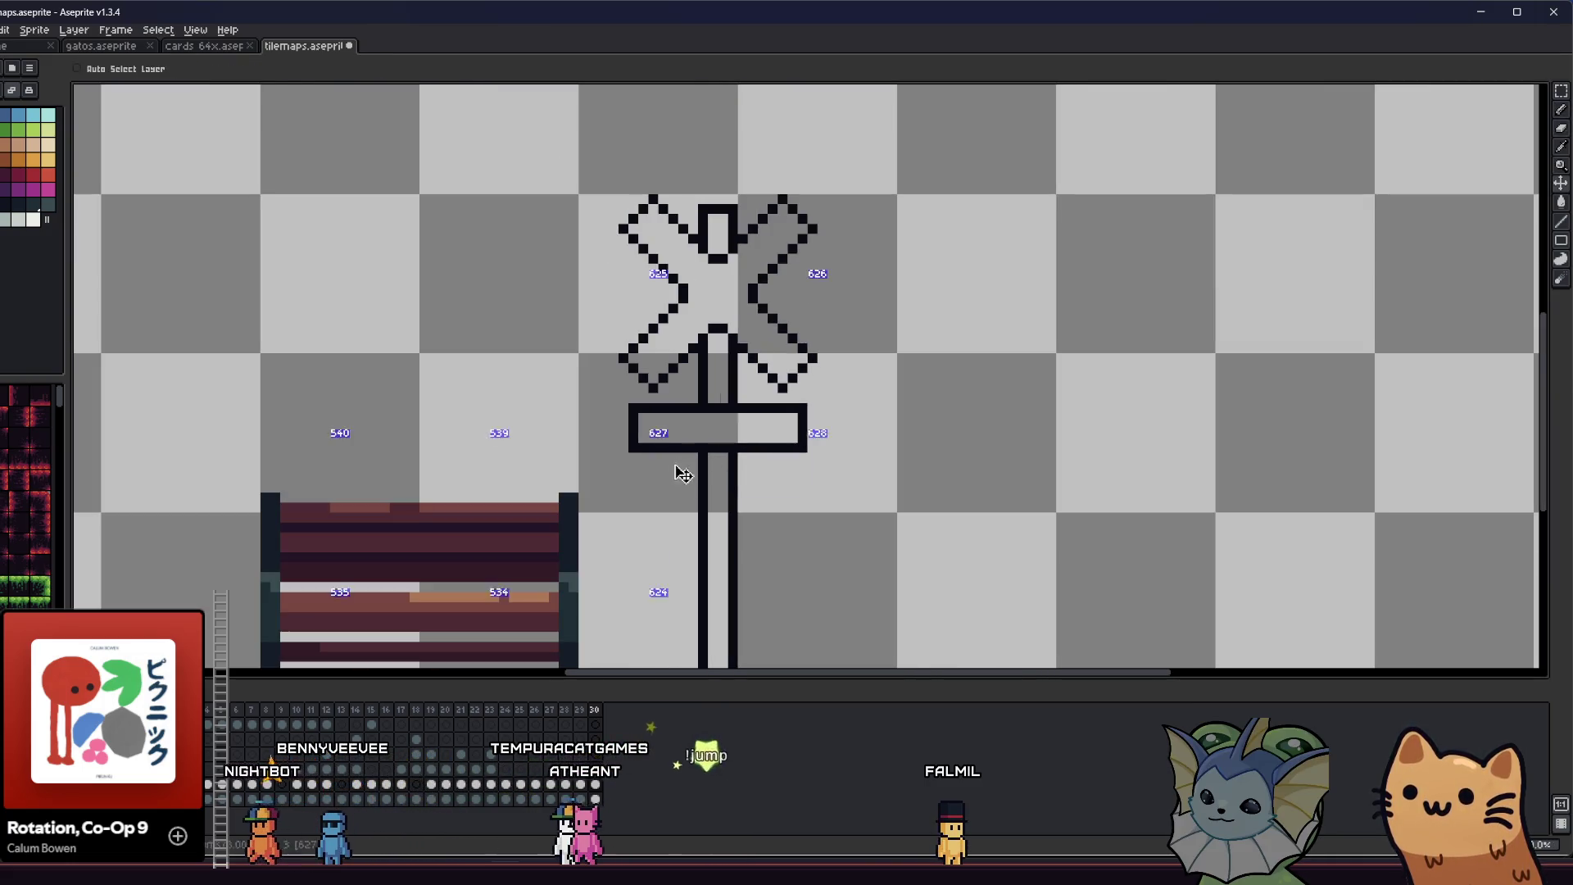
left_click_drag(621, 482, 653, 450)
scroll(653, 450, "up", 1)
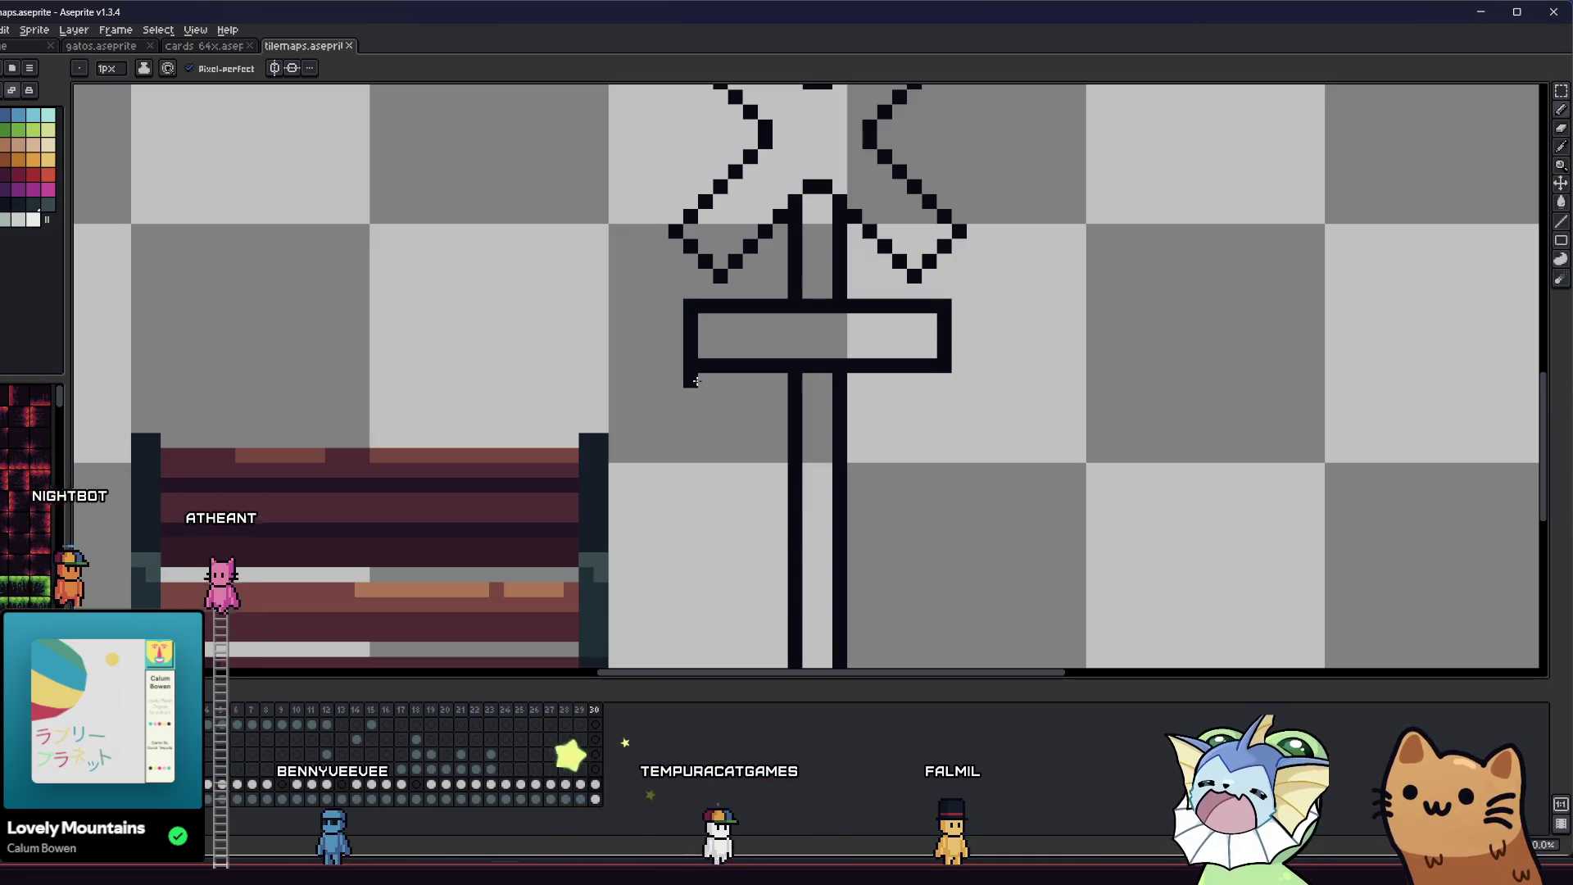
scroll(696, 381, "down", 4)
key("m")
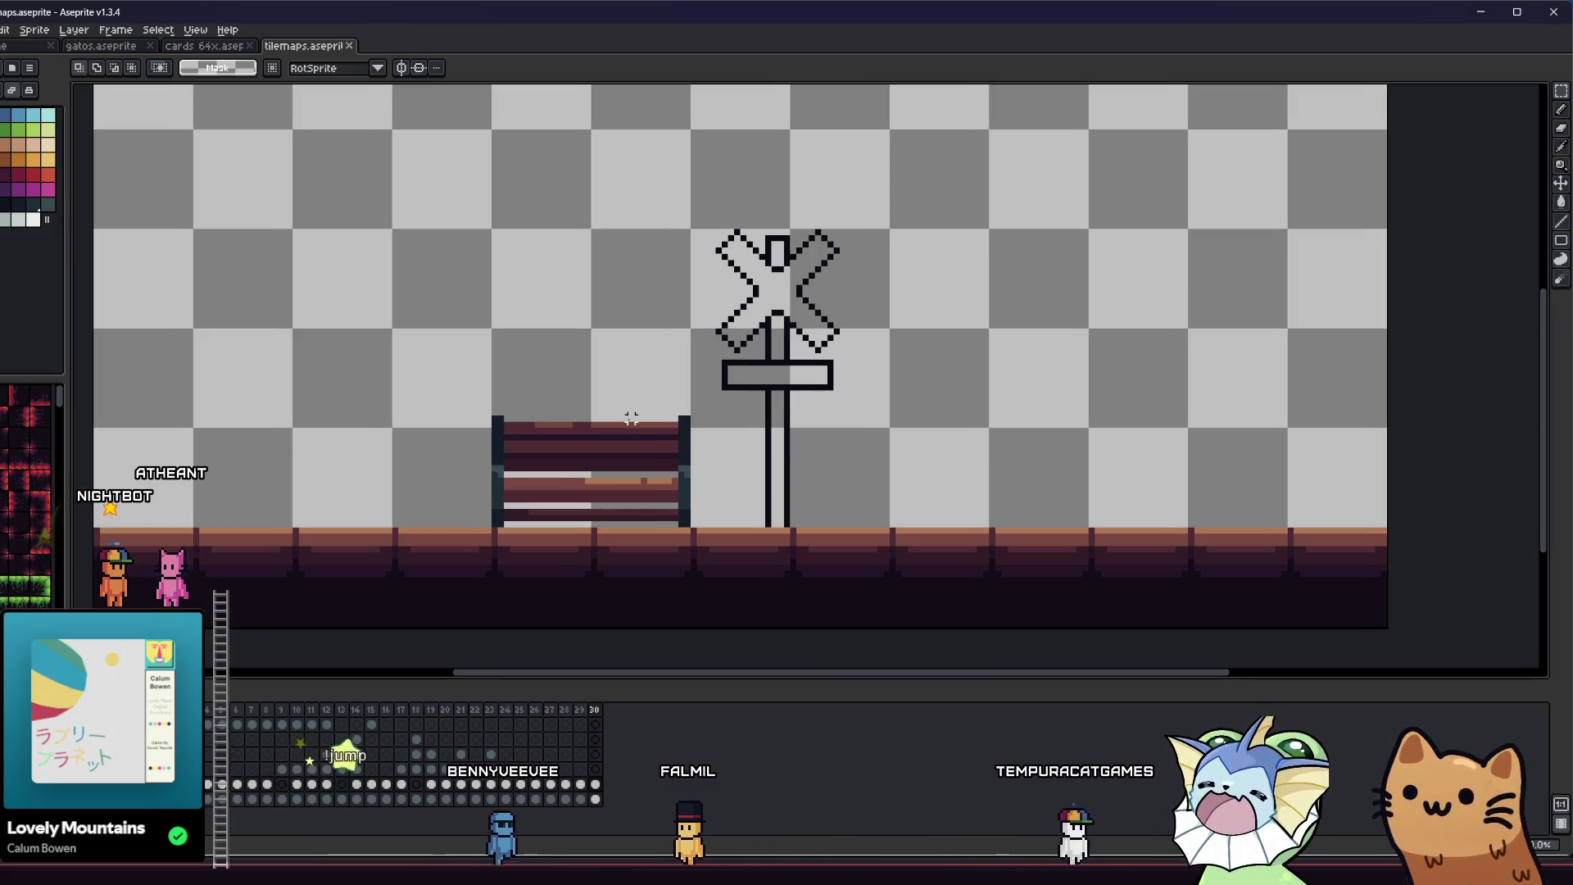
key("b")
scroll(779, 403, "up", 3)
key("g")
left_click(758, 387)
left_click(768, 254)
scroll(742, 277, "up", 2)
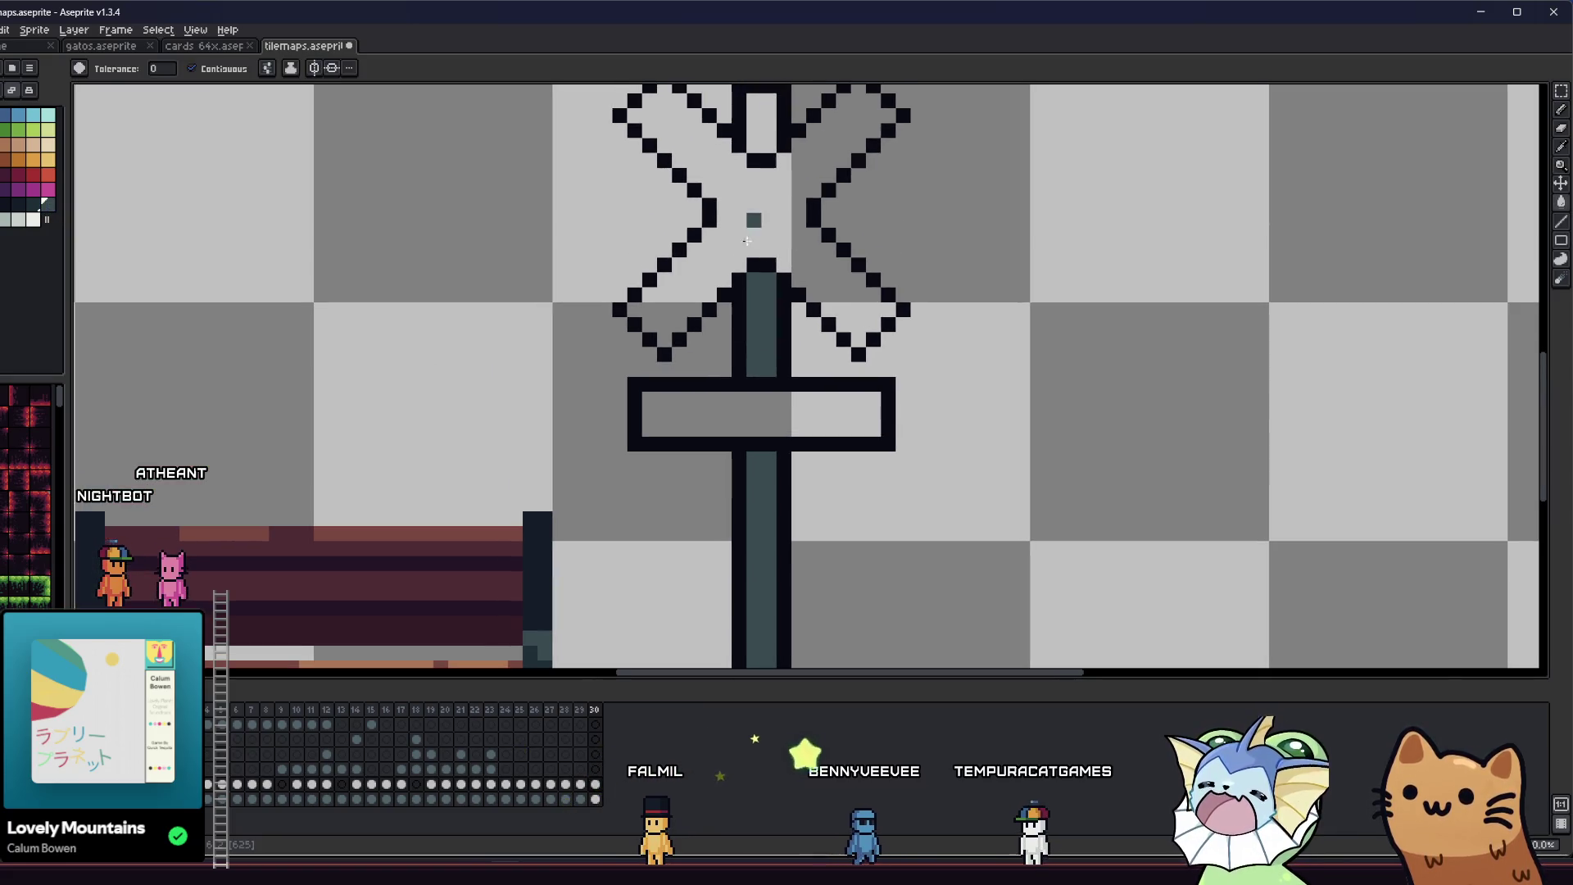
left_click(657, 232)
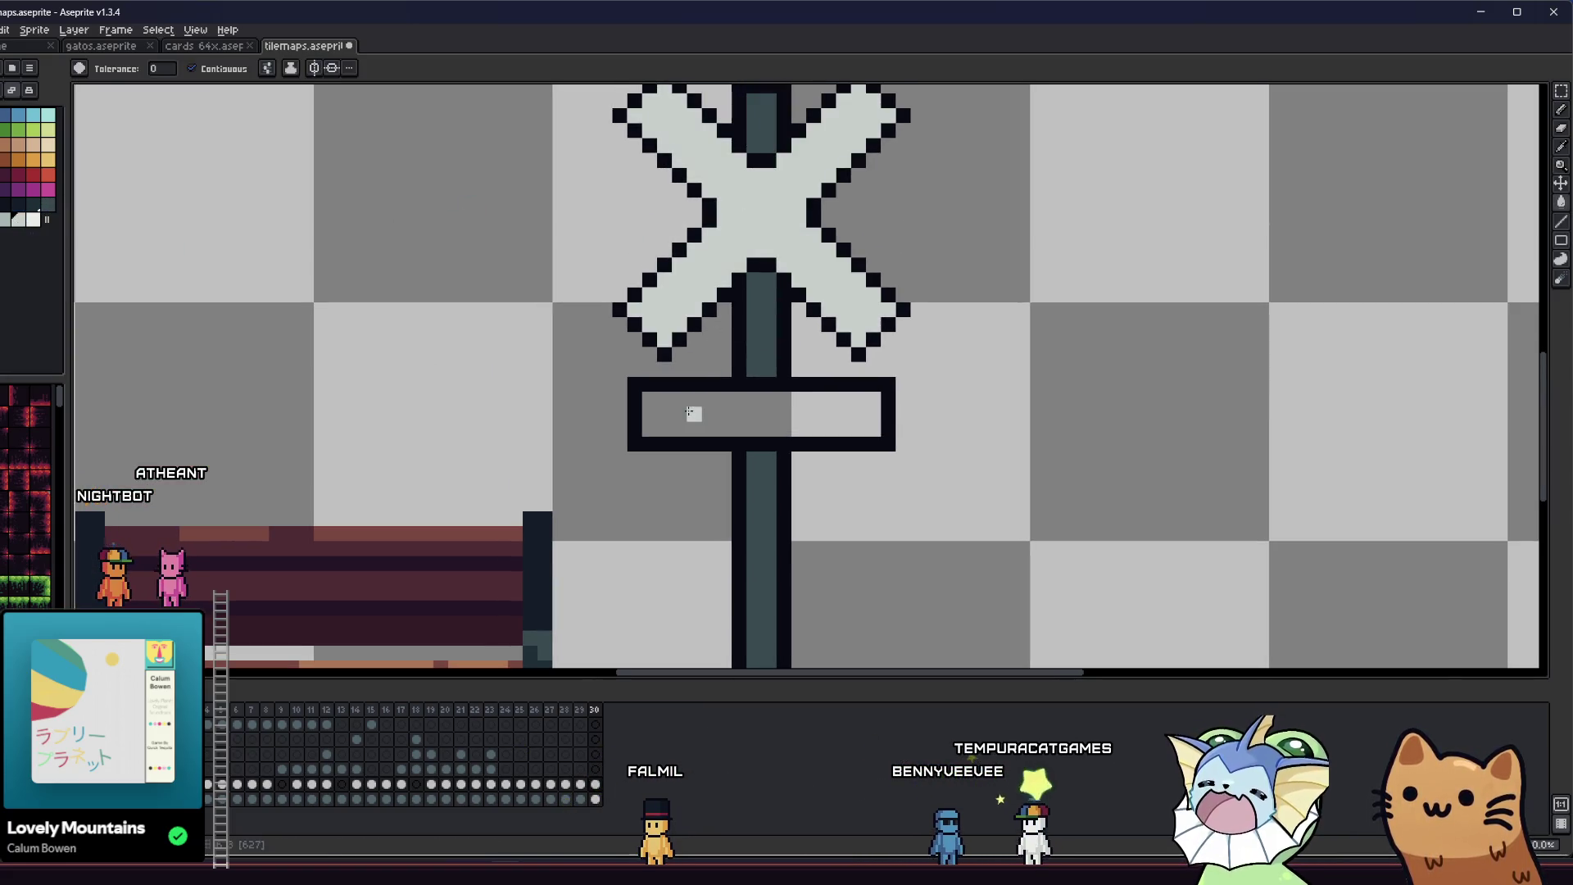
left_click(691, 410)
scroll(721, 414, "down", 5)
key("ctrl+s")
- Select and delete the bench and X-shaped sign, leaving only the brick floor strip
scroll(761, 425, "up", 2)
mouse_move(456, 434)
left_mouse_down()
mouse_move(766, 435)
mouse_move(675, 475)
mouse_move(426, 463)
mouse_move(414, 449)
left_mouse_up()
key("m")
mouse_move(364, 192)
left_mouse_down()
mouse_move(481, 196)
mouse_move(948, 536)
left_mouse_up()
key("Delete")
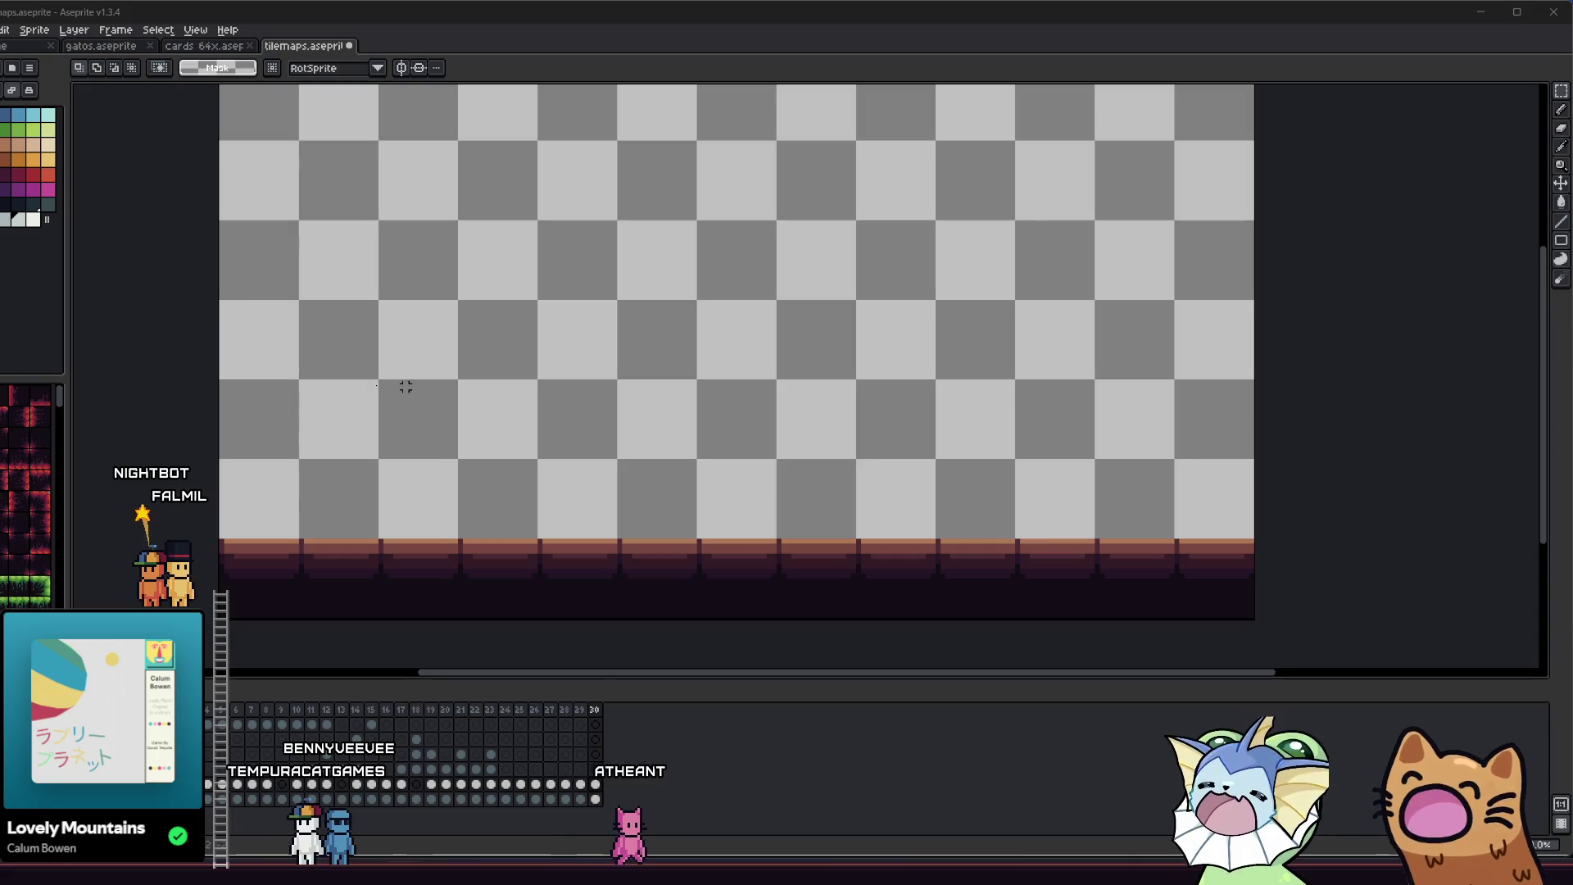
key("space")
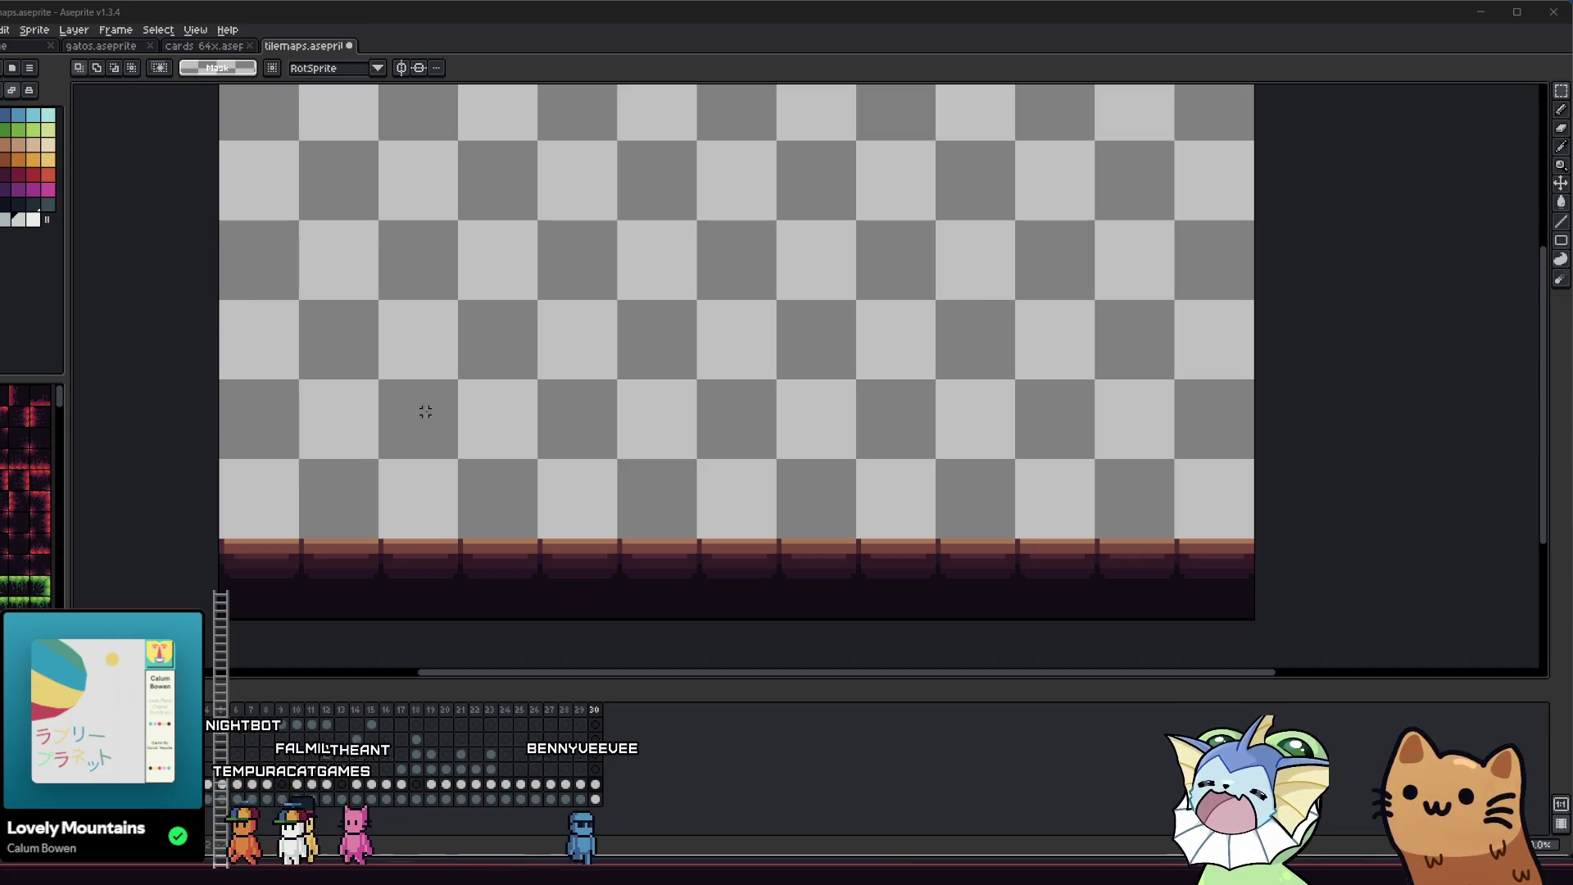
key("b")
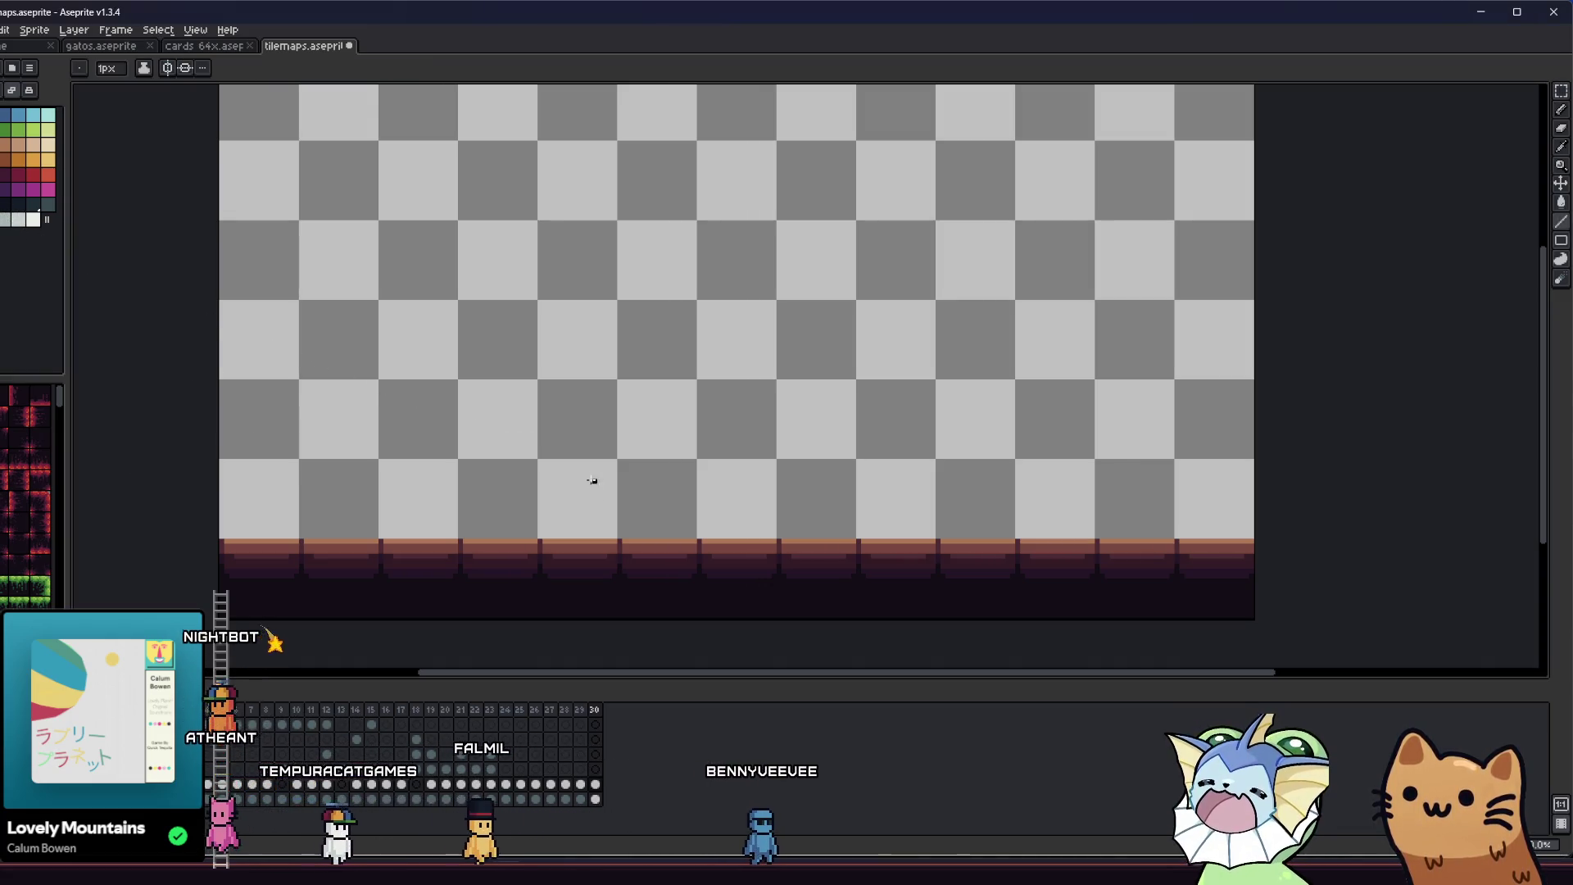
- Pencil two vertical black-outlined posts standing on the floor strip
scroll(632, 523, "up", 1)
left_click_drag(516, 541, 515, 345)
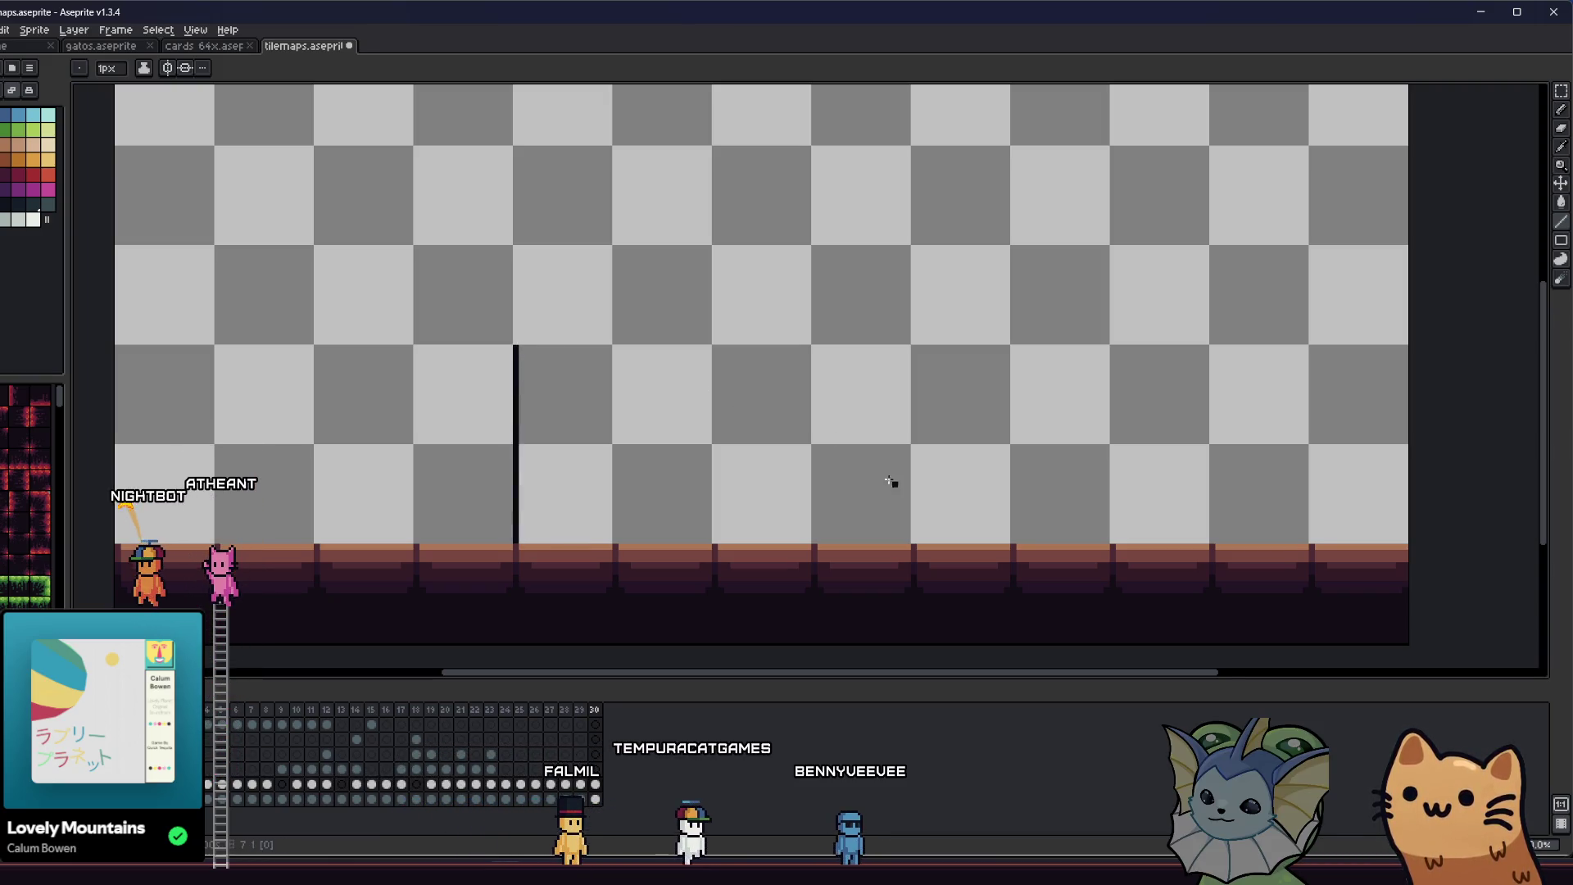
left_click_drag(907, 543, 907, 407)
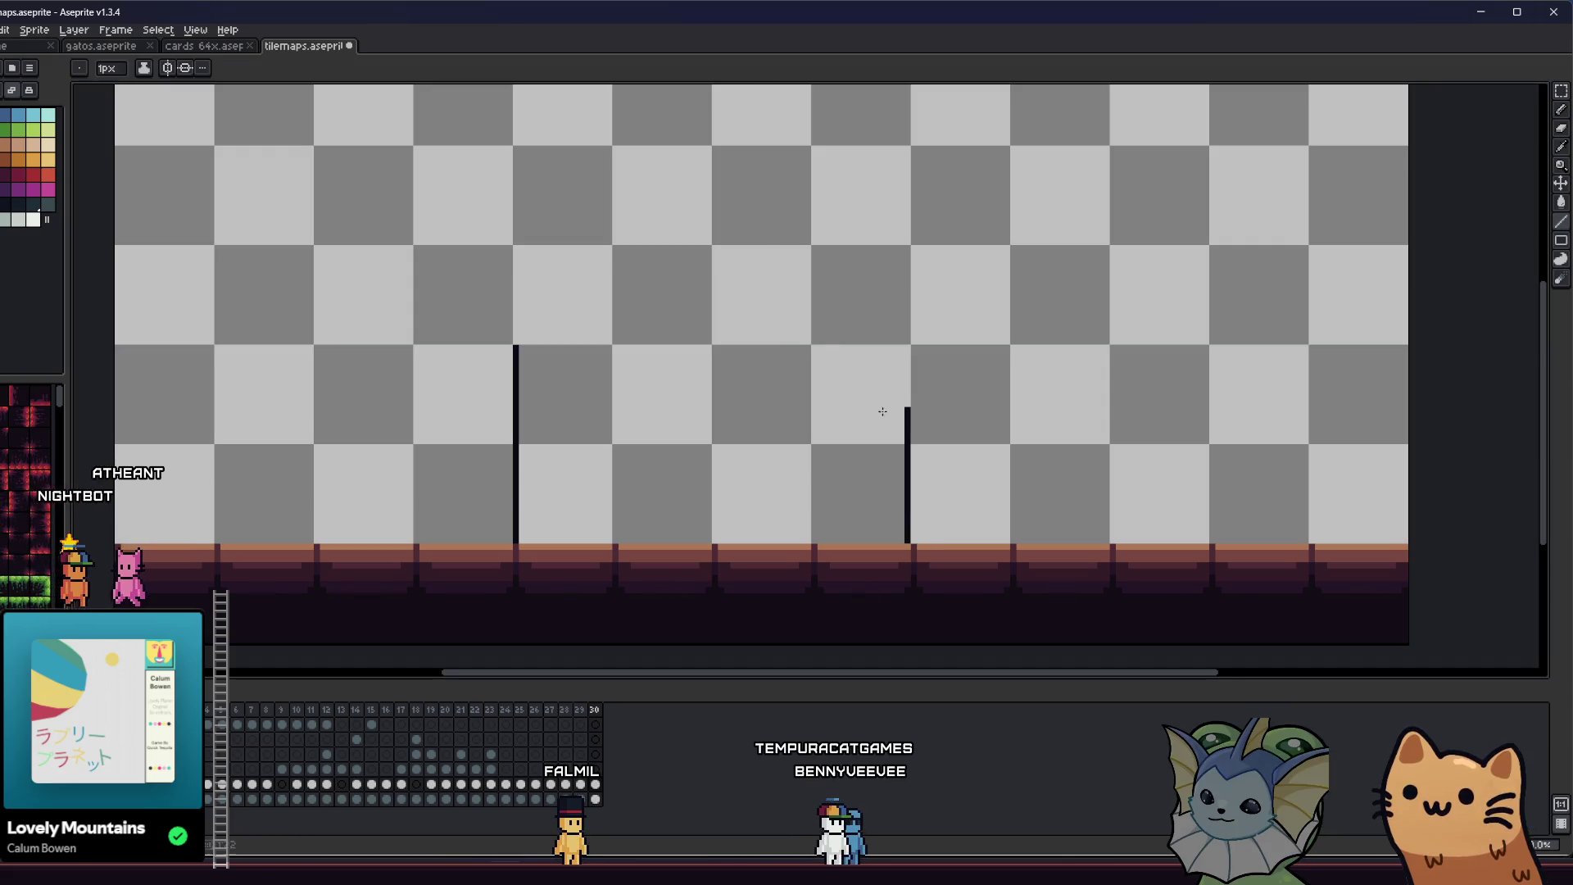
left_click_drag(905, 247, 518, 346)
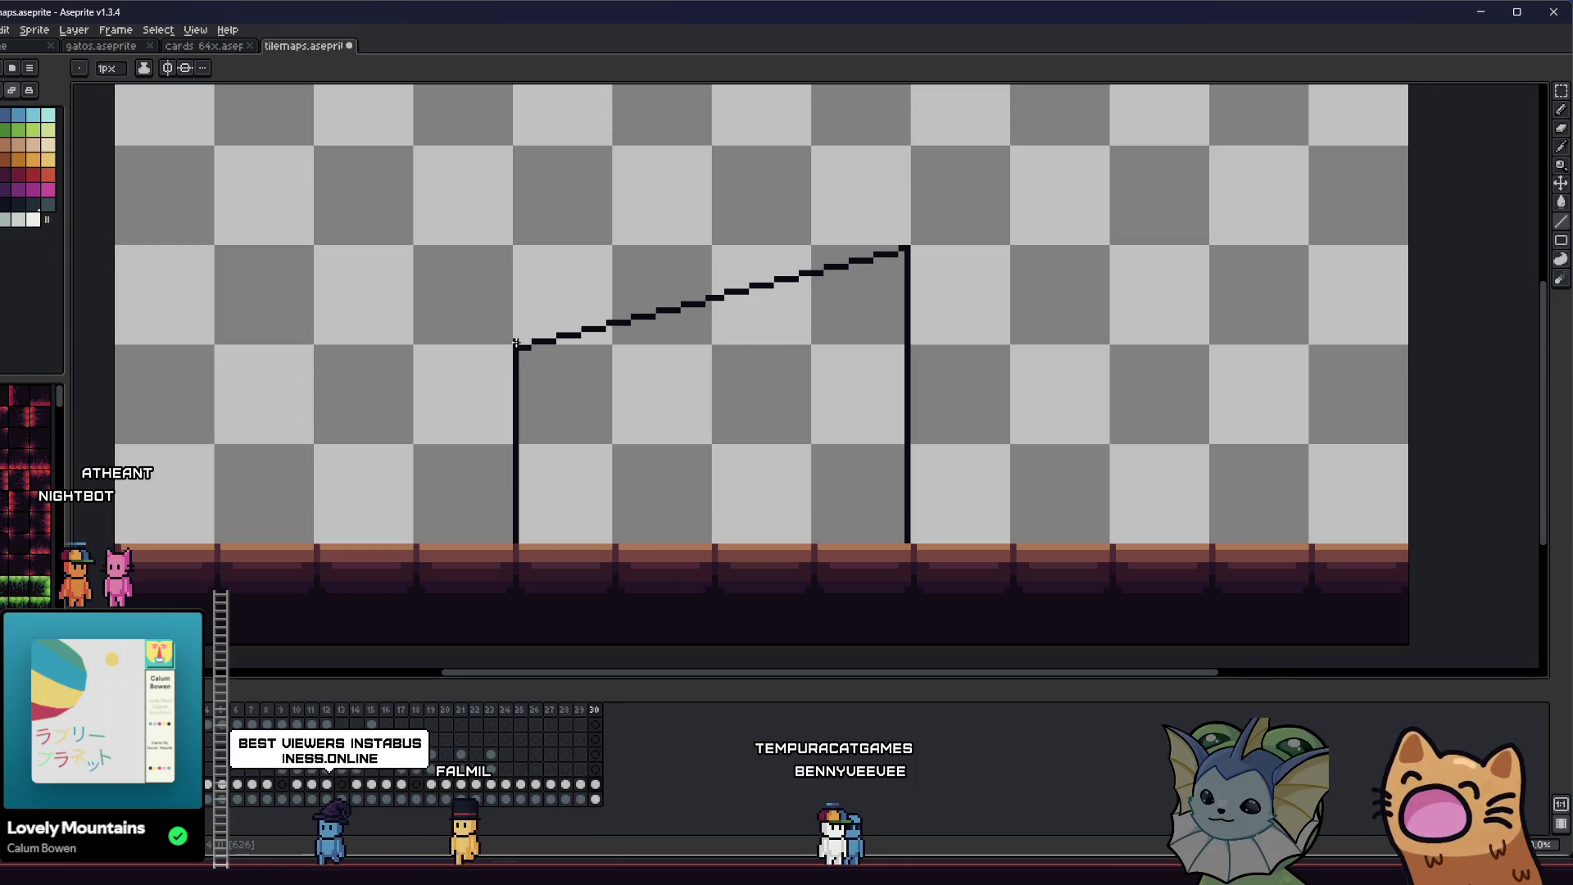
scroll(797, 309, "down", 5)
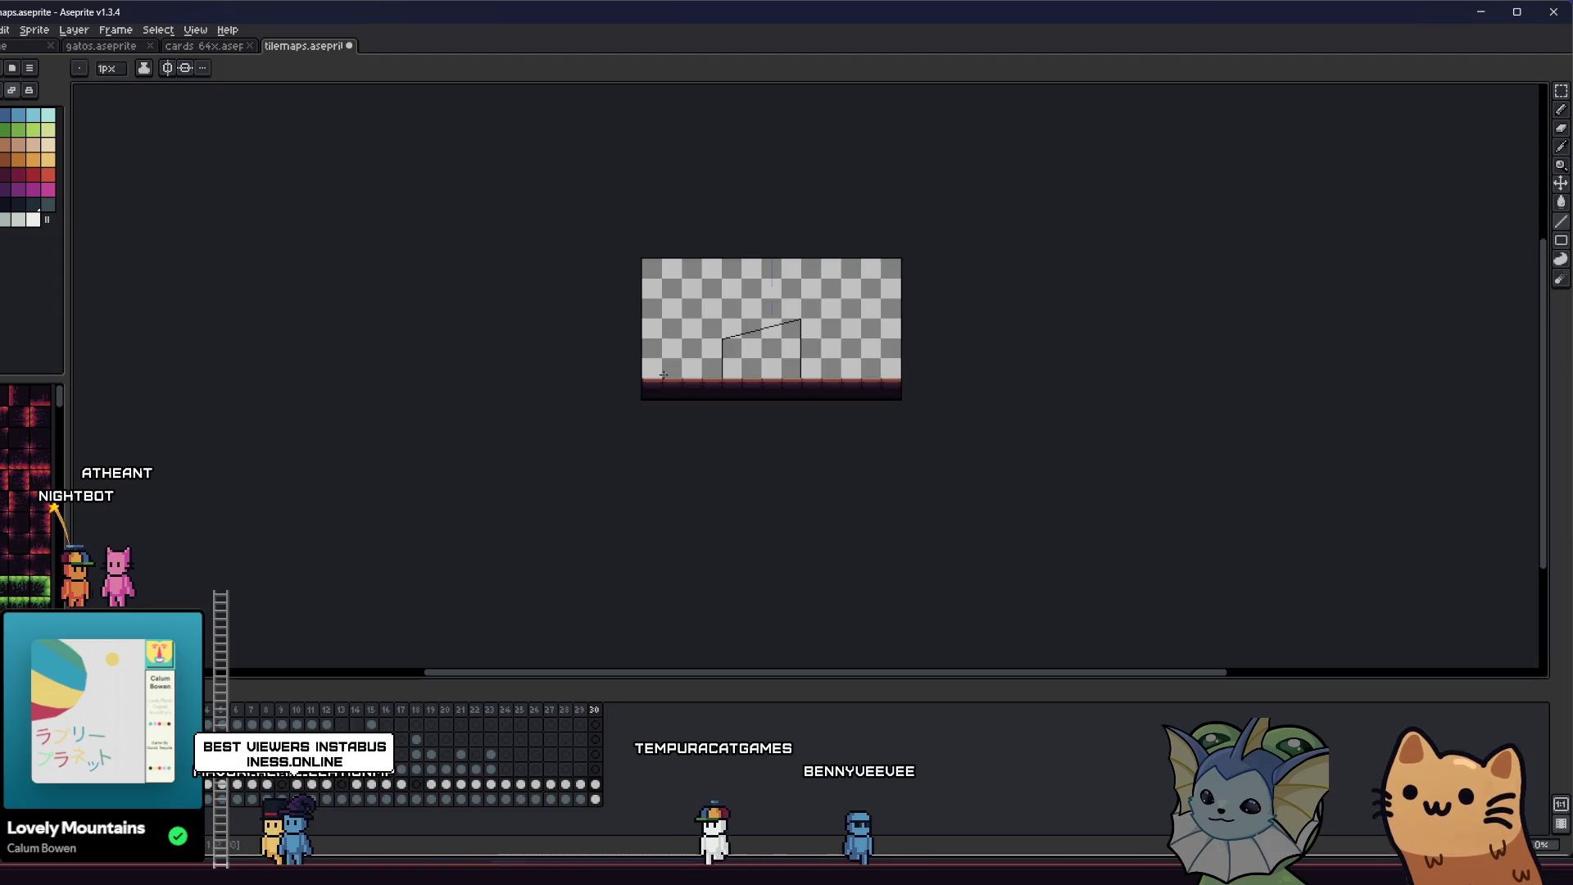
scroll(770, 337, "up", 5)
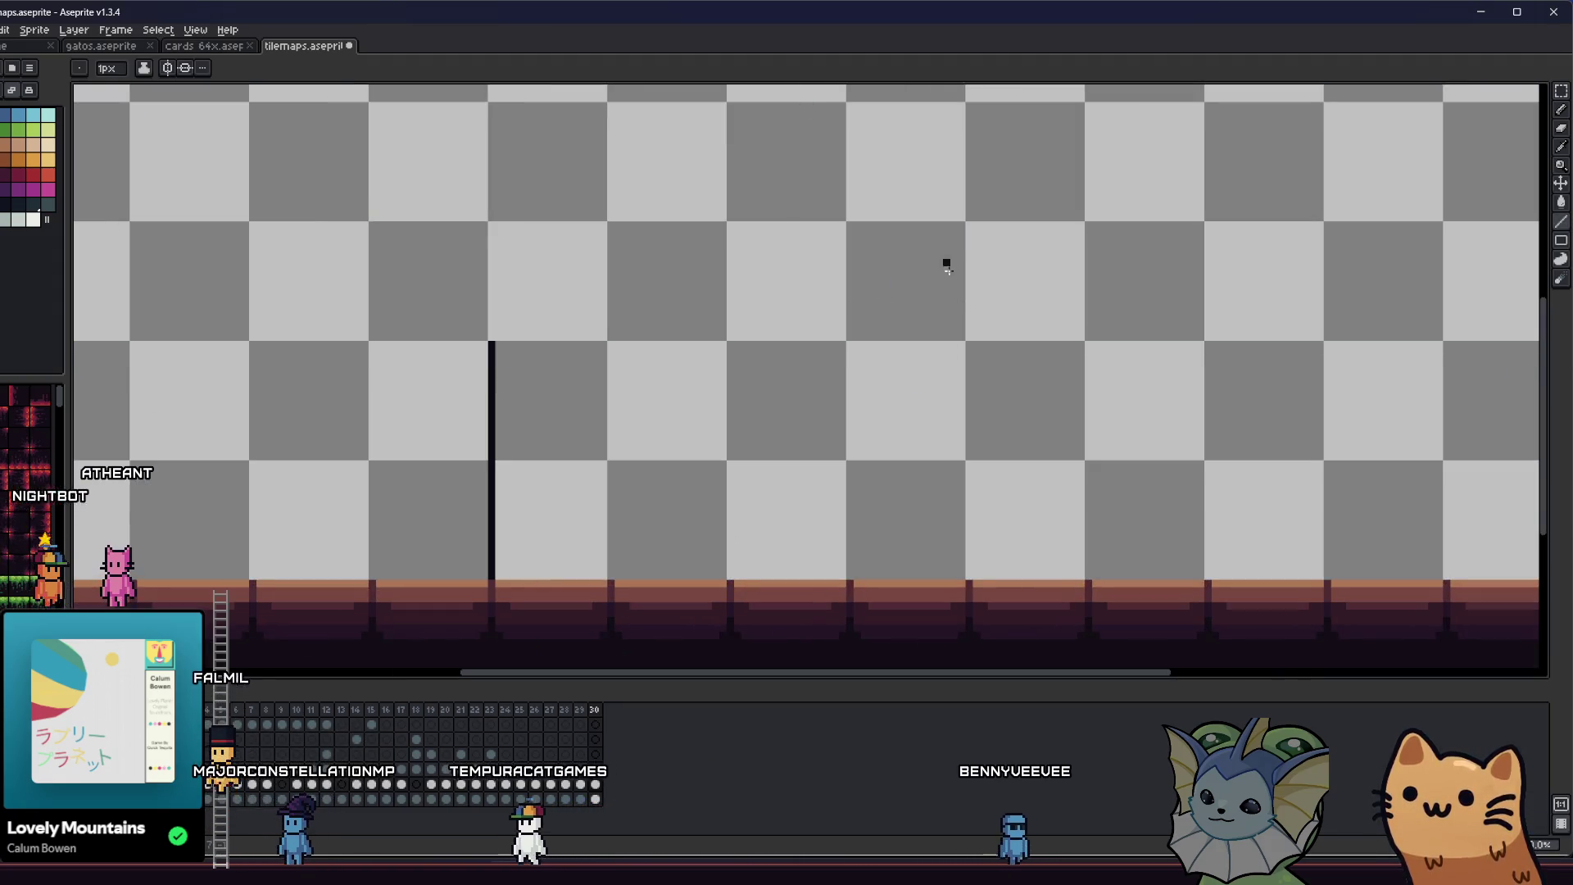
left_click_drag(961, 343, 955, 574)
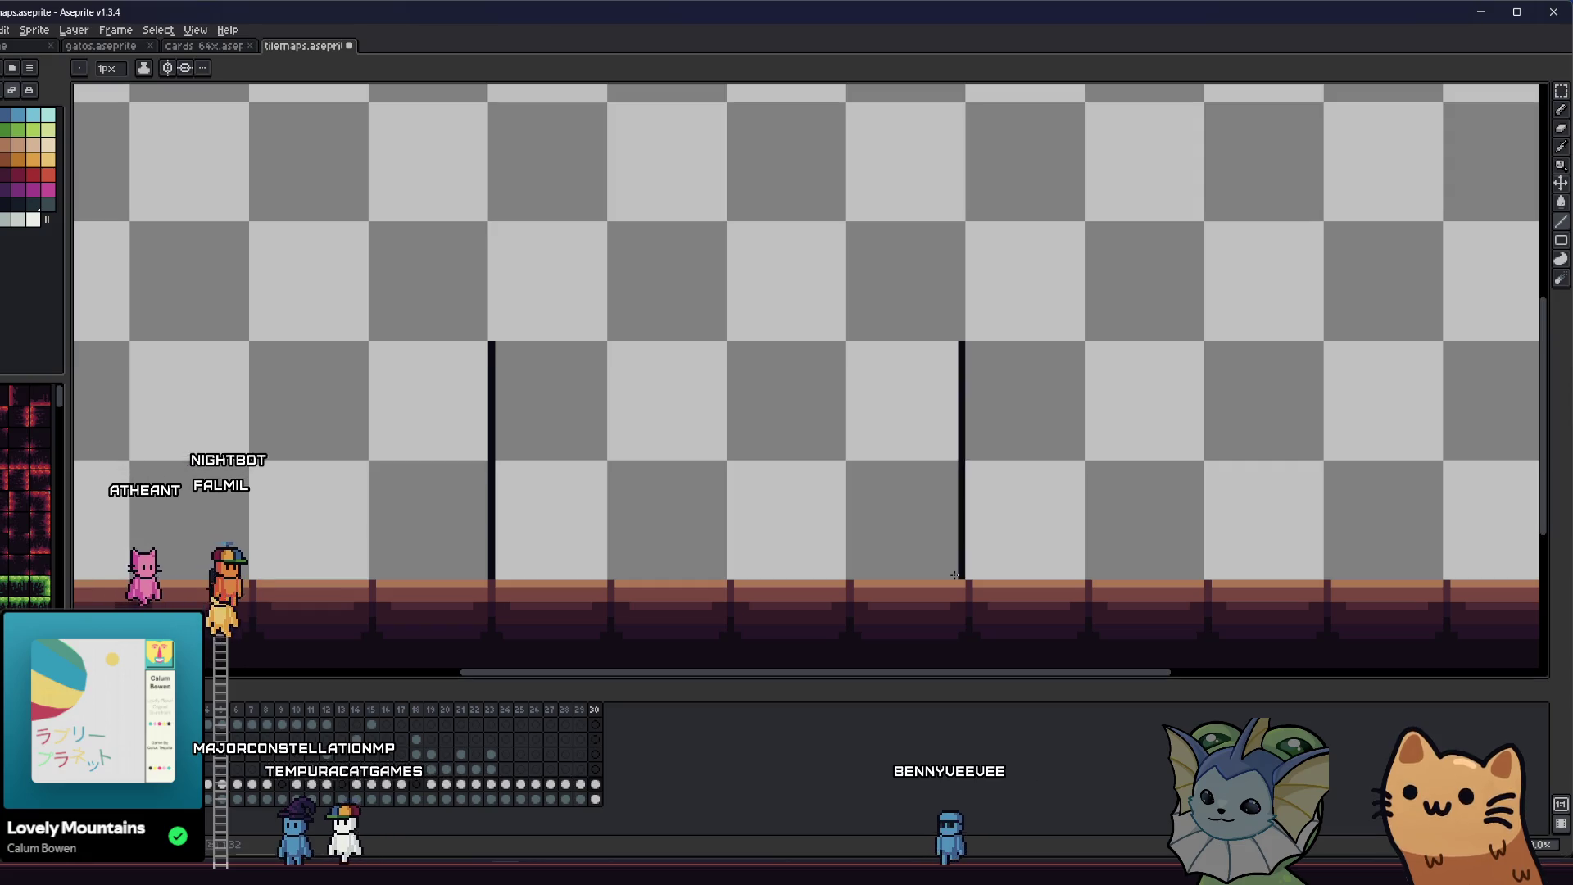
left_click_drag(962, 240, 962, 218)
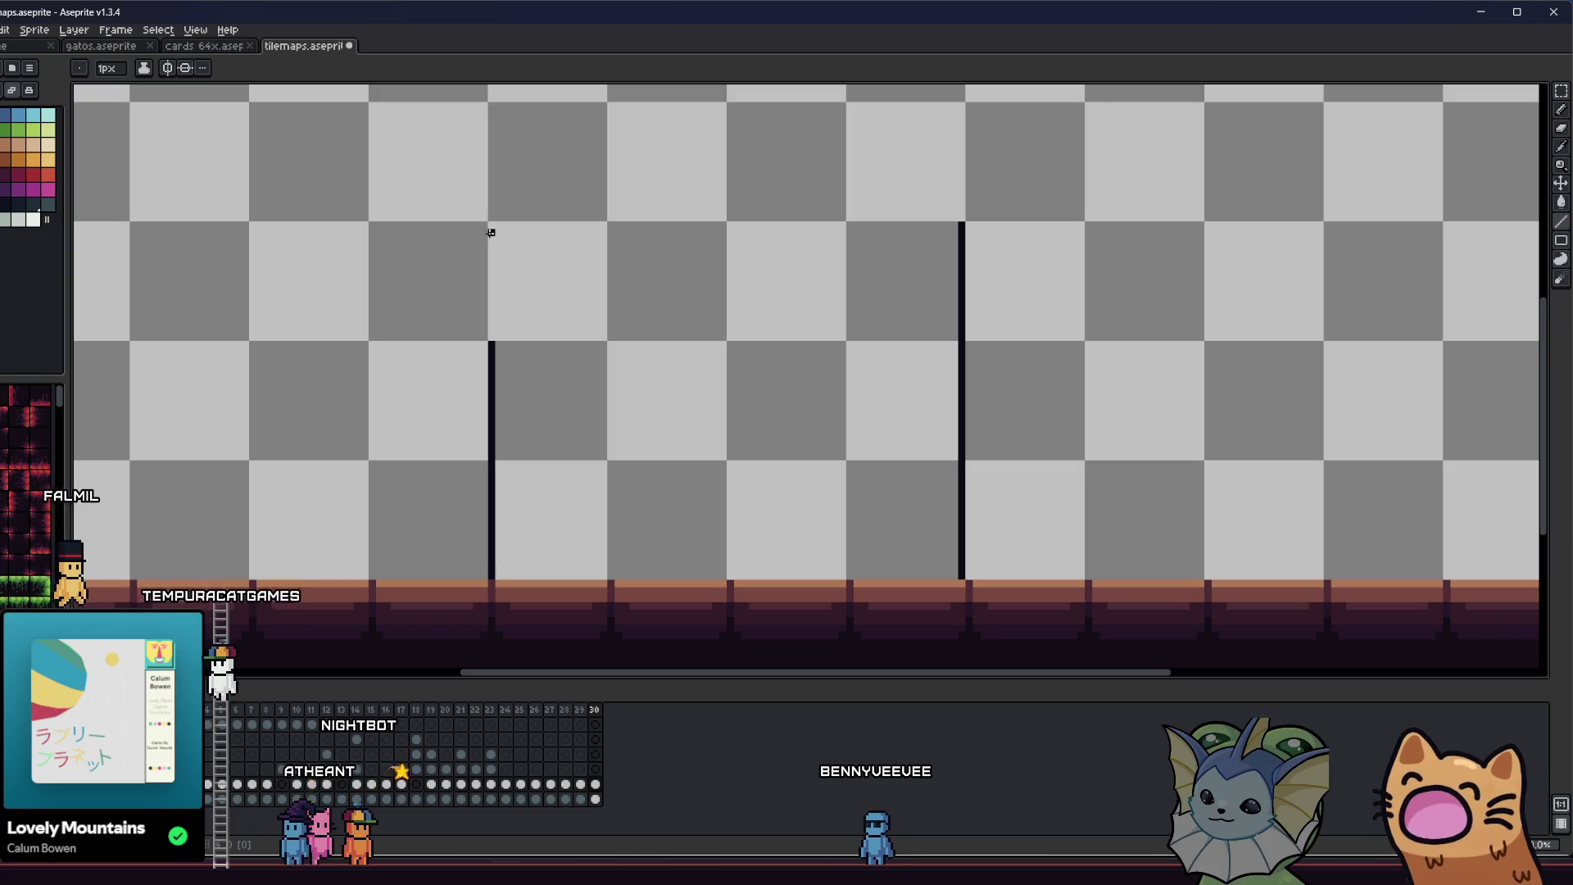
- Outline a rectangular beam across the tops of the two posts
left_click_drag(477, 344, 392, 438)
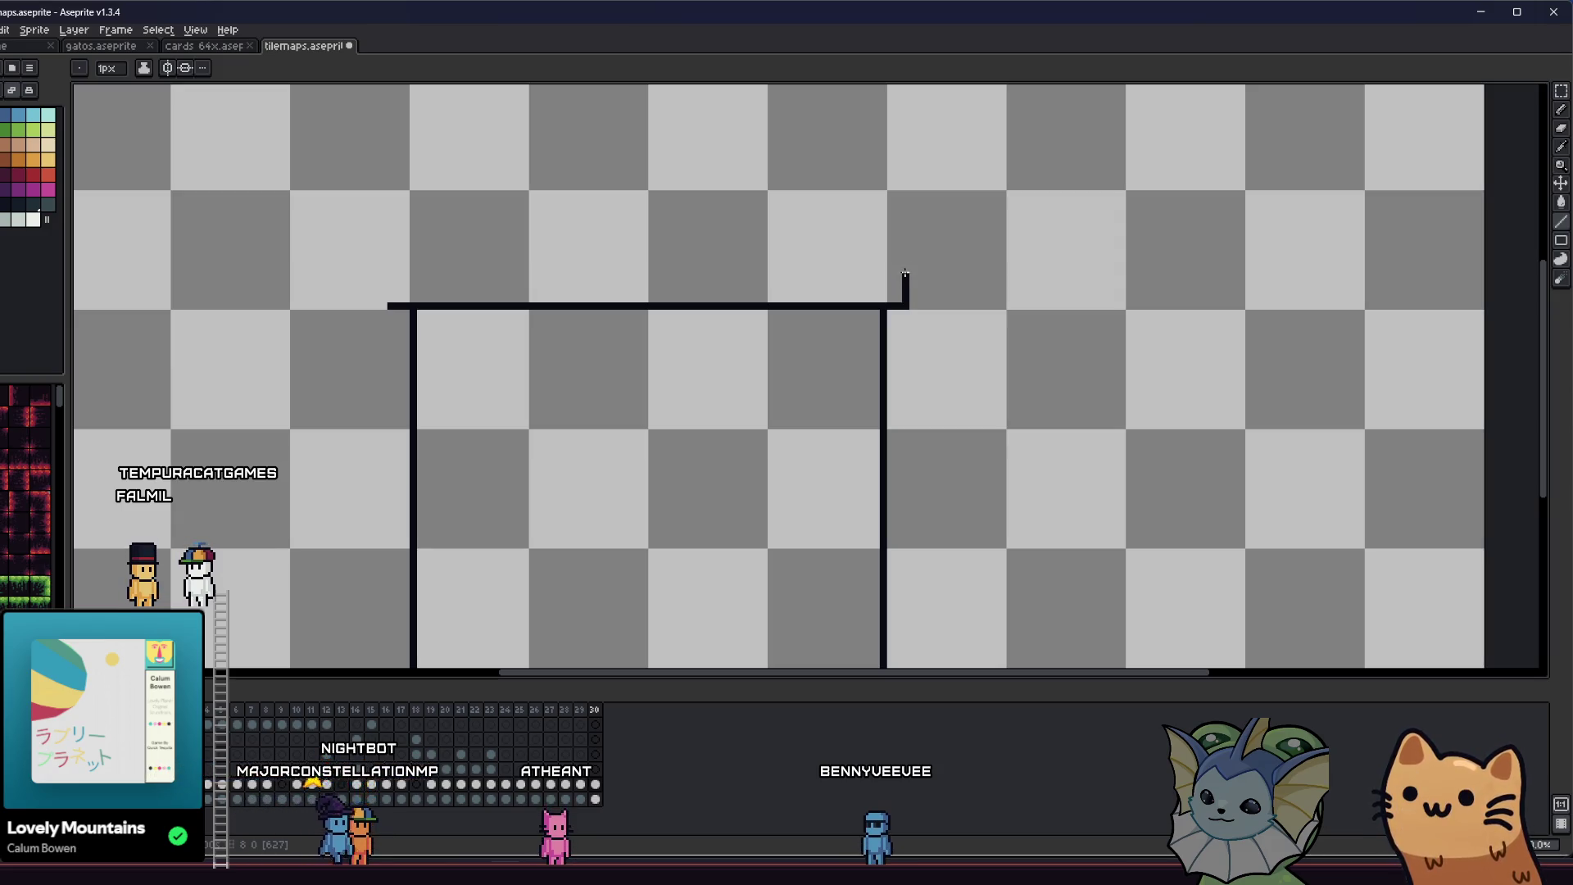
mouse_move(899, 268)
left_mouse_down()
mouse_move(366, 269)
mouse_move(390, 274)
left_mouse_up()
left_click_drag(355, 337, 341, 316)
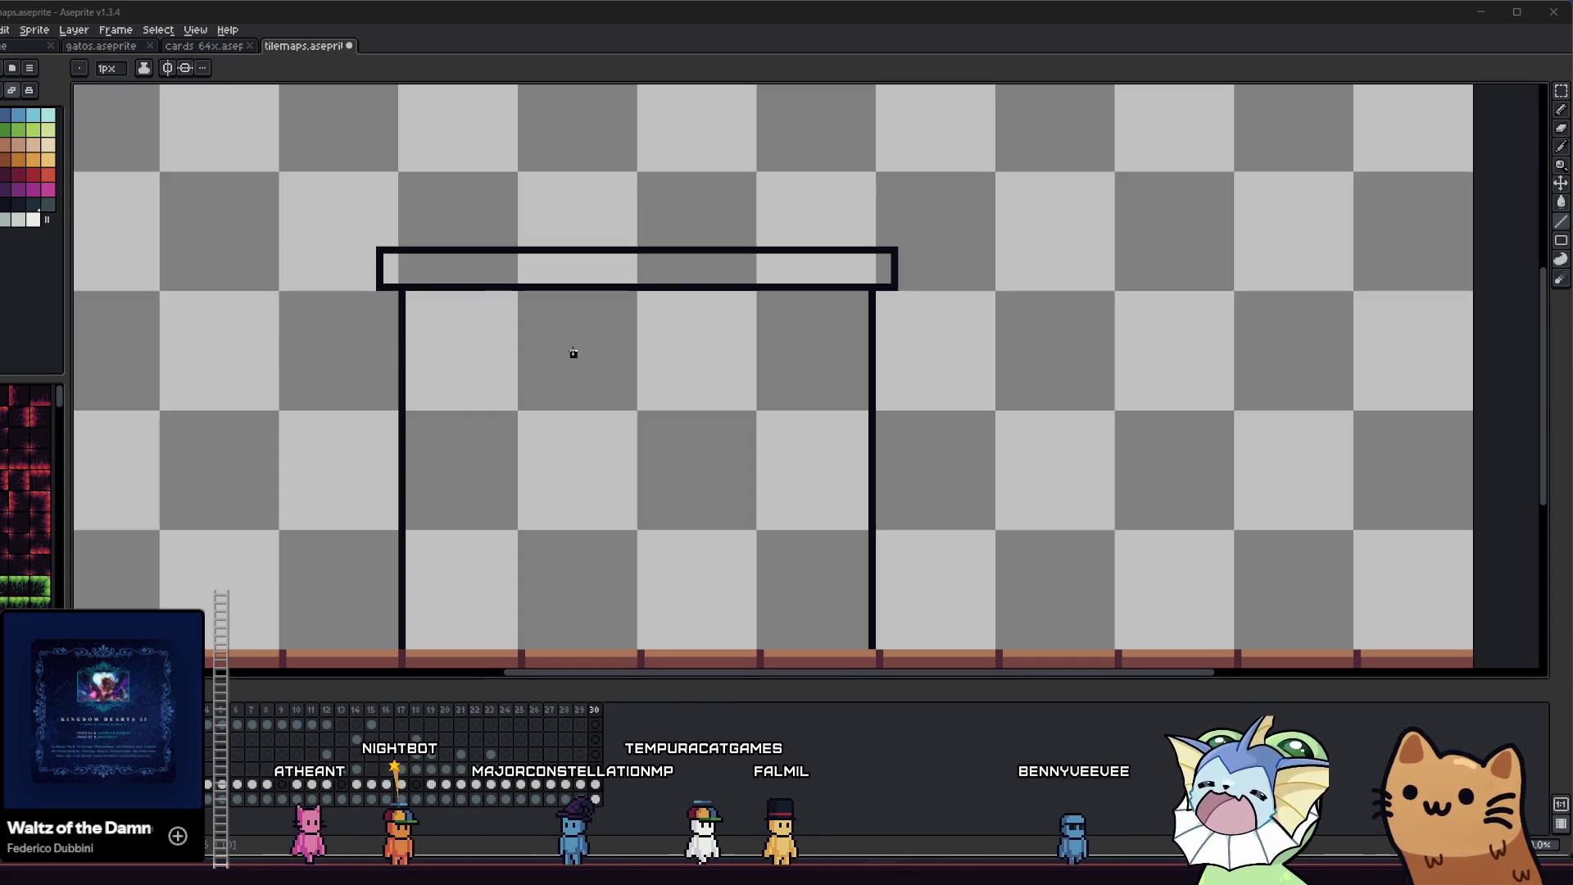
scroll(574, 353, "down", 2)
scroll(574, 353, "left", 3)
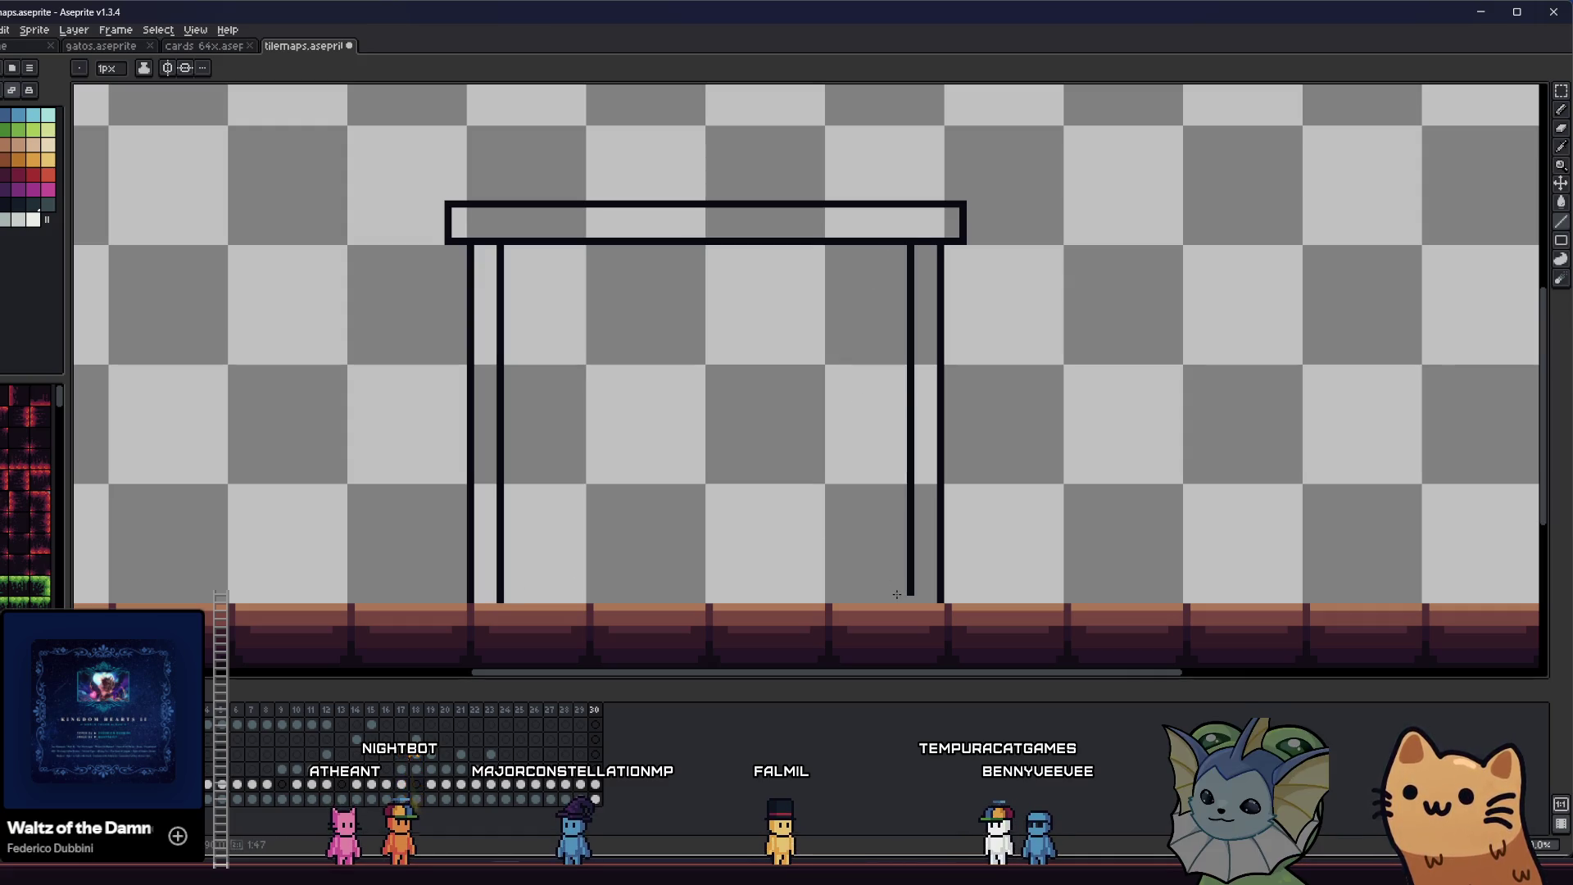
scroll(776, 499, "down", 3)
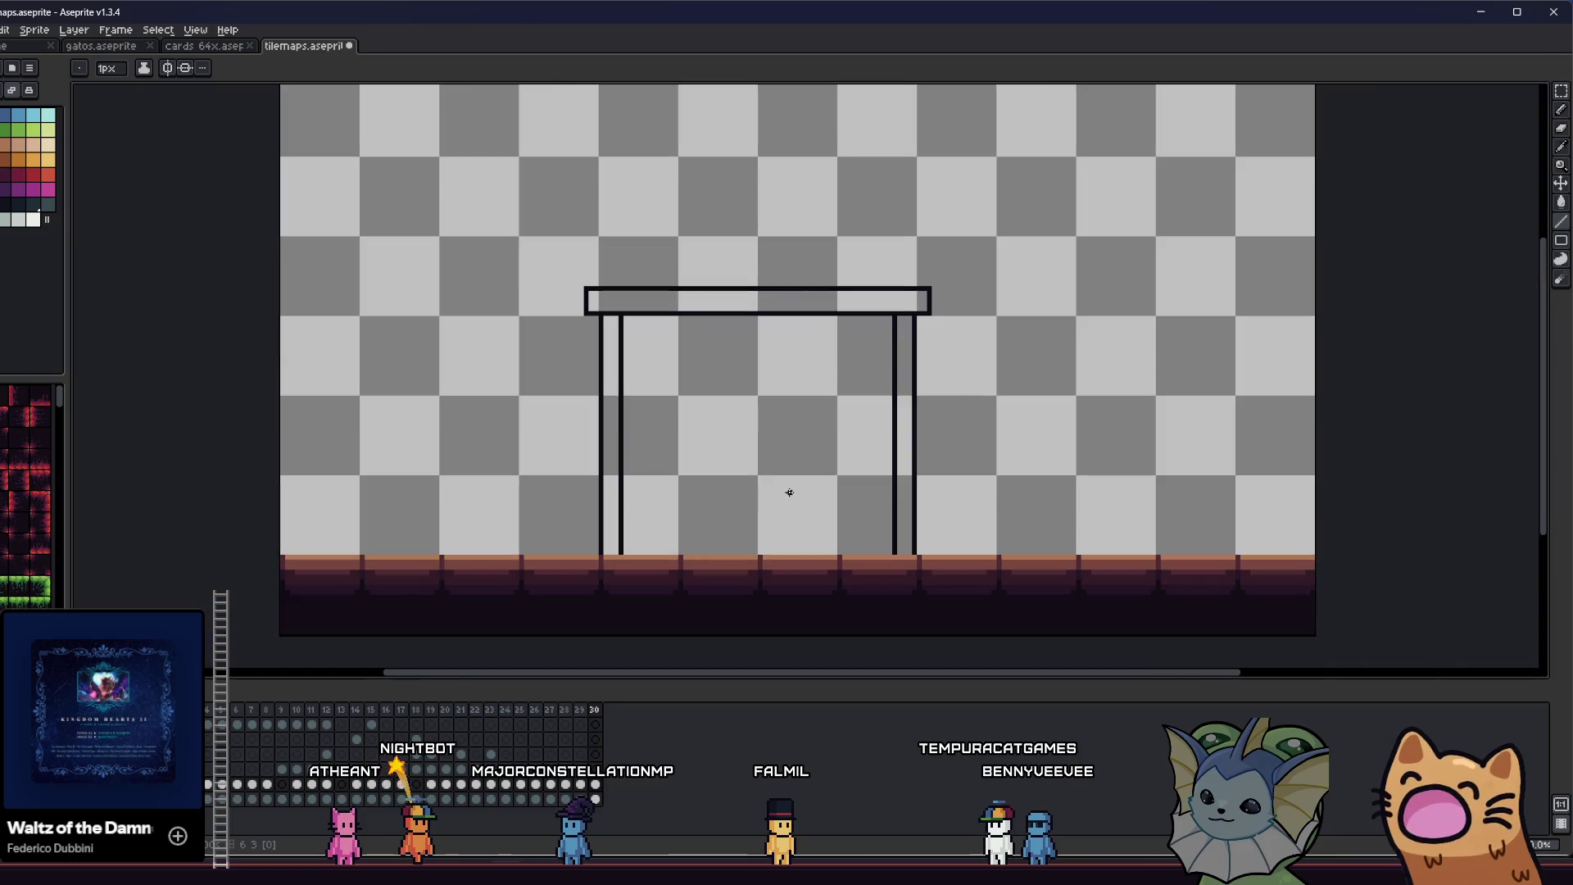
scroll(789, 461, "down", 3)
scroll(738, 439, "up", 4)
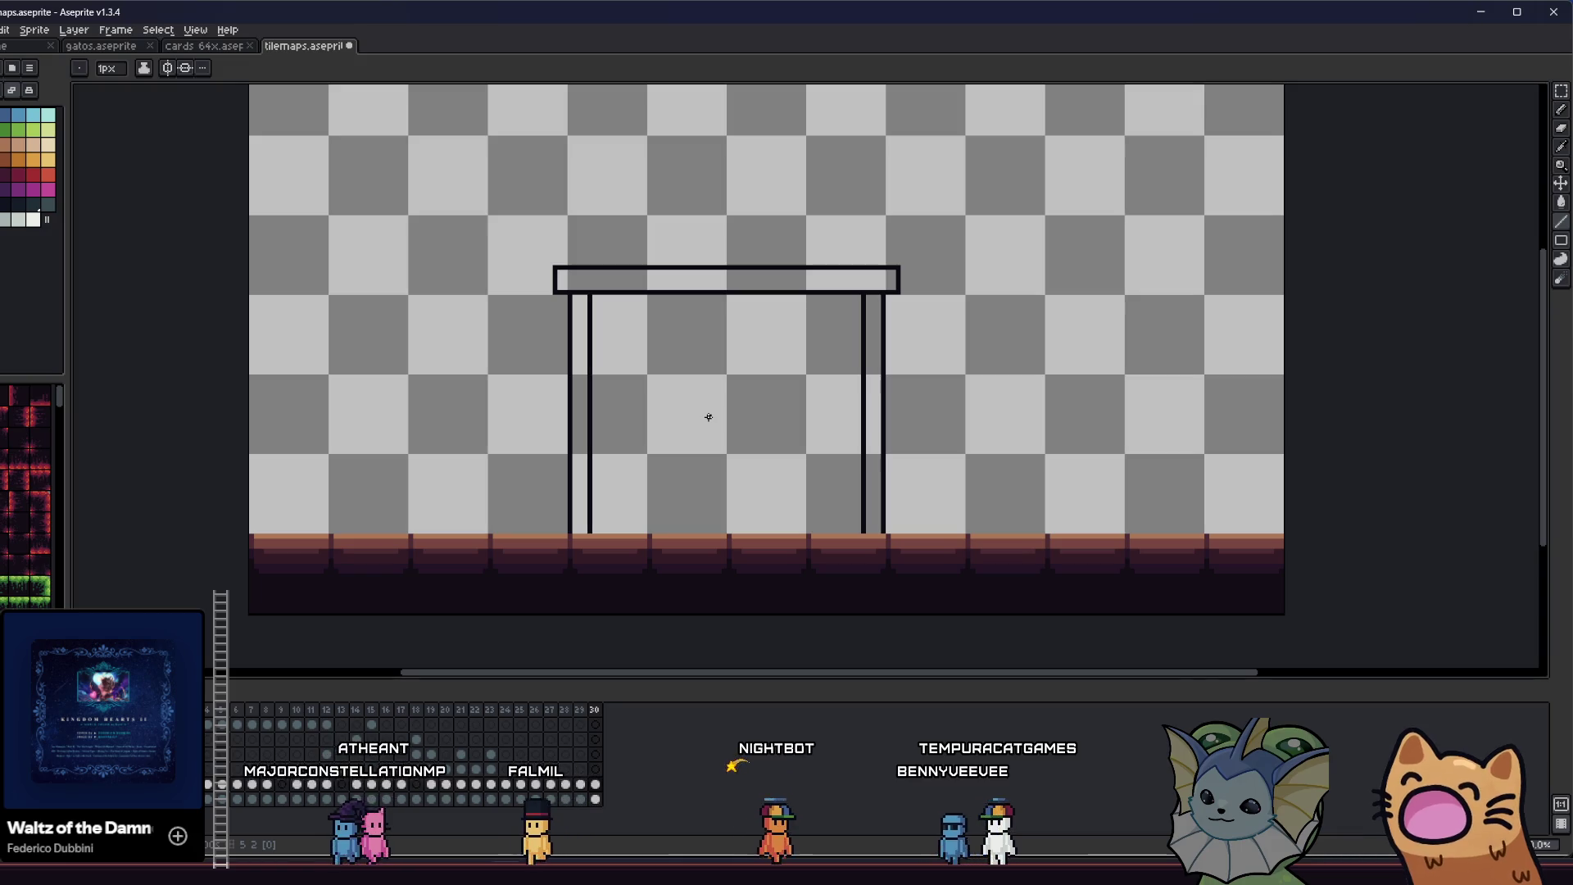
- Fill the beam and both posts dark grey-blue
key("g")
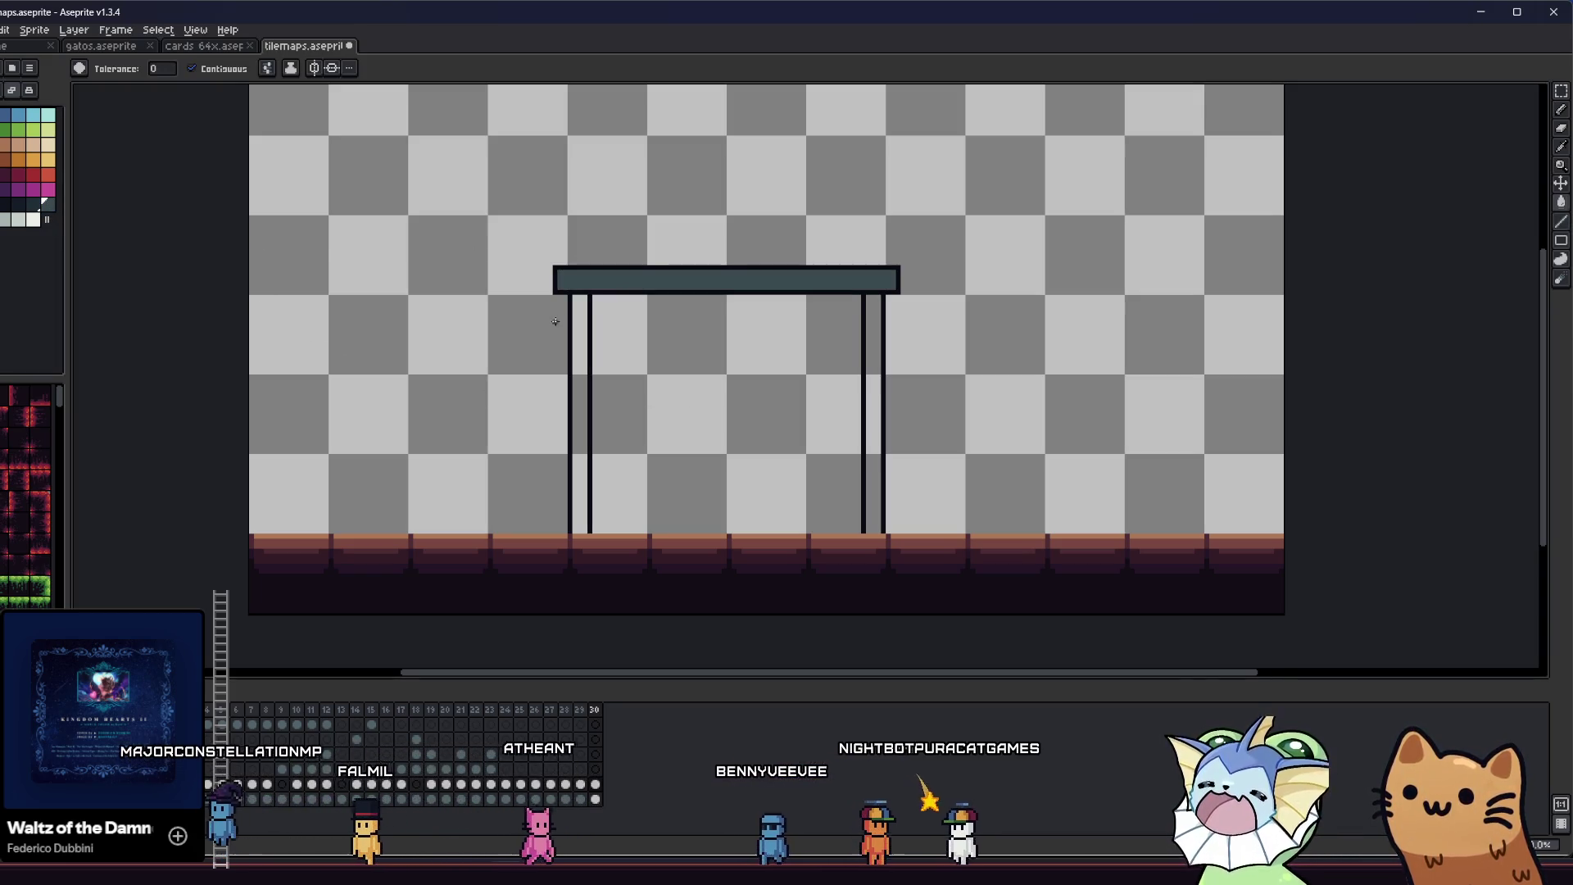
left_click(573, 280)
left_click(579, 328)
left_click(874, 328)
scroll(820, 352, "down", 5)
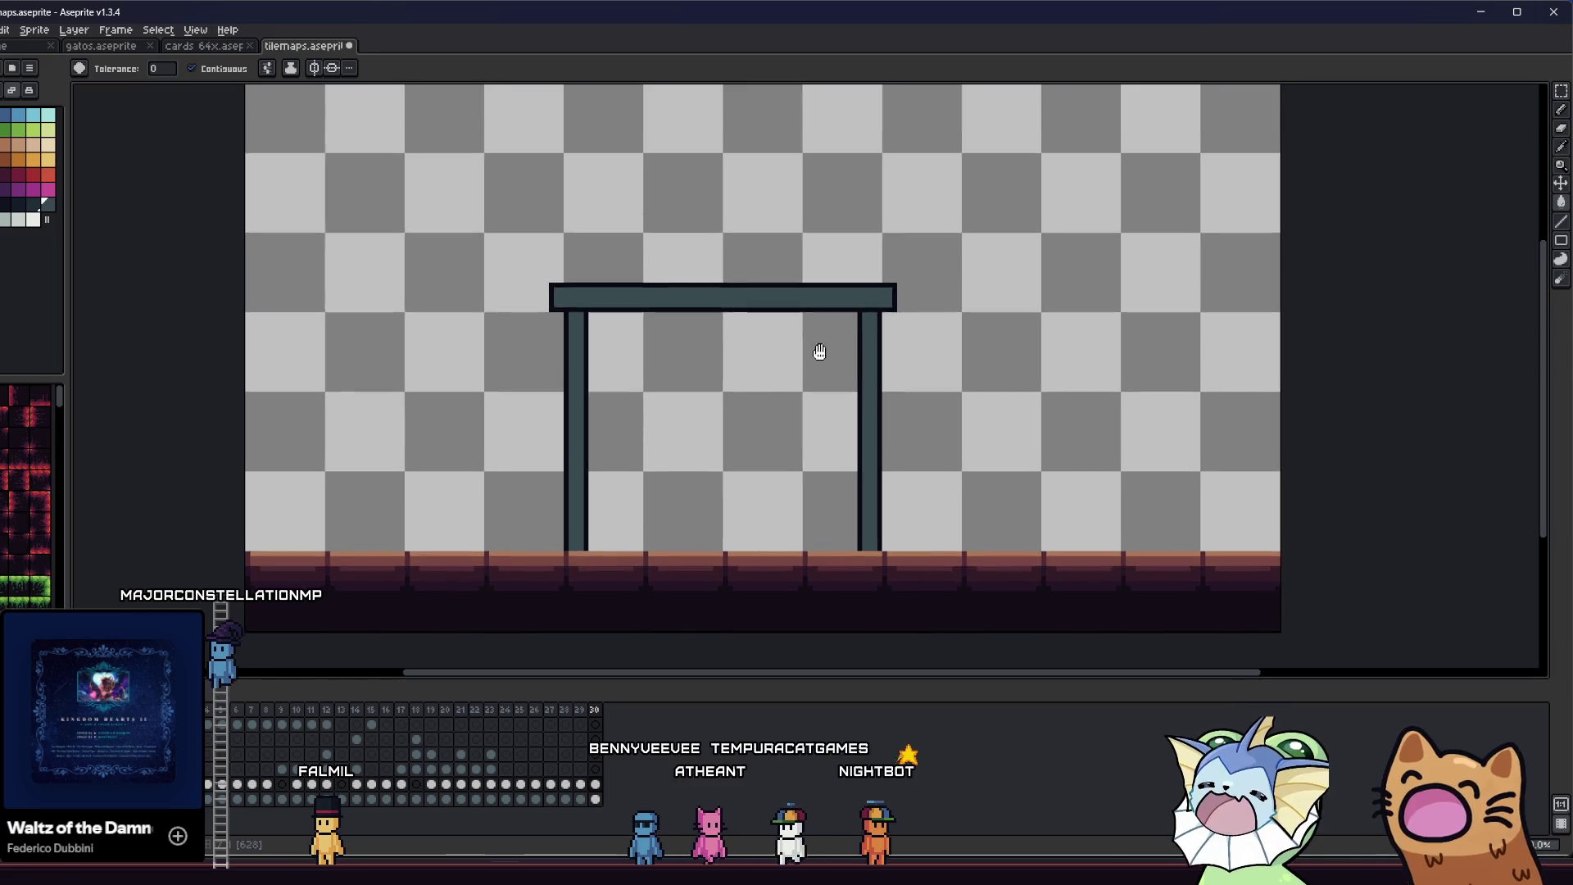
- Save the sprite and undo the earlier horizontal lines between the posts
scroll(811, 389, "up", 8)
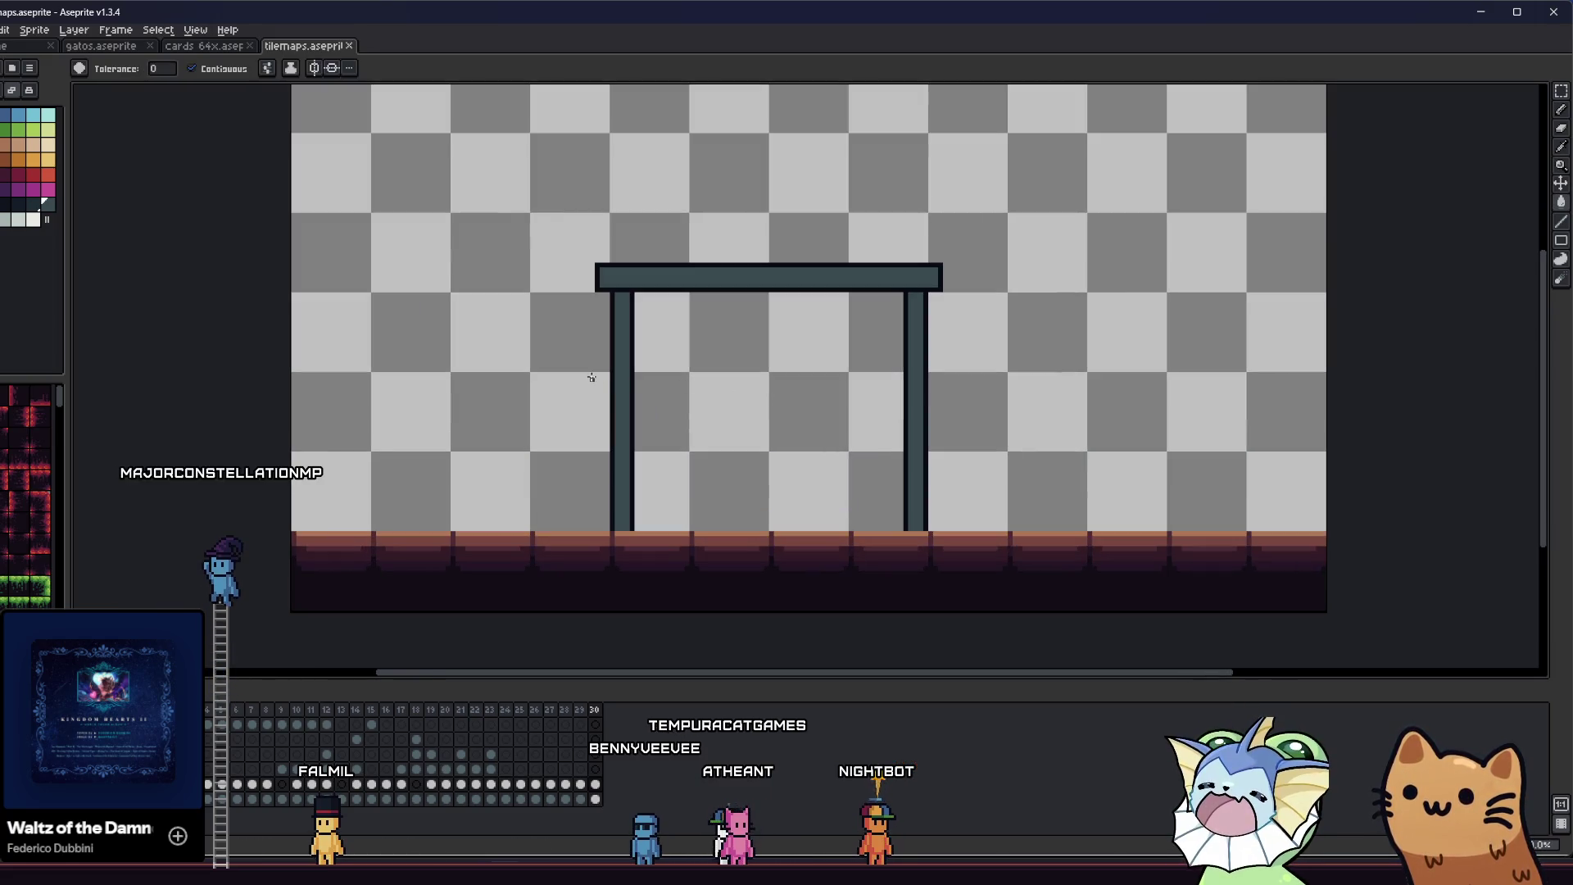
key("ctrl+s")
key("i")
scroll(603, 348, "up", 1)
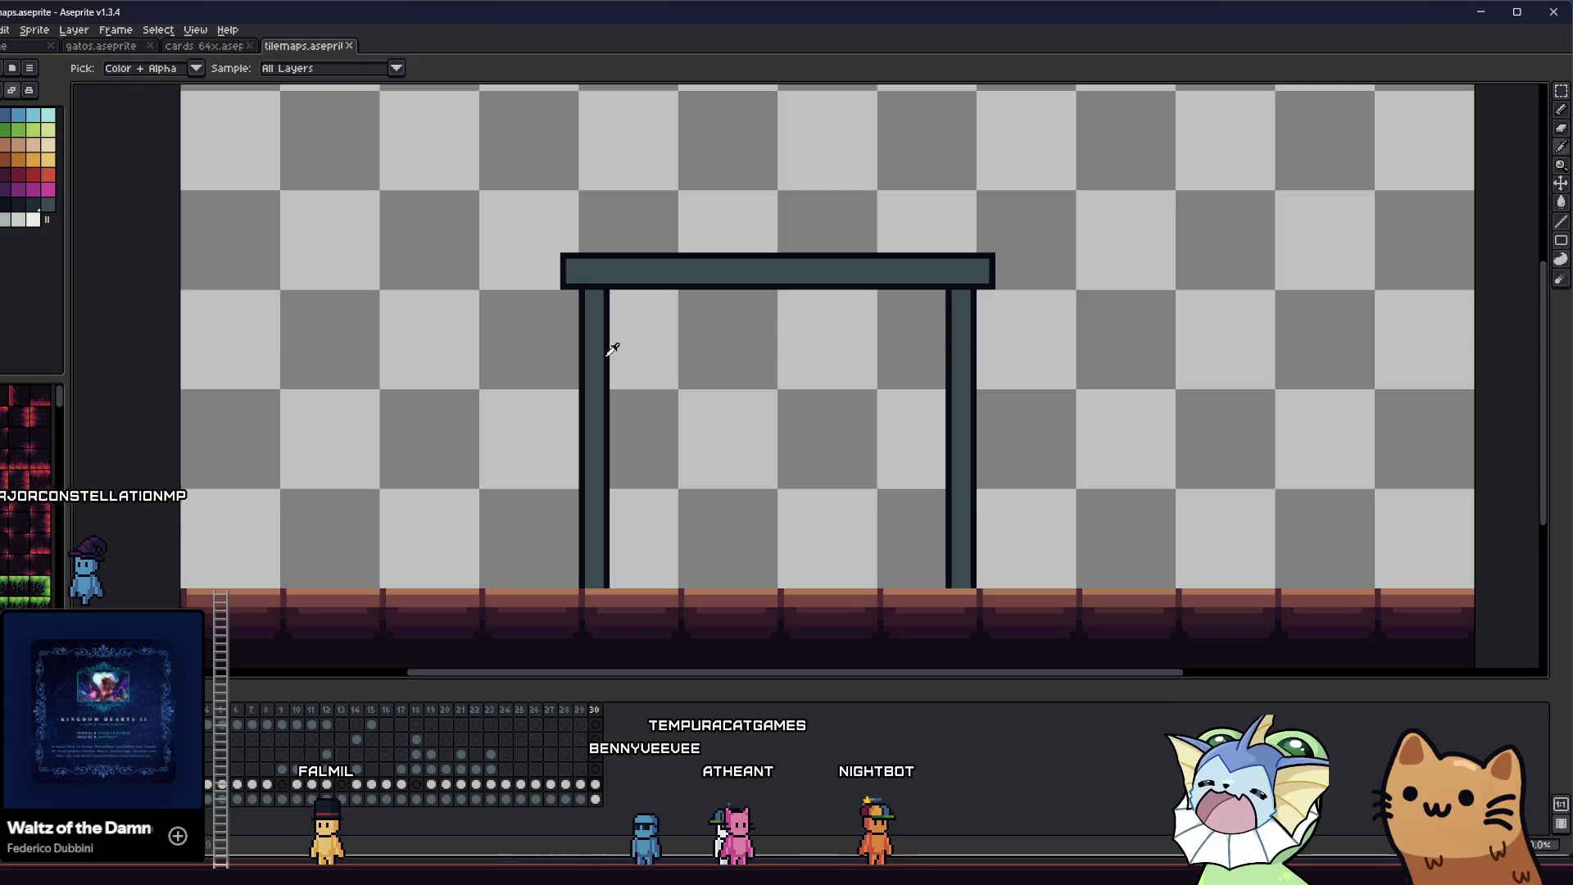
key("b")
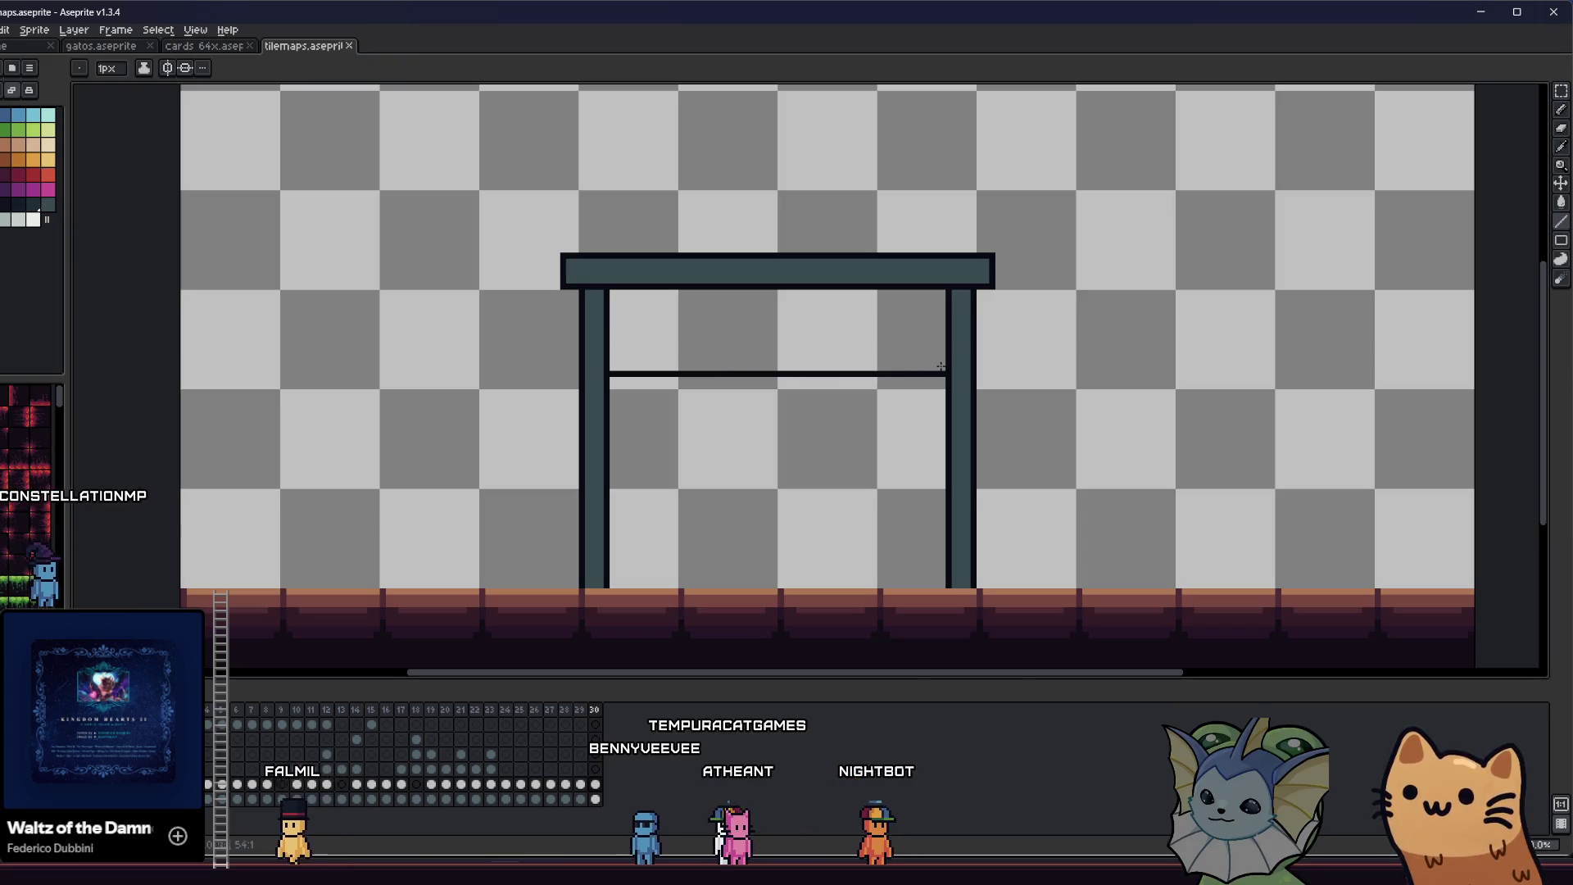
key("v")
scroll(737, 407, "down", 5)
scroll(728, 399, "up", 5)
key("ctrl+s")
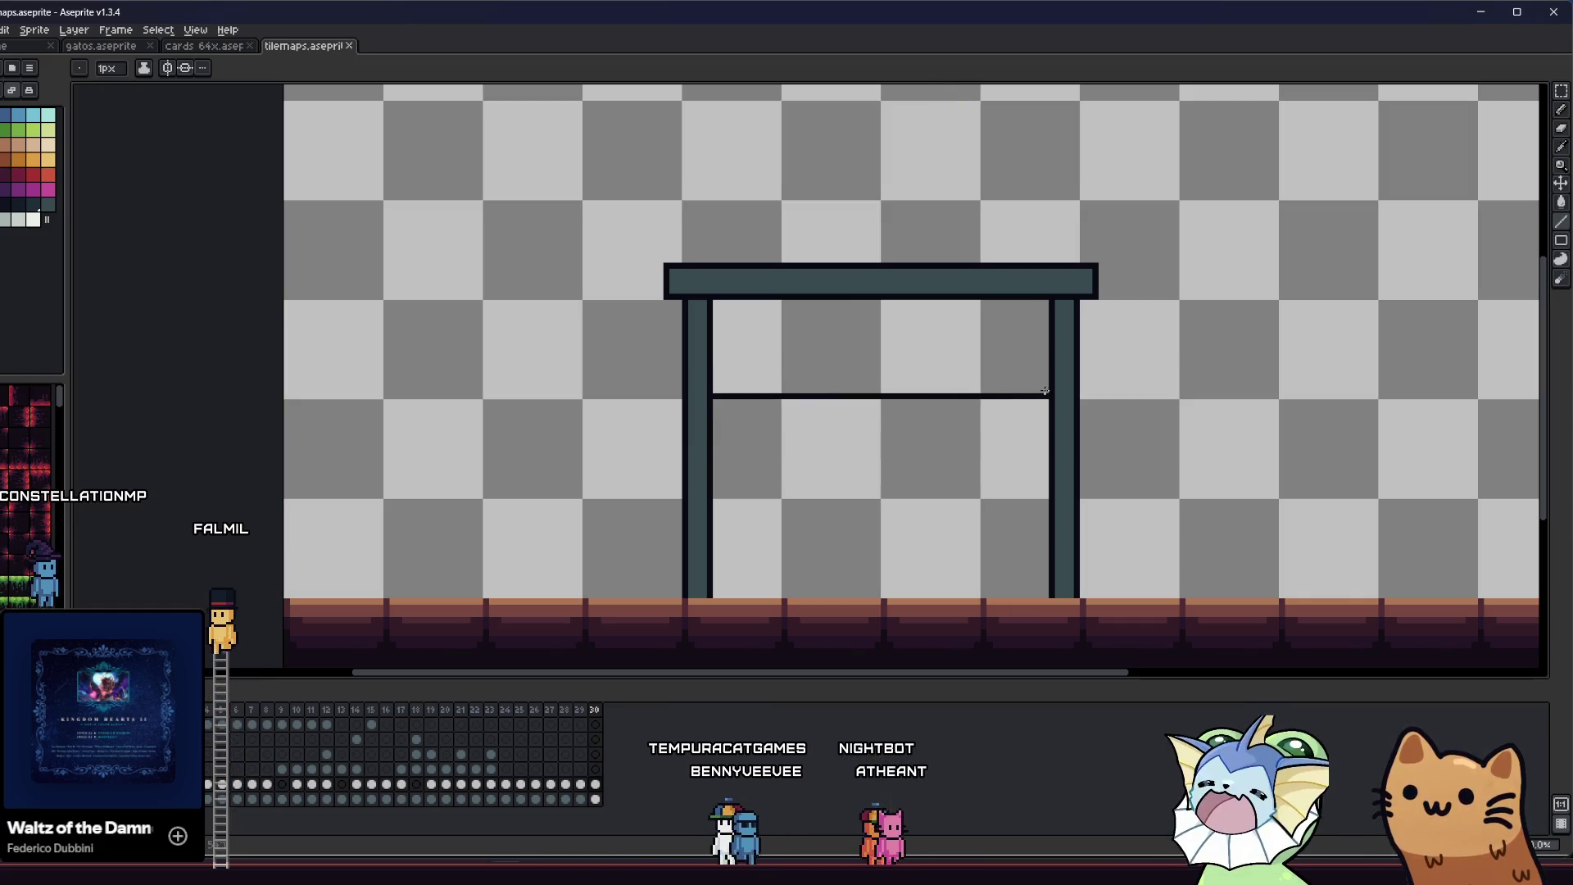
key("i")
key("ctrl+z")
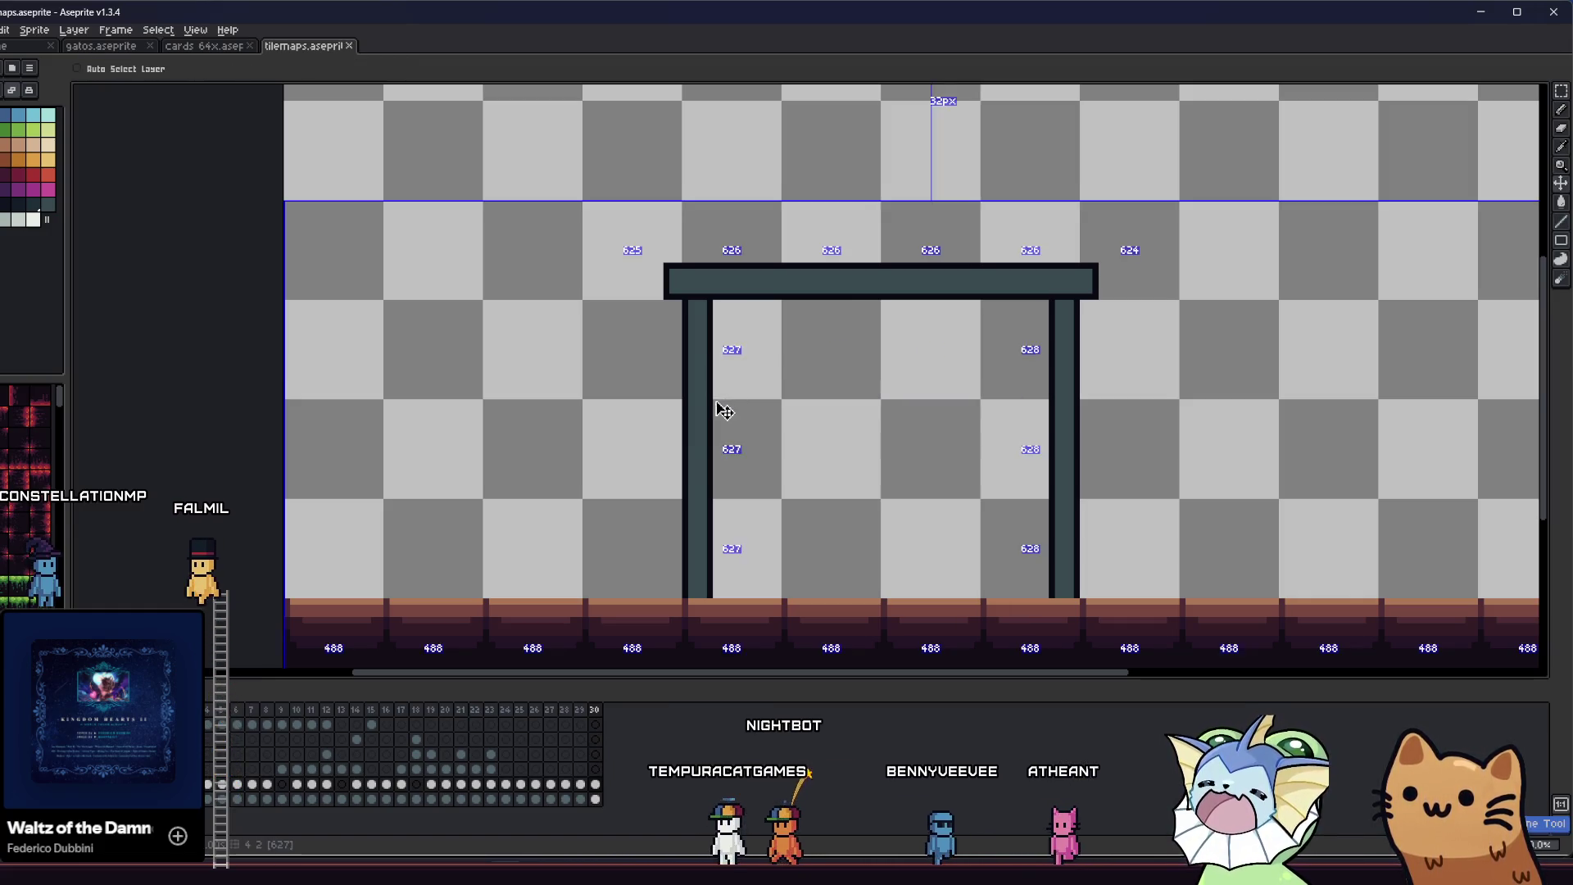
key("b")
- Draw a line joining the posts and fill the panel and right post in darker shades
left_click_drag(715, 395, 1045, 393)
key("g")
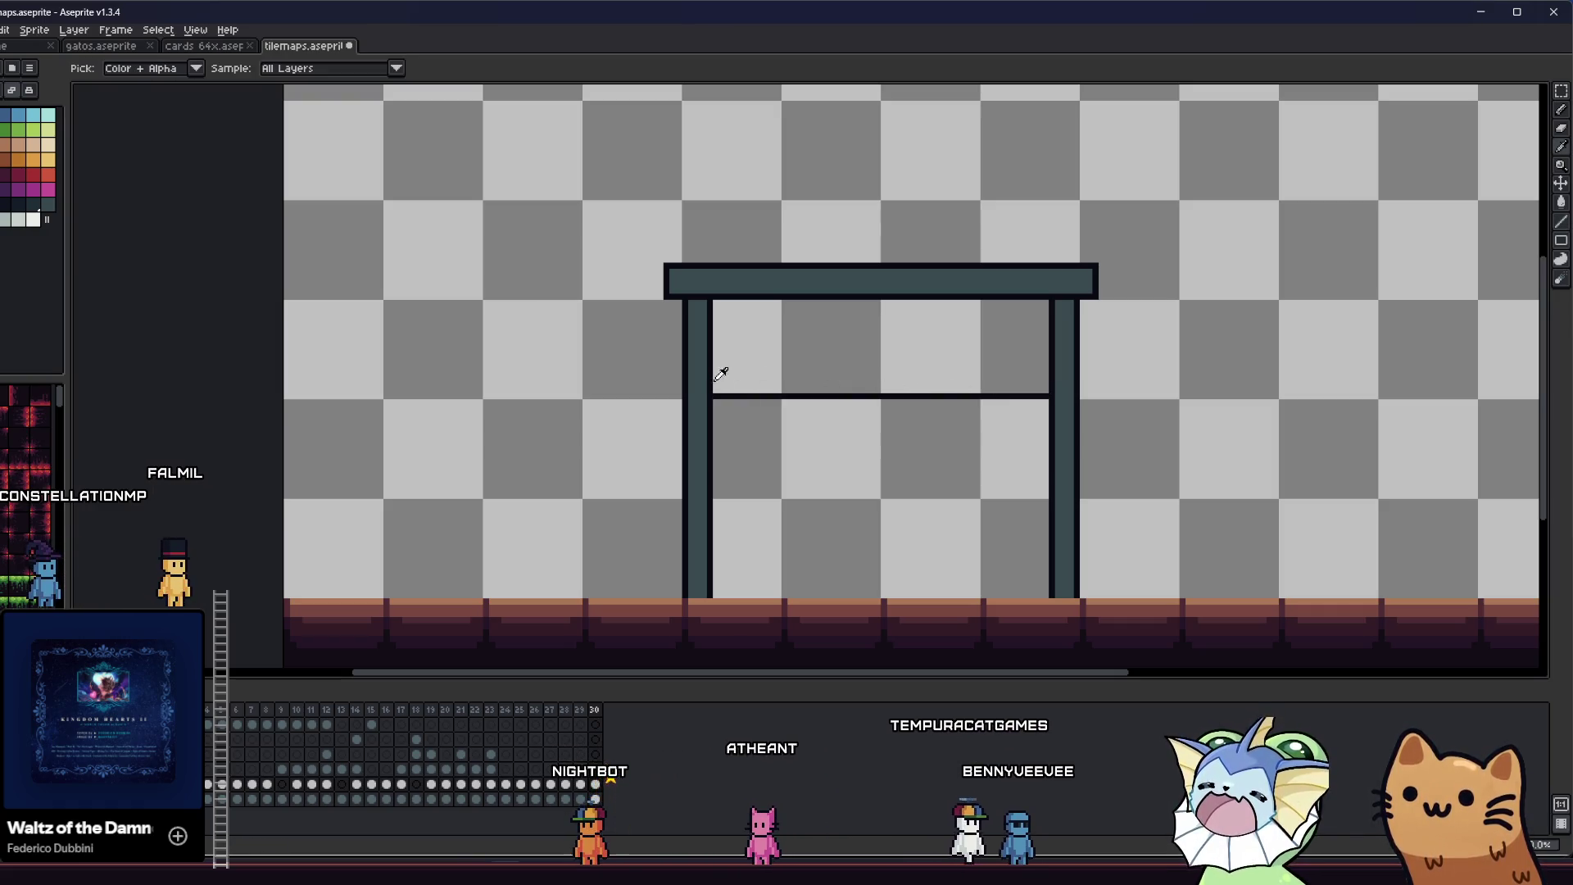
left_click(745, 368)
scroll(745, 369, "down", 3)
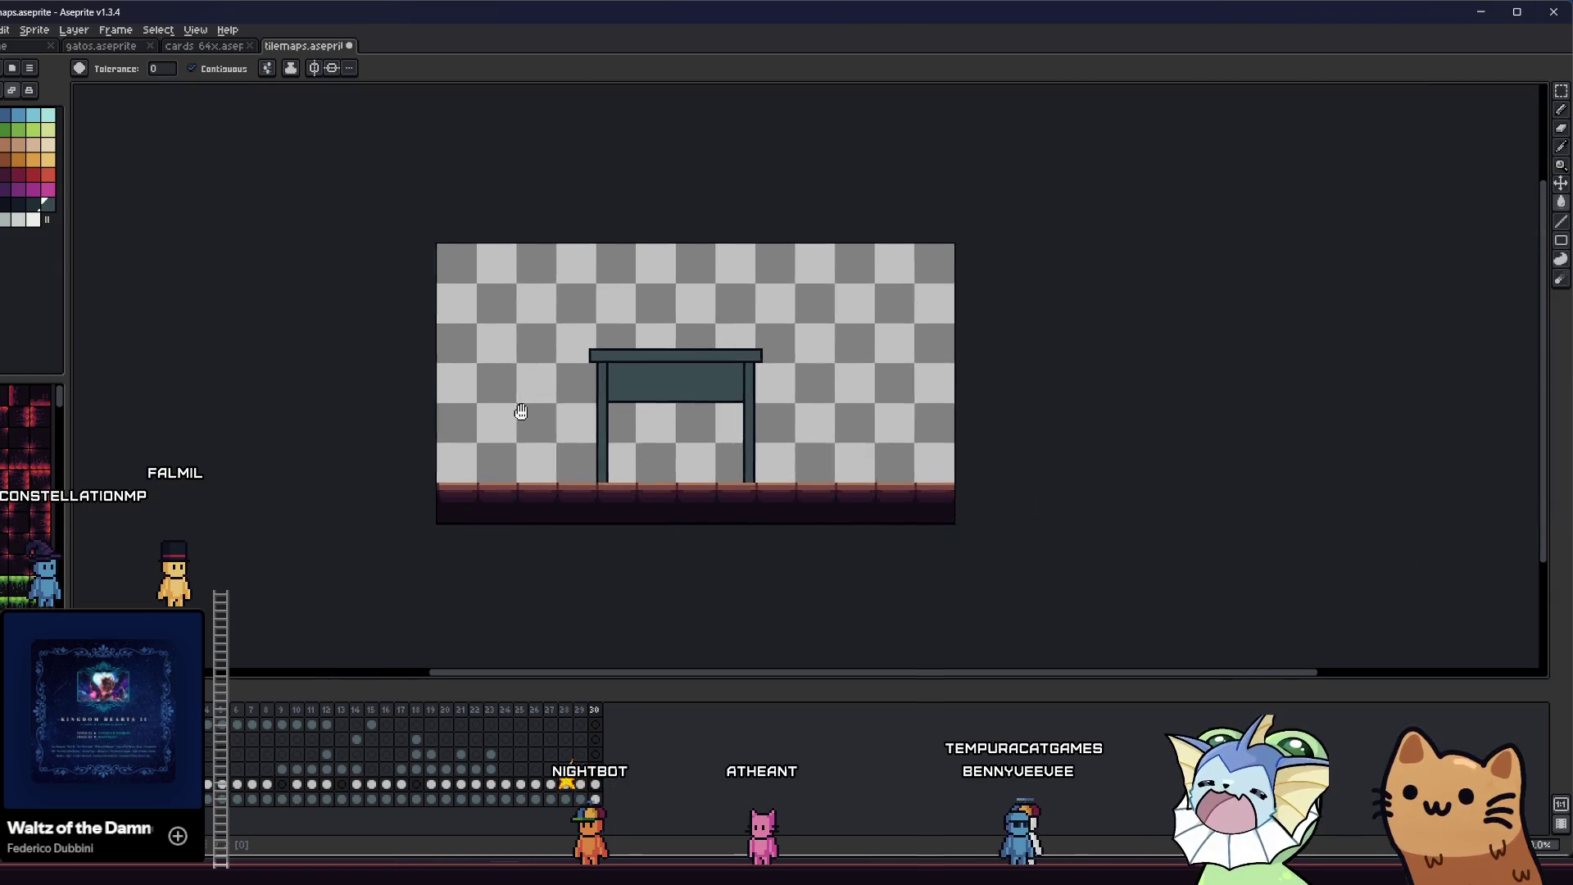
scroll(573, 414, "up", 2)
left_click(15, 202)
left_click(622, 328)
left_click(30, 202)
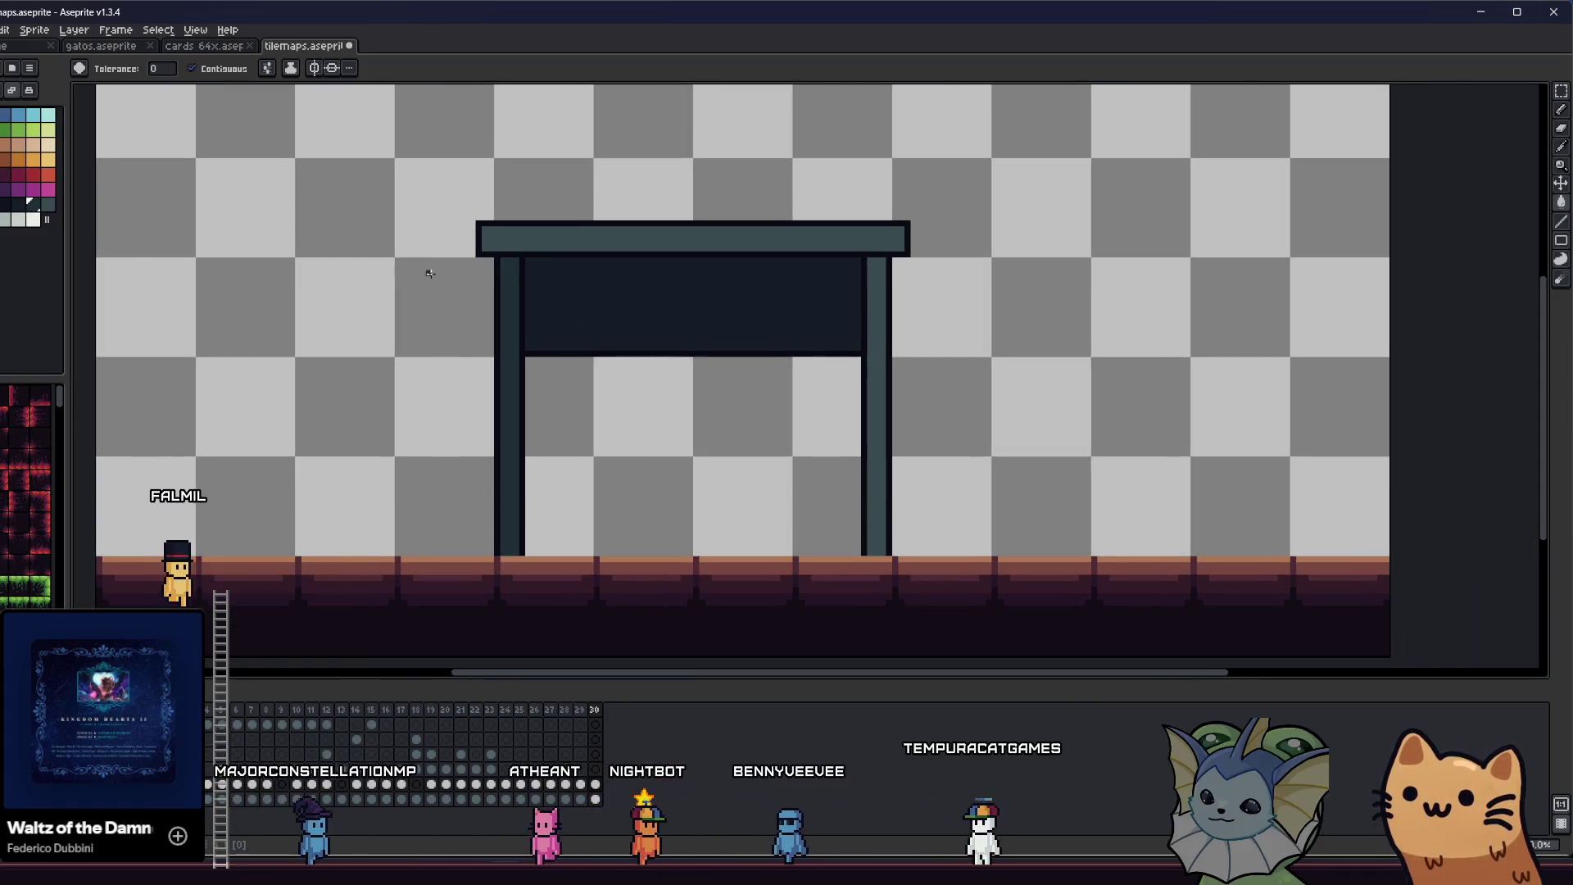
left_click(870, 334)
- Select the trial dark panel between the posts and delete it
scroll(870, 334, "down", 1)
left_click_drag(709, 360, 801, 415)
mouse_move(656, 429)
left_mouse_down()
mouse_move(874, 396)
mouse_move(644, 393)
mouse_move(505, 419)
mouse_move(691, 334)
mouse_move(818, 313)
left_mouse_up()
scroll(706, 398, "up", 2)
key("m")
key("Delete")
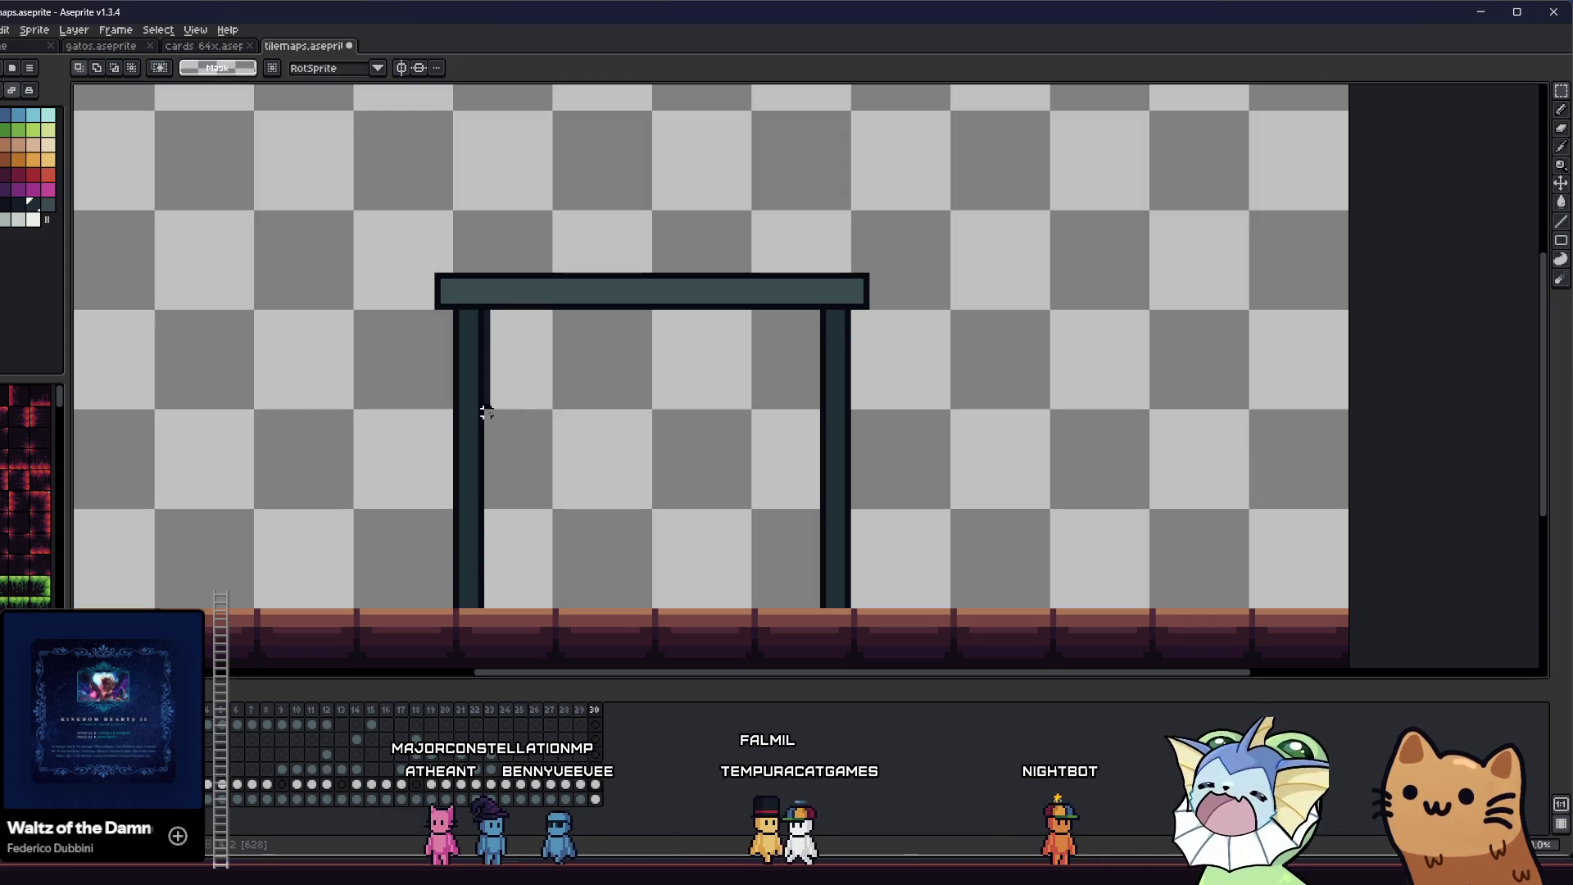
- Fill the area under the beam dark and draw a line along the beam's underside
left_click(717, 313)
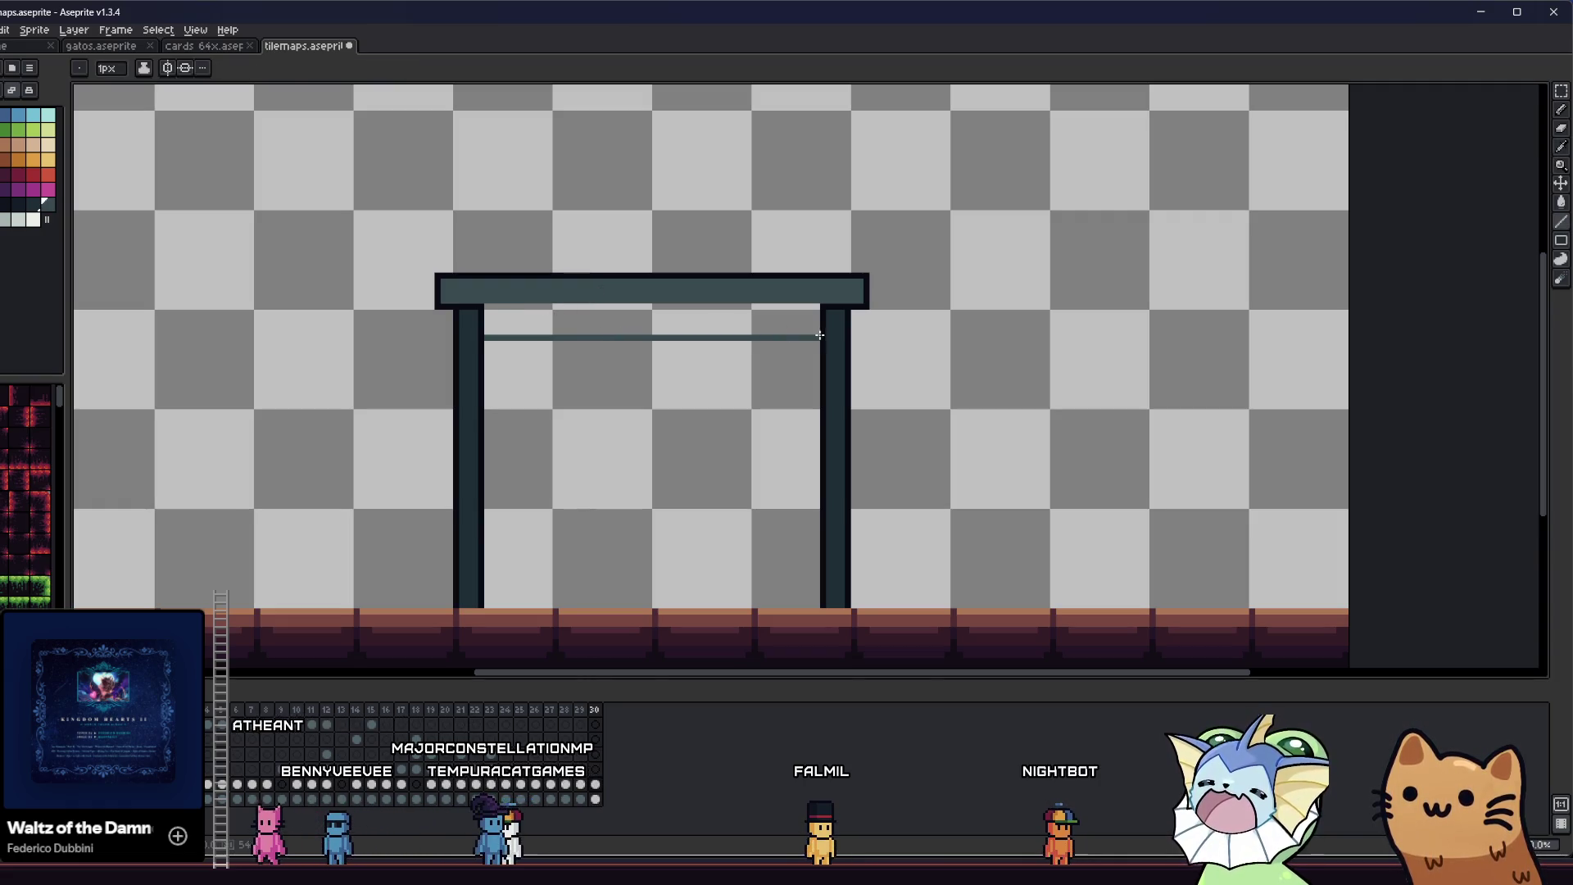
key("g")
left_click(502, 323)
key("i")
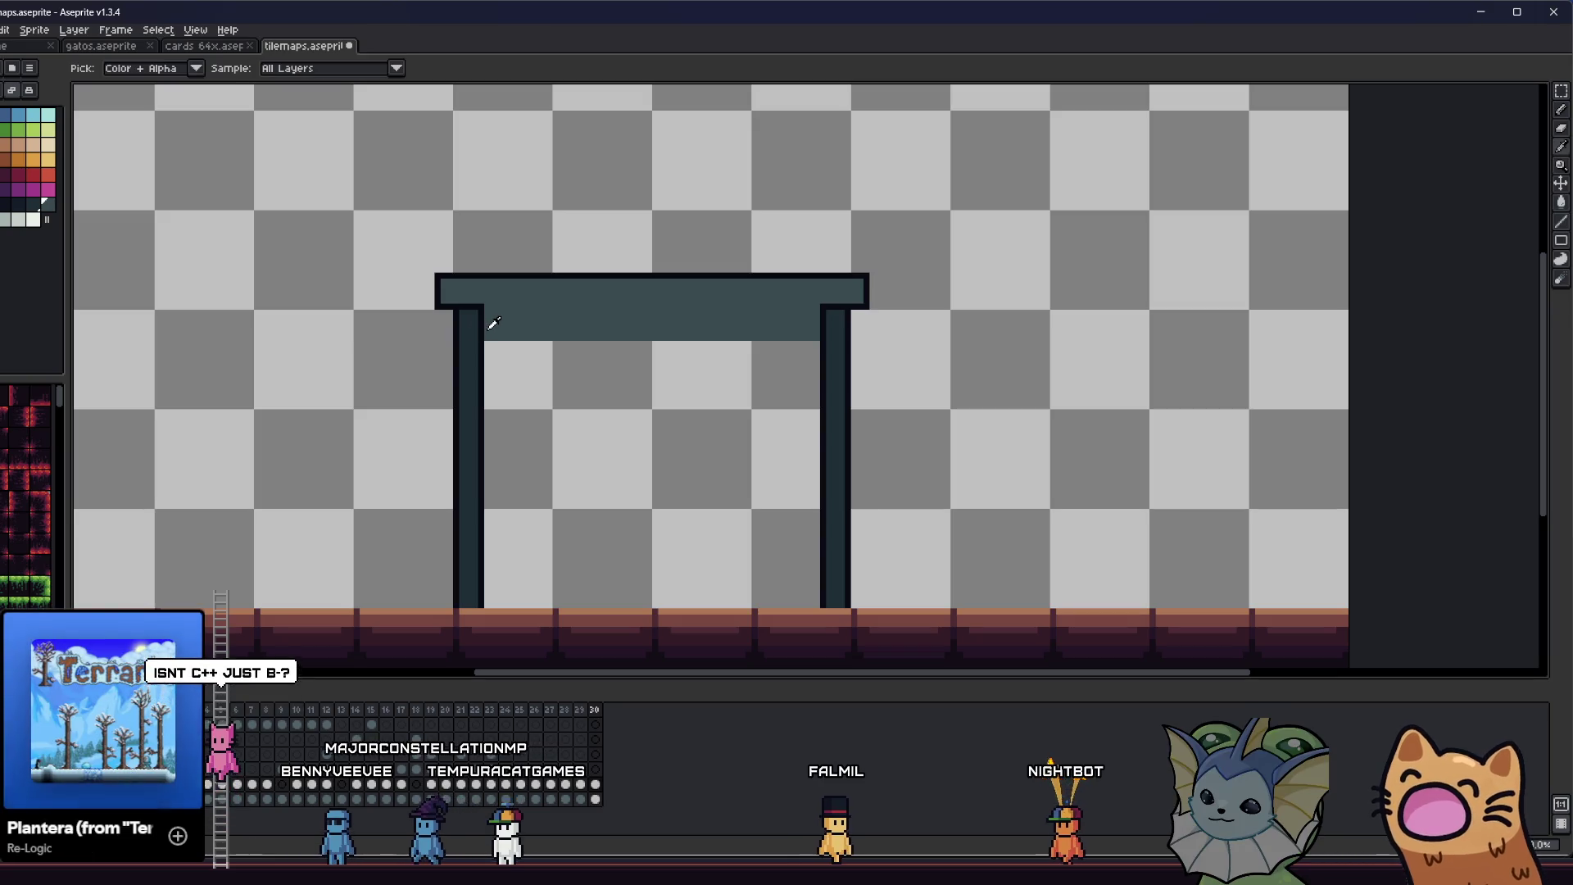
left_click(488, 322)
key("b")
mouse_move(485, 344)
left_mouse_down()
mouse_move(820, 345)
mouse_move(538, 317)
left_mouse_up()
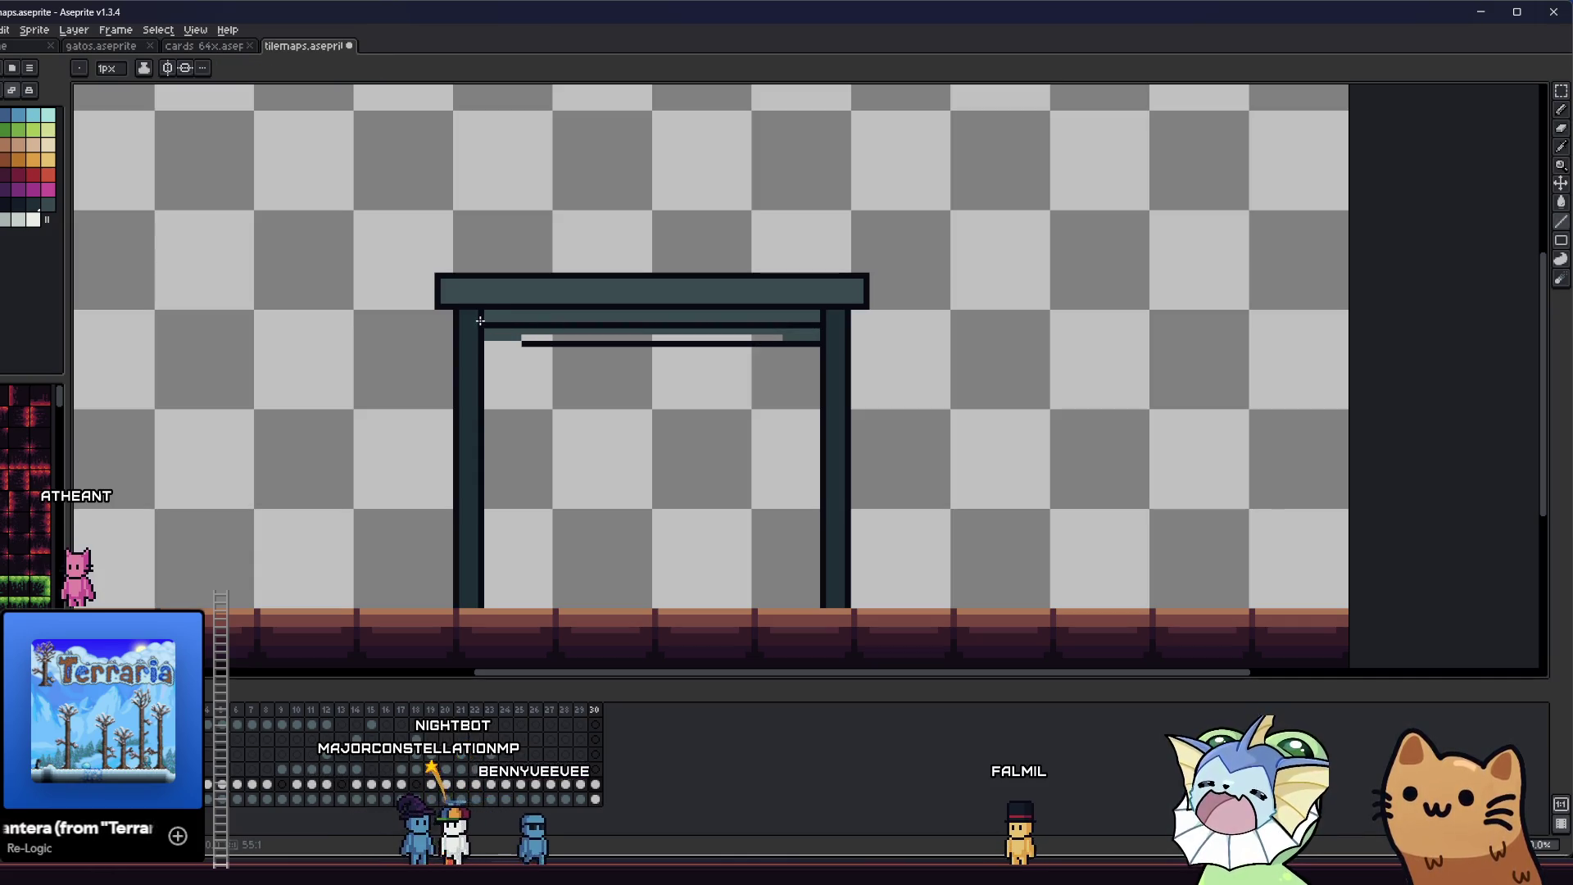
- Select and erase the strip of lines under the beam
key("m")
left_click_drag(487, 331, 822, 394)
key("Delete")
scroll(736, 419, "down", 3)
mouse_move(611, 439)
left_mouse_down()
mouse_move(731, 407)
mouse_move(680, 361)
left_mouse_up()
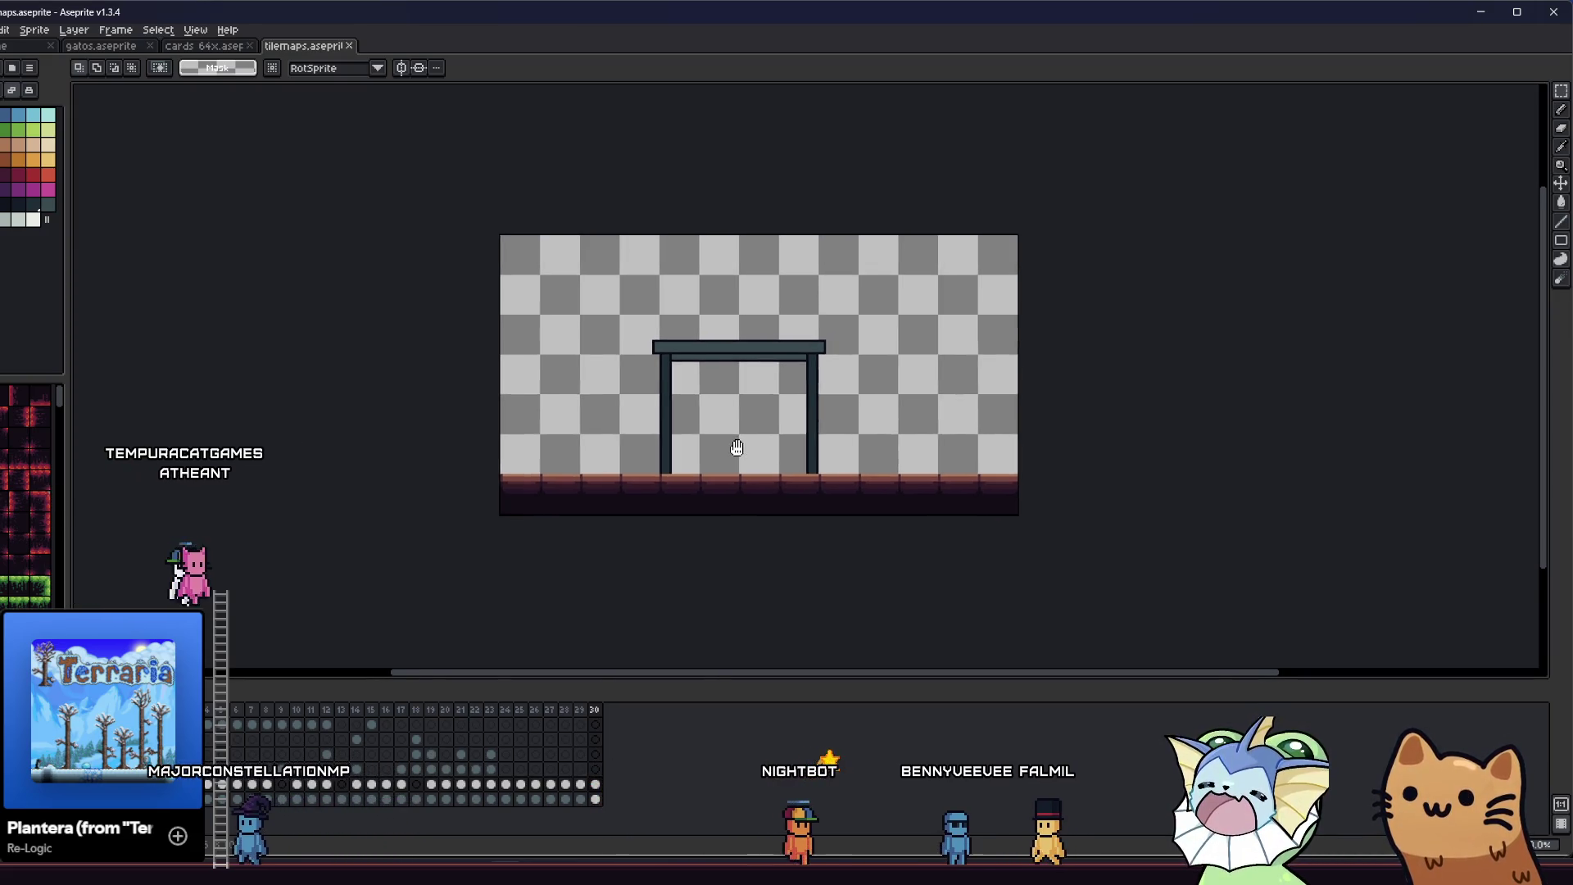
scroll(690, 435, "up", 2)
- Draw a horizontal line across the frame opening and fill the lower panel dark navy
key("i")
scroll(537, 432, "up", 1)
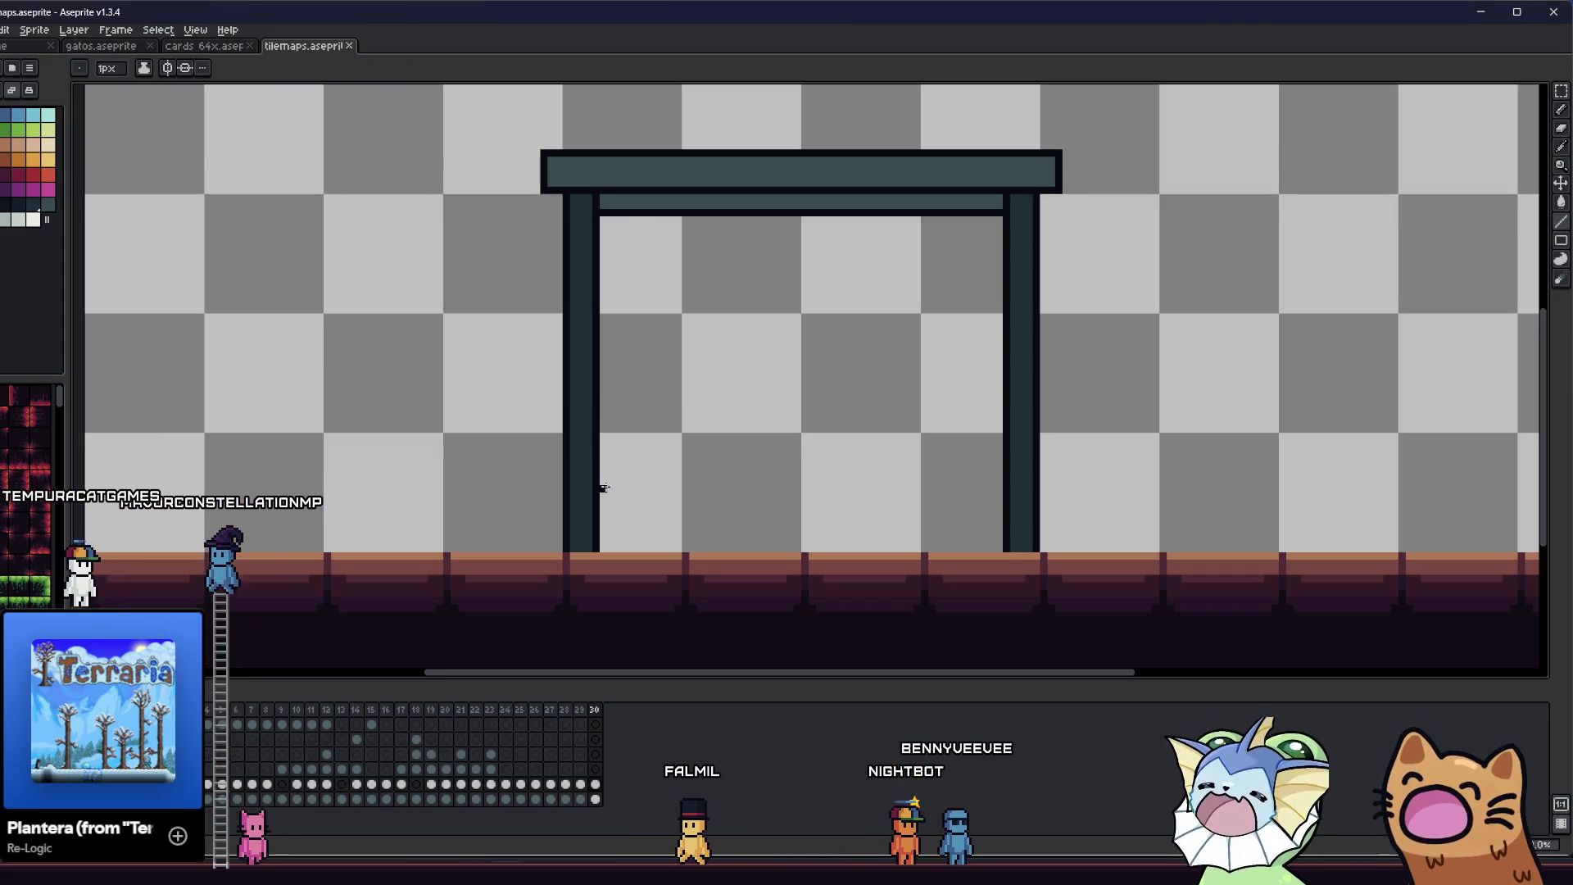
key("b")
left_click_drag(603, 526, 992, 526)
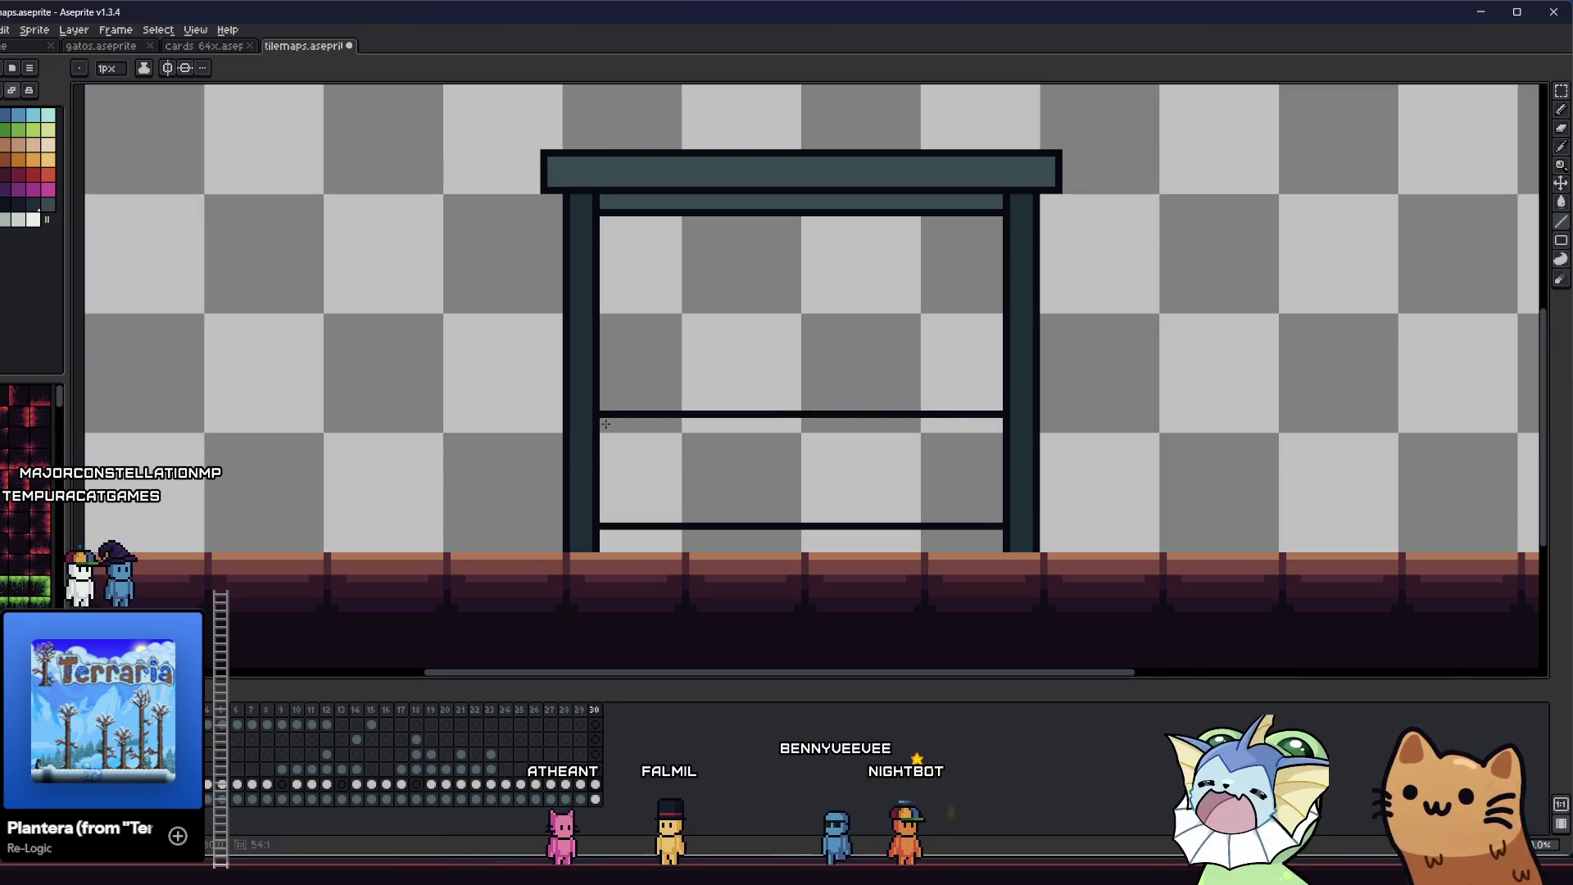
key("i")
key("g")
left_click(638, 450)
scroll(631, 455, "down", 1)
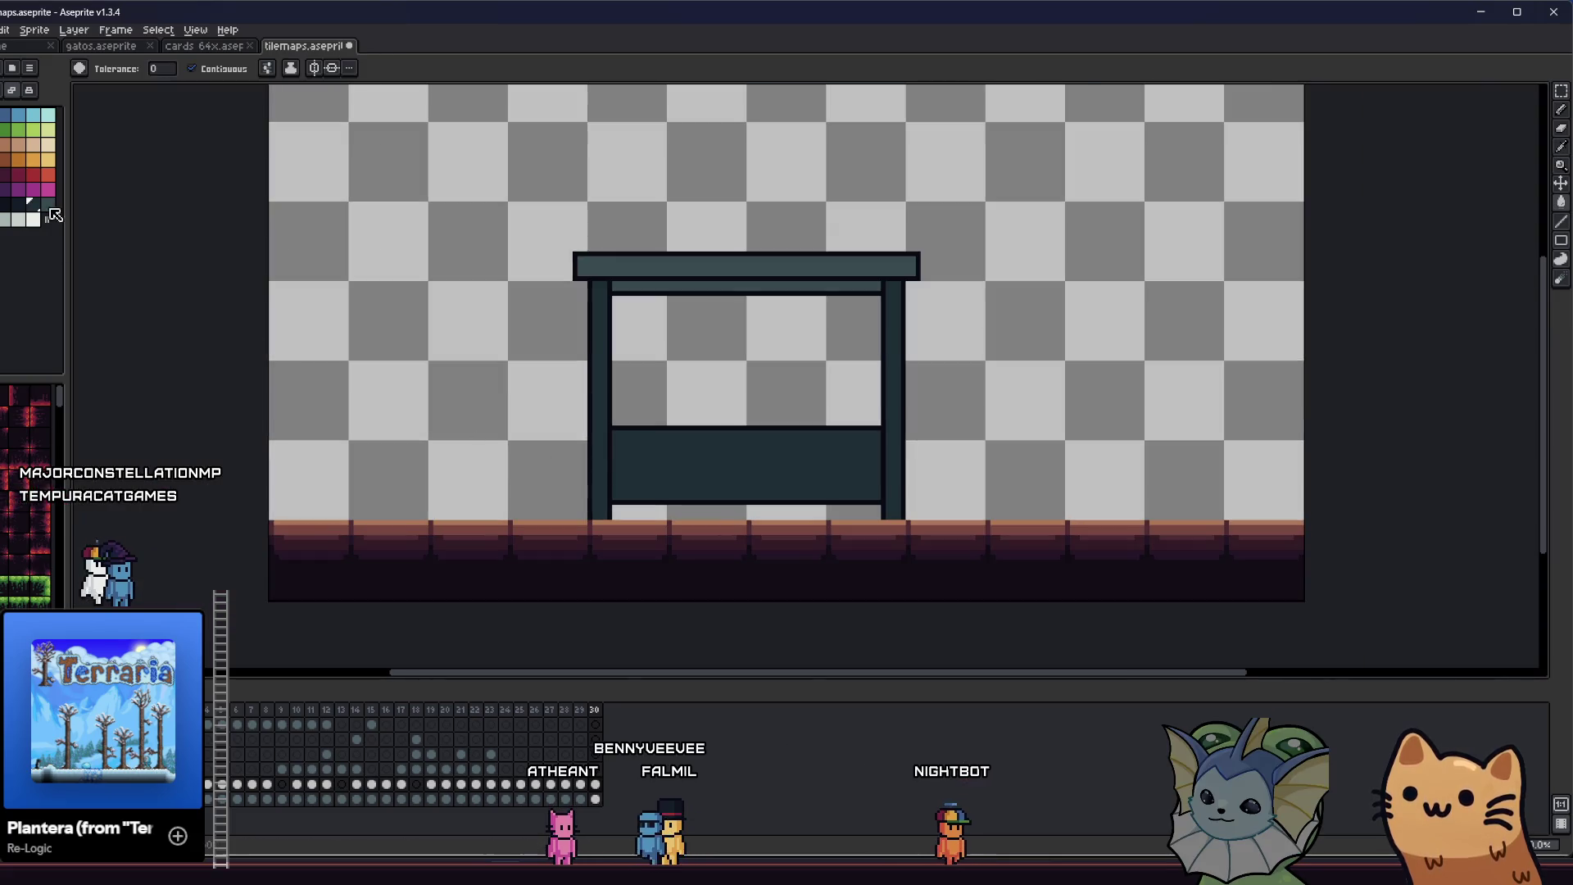
left_click(607, 456)
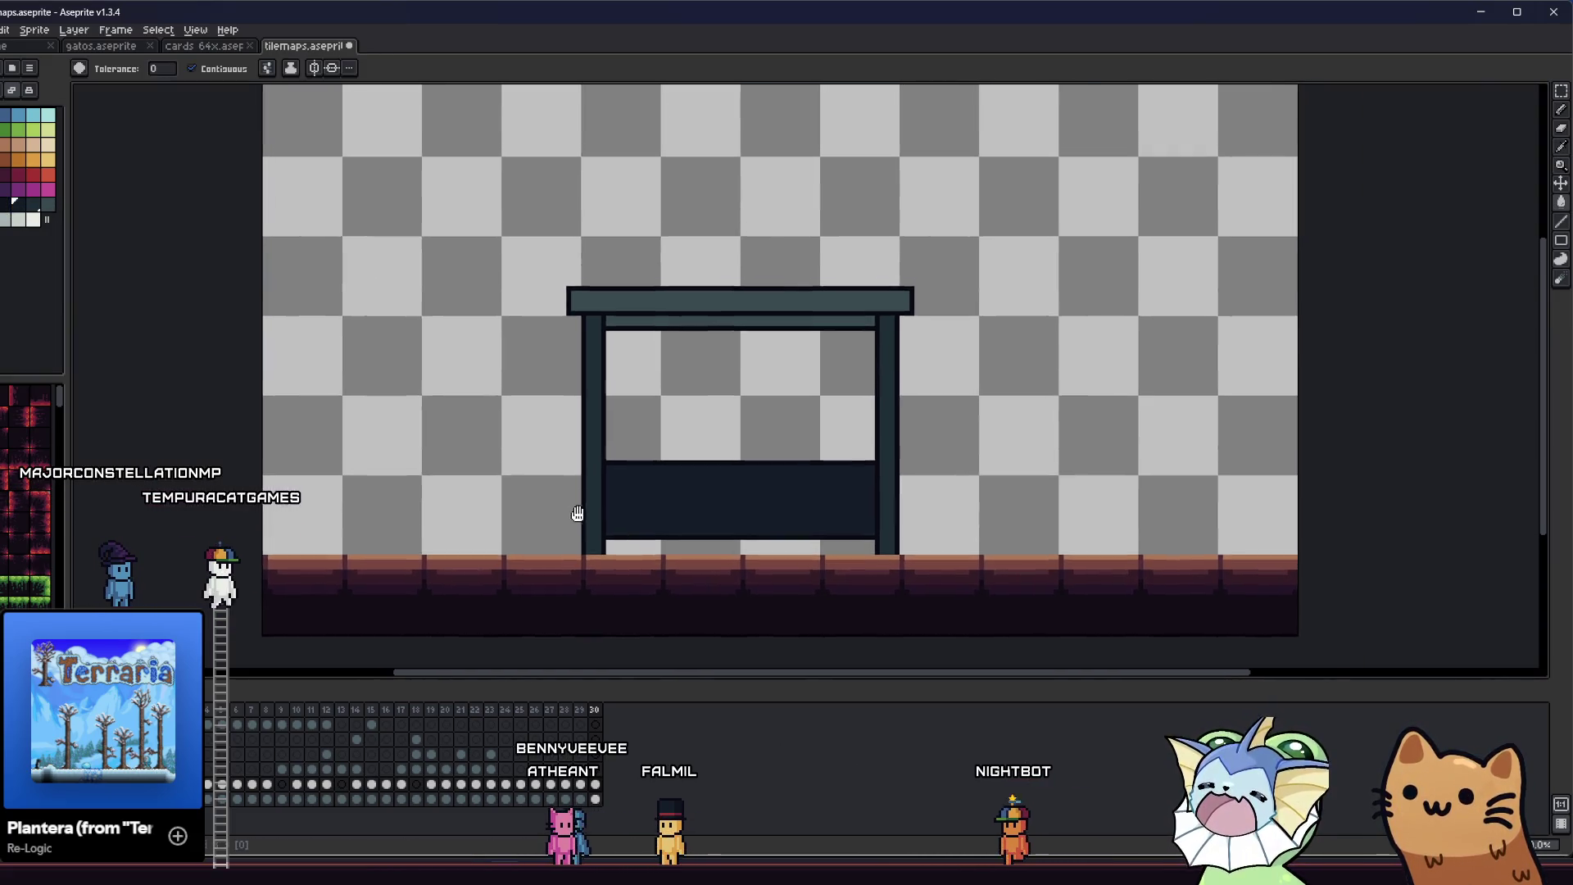
scroll(607, 481, "down", 6)
scroll(584, 502, "up", 7)
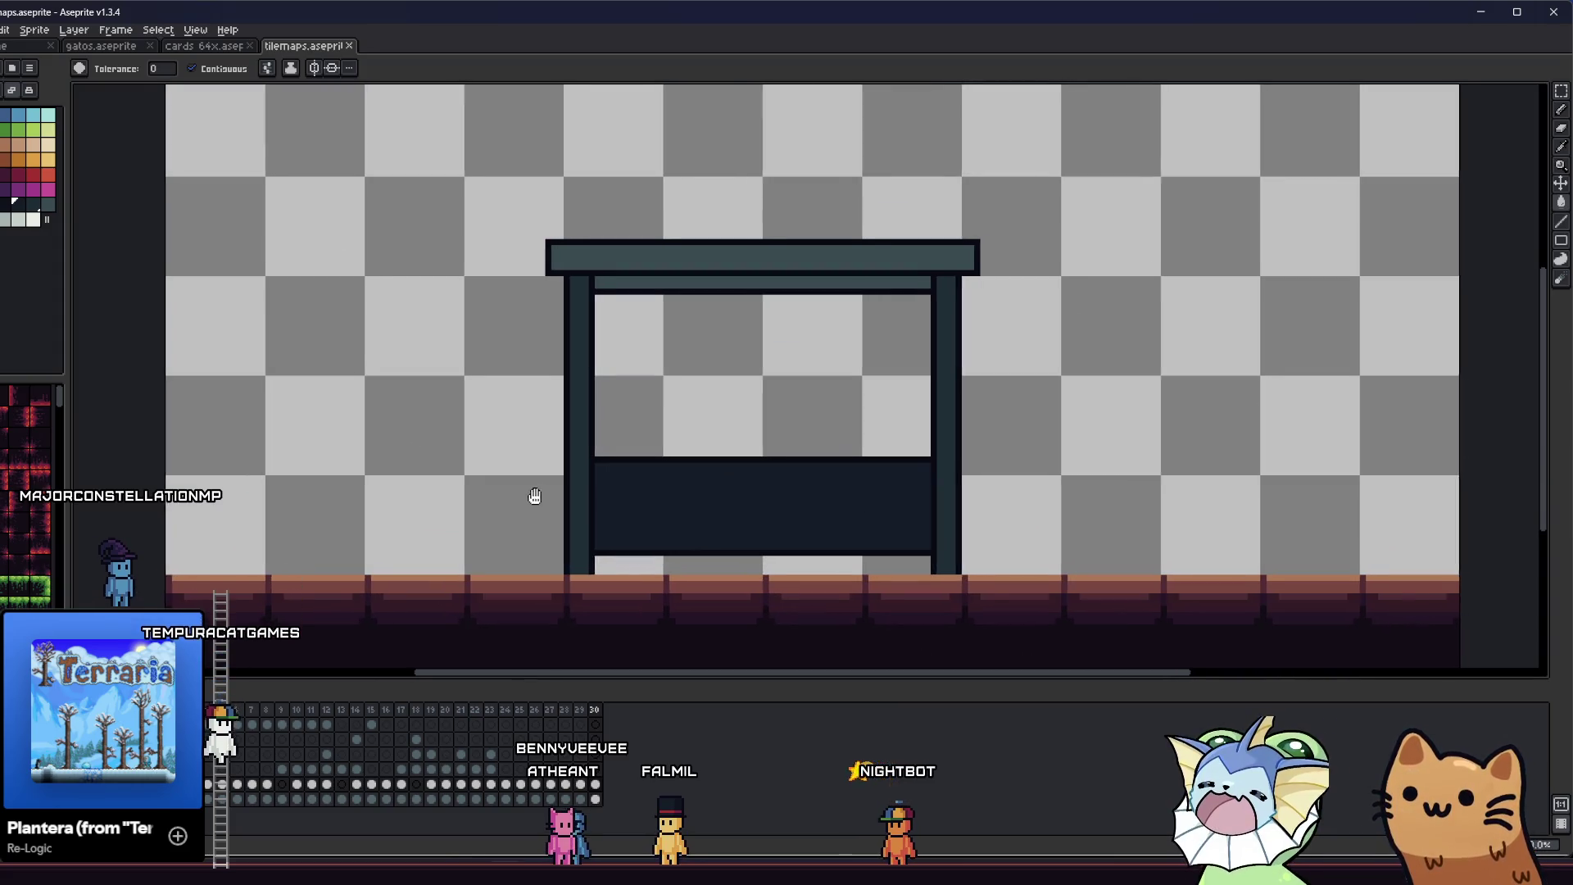
left_click_drag(533, 495, 501, 479)
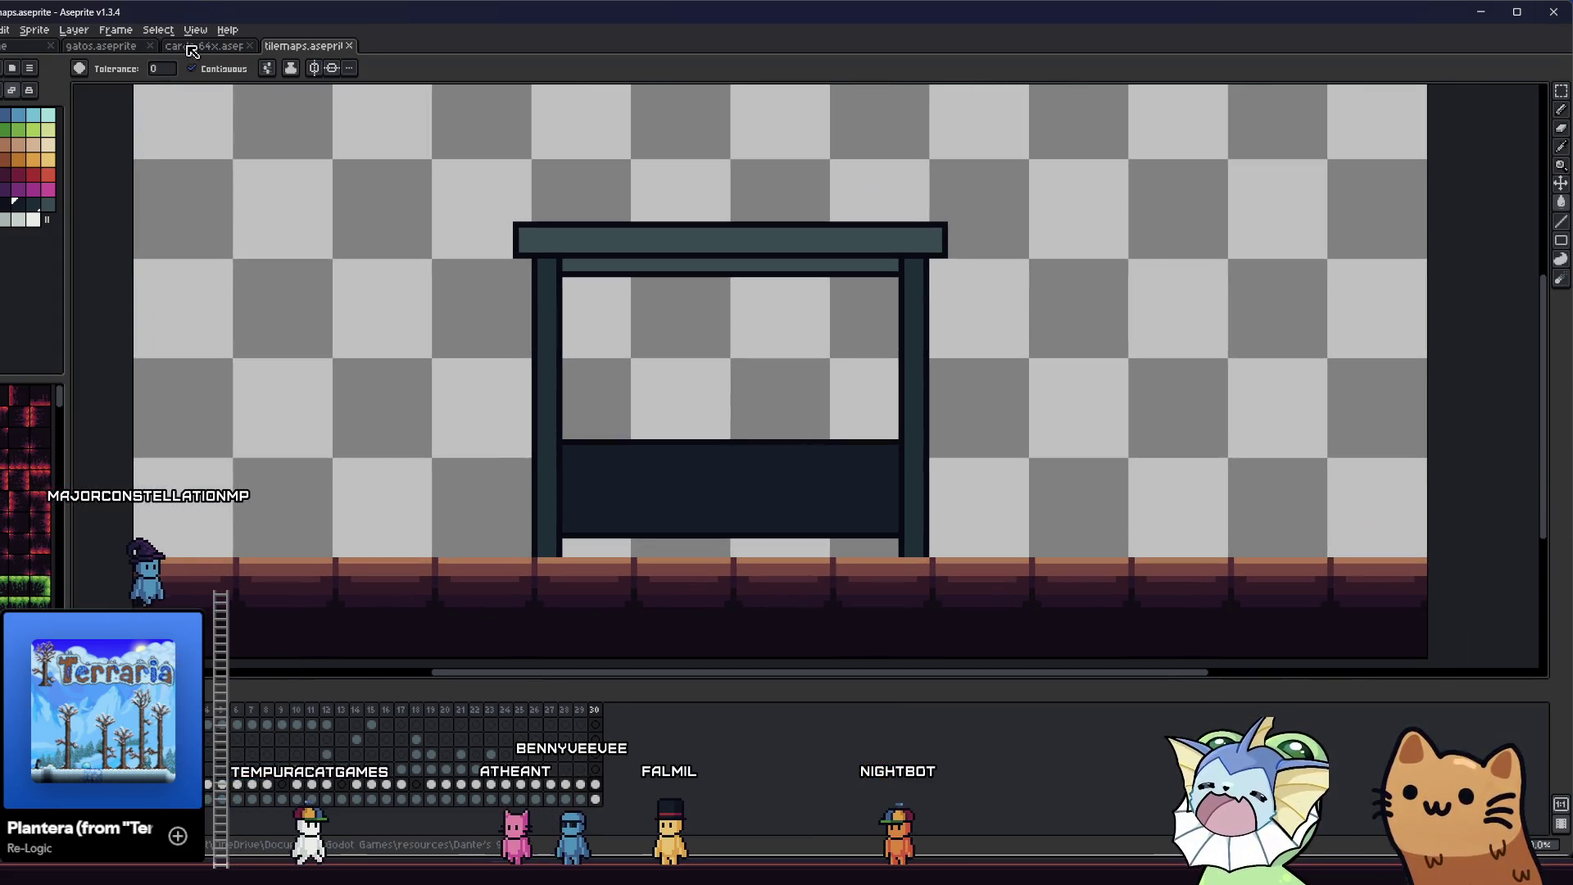
mouse_move(533, 311)
left_mouse_down()
mouse_move(555, 301)
mouse_move(452, 295)
left_mouse_up()
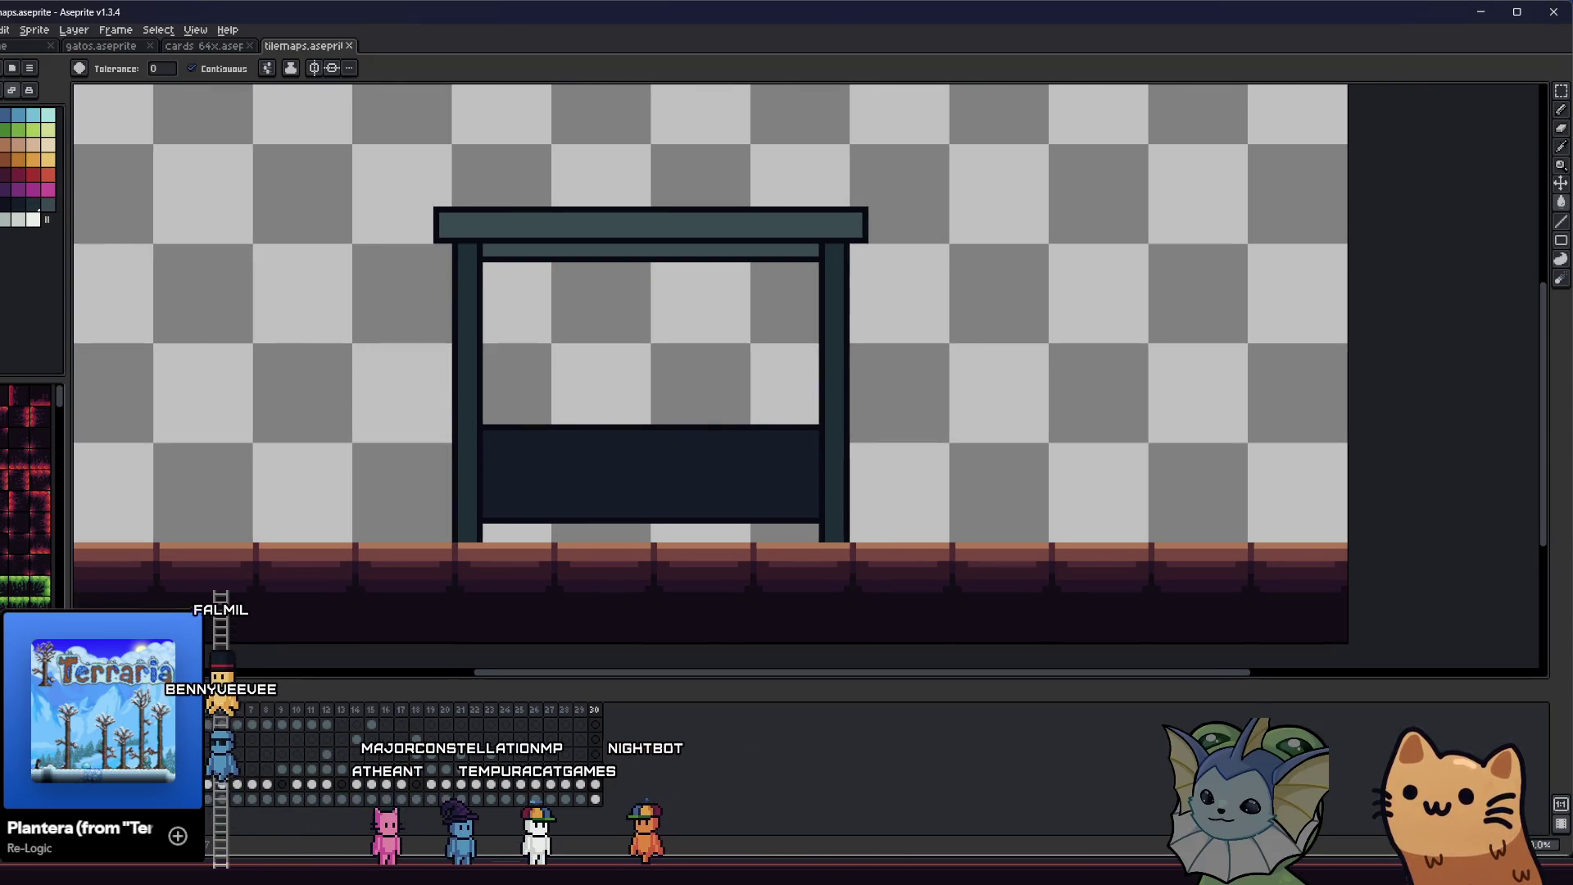
- Recolour the roof, lower panel, both posts and under-roof strip in maroon shades
left_click(459, 225)
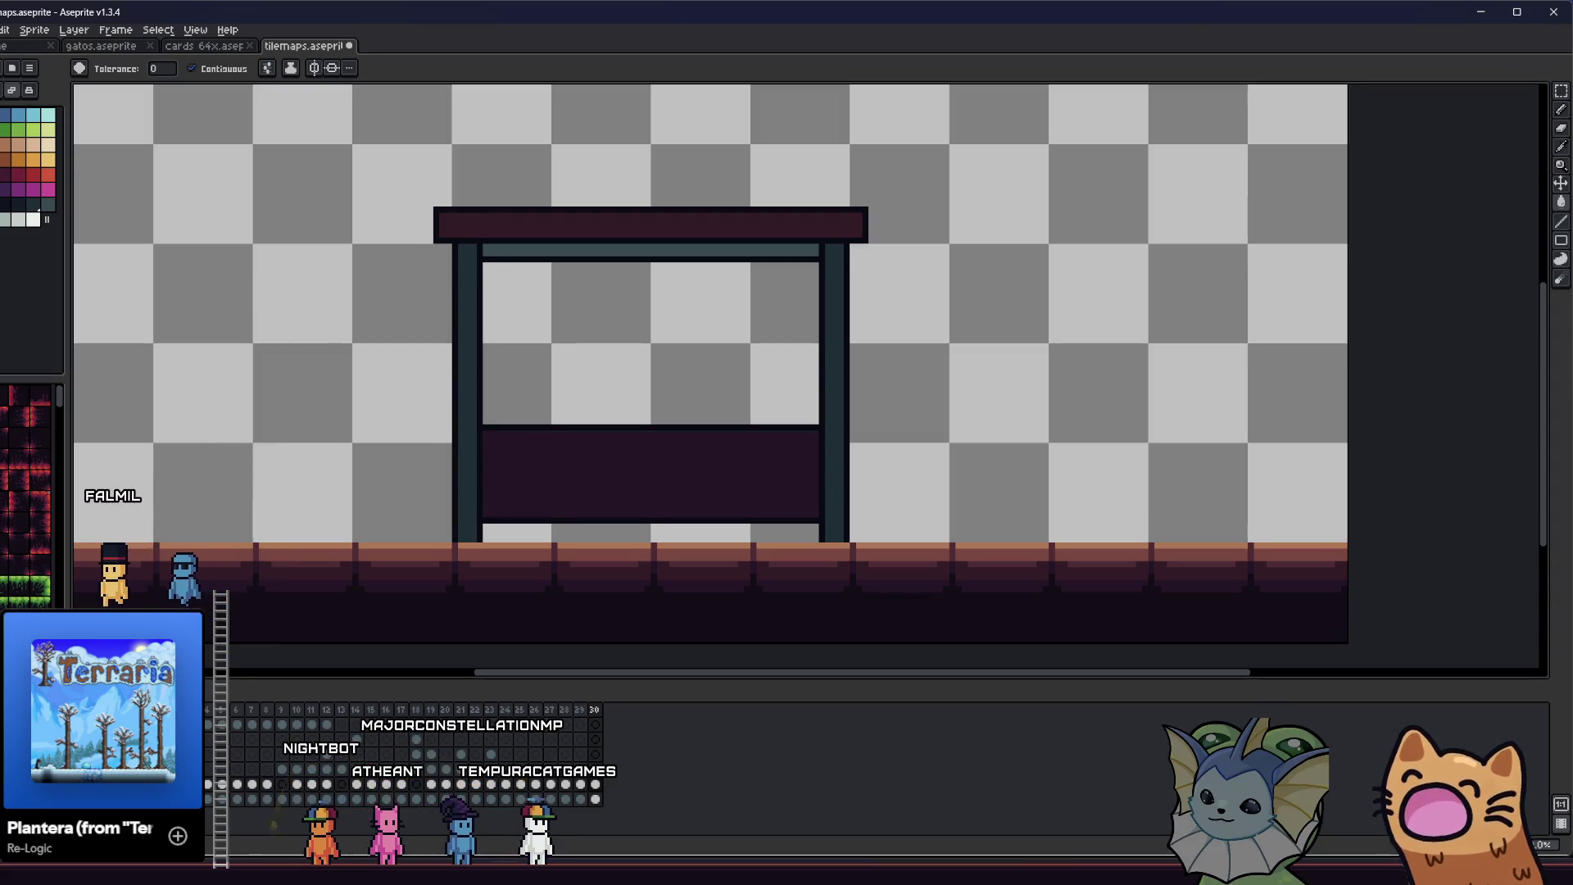
left_click(532, 482)
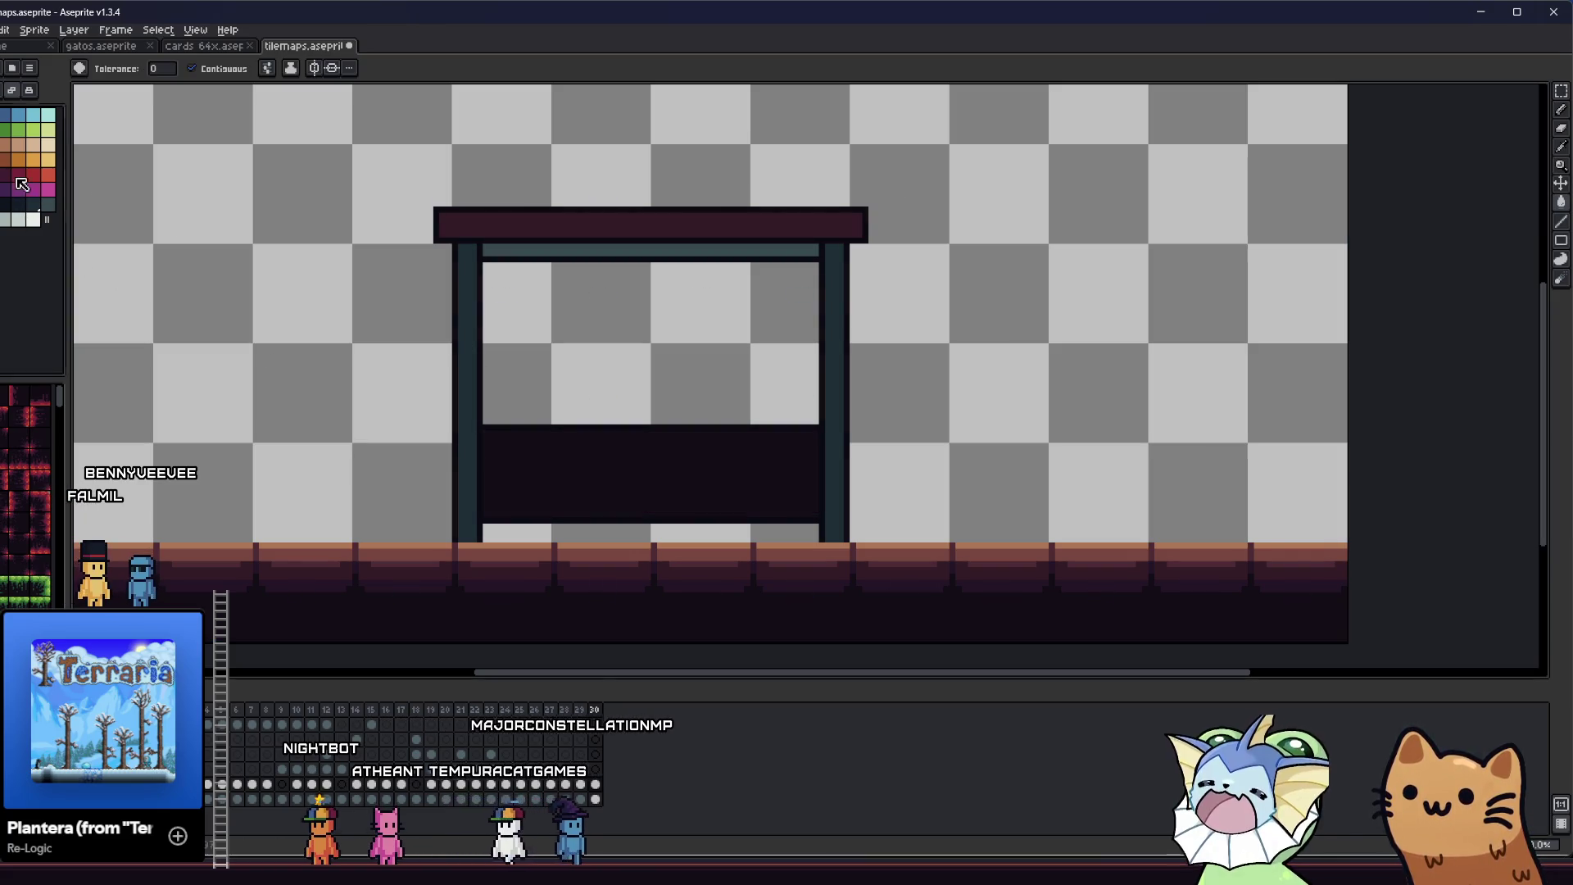
left_click(465, 314)
left_click(833, 305)
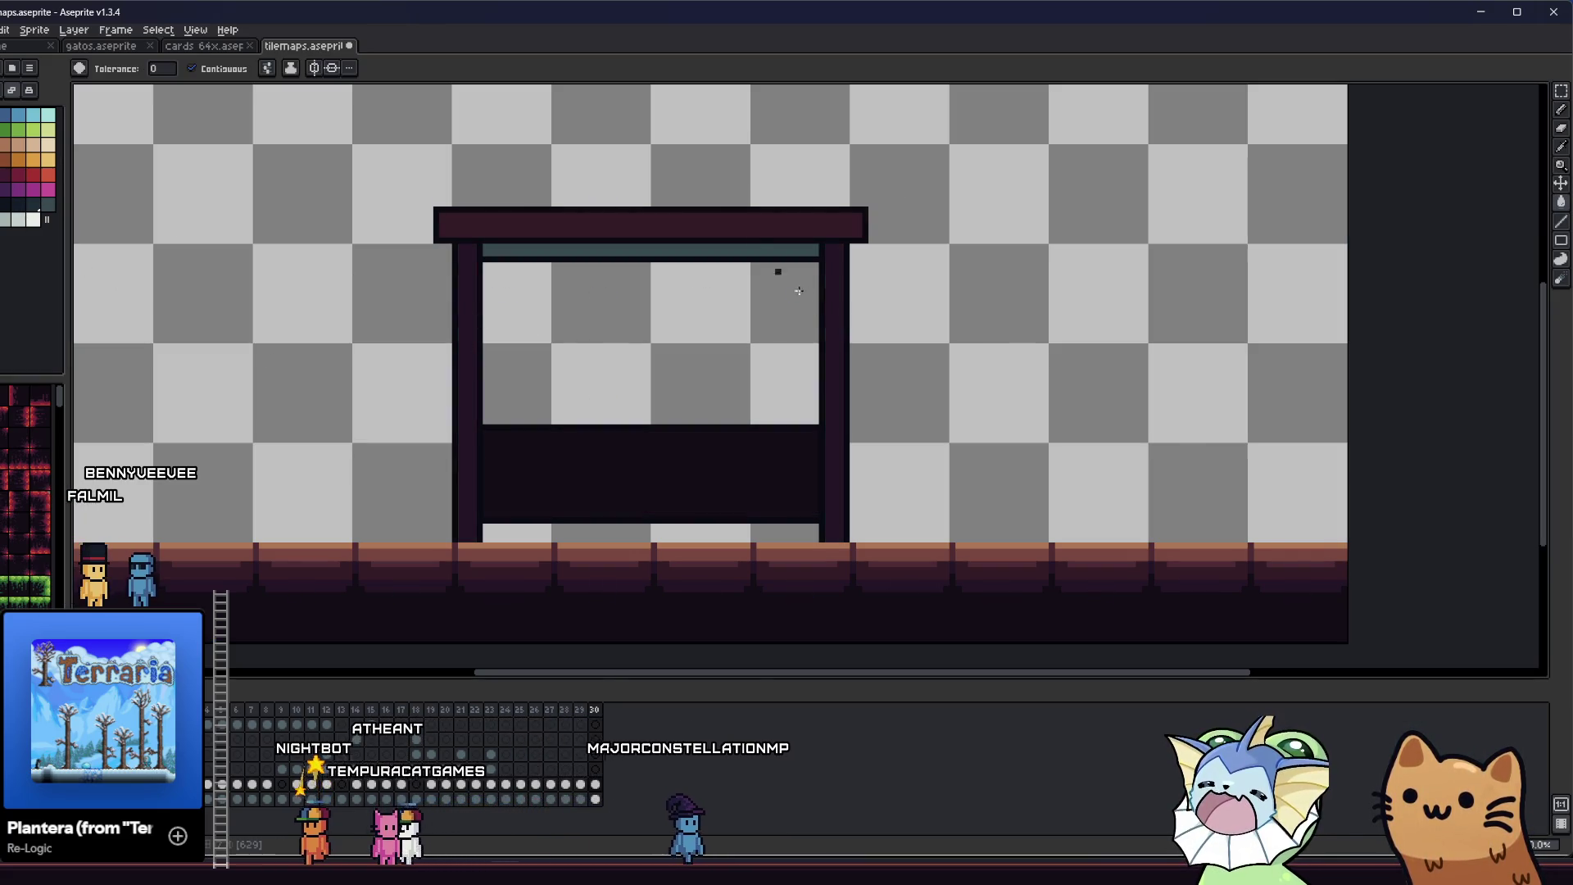
left_click(756, 248)
- Open frame 30's Frame Properties and cancel it unchanged
key("i")
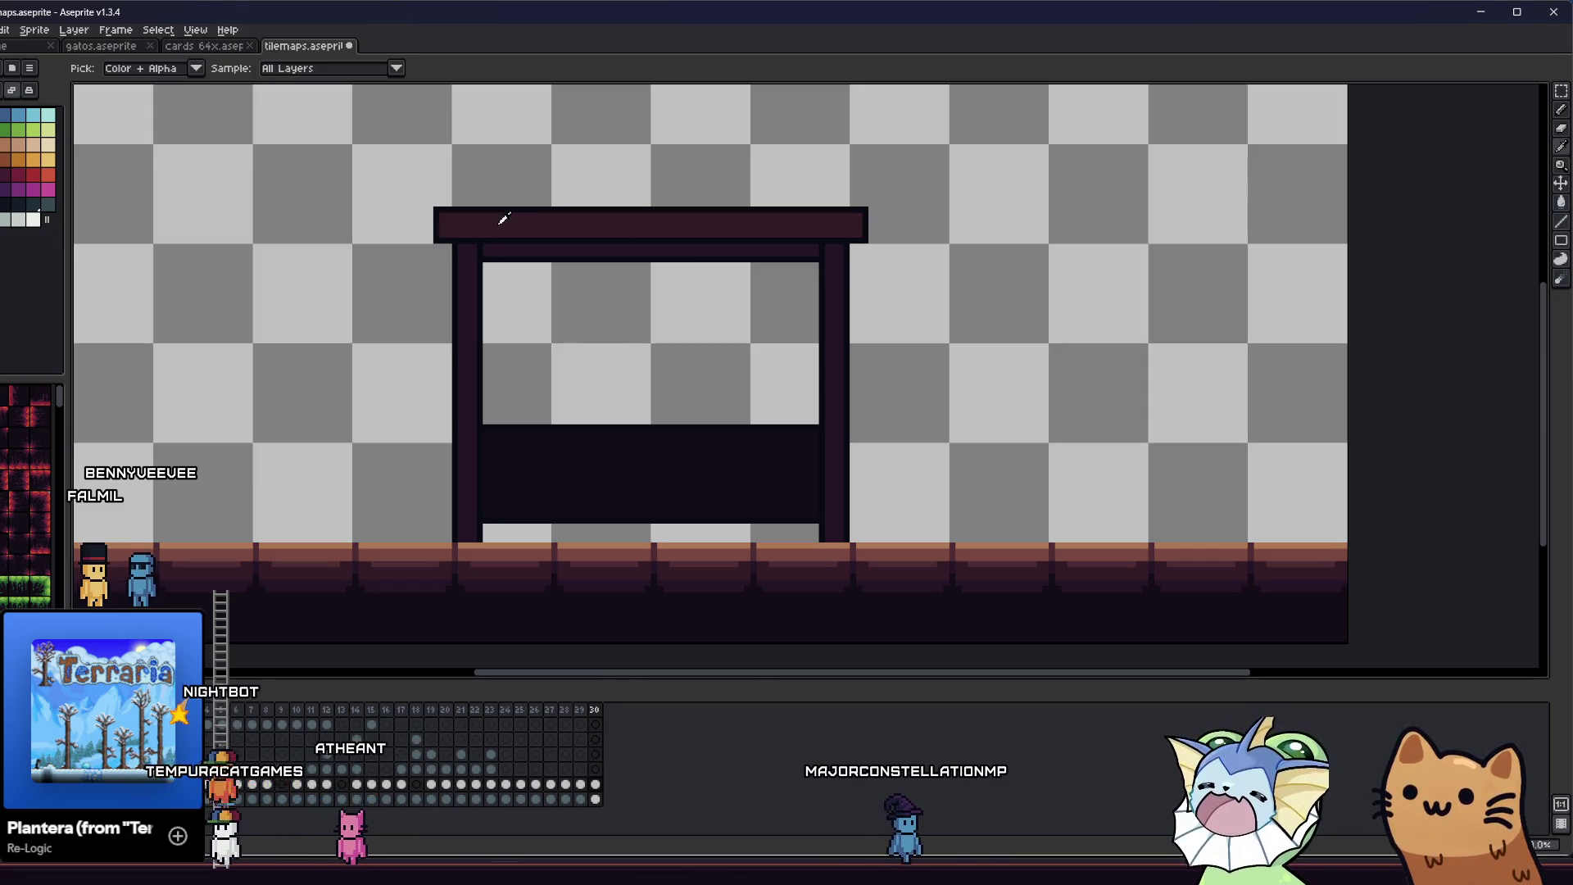
key("b")
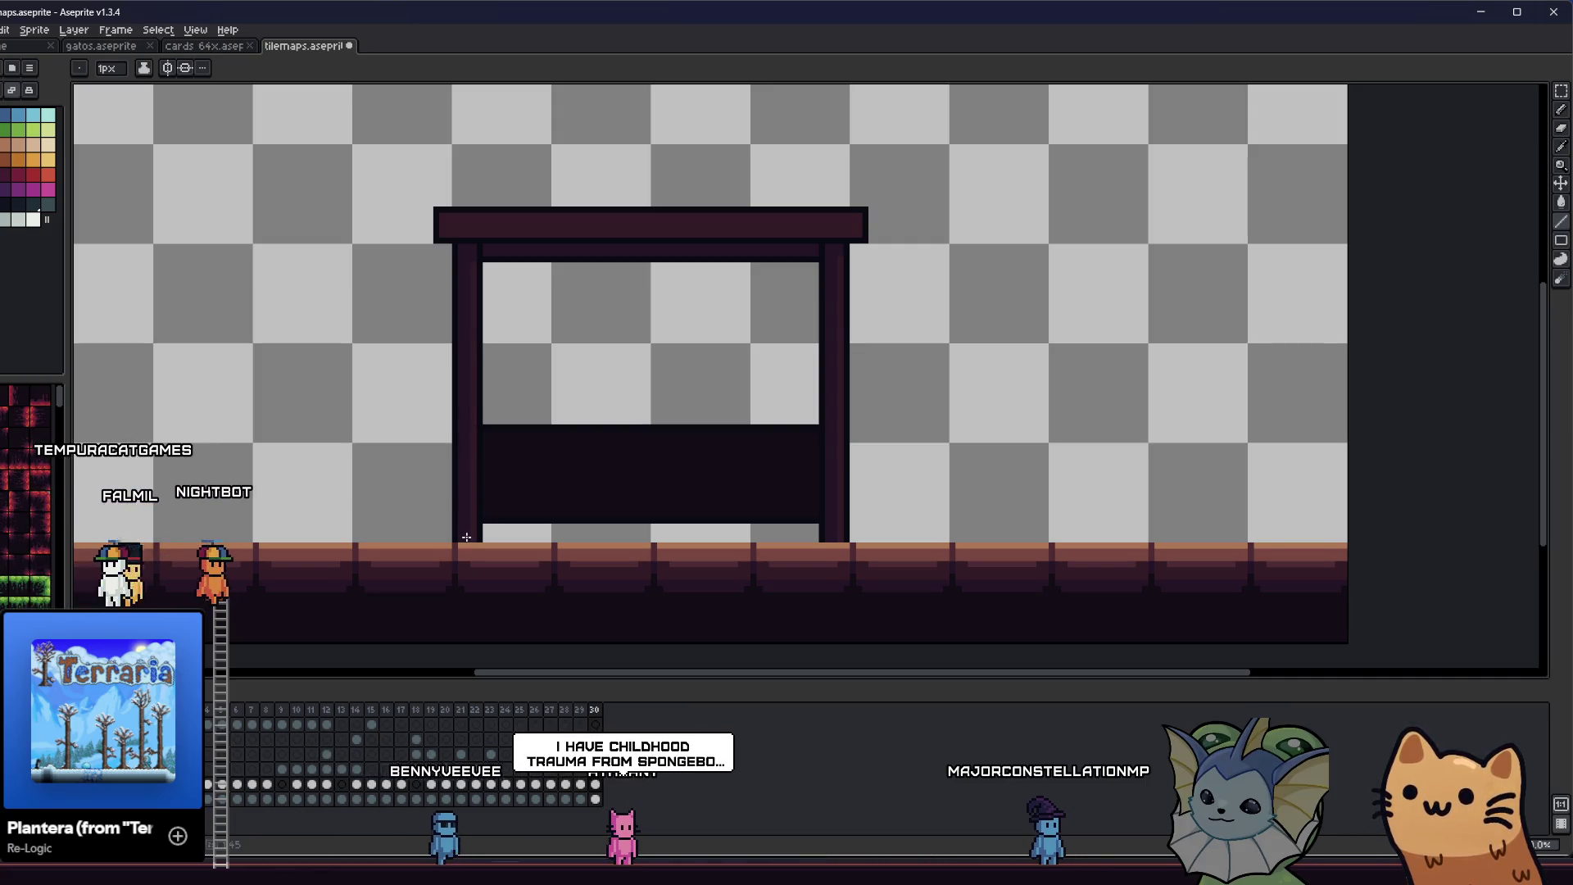
key("p")
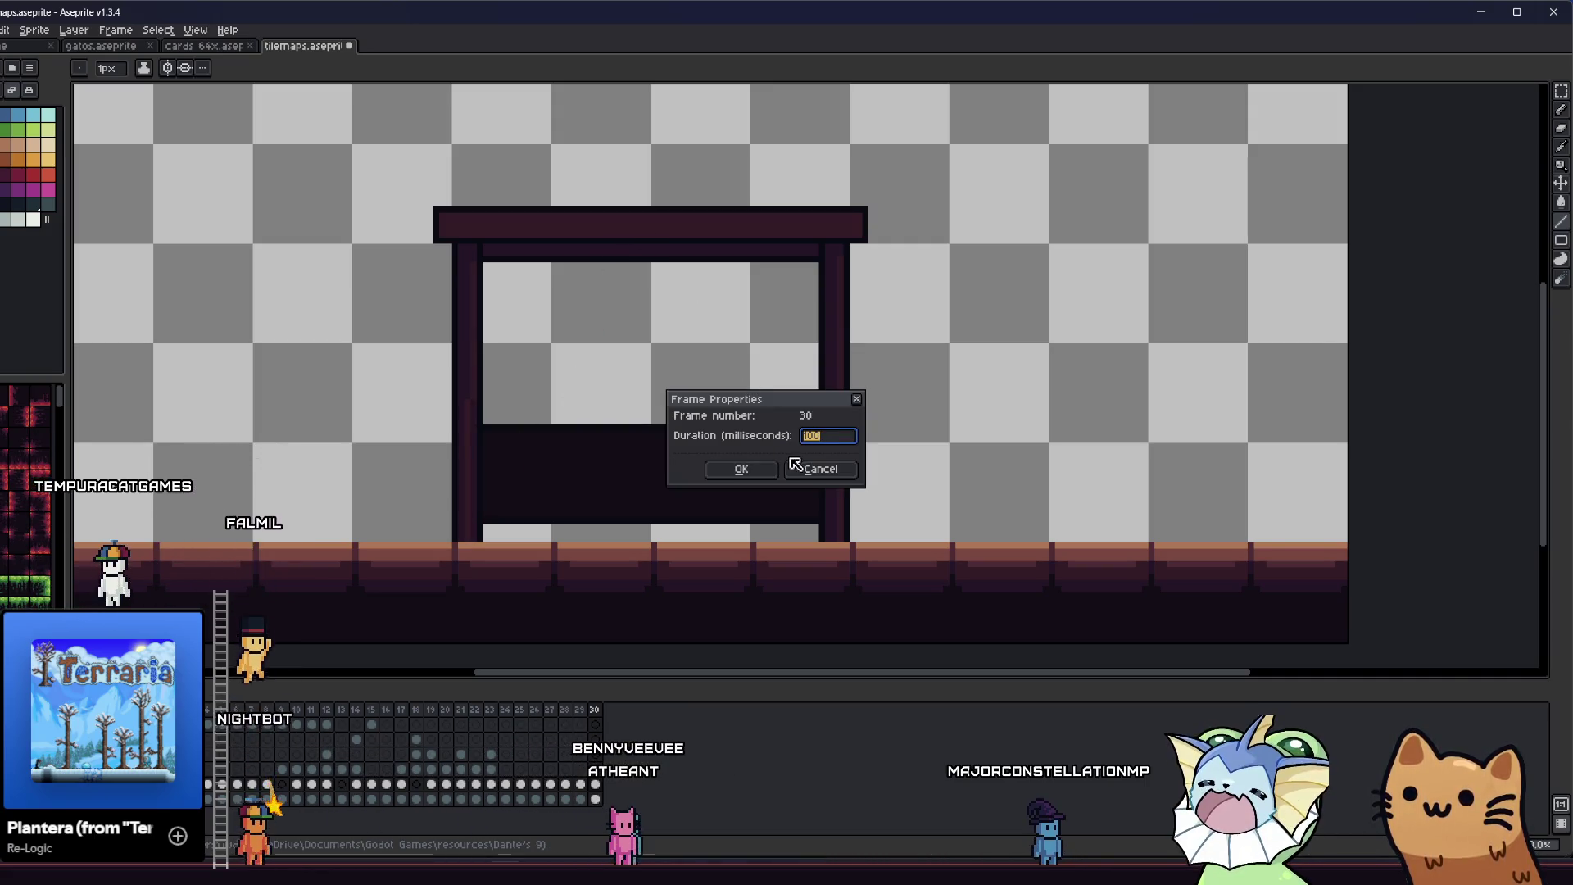
left_click(793, 467)
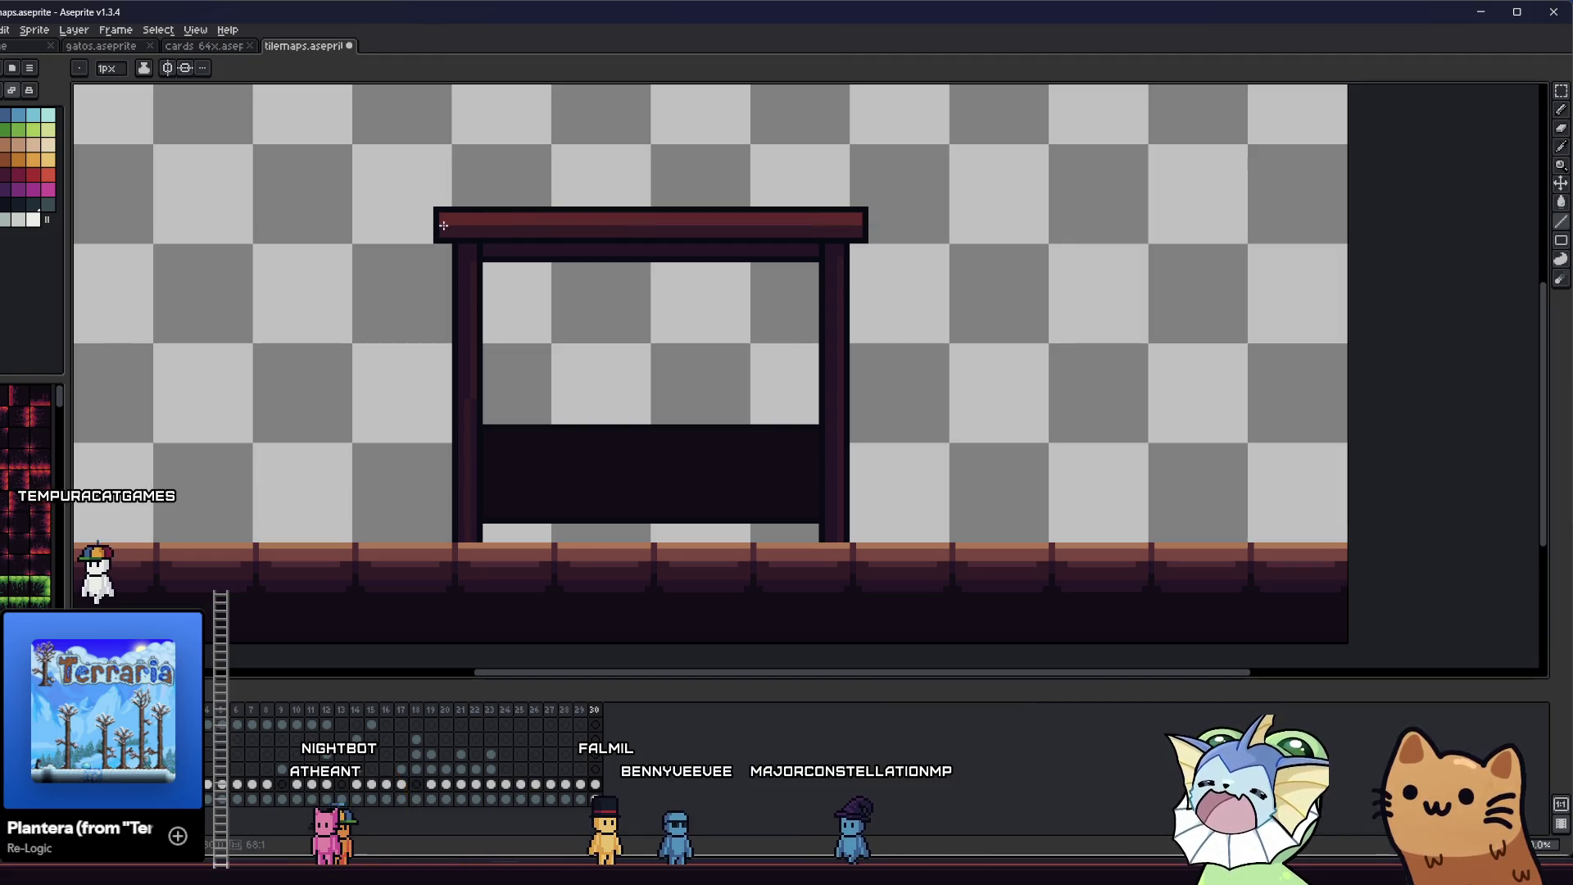
scroll(496, 371, "down", 4)
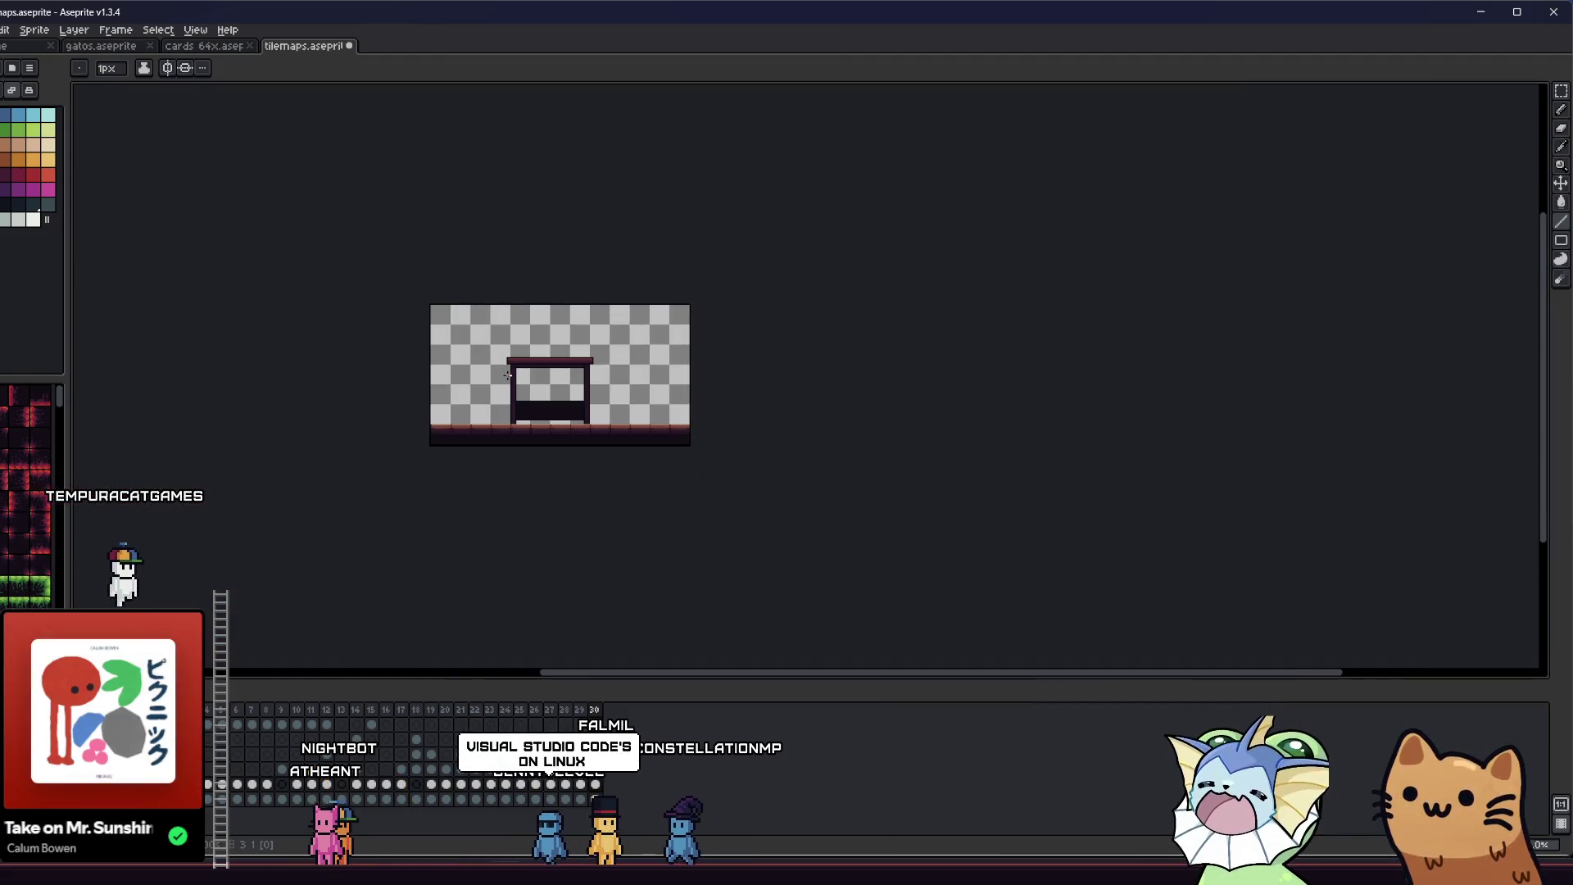
- Sample a lighter purple from the canvas and fill the panel's top band with it
scroll(495, 371, "up", 2)
mouse_move(496, 371)
left_mouse_down()
mouse_move(572, 379)
mouse_move(619, 362)
mouse_move(526, 333)
left_mouse_up()
scroll(527, 334, "down", 1)
scroll(537, 369, "up", 4)
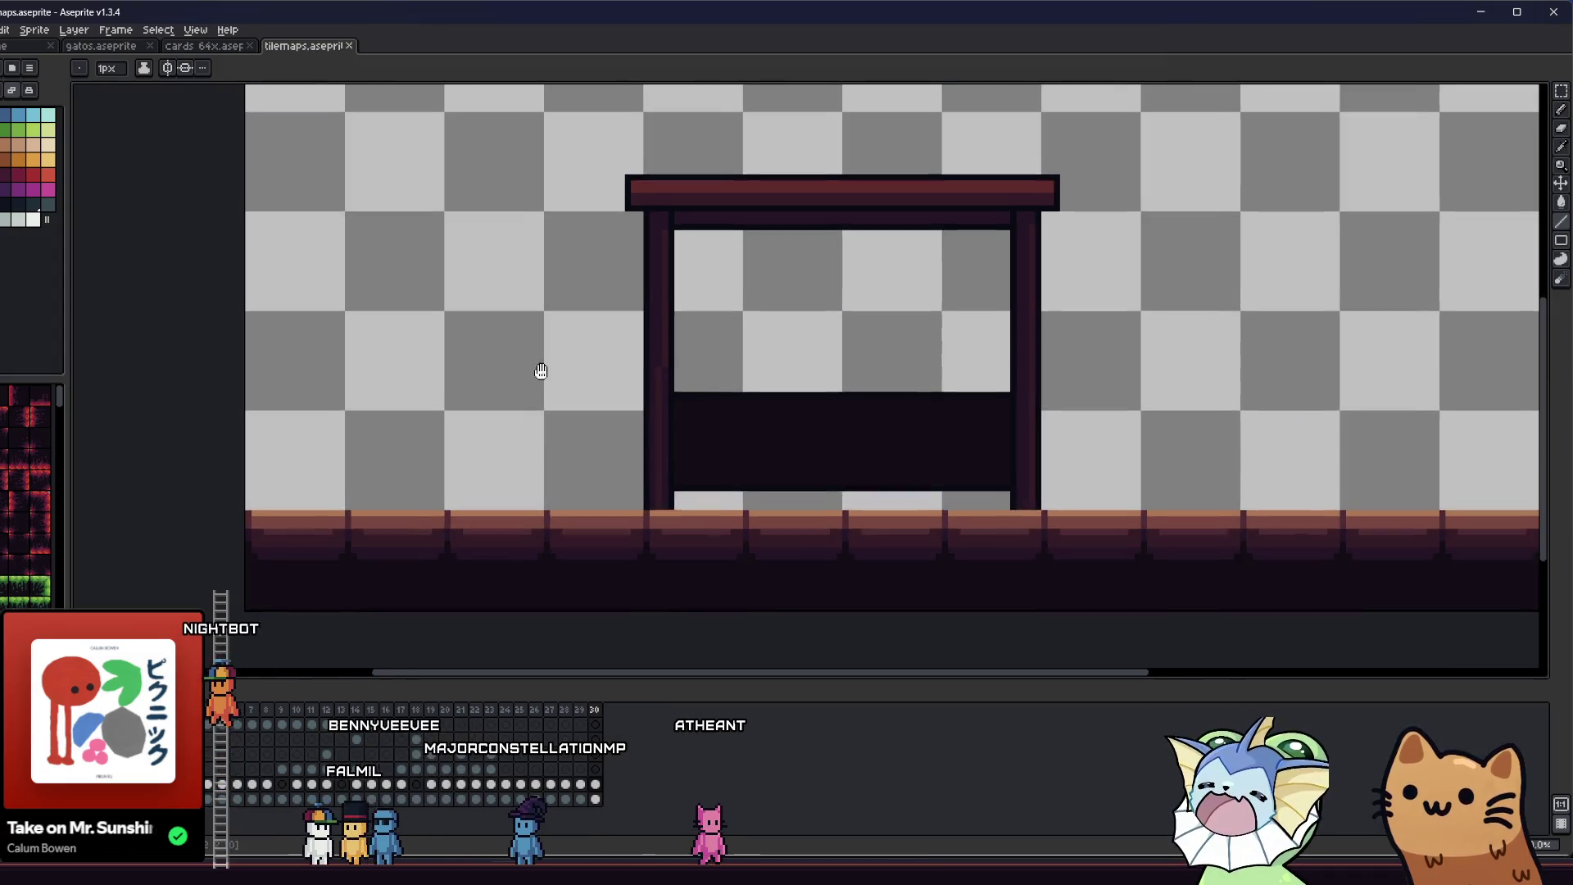
scroll(599, 453, "up", 1)
key("alt")
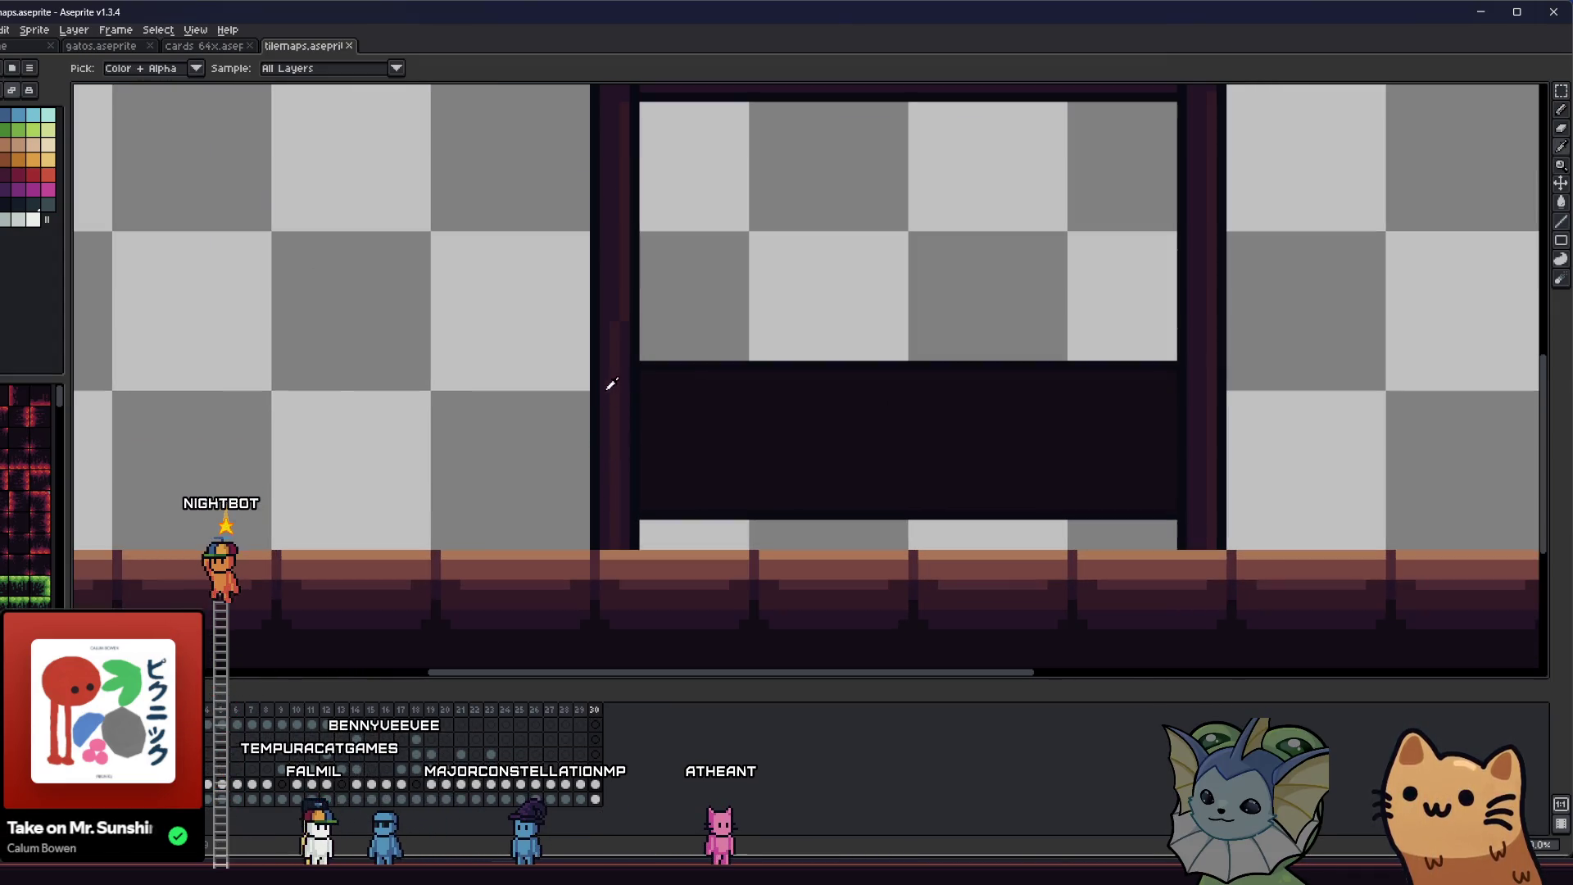
scroll(610, 383, "right", 1)
scroll(595, 376, "up", 1)
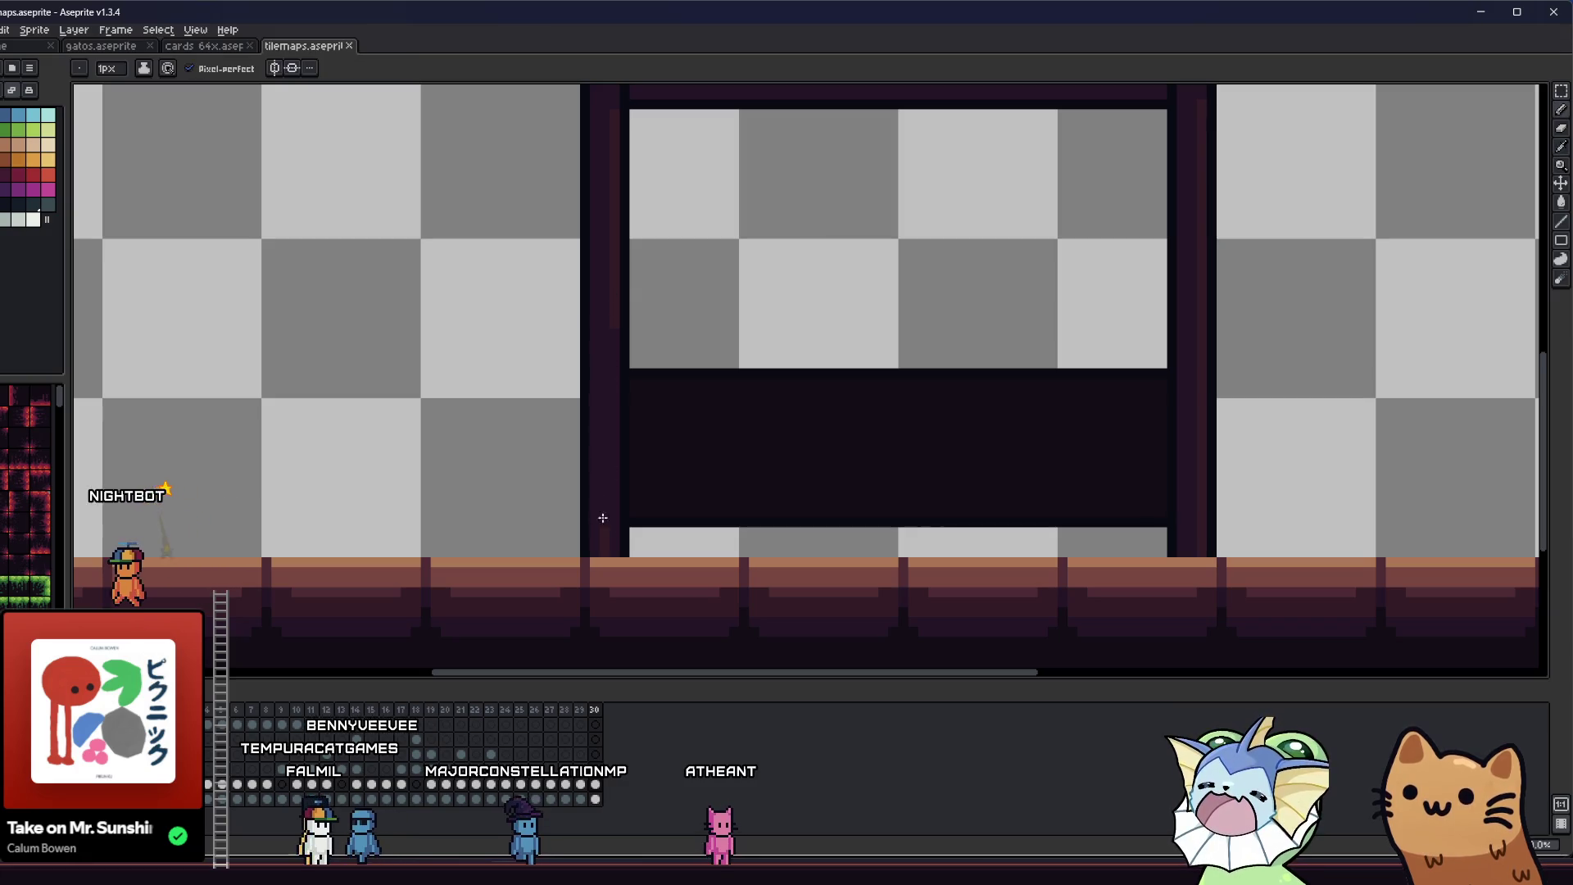
left_click(614, 319, "ctrl")
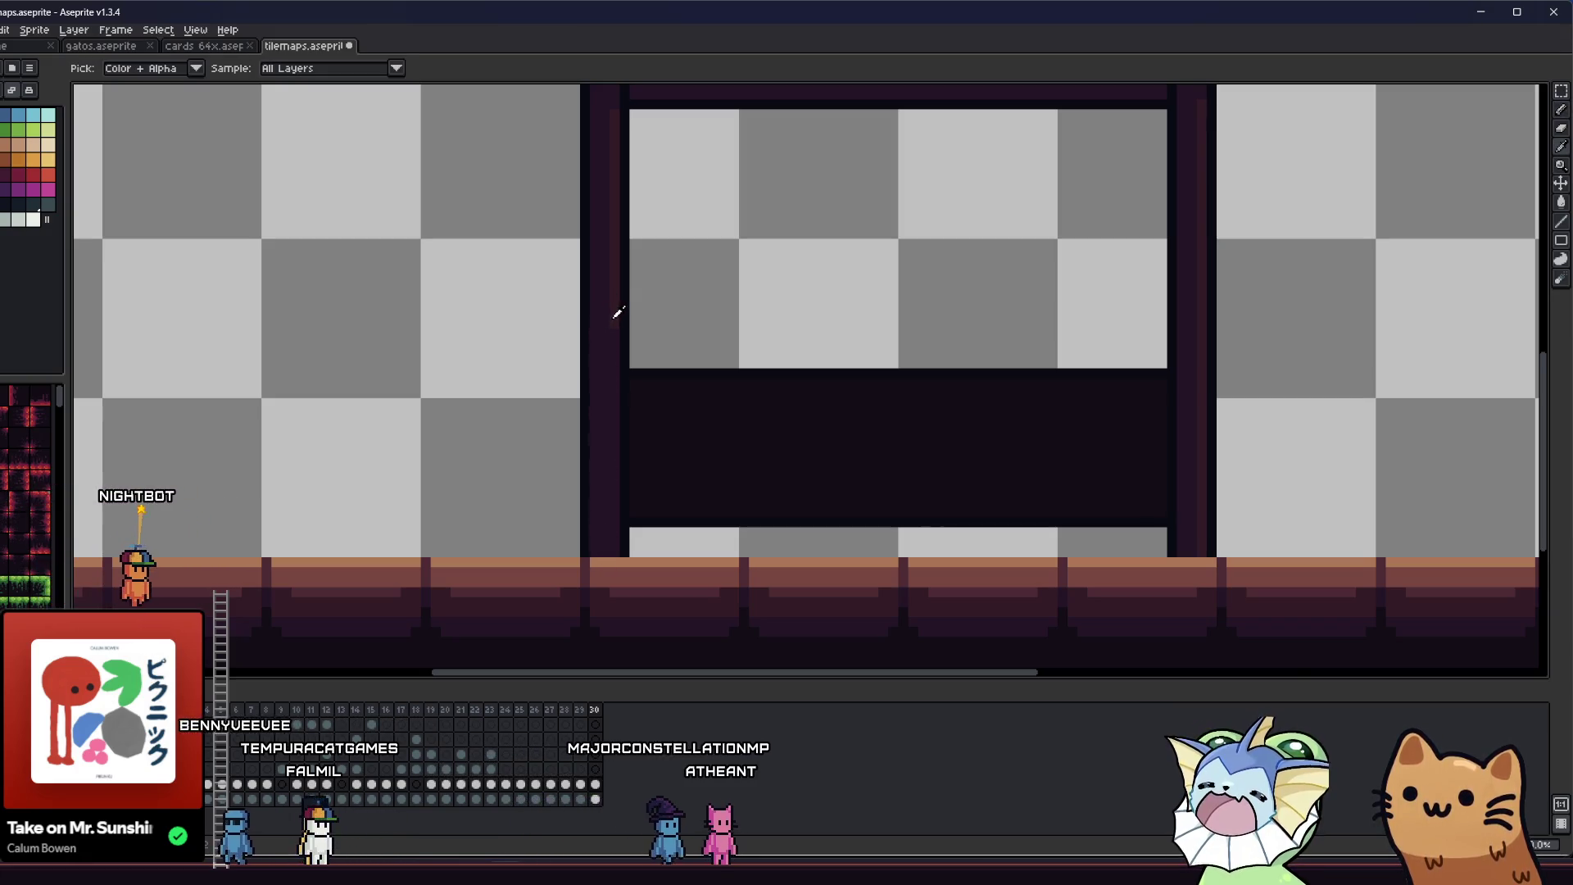
key("i")
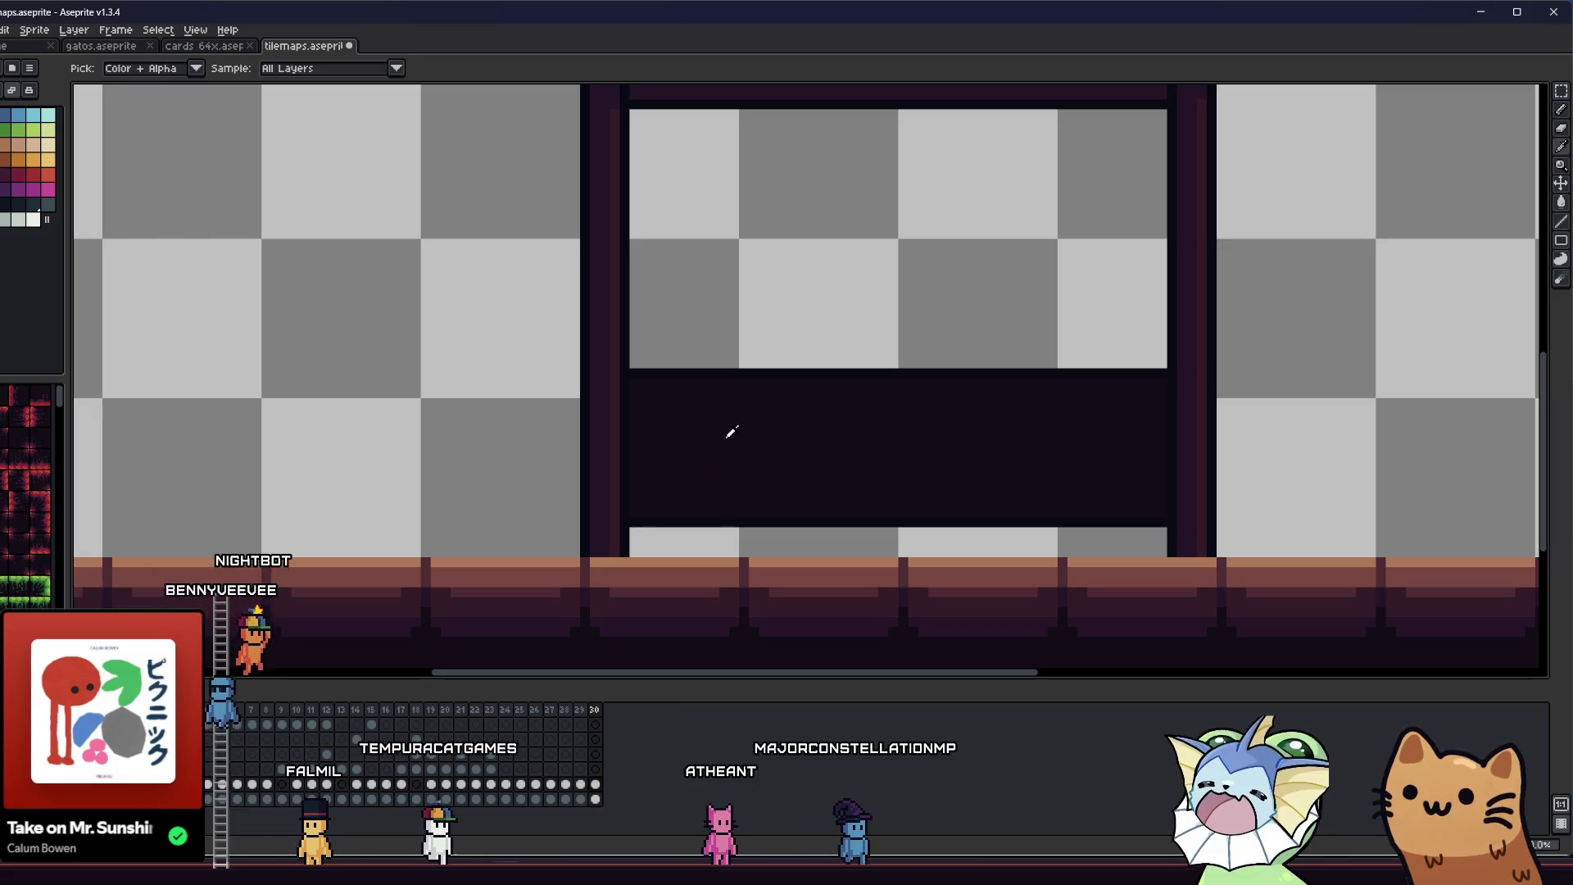
scroll(334, 337, "right", 3)
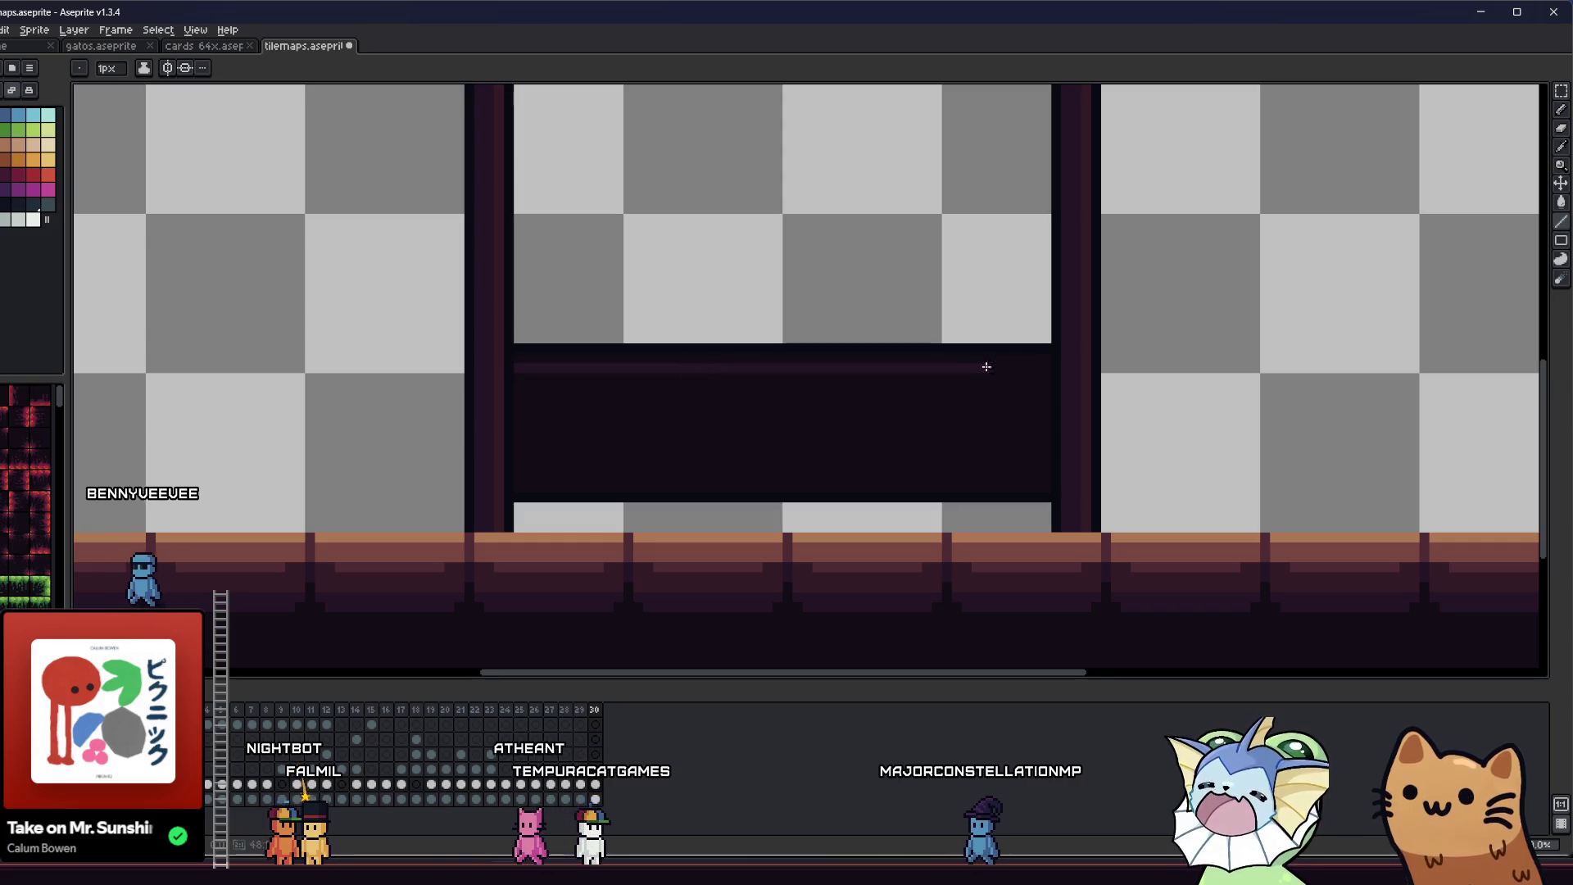
key("g")
left_click(1040, 361)
- Glance at the cards document, then return to tilemaps frame 26 with the benches
scroll(960, 395, "down", 1)
scroll(960, 395, "down", 1)
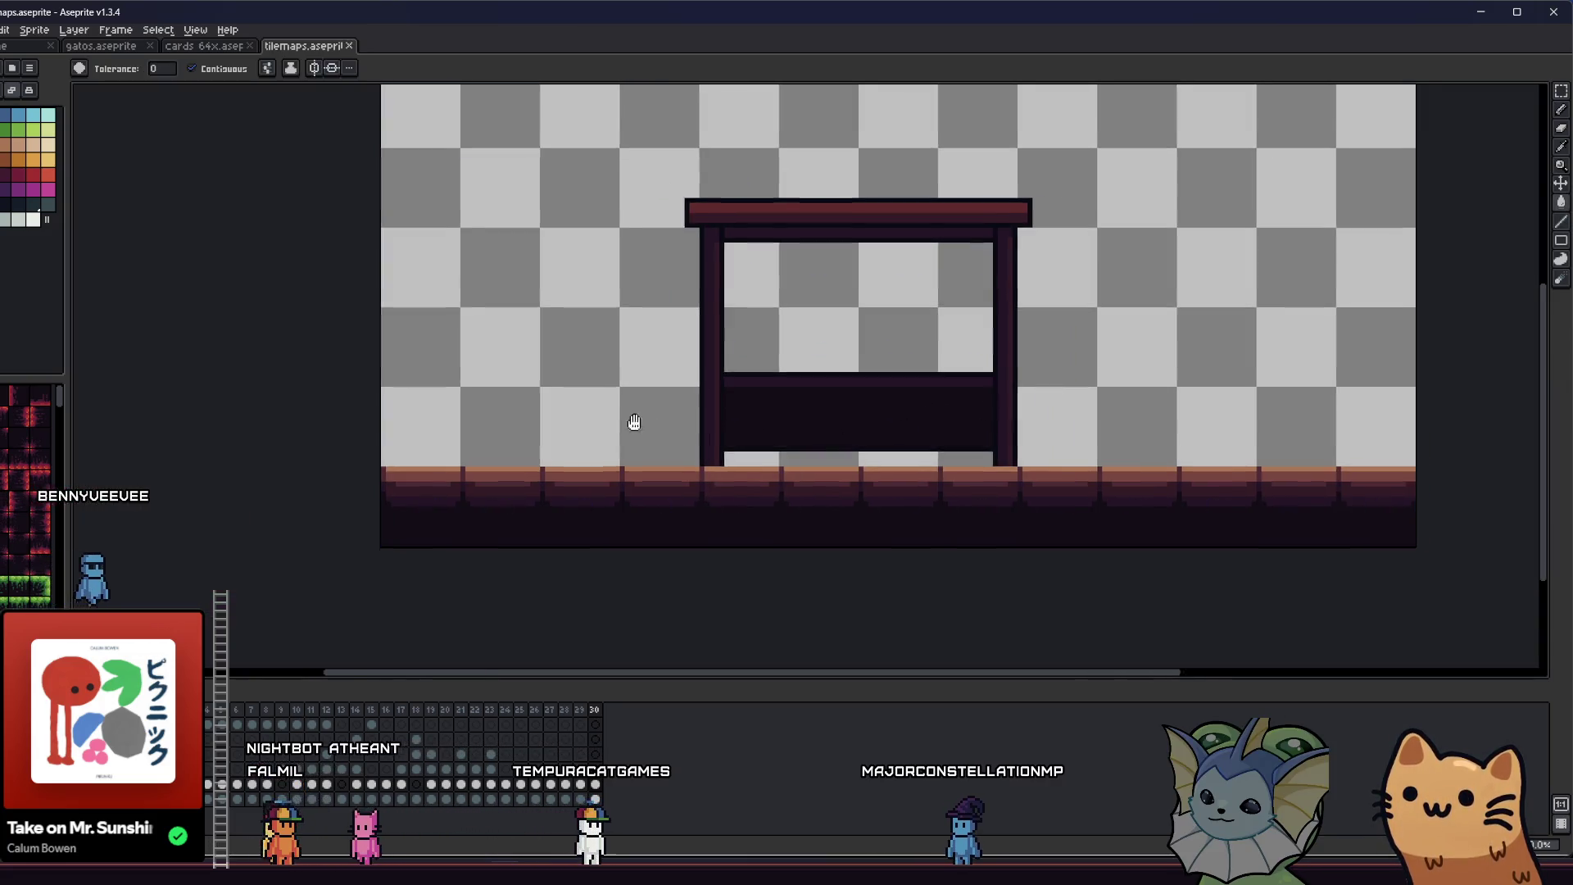
left_click(187, 47)
left_click(294, 47)
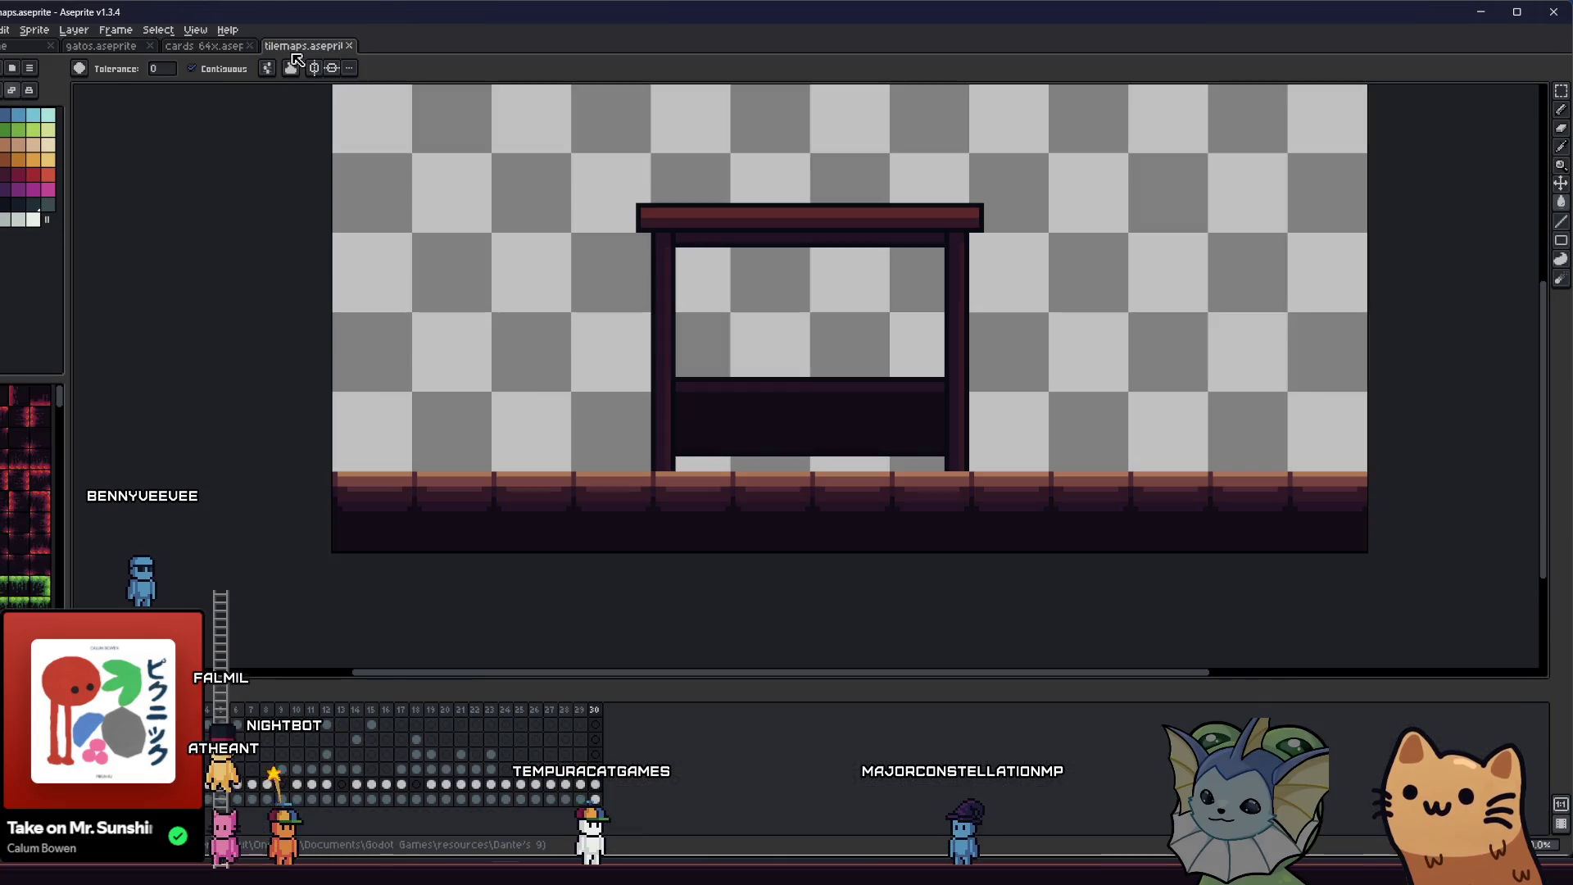
key("Left")
key("Left")
key("Left")
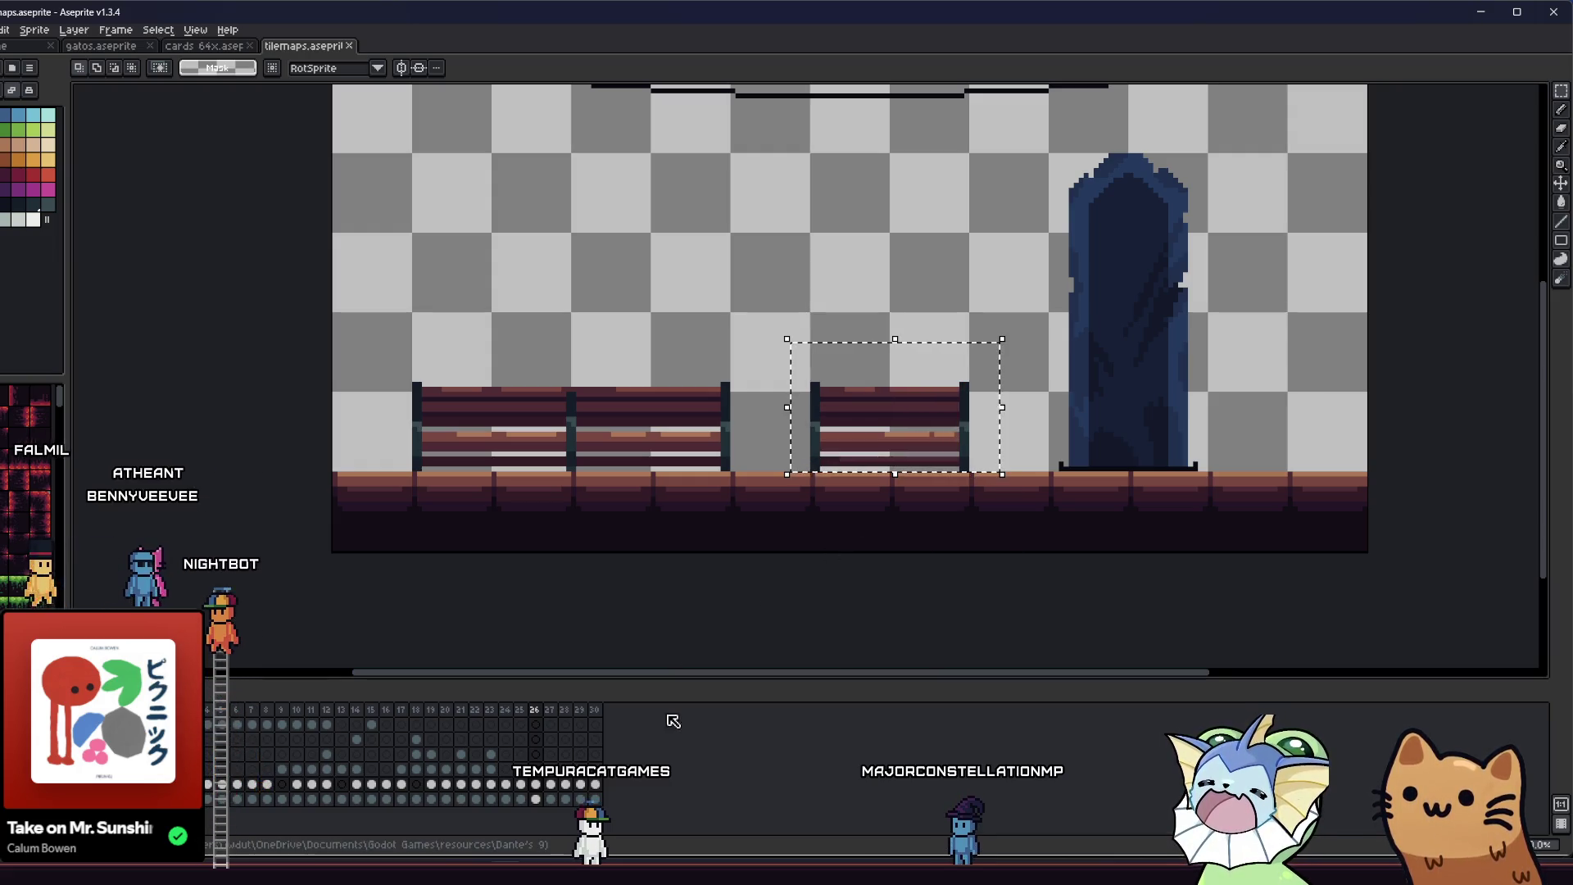
- Paste the copied bench into frame 30 and place it left of the canopy
key("End")
key("ctrl+v")
scroll(847, 422, "up", 1)
mouse_move(888, 451)
left_mouse_down()
mouse_move(656, 435)
mouse_move(692, 323)
mouse_move(639, 370)
mouse_move(649, 429)
mouse_move(667, 434)
mouse_move(344, 407)
mouse_move(316, 425)
left_mouse_up()
- Add a palette-coloured outline around the pasted bench
left_click_drag(196, 330, 532, 494)
key("shift+o")
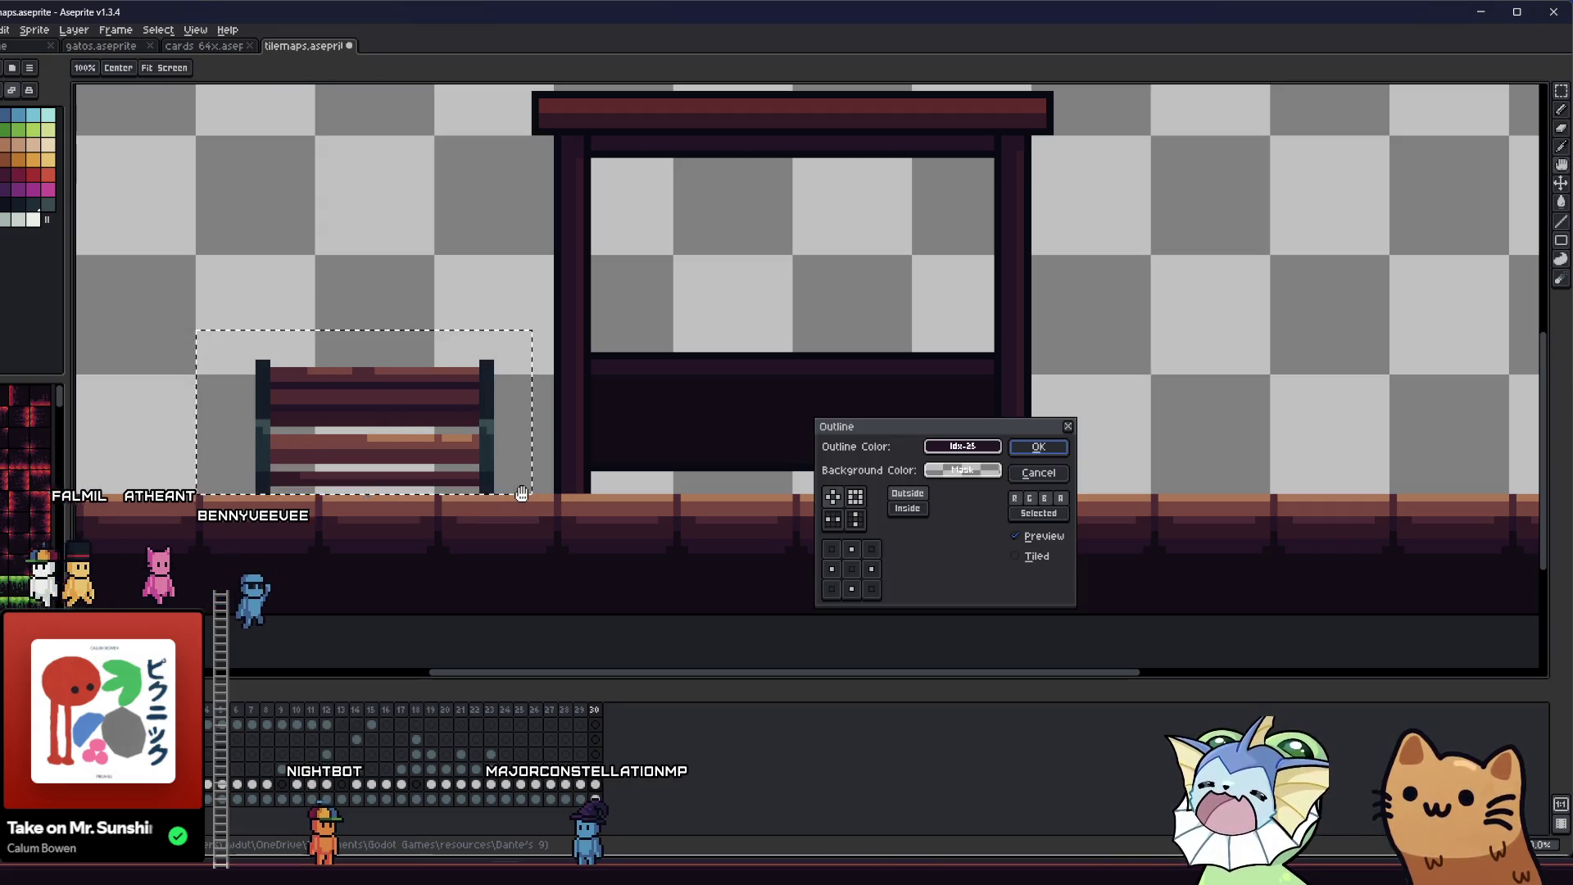
left_click(932, 474)
left_click(972, 510)
left_click(1038, 446)
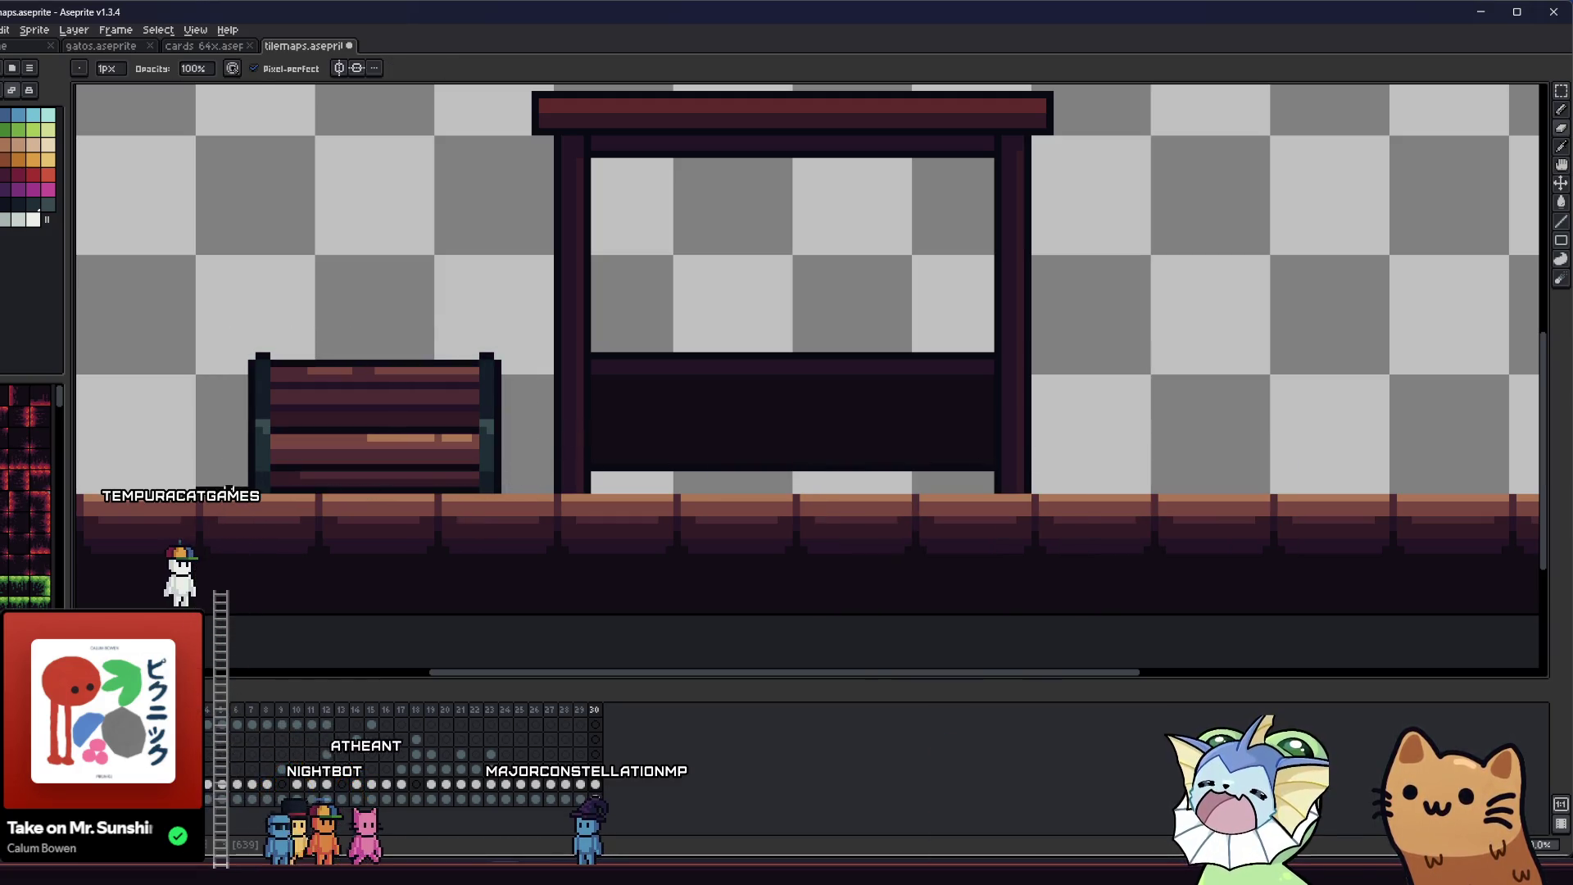
- Touch up a stray pixel beside the bench
key("i")
scroll(290, 424, "up", 2)
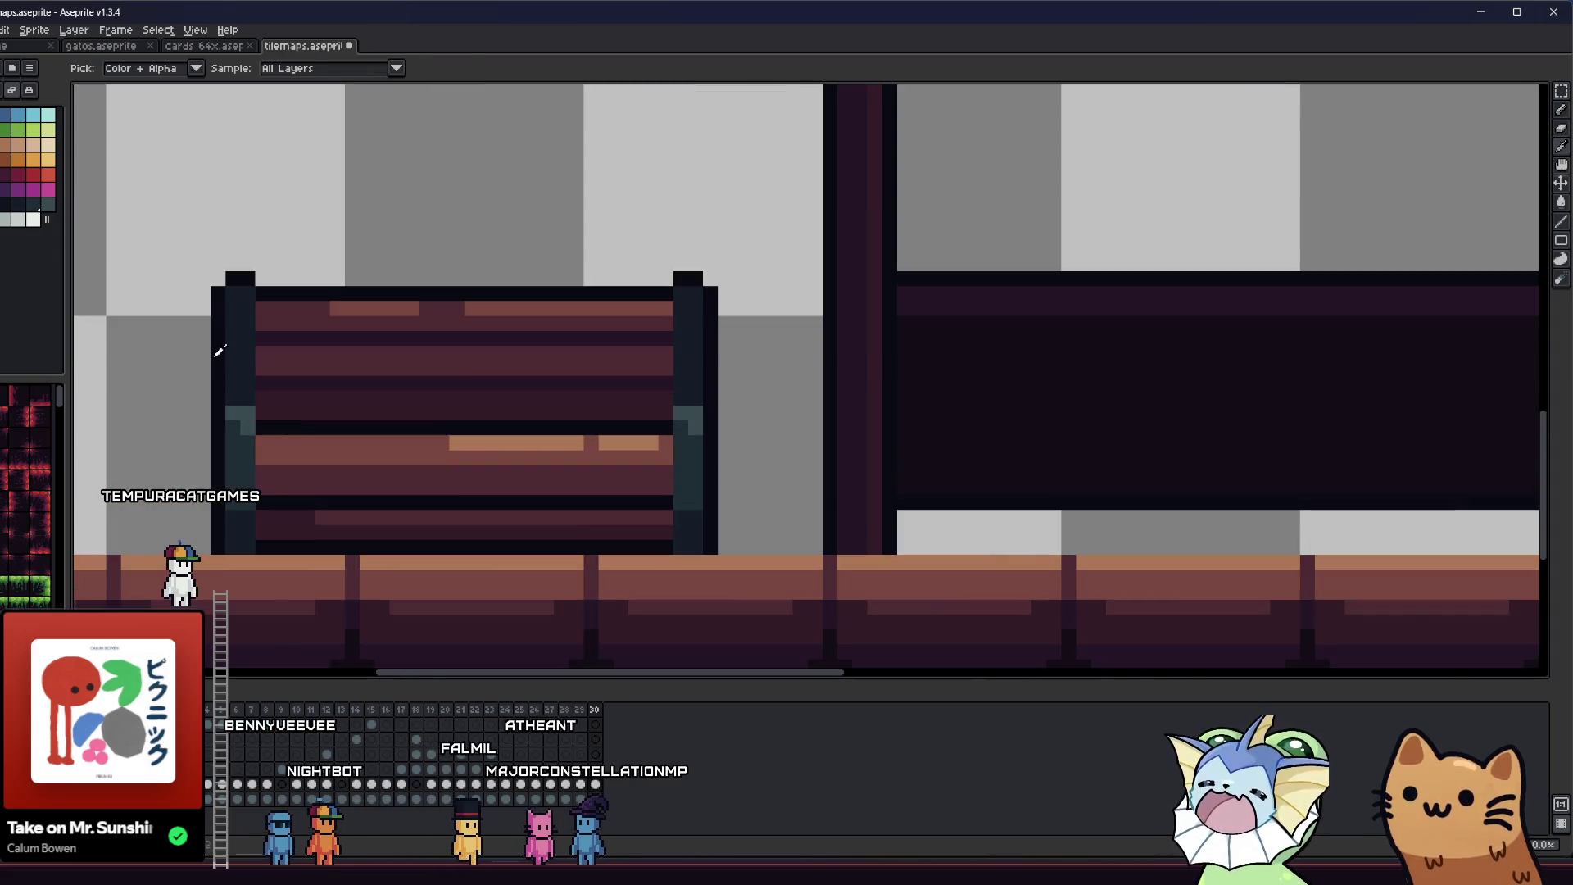
key("b")
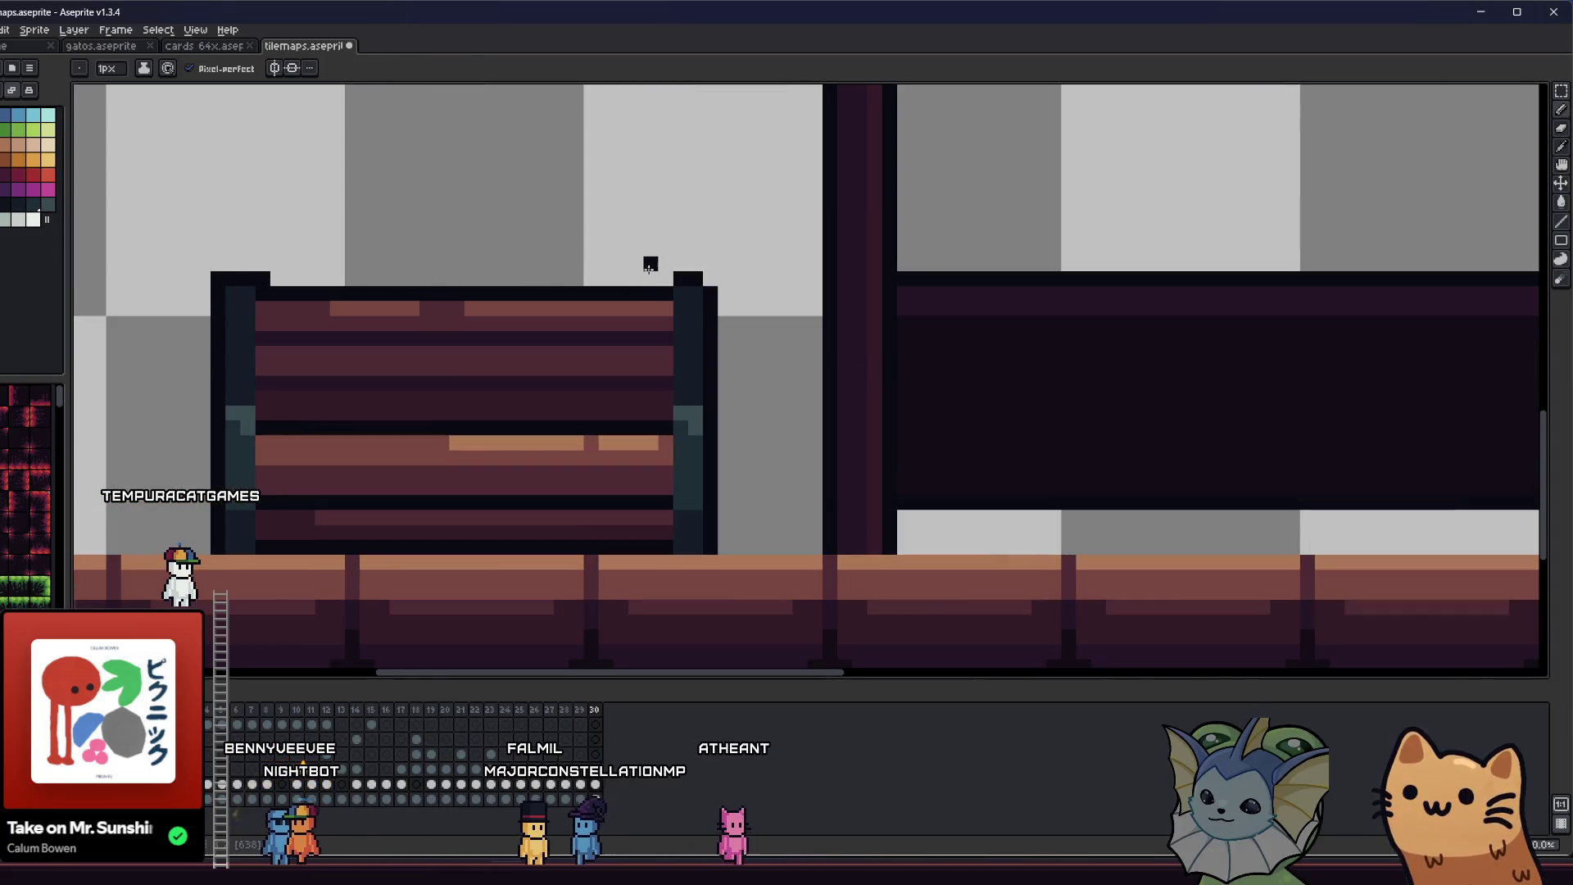
left_click(659, 282)
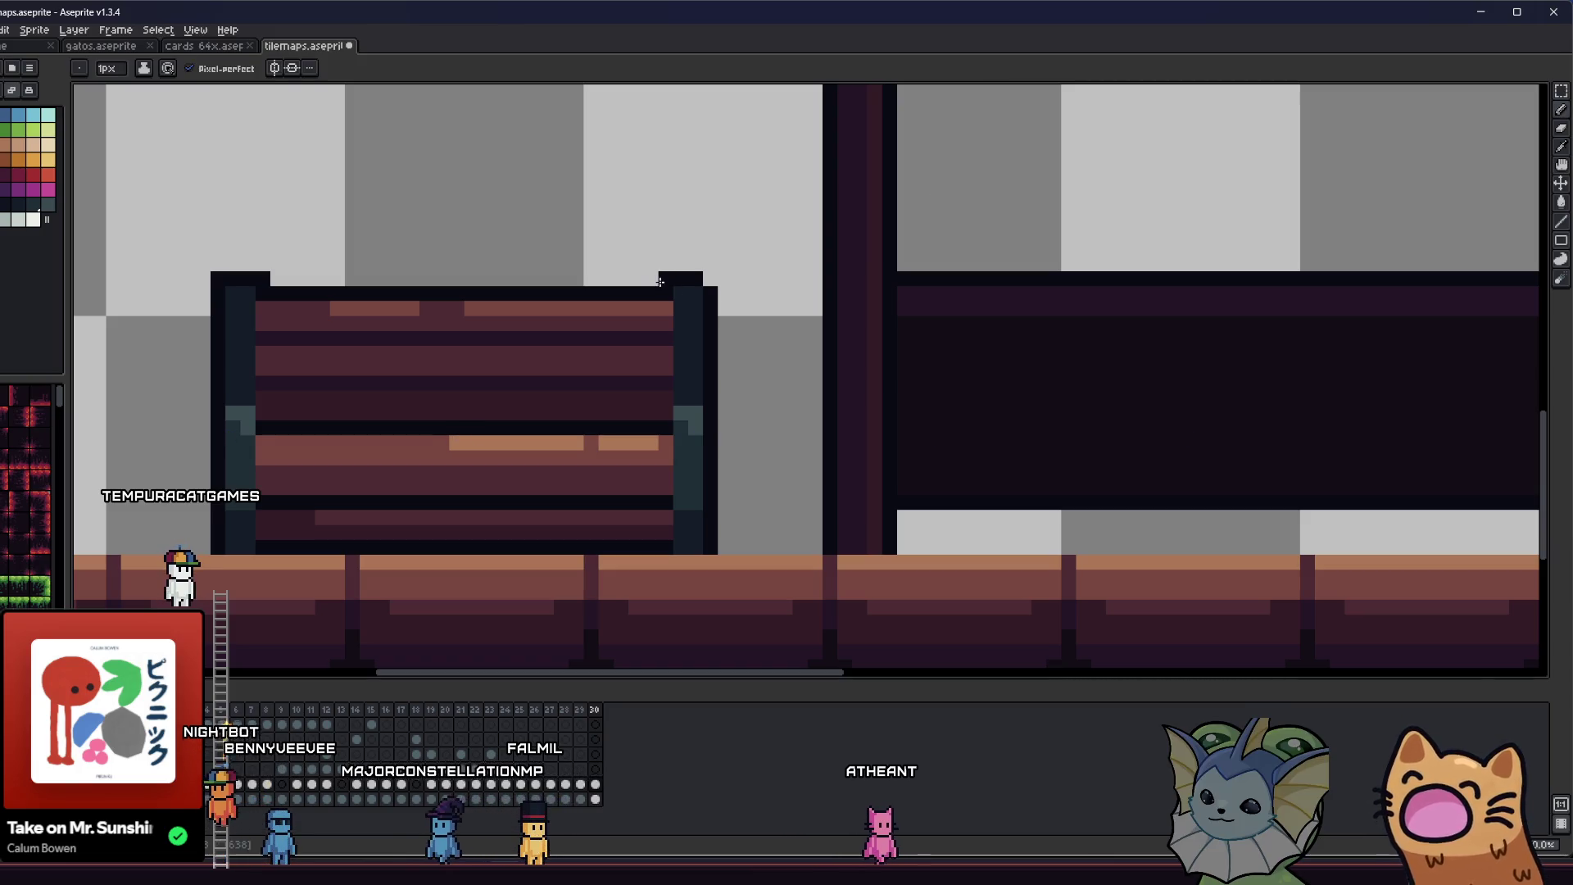
scroll(708, 279, "down", 2)
- Move the bench into the dark canopy opening and confirm its position
key("m")
left_click_drag(373, 255, 666, 438)
left_click_drag(340, 236, 680, 443)
left_click_drag(592, 409, 989, 398)
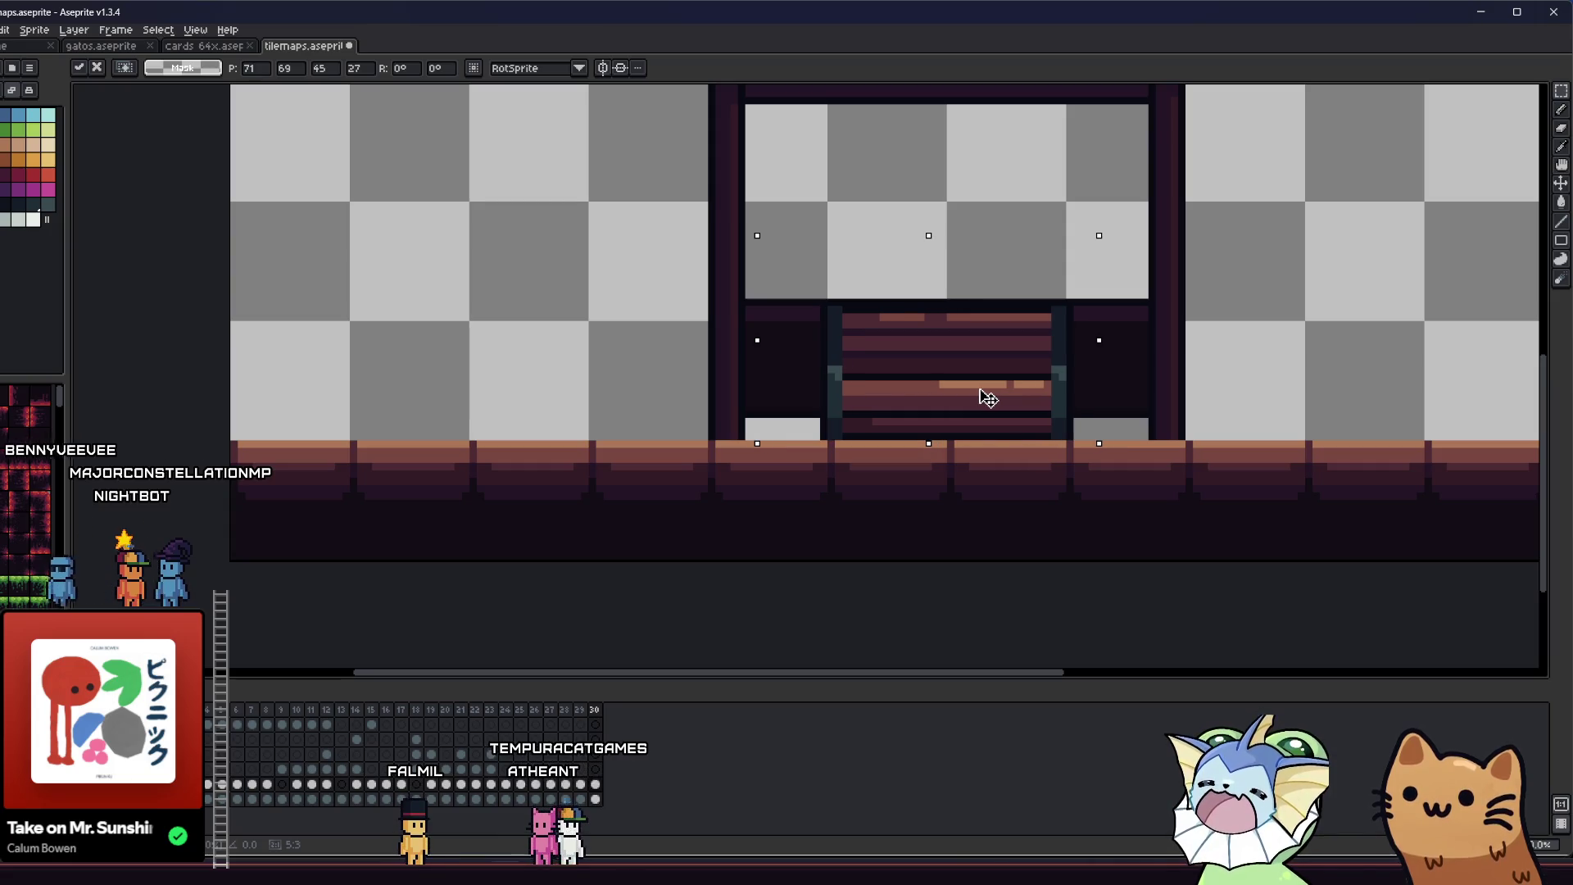
key("Return")
scroll(754, 381, "up", 3)
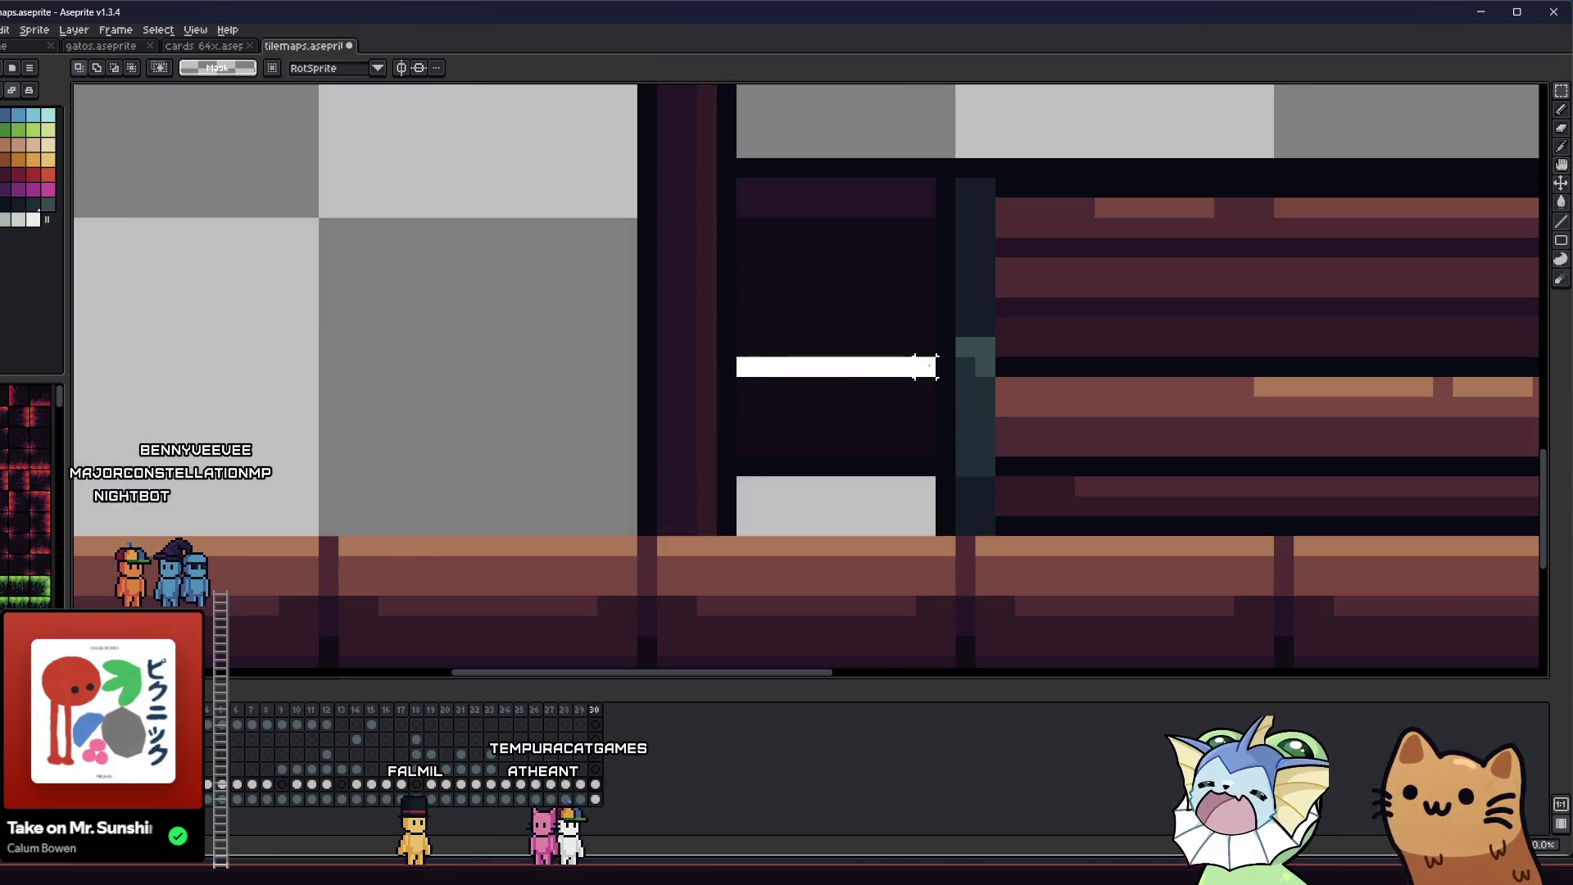
- Select the thin strip of stray pixels along the bench's top and delete it
left_click_drag(937, 366, 936, 366)
scroll(819, 393, "right", 5)
left_click_drag(1066, 363, 1264, 377)
scroll(856, 439, "down", 5)
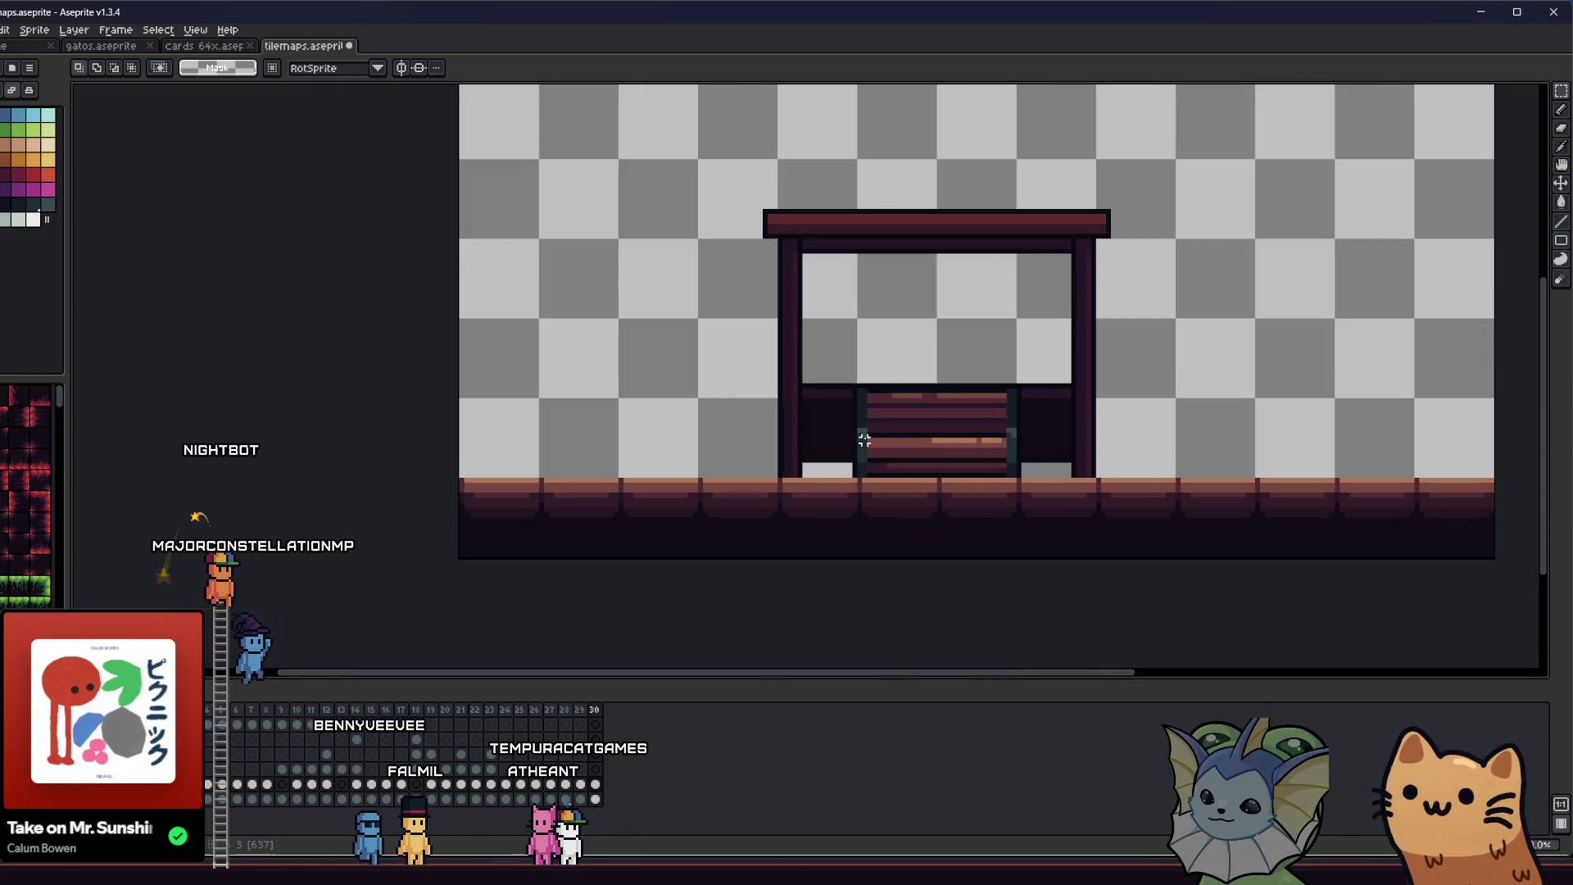
scroll(733, 507, "down", 1)
mouse_move(754, 502)
left_mouse_down()
mouse_move(857, 524)
mouse_move(710, 489)
left_mouse_up()
scroll(783, 443, "up", 3)
left_click_drag(716, 379, 799, 440)
left_click_drag(1155, 378, 1254, 488)
left_click(986, 395)
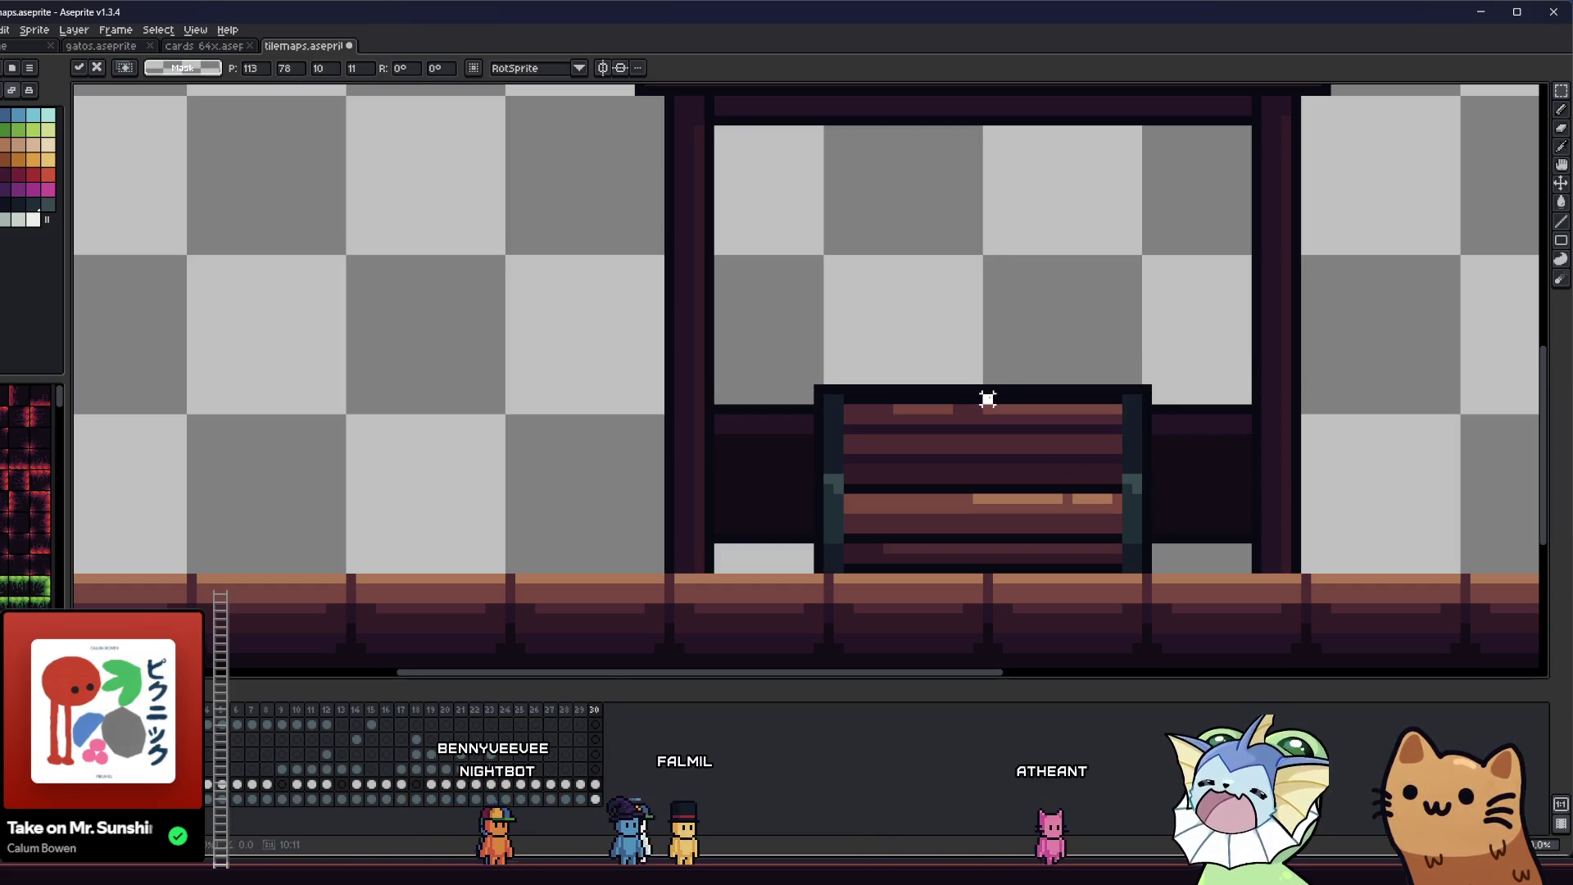
mouse_move(836, 376)
left_mouse_down()
mouse_move(939, 396)
mouse_move(1000, 362)
mouse_move(1116, 327)
mouse_move(1116, 339)
left_mouse_up()
left_click(858, 398)
key("Delete")
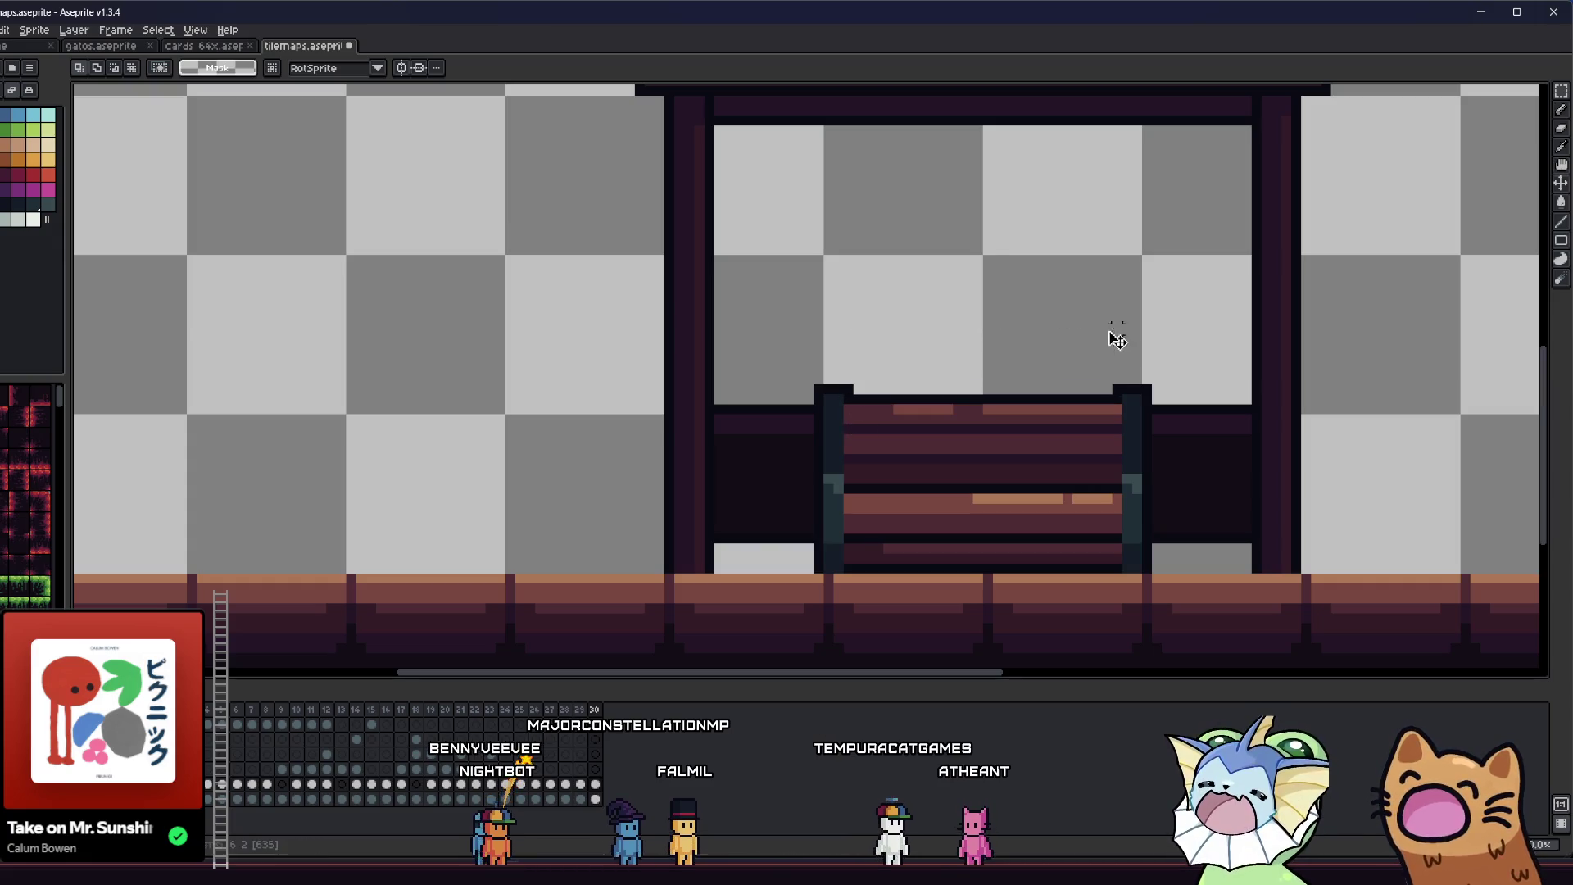
- Zoom around to inspect the bench inside the maroon canopy
scroll(1065, 393, "down", 2)
scroll(871, 429, "up", 1)
scroll(772, 475, "down", 2)
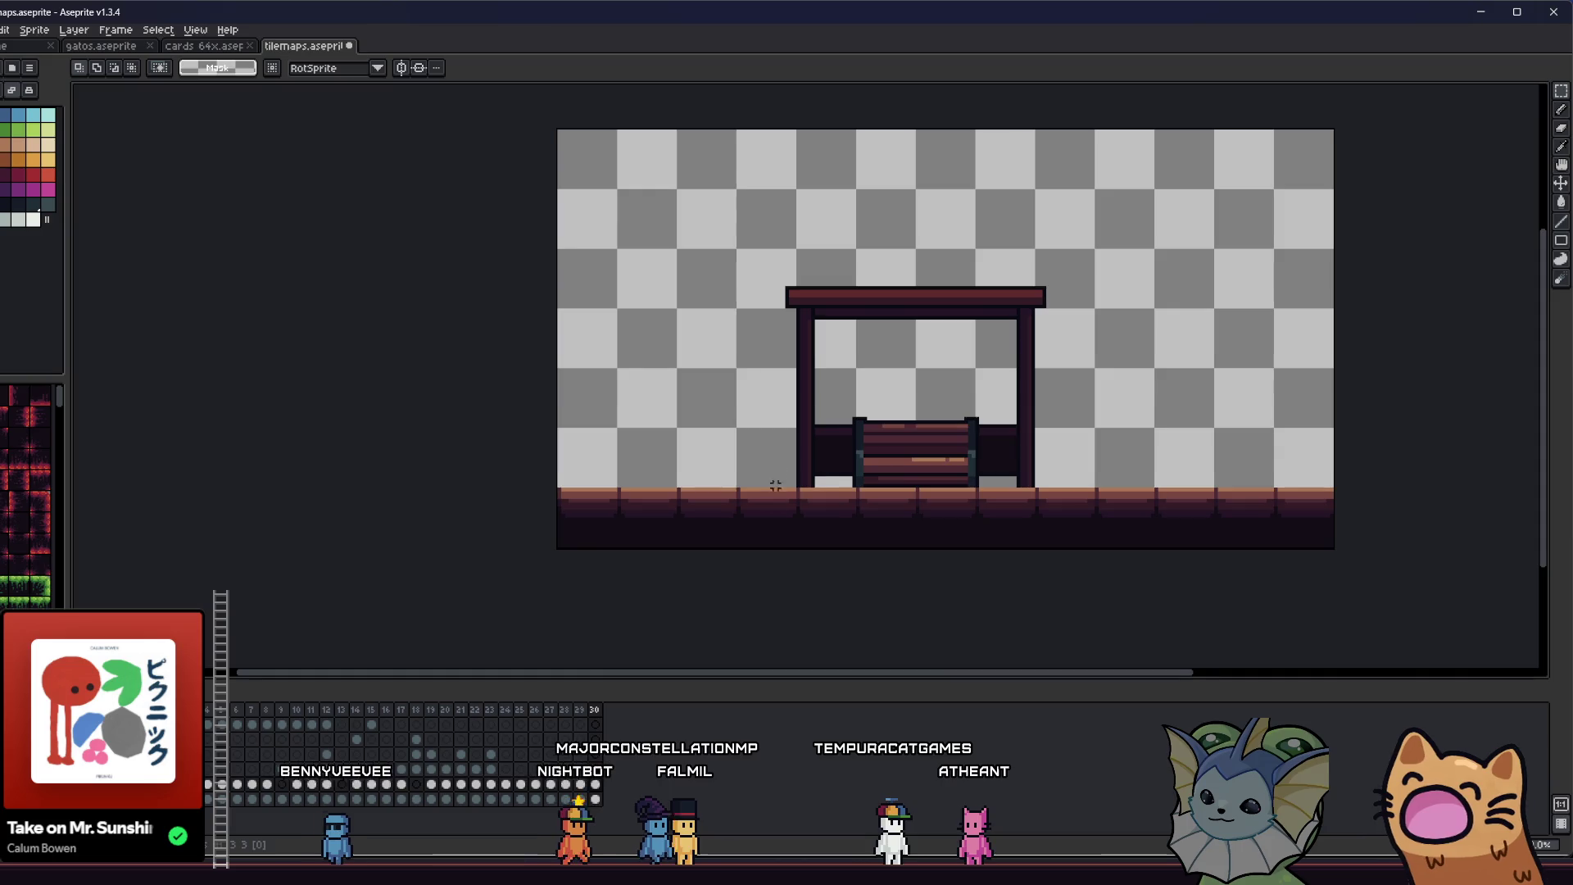
scroll(651, 467, "down", 2)
scroll(698, 418, "up", 2)
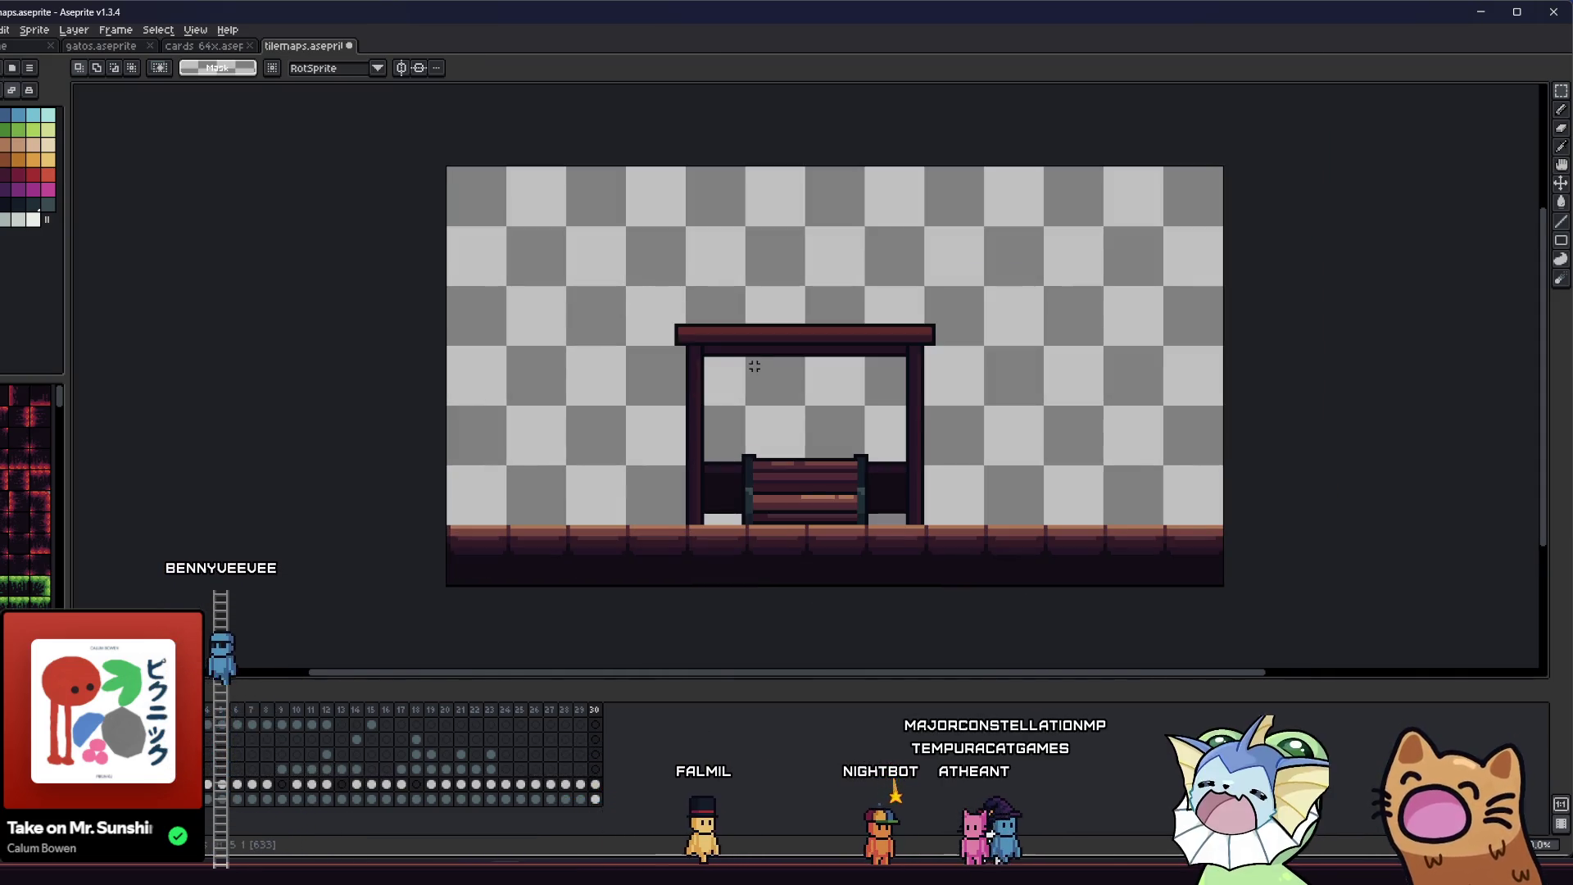
scroll(754, 366, "up", 1)
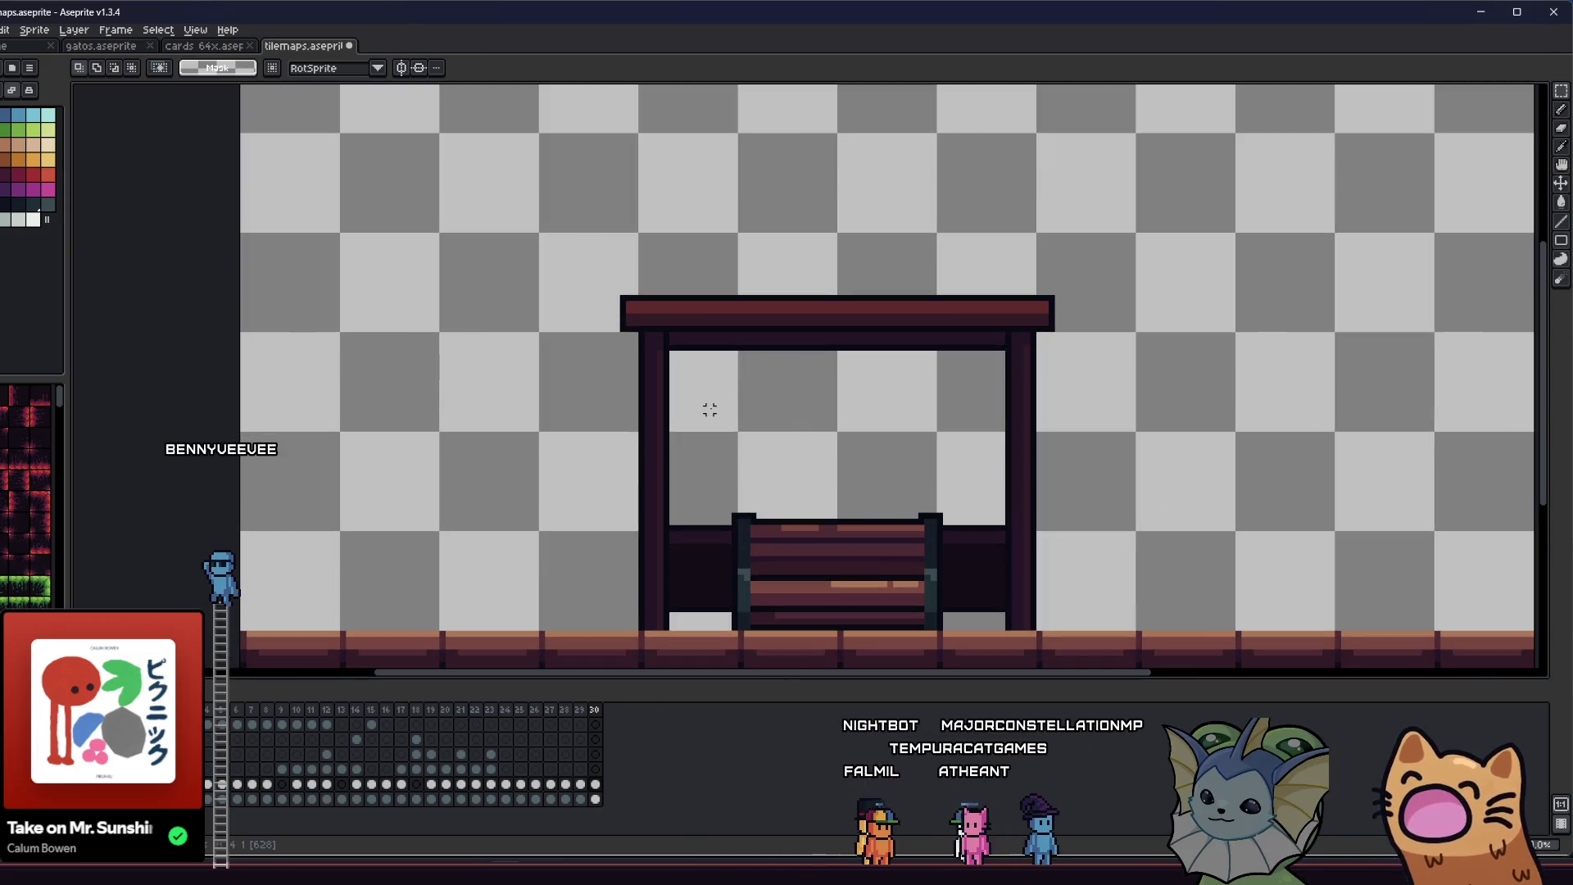
key("i")
scroll(673, 368, "up", 2)
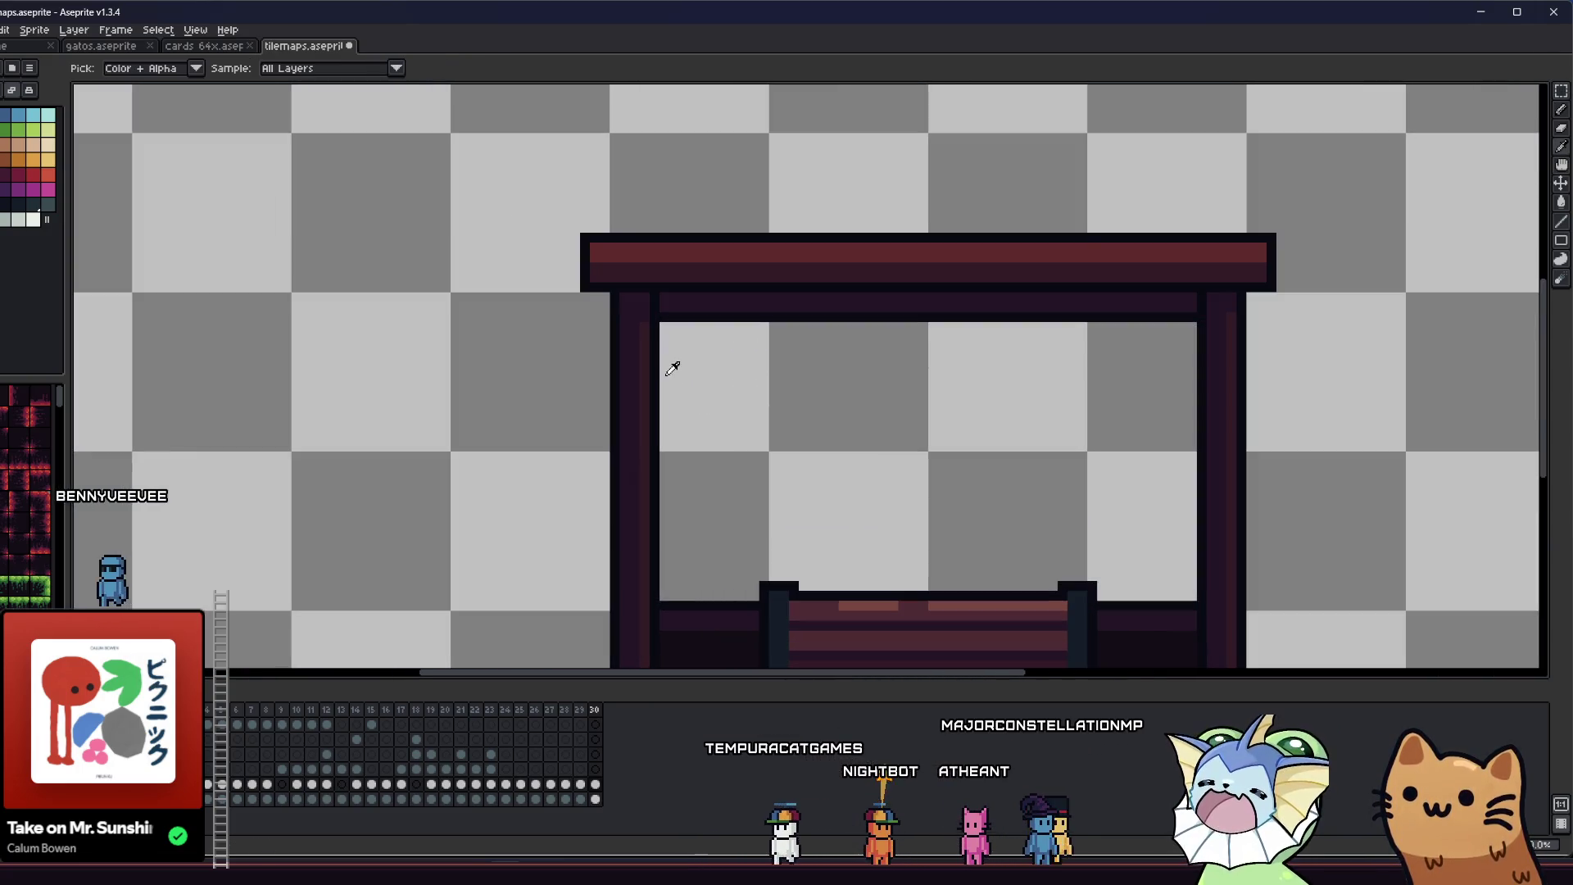
key("b")
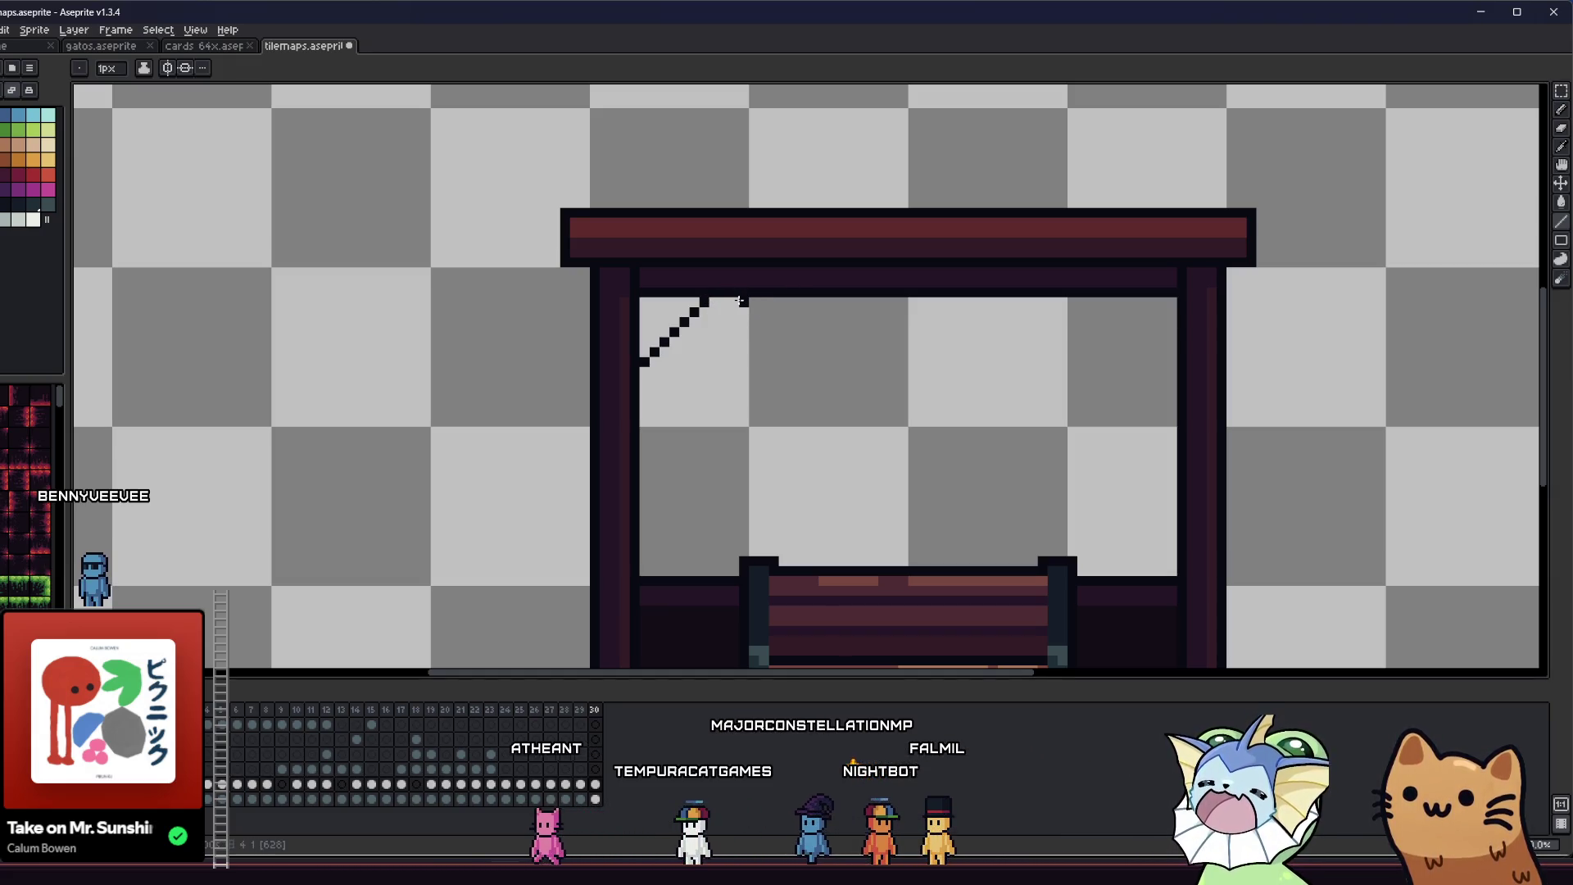
- Draw the second diagonal line of the left brace and fill the band between the lines dark
left_click_drag(745, 305, 638, 403)
scroll(632, 407, "down", 1)
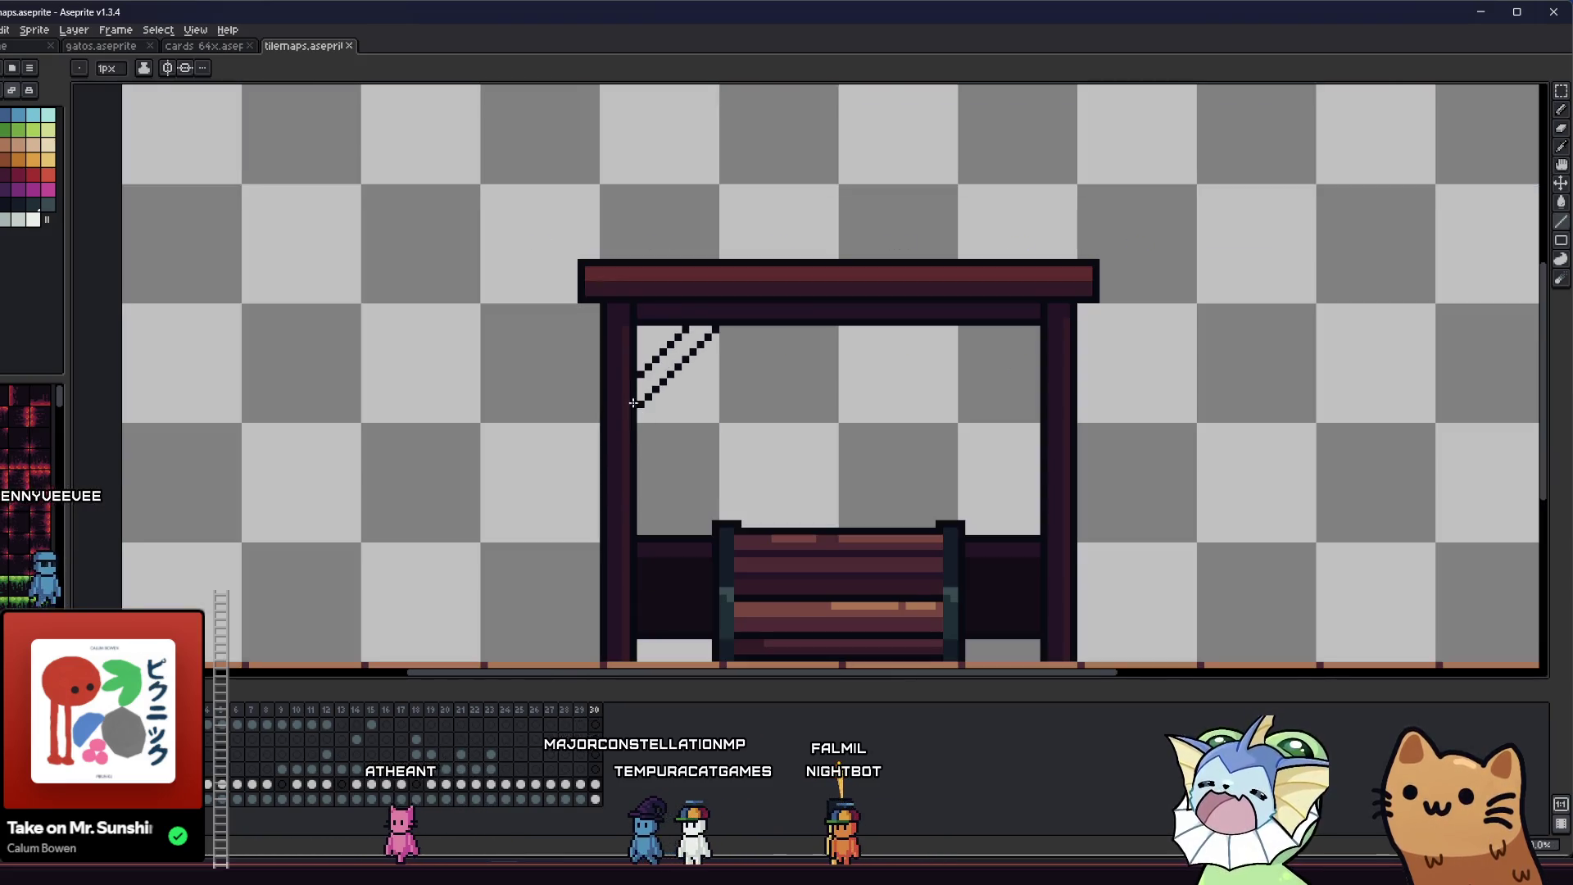
scroll(633, 408, "up", 1)
key("g")
left_click(686, 341)
scroll(687, 340, "down", 1)
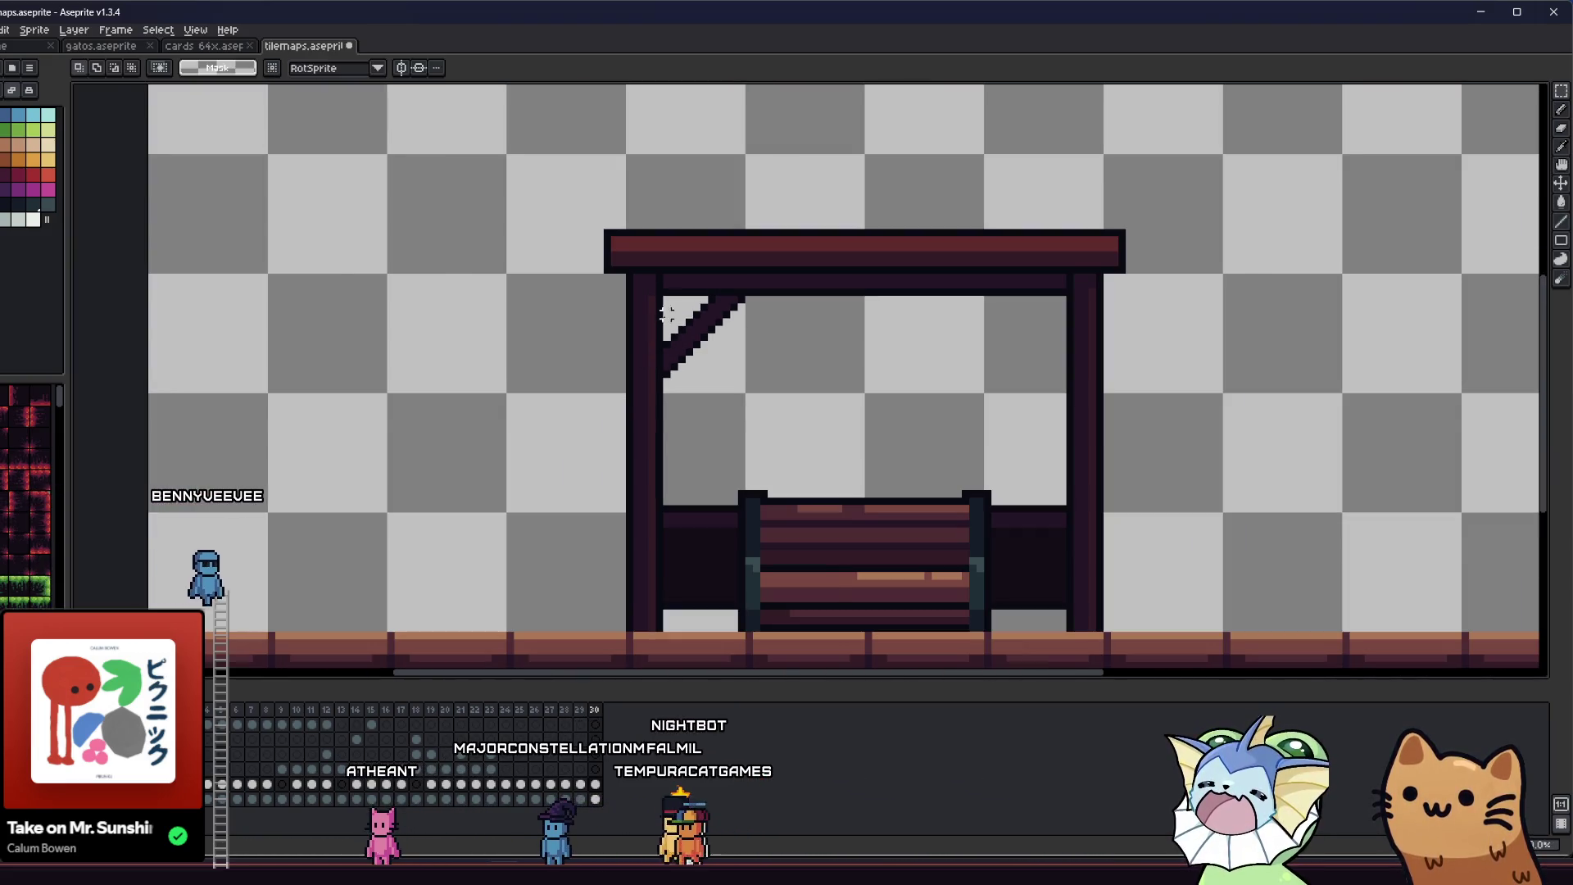
scroll(676, 311, "up", 1)
- Mirror a copy of the left brace onto the canopy's right corner and save the sprite
key("m")
mouse_move(659, 291)
left_mouse_down()
mouse_move(820, 422)
mouse_move(1106, 403)
left_mouse_up()
key("ctrl+c")
key("ctrl+v")
key("shift+h")
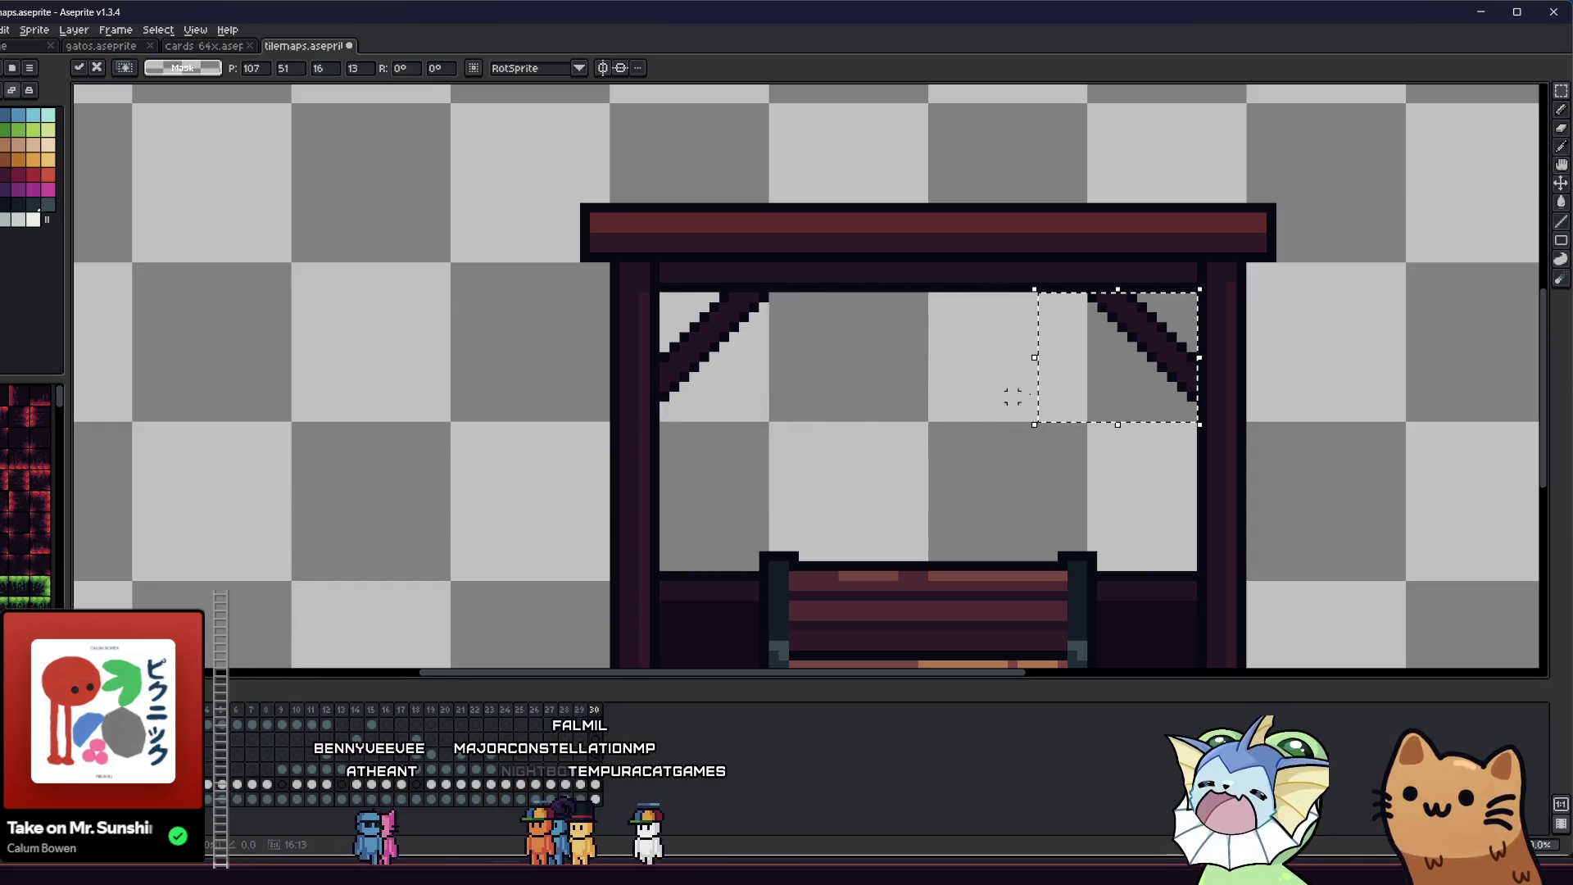
left_click(835, 388)
scroll(835, 389, "down", 1)
scroll(767, 525, "up", 1)
key("i")
key("ctrl+s")
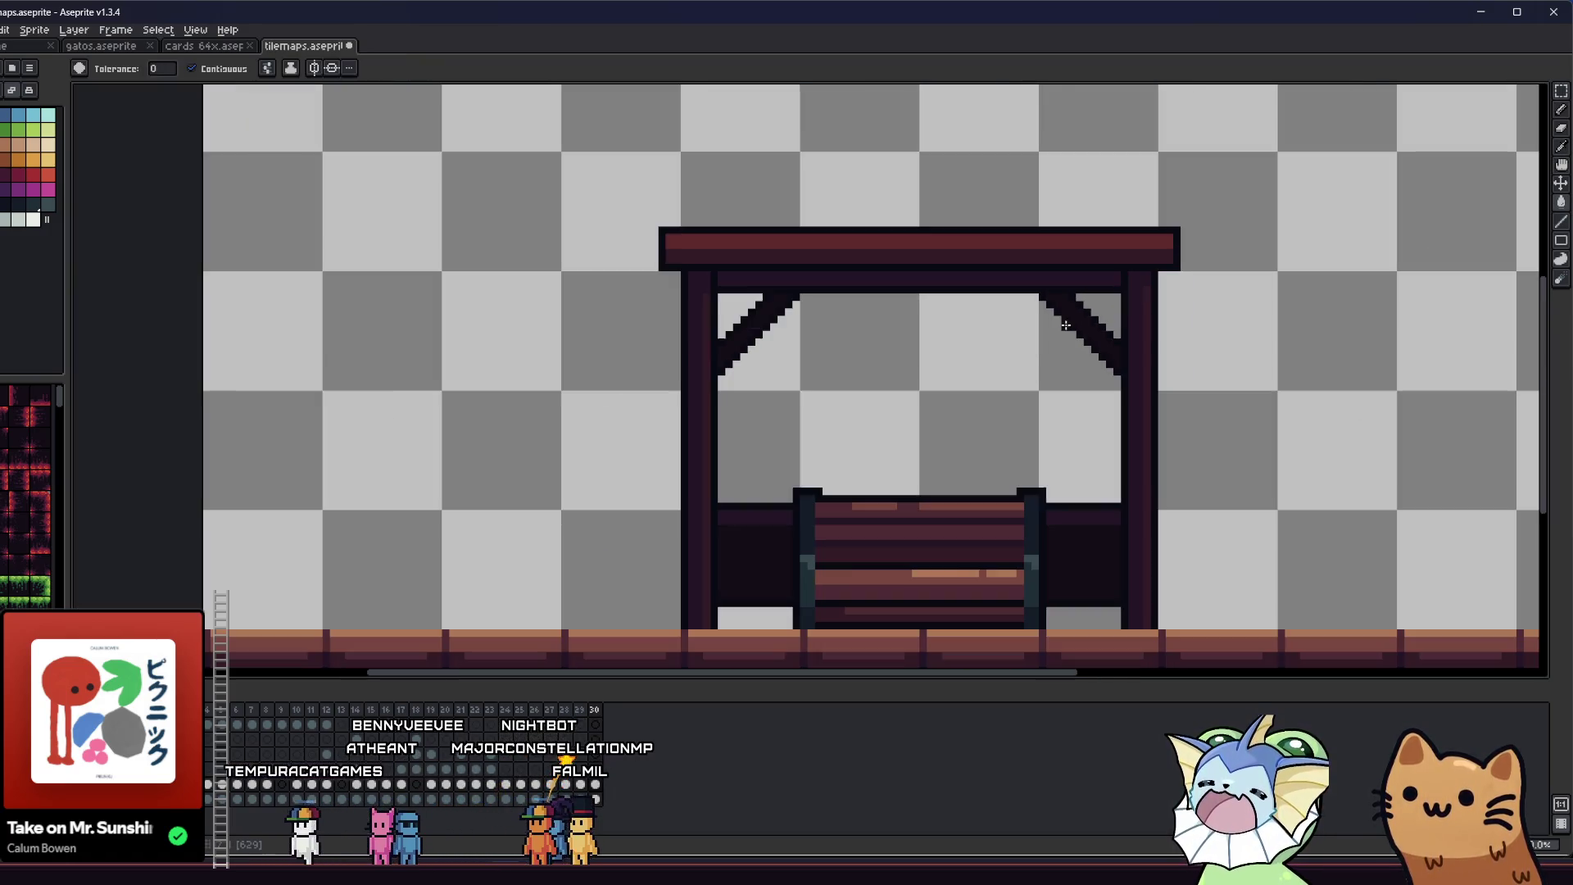
- Select the dark panel inside the canopy and the area at the right pillar's top
scroll(658, 461, "down", 3)
left_click_drag(658, 460, 479, 481)
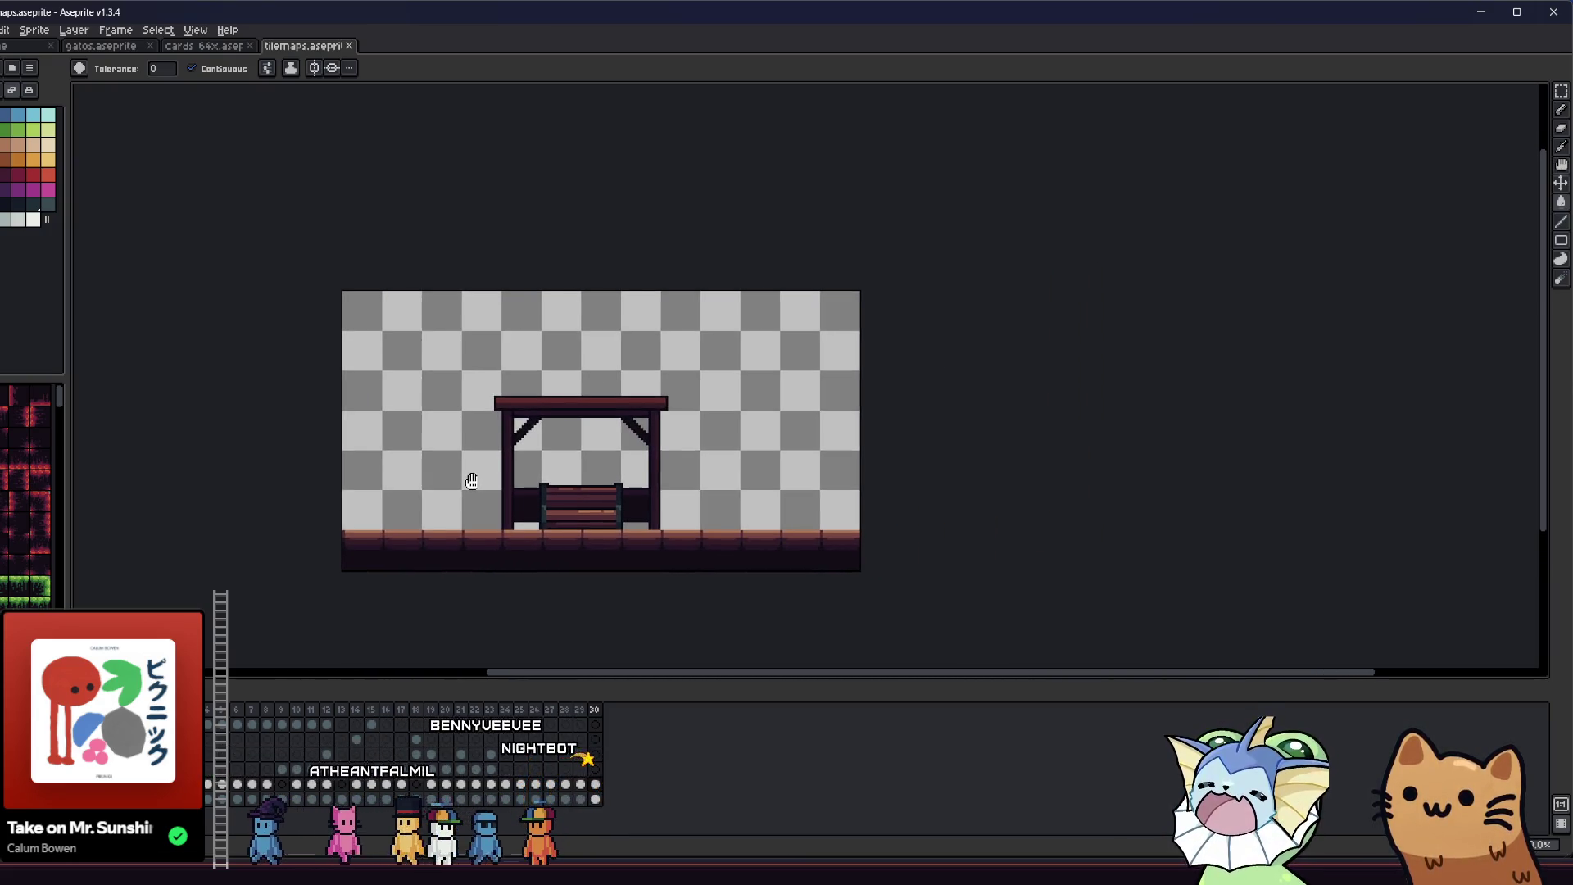
scroll(491, 487, "down", 2)
scroll(507, 508, "up", 5)
key("m")
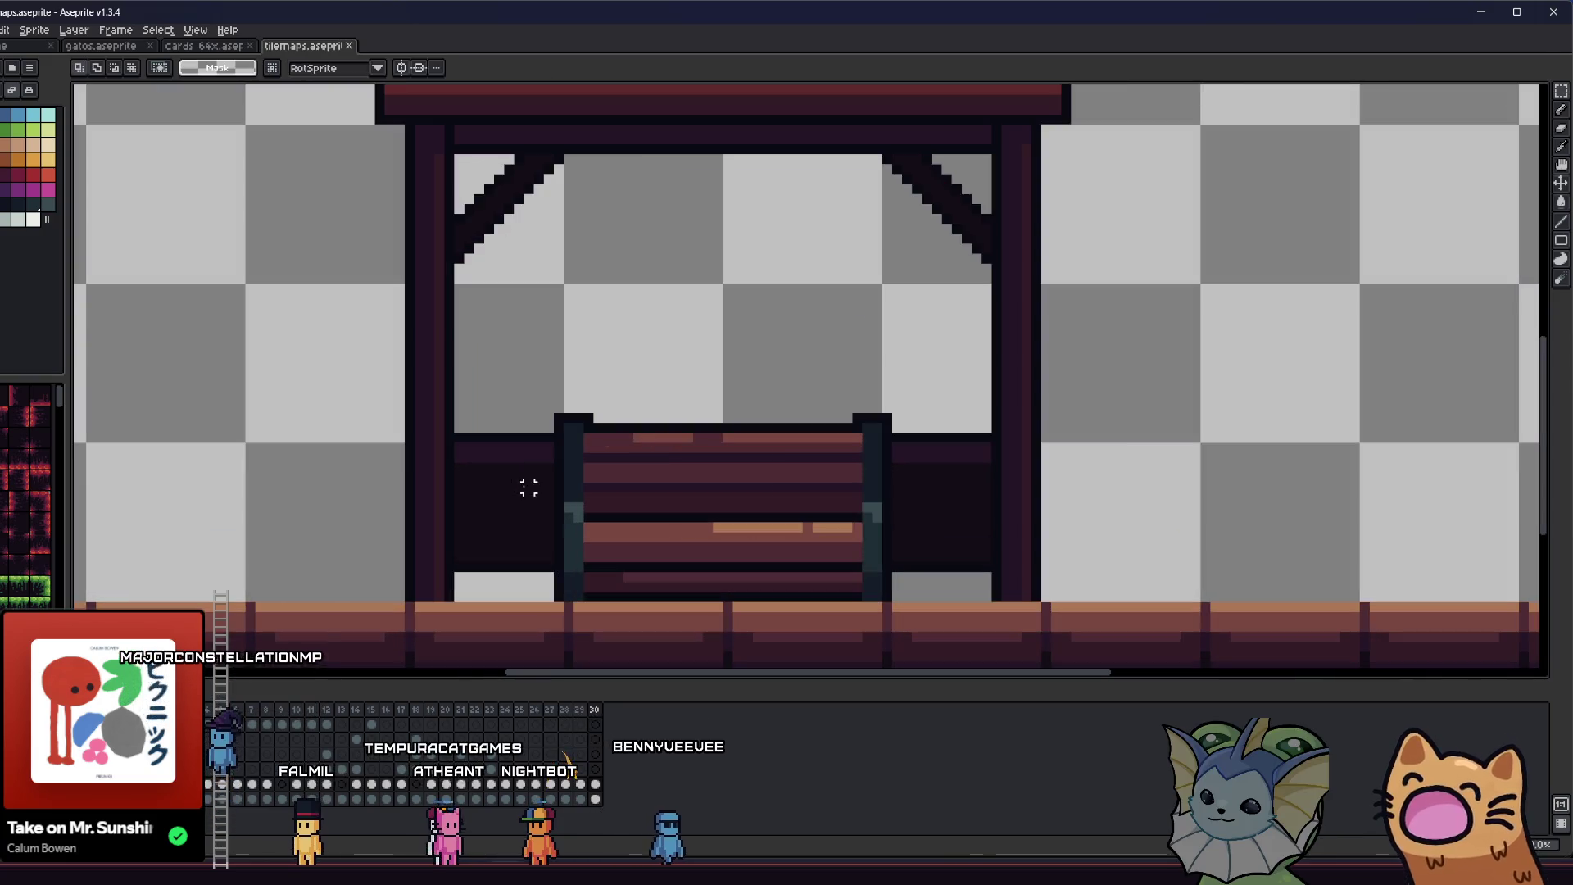
left_click_drag(458, 428, 557, 595)
left_click_drag(888, 420, 927, 496)
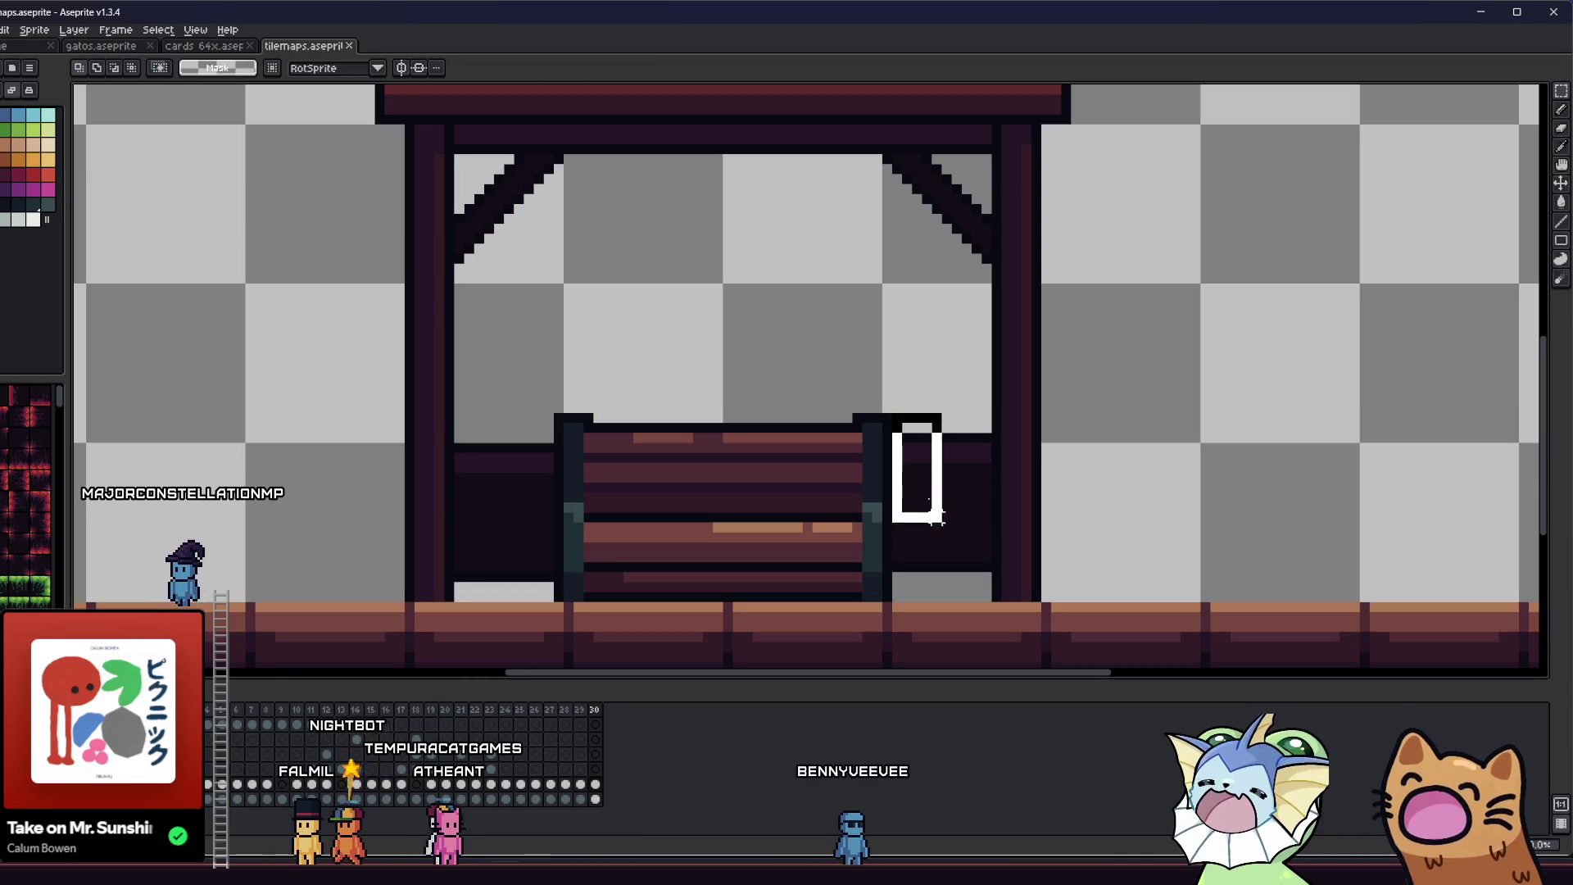
left_click_drag(985, 578, 992, 595)
scroll(660, 516, "down", 3)
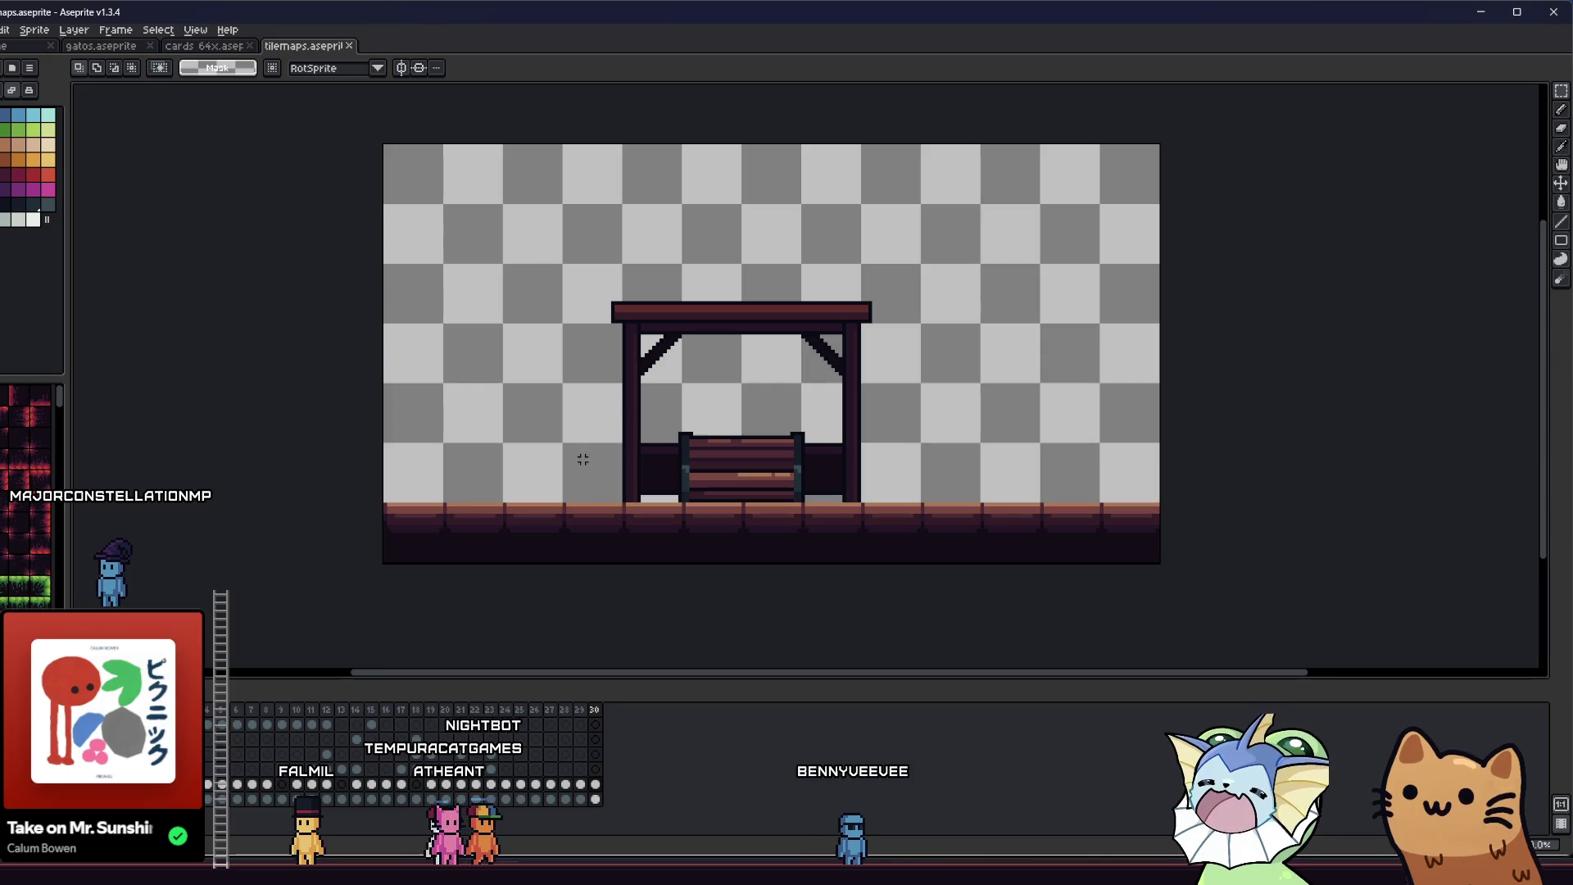
mouse_move(583, 460)
left_mouse_down()
mouse_move(383, 450)
mouse_move(411, 439)
mouse_move(492, 464)
mouse_move(521, 495)
mouse_move(628, 446)
mouse_move(881, 443)
mouse_move(656, 446)
left_mouse_up()
scroll(472, 426, "up", 2)
scroll(528, 495, "down", 1)
- Reselect the whole canopy sprite from corner to corner
left_click_drag(659, 271, 1013, 535)
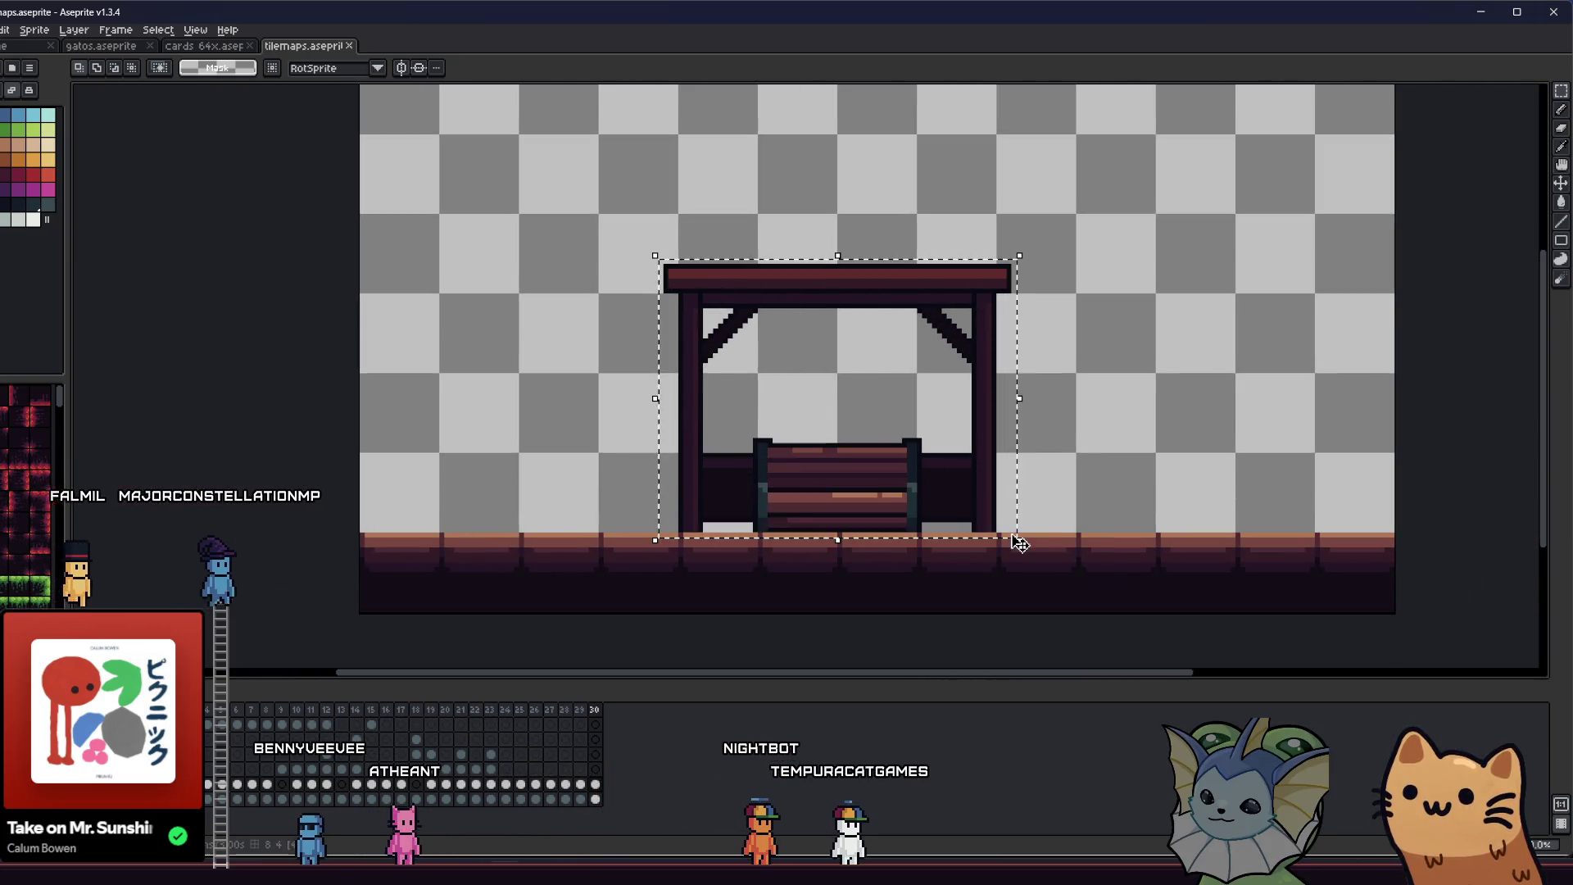
left_click(670, 261)
scroll(670, 260, "up", 1)
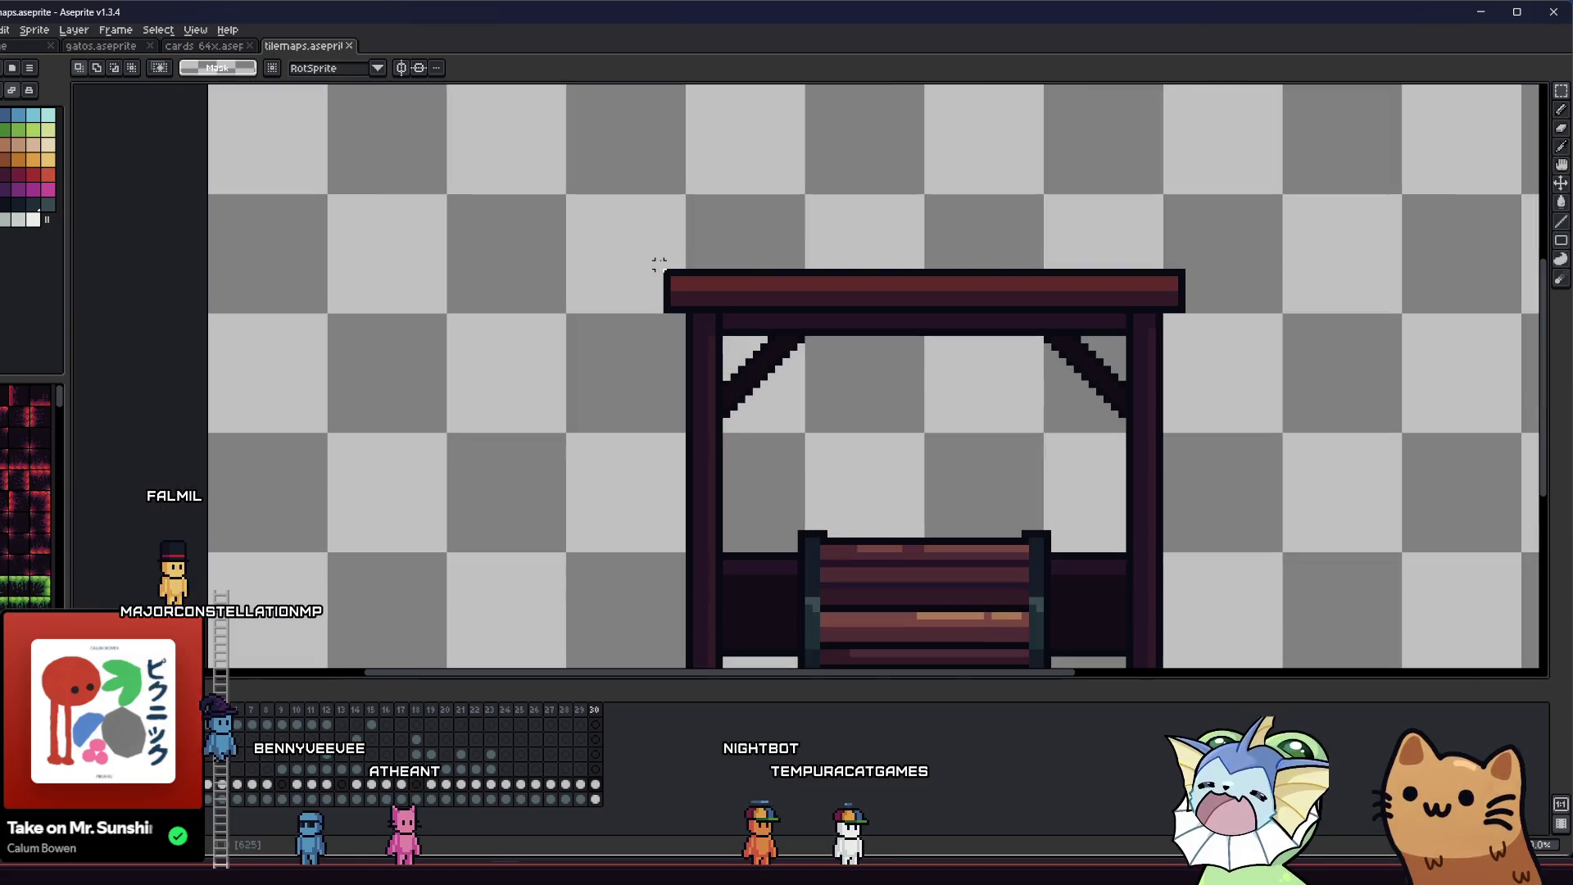
scroll(660, 265, "down", 1)
mouse_move(722, 323)
left_mouse_down()
mouse_move(846, 442)
mouse_move(1075, 578)
left_mouse_up()
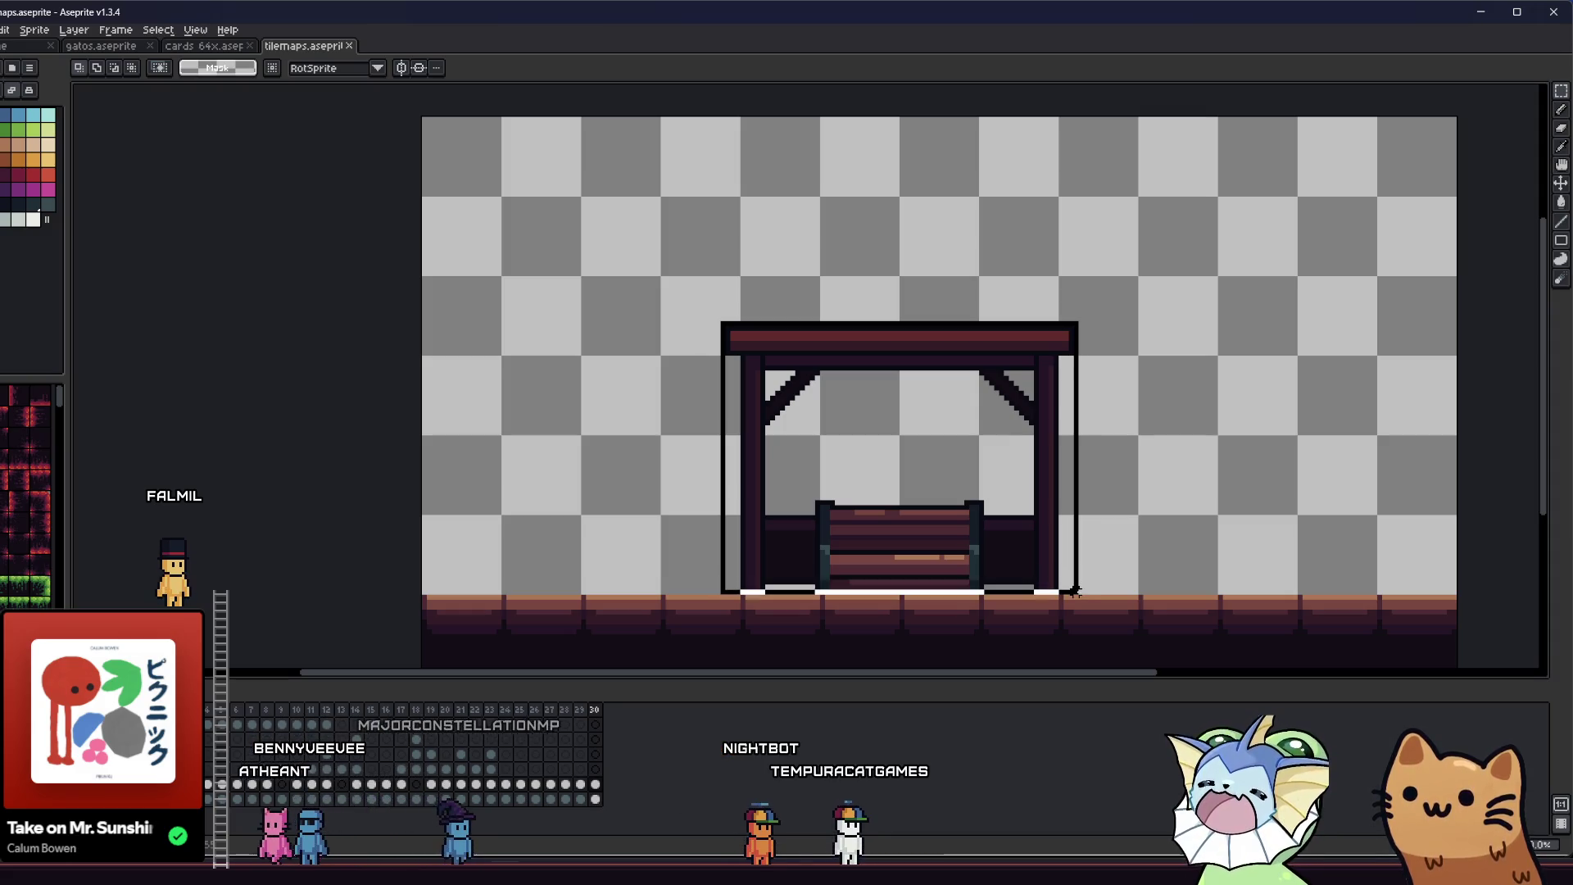
left_click_drag(1074, 597, 1080, 600)
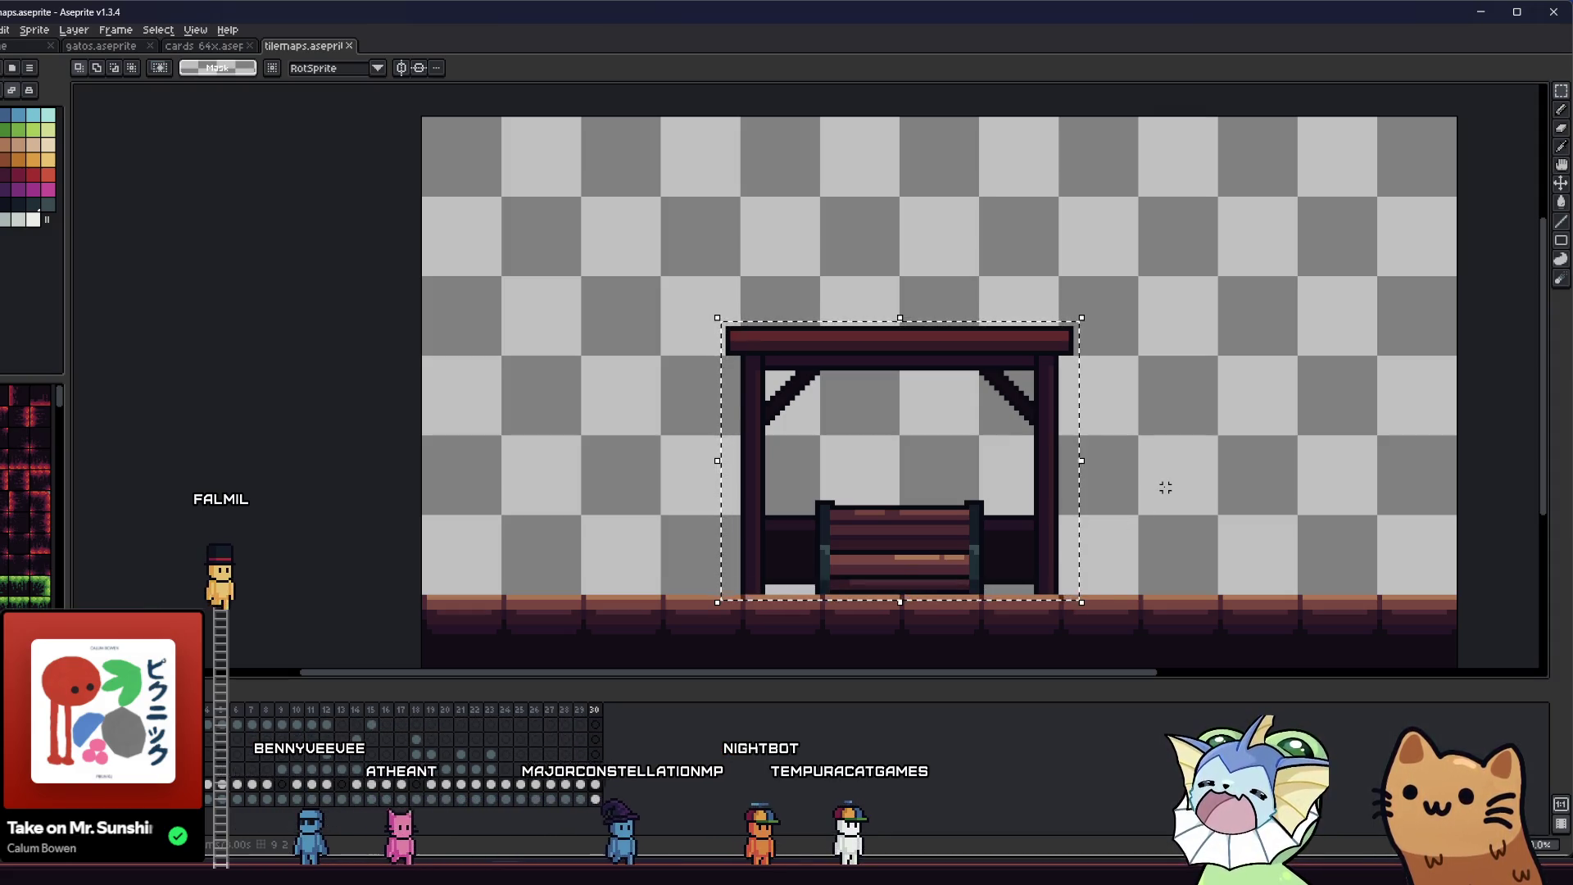
scroll(822, 516, "up", 1)
- Move the bench out from under the canopy onto the floor to its left
mouse_move(814, 490)
left_mouse_down()
mouse_move(1064, 626)
mouse_move(567, 460)
left_mouse_up()
left_click(813, 510)
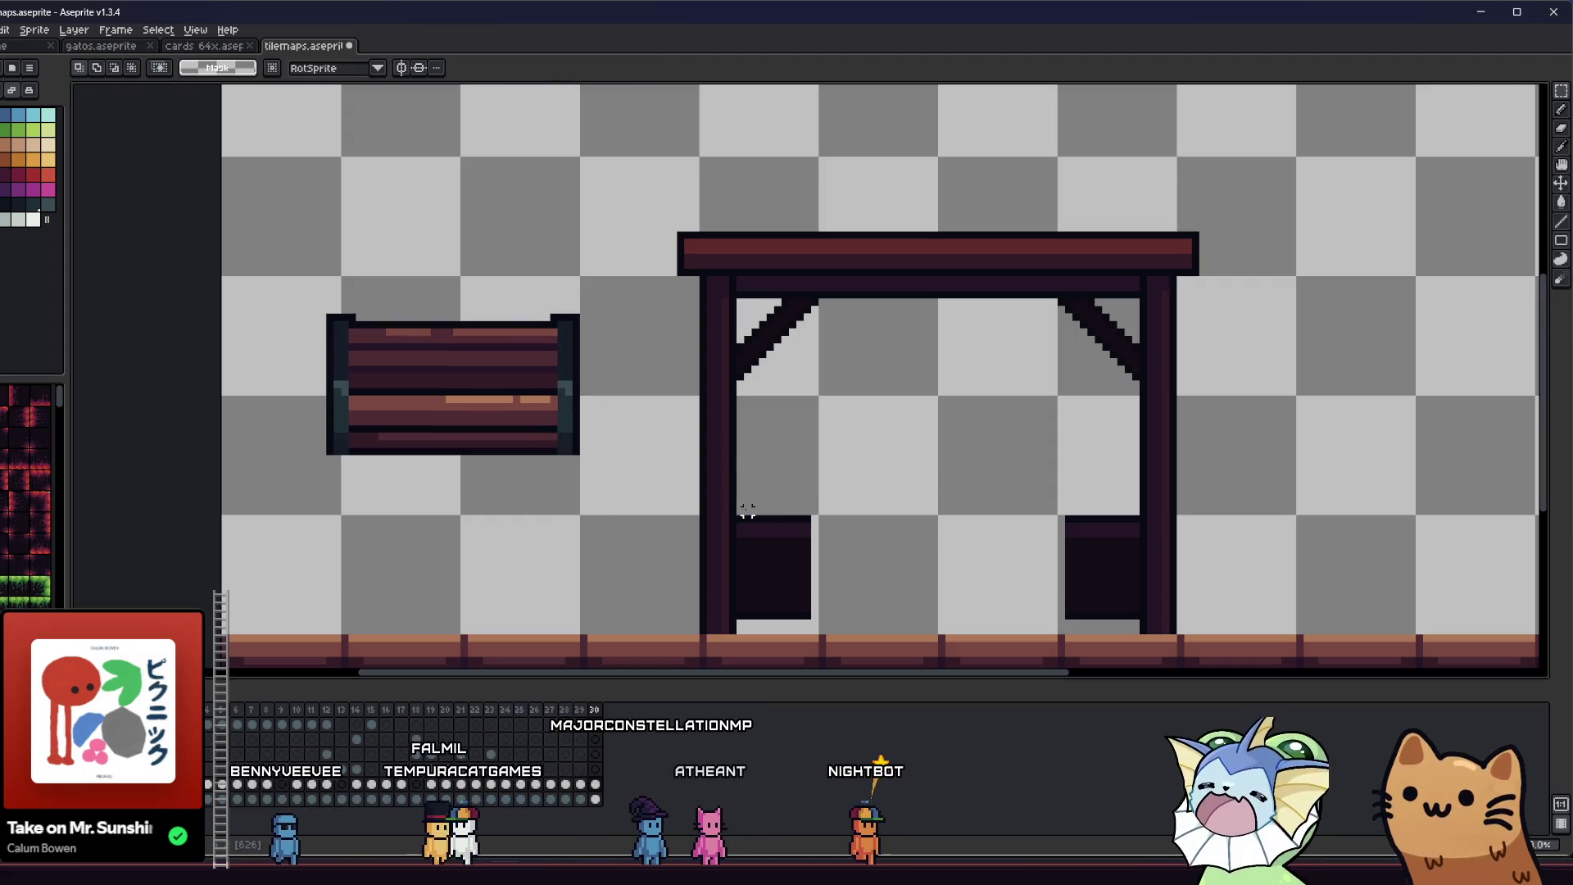
left_click_drag(311, 261, 585, 474)
left_click_drag(467, 389, 481, 570)
left_click(598, 526)
left_click_drag(650, 518, 604, 464)
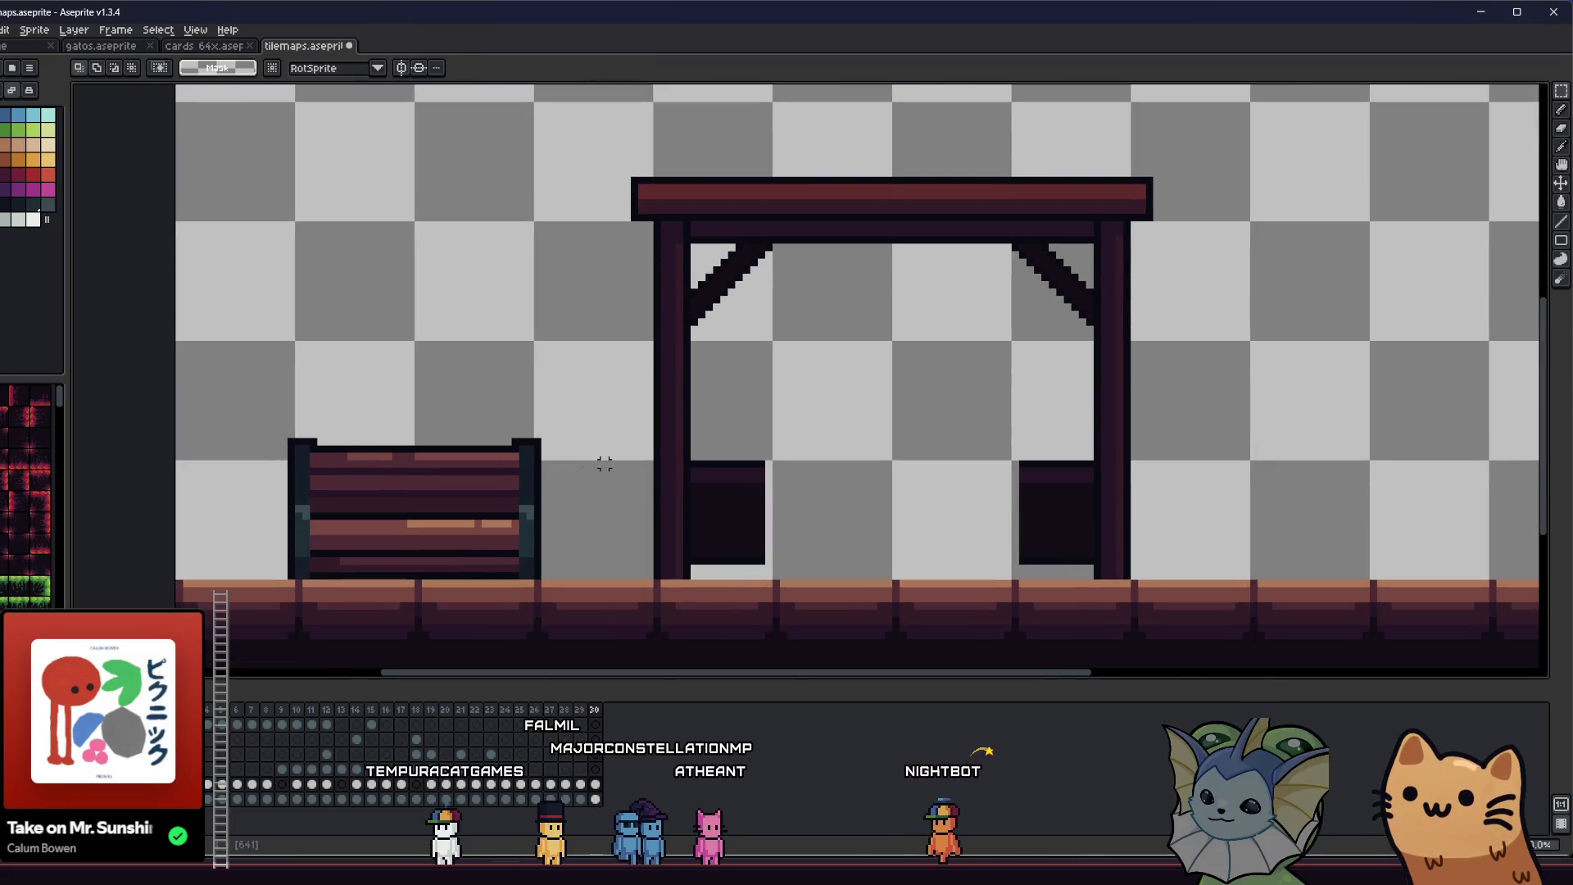
- Widen the small dark block under the canopy into a panel spanning both posts
left_click_drag(782, 567, 688, 450)
left_click_drag(734, 544, 843, 537)
key("Escape")
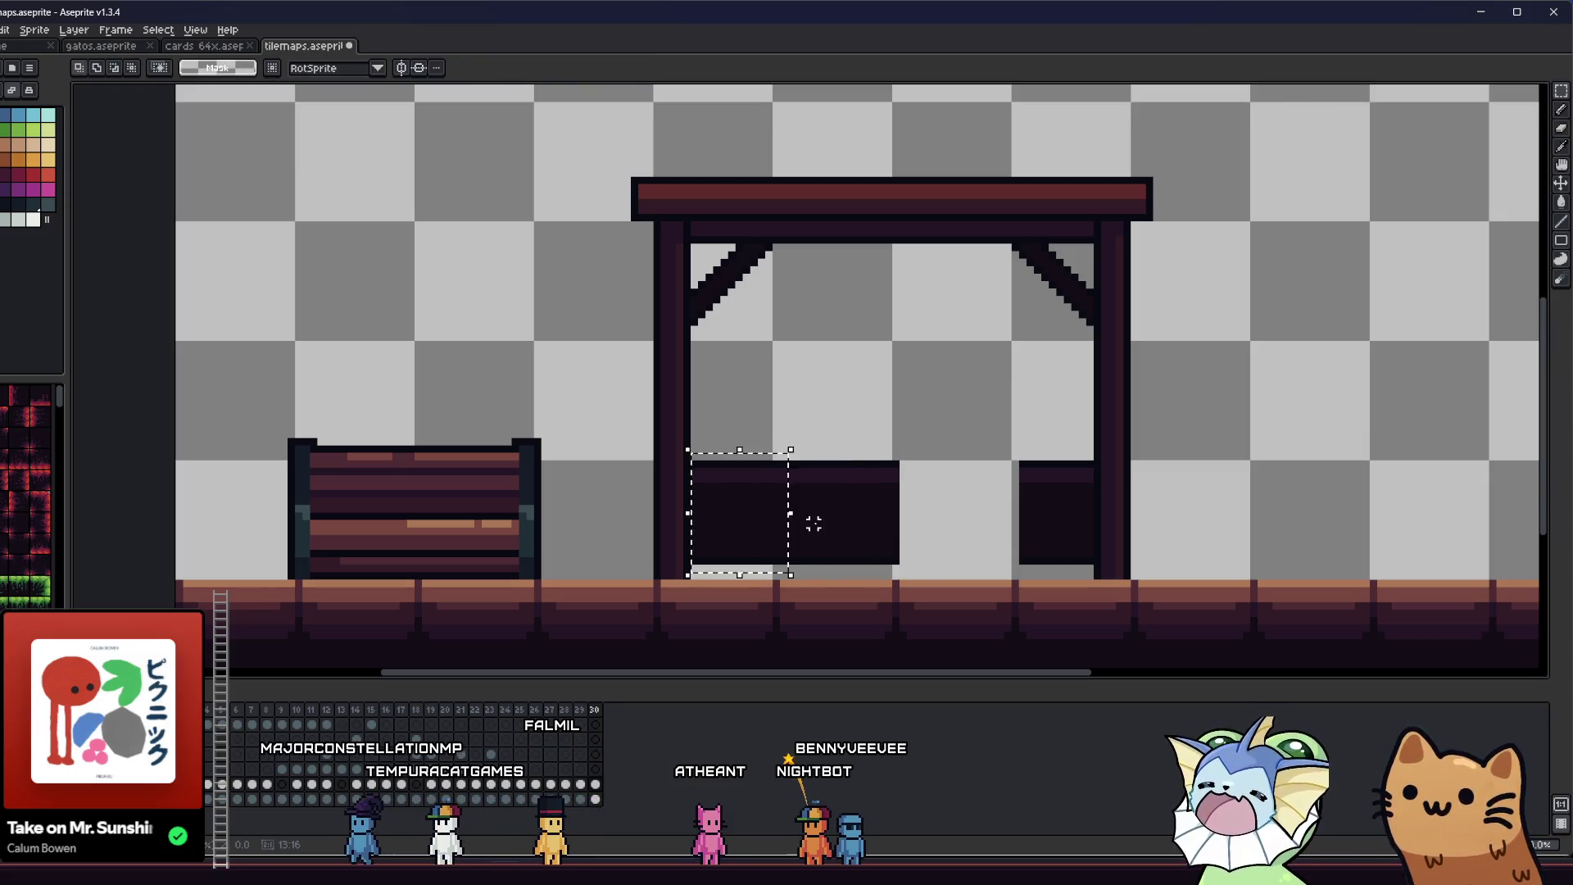
left_click_drag(755, 527, 930, 526)
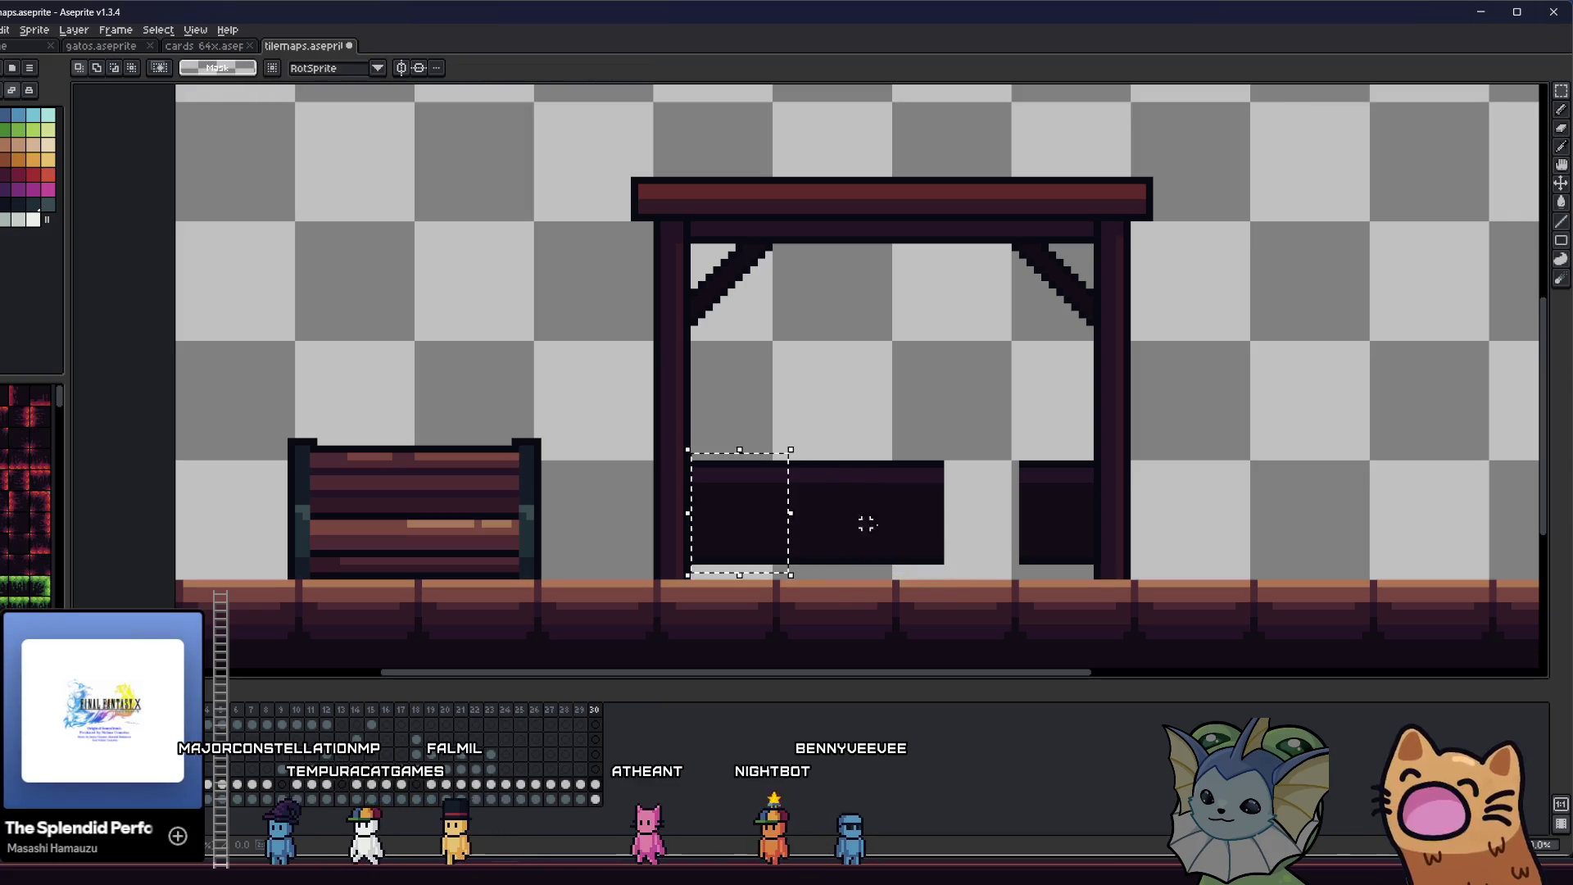
left_click_drag(750, 527, 999, 525)
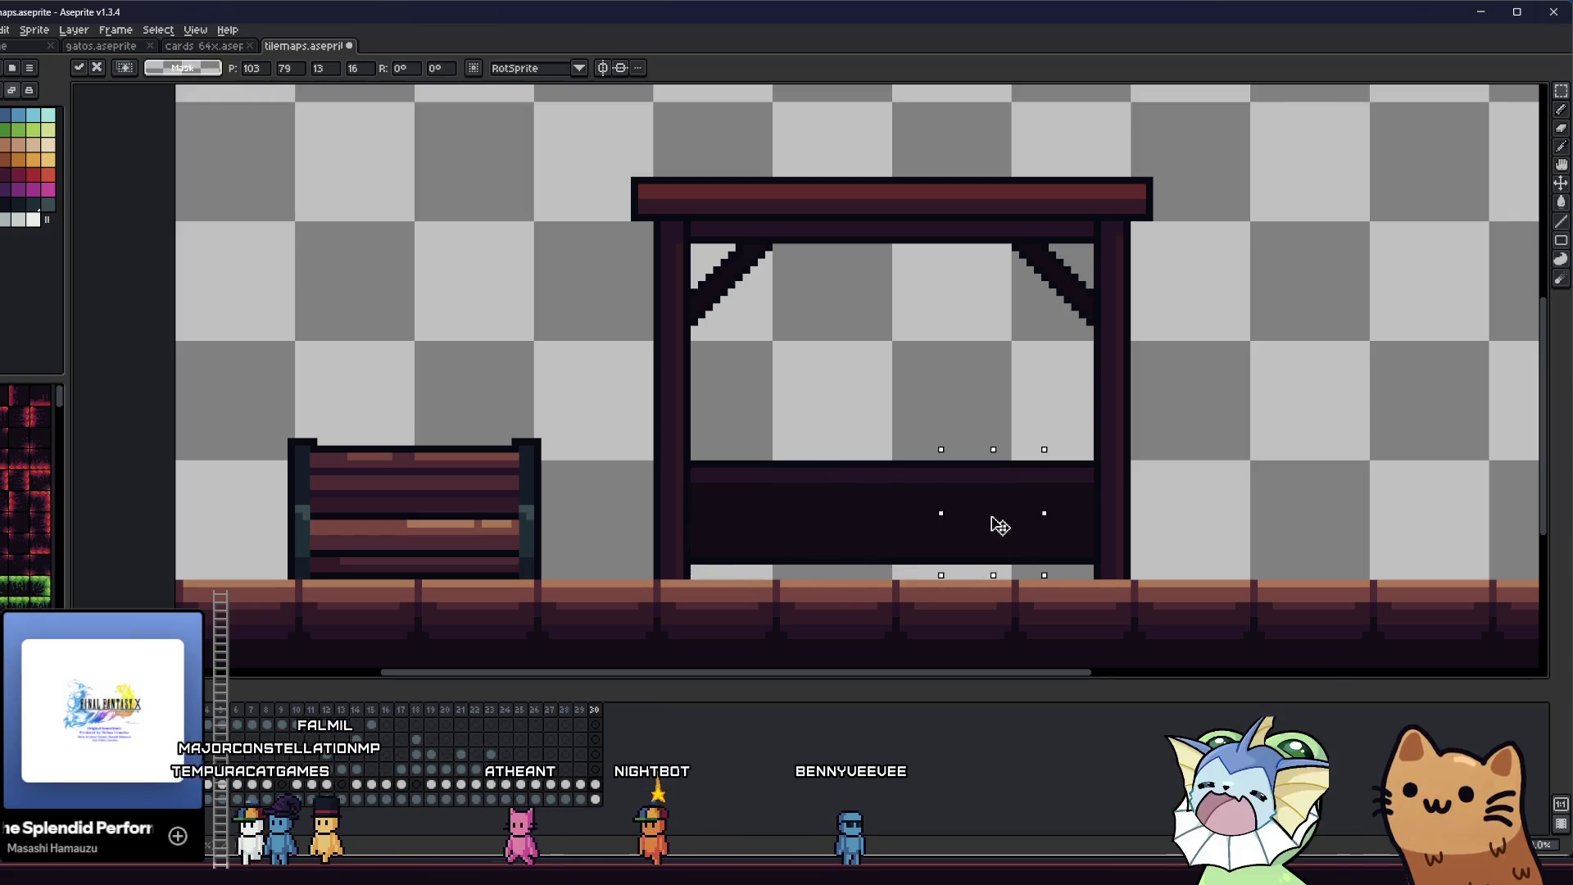
left_click(761, 493)
- Box-select just the bench sprite
scroll(774, 479, "down", 2)
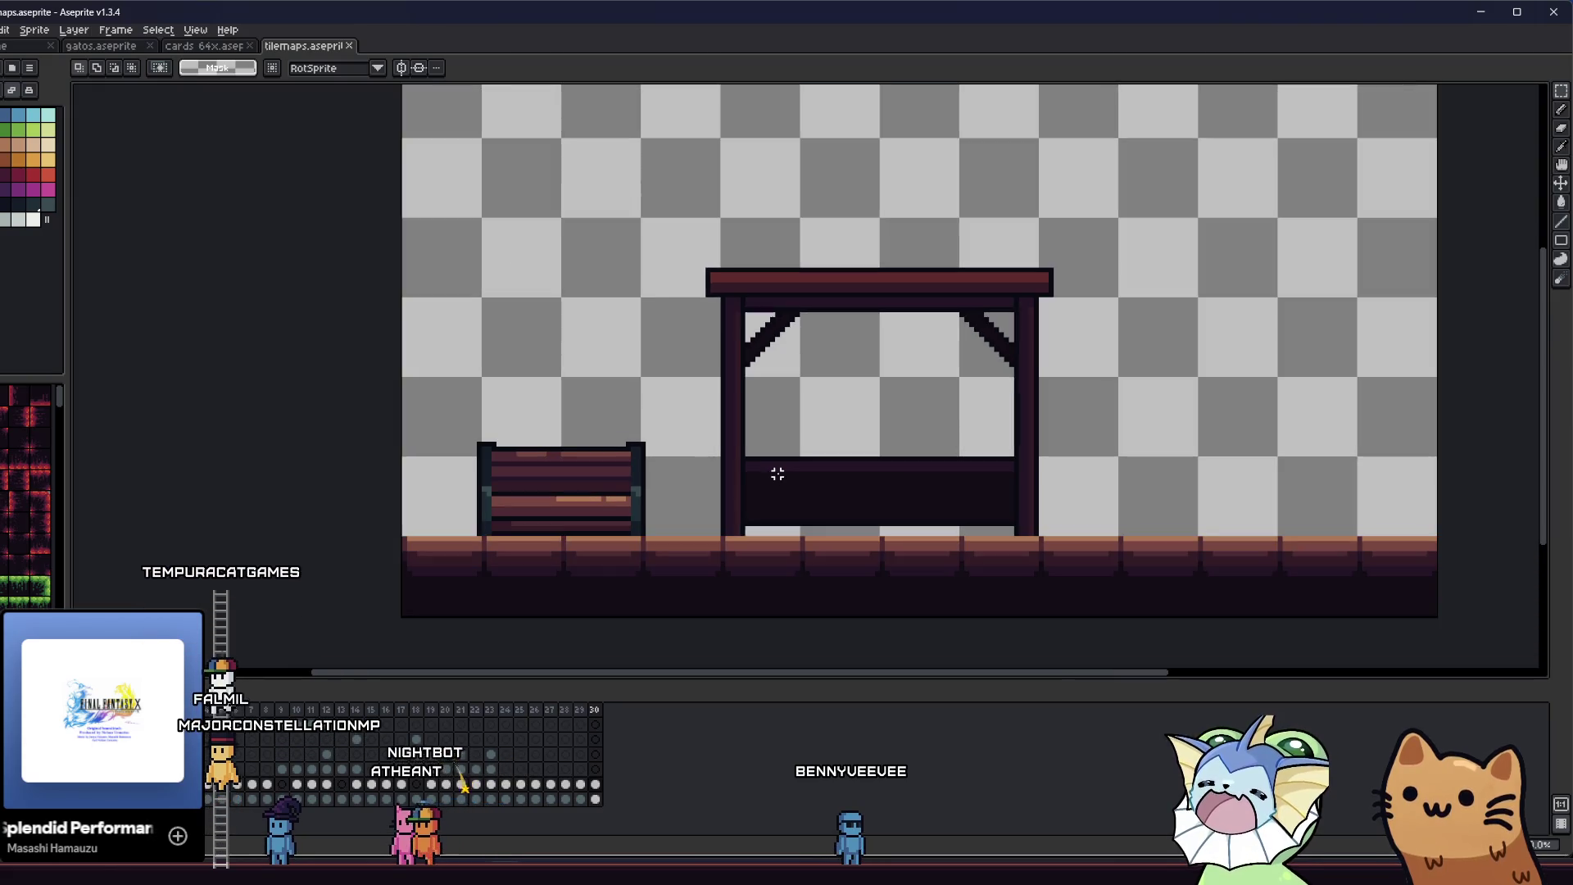
scroll(777, 473, "down", 1)
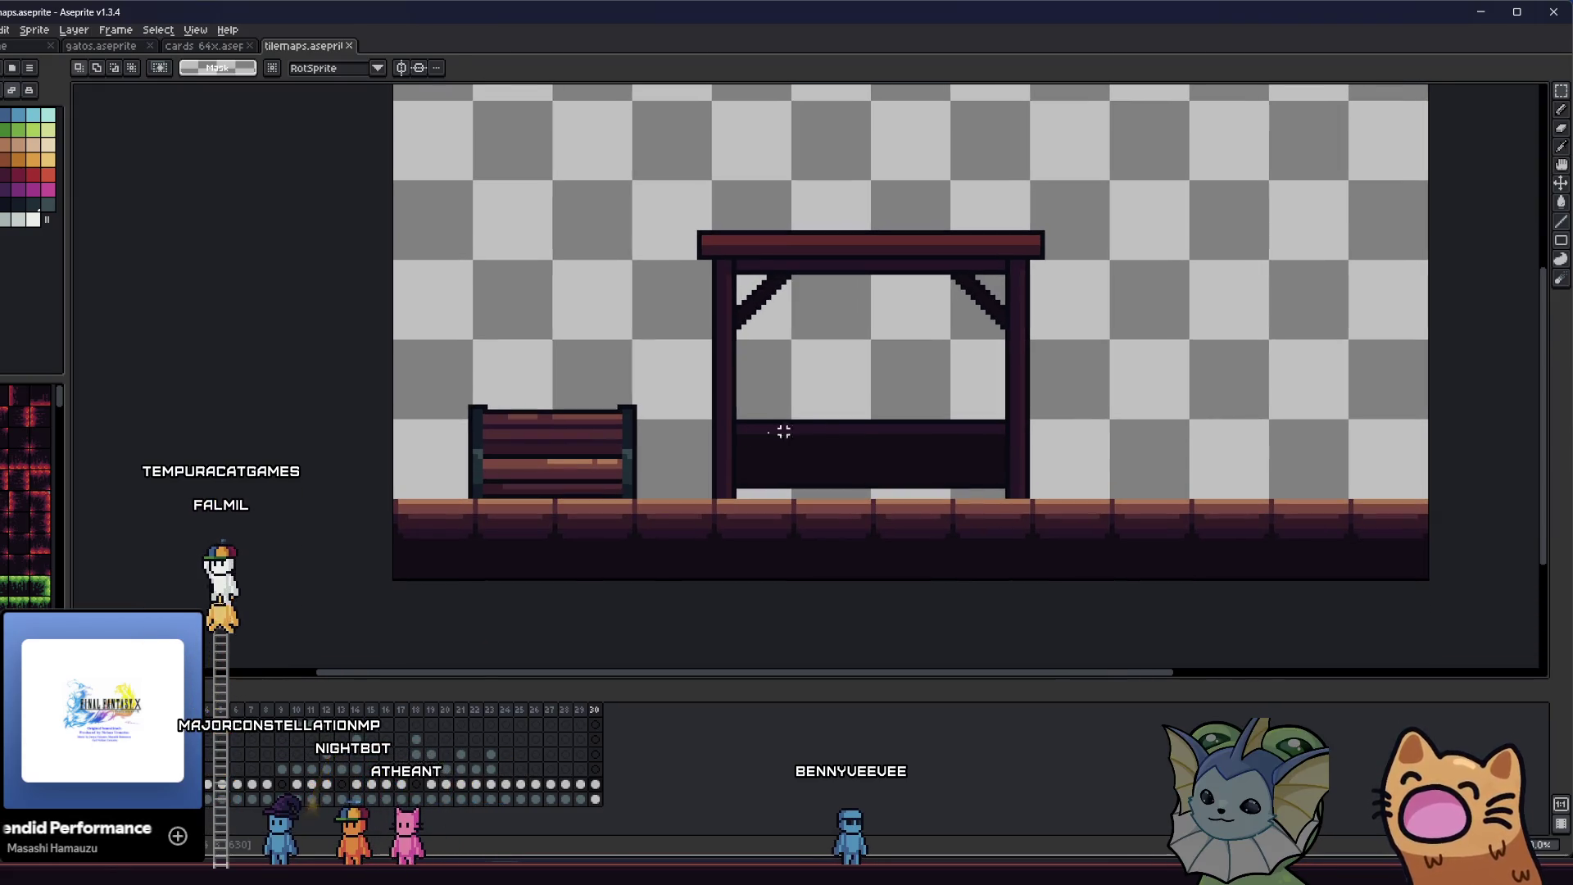
scroll(461, 407, "up", 1)
mouse_move(460, 392)
left_mouse_down()
mouse_move(573, 477)
mouse_move(734, 546)
left_mouse_up()
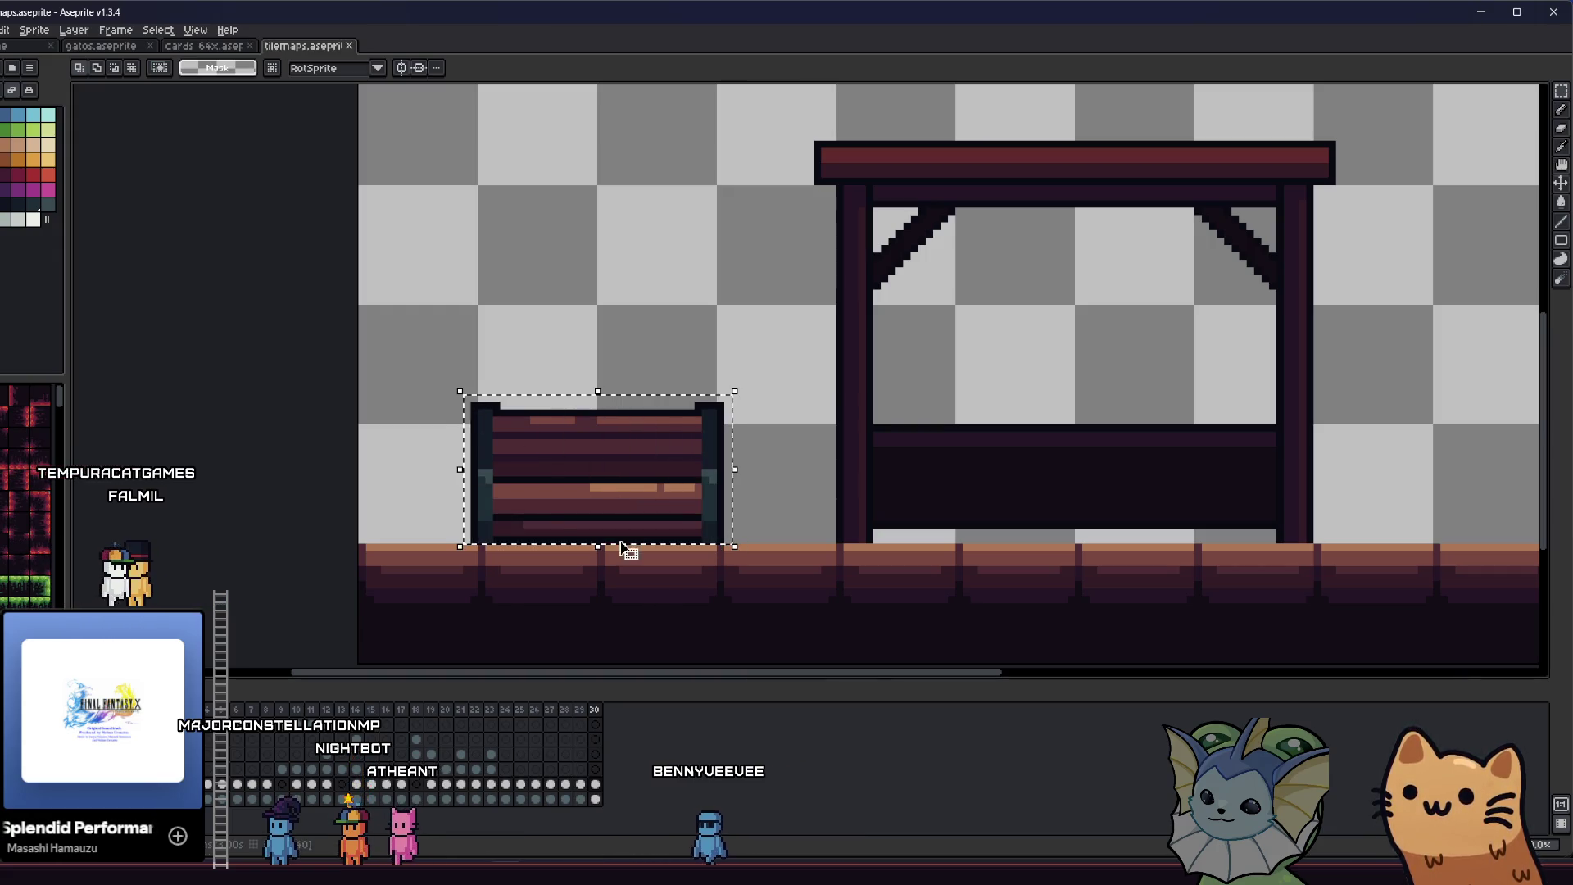
- Export the bench selection at 100% with the file name train_stop_bench.png
key("alt+f")
mouse_move(91, 158)
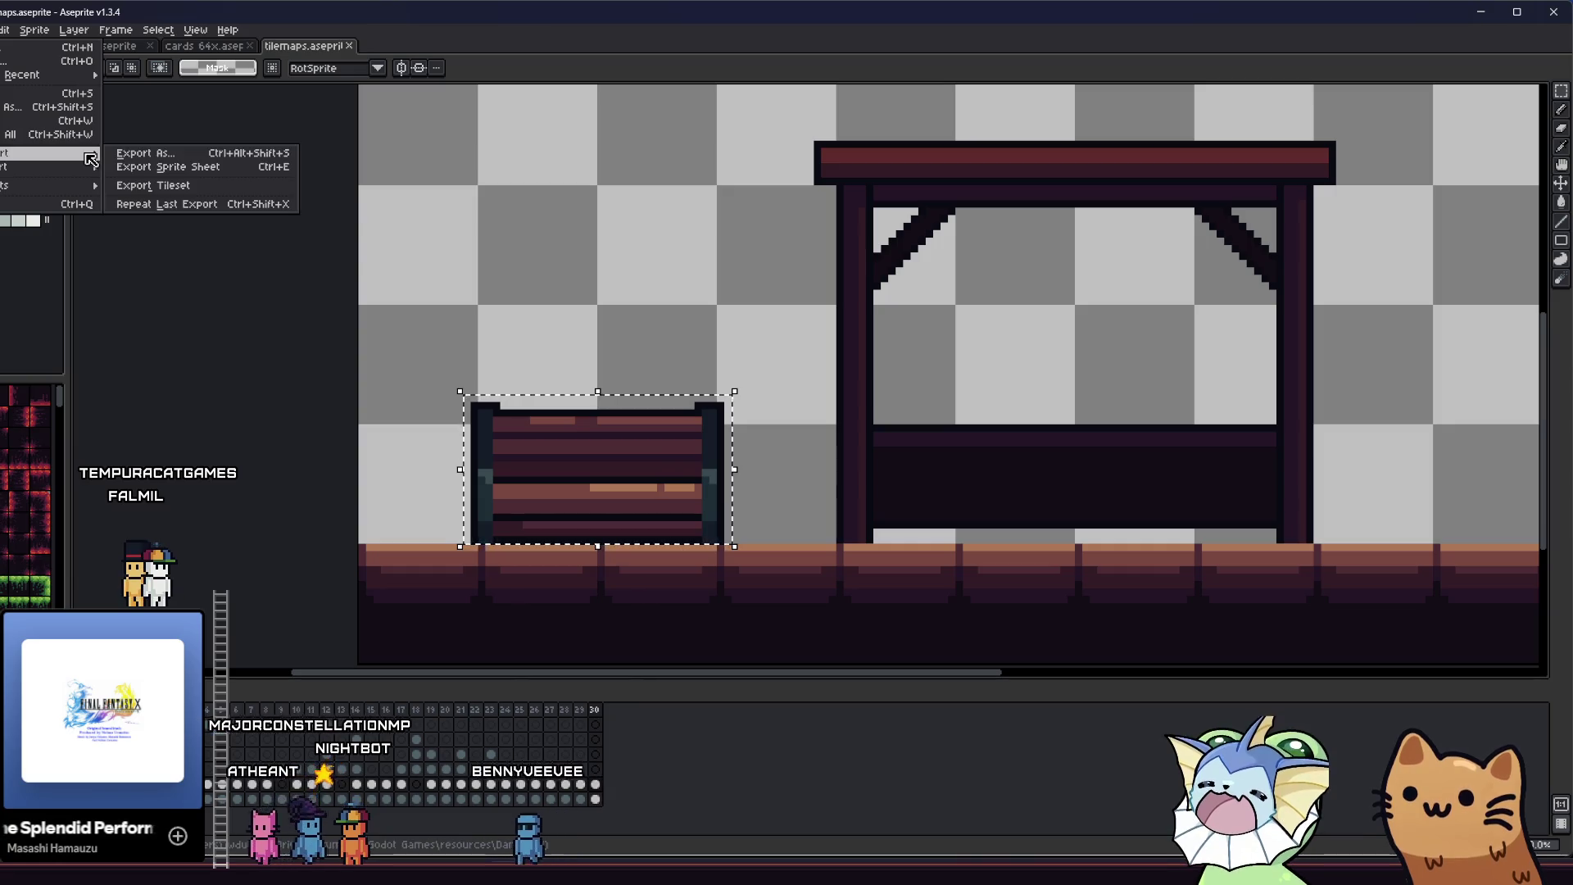
left_click(139, 153)
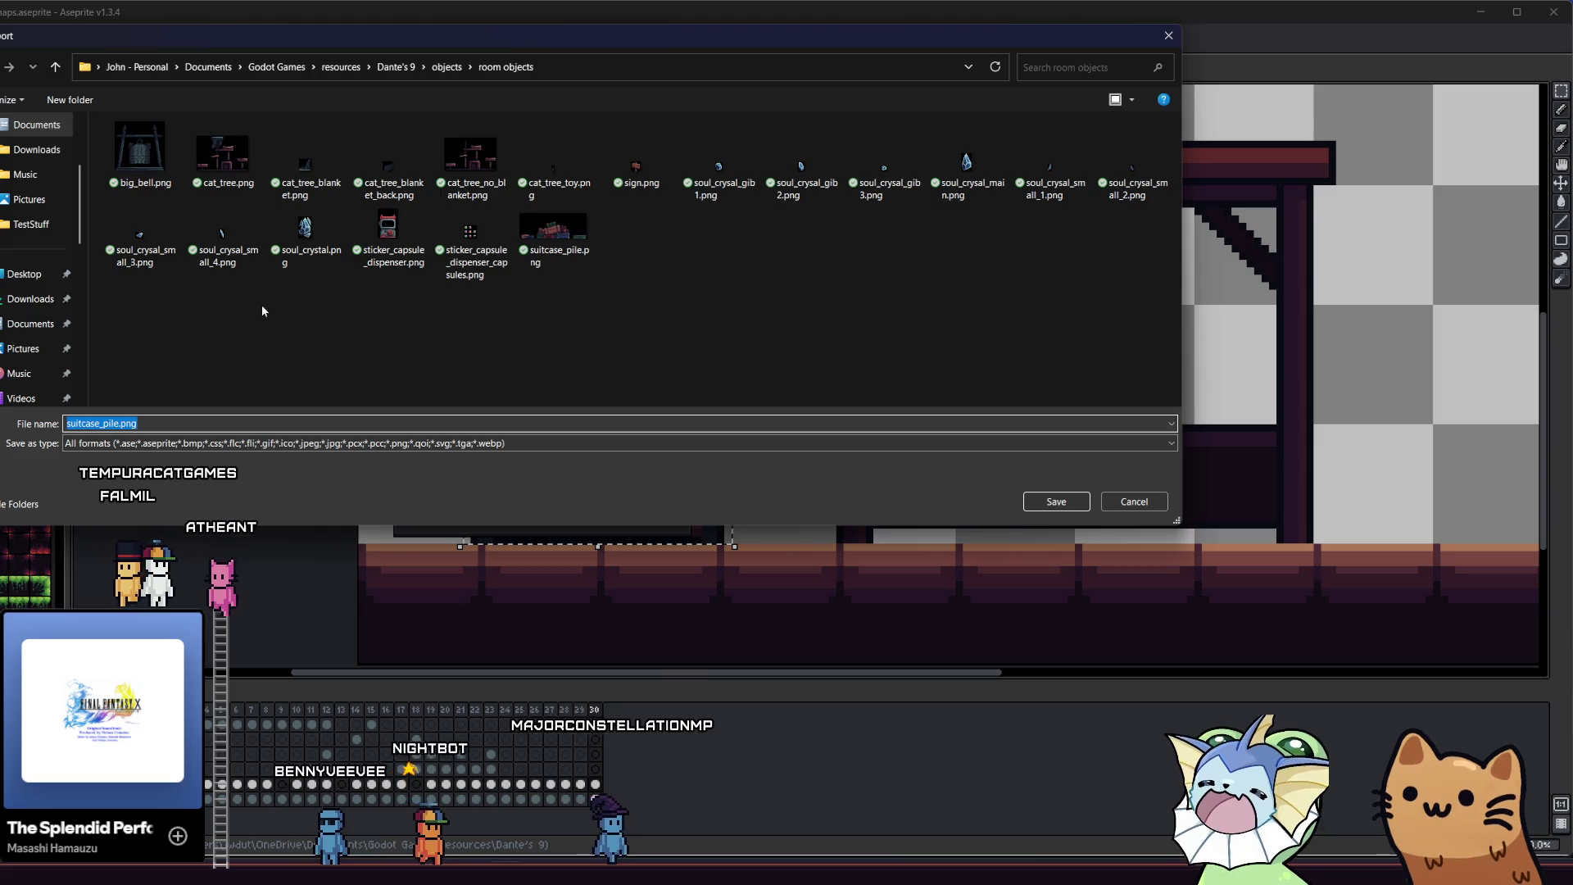
left_click(117, 422)
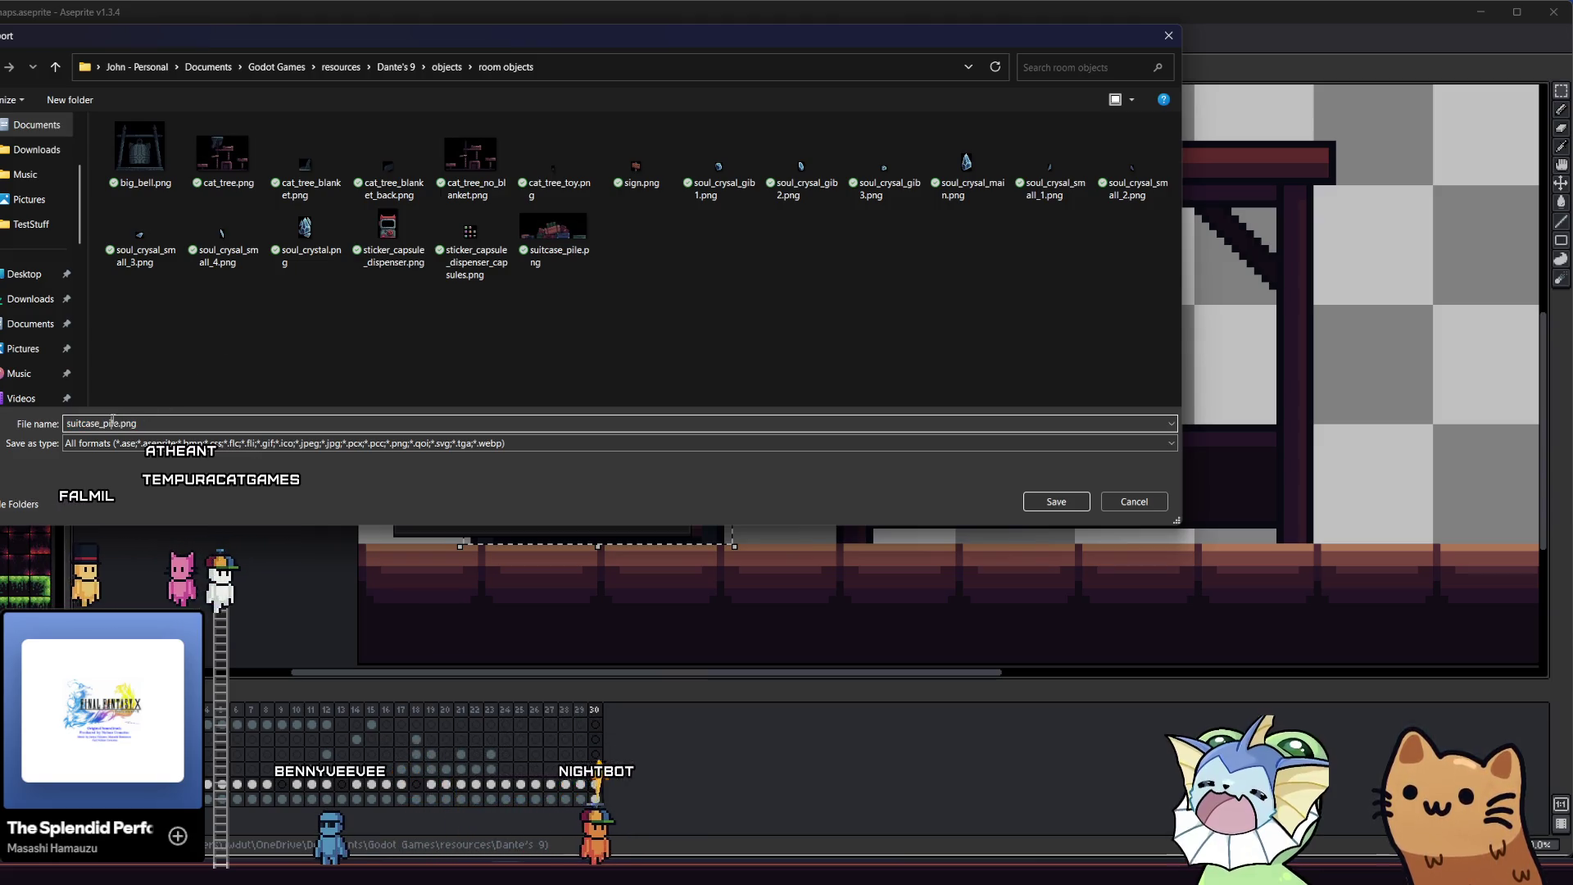
double_click(117, 423)
type("train")
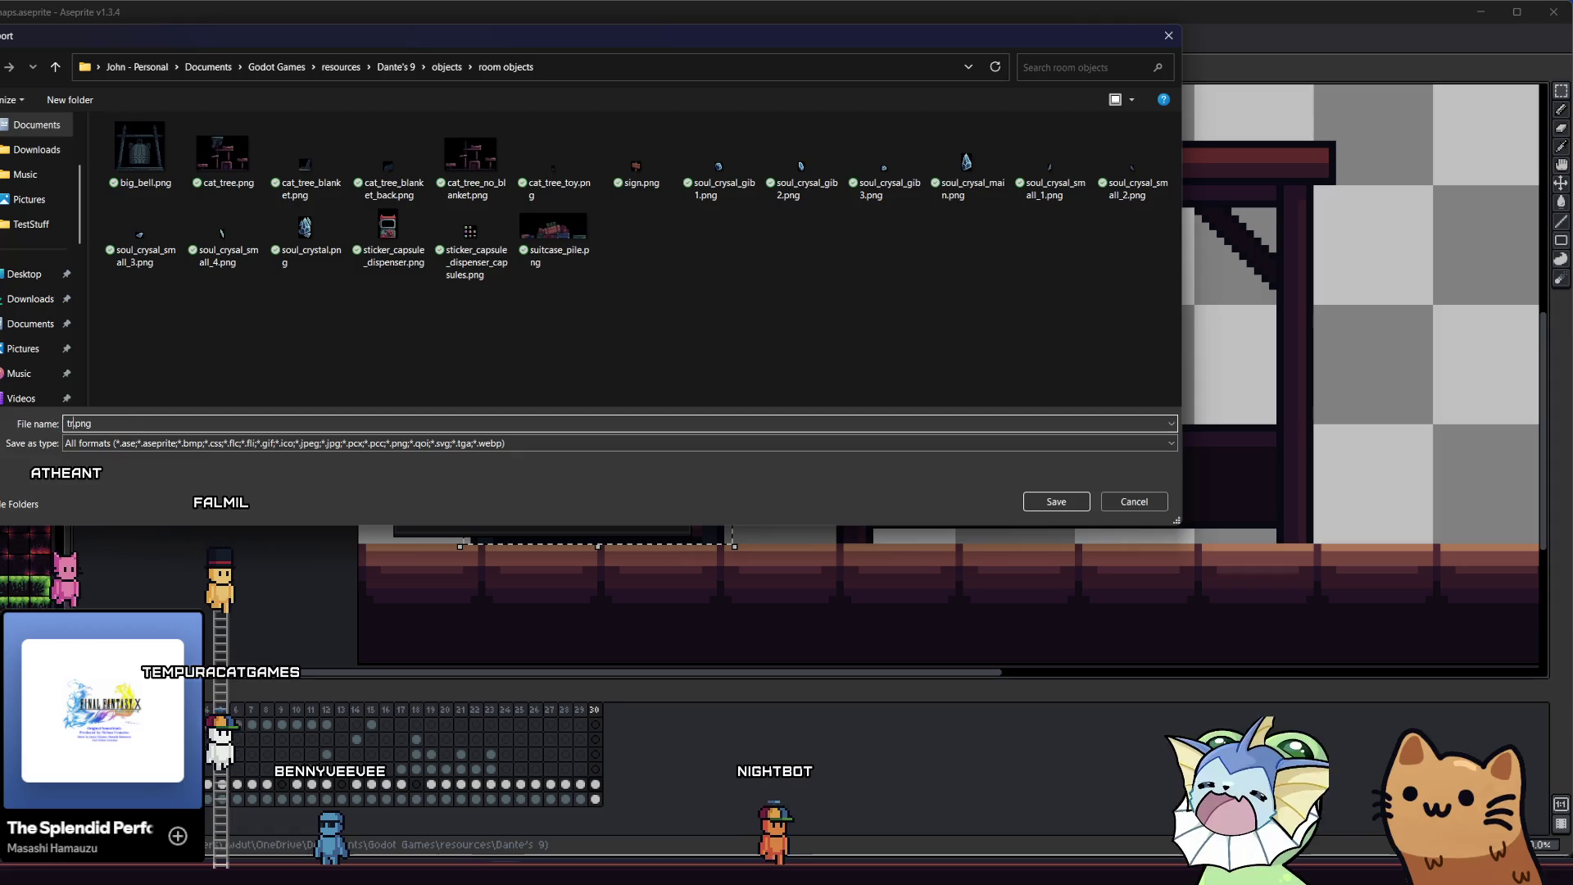
type("_stop_b")
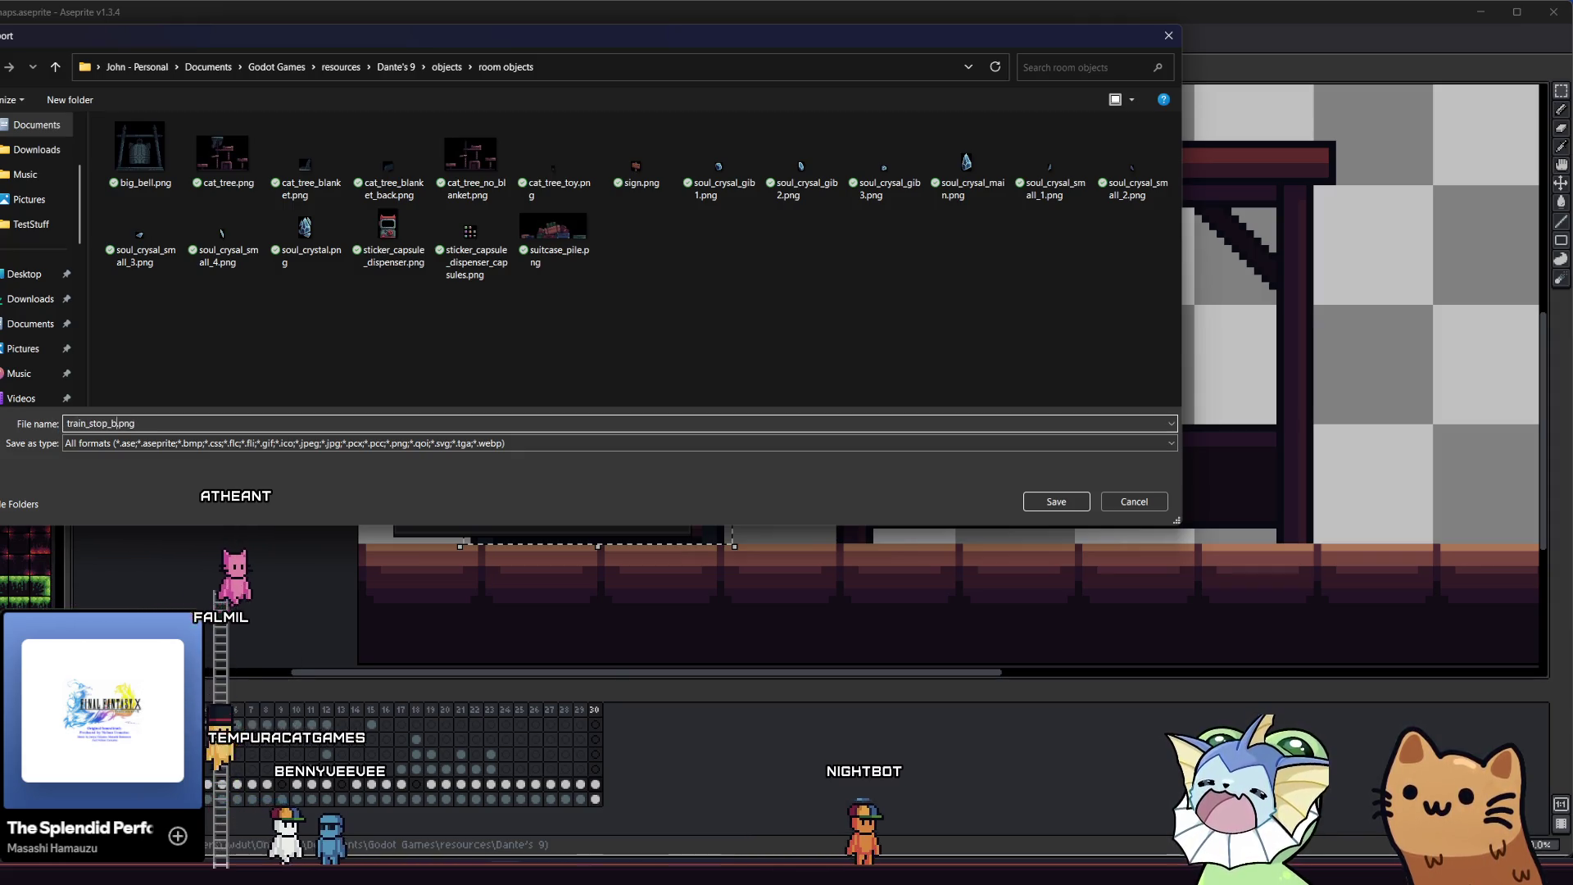
key("Escape")
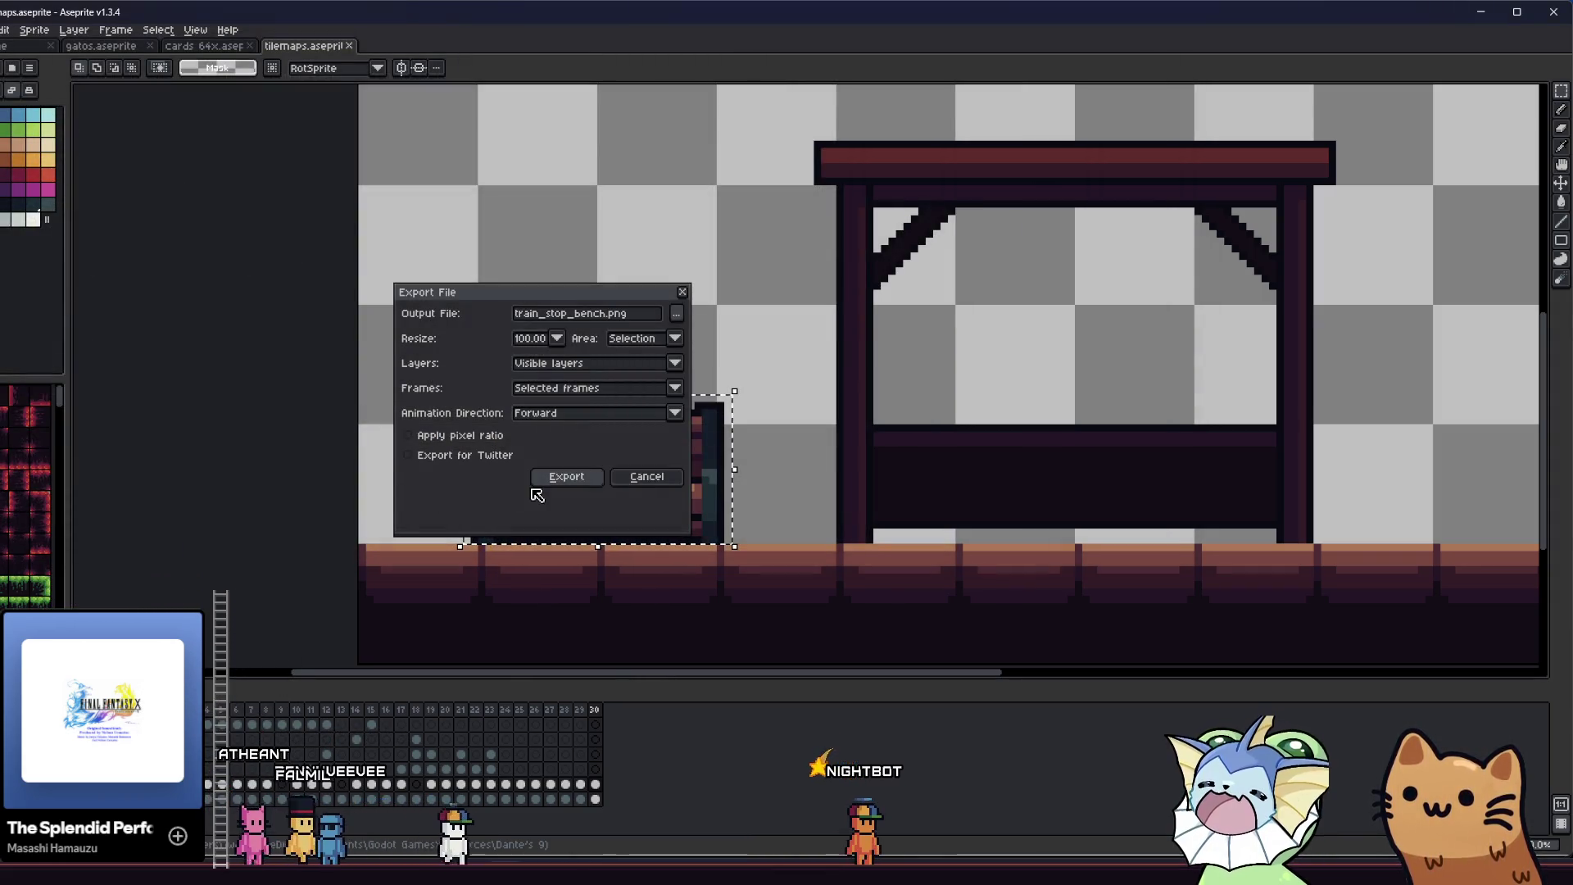
left_click(541, 480)
scroll(362, 465, "right", 5)
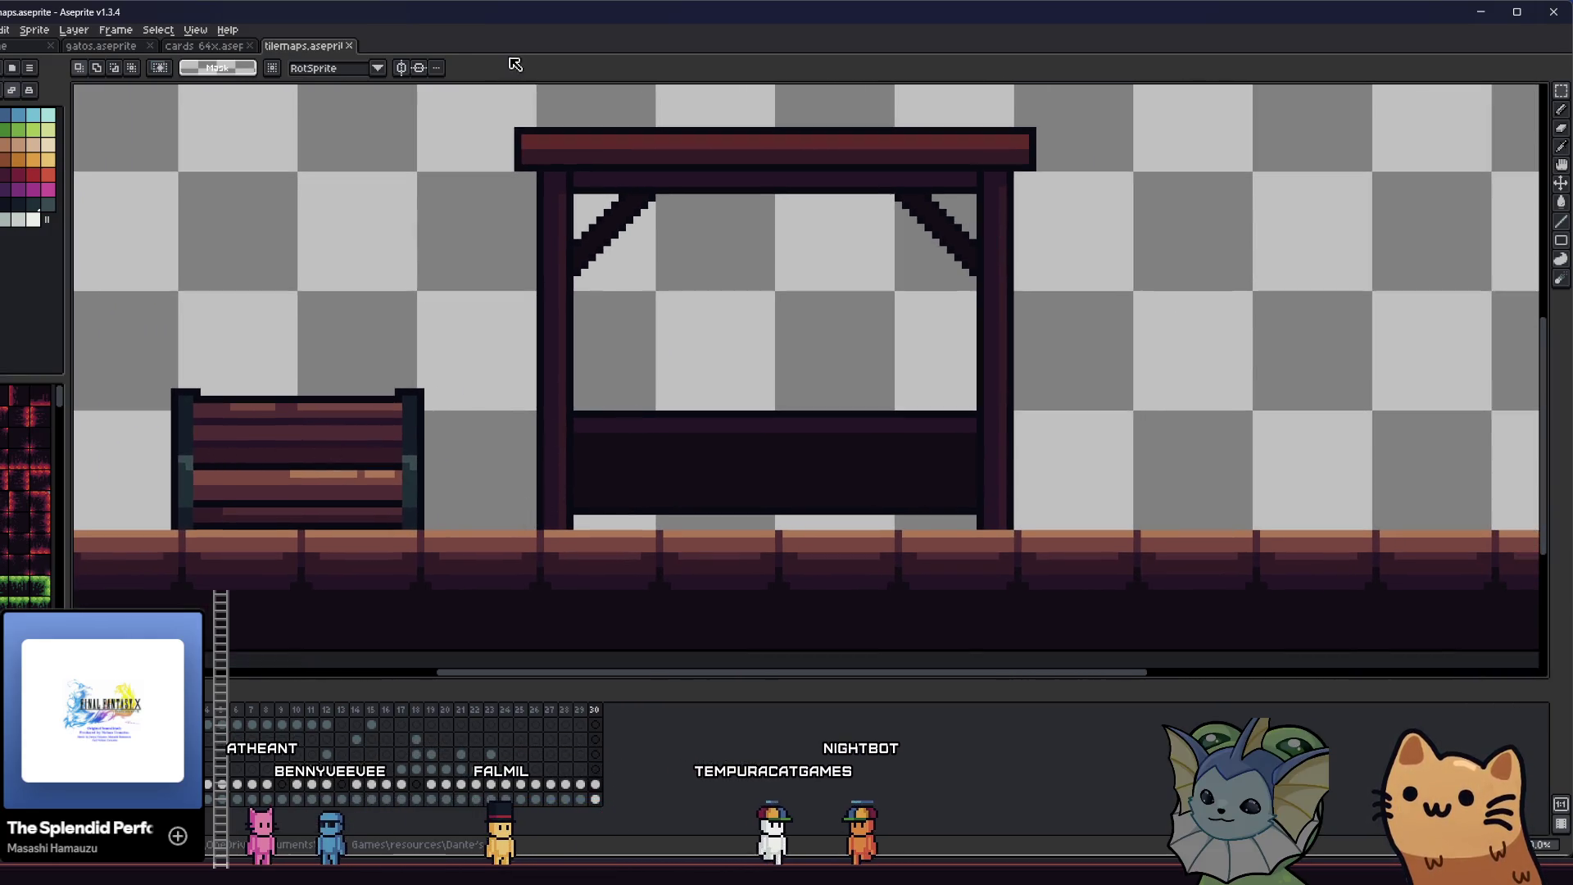
- Select the entire canopy structure and export it as train_stop.png
left_click_drag(555, 139, 815, 286)
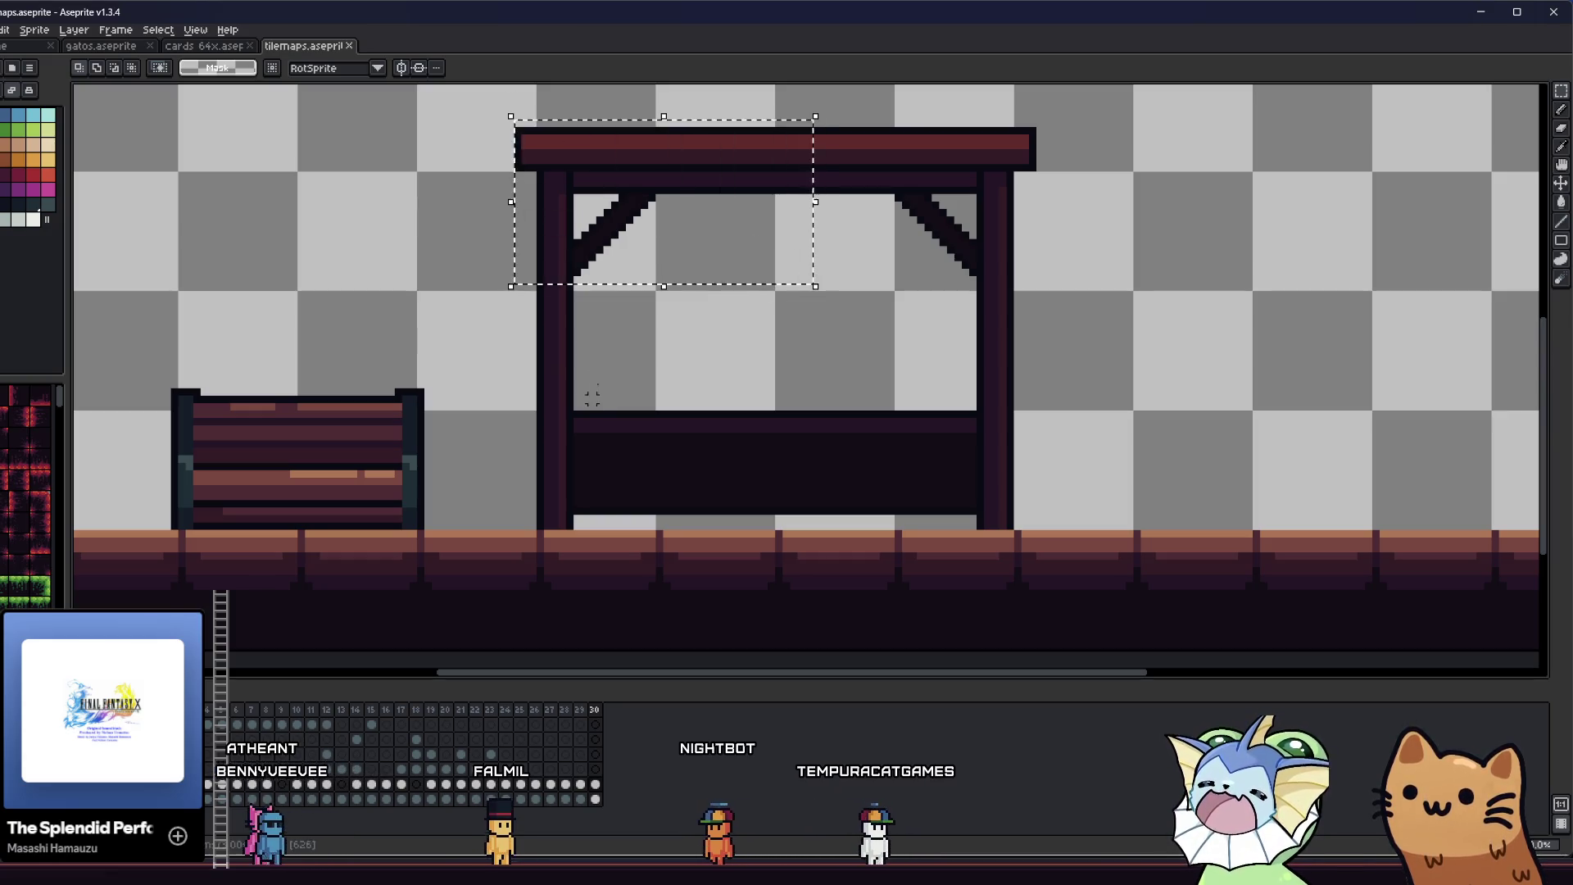
left_click_drag(509, 123, 1041, 529)
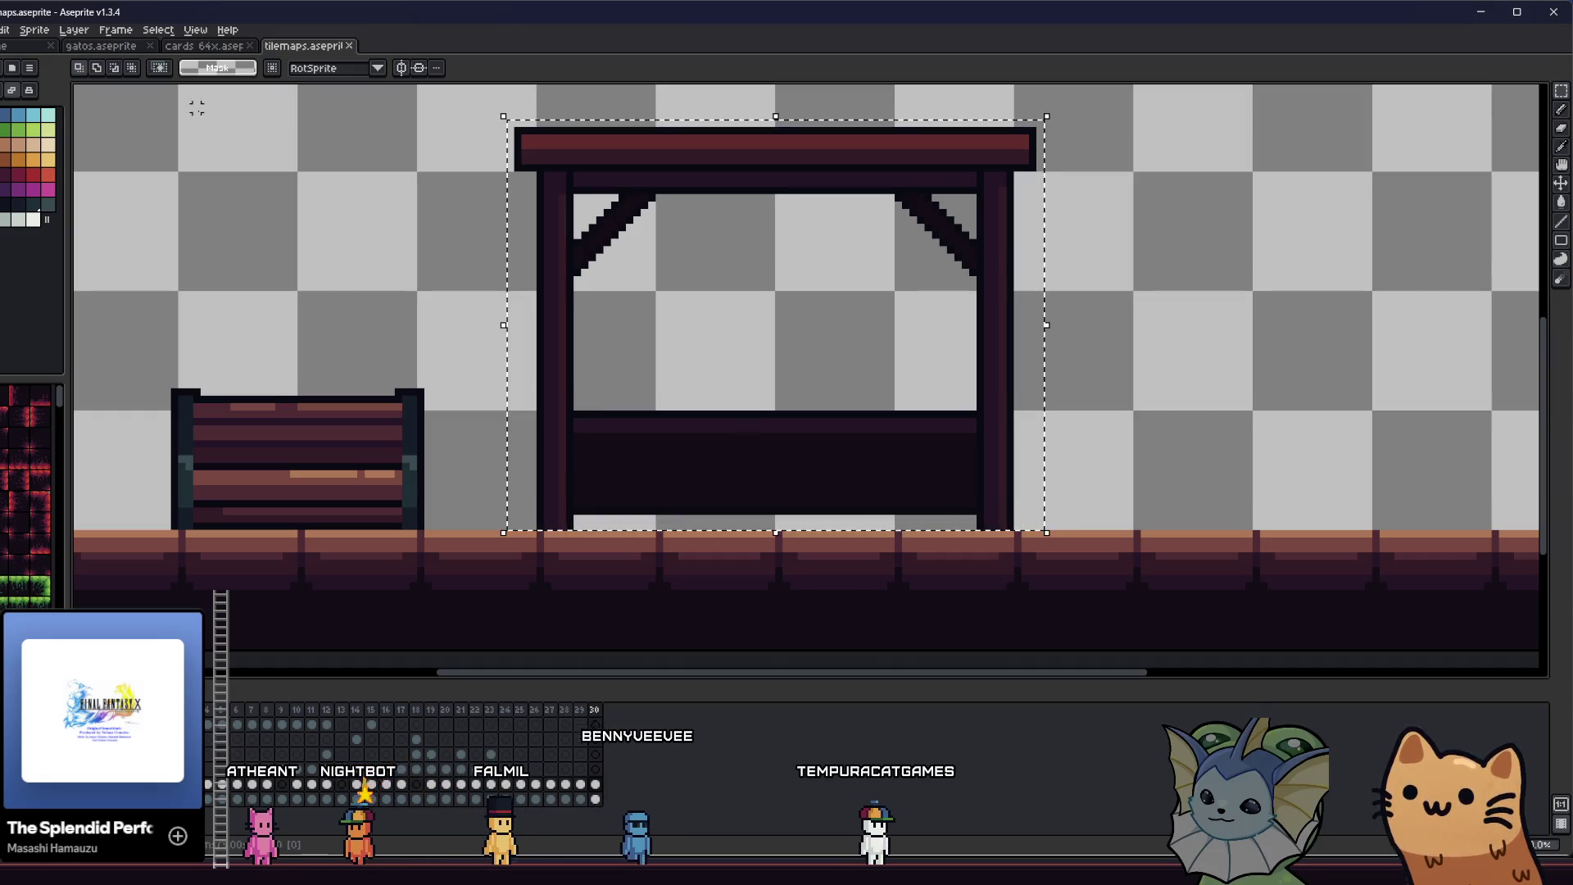
left_click(1, 29)
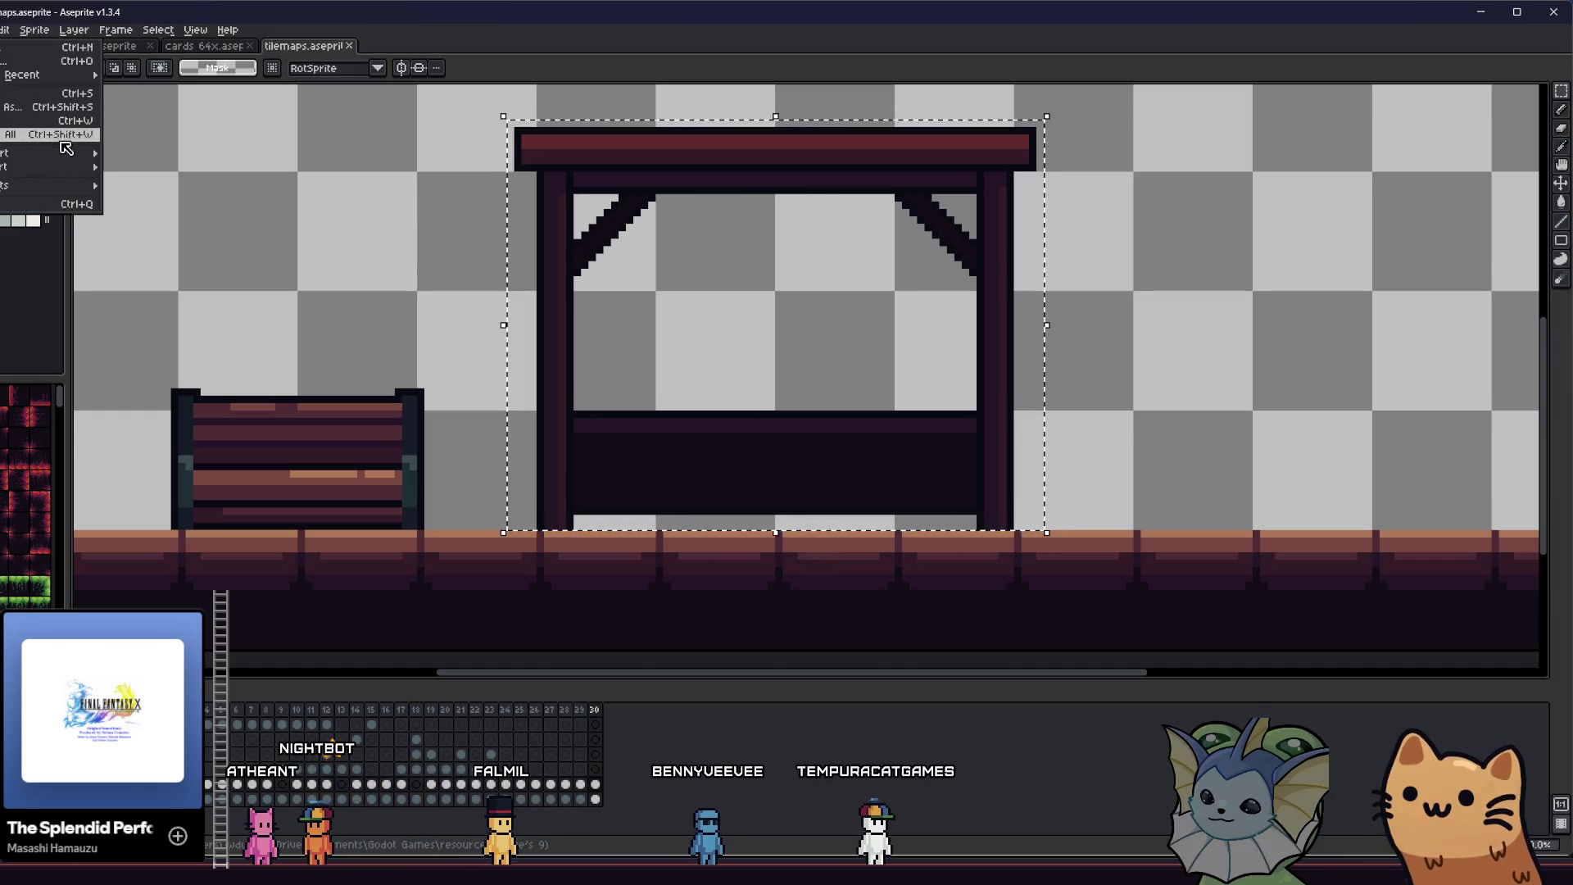
mouse_move(78, 152)
left_click(131, 155)
left_click(586, 315)
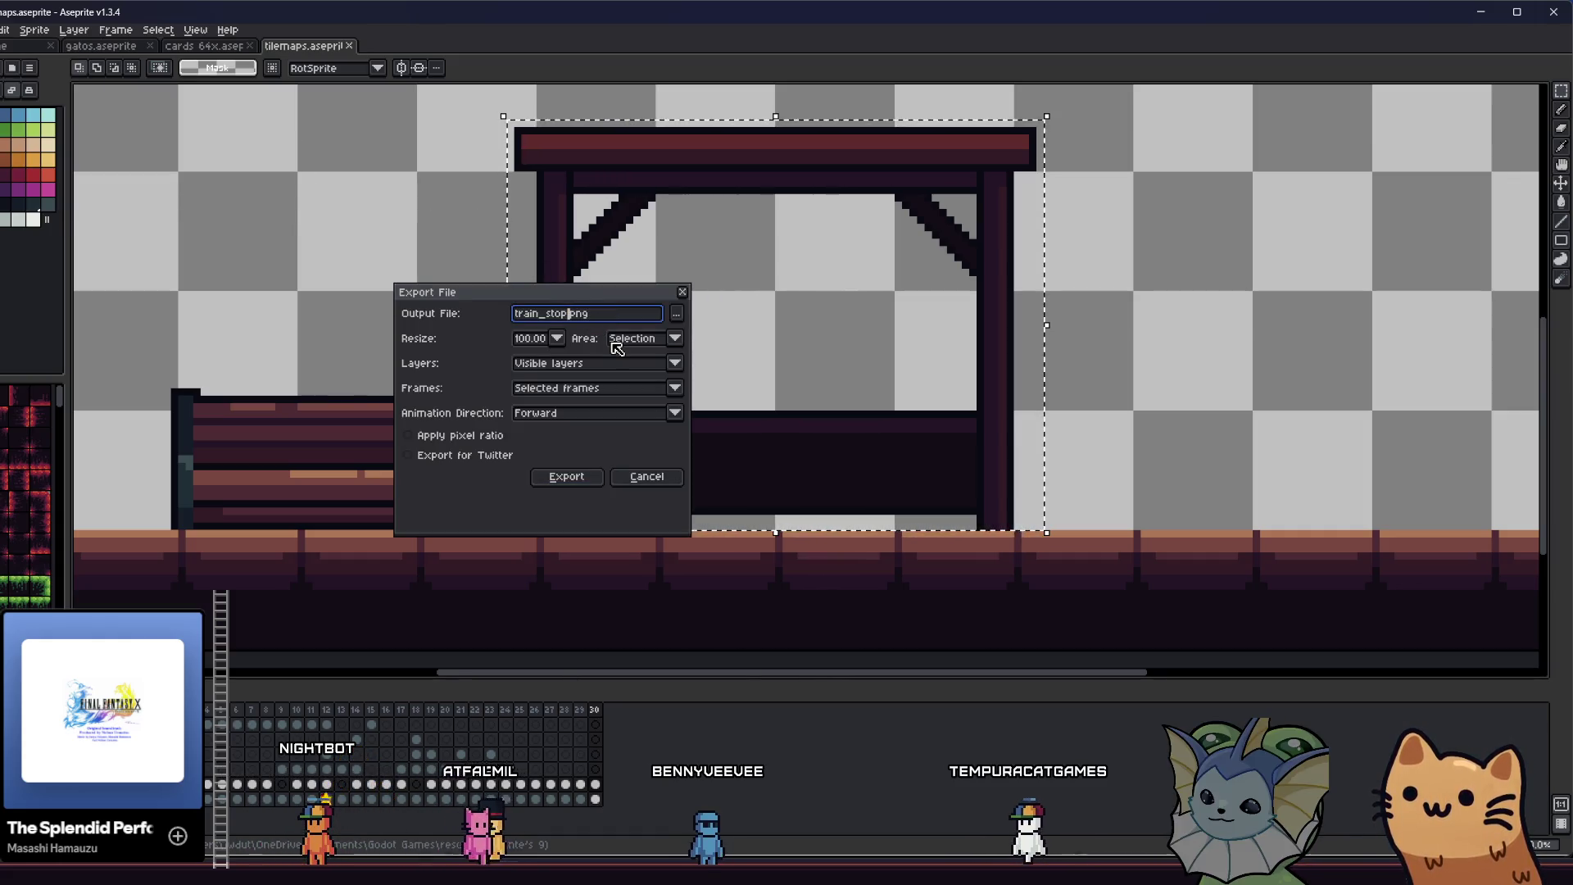
left_click(571, 477)
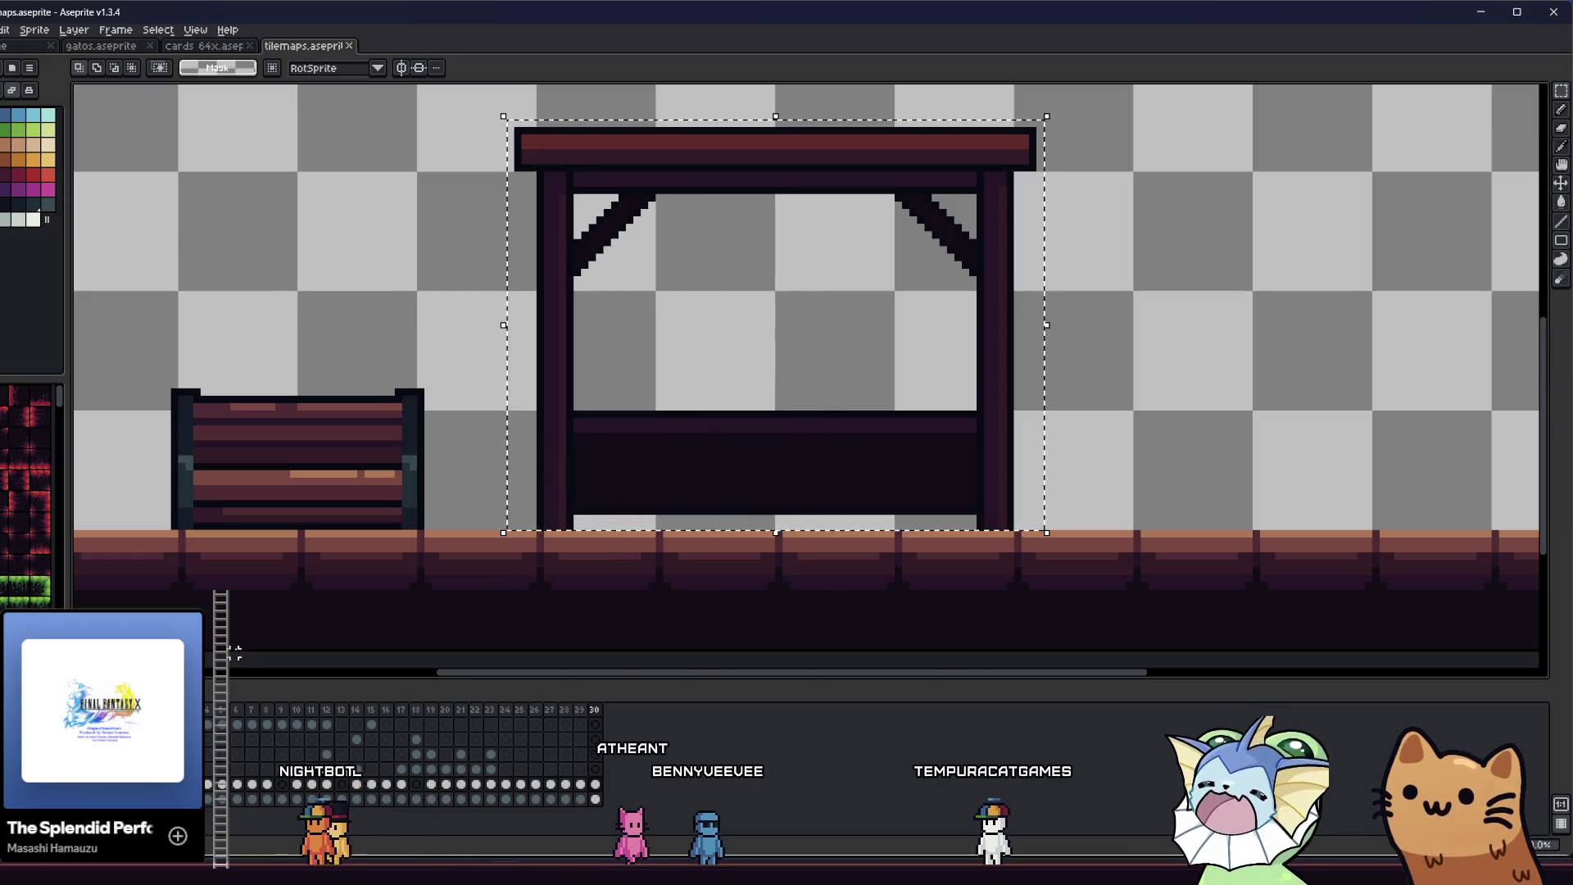
scroll(399, 394, "down", 1)
left_click_drag(467, 367, 662, 324)
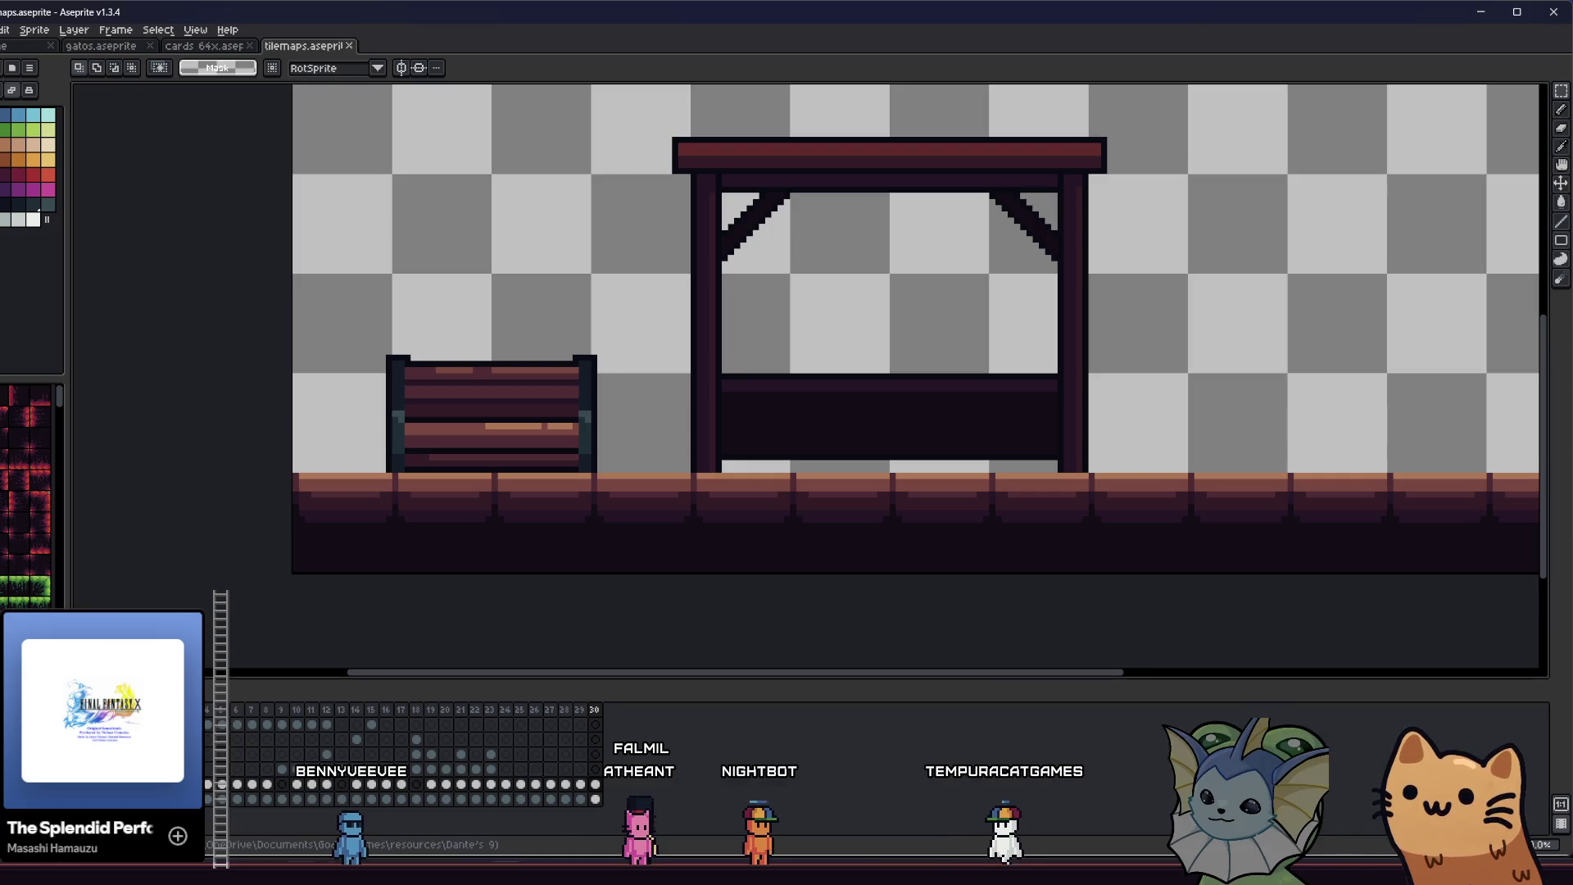
key("alt+Tab")
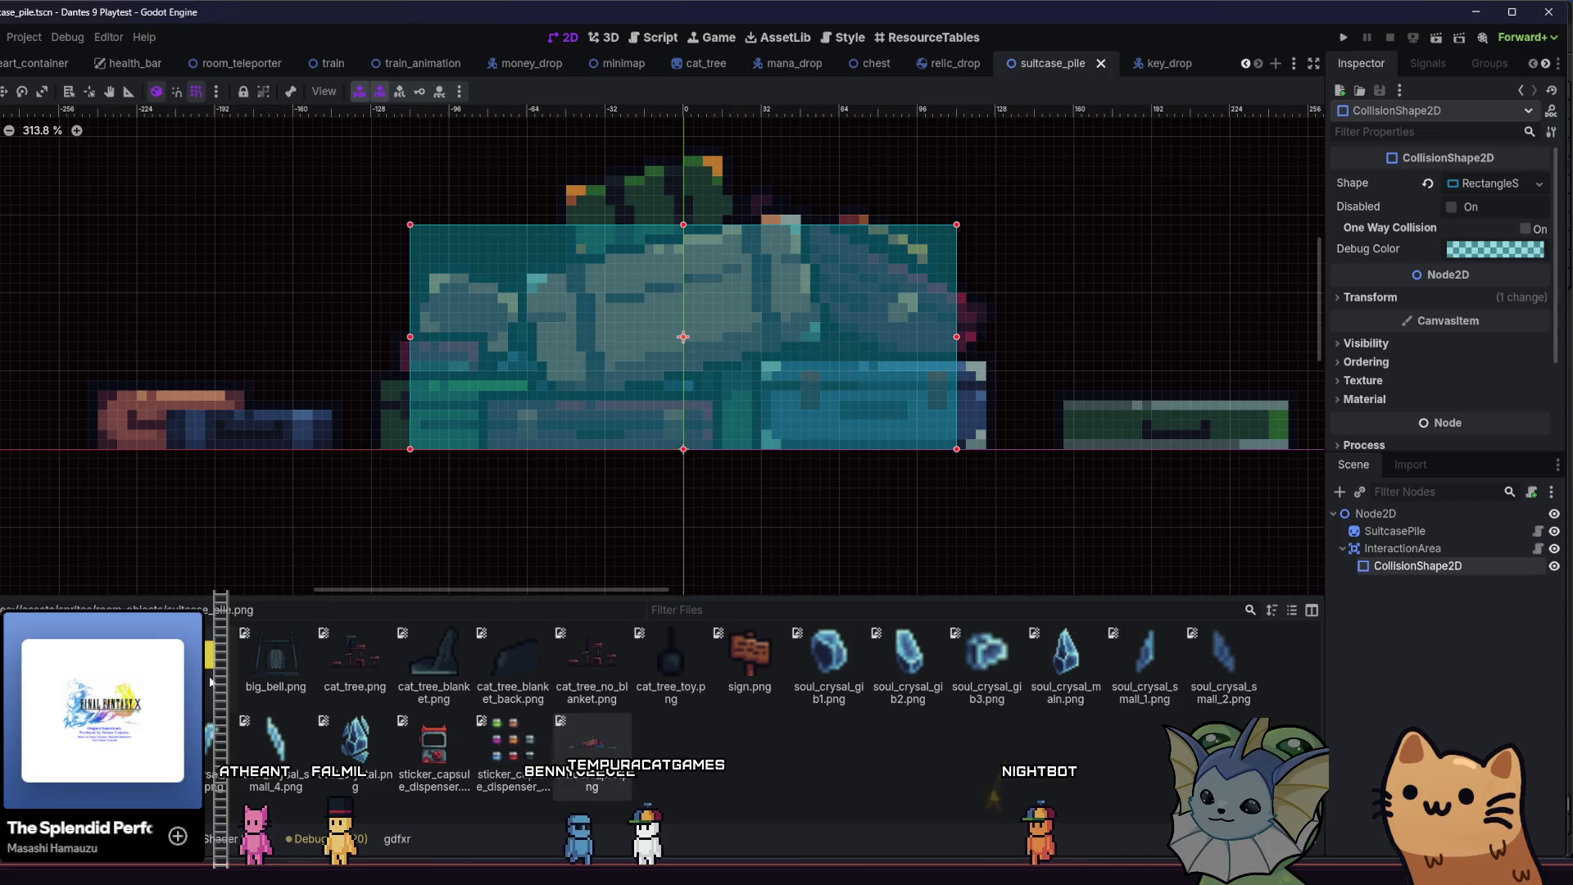
- Quick-open room_teleporter.tscn by searching 'teleport'
key("alt+shift+o")
type("teleport")
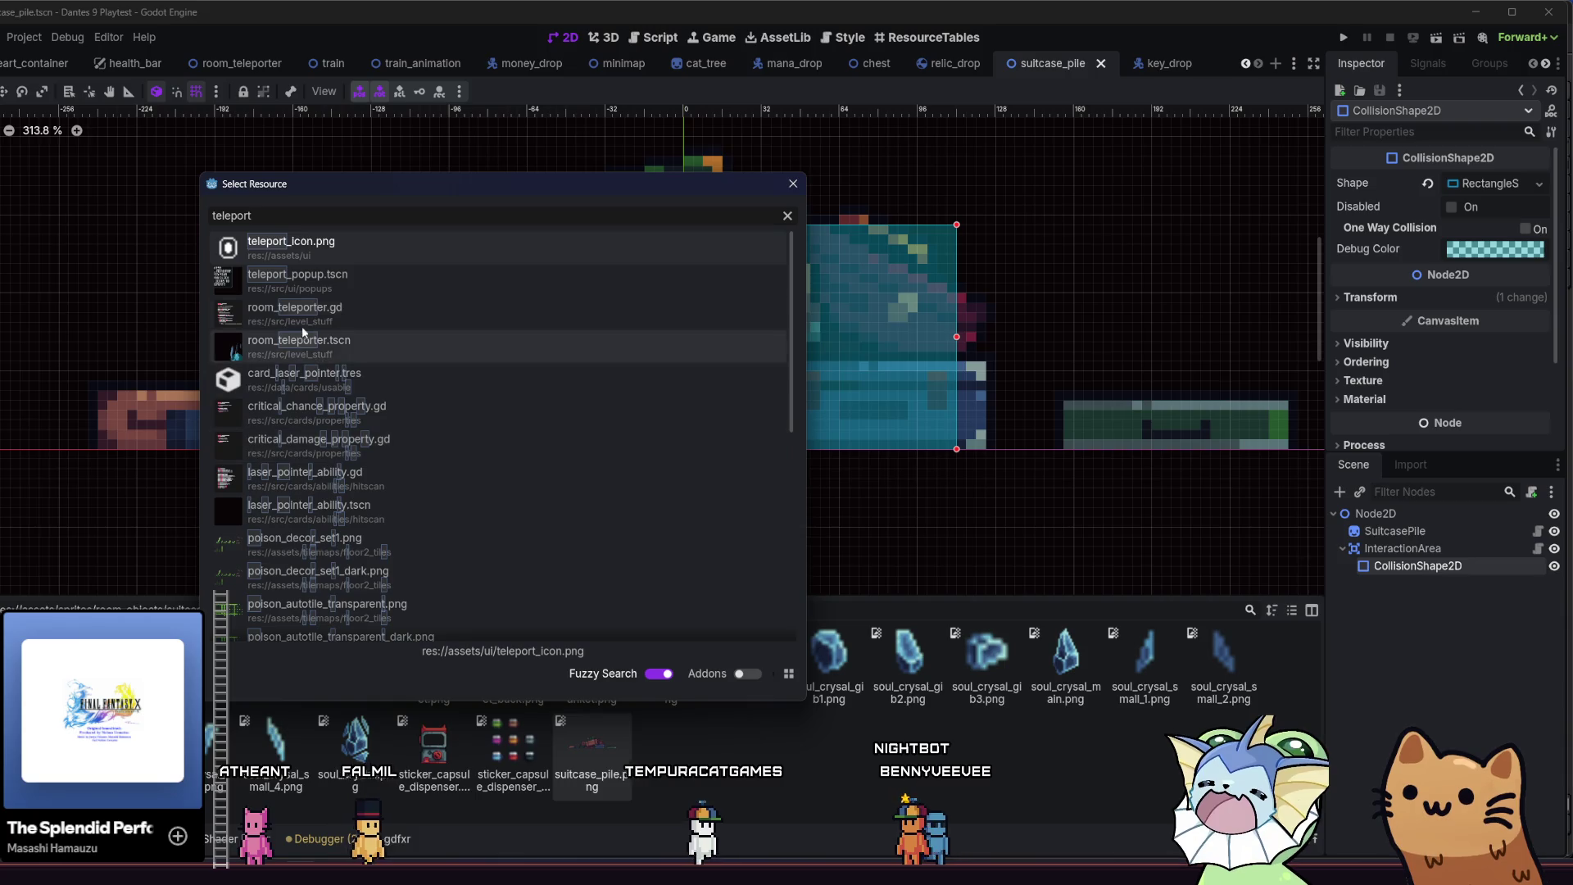
left_click(386, 337)
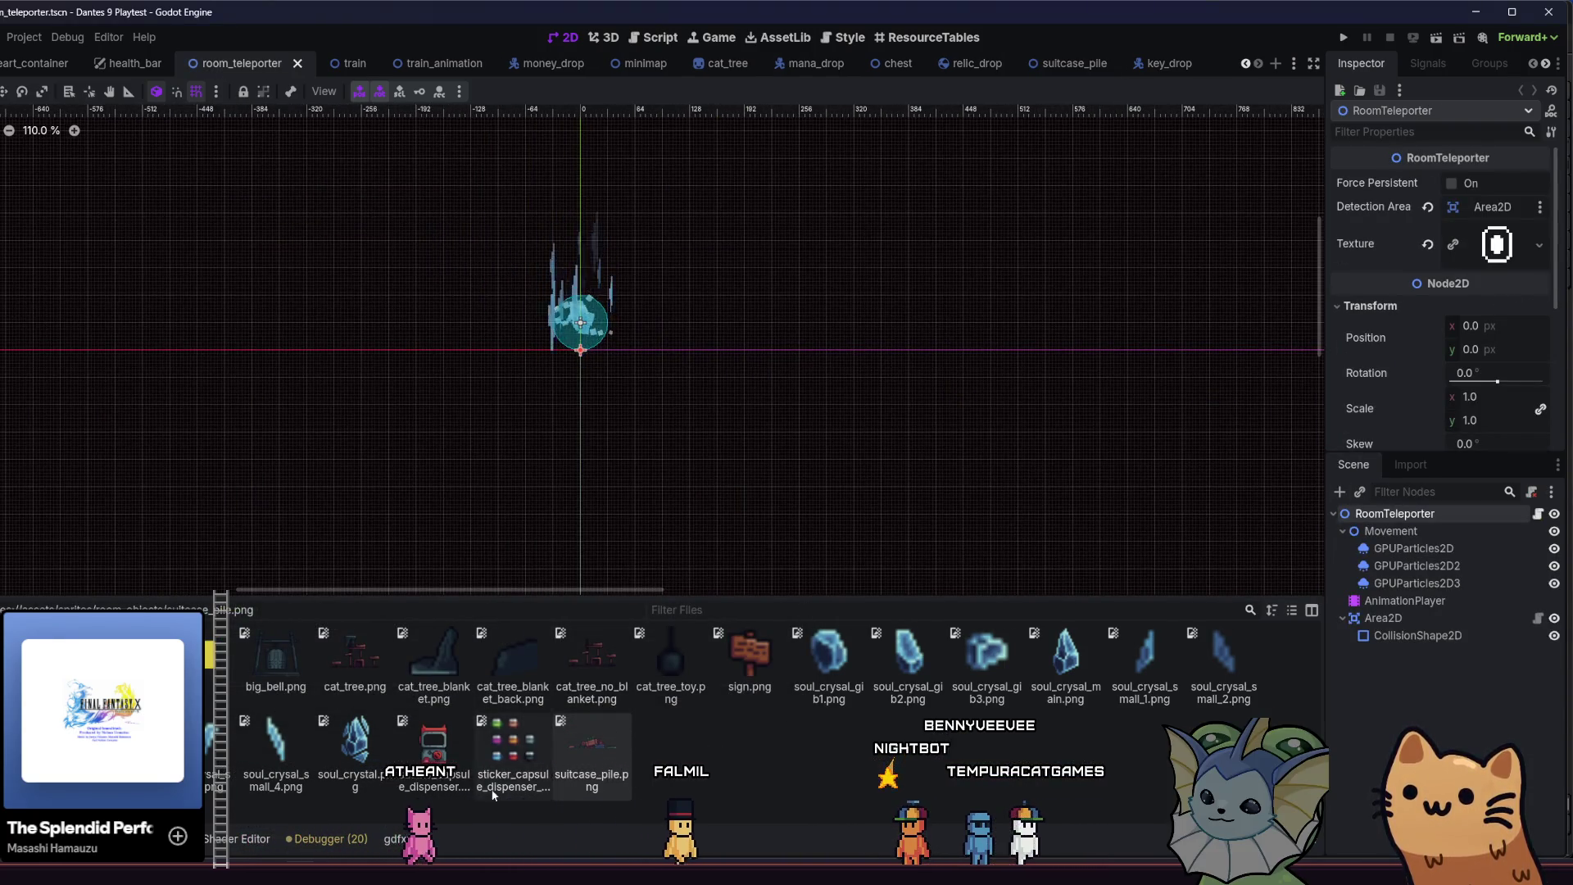
- Import both train stop PNGs and add a Sprite2D under RoomTeleporter textured with train_stop.png
key("alt+Tab")
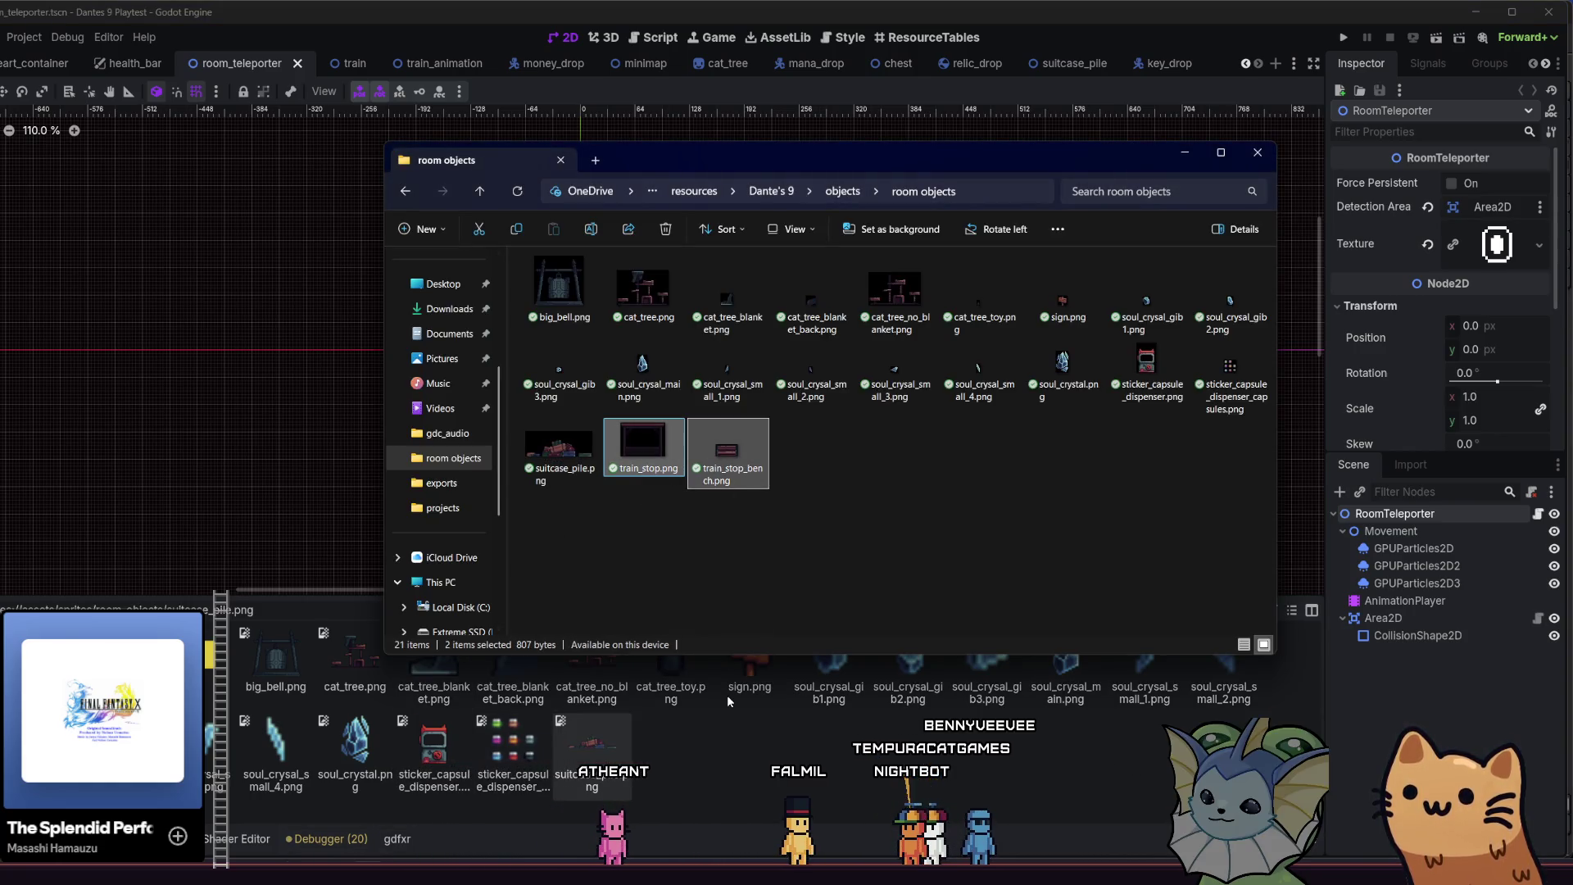
left_click_drag(731, 737, 729, 729)
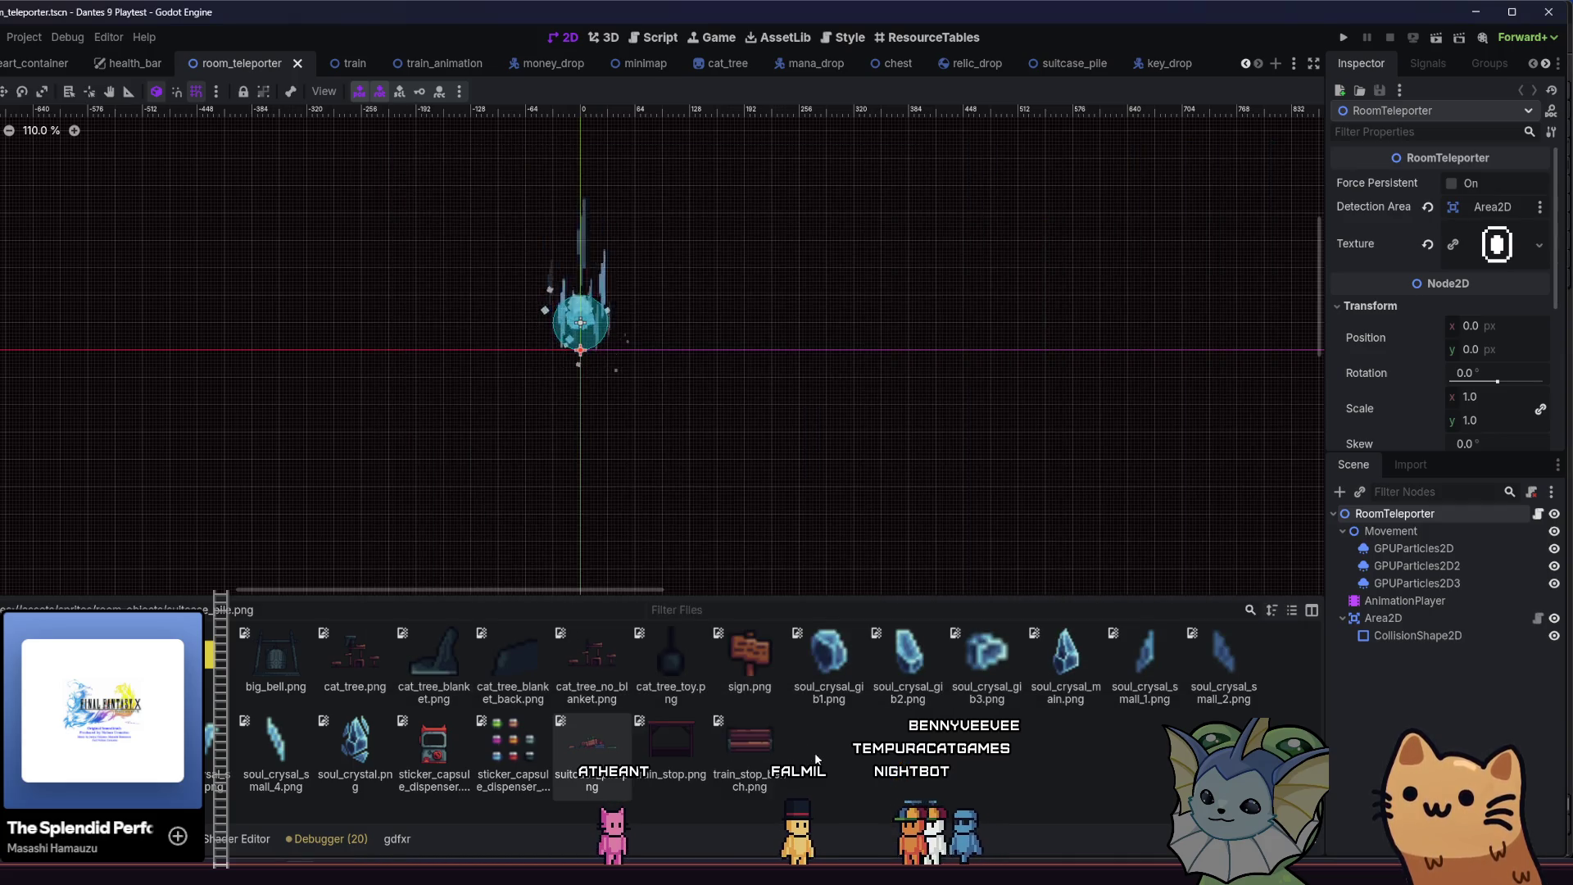
left_click(1339, 492)
type("sprit")
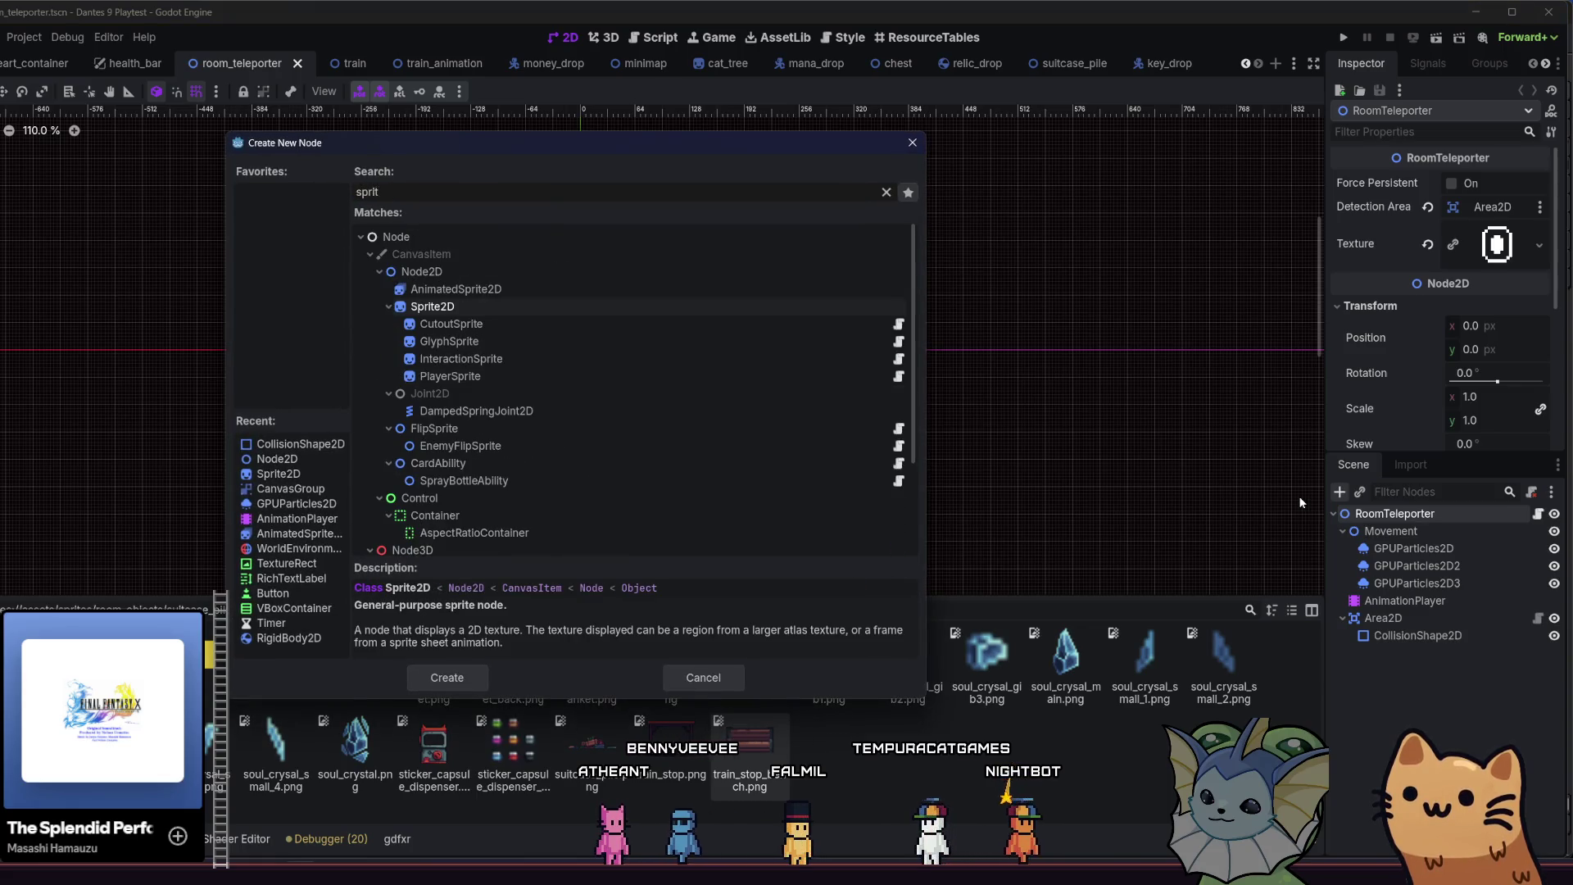
double_click(508, 303)
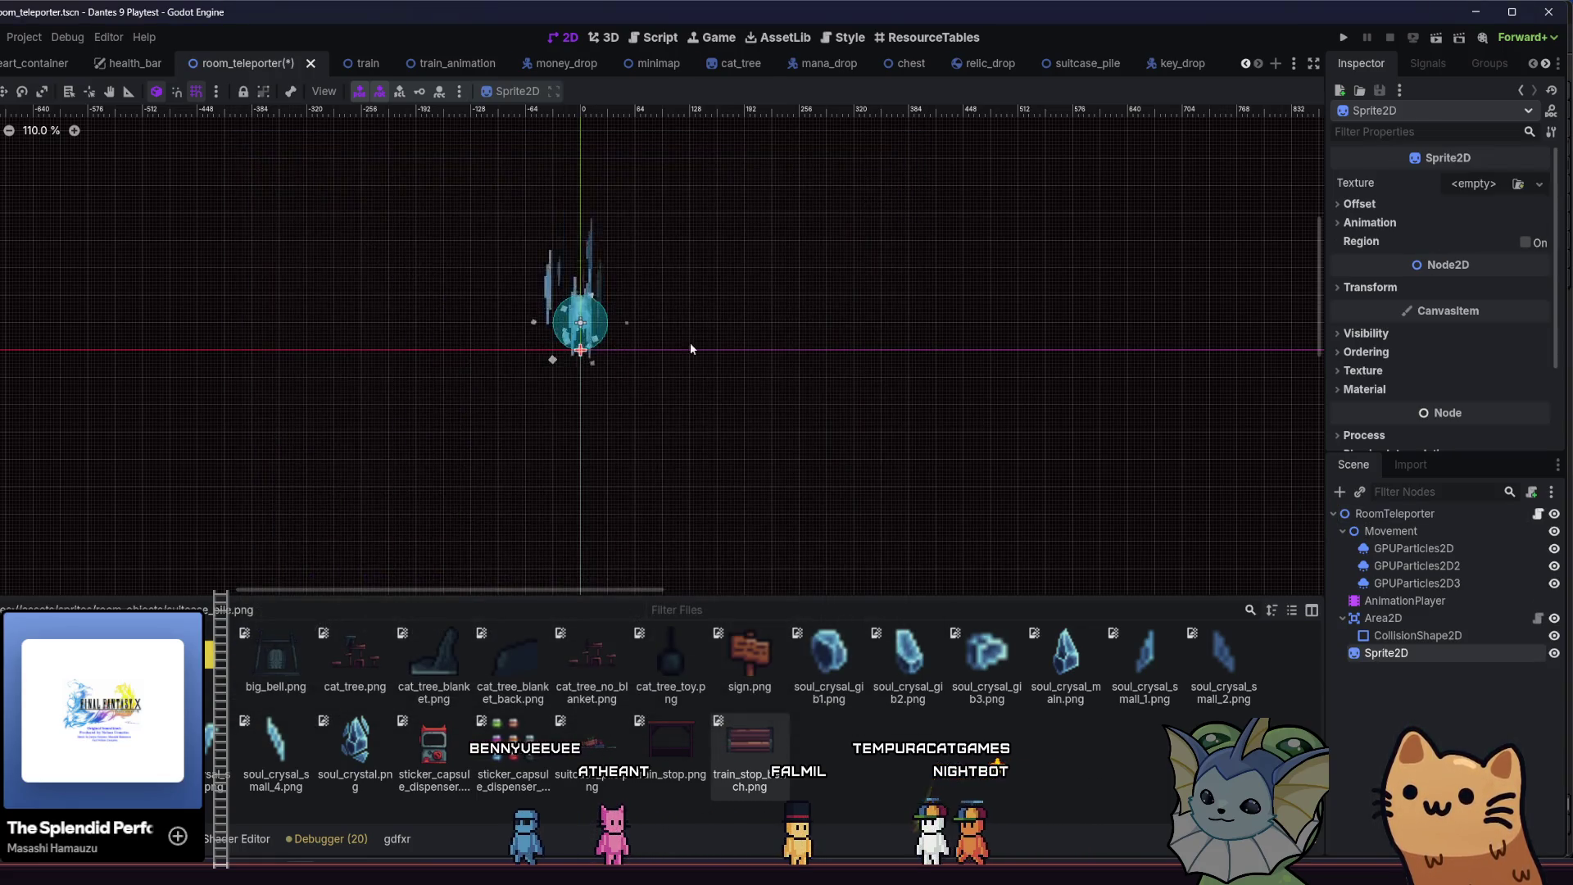
mouse_move(681, 753)
left_mouse_down()
mouse_move(1057, 555)
mouse_move(1478, 149)
mouse_move(1479, 182)
left_mouse_up()
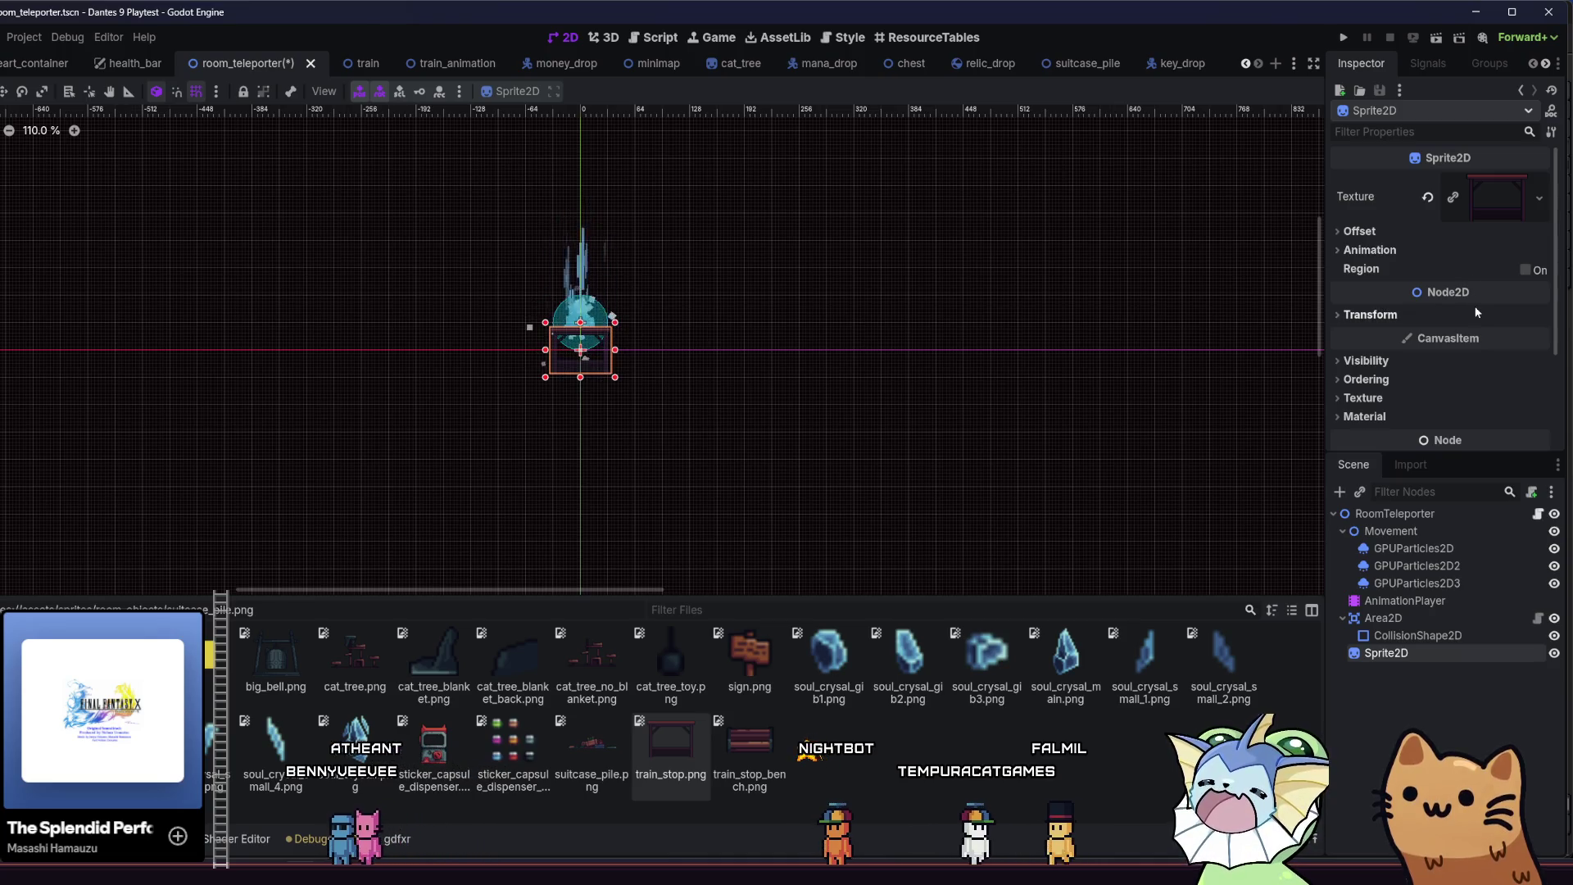
left_click(1391, 620)
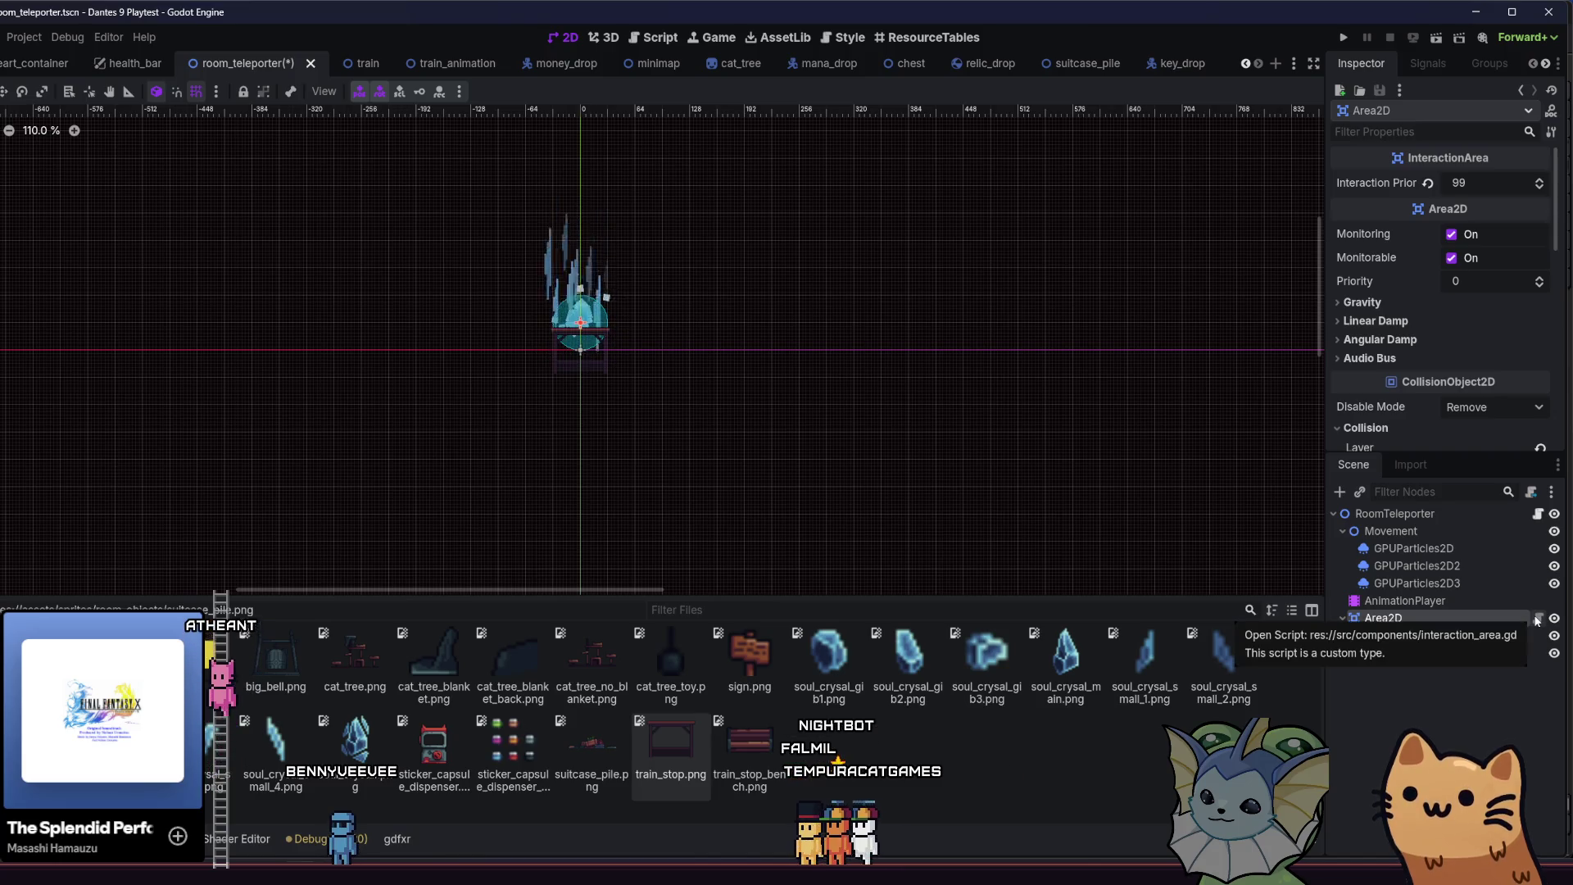
- Scale the canopy Sprite2D to 4 and raise it above the teleporter
left_click(1386, 653)
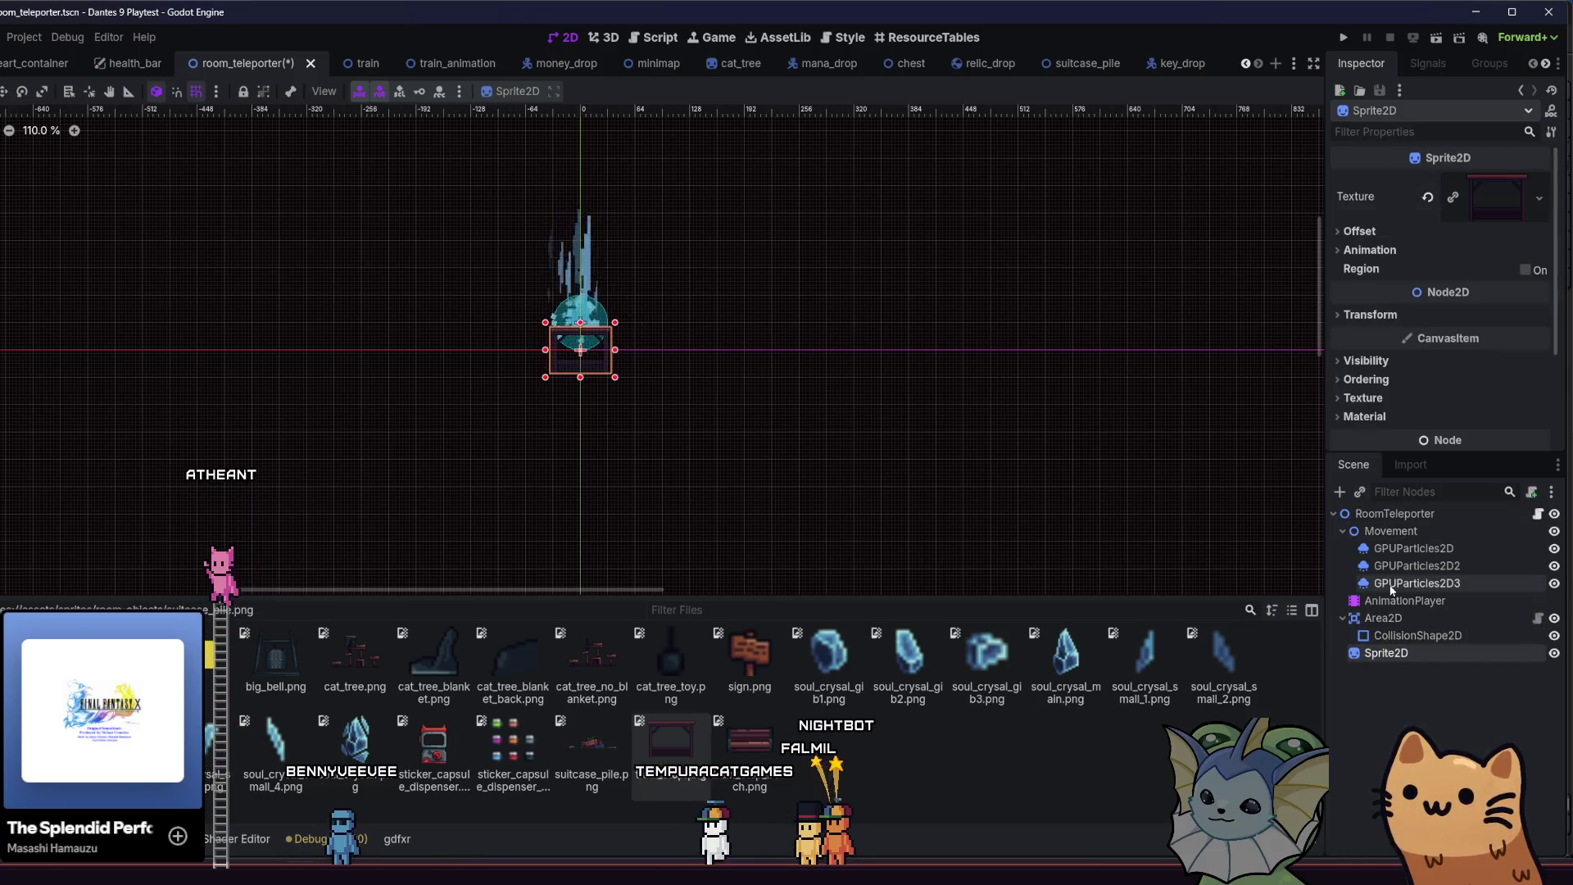
left_click(1370, 315)
left_click(1483, 405)
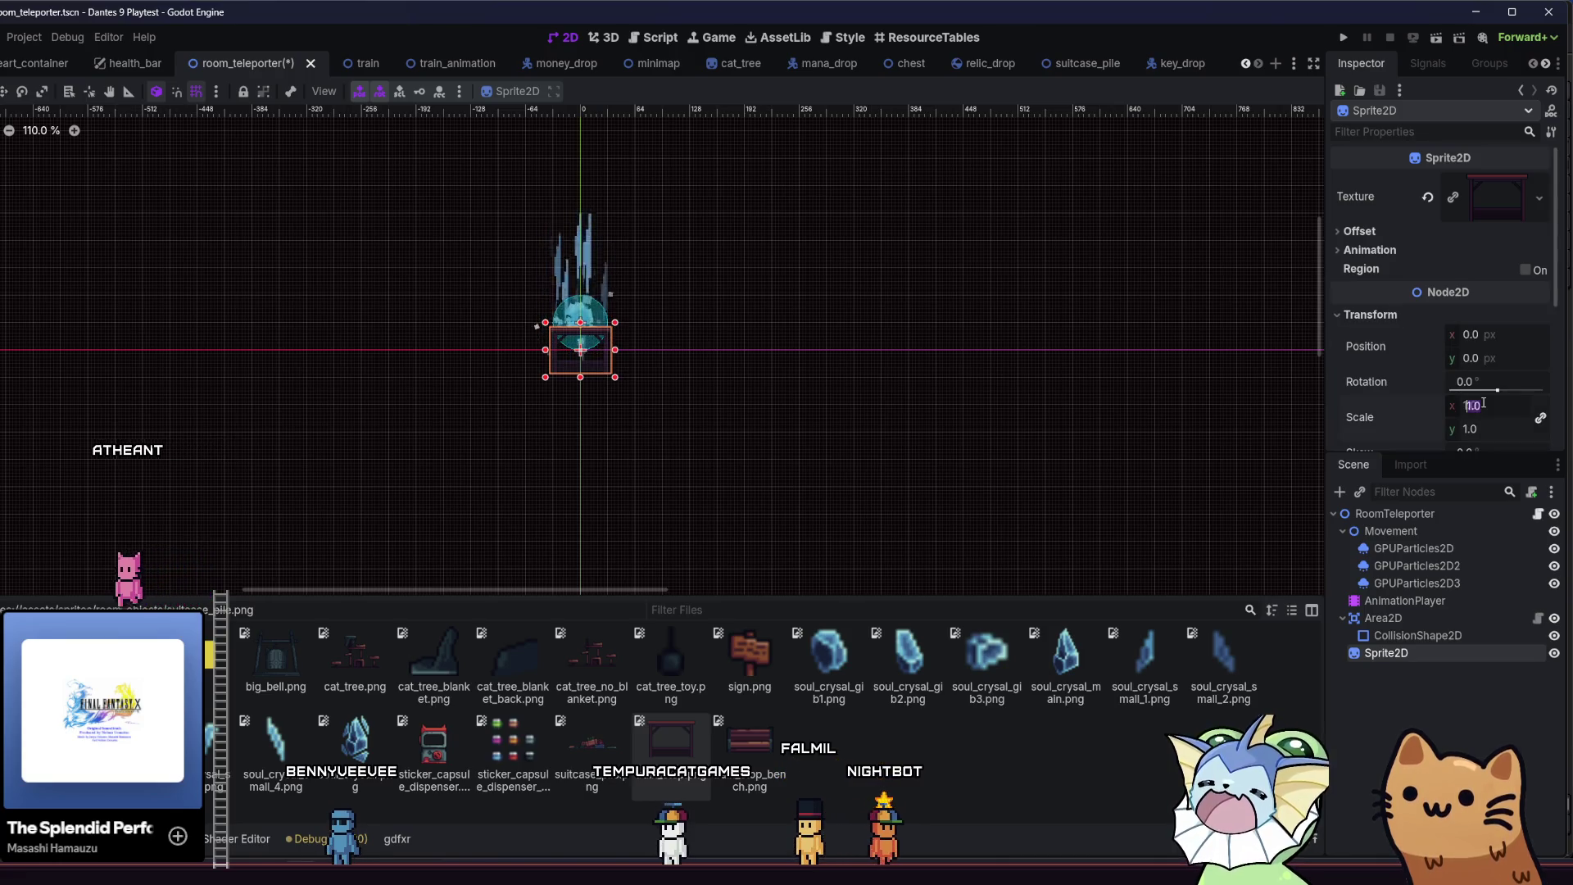
type("4")
key("Return")
key("f")
mouse_move(503, 416)
left_mouse_down()
mouse_move(478, 376)
mouse_move(496, 313)
left_mouse_up()
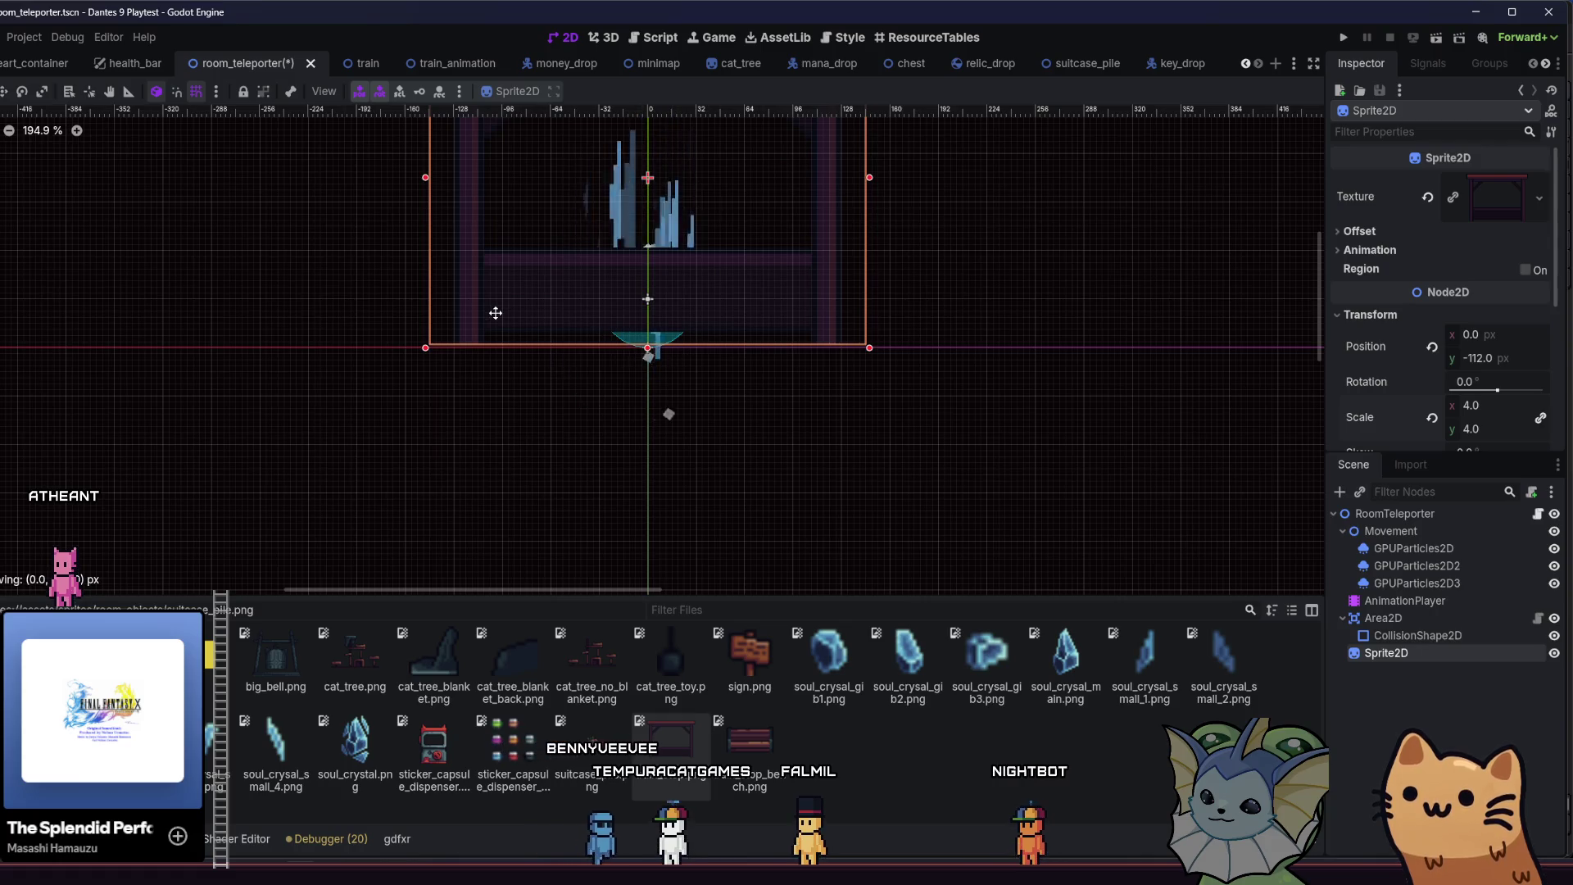
scroll(483, 398, "up", 5)
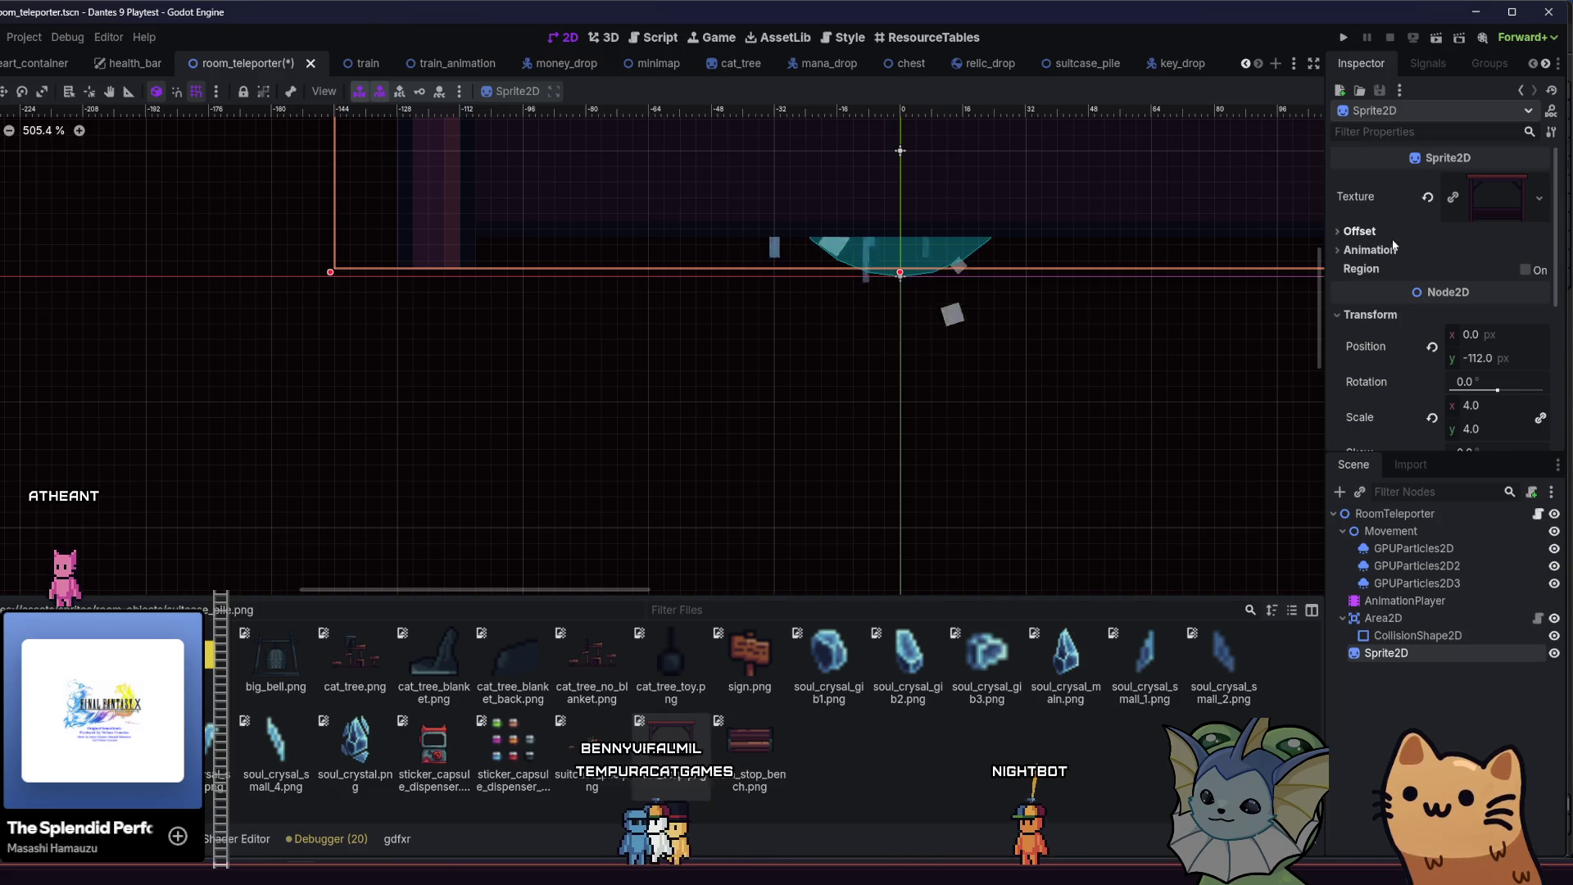
- Set the sprite's vertical offset to 0.5 and save room_teleporter
left_click(1370, 250)
left_click(1361, 231)
left_click(1471, 298)
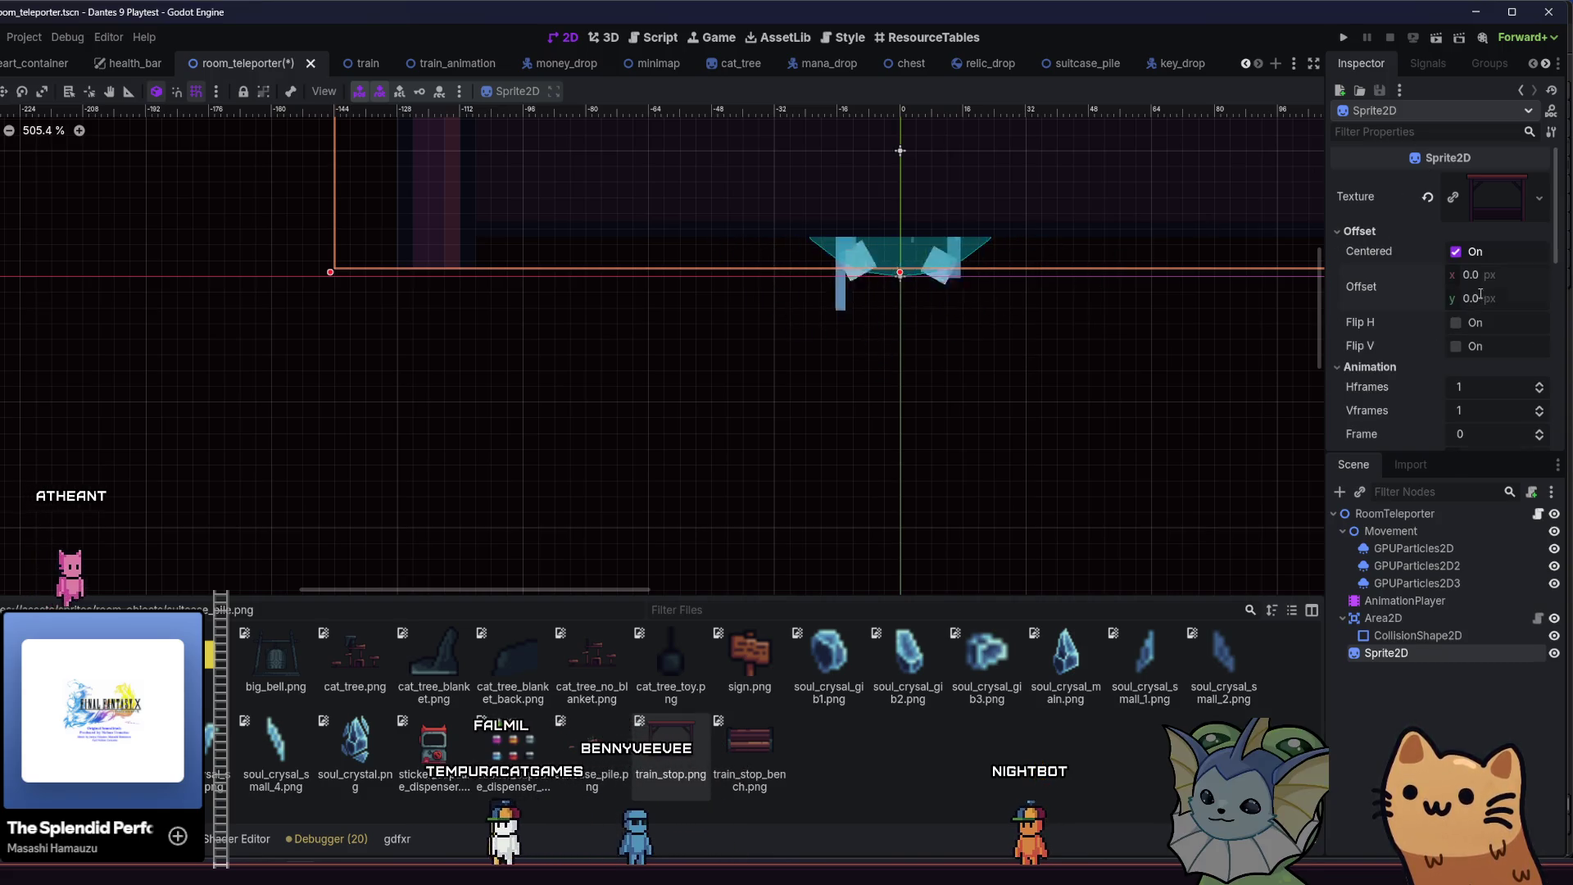
type("0.5")
key("Return")
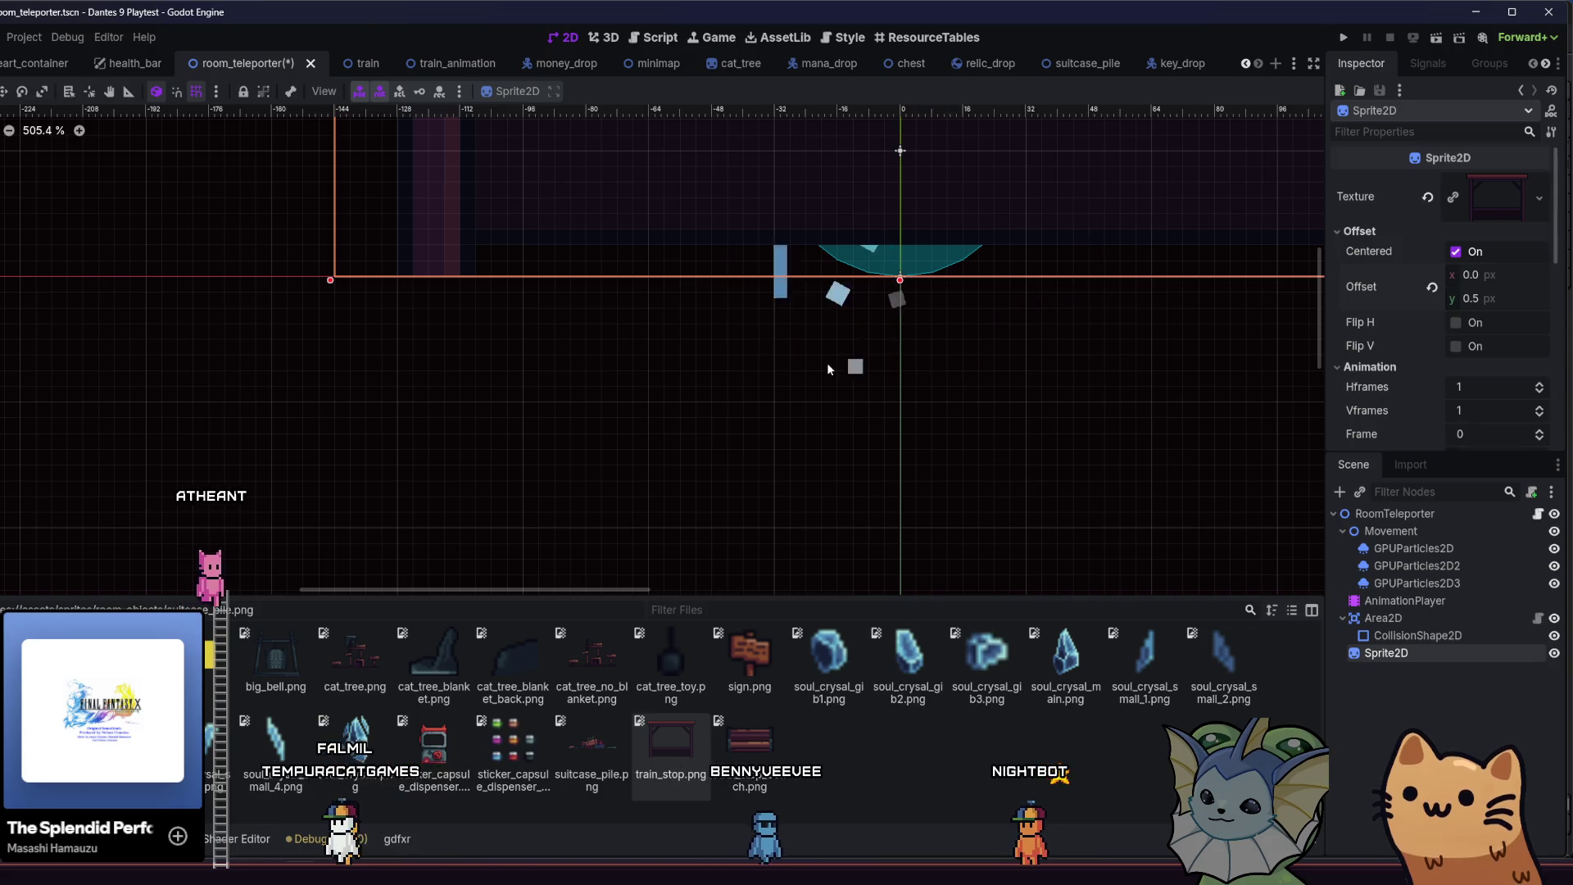
scroll(828, 362, "down", 10)
key("ctrl+s")
mouse_move(690, 390)
left_mouse_down()
mouse_move(625, 404)
mouse_move(569, 450)
left_mouse_up()
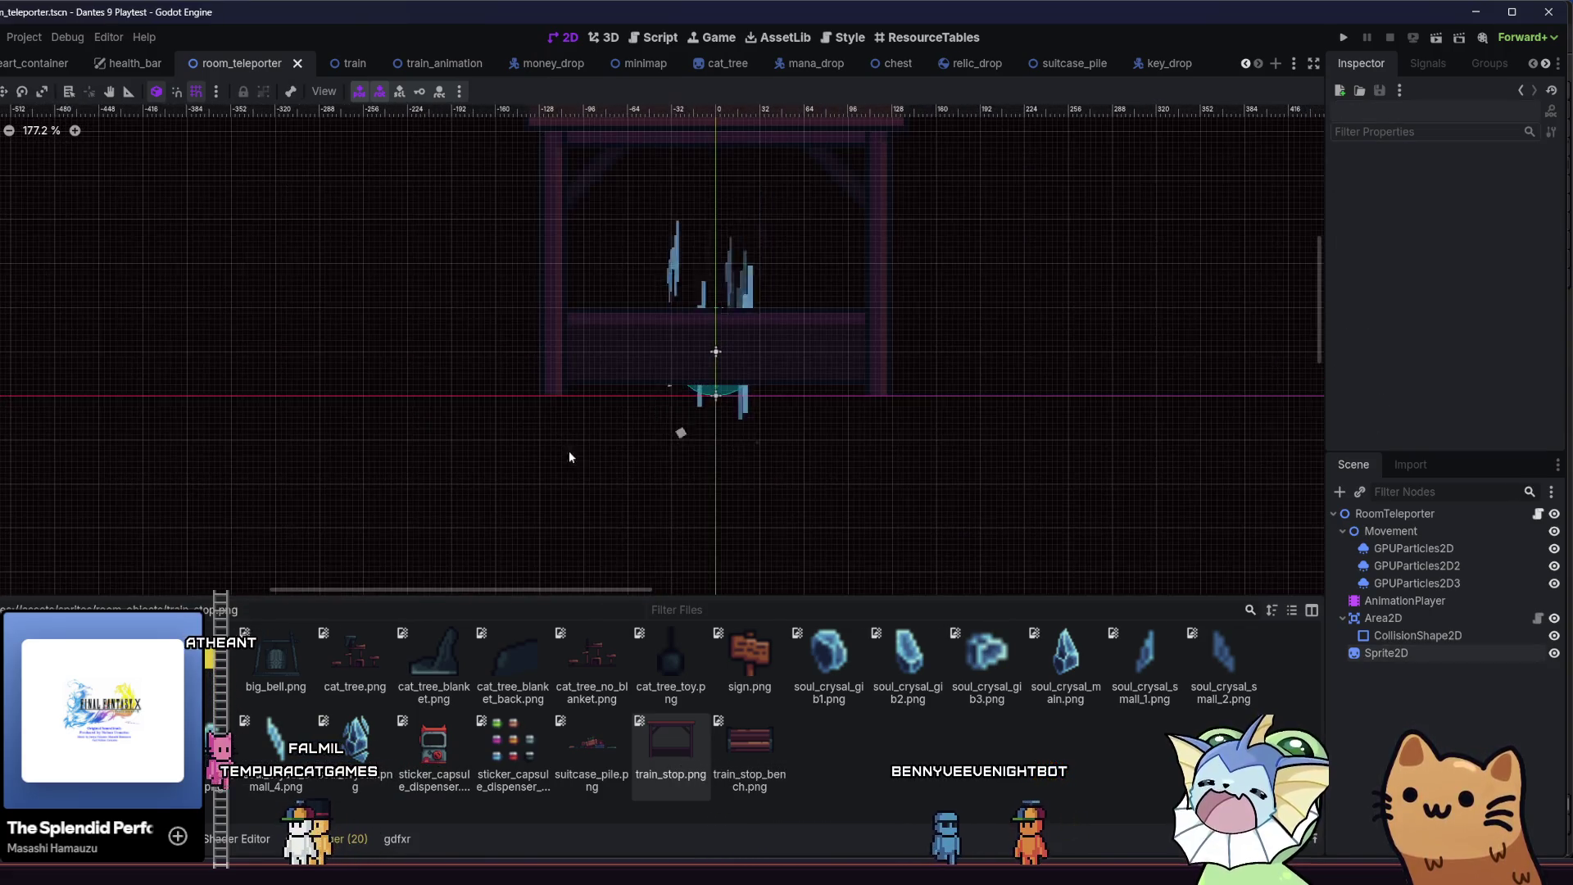
- Duplicate the canopy sprite, give the copy train_stop_bench.png, and move it down
left_click(1412, 647)
key("ctrl+d")
mouse_move(749, 741)
left_mouse_down()
mouse_move(860, 622)
mouse_move(1147, 409)
mouse_move(1458, 246)
mouse_move(1495, 198)
left_mouse_up()
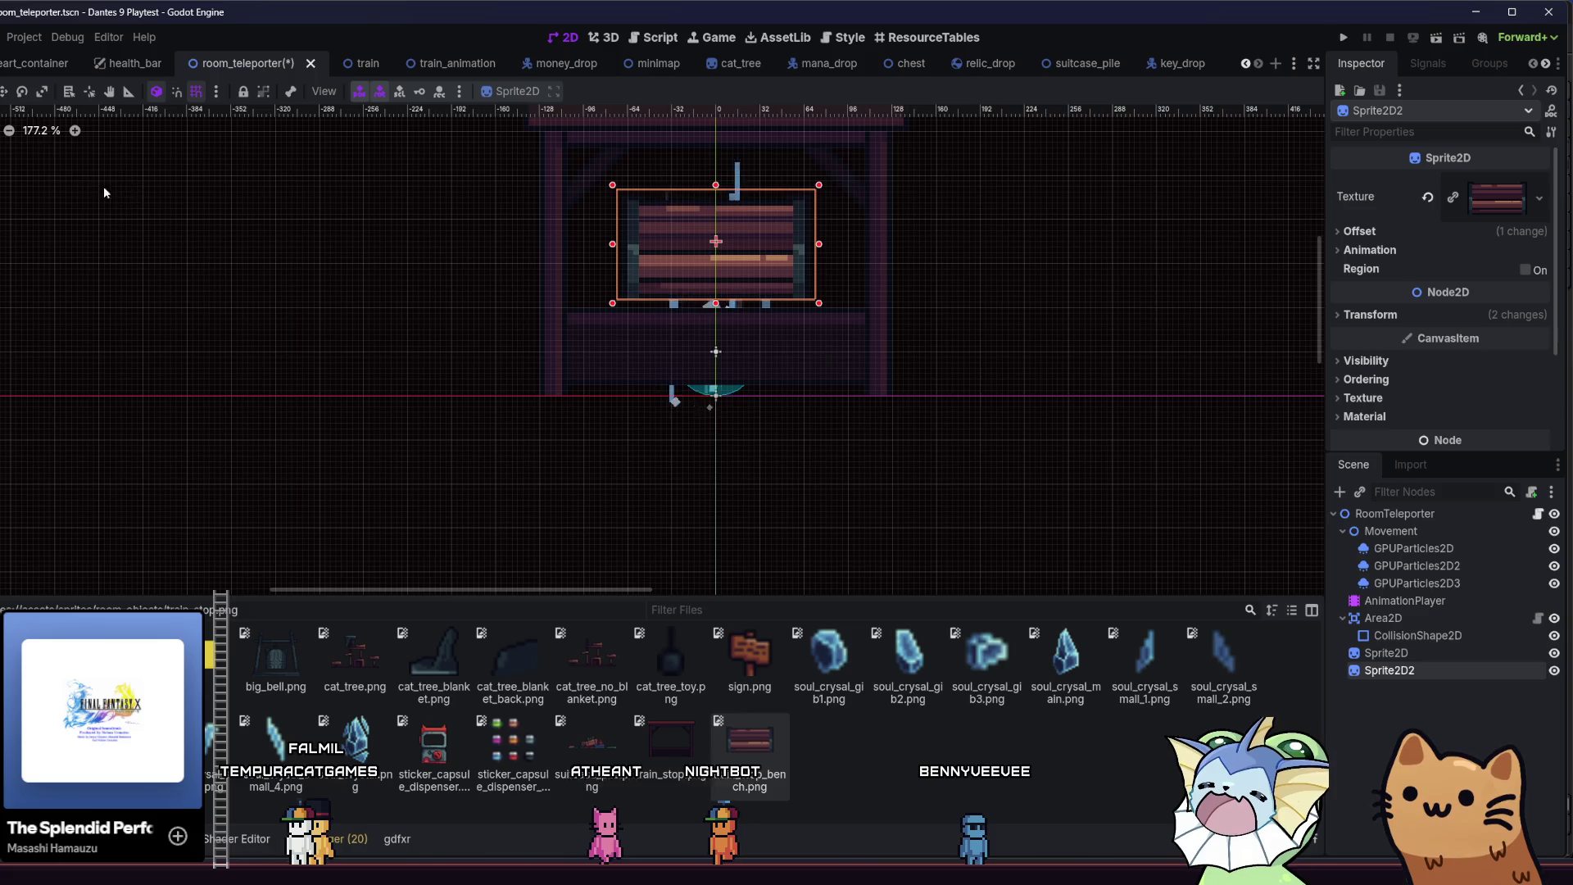
scroll(618, 229, "up", 3)
left_click_drag(618, 229, 680, 410)
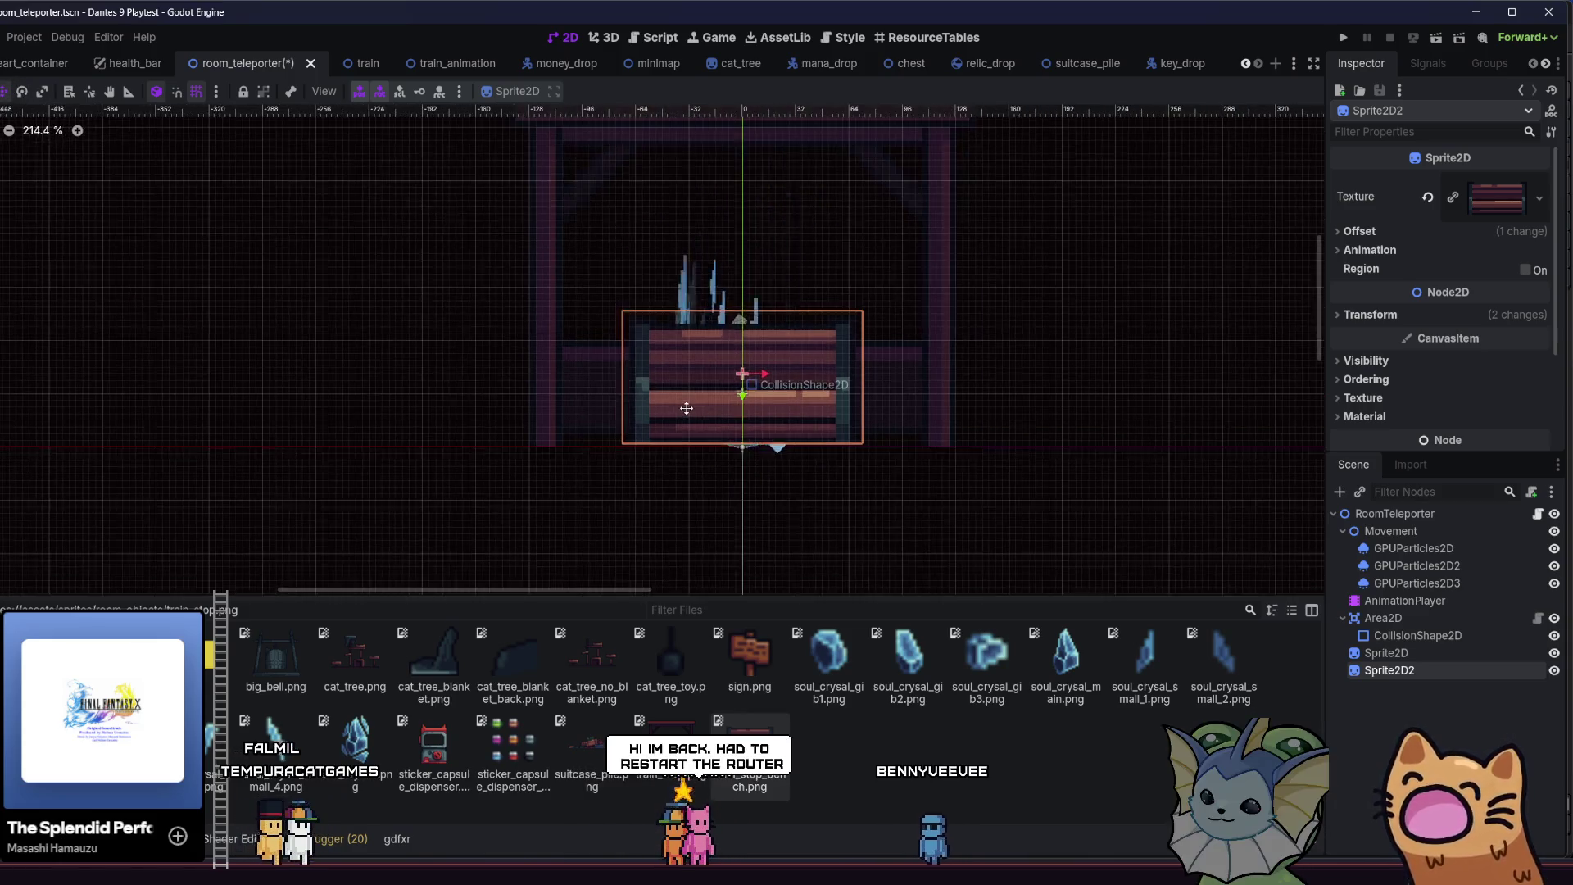
scroll(688, 406, "up", 5)
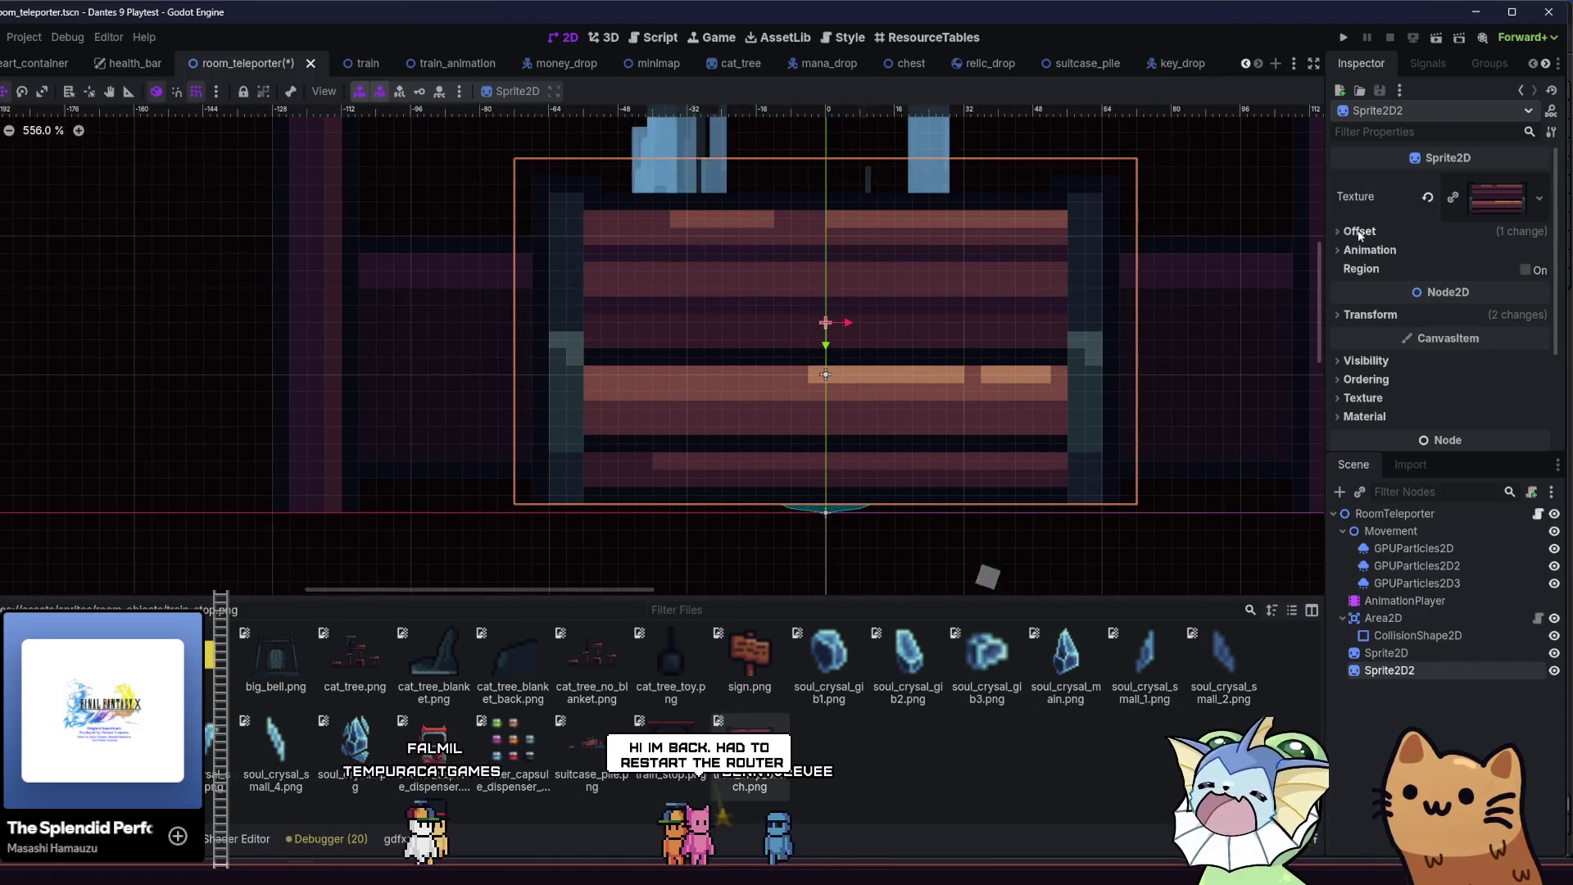
- Reset the bench sprite's vertical offset to zero and save the scene
left_click(1359, 231)
left_click(1432, 288)
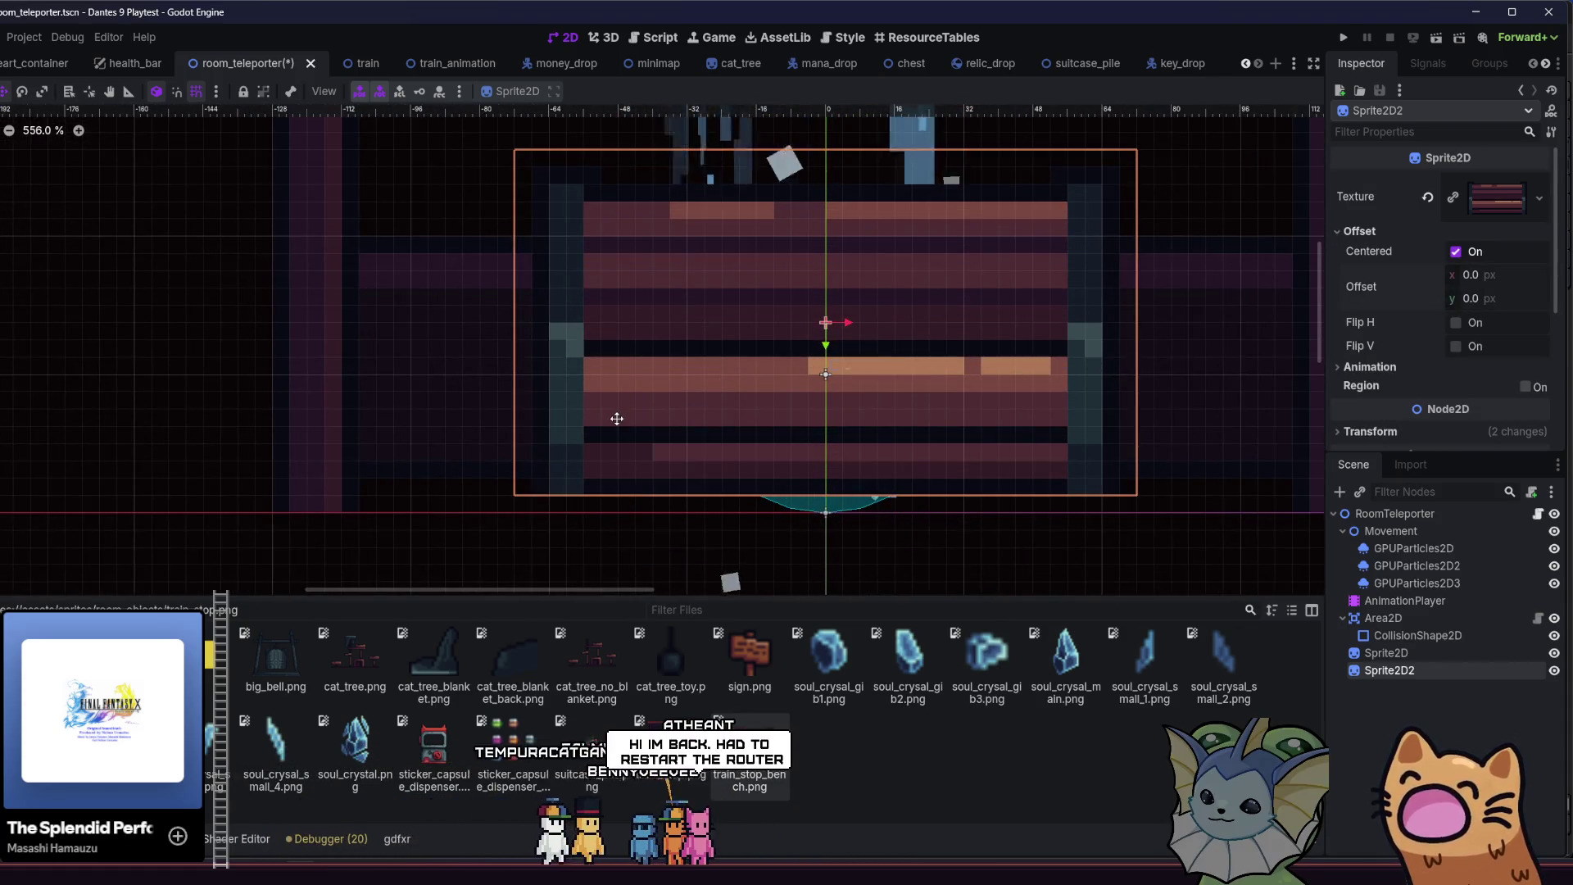
key("ctrl+s")
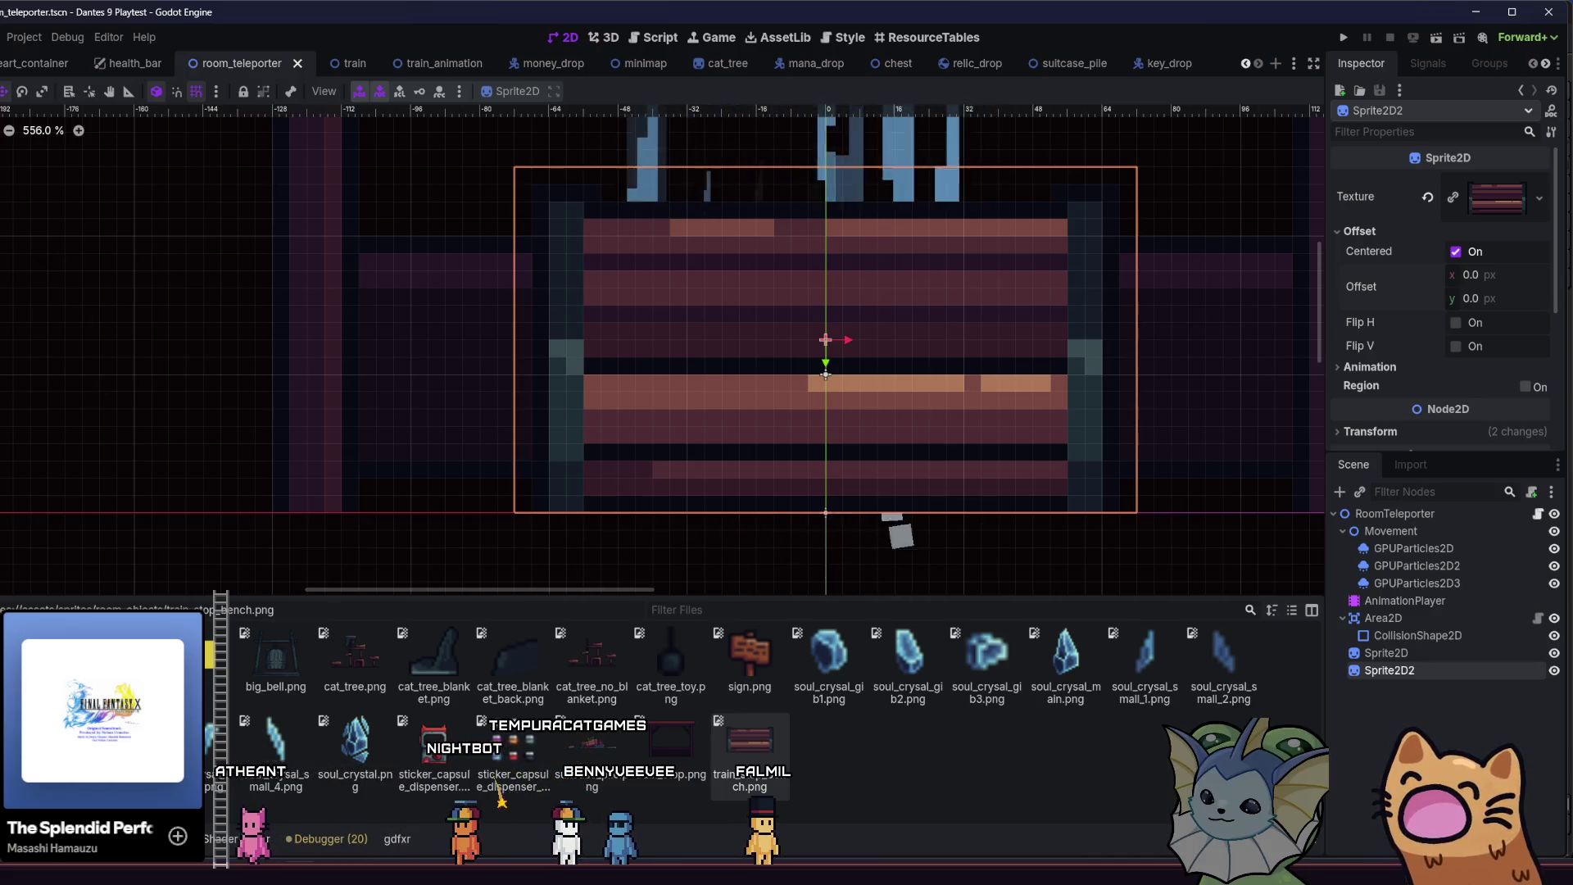
left_click(130, 257)
scroll(148, 314, "down", 4)
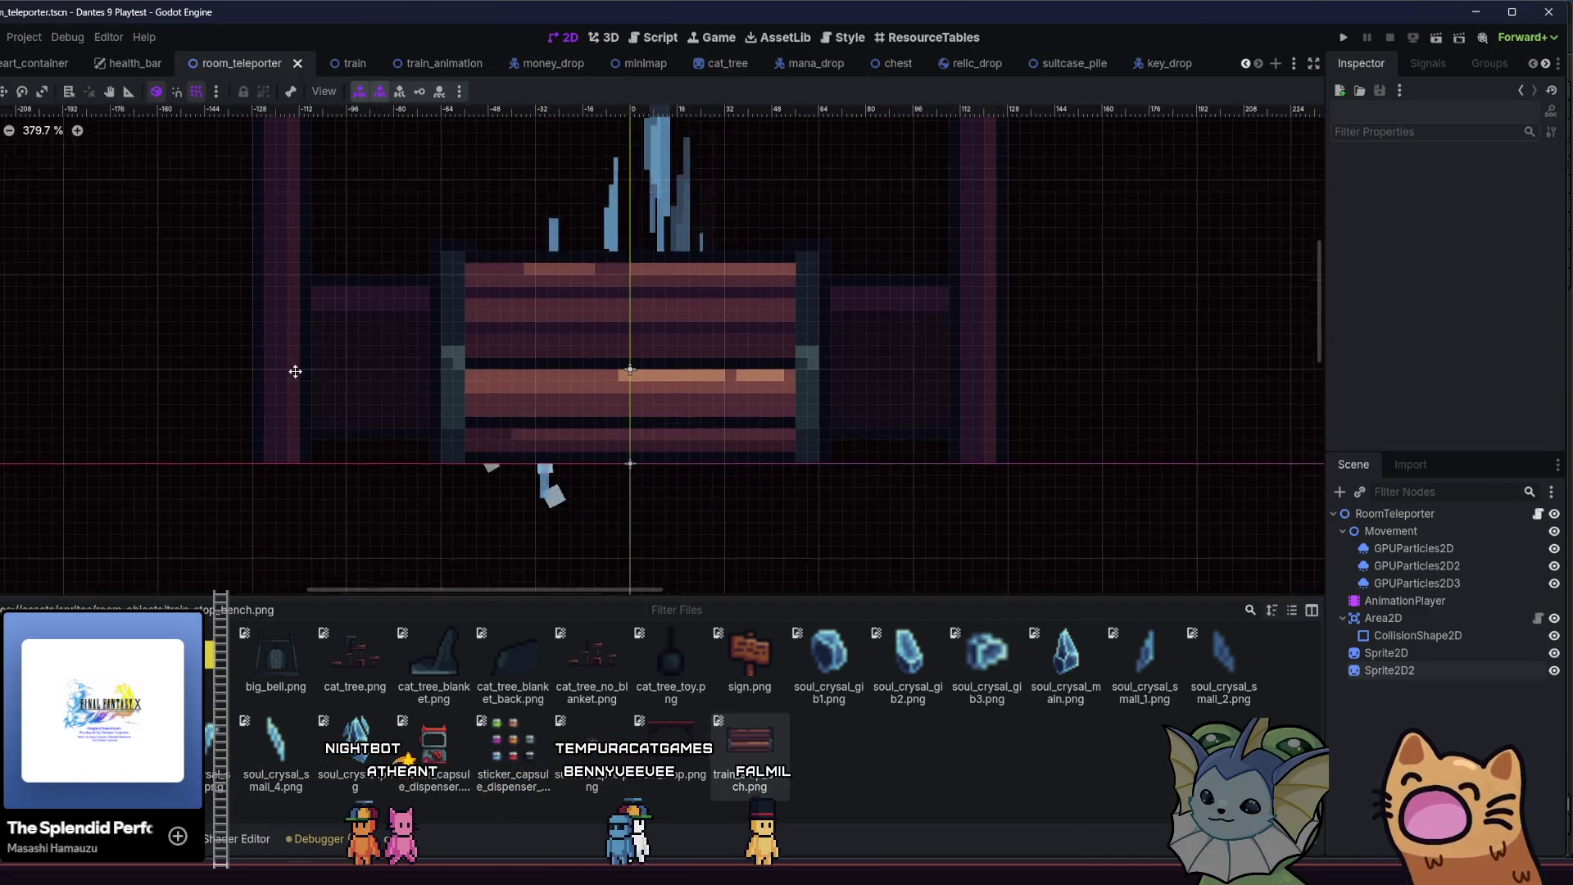
scroll(416, 410, "down", 3)
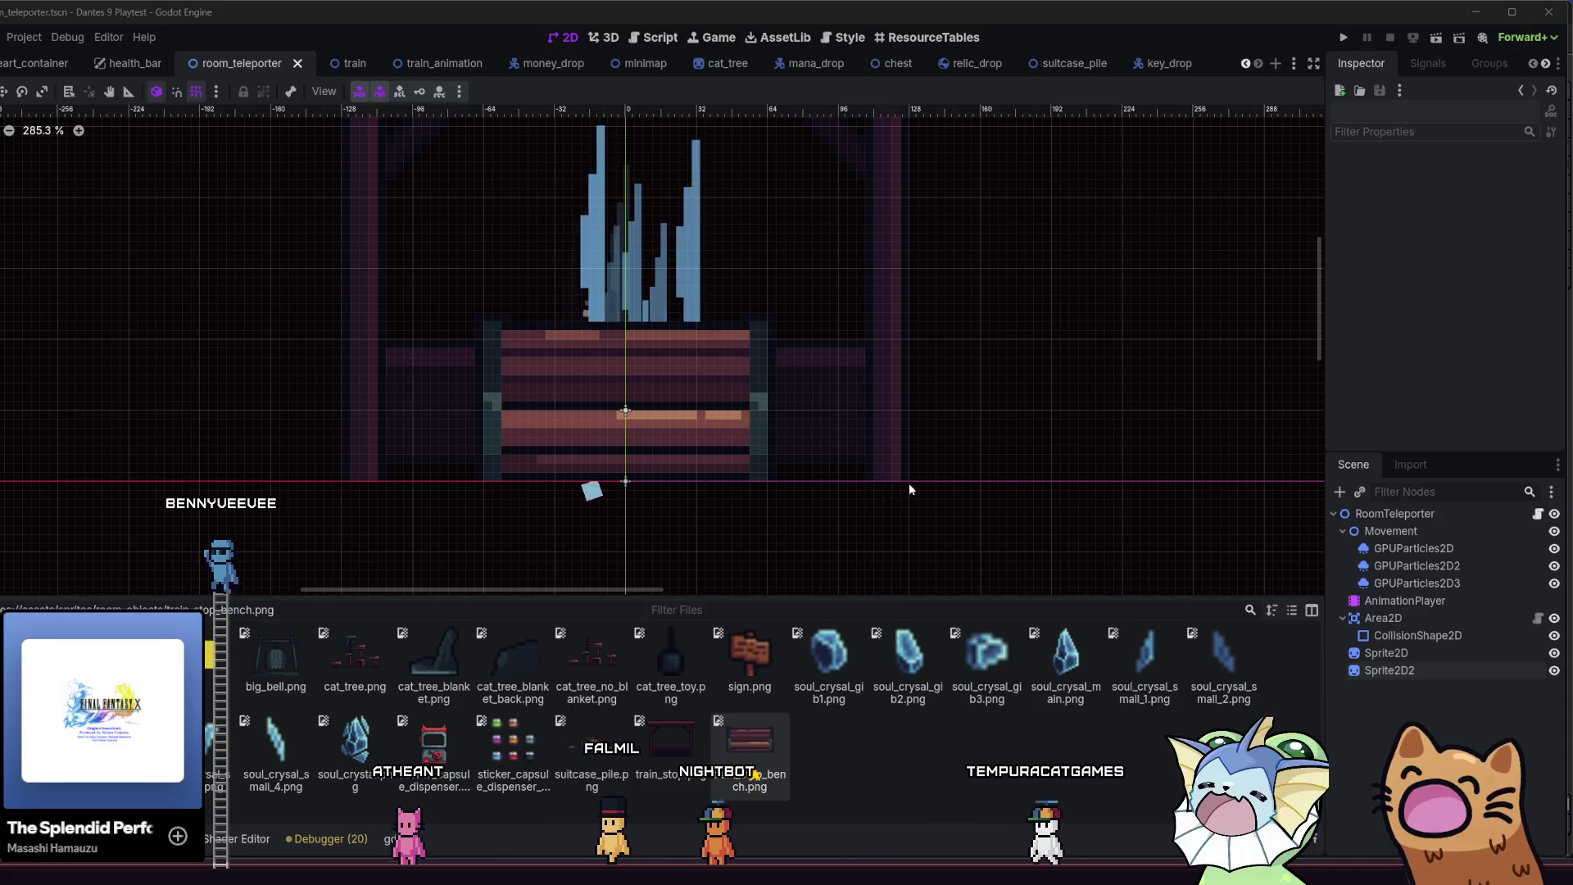
- Hide the three GPUParticles2D emitters and save the scene
left_click(1554, 548)
left_click(1554, 565)
left_click(1554, 583)
key("ctrl+s")
mouse_move(896, 457)
left_mouse_down()
mouse_move(1013, 476)
mouse_move(982, 478)
left_mouse_up()
- Change the bench node Sprite2D2's type to InteractionSprite and save
left_click(1453, 670)
right_click(1454, 671)
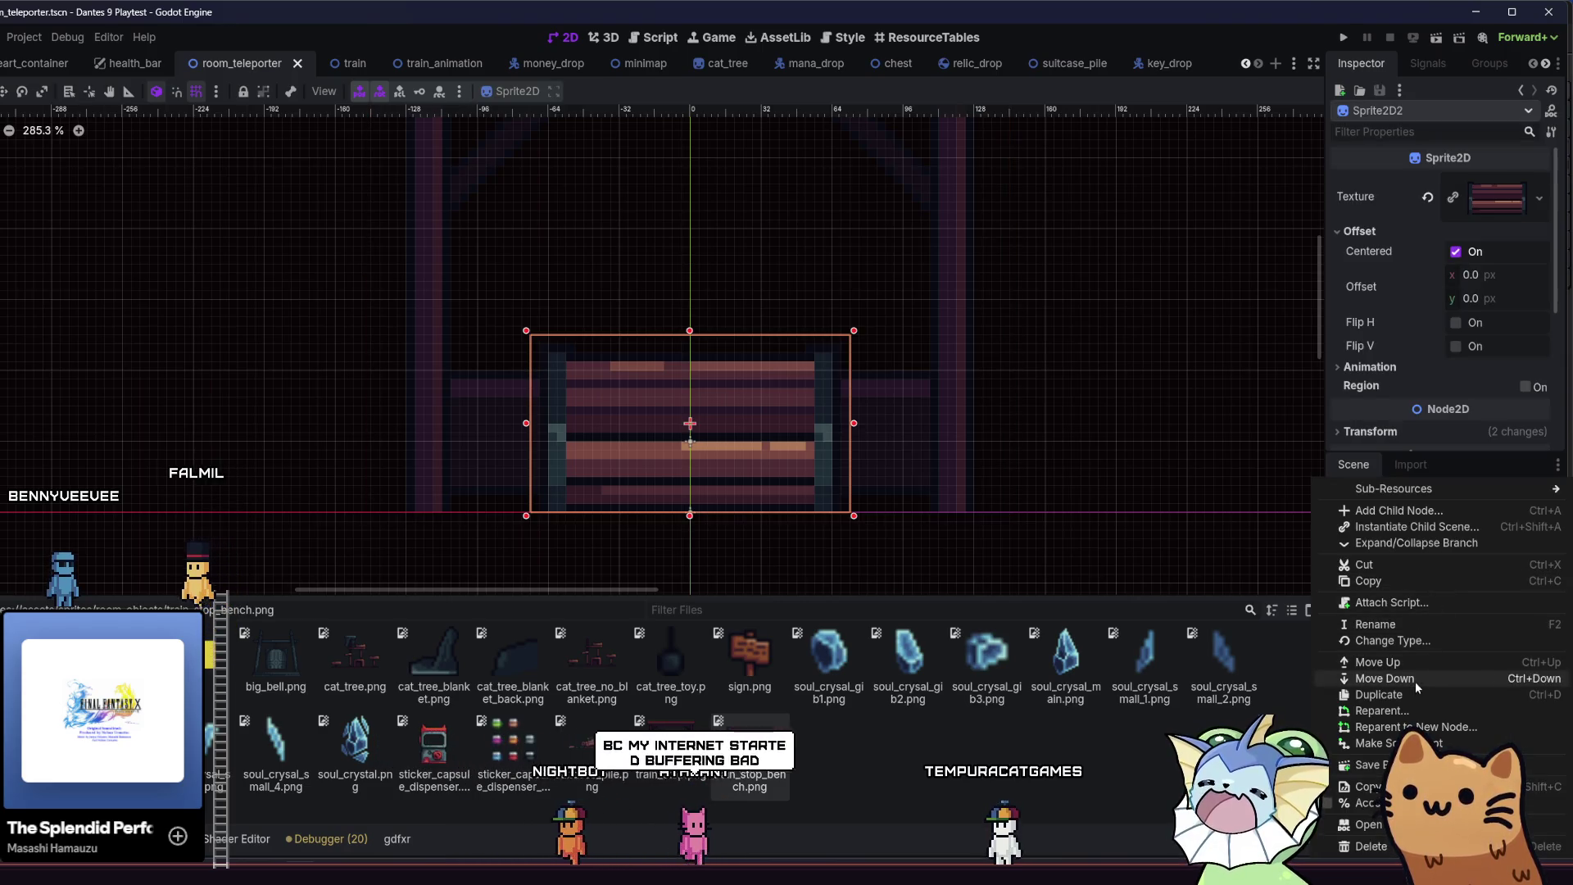
left_click(1409, 639)
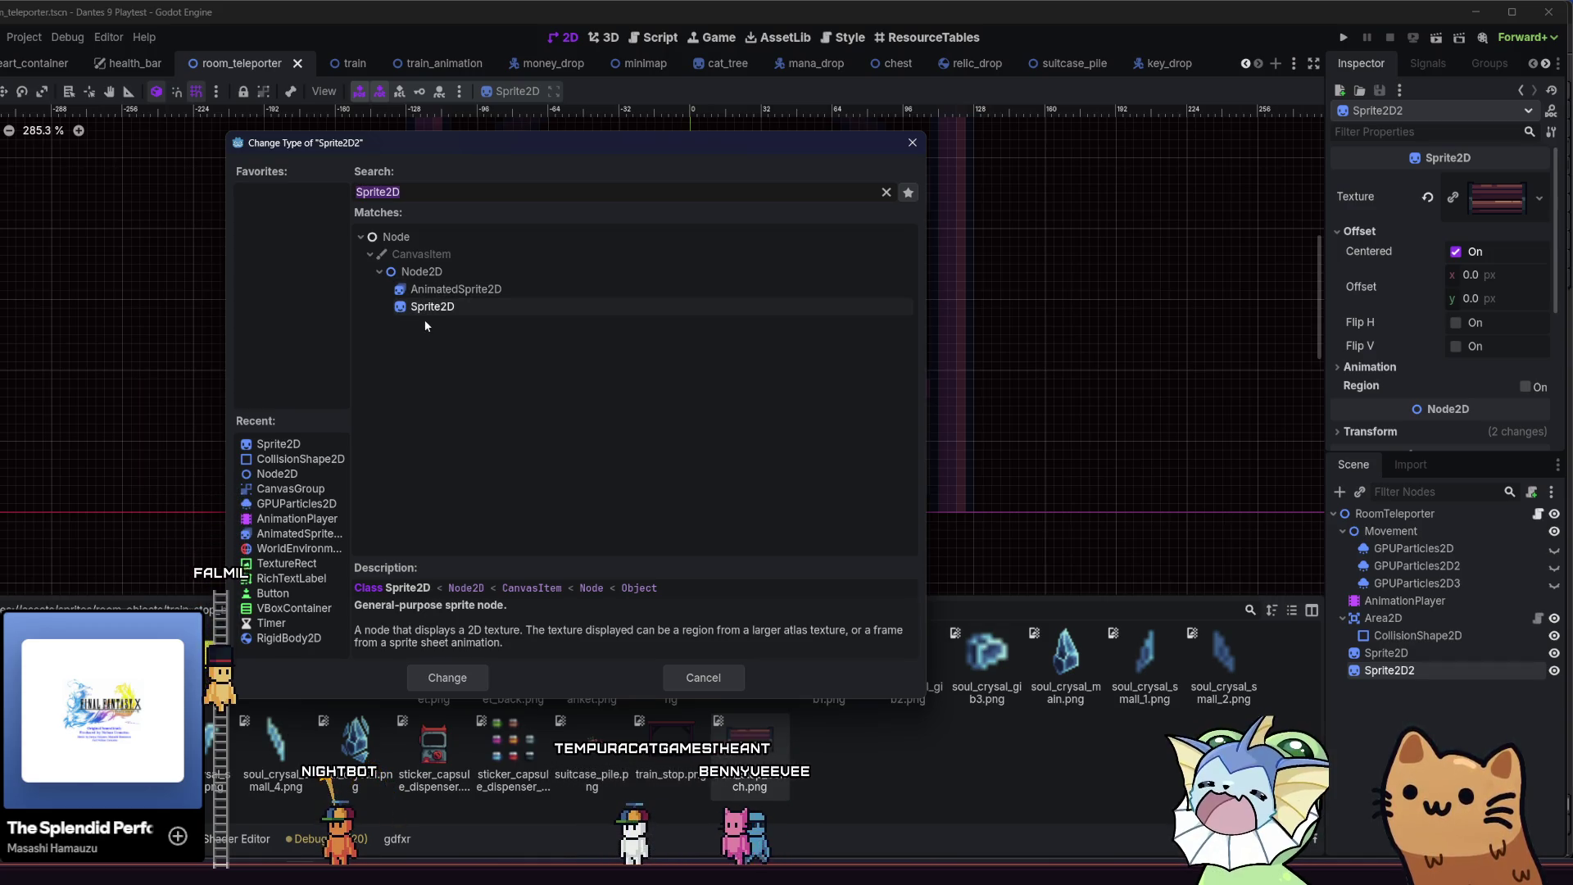
type("sprit")
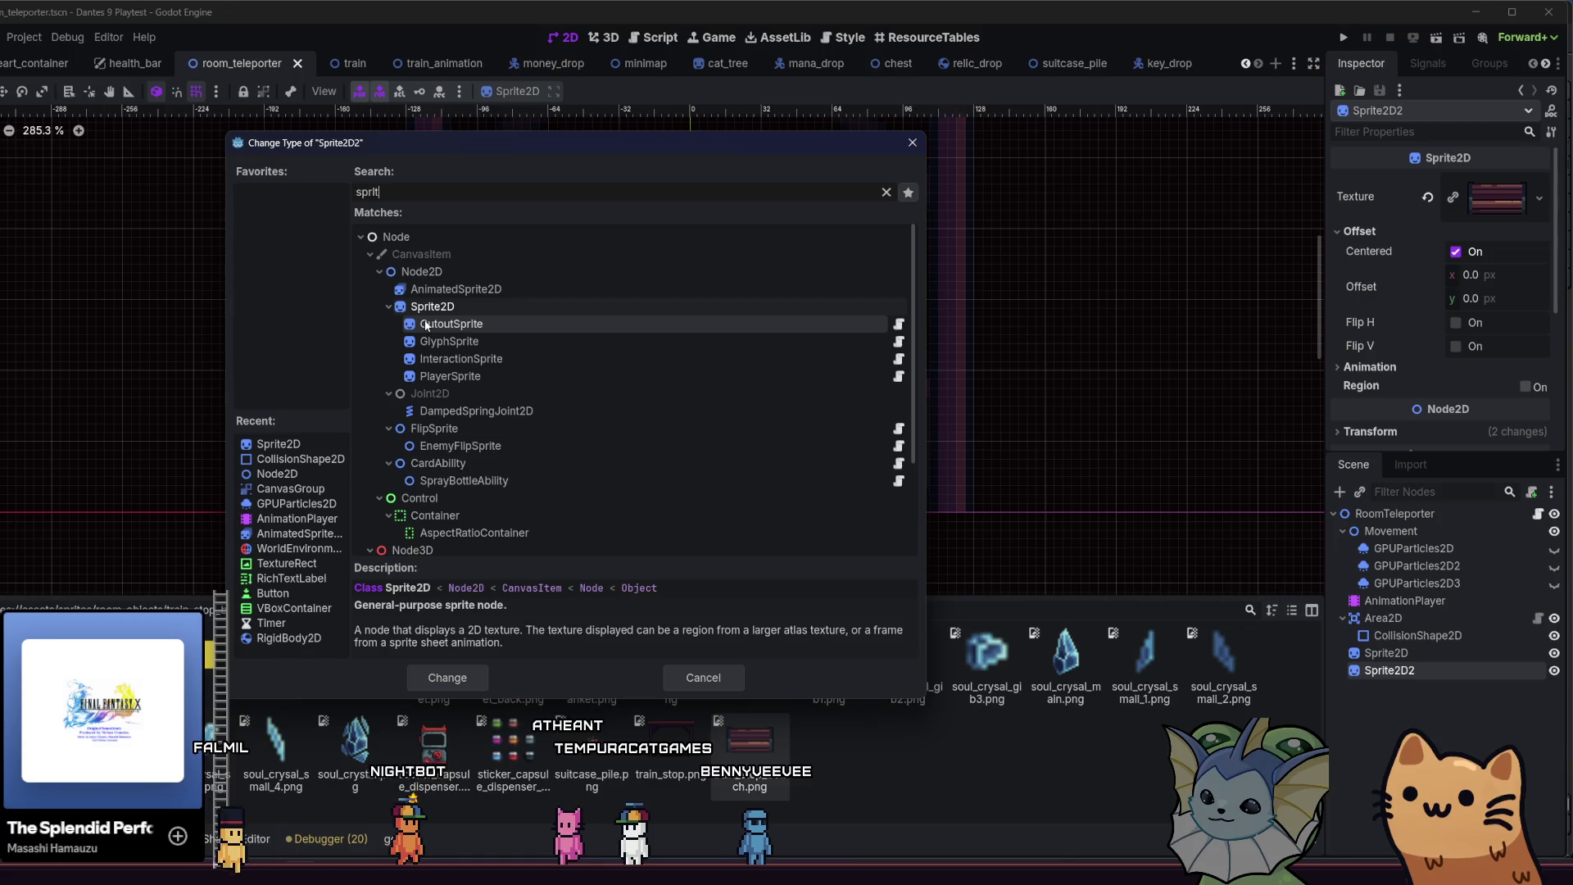
double_click(492, 361)
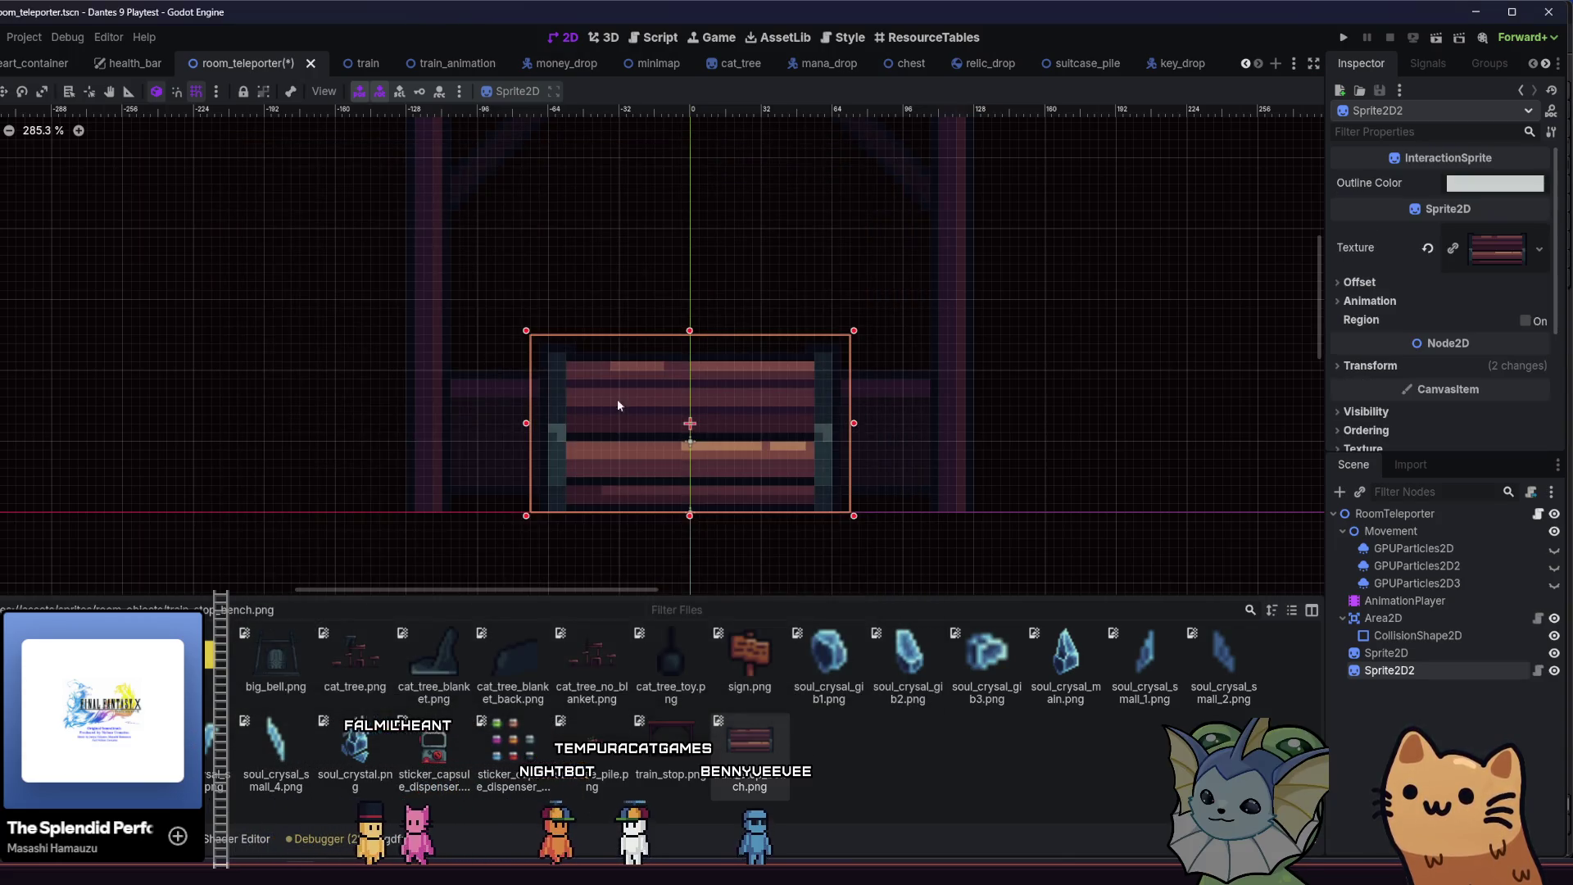
key("ctrl+s")
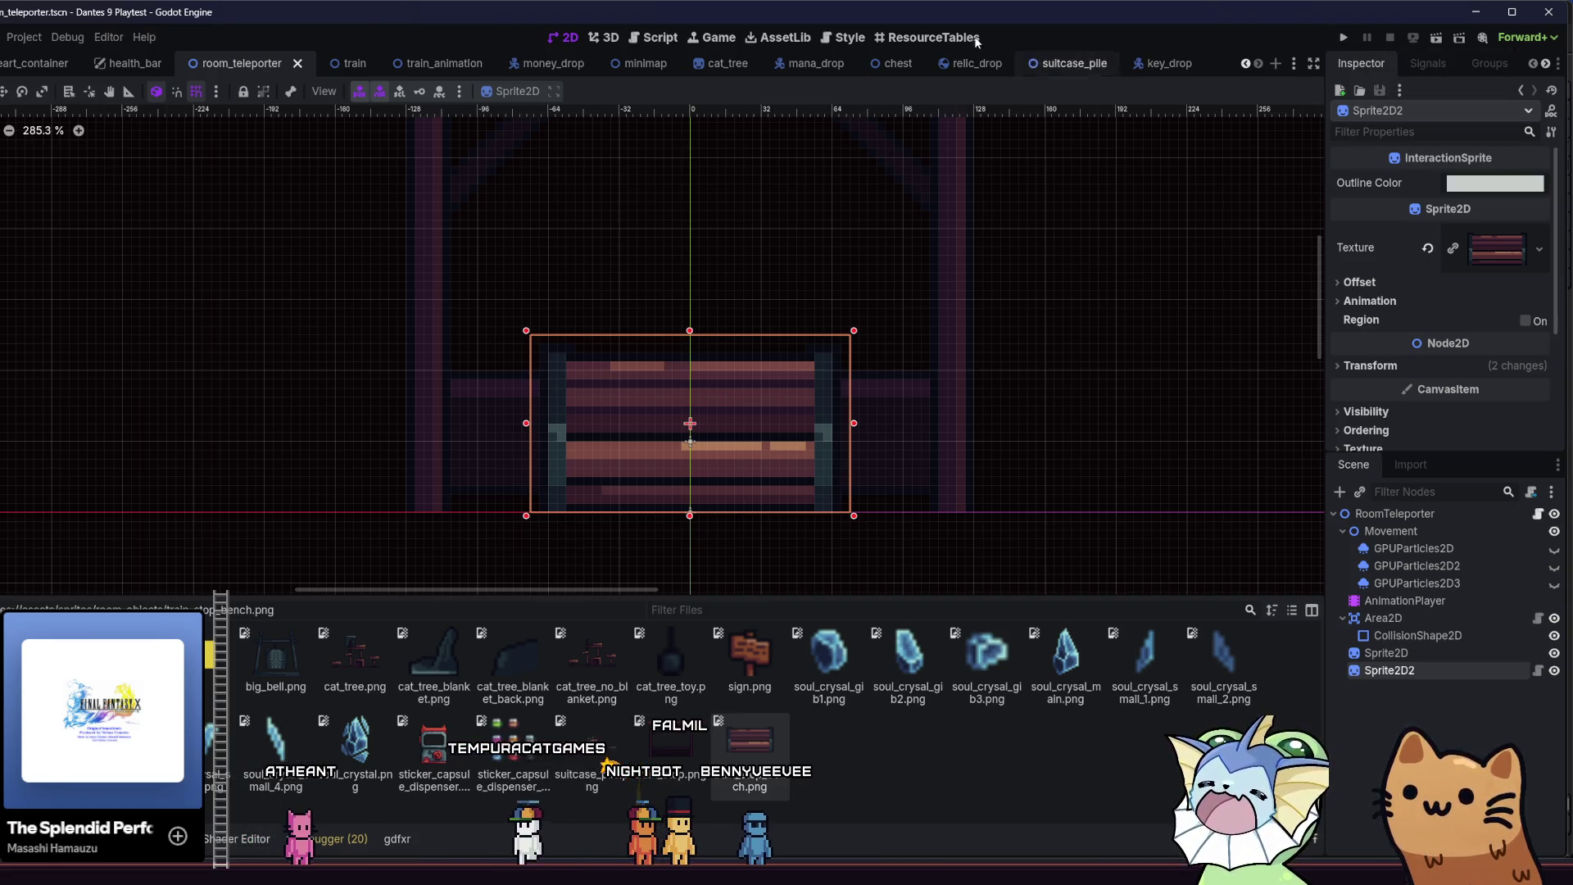
- Check the neighbouring room scene tab, close it, and return to room9
scroll(94, 63, "up", 5)
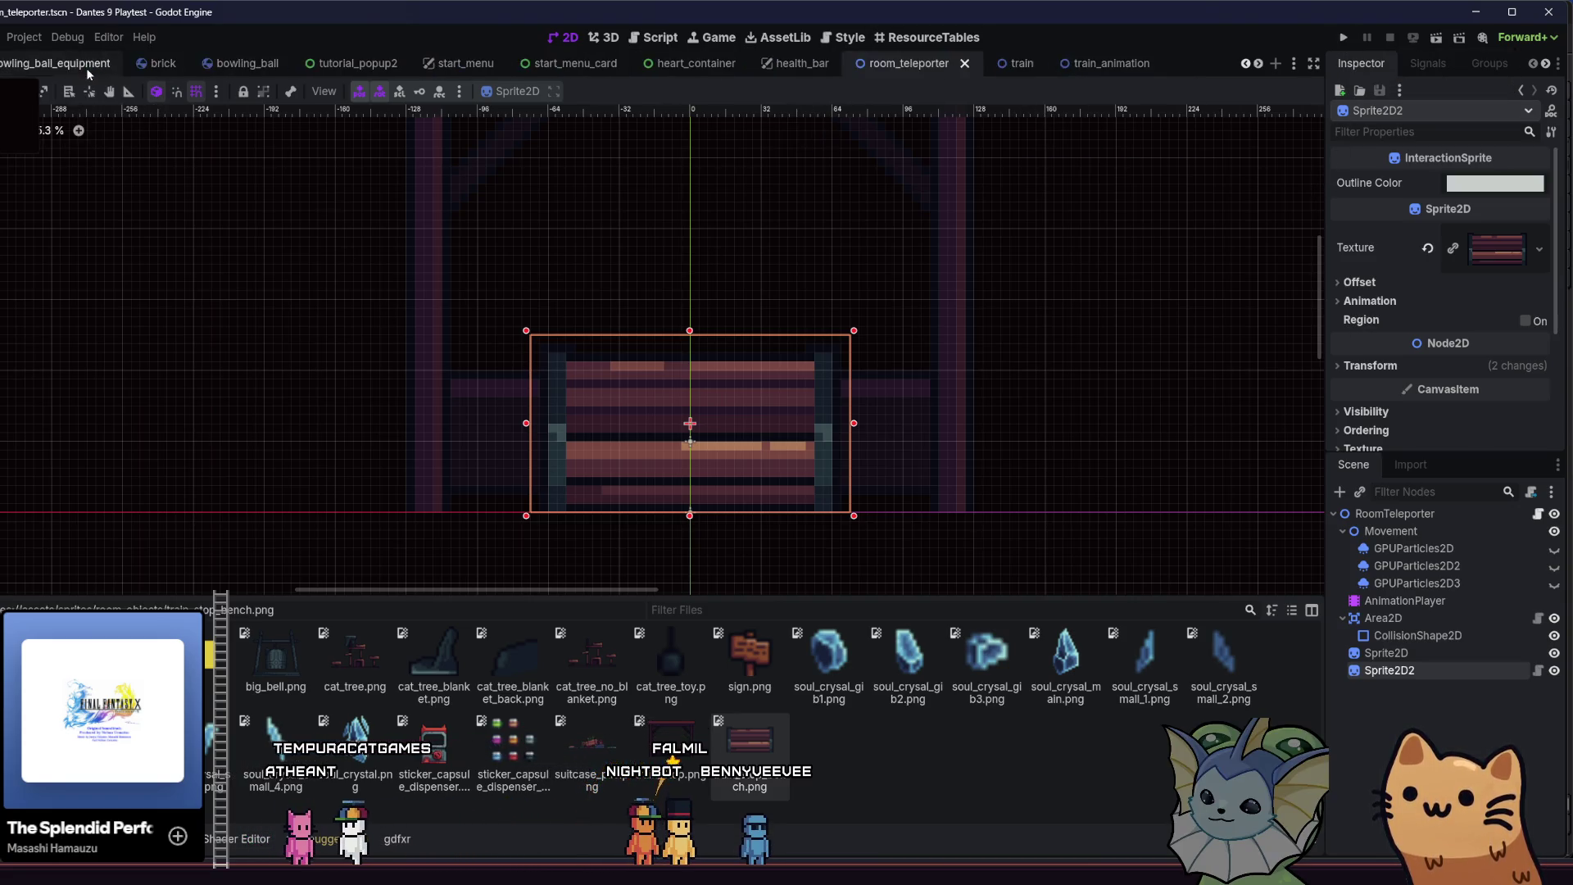
left_click(94, 63)
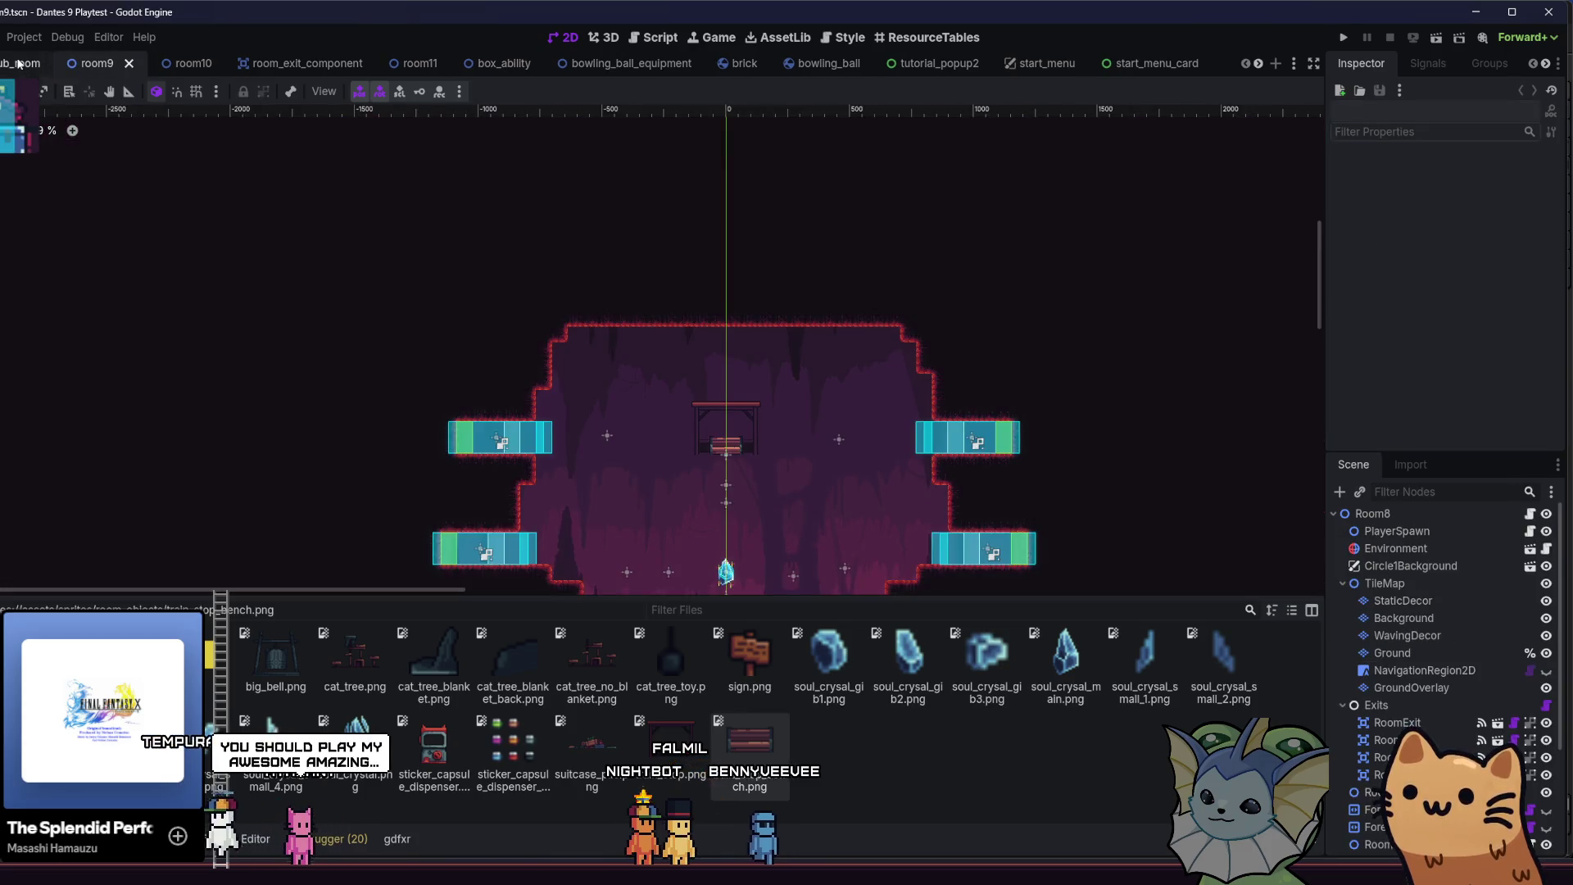
left_click(51, 63)
left_click(59, 63)
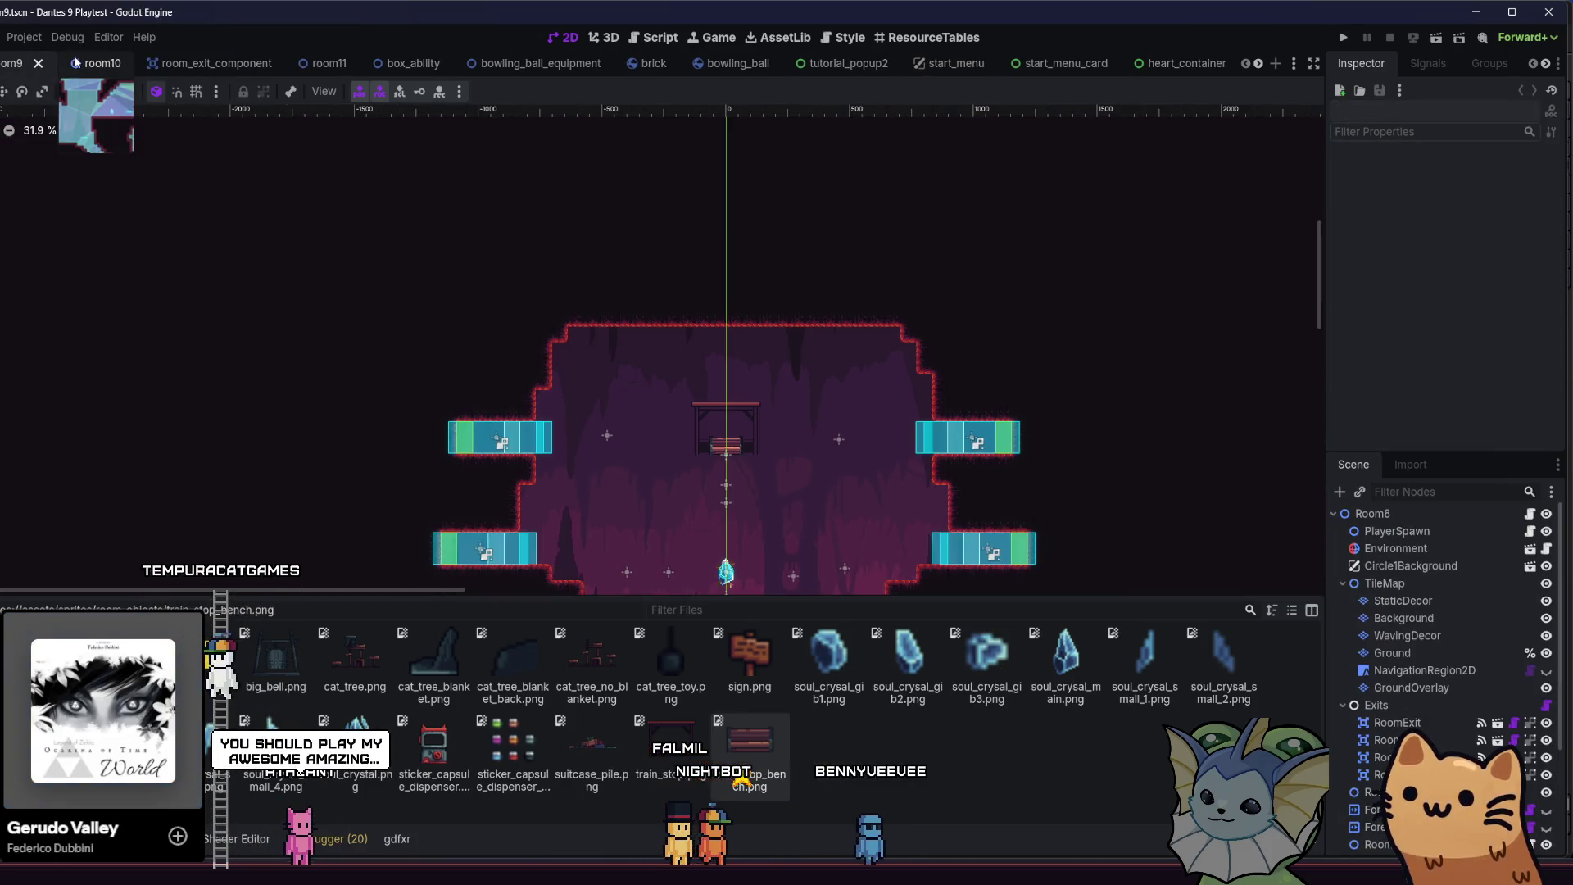
scroll(675, 236, "up", 7)
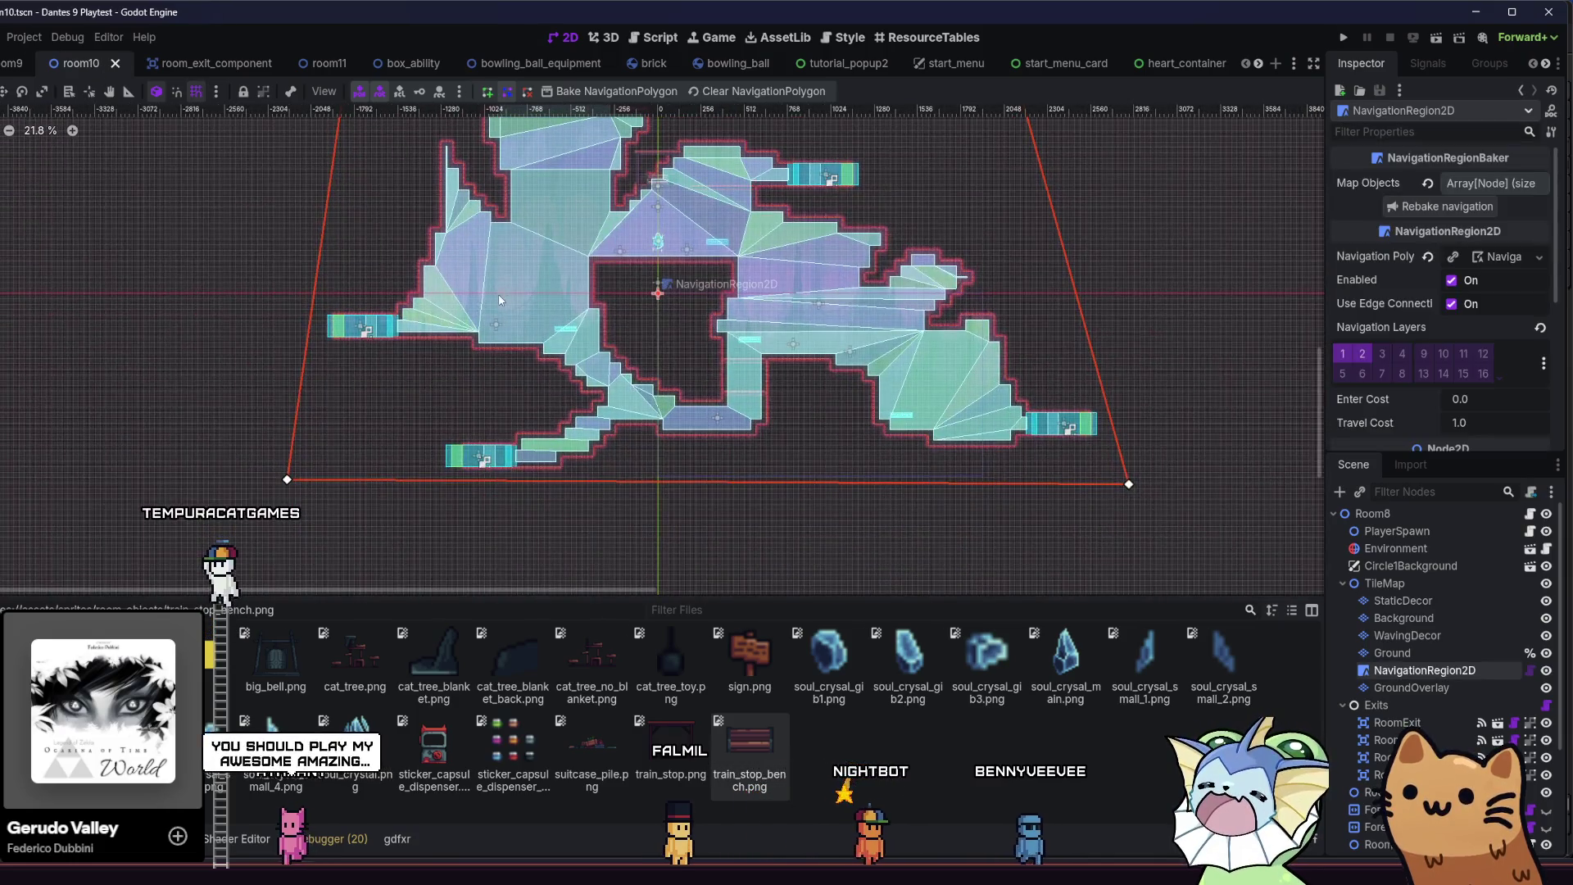
scroll(675, 236, "down", 4)
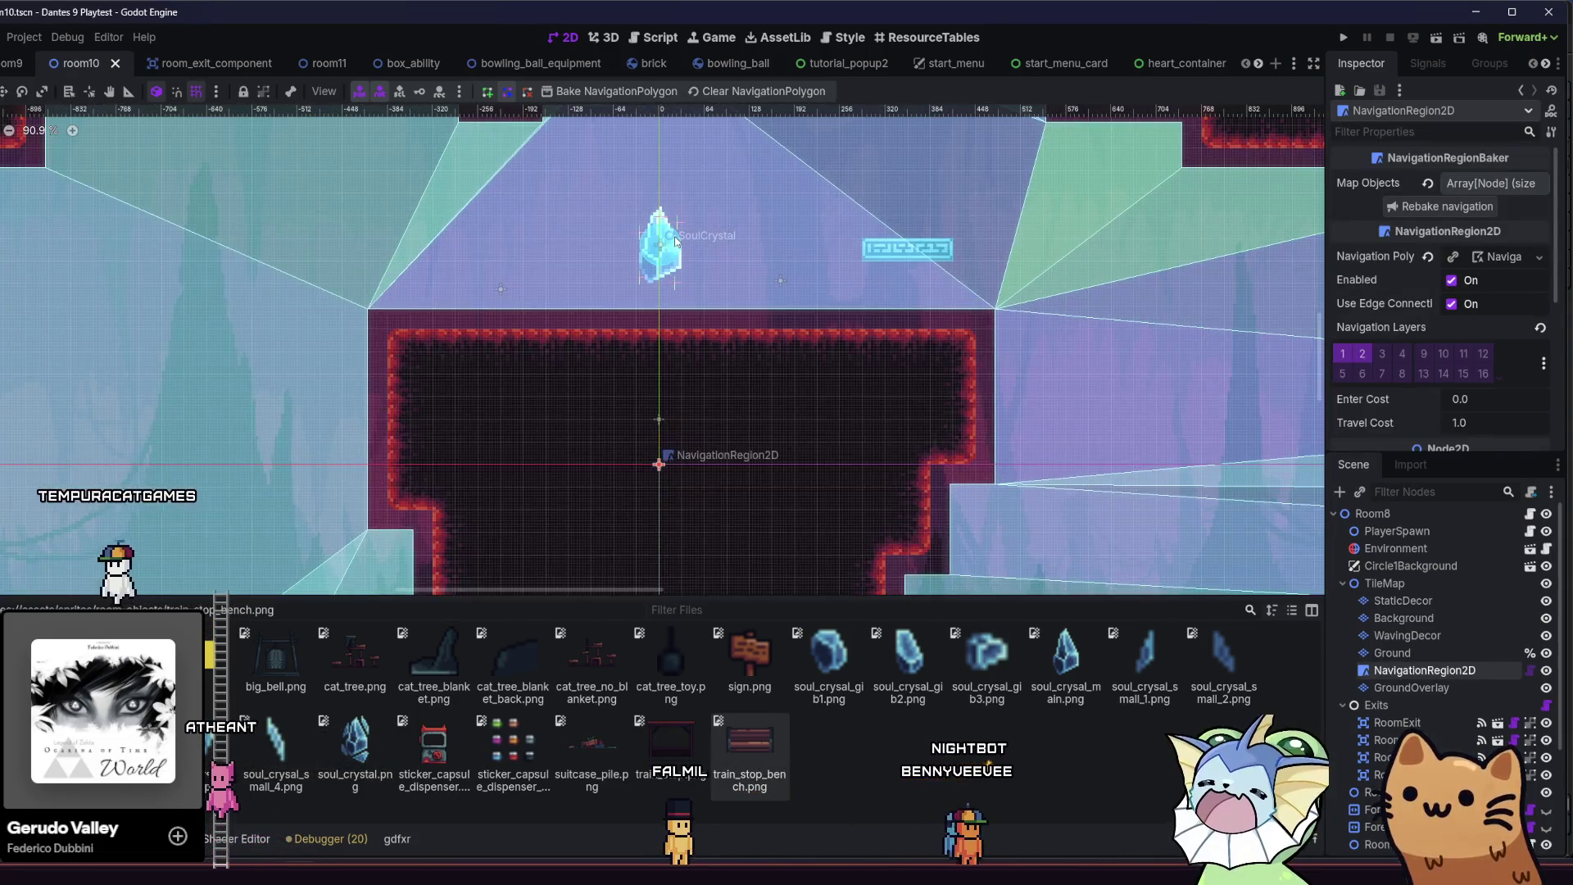
scroll(623, 262, "down", 3)
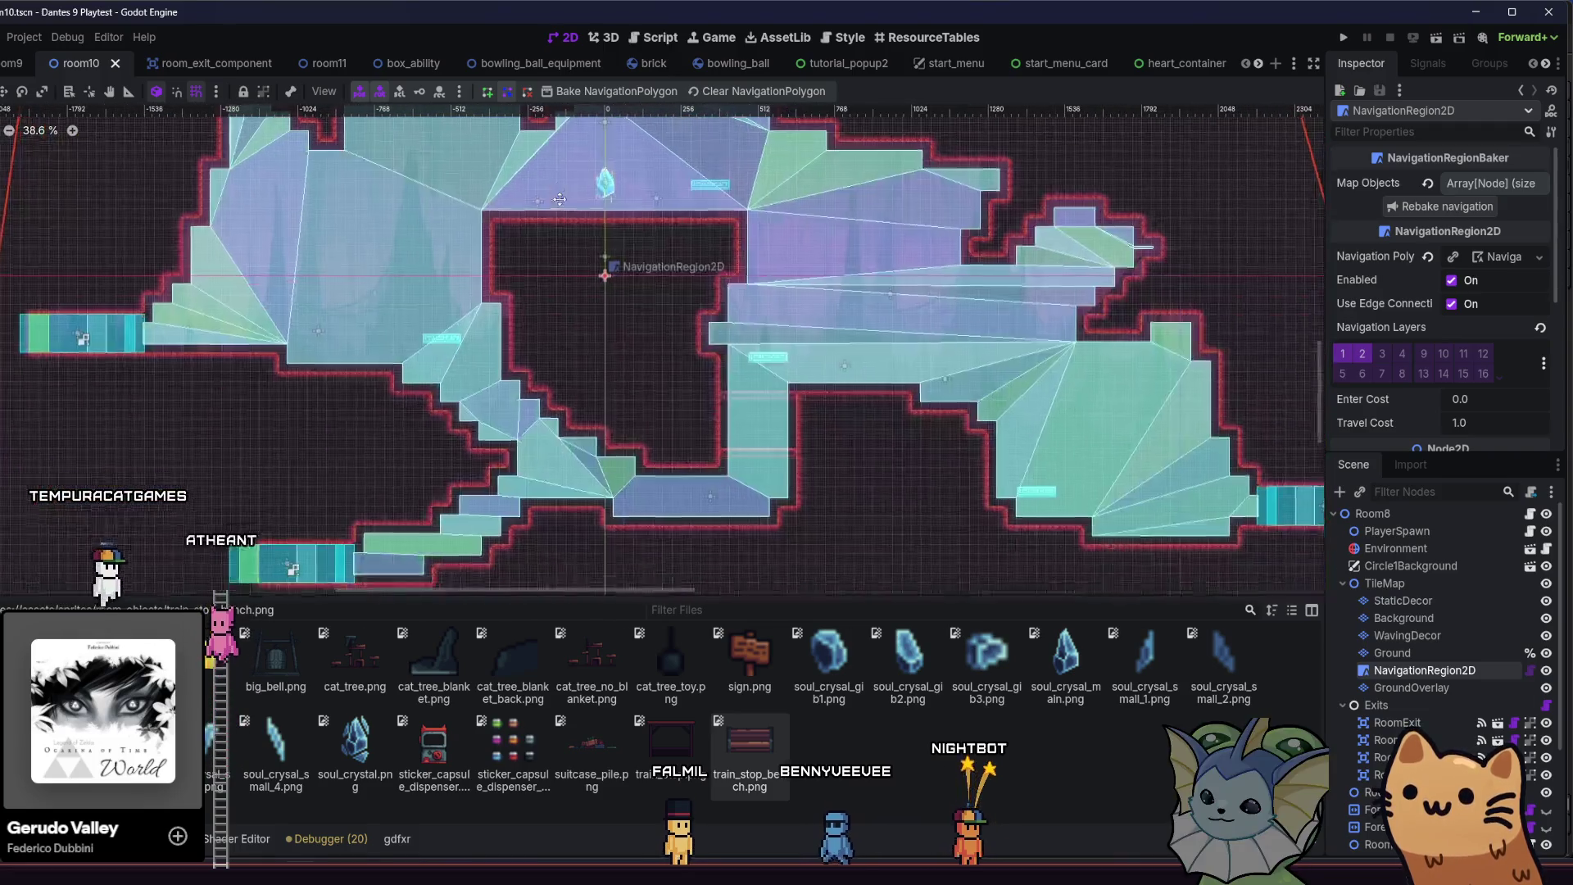
left_click(12, 66)
left_click_drag(563, 408, 536, 358)
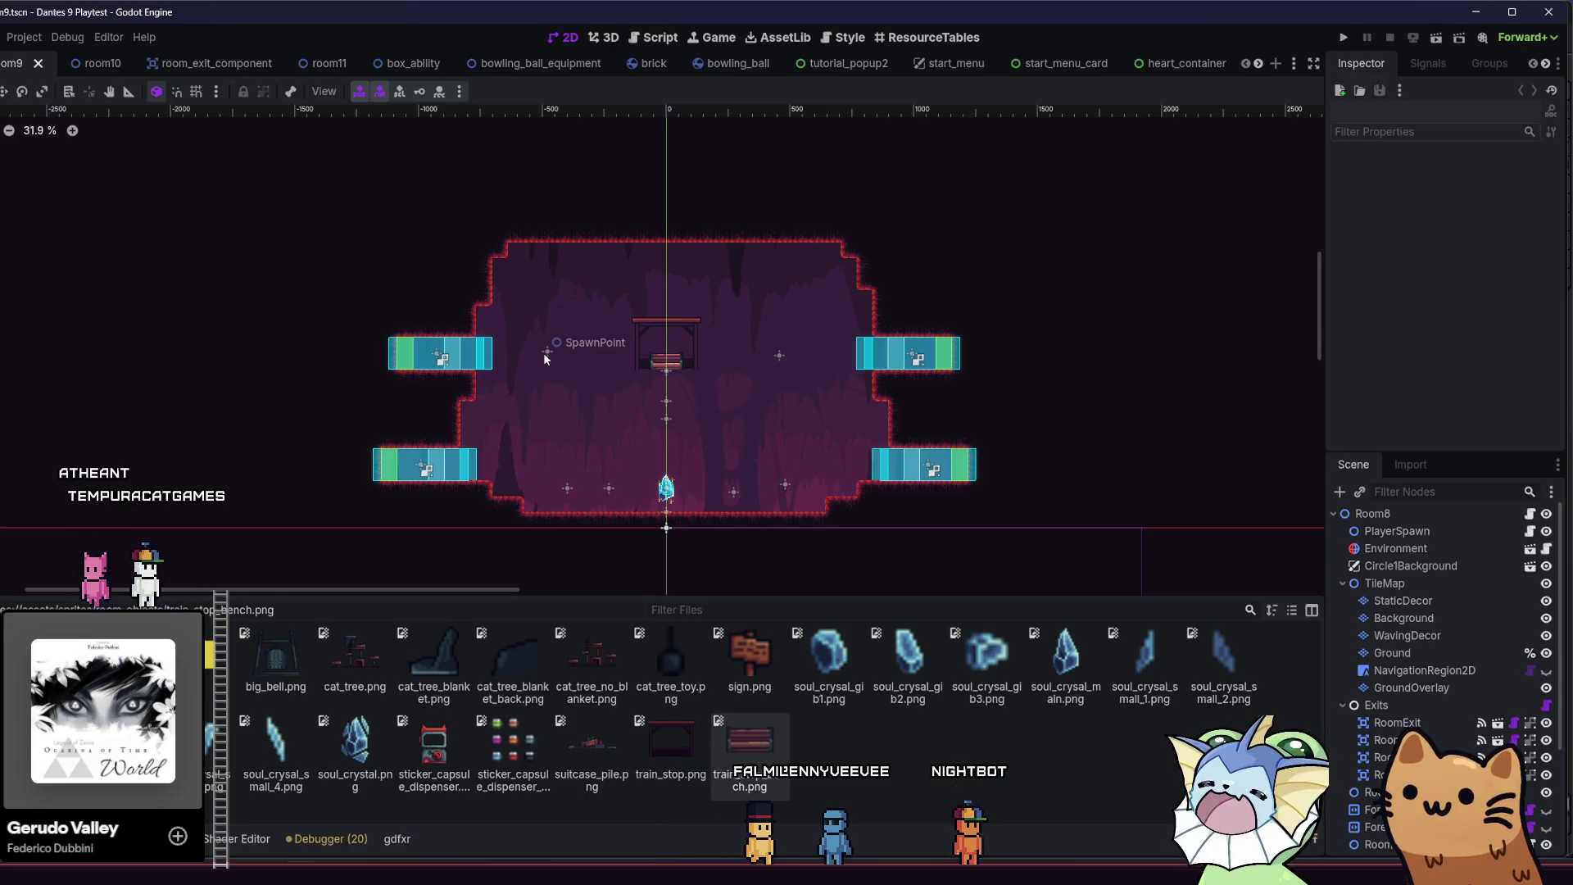
key("alt+shift+o")
- Find and open the room1.tscn scene
type("room1")
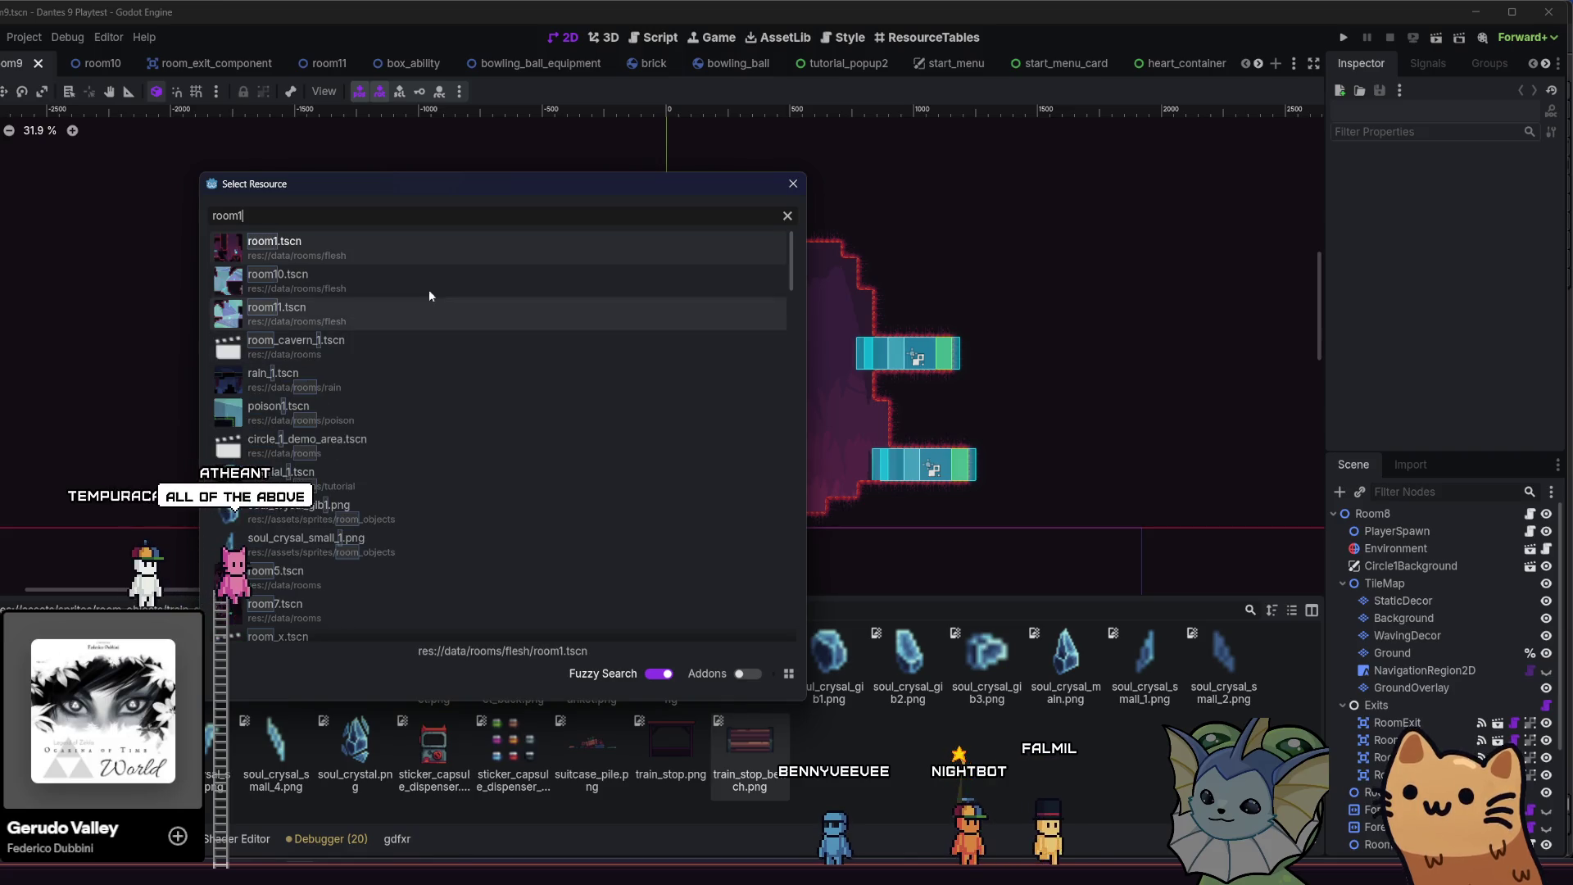
double_click(400, 254)
scroll(631, 397, "left", 5)
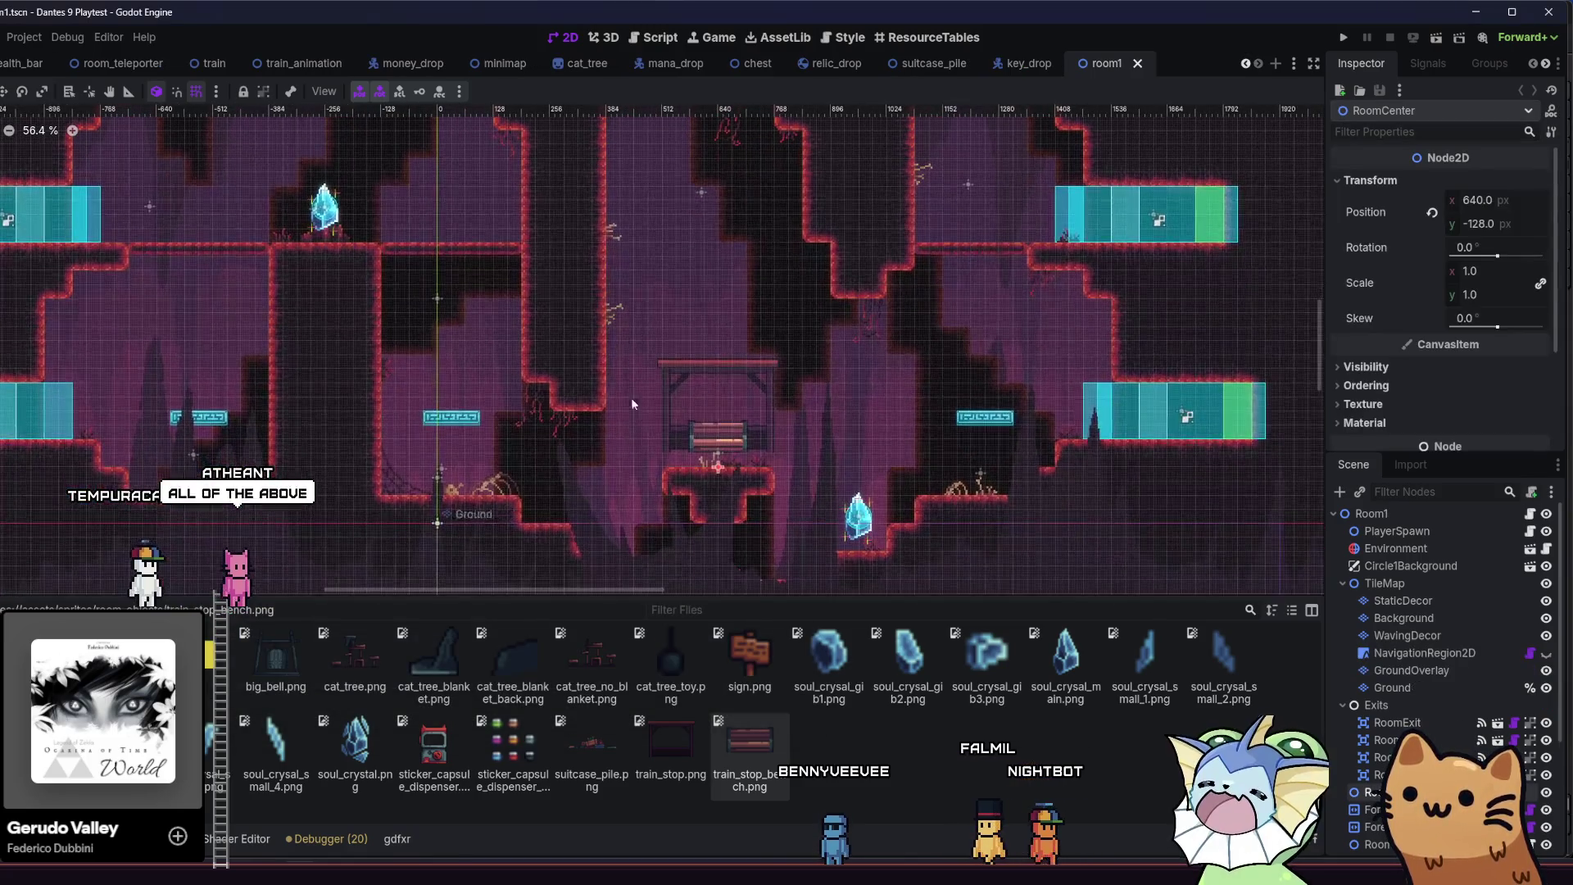
scroll(735, 455, "up", 3)
- Move RoomTeleporter down to 644, -128 so the canopy bench sits on the platform, then save room1
left_click(695, 400)
scroll(695, 399, "up", 4)
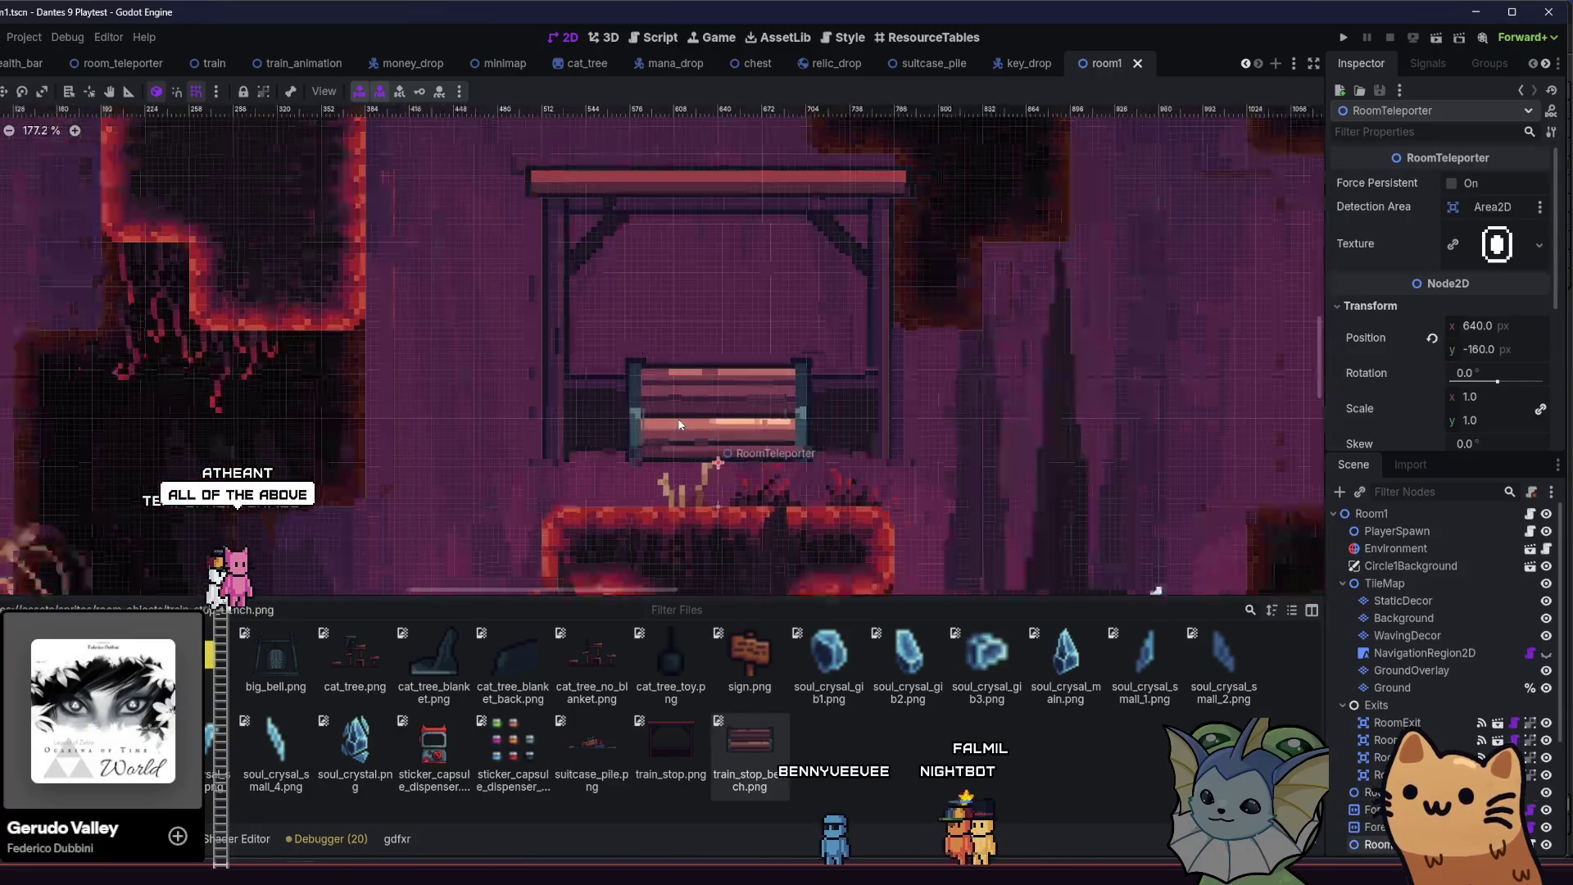
left_click_drag(680, 426, 675, 469)
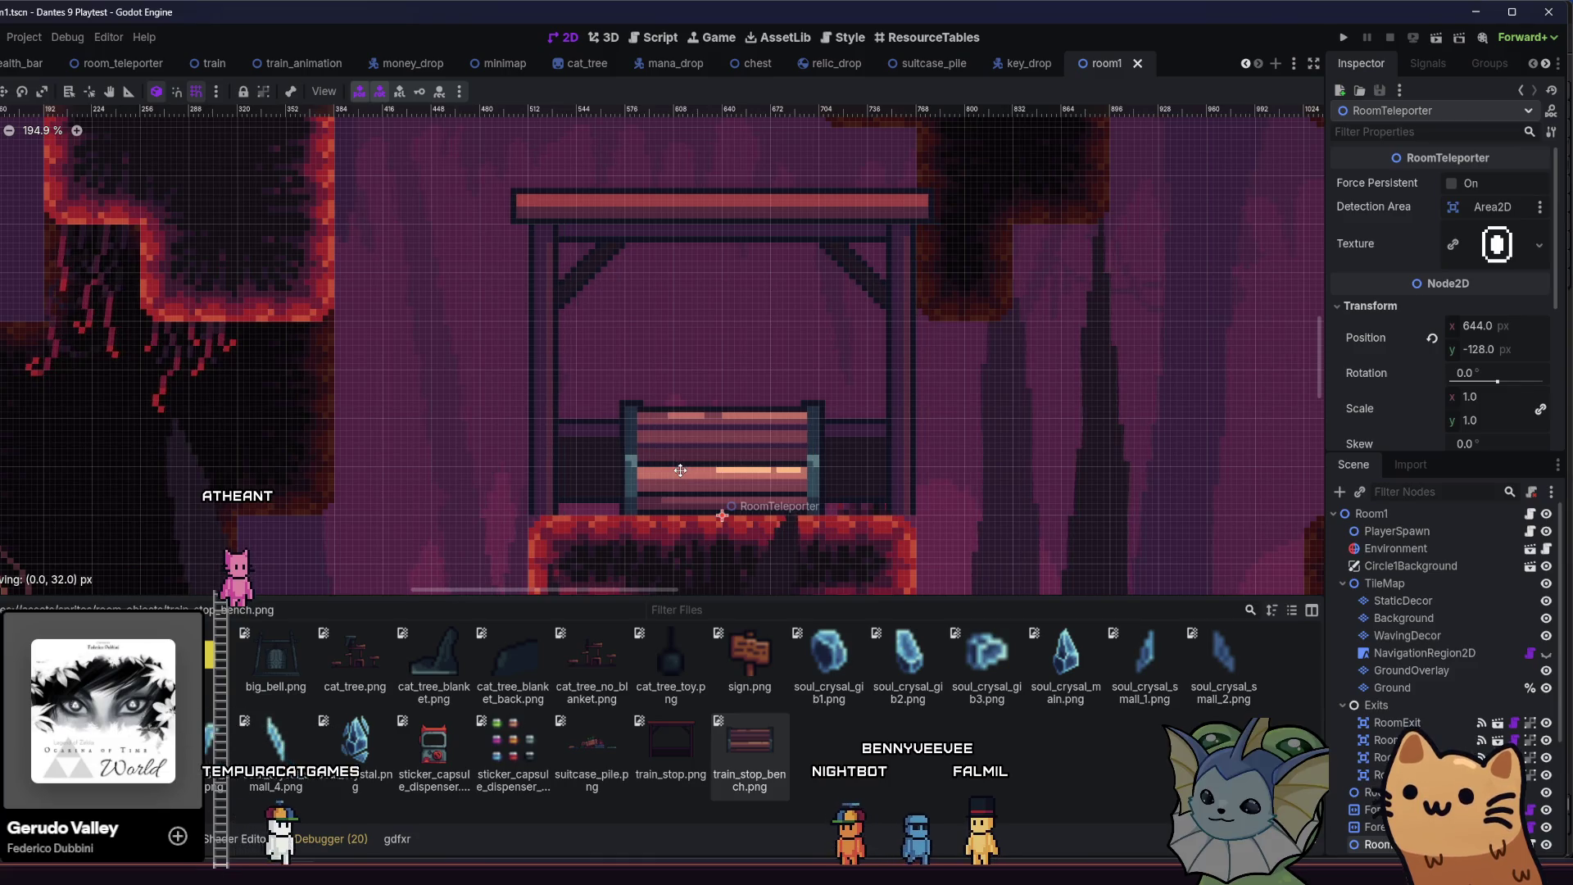
scroll(721, 485, "up", 3)
left_click(391, 461)
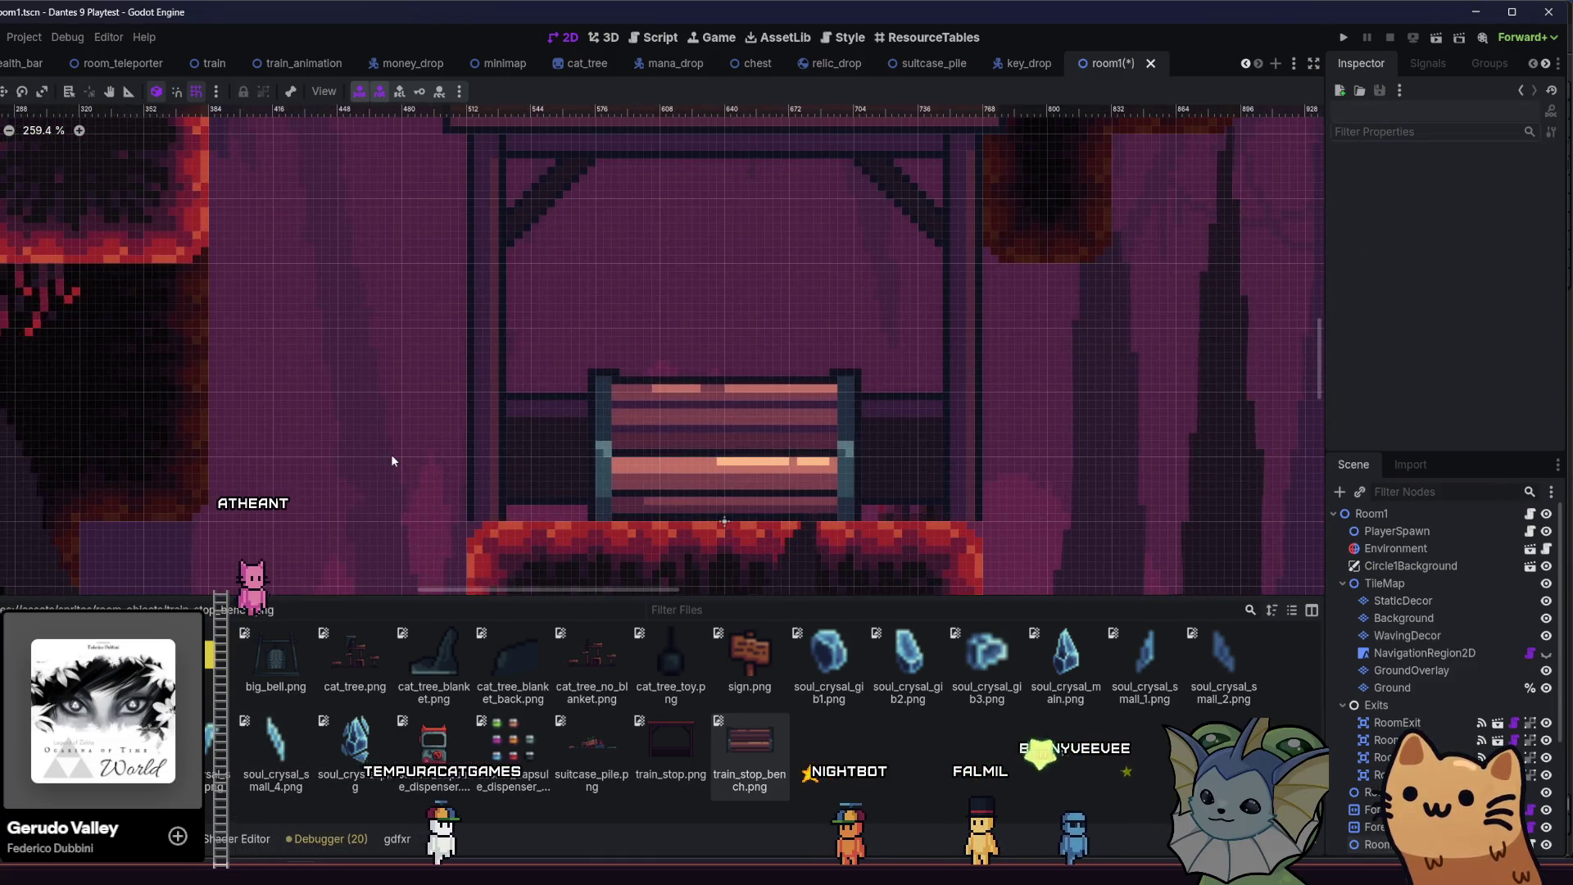
key("ctrl+s")
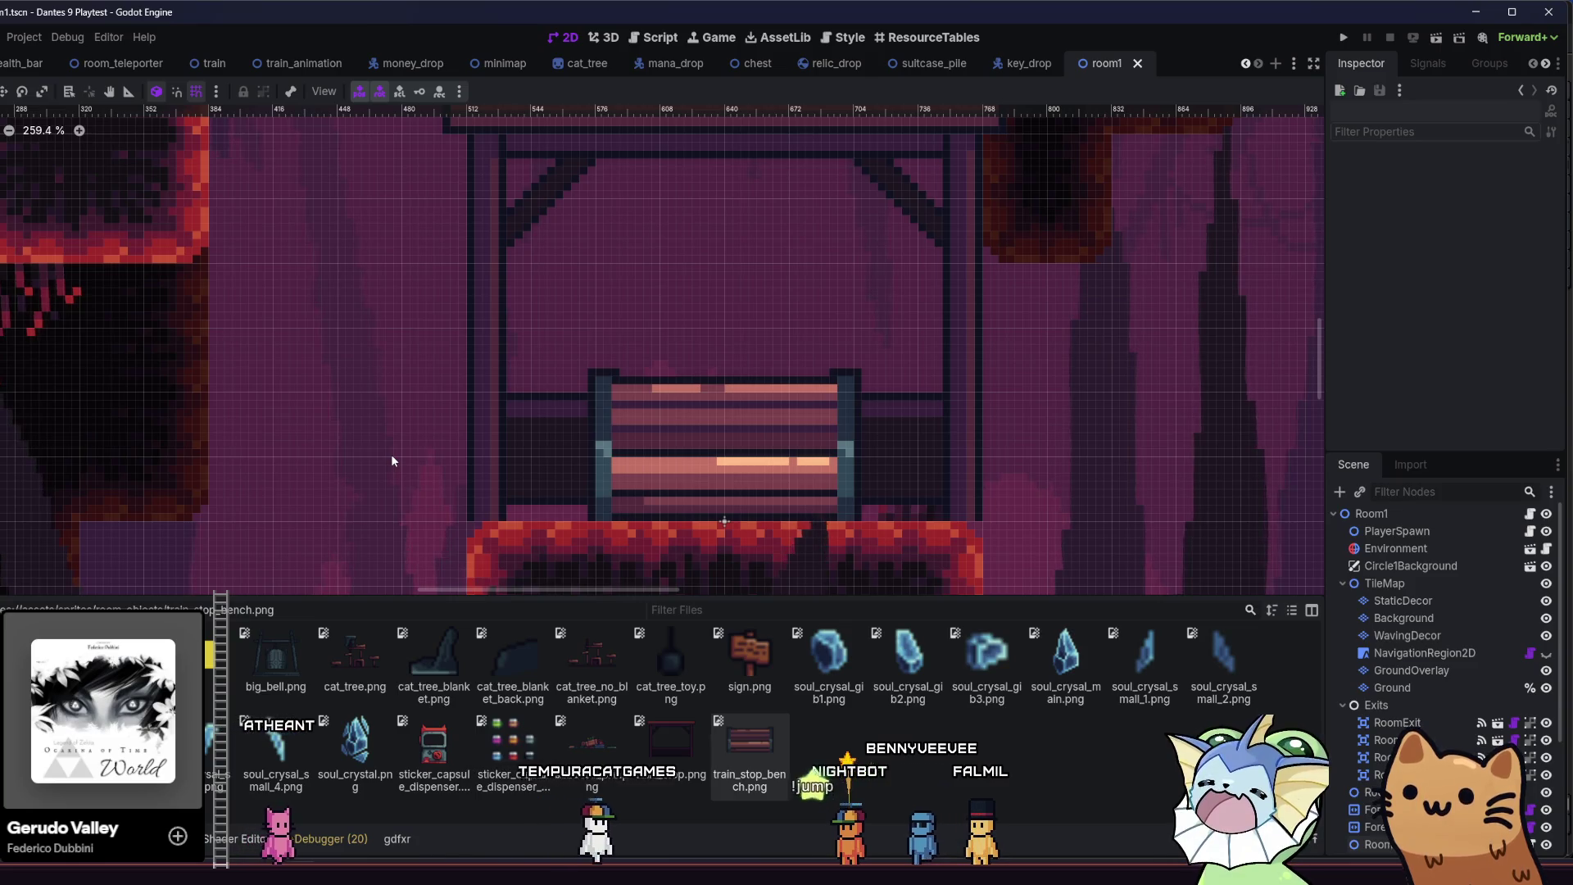
scroll(454, 471, "down", 9)
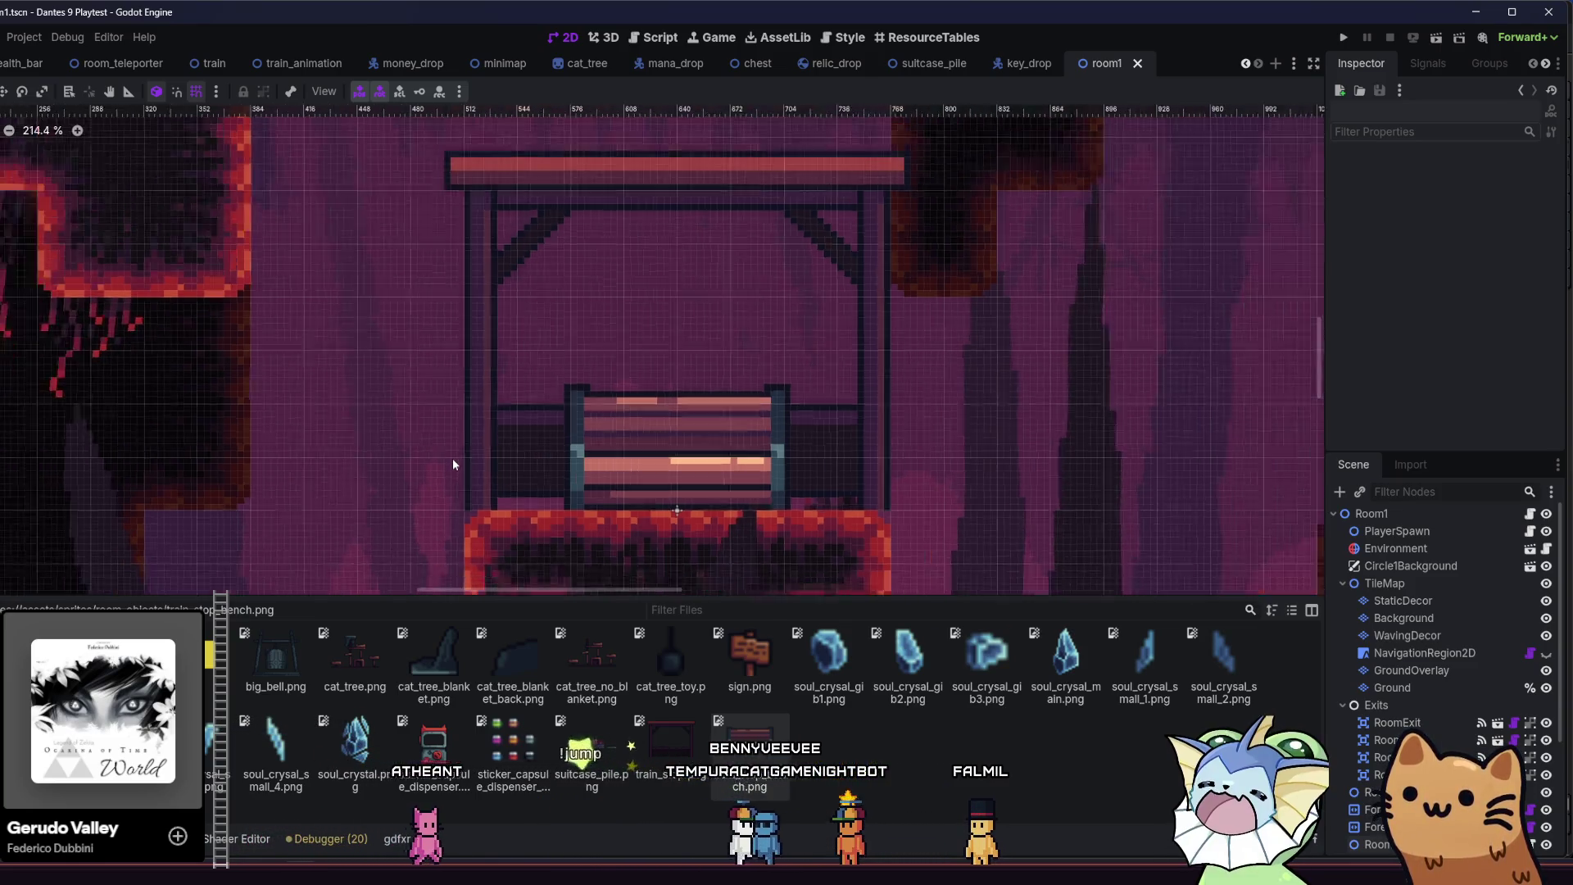
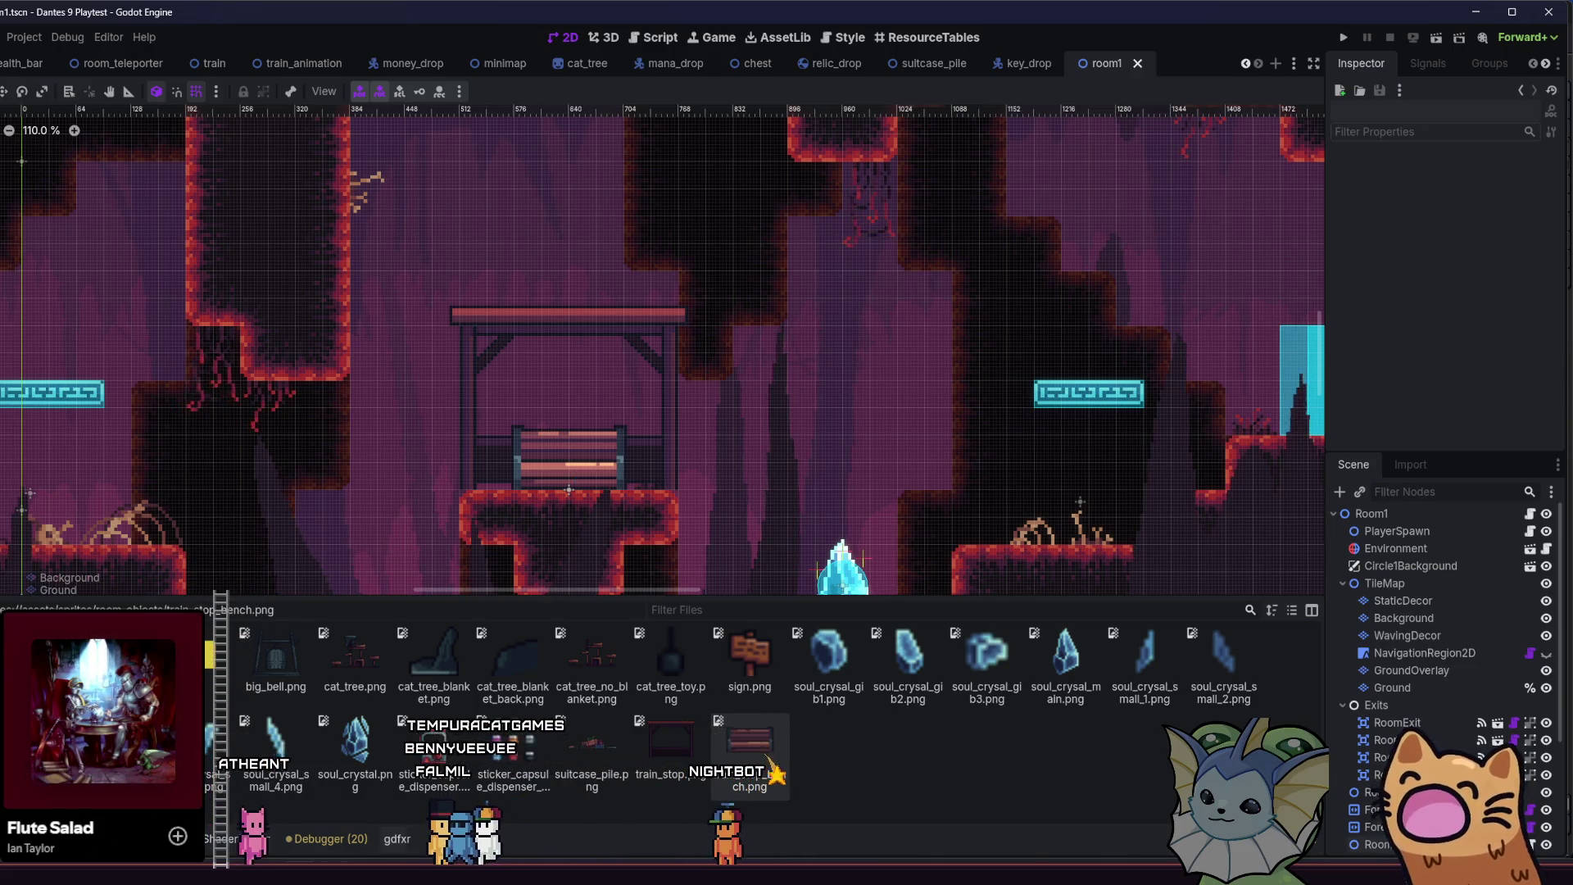
- Move from the room objects folder to tilemaps.aseprite with the train stop artwork in Aseprite
key("alt+Tab")
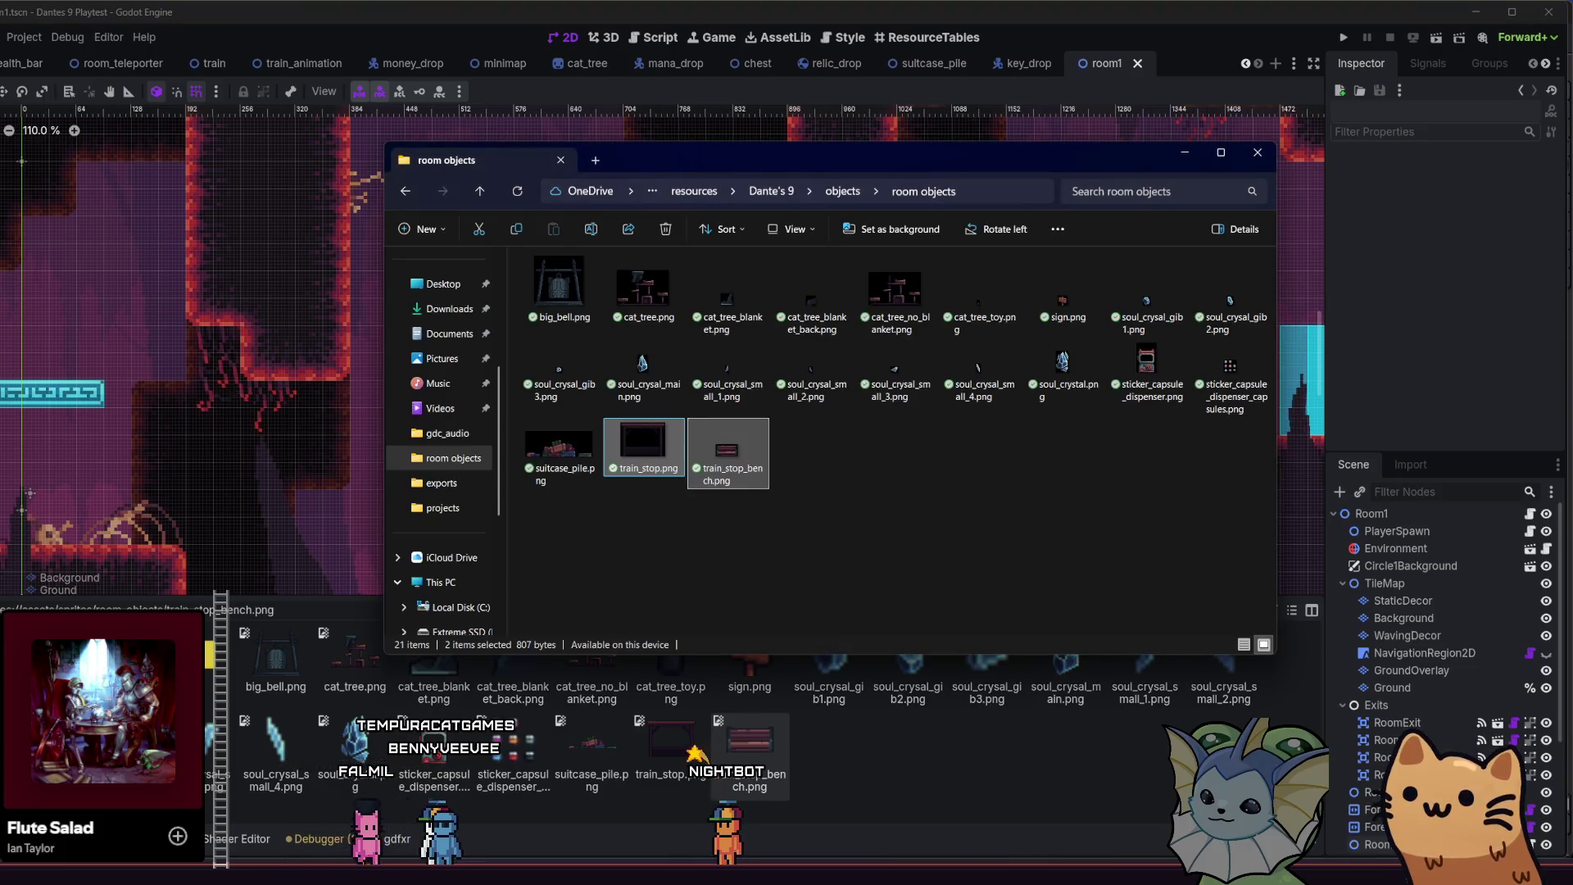
mouse_move(503, 860)
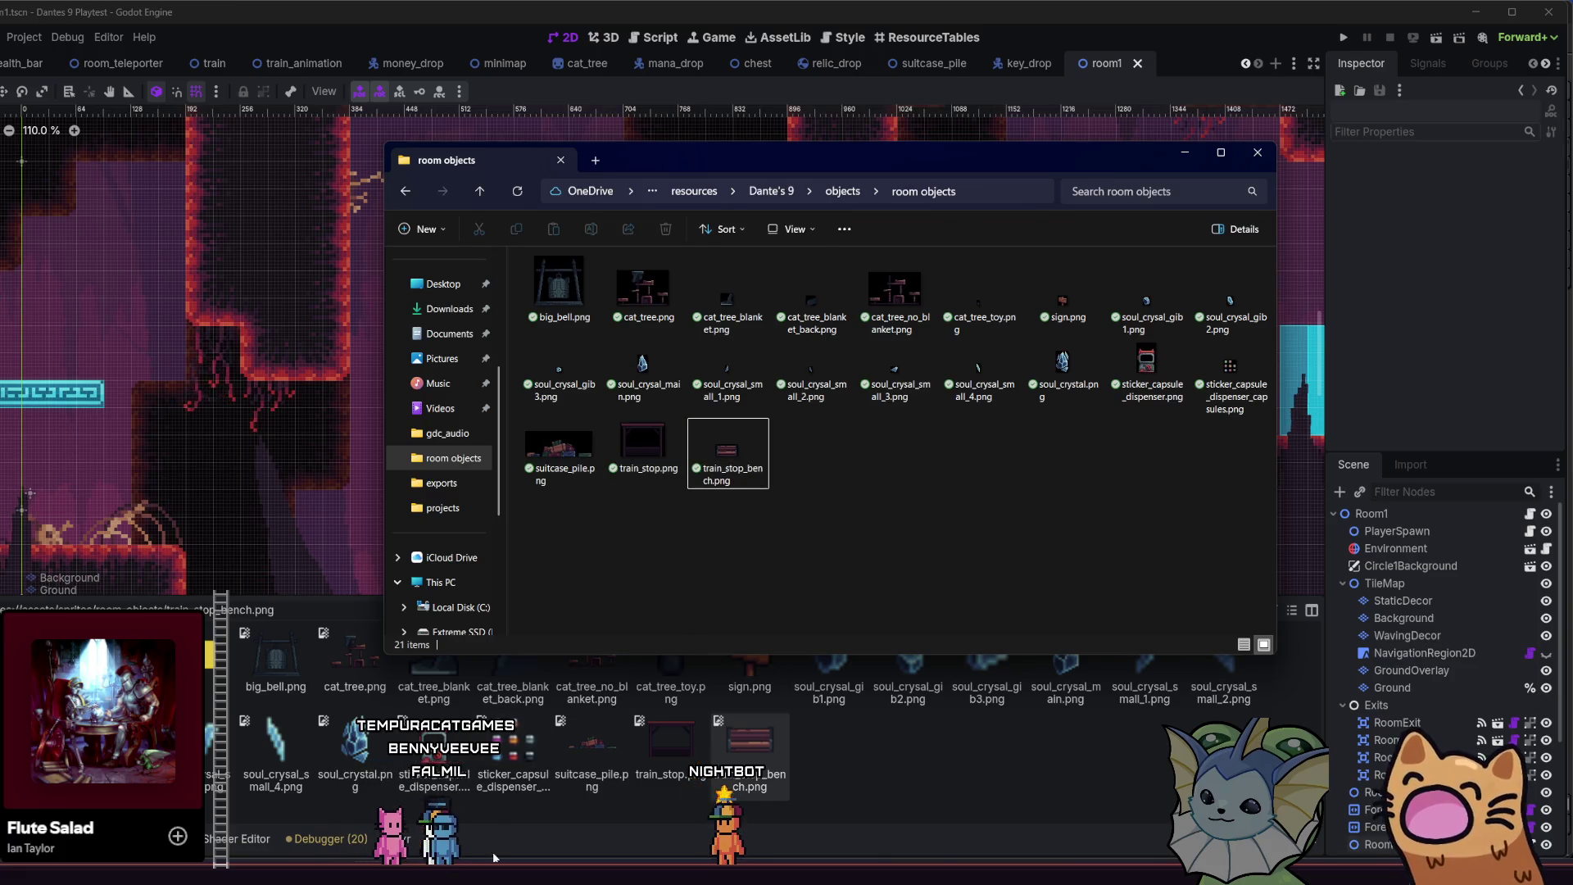
key("alt+Tab")
scroll(662, 476, "right", 3)
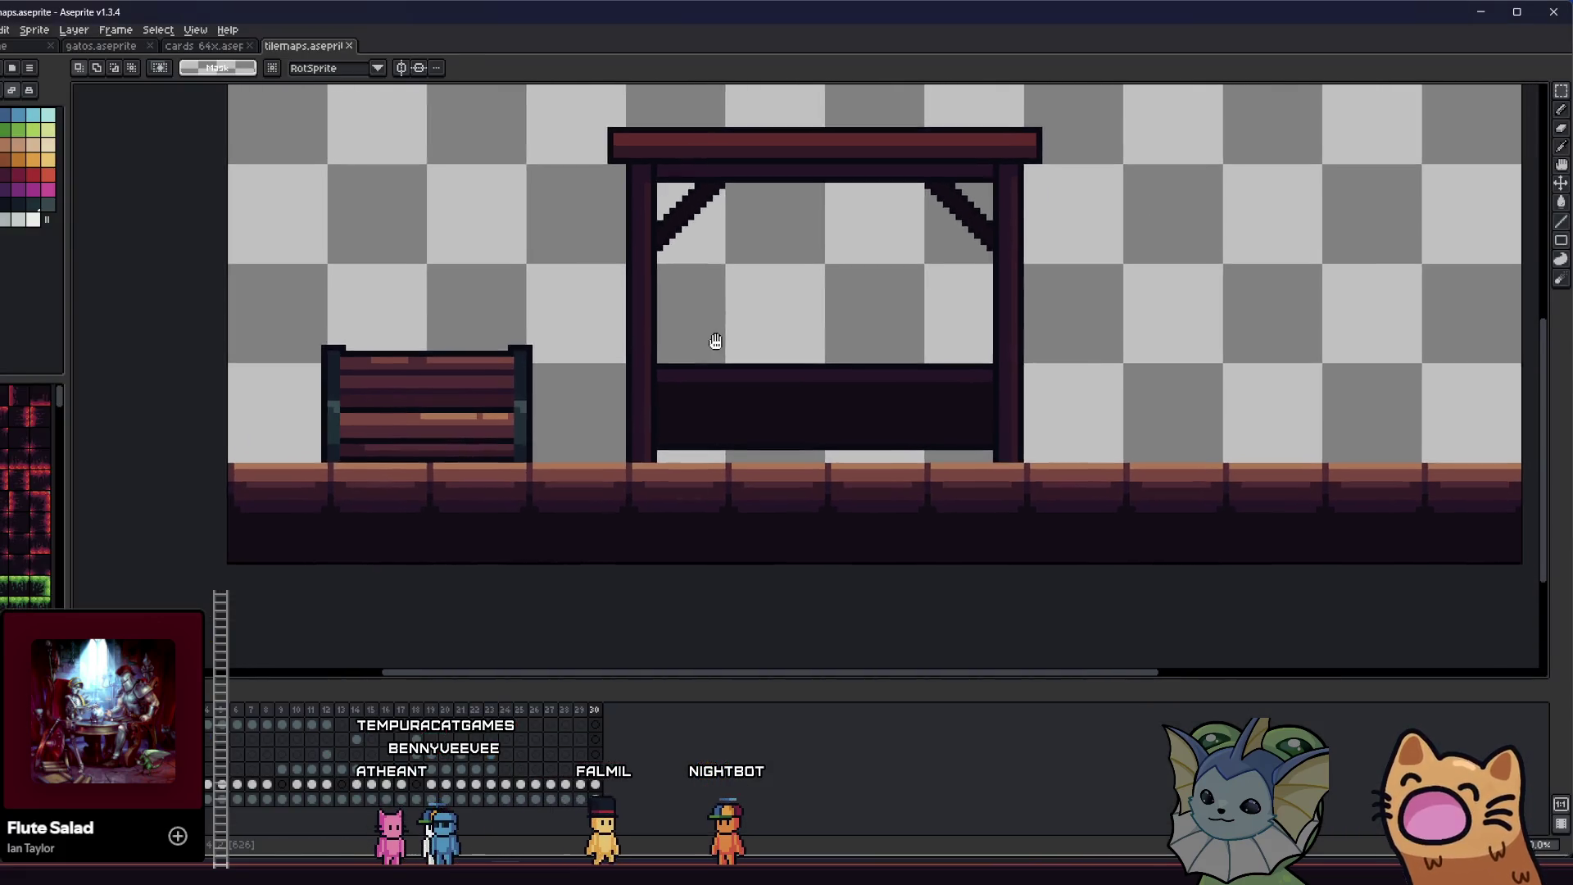
- Raise the stall sprite about 15 pixels and nudge its post pixels by one pixel
mouse_move(540, 123)
left_mouse_down()
mouse_move(691, 193)
mouse_move(1118, 489)
left_mouse_up()
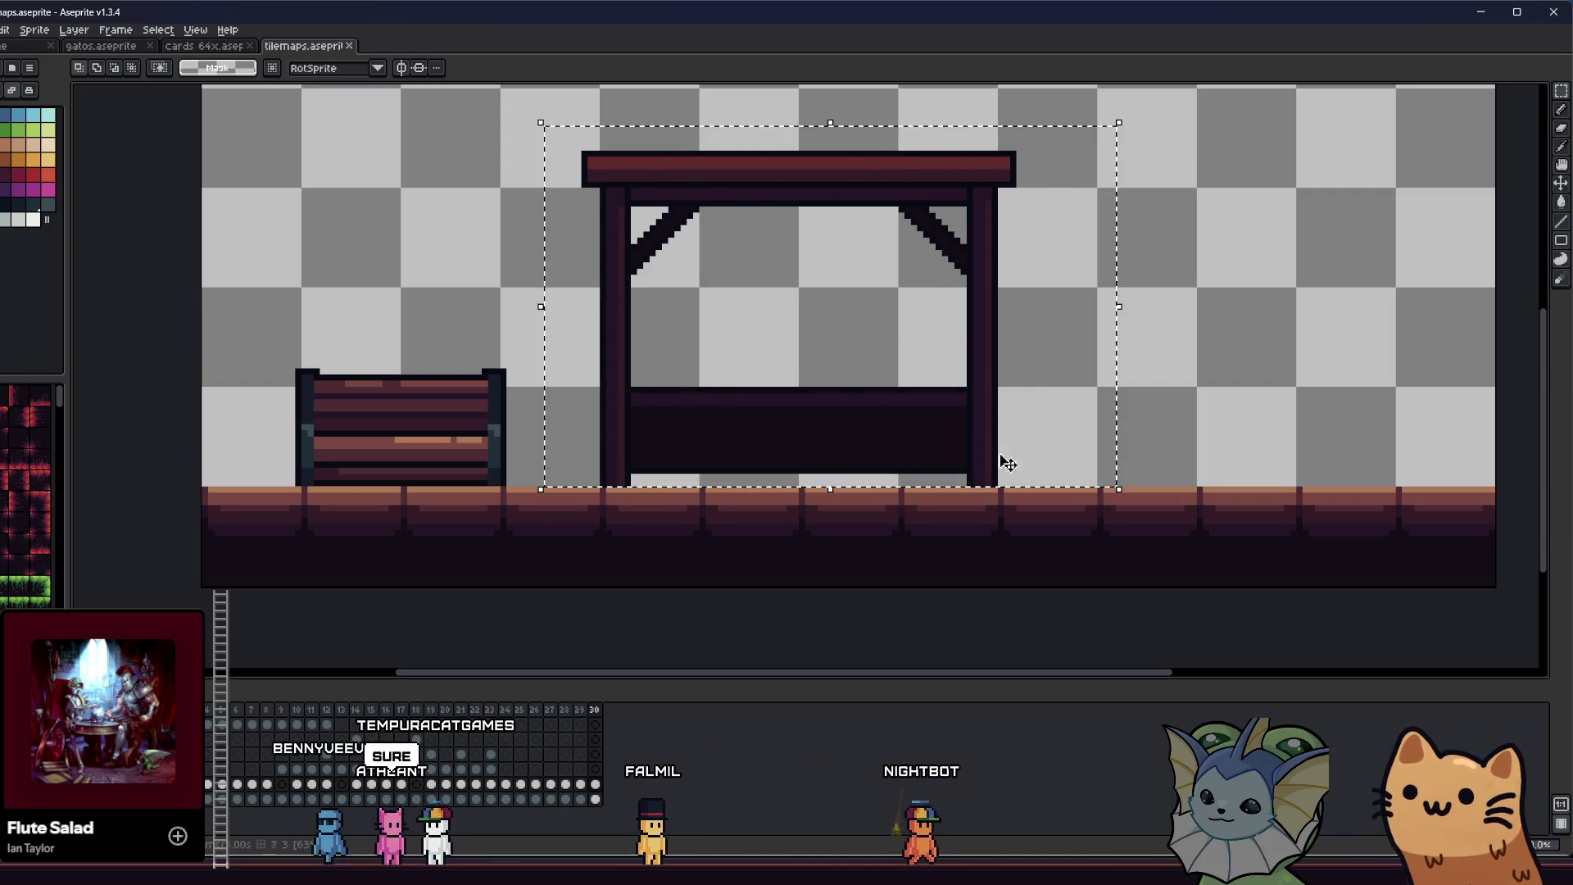
left_click_drag(720, 387, 729, 376)
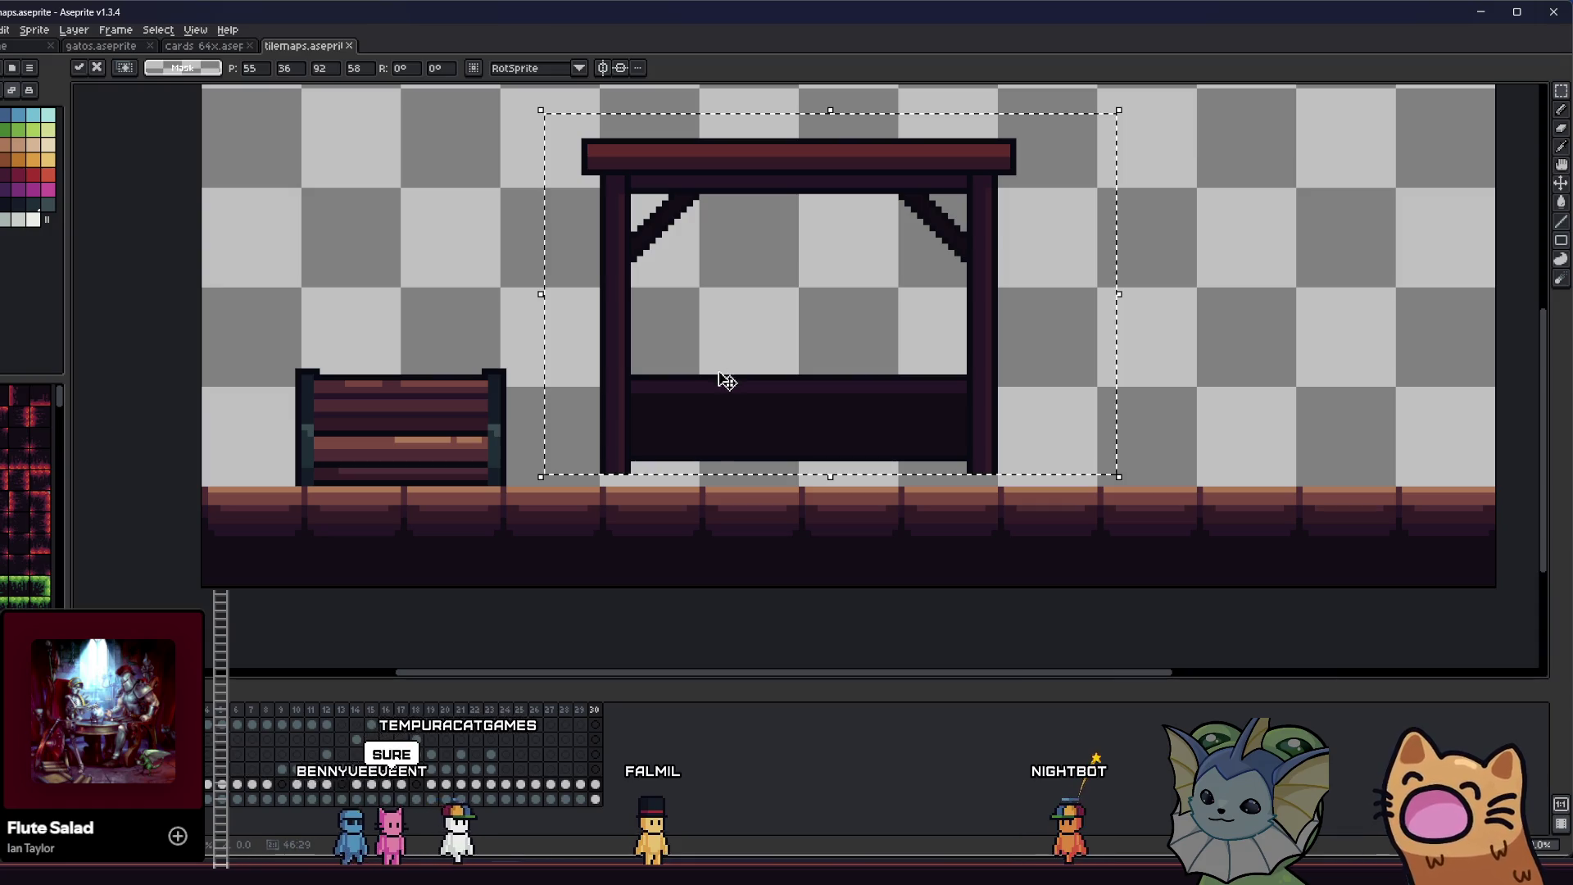
left_click(533, 470)
scroll(534, 470, "up", 5)
mouse_move(845, 495)
left_mouse_down()
mouse_move(974, 434)
mouse_move(944, 515)
left_mouse_up()
key("Return")
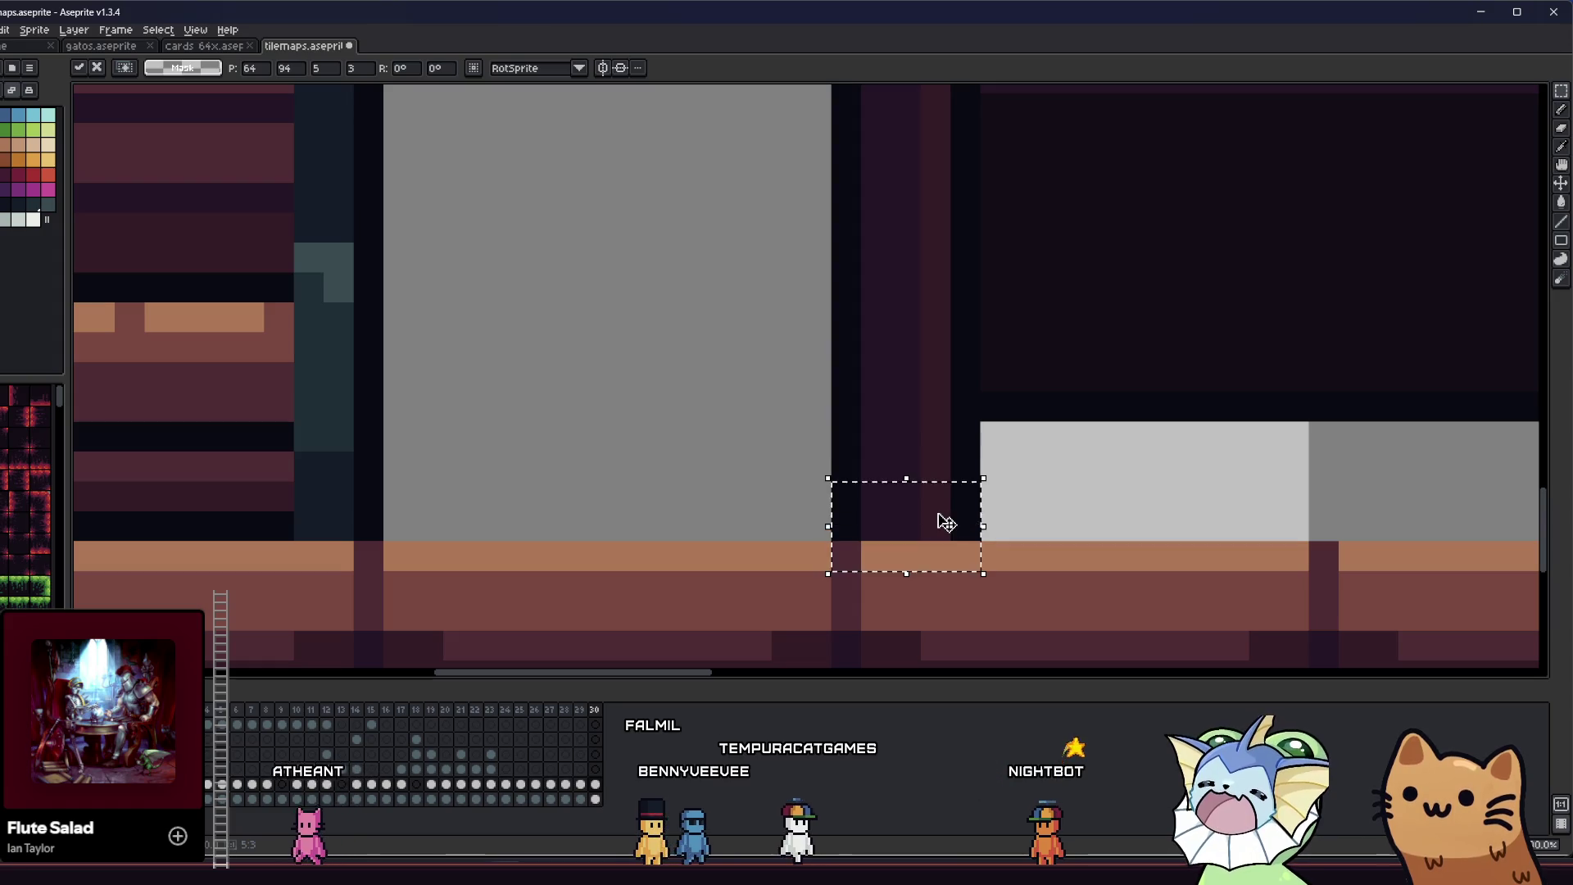
scroll(942, 516, "down", 4)
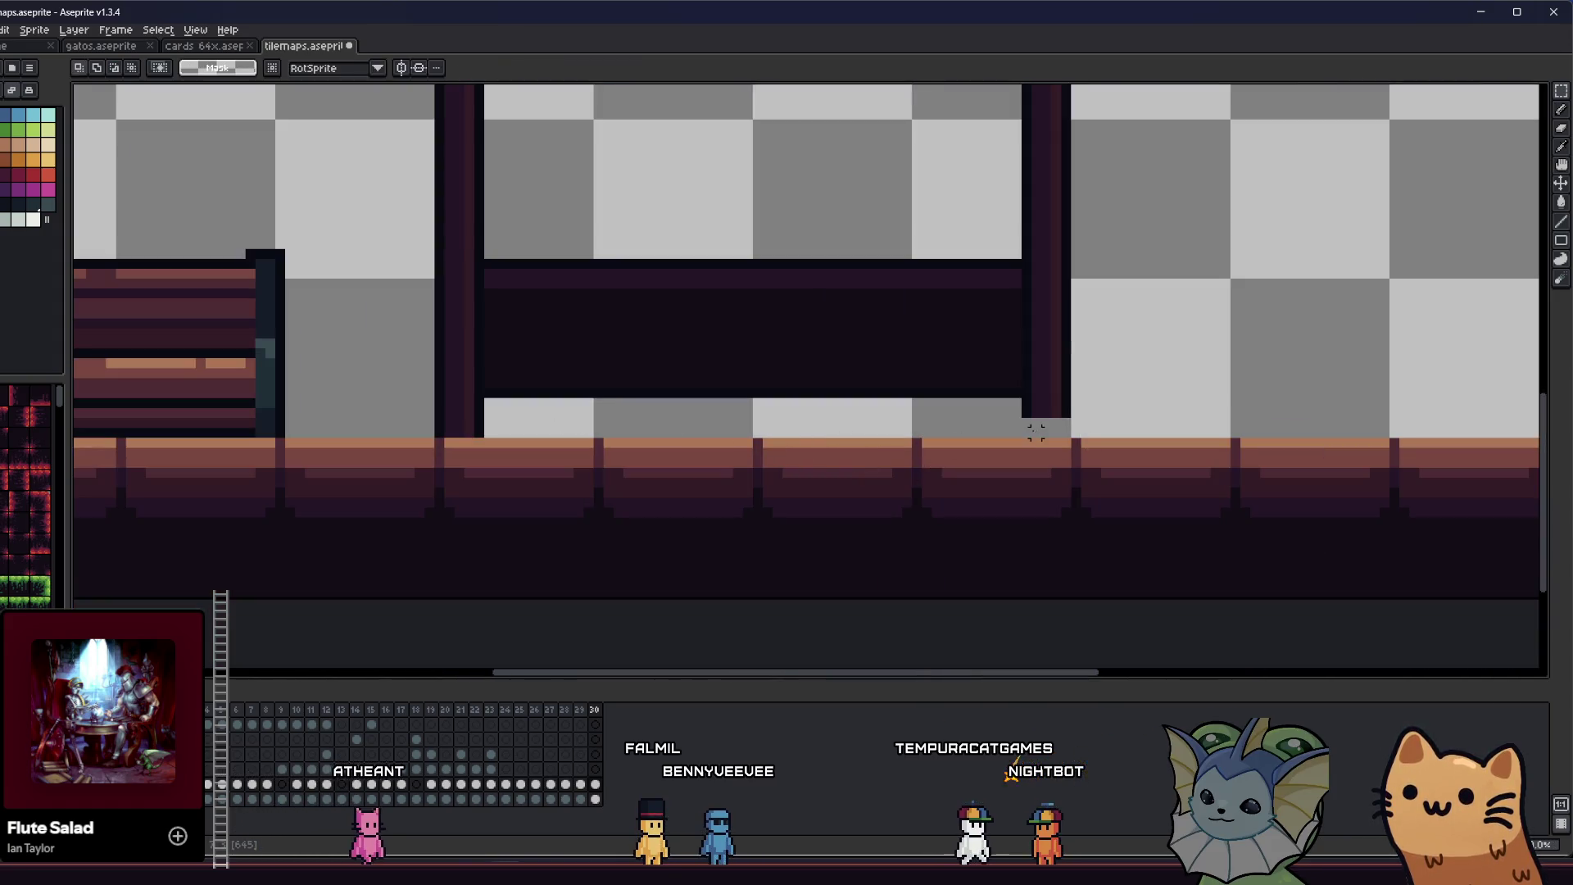
left_click_drag(1057, 397, 1052, 412)
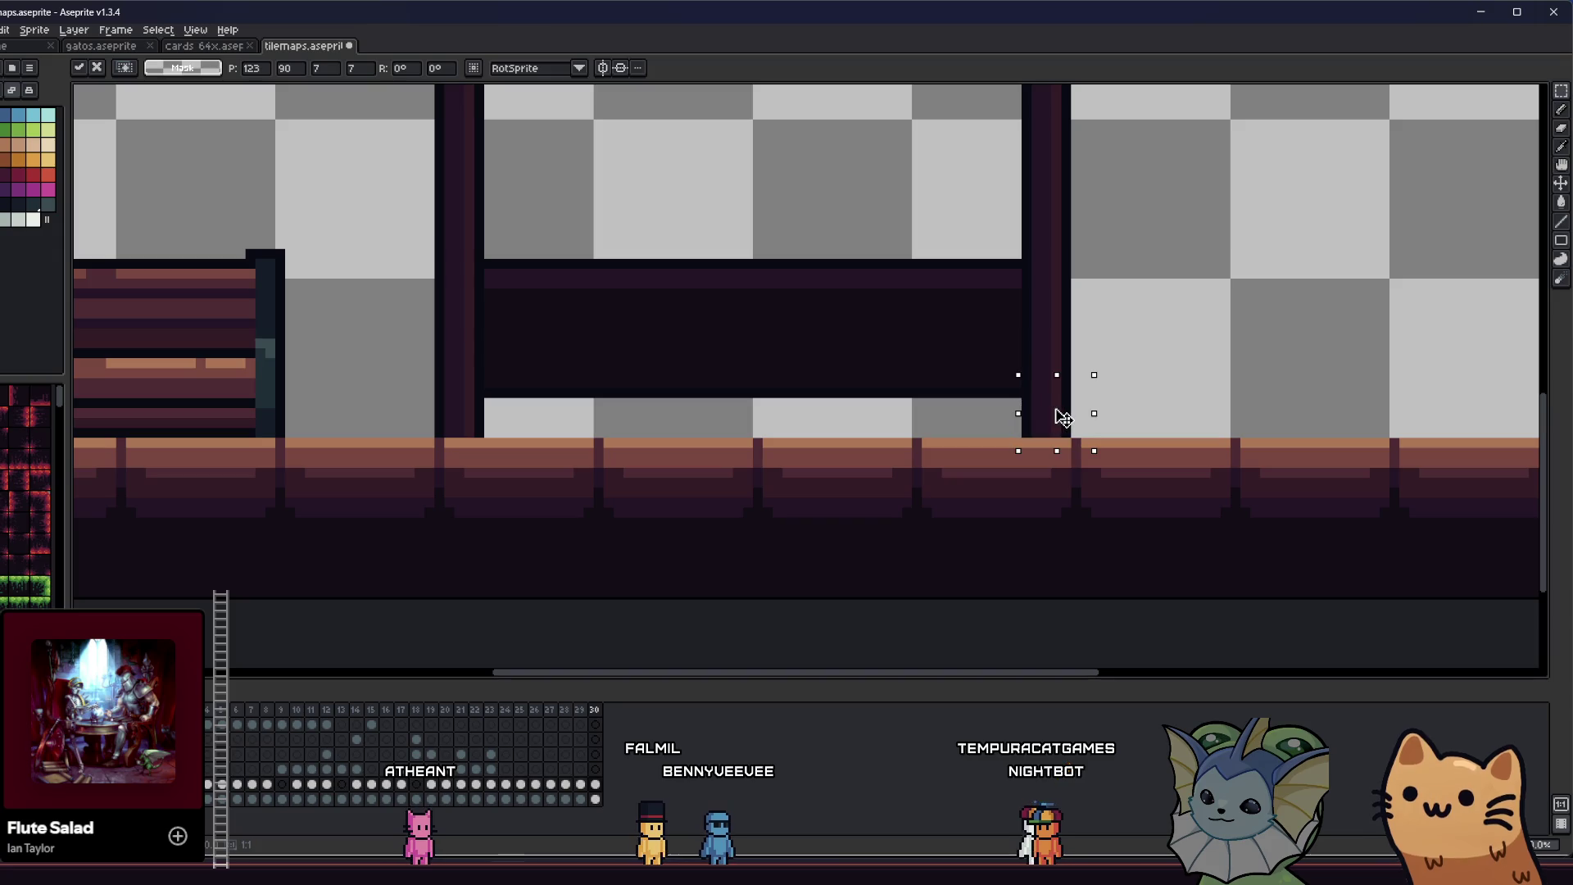
key("Return")
scroll(803, 427, "down", 4)
scroll(721, 303, "up", 2)
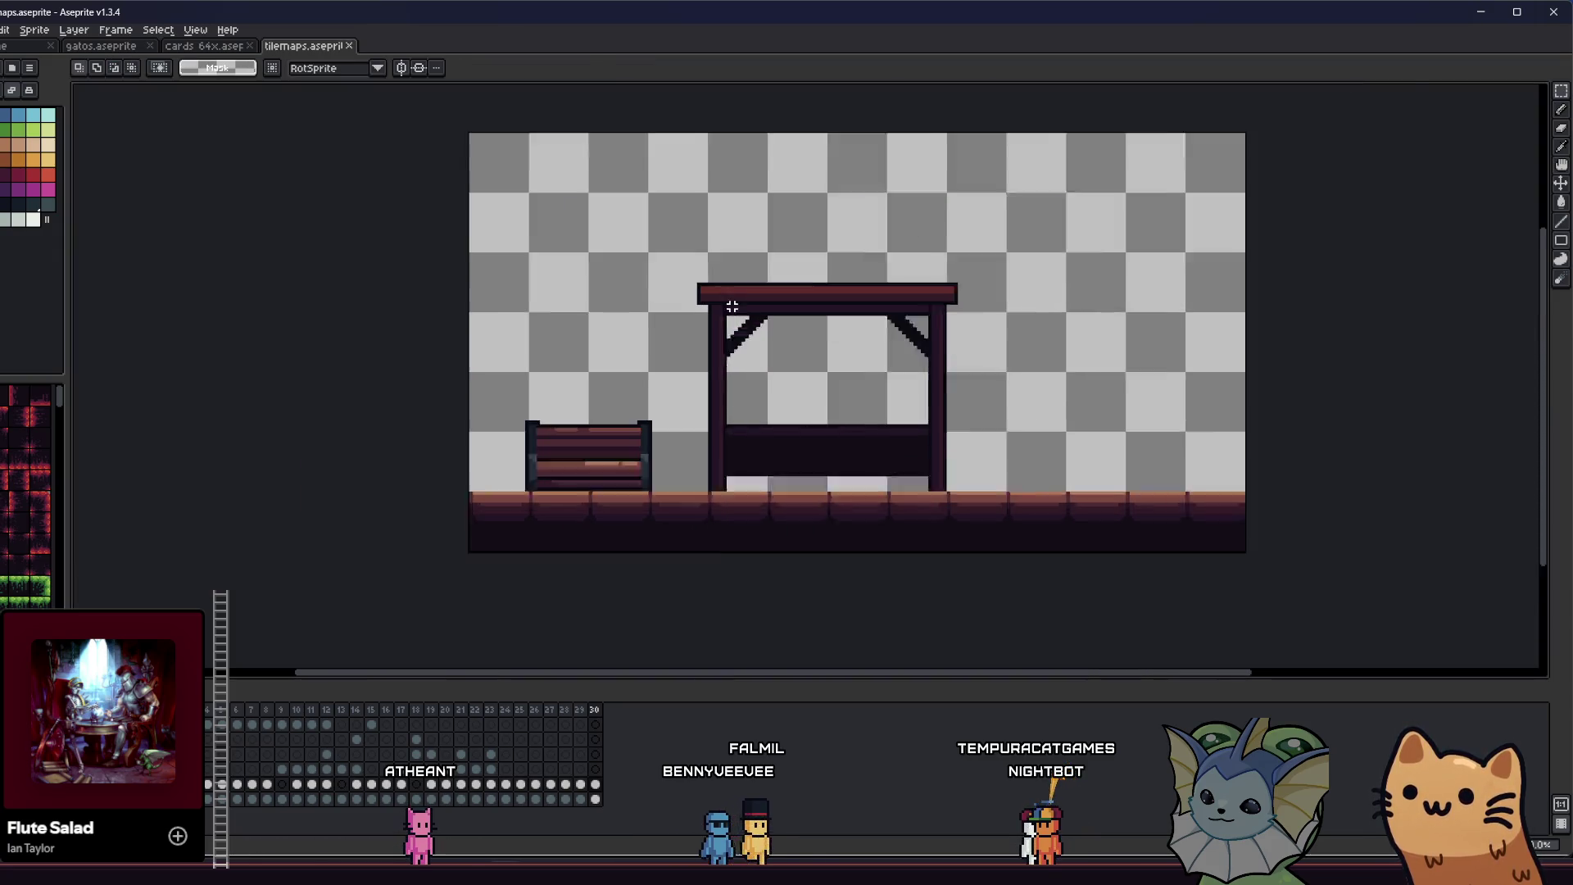
- Export the selected stall area over train_stop.png, confirming the overwrite
mouse_move(687, 271)
left_mouse_down()
mouse_move(973, 527)
mouse_move(1019, 544)
left_mouse_up()
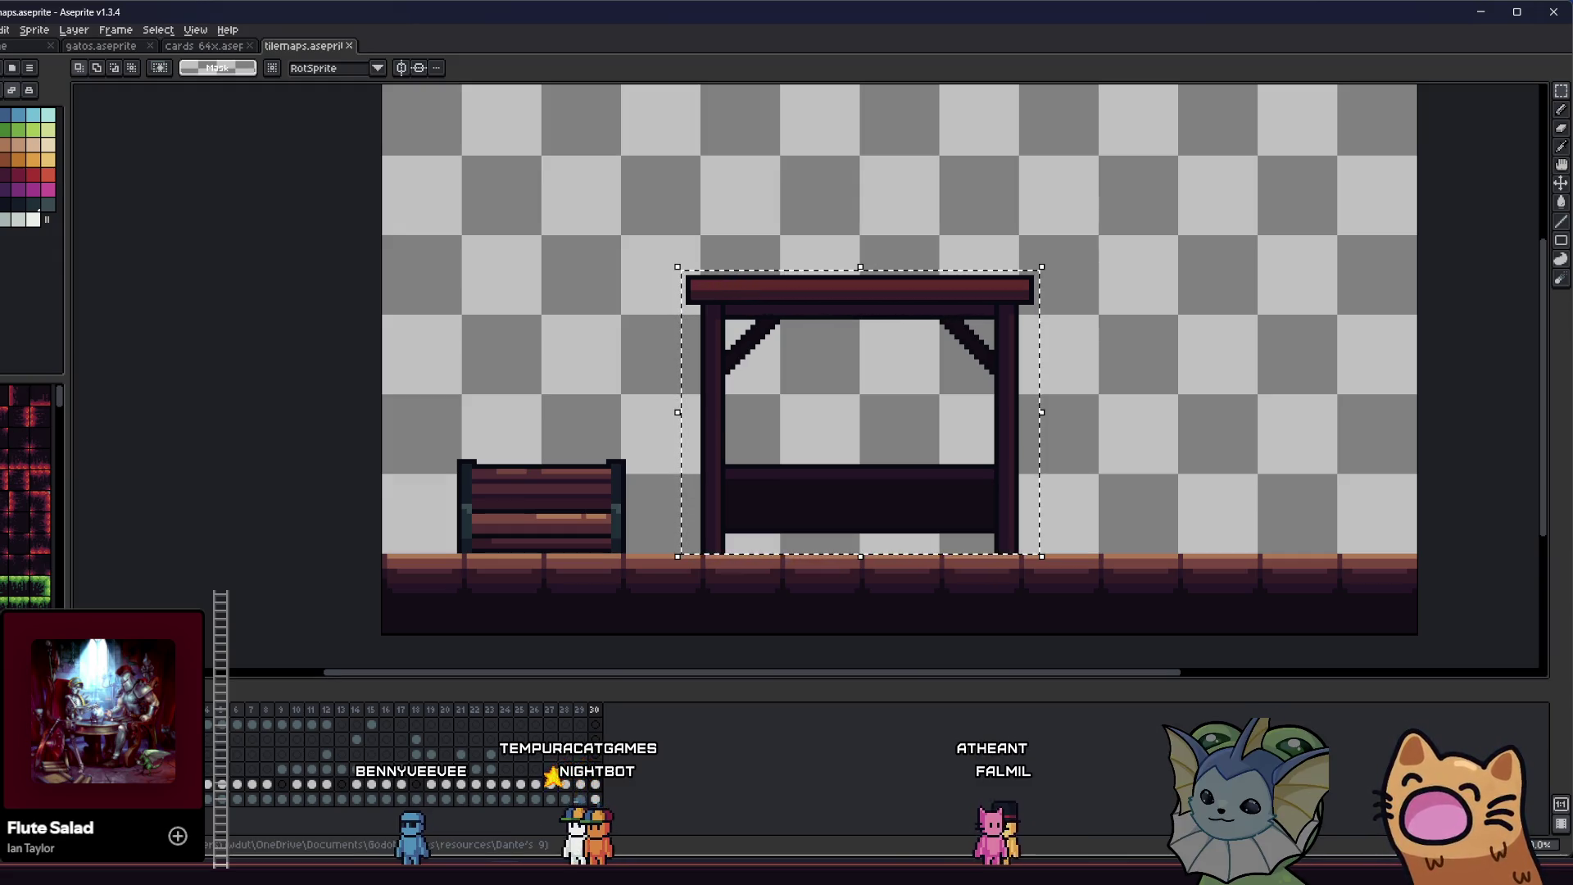
left_click(0, 29)
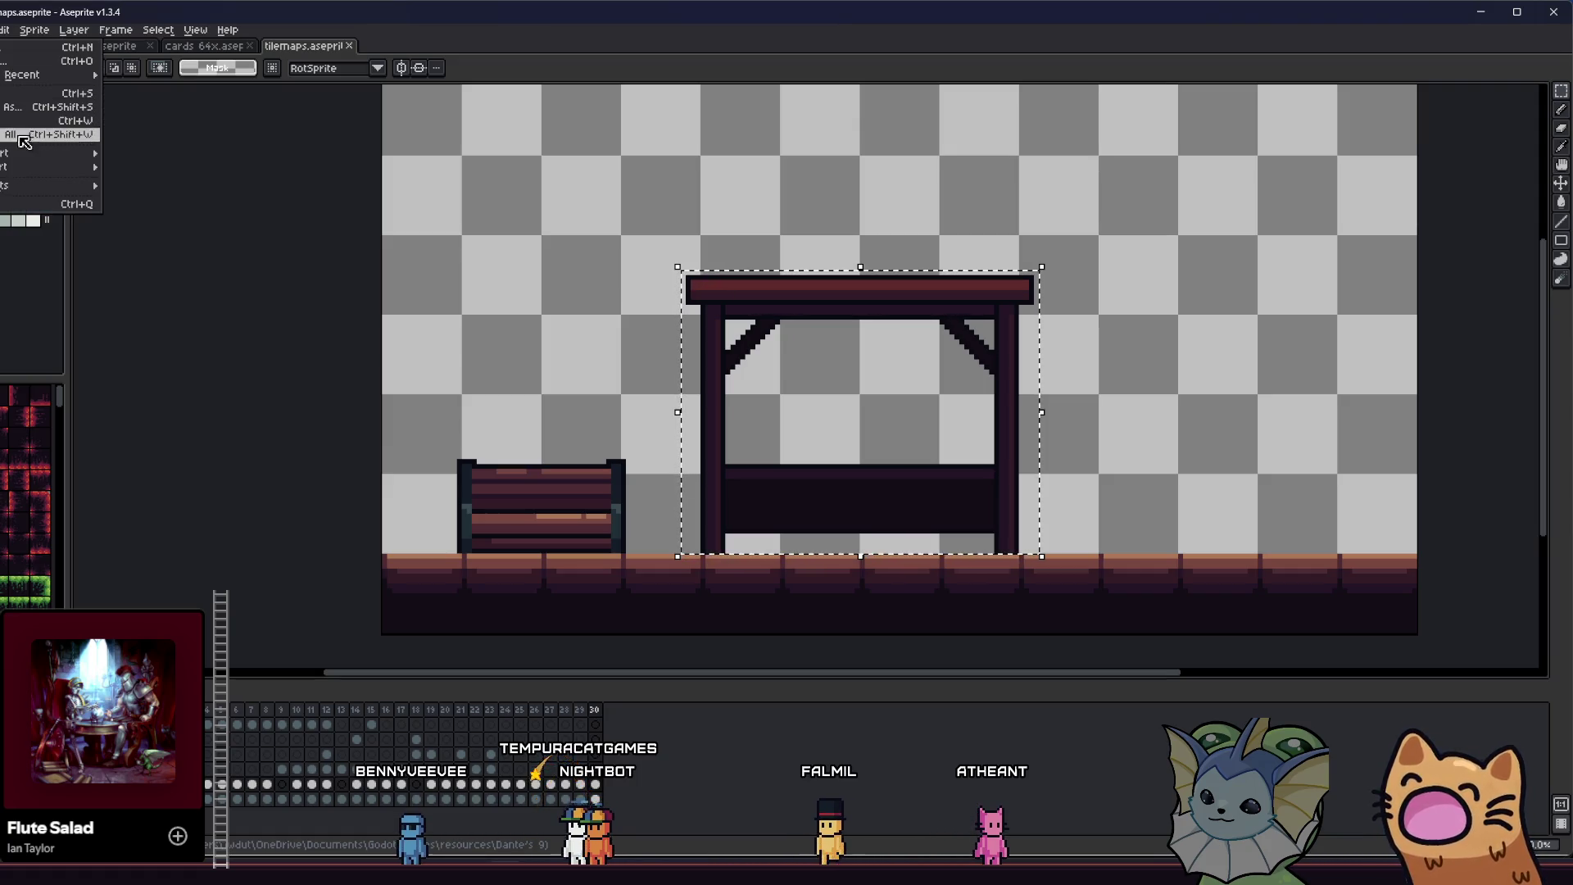
mouse_move(27, 159)
left_click(160, 155)
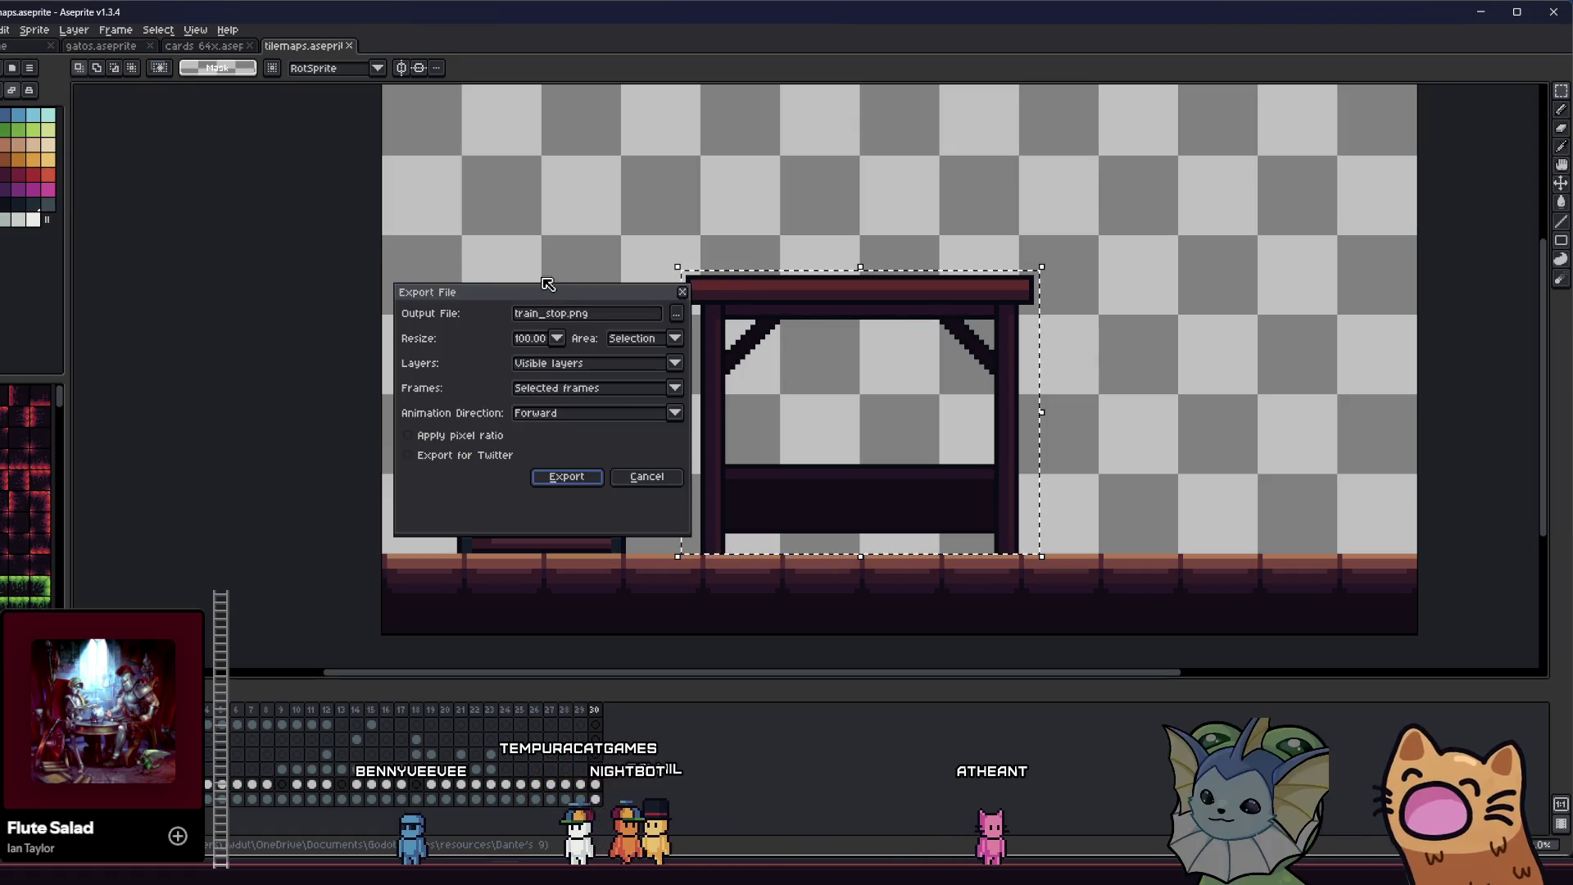
left_click(566, 476)
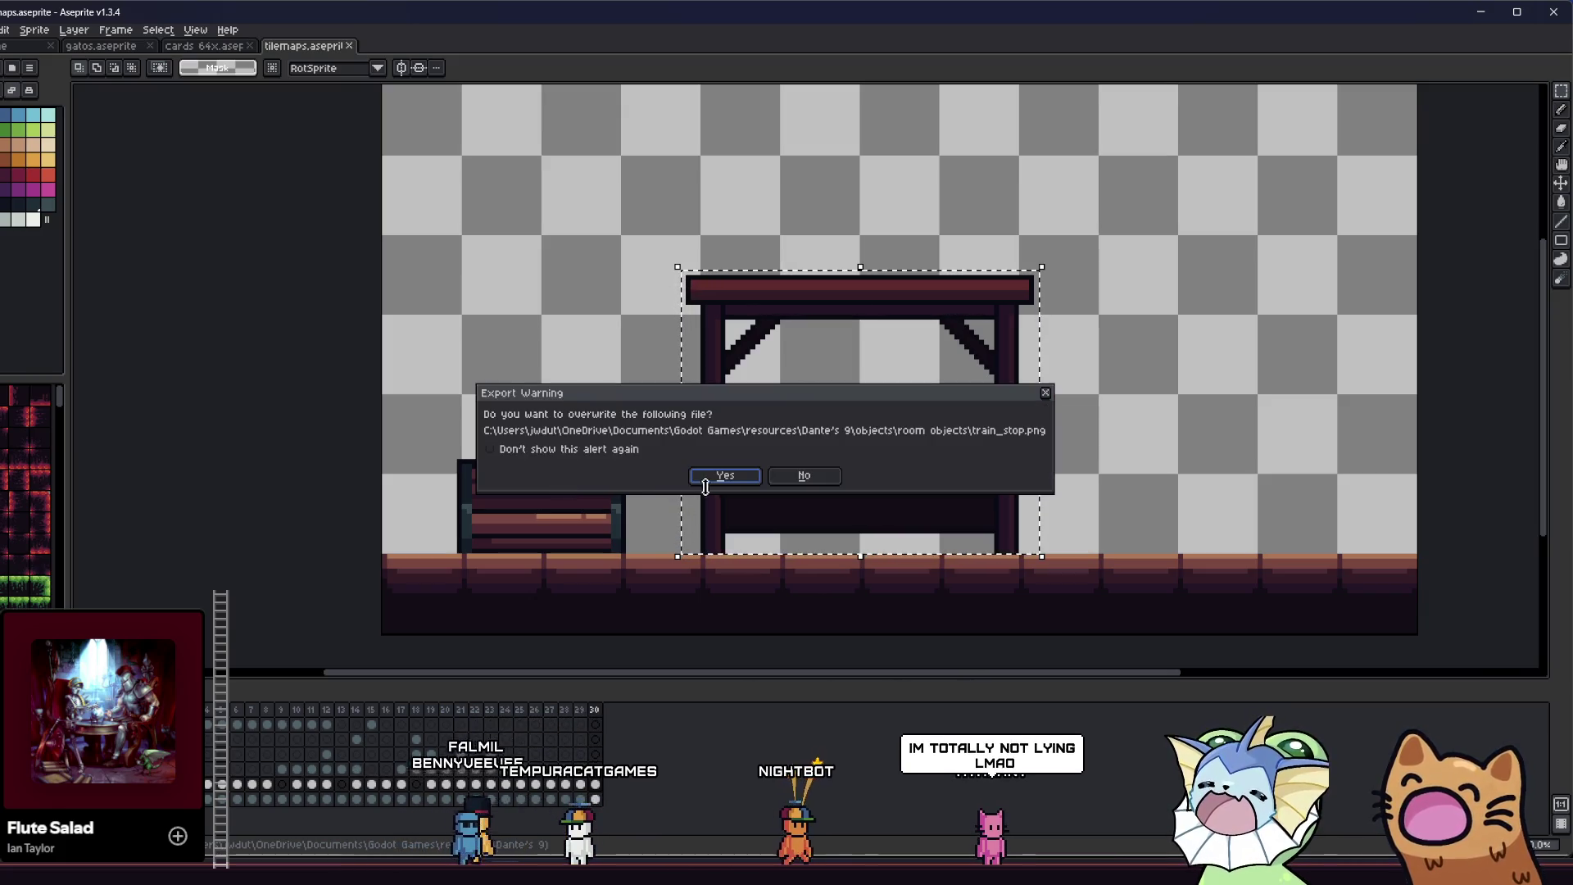
left_click(743, 489)
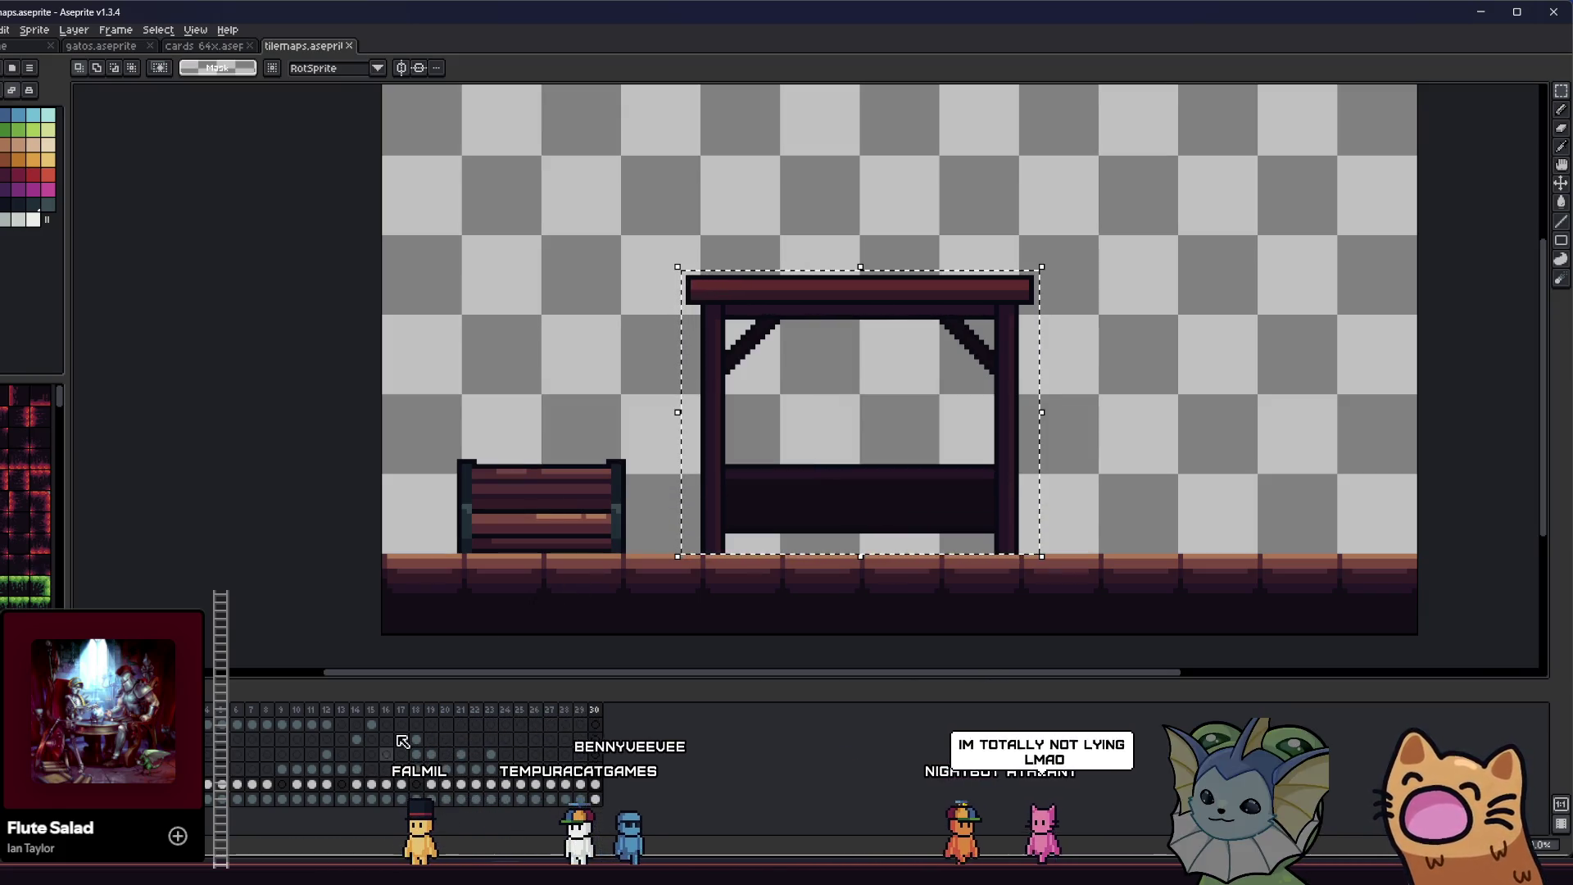
key("alt+Tab")
key("alt+Tab")
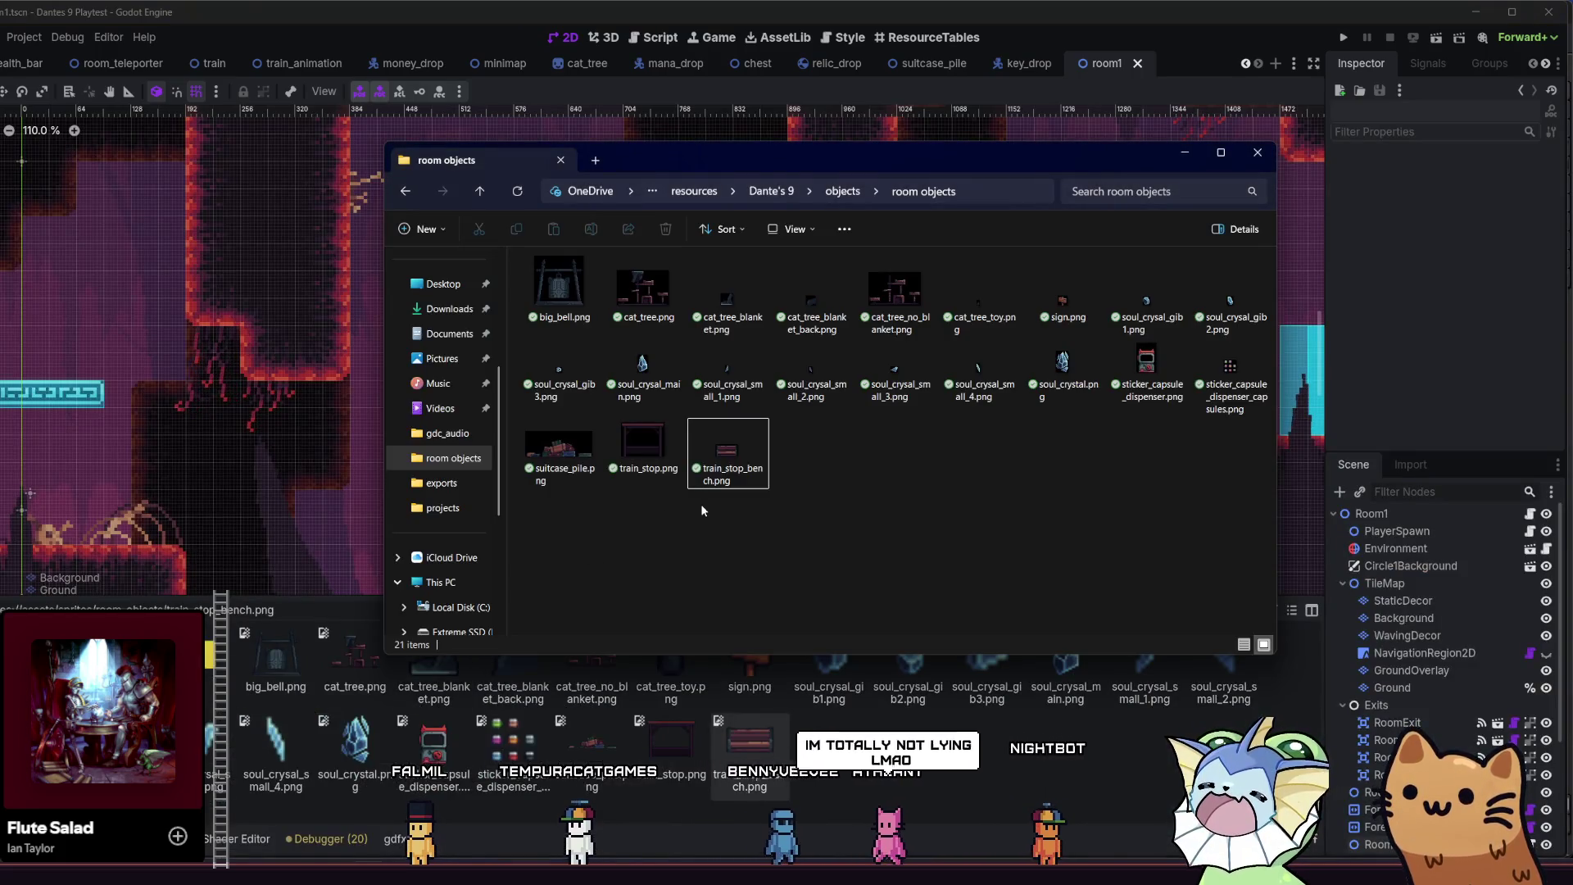
- Check the updated train_stop.png, then return to Godot so room1 reimports the stall
left_click(654, 475)
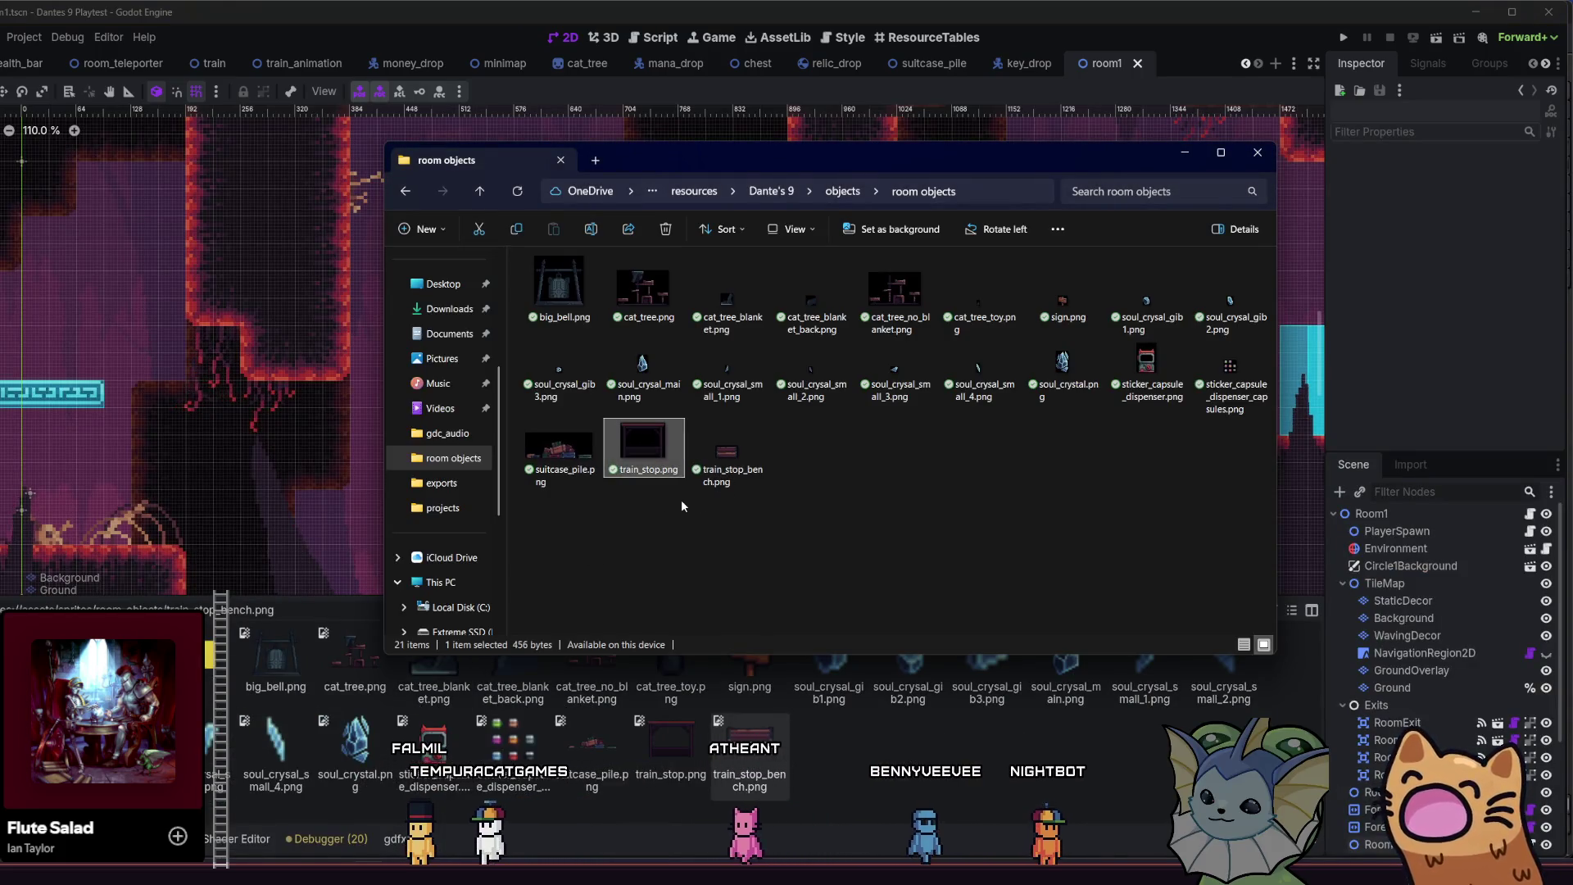
left_click(839, 770)
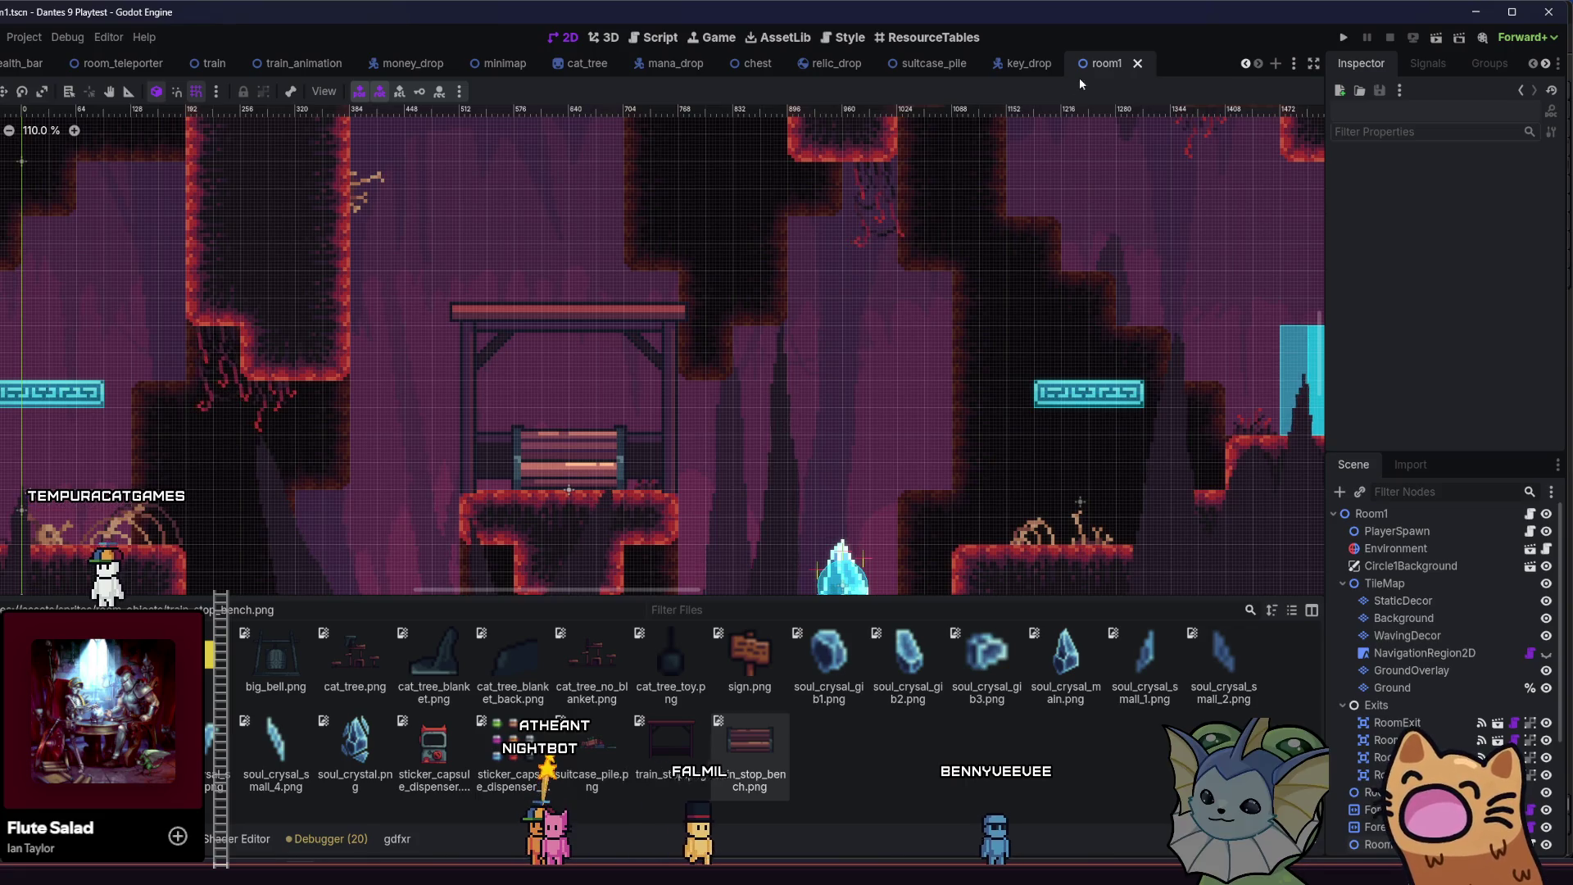
- Zoom in on the bench and open room_teleporter.tscn through the quick search for 'tele'
scroll(544, 534, "up", 5)
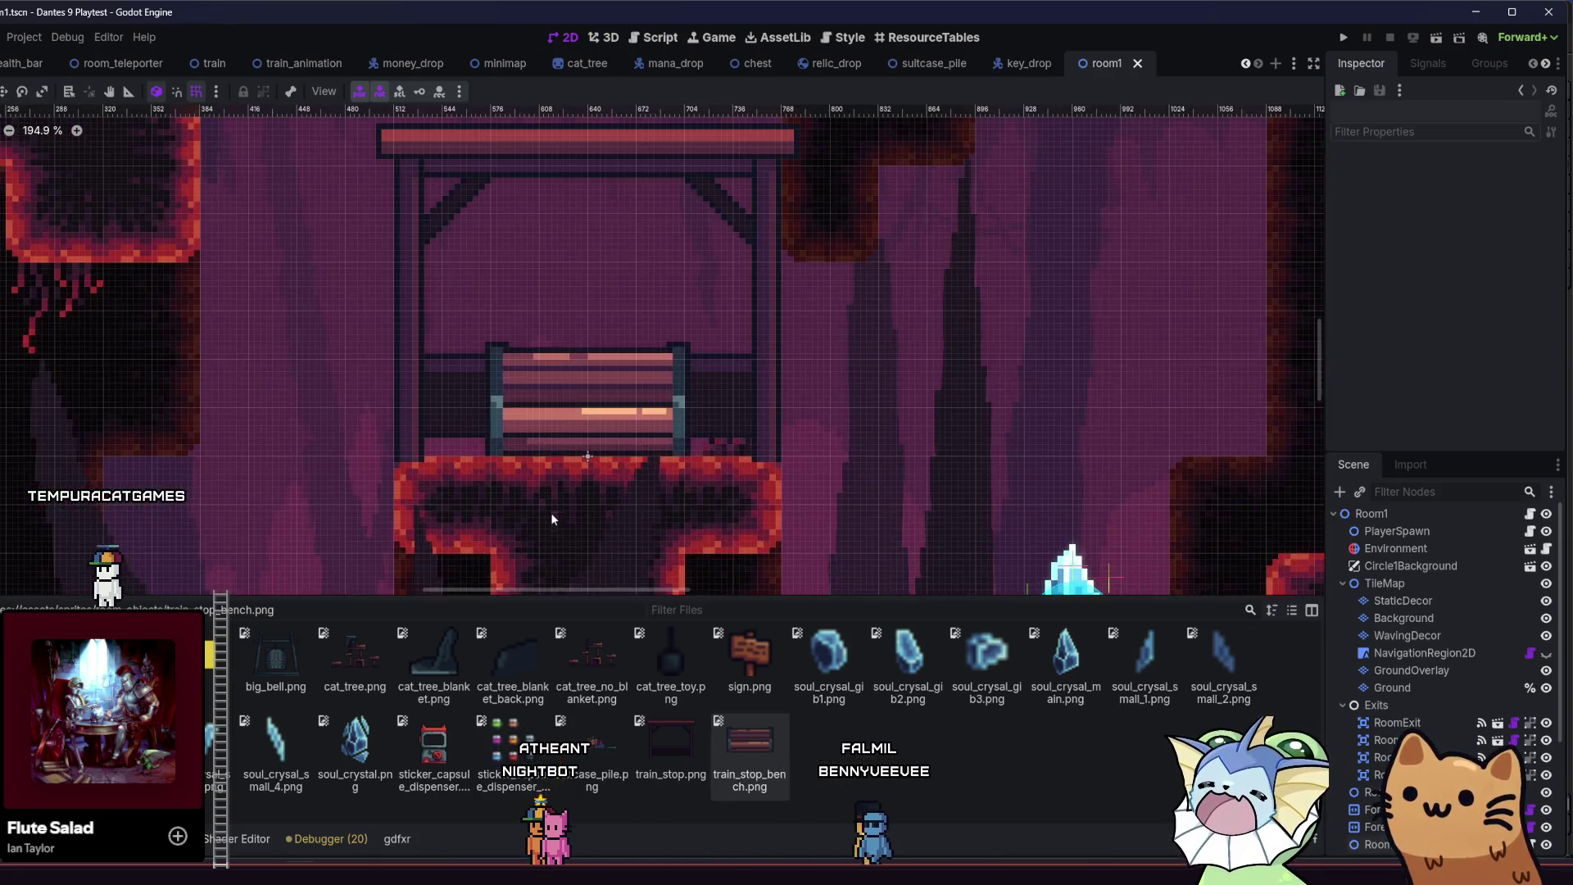
scroll(600, 480, "up", 2)
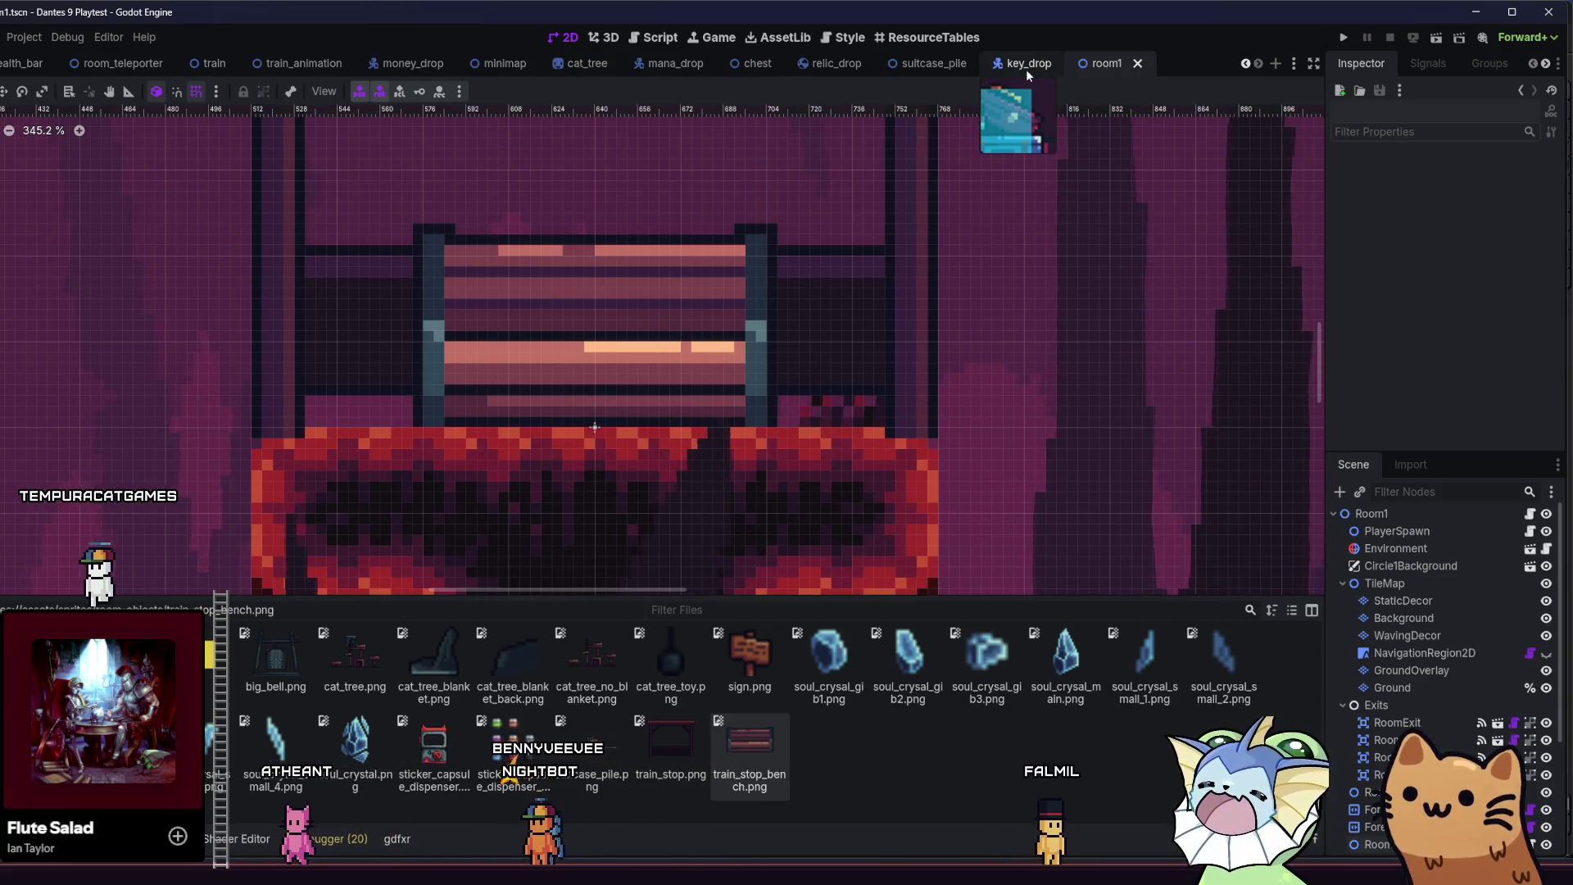
key("alt+shift+o")
type("tele")
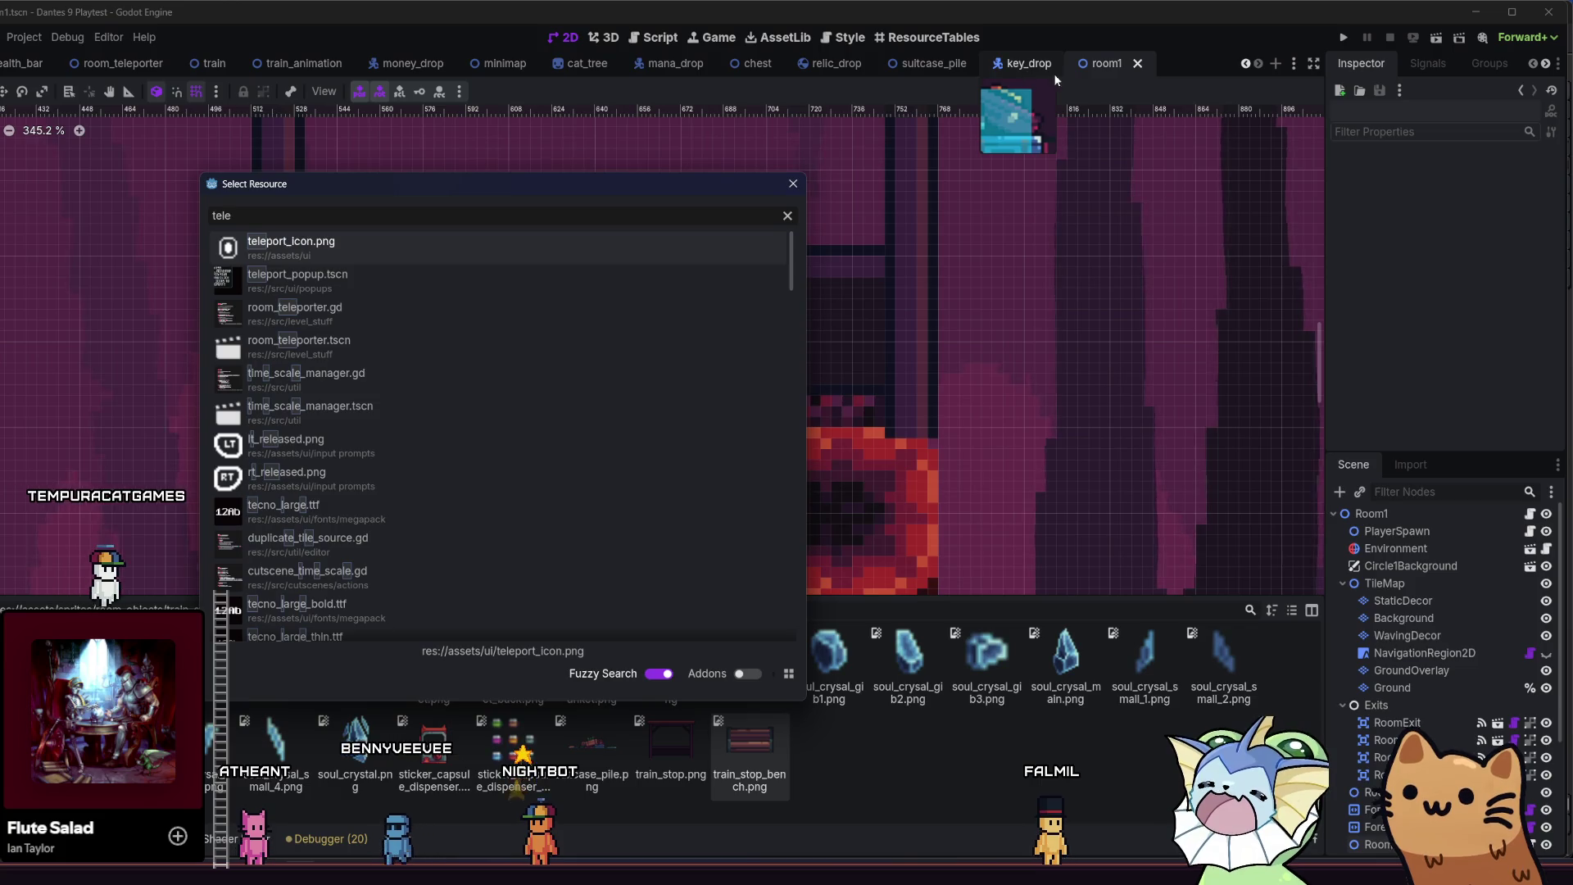
left_click(495, 339)
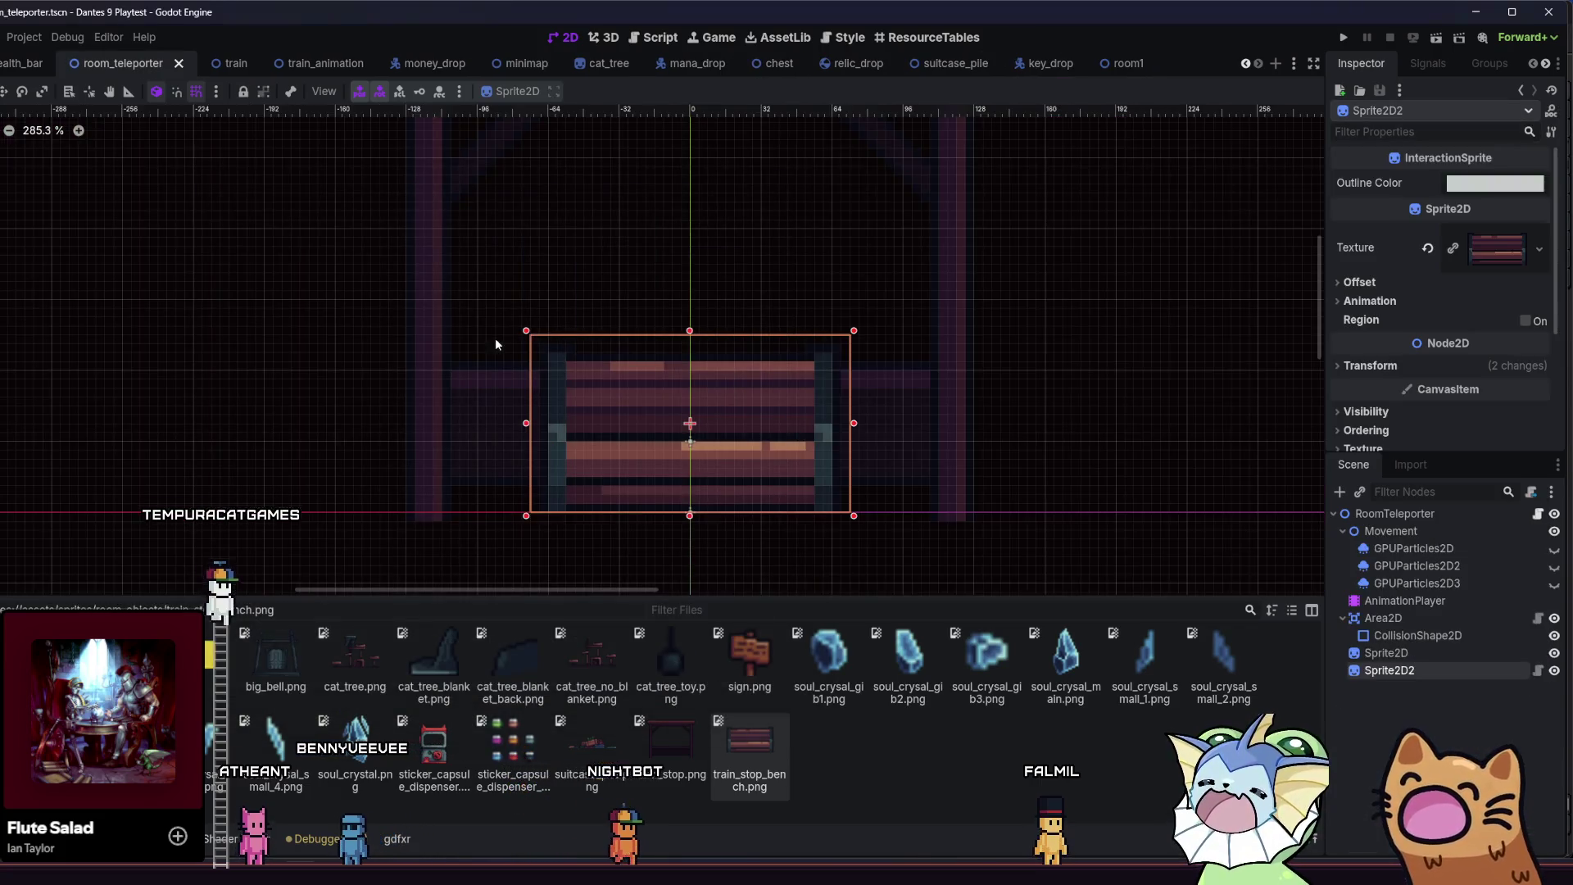
- Move the sprite down 4 pixels, undo its accidental deletion, and select the bench sprite node
scroll(490, 458, "down", 1)
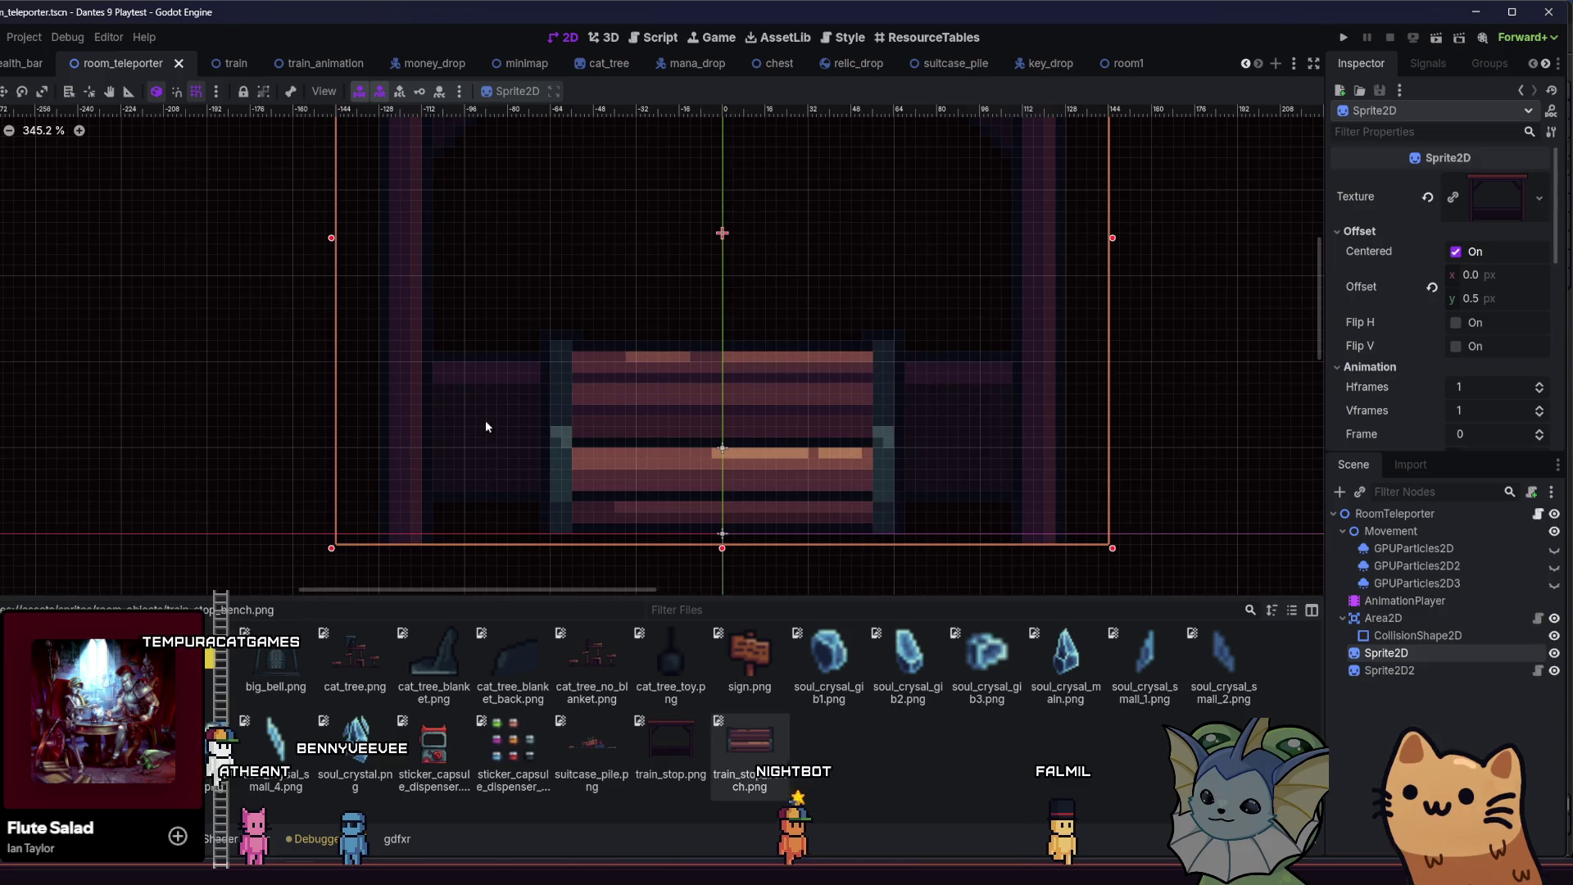
scroll(473, 420, "down", 1)
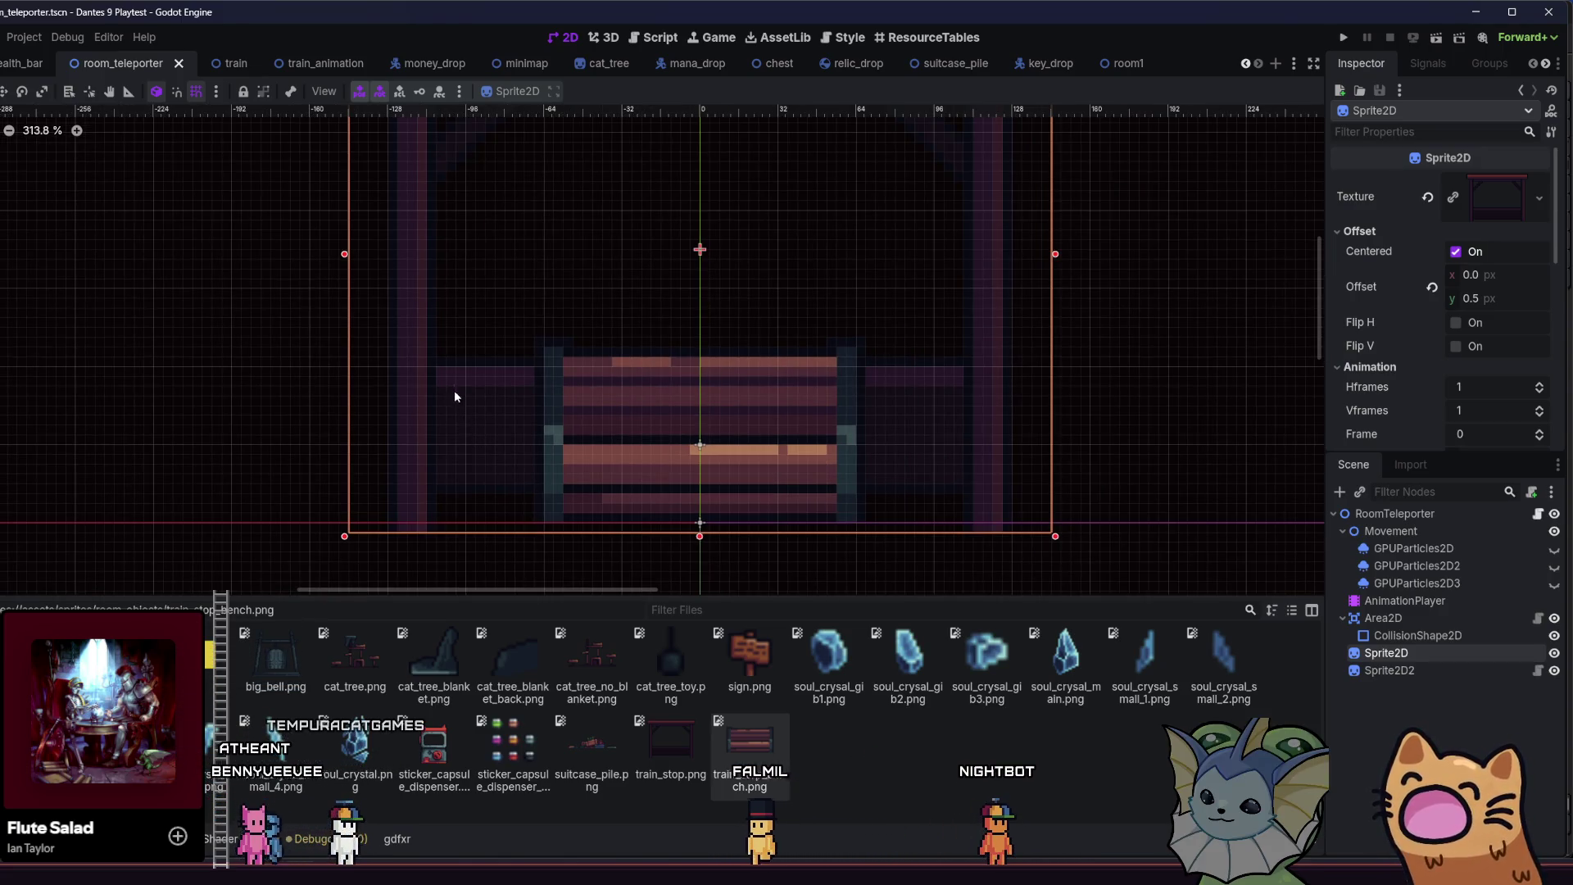
left_click_drag(457, 408, 457, 413)
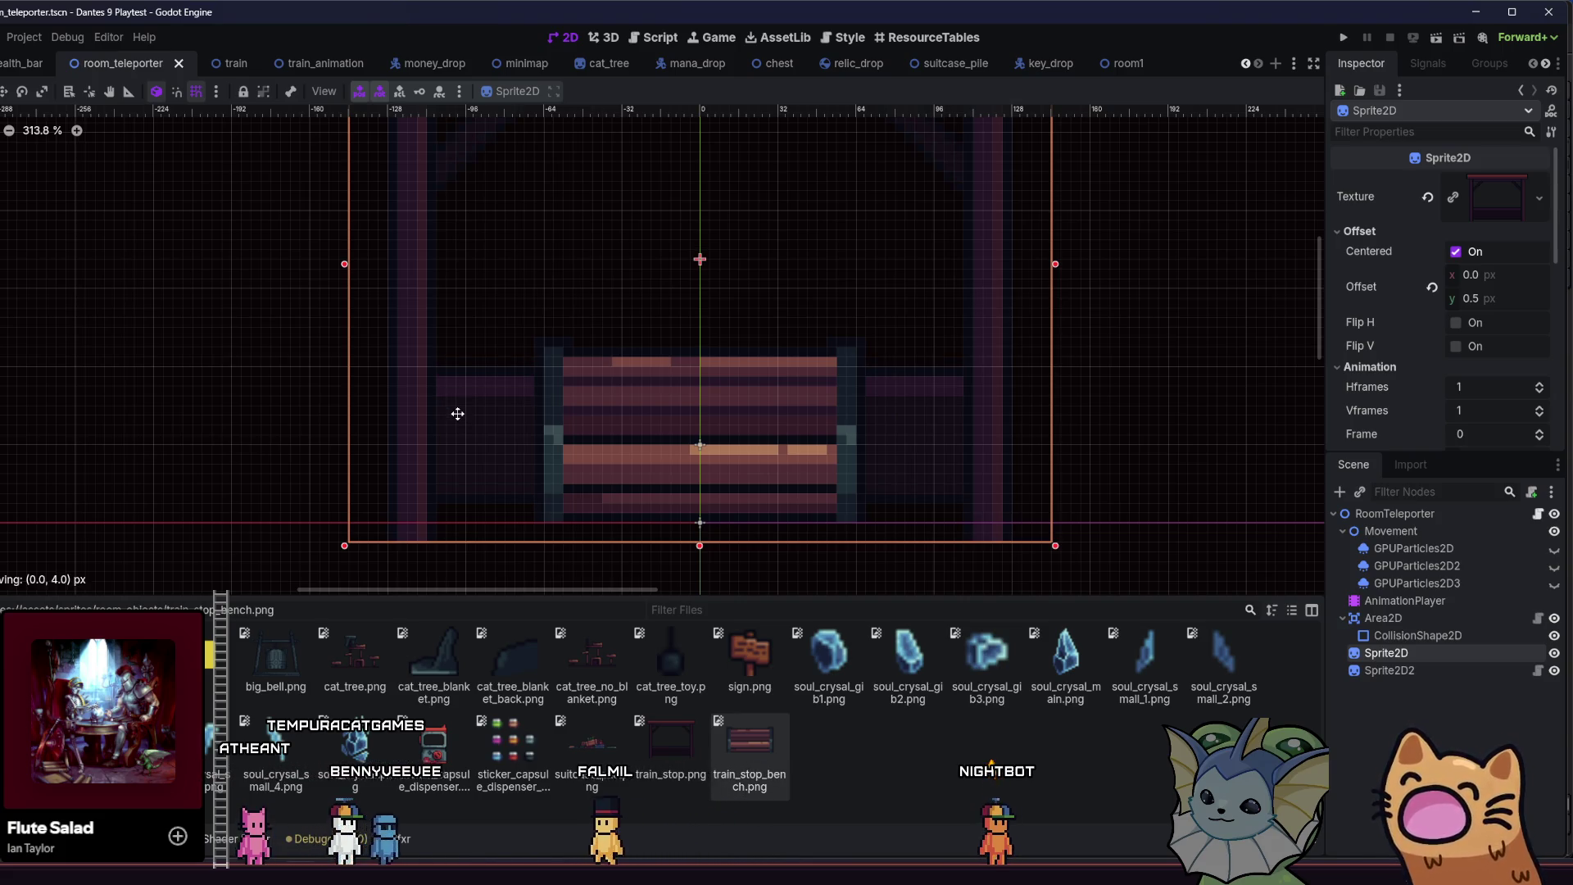
key("Delete")
key("ctrl+z")
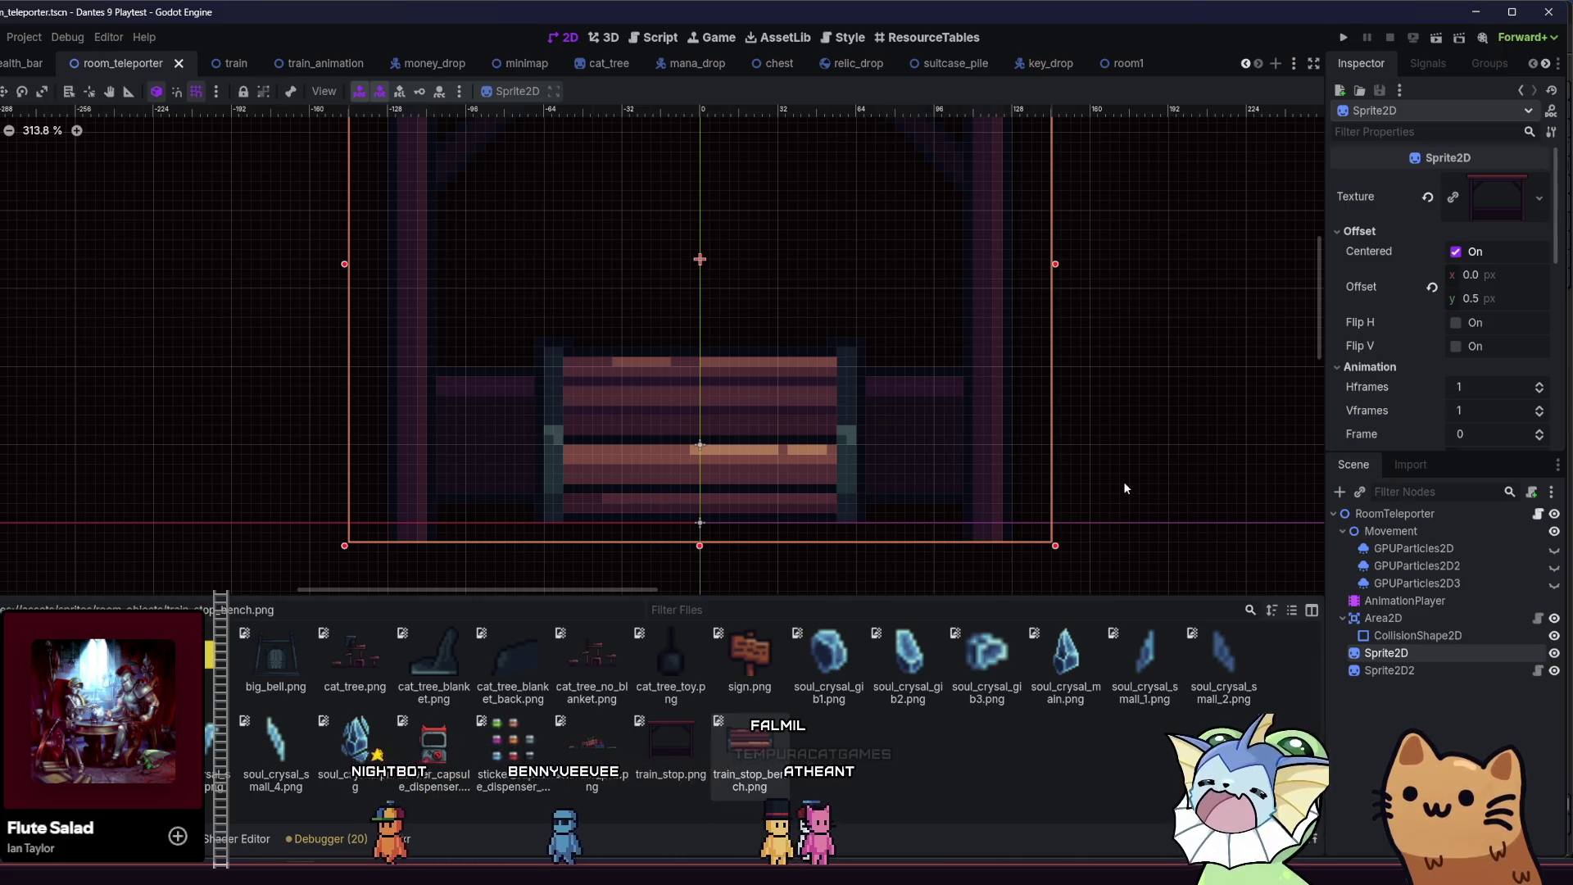
key("ctrl+z")
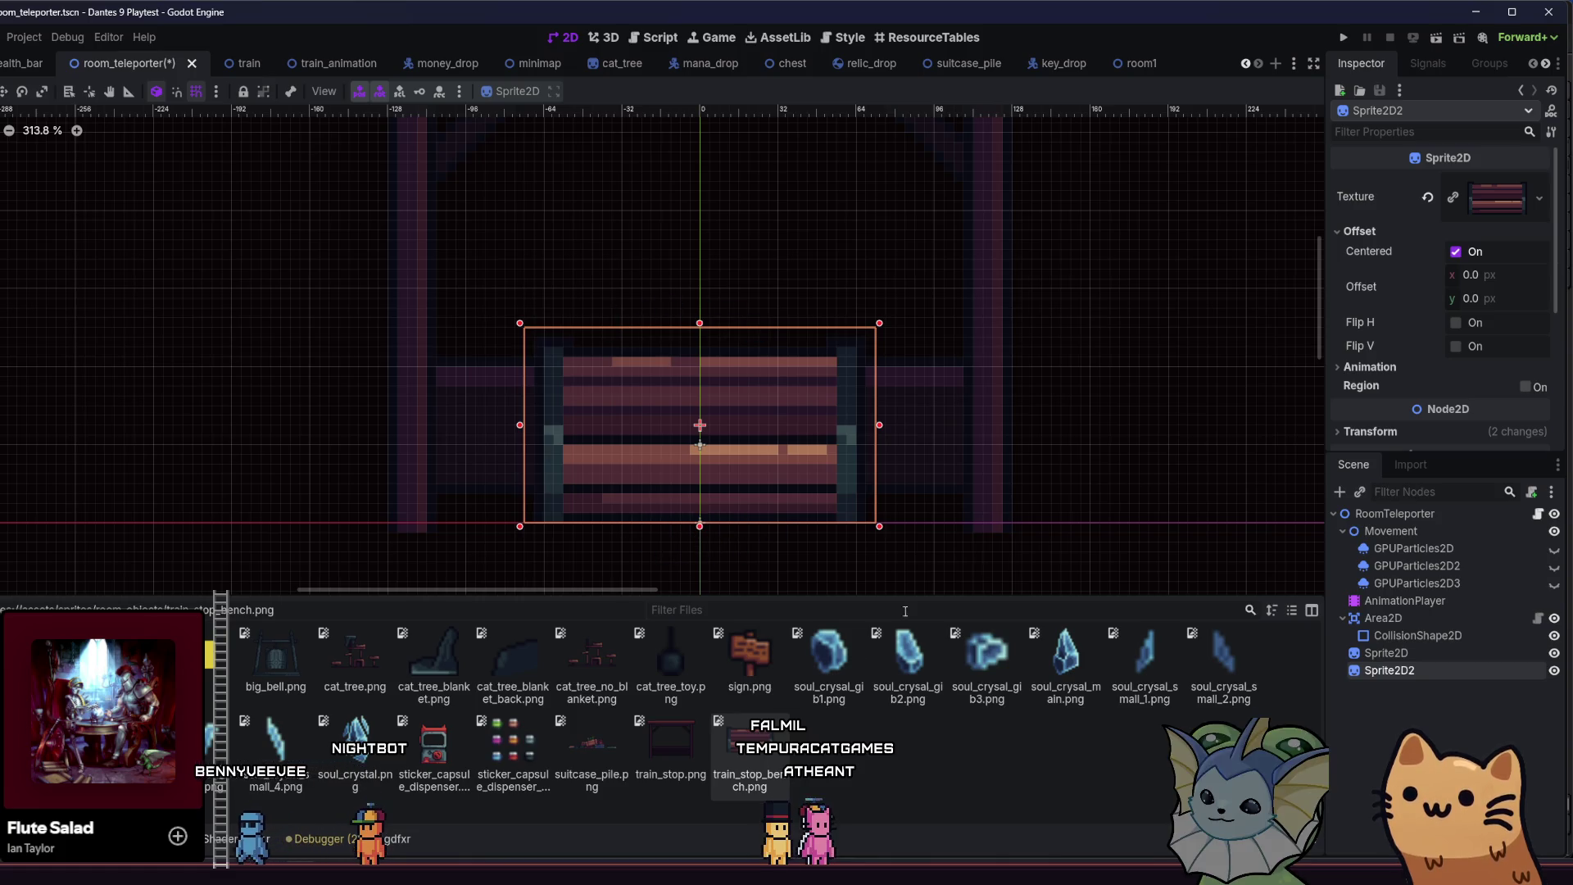
- In Aseprite, shift the stall down, the left post one pixel right, and the right side one pixel left
key("alt+Tab")
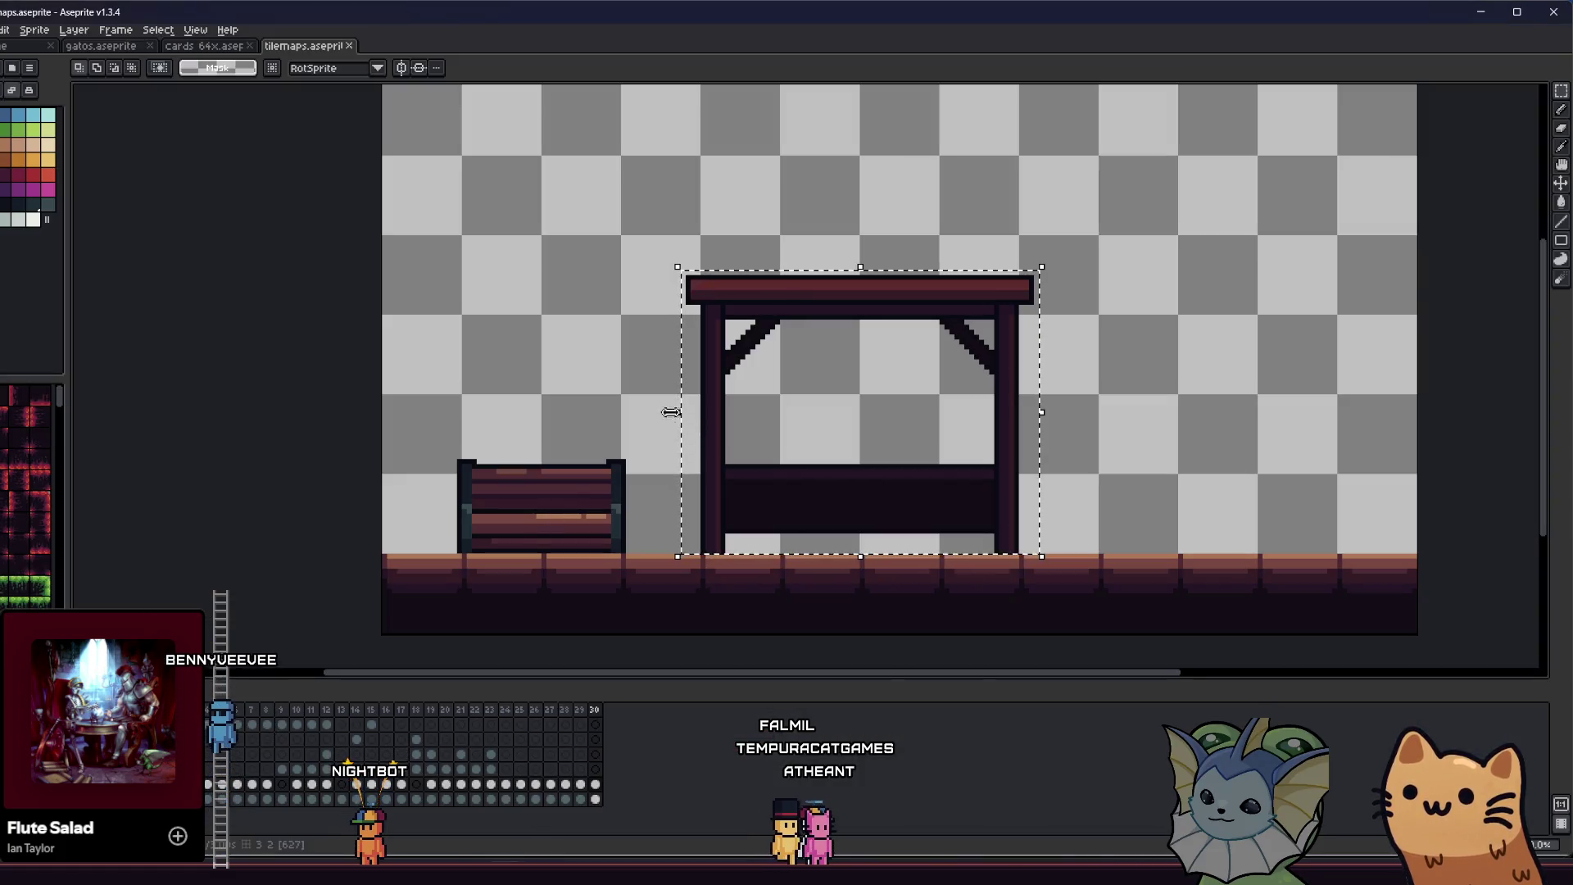
mouse_move(682, 232)
left_mouse_down()
mouse_move(893, 352)
mouse_move(1111, 536)
left_mouse_up()
key("Down")
key("Down")
key("Down")
key("ctrl+d")
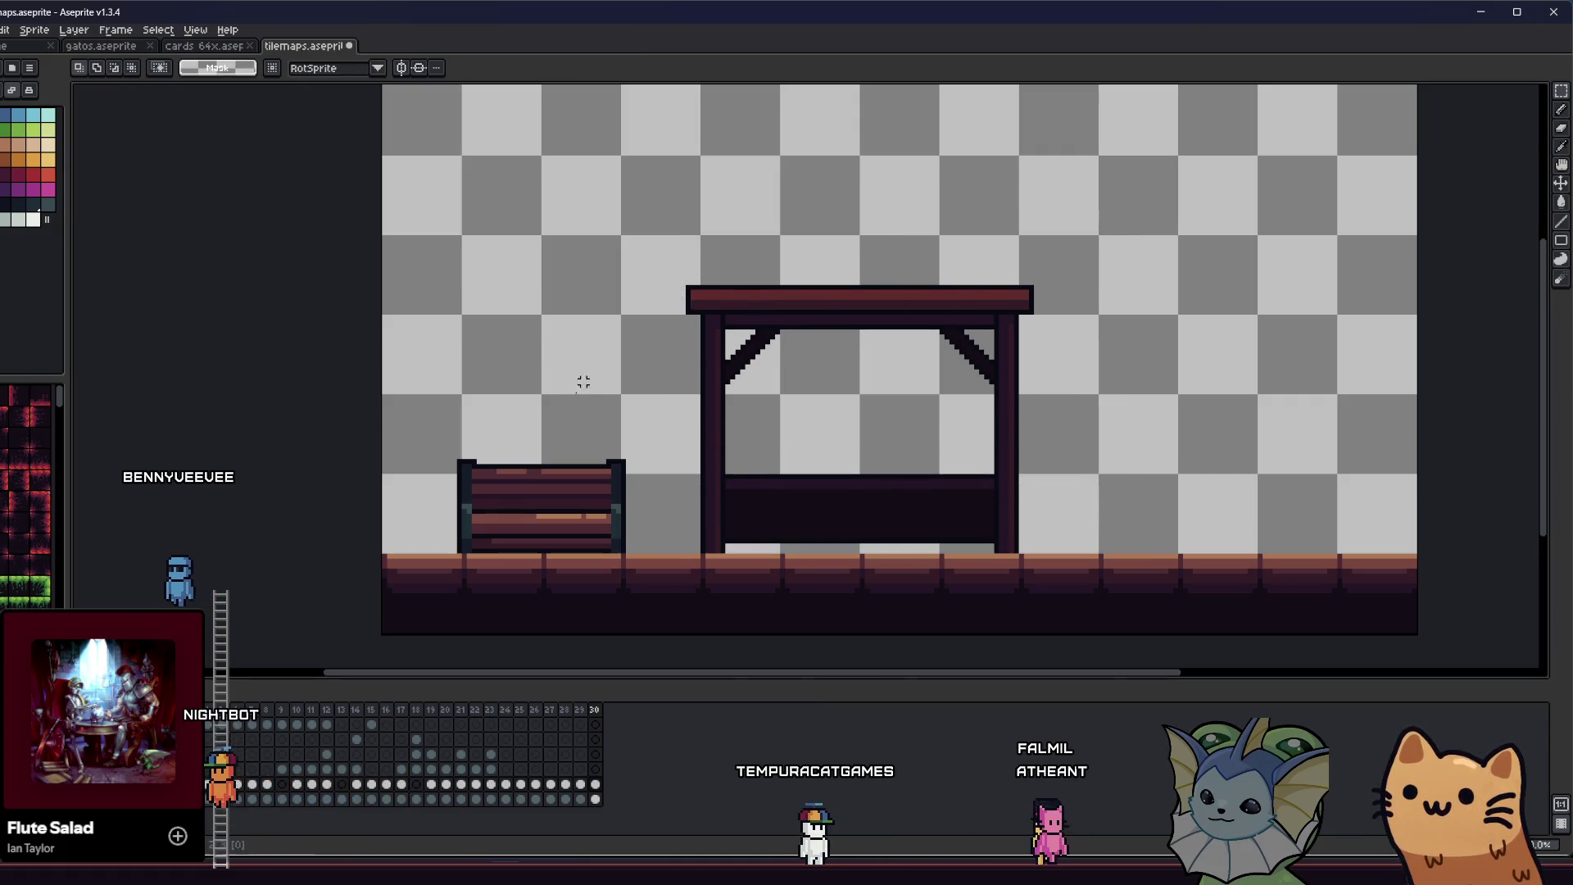
left_click_drag(665, 286, 834, 548)
key("Right")
key("ctrl+d")
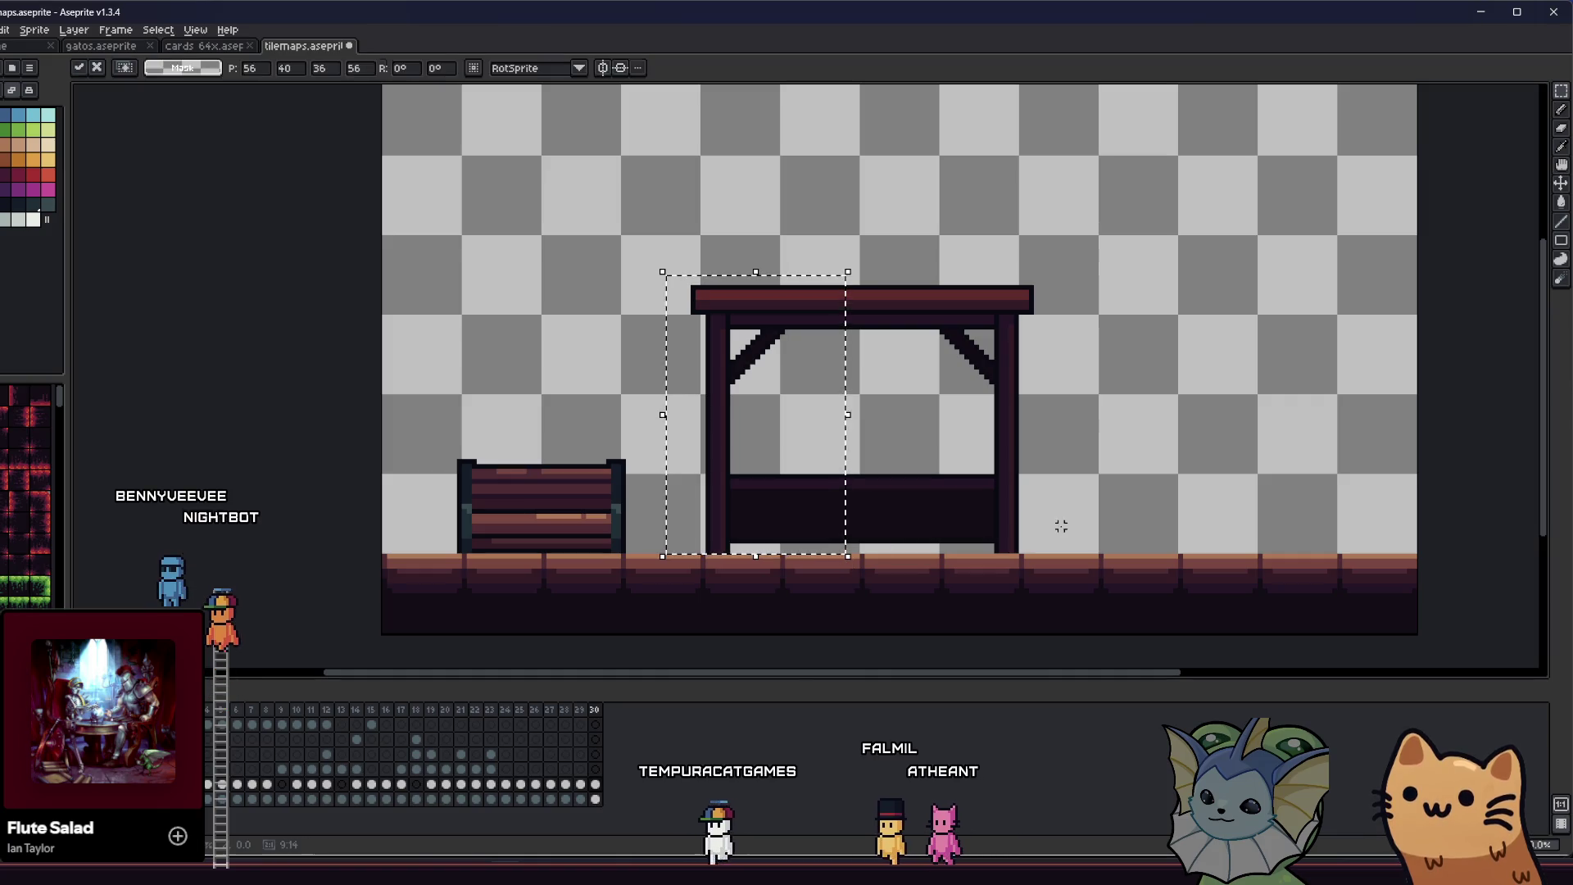
left_click_drag(1107, 276, 858, 555)
key("Left")
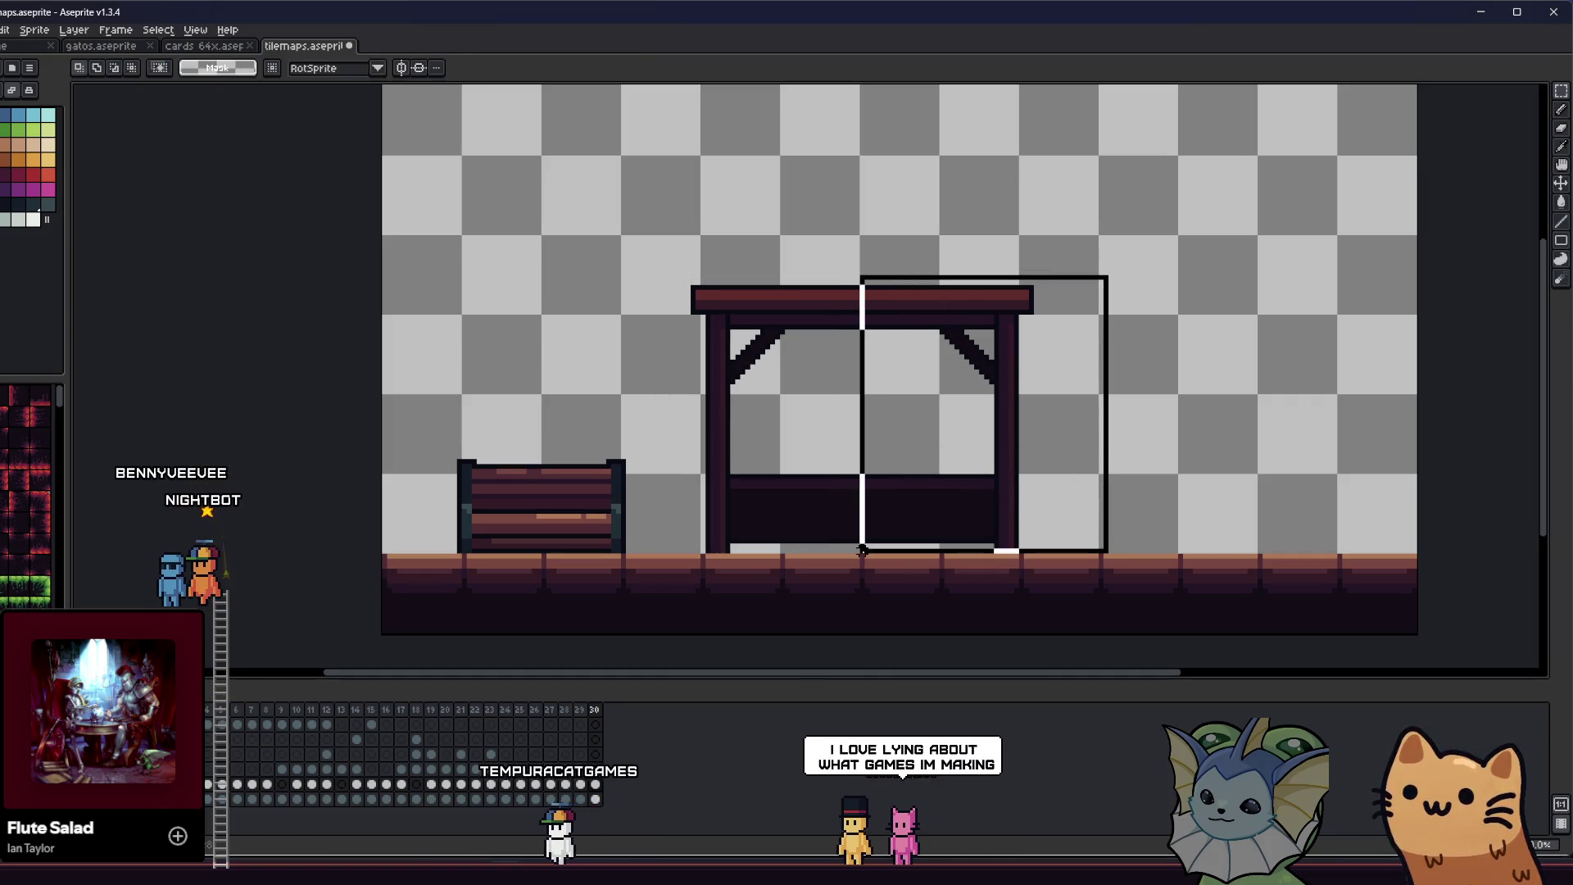
key("ctrl+d")
- Export the whole stall selection as train_stop.png, overwriting the existing image
left_click_drag(688, 281, 1036, 556)
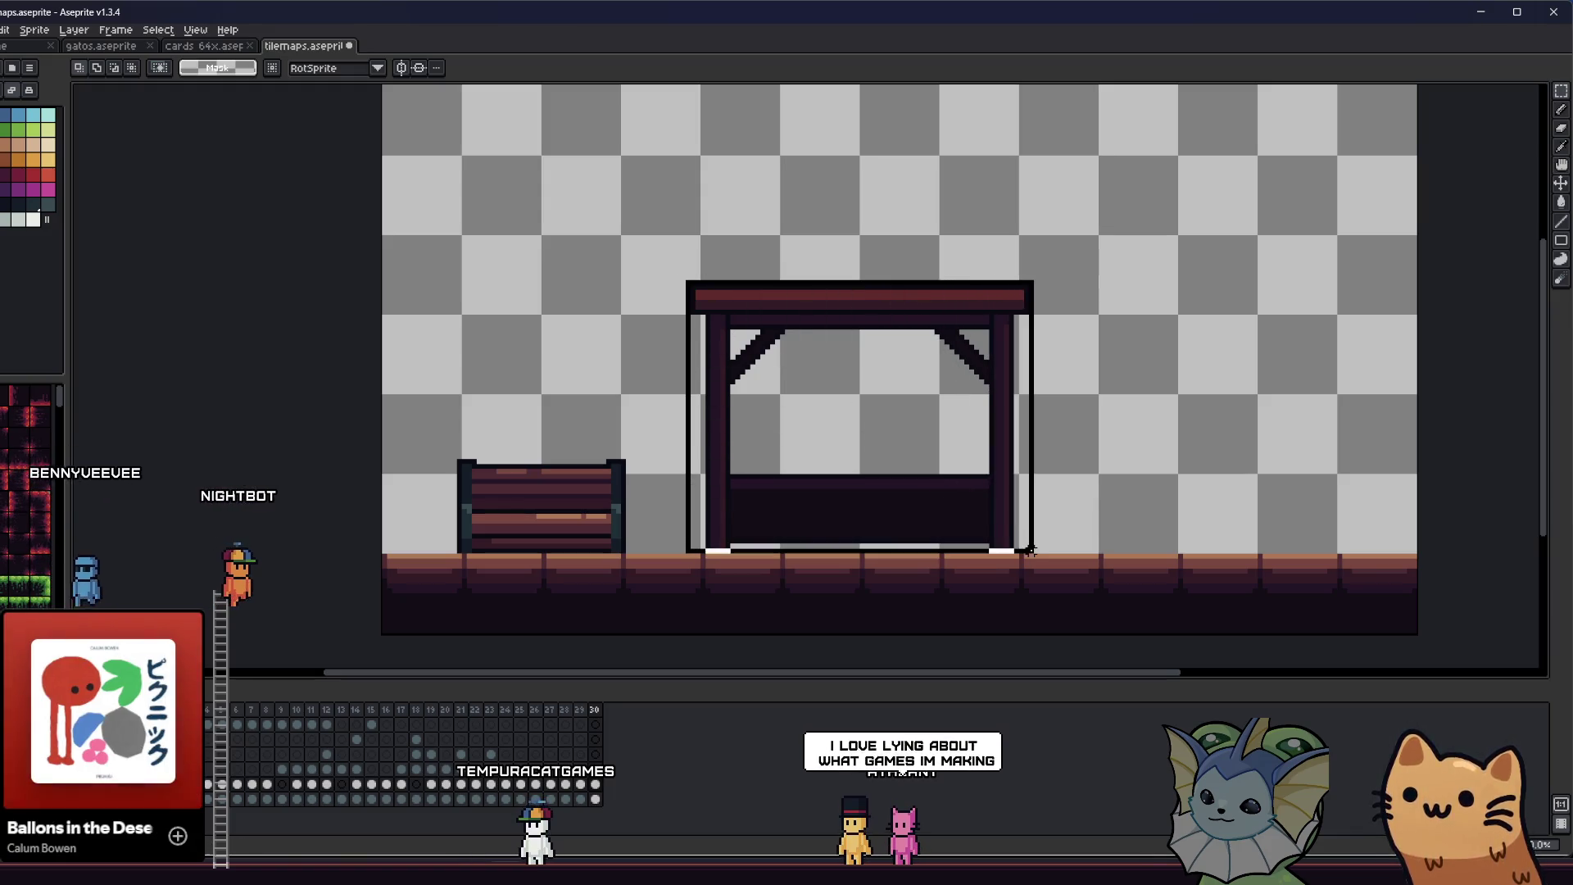
left_click(7, 31)
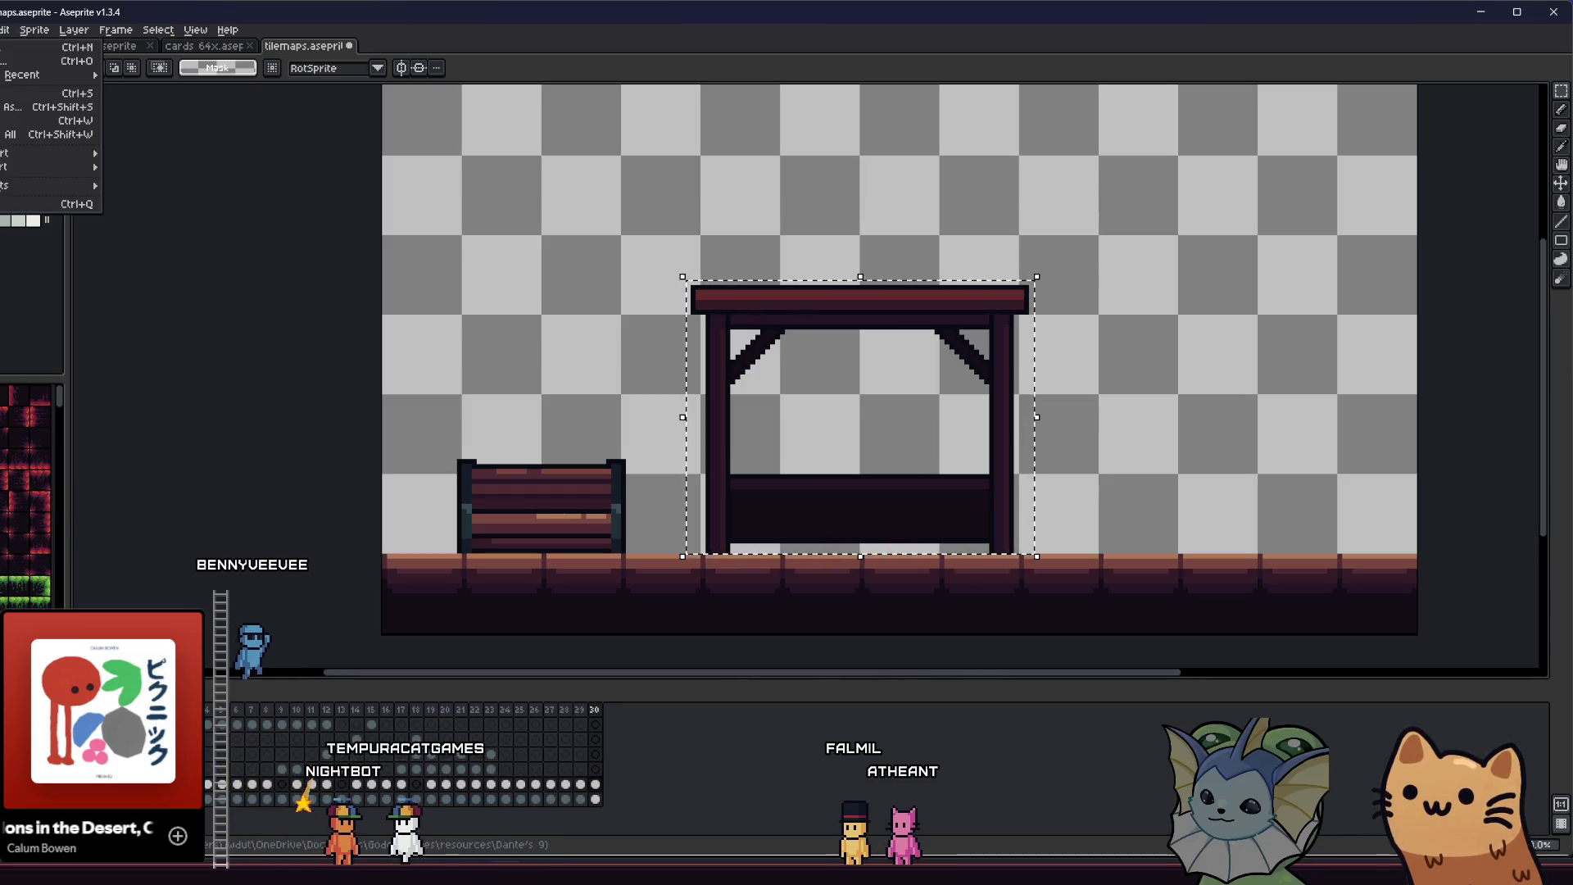
mouse_move(4, 29)
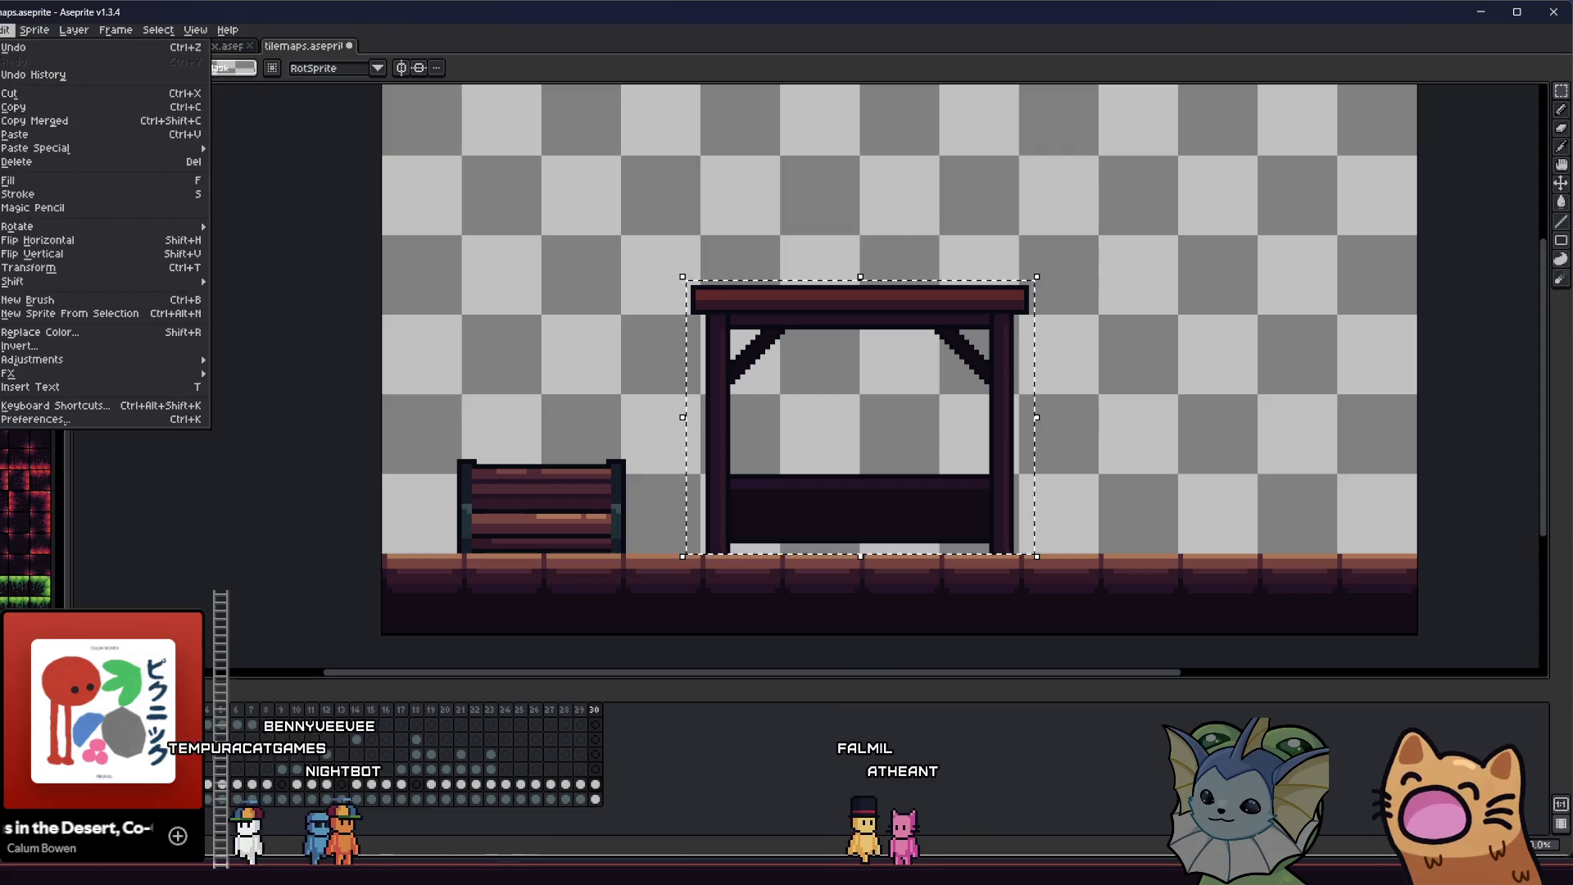
mouse_move(49, 155)
left_click(164, 155)
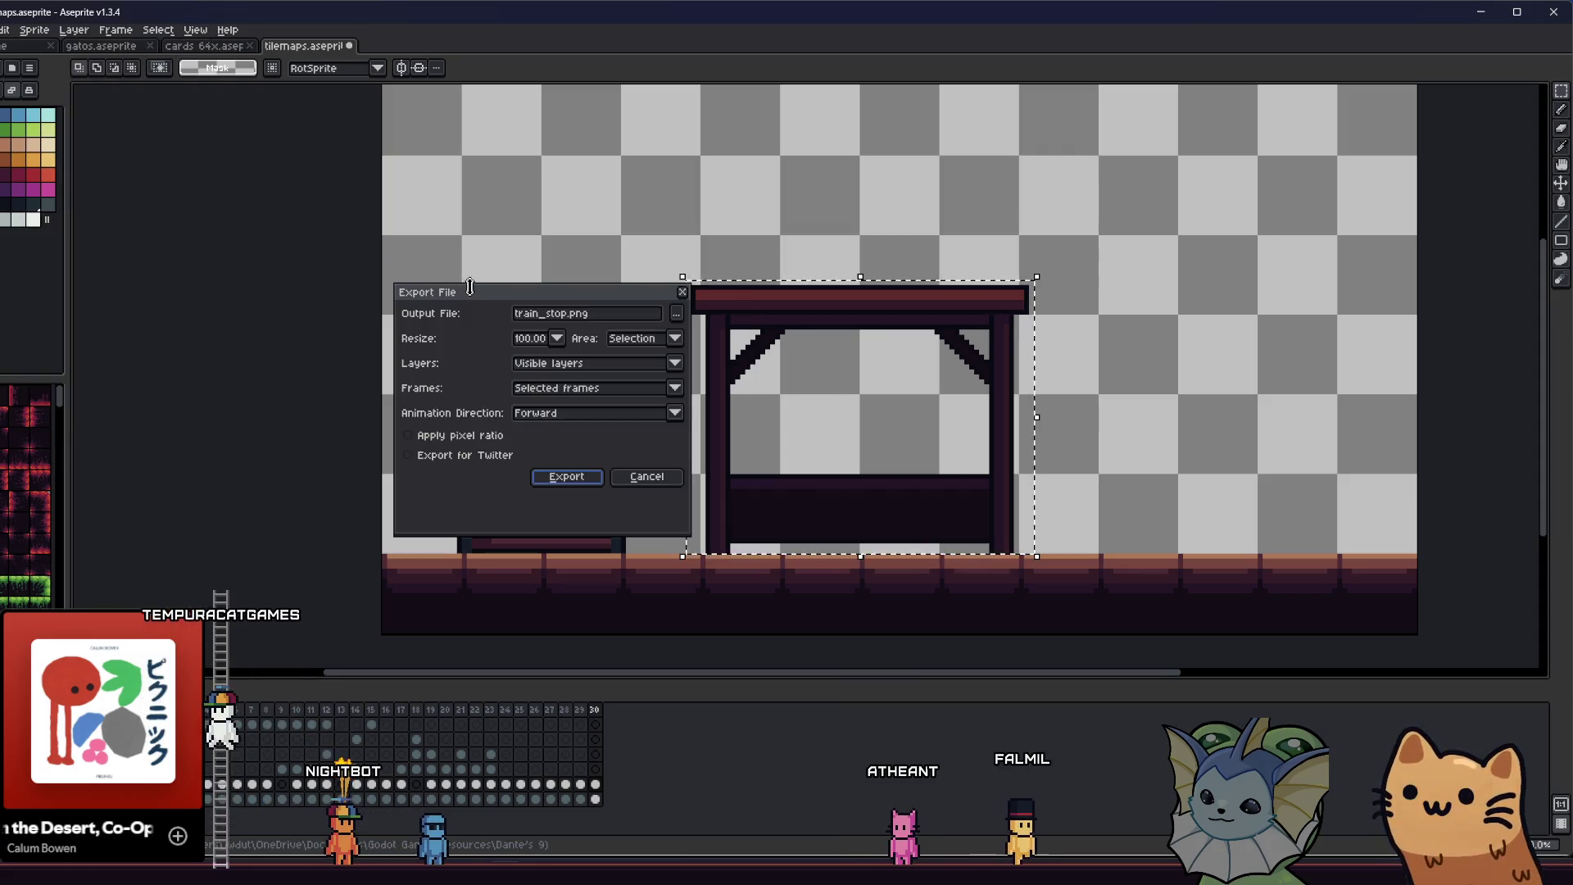
left_click(567, 476)
left_click(719, 471)
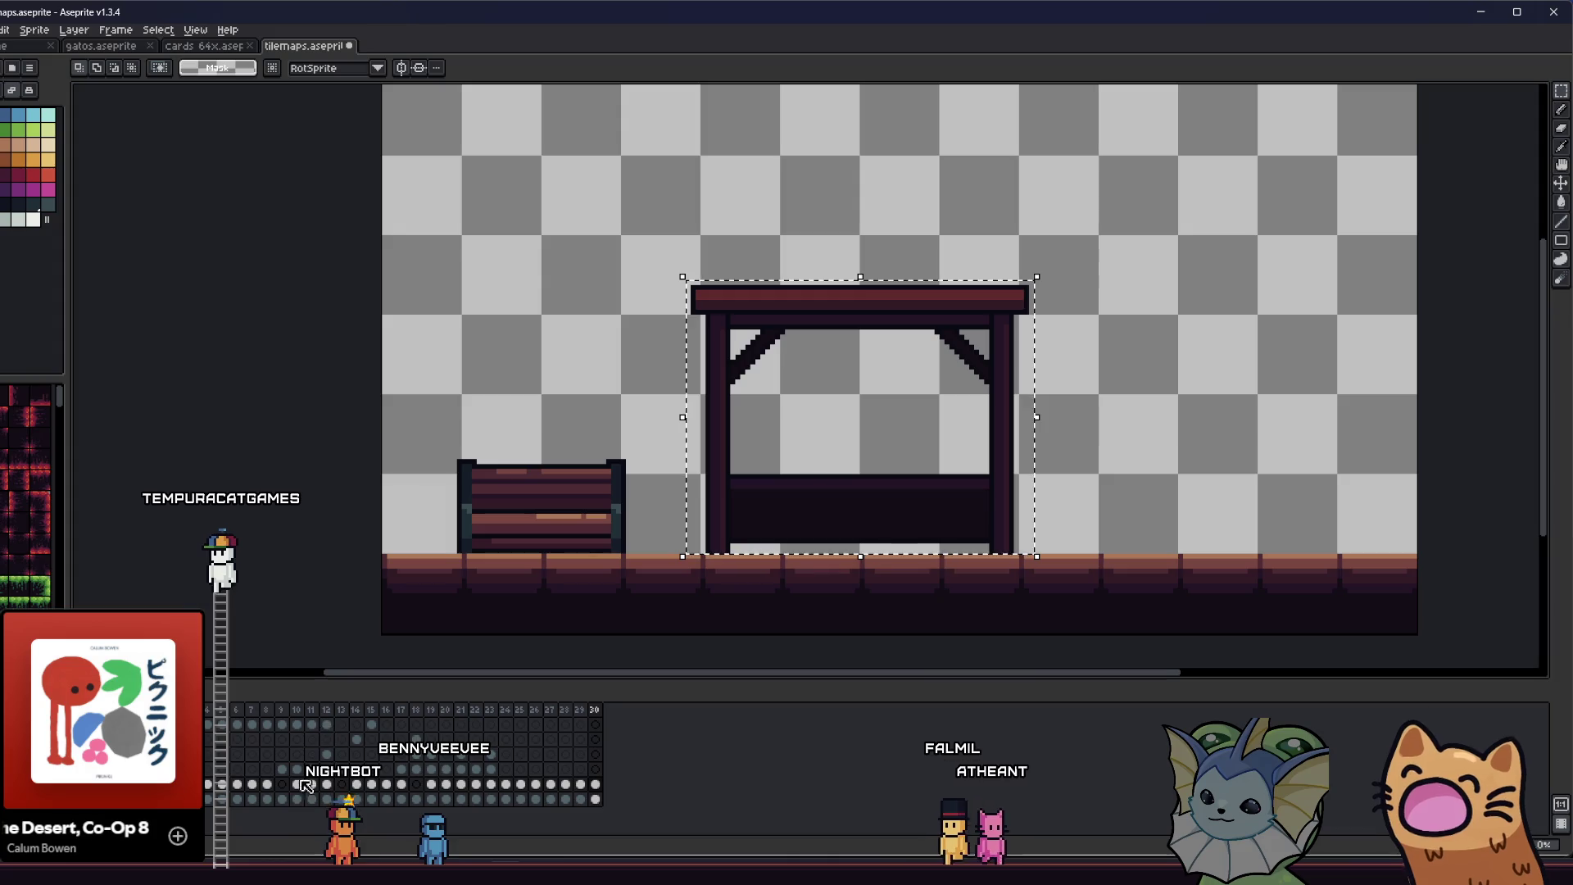
- Save the room_teleporter scene in Godot and bring up the room objects folder
key("alt+Tab")
key("ctrl+s")
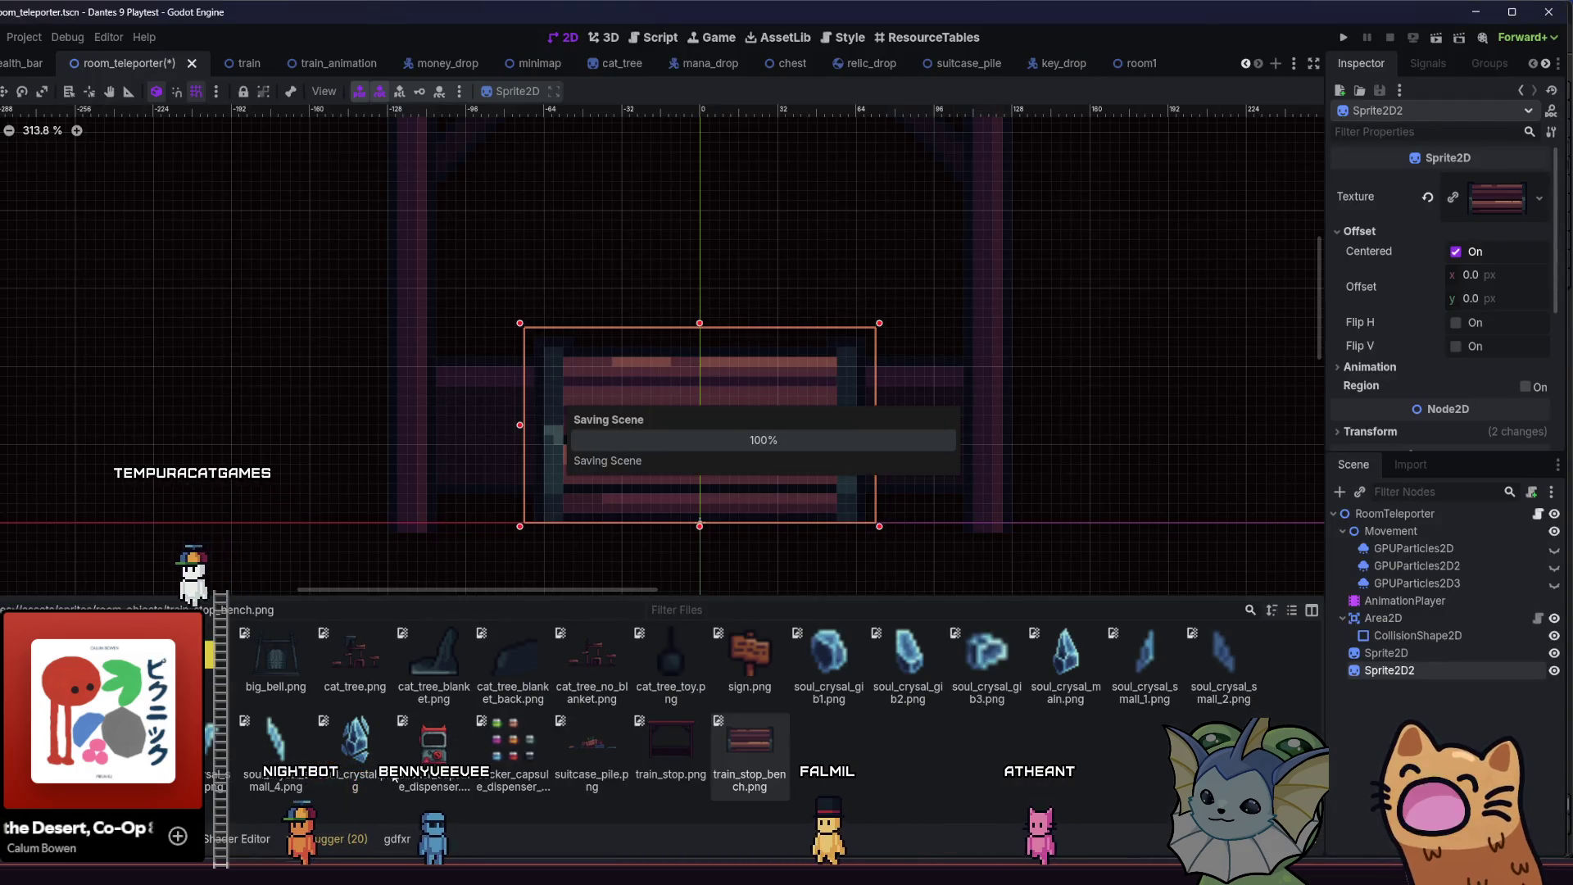
key("alt+Tab")
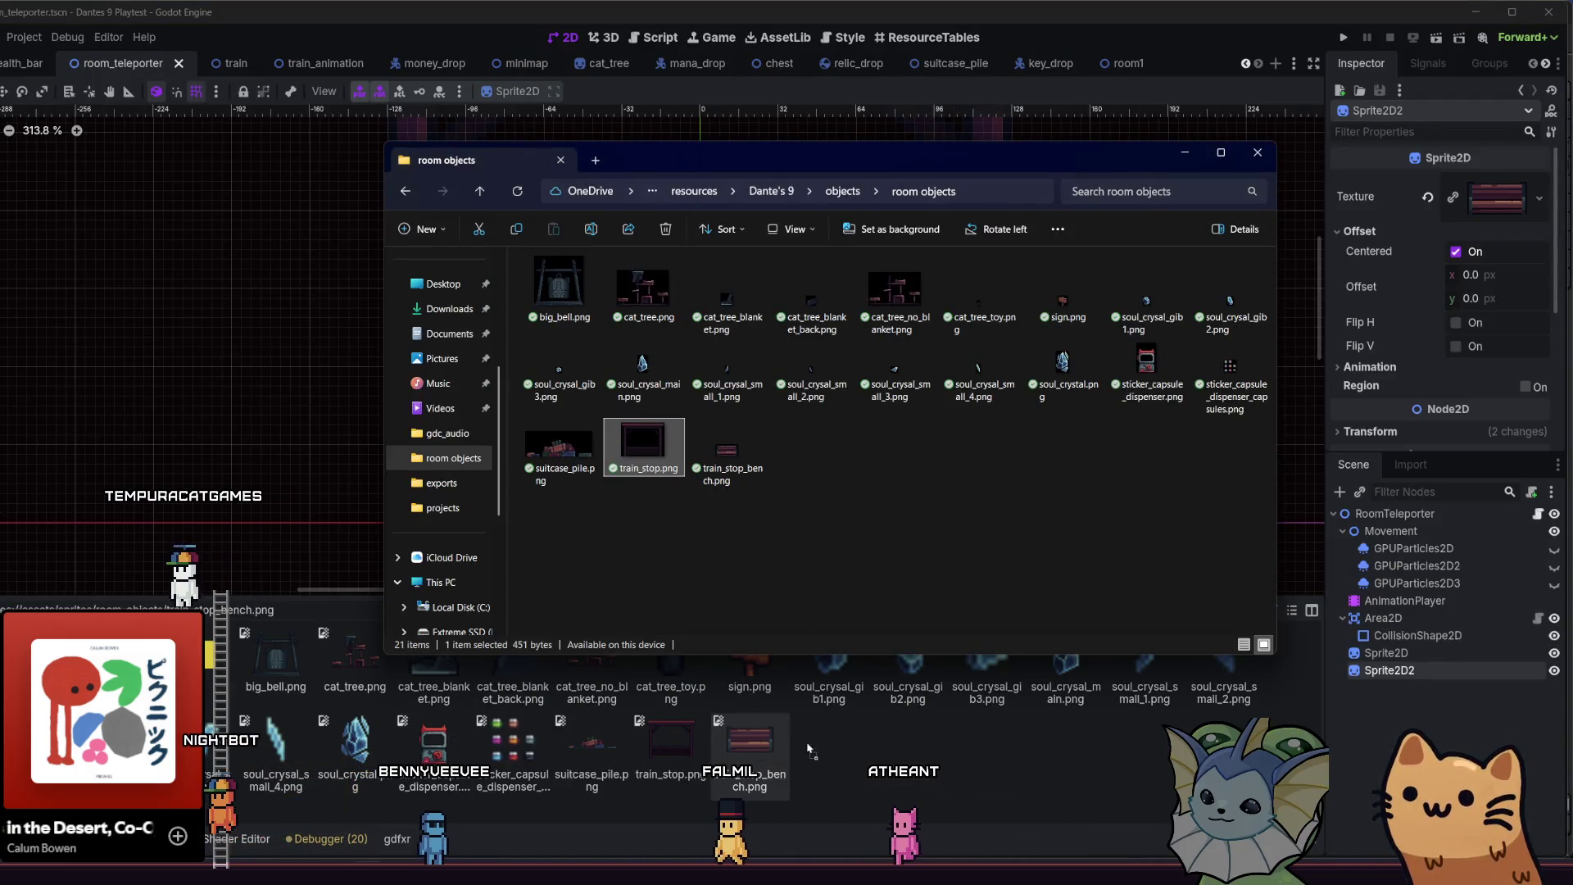
- Let the bench art reimport, inspect Sprite2D, save room_teleporter, and run the project
left_click(803, 743)
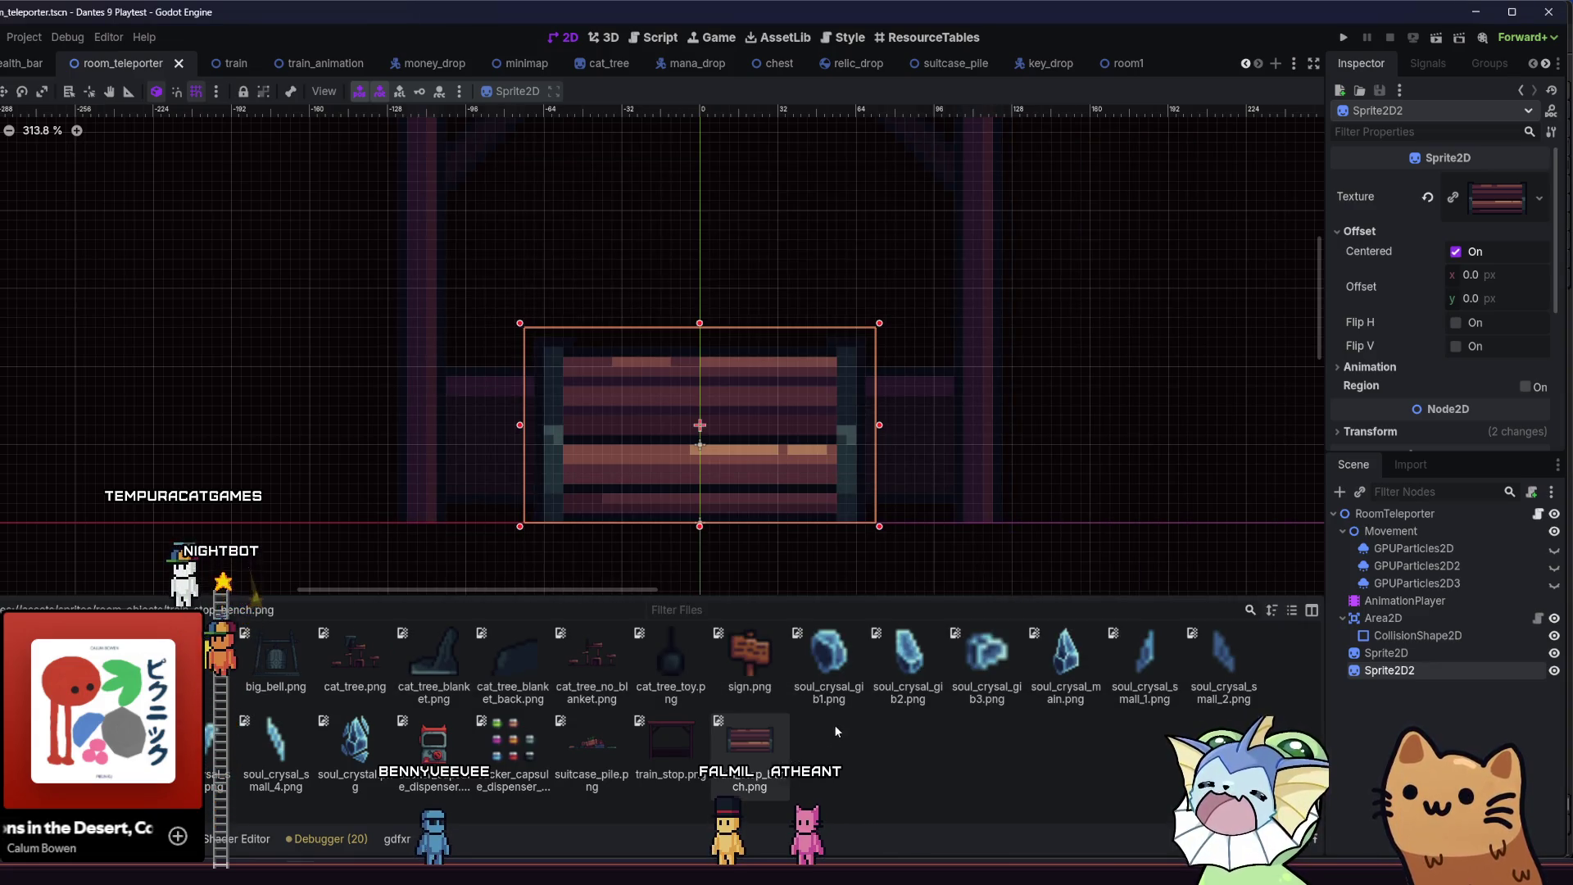
left_click(608, 434)
scroll(944, 501, "up", 3)
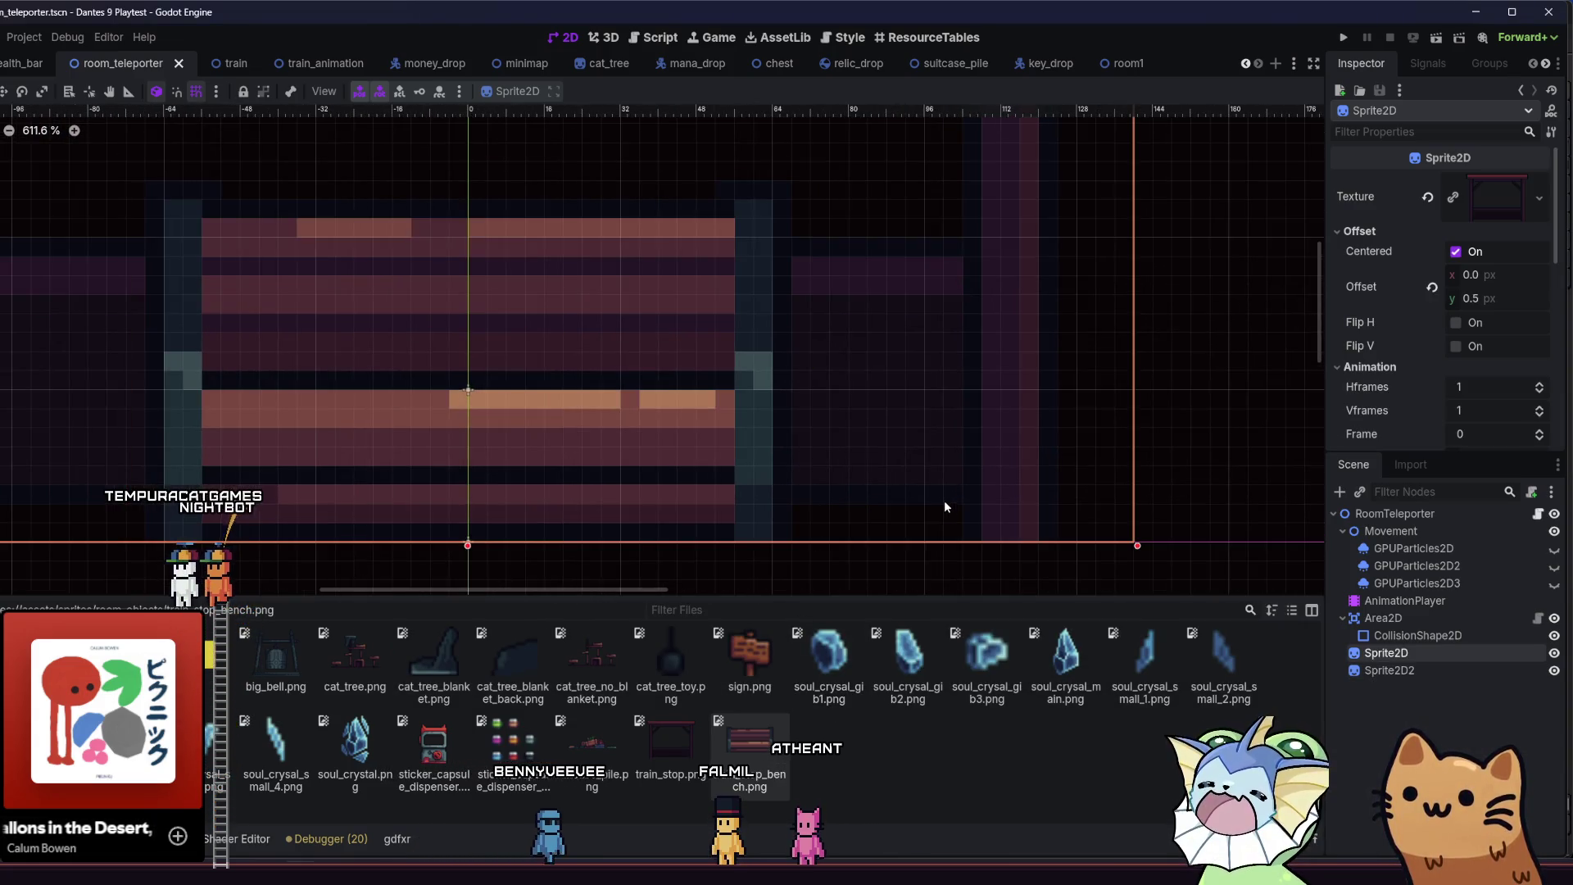
scroll(926, 478, "down", 3)
key("ctrl+s")
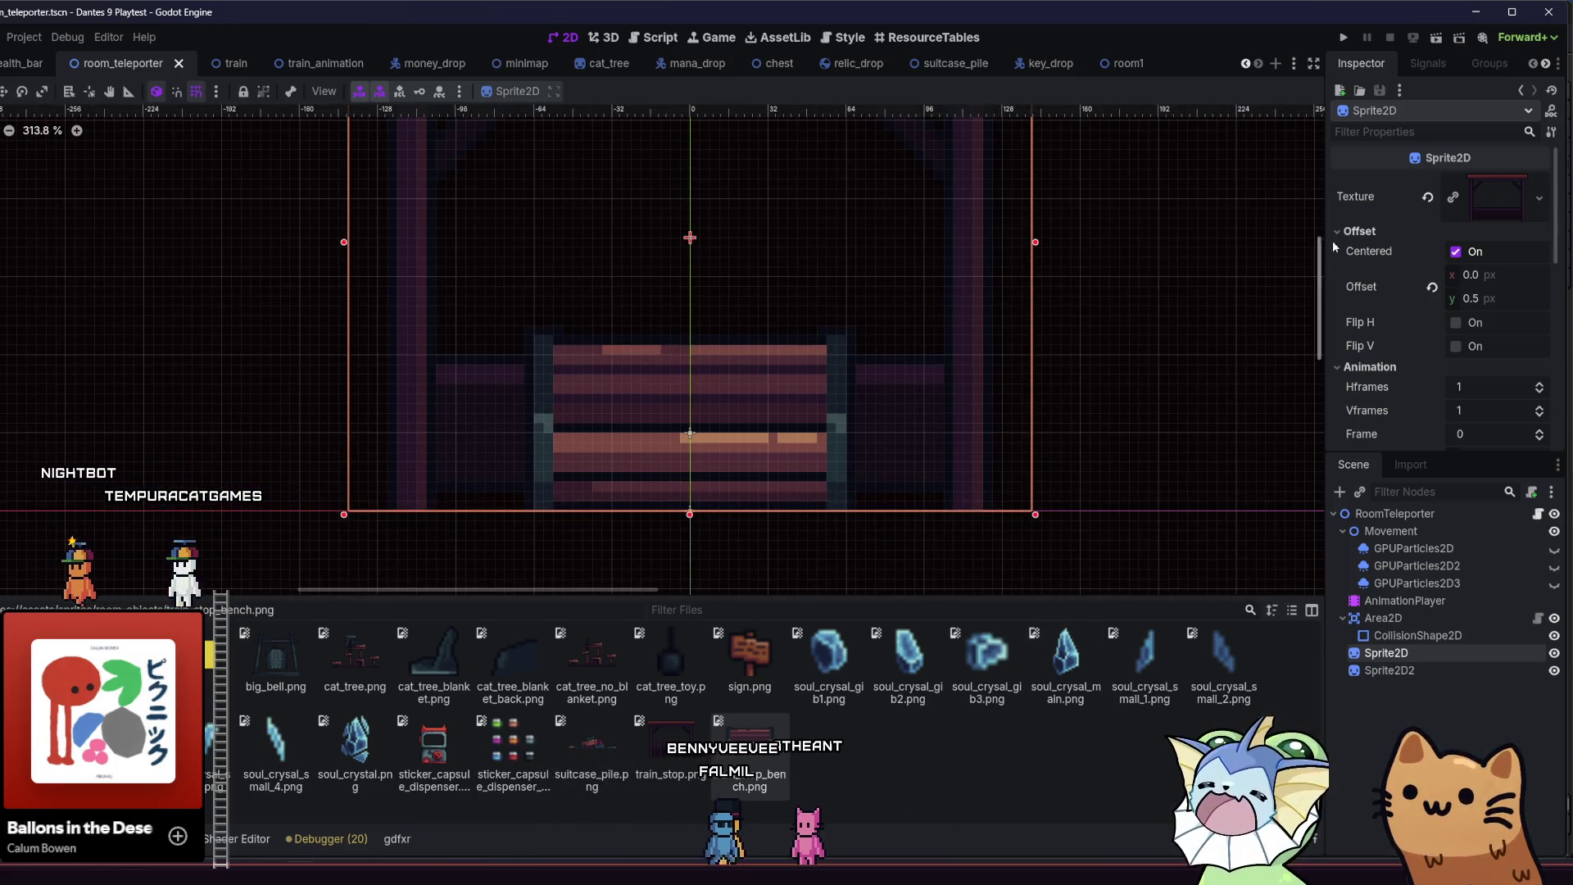
left_click(1354, 38)
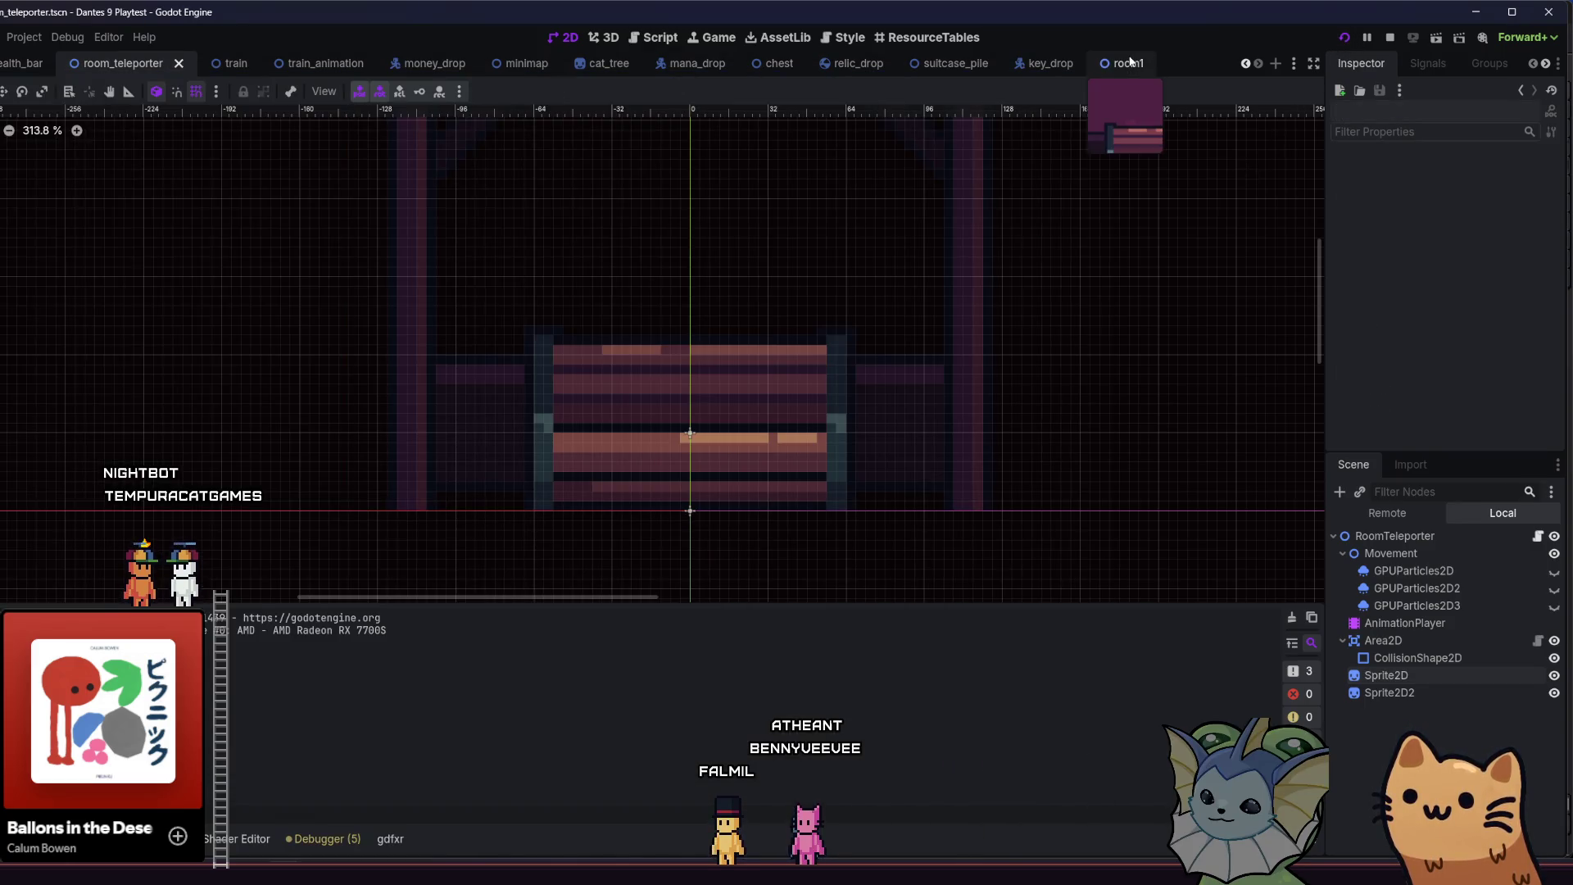
- Show the room1 scene zoomed out and panned to frame the whole cave room
left_click(1129, 62)
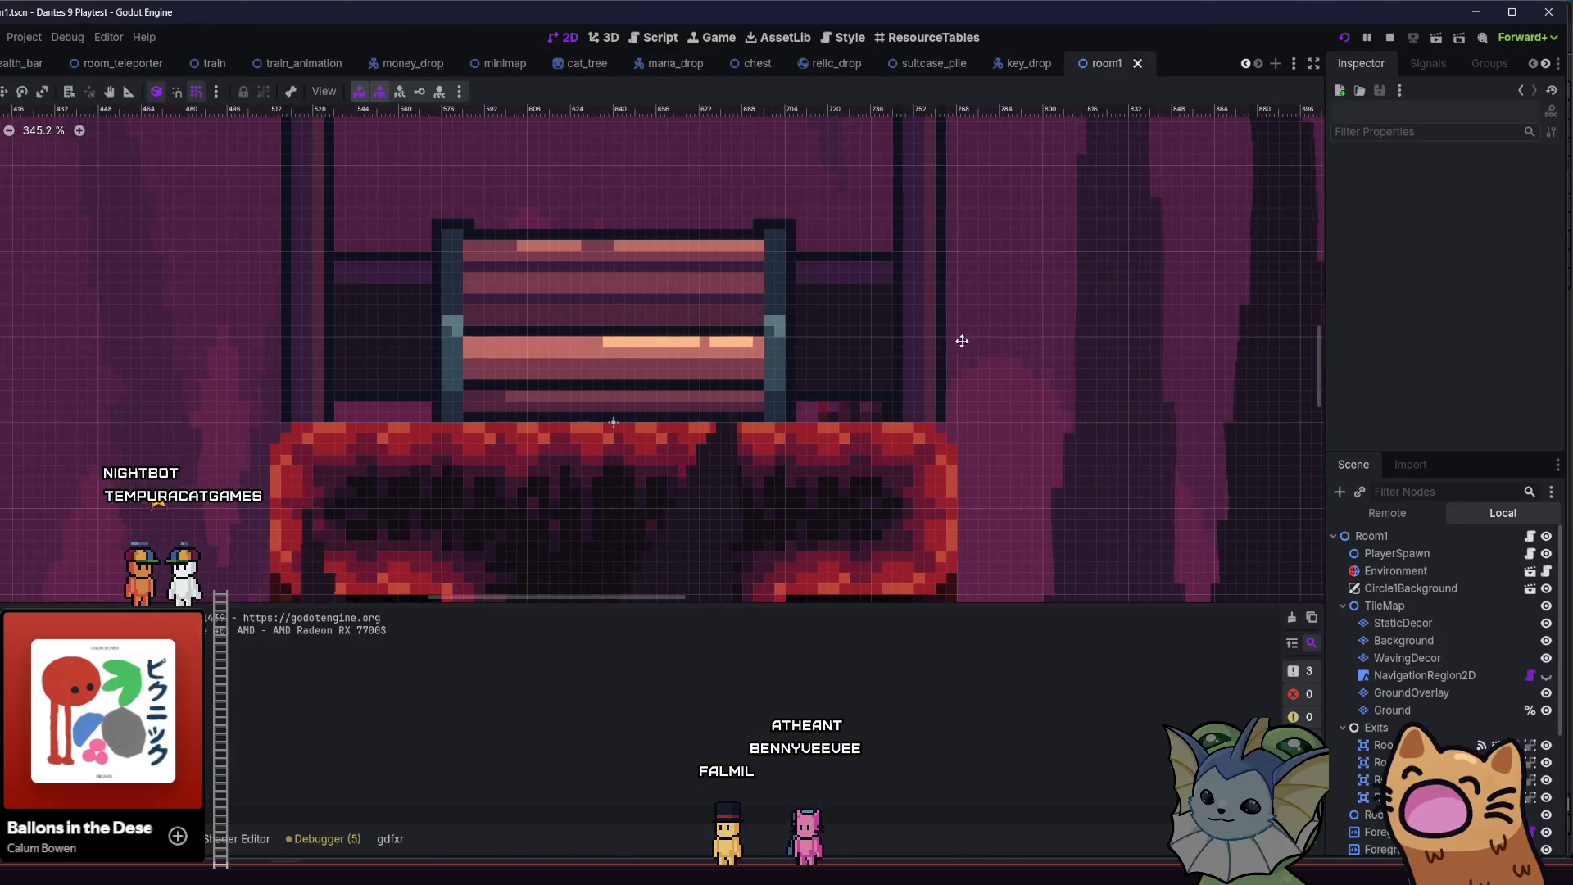
scroll(966, 369, "down", 4)
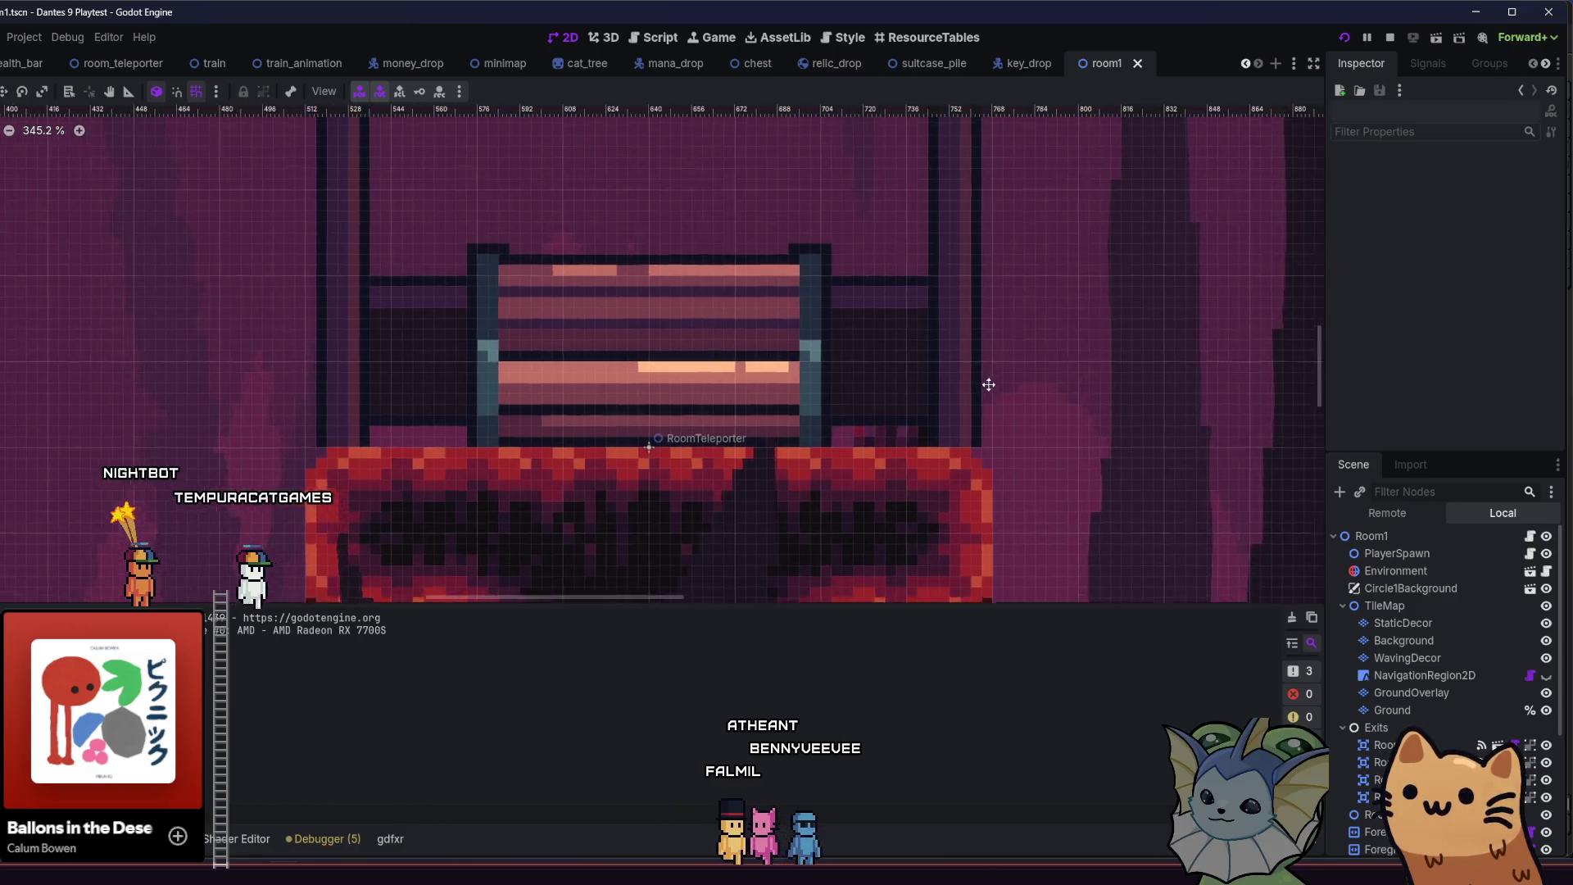
scroll(950, 434, "down", 8)
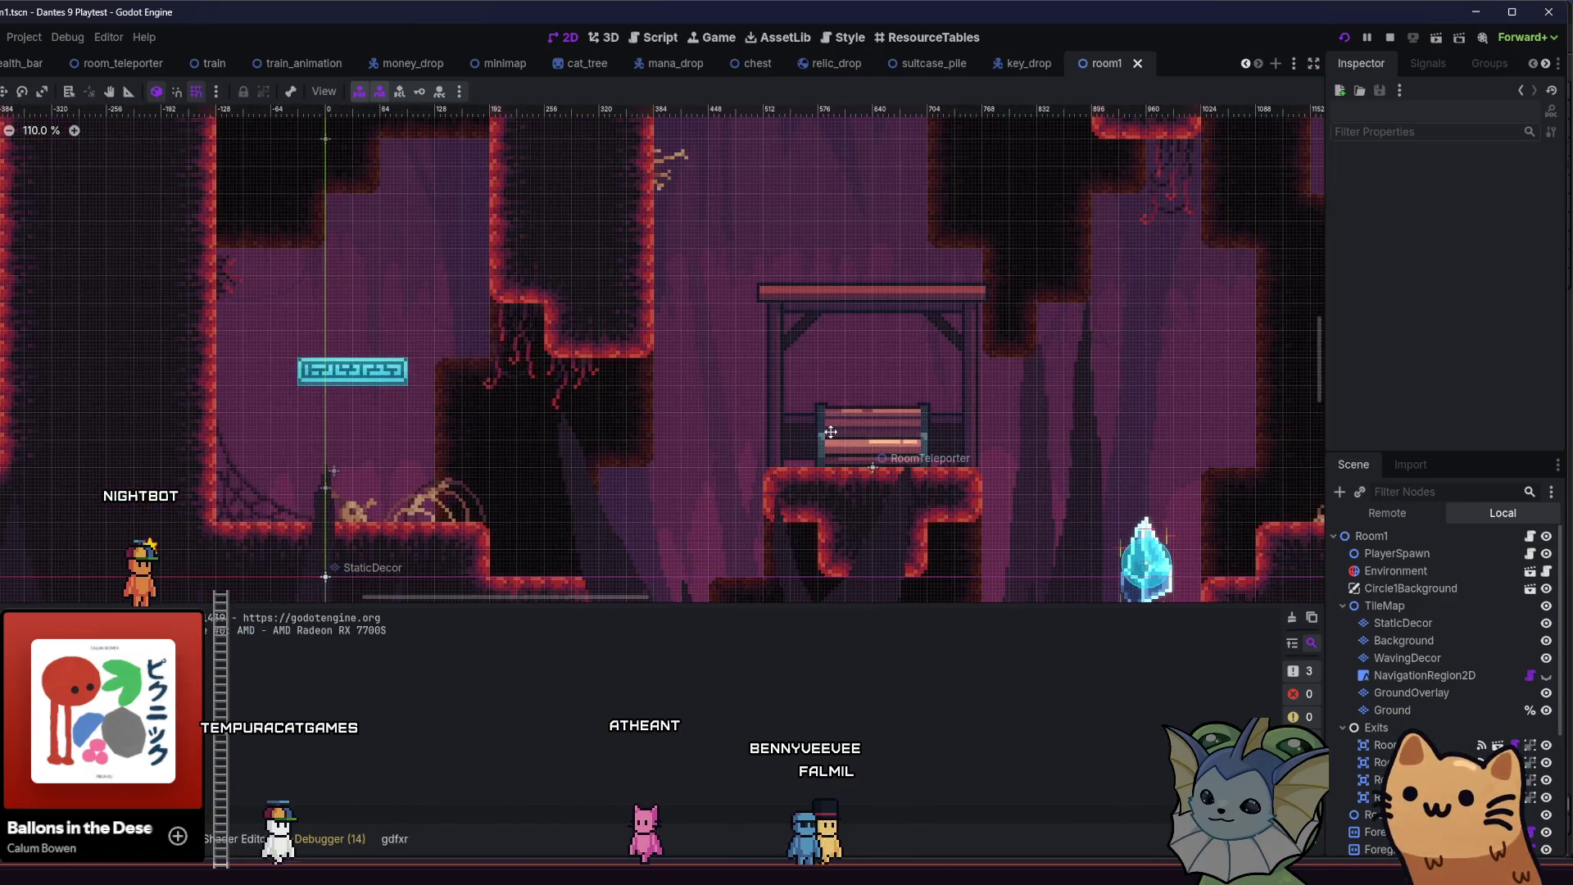
left_click_drag(794, 425, 765, 416)
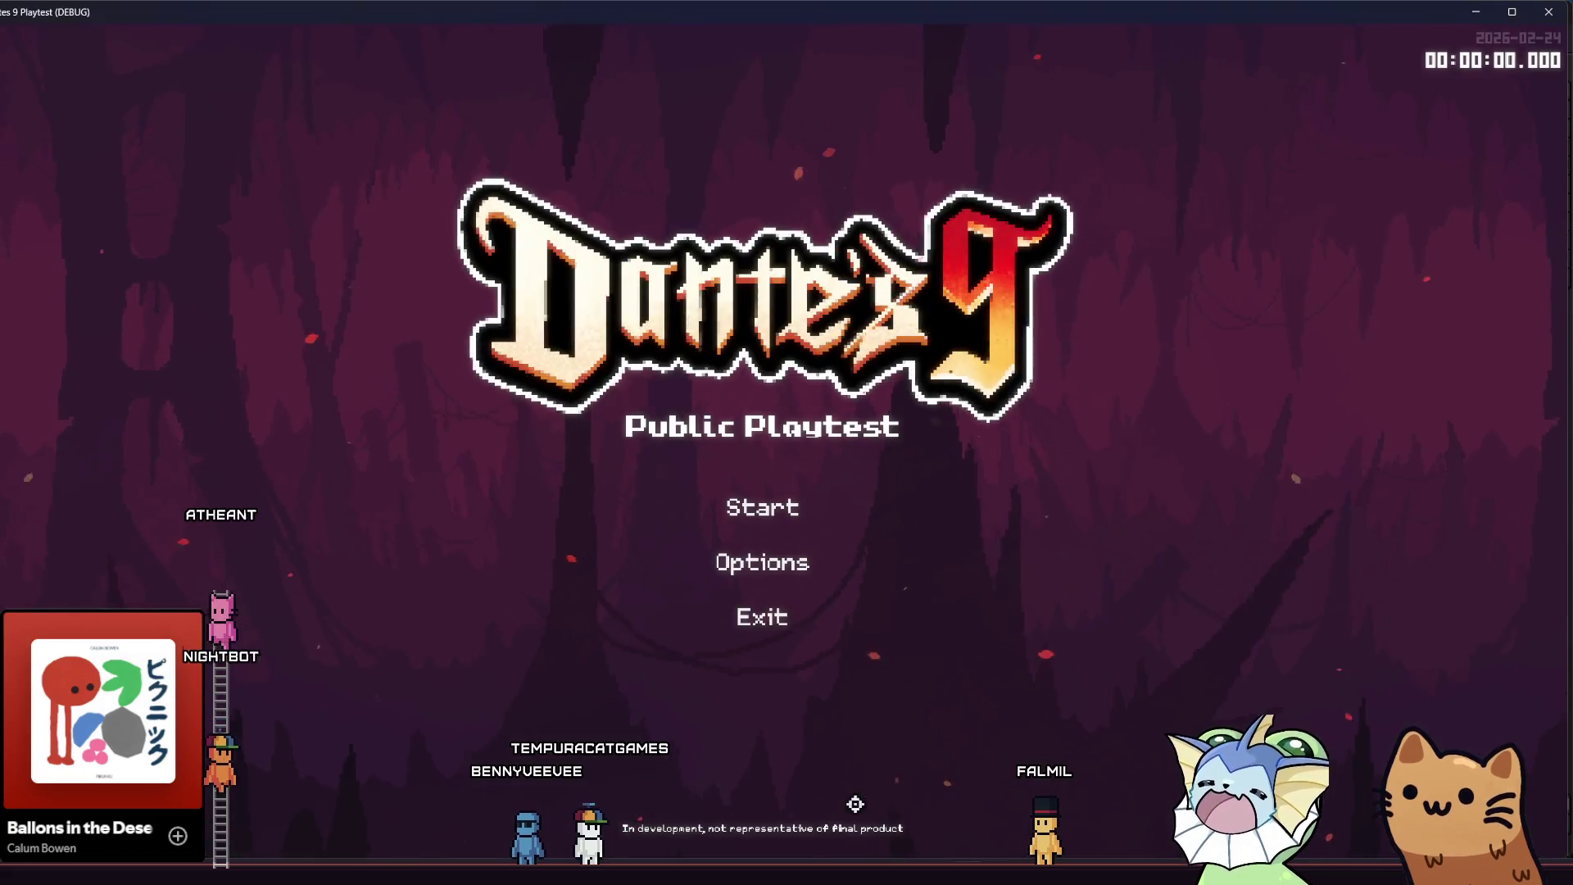
- Start a run and jump to the teleporter level from the debug menu's Level options
left_click(753, 513)
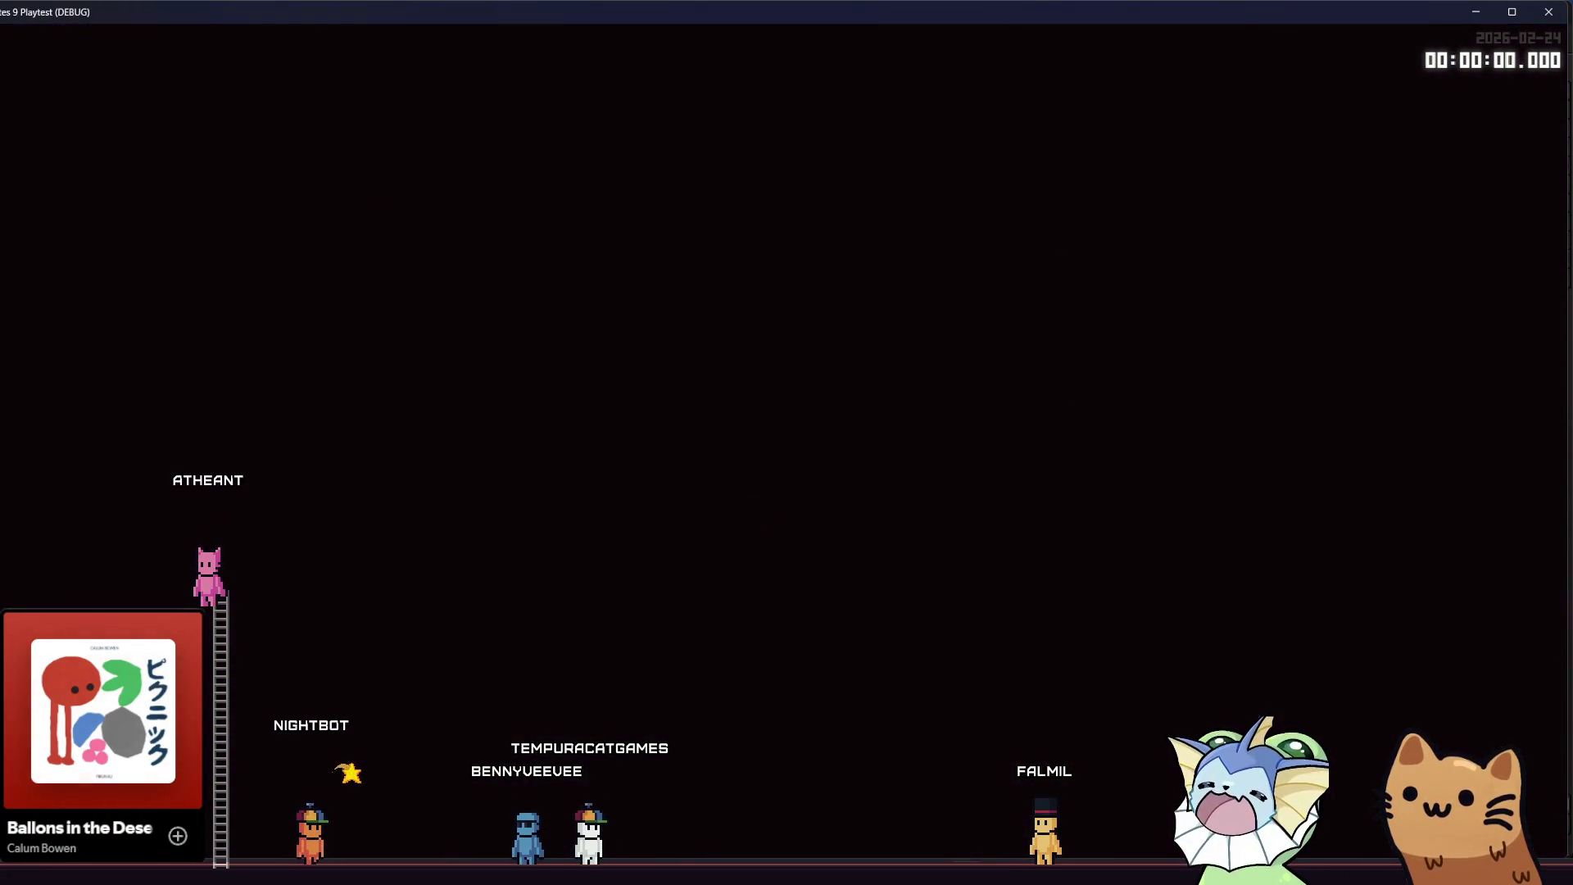
key("grave")
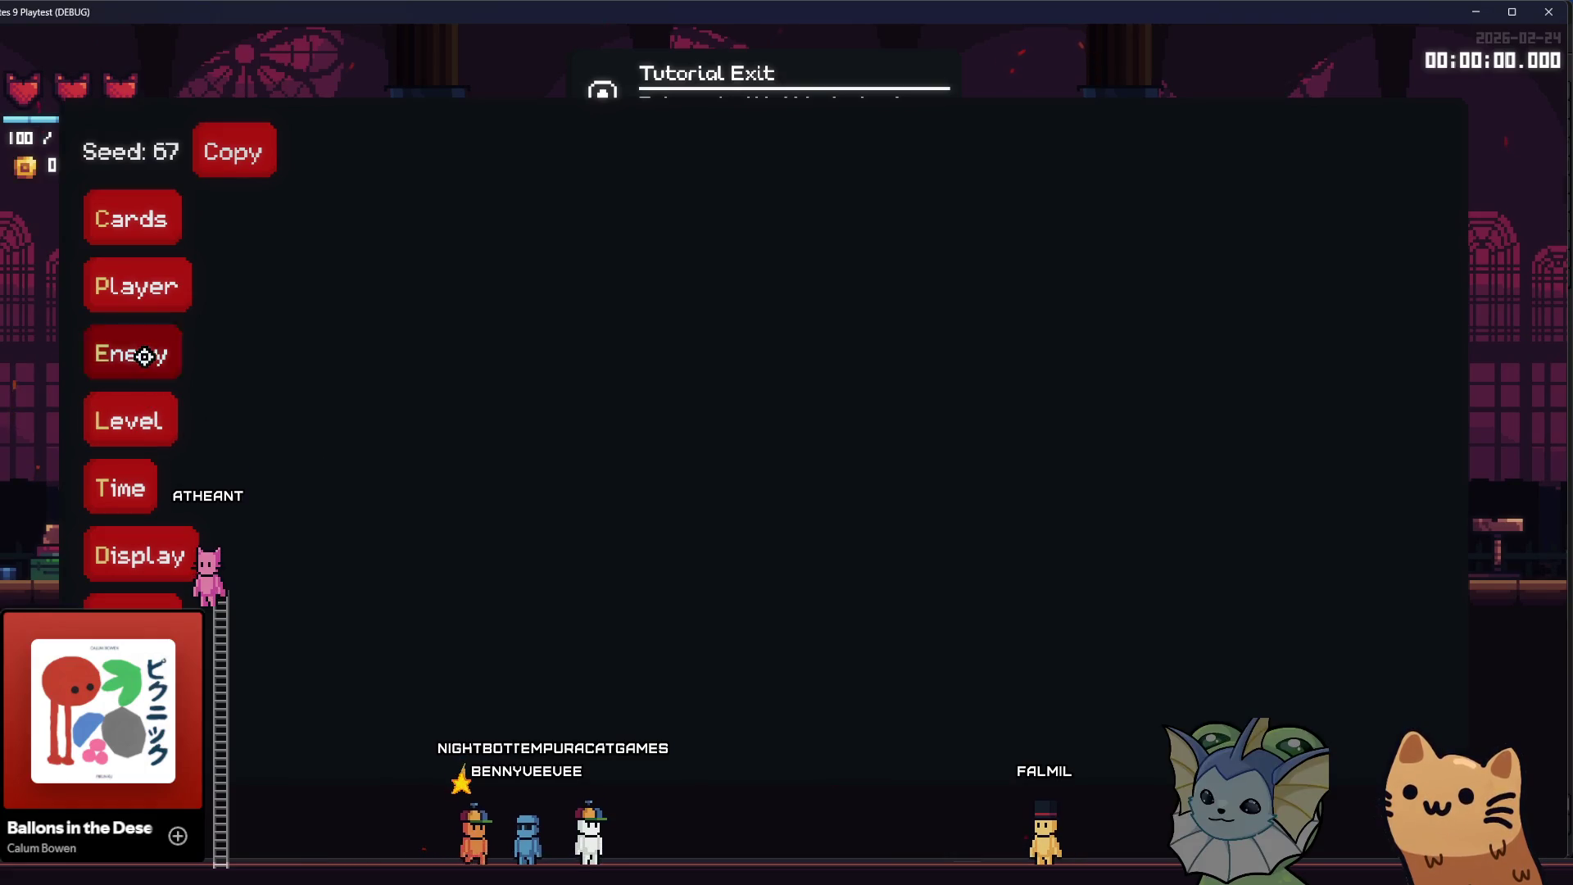
left_click(144, 356)
left_click(105, 480)
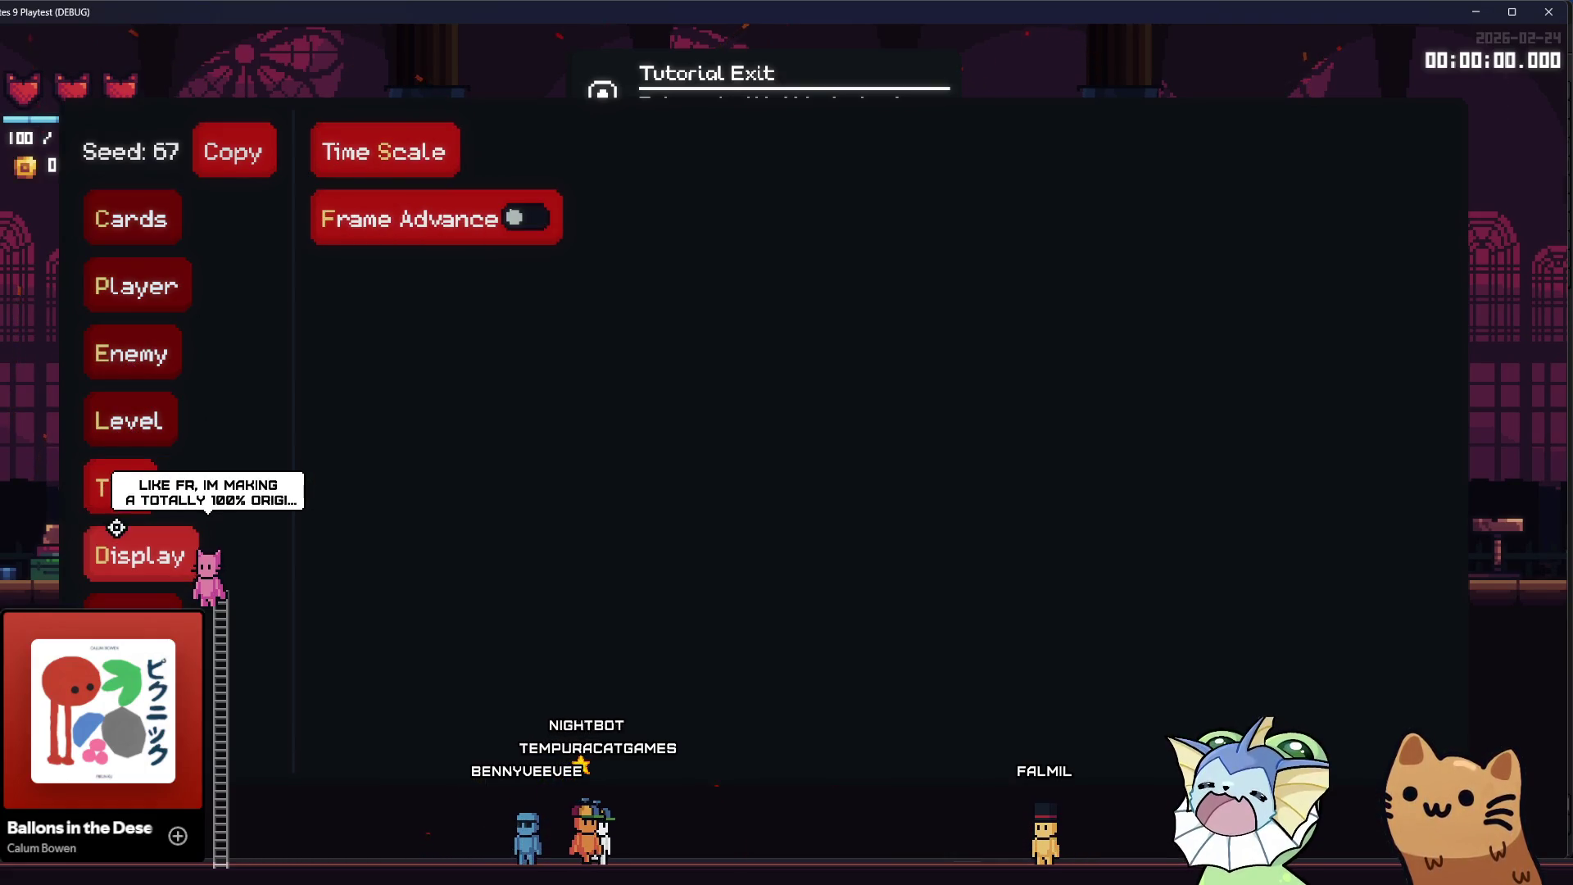
left_click(134, 222)
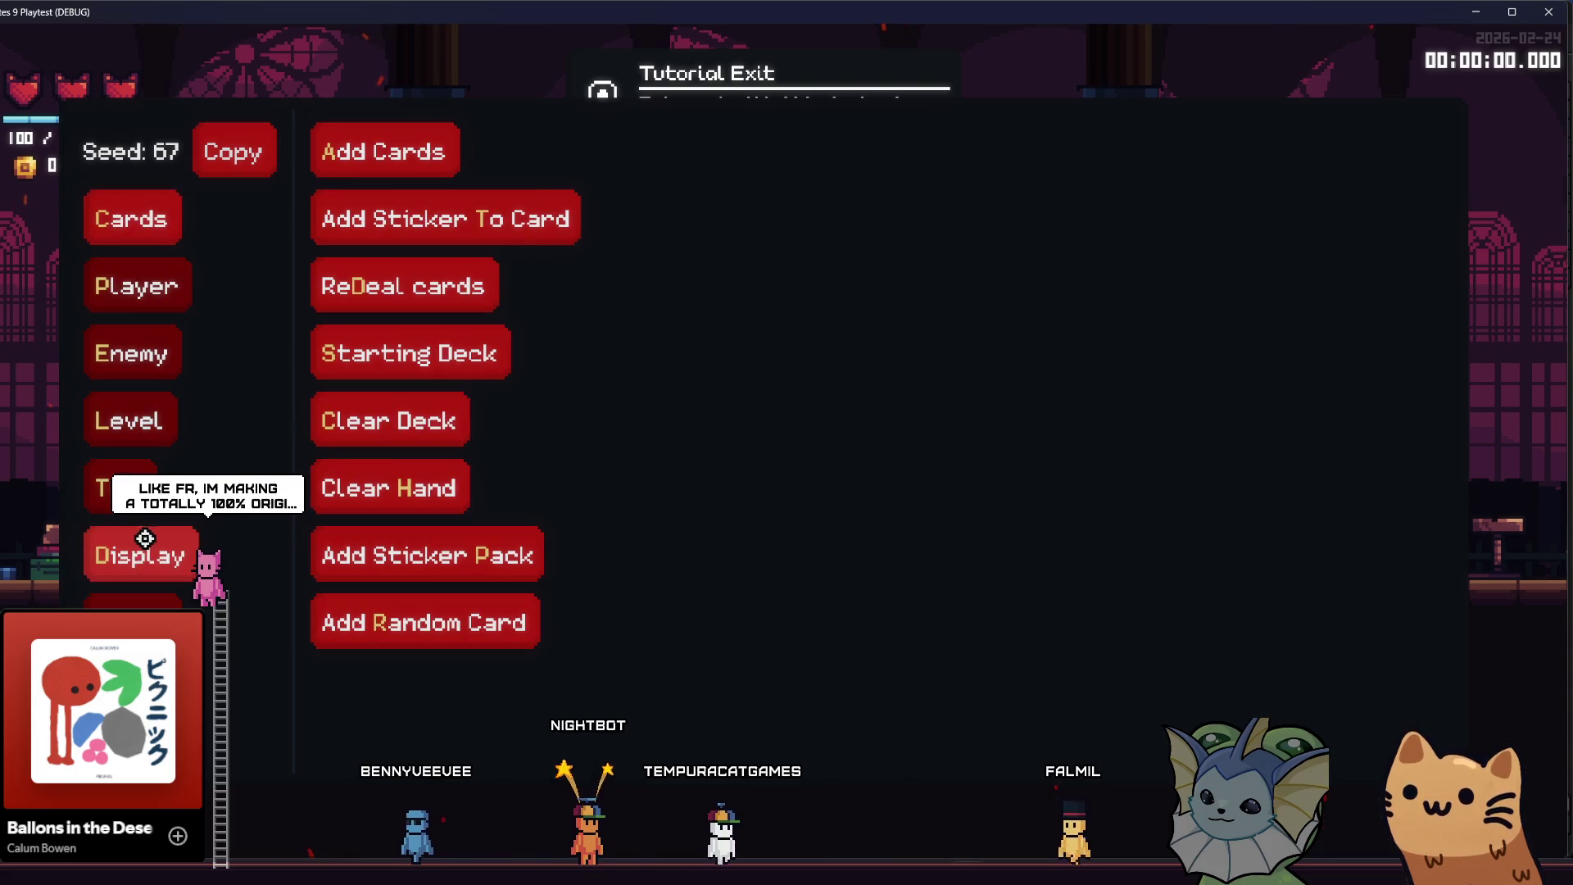
left_click(136, 553)
left_click(126, 404)
left_click(481, 217)
key("Escape")
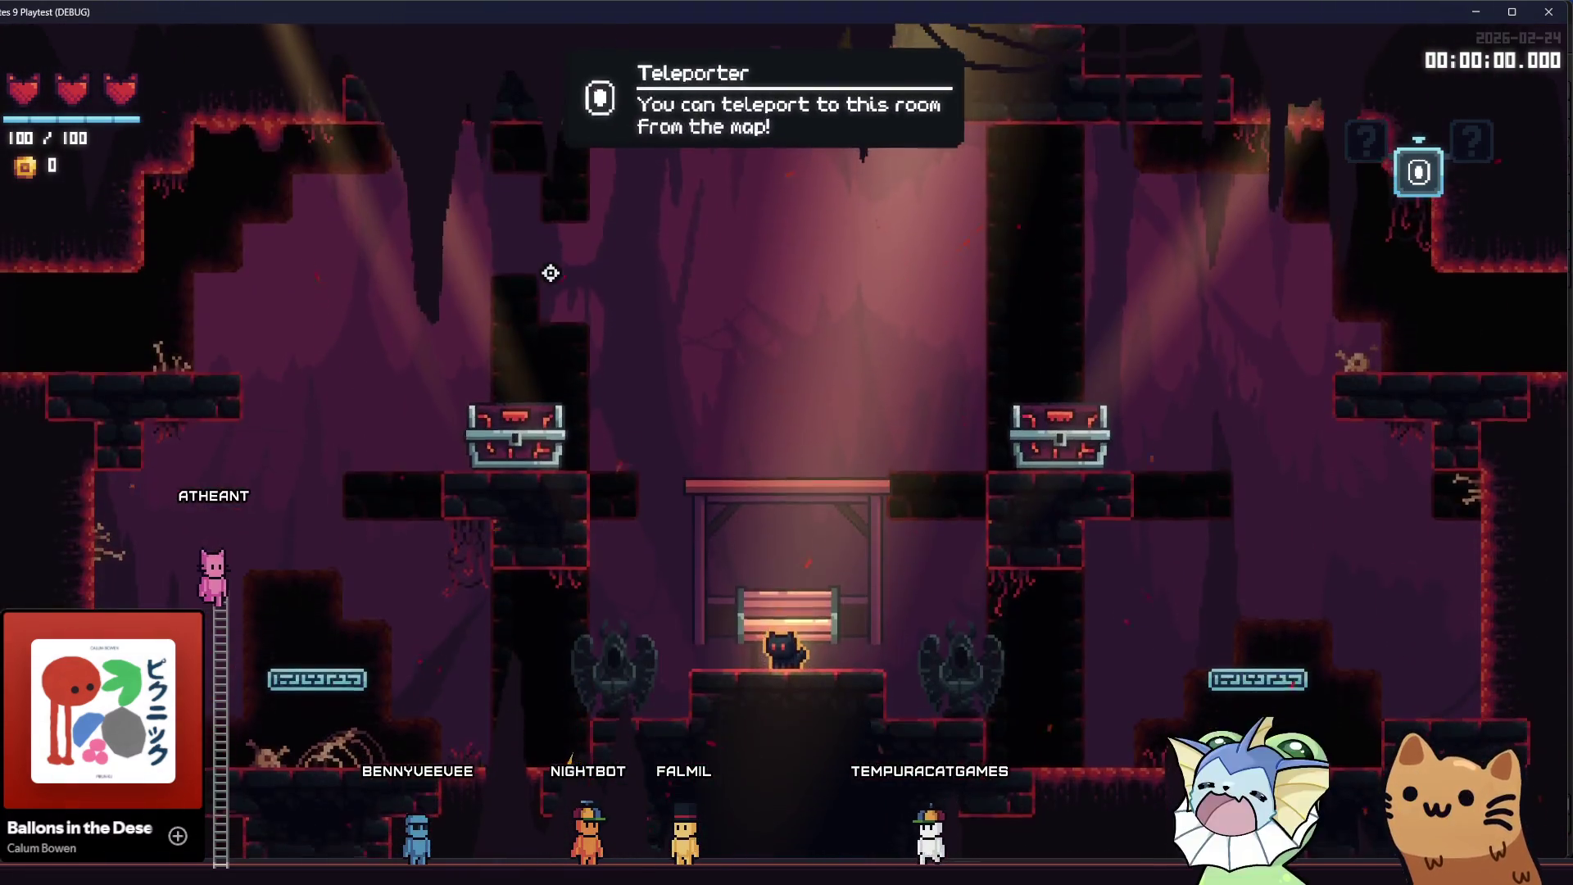
- Walk the cat to the train-stop bench and jump onto it to show the Teleporter prompt
key("F1")
key("Escape")
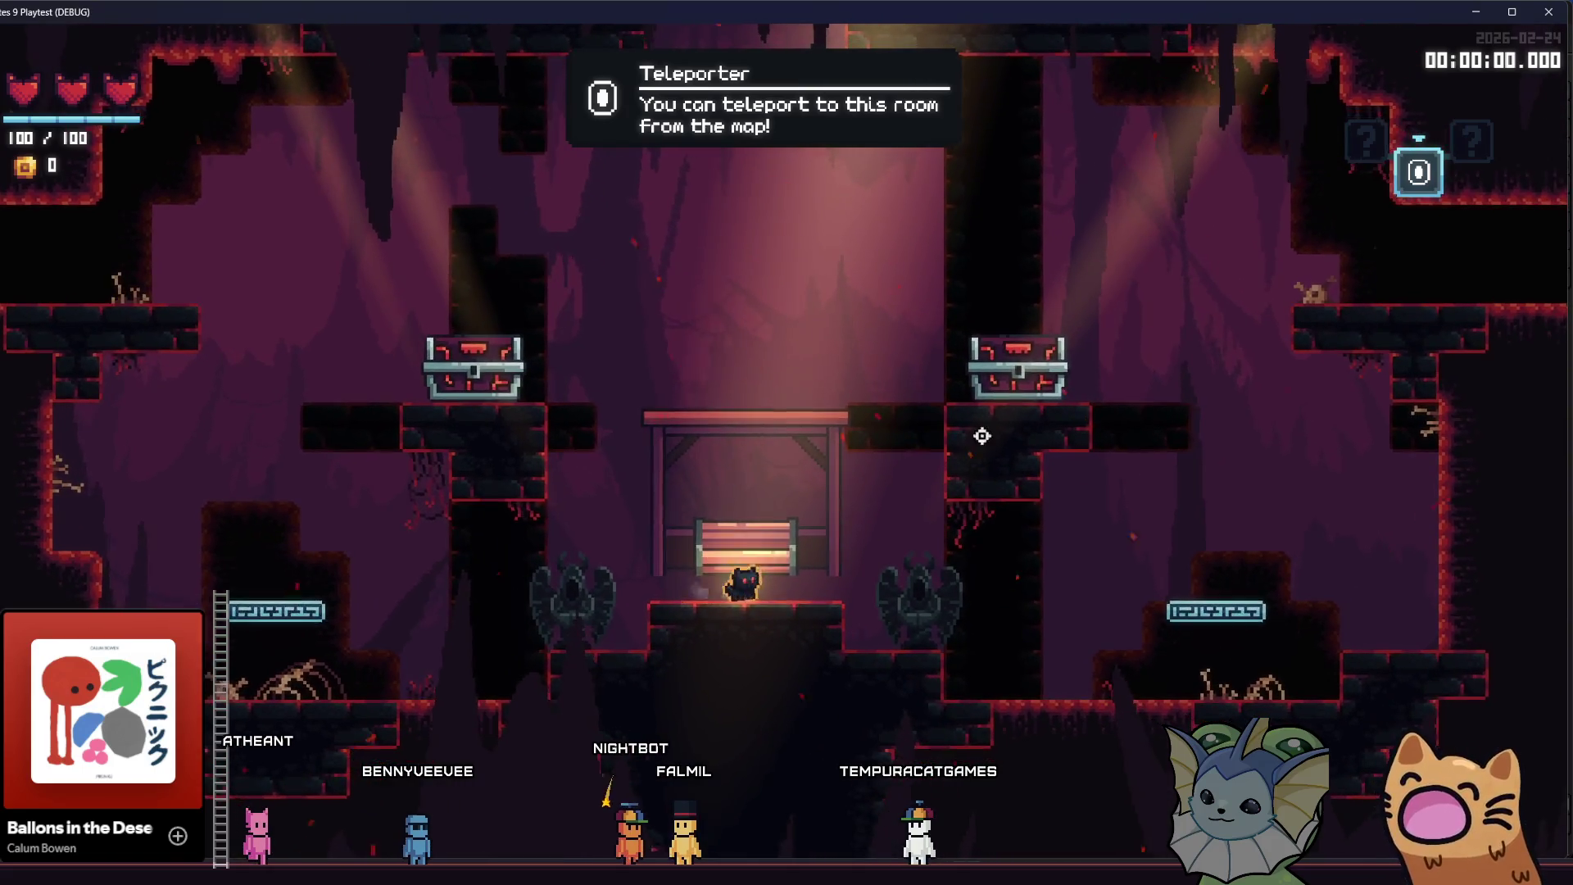
key("d")
key("d")
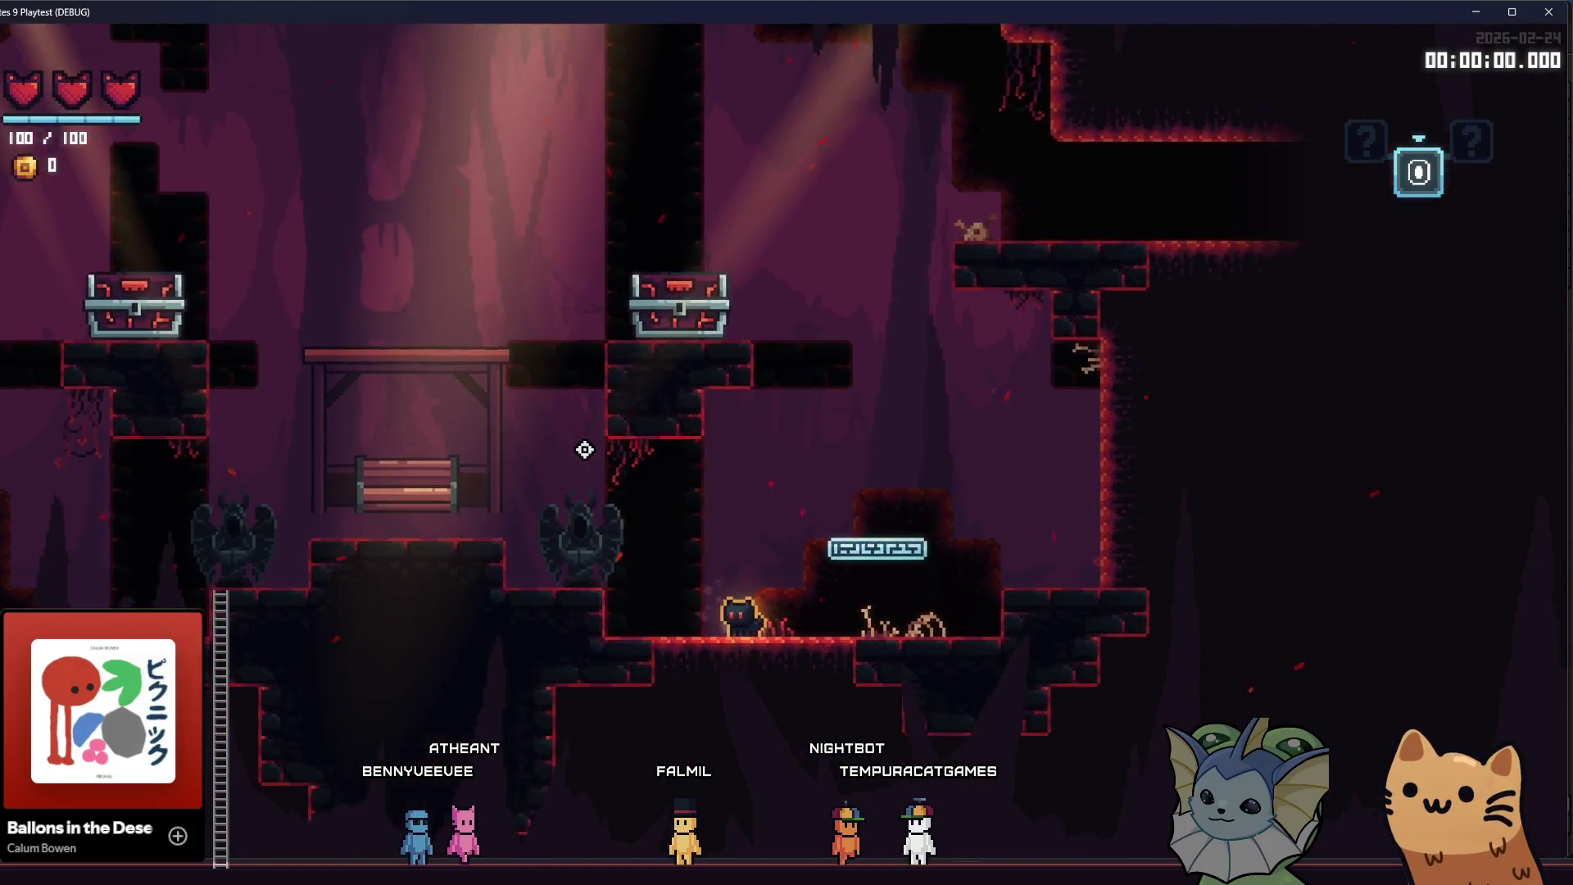
key("a")
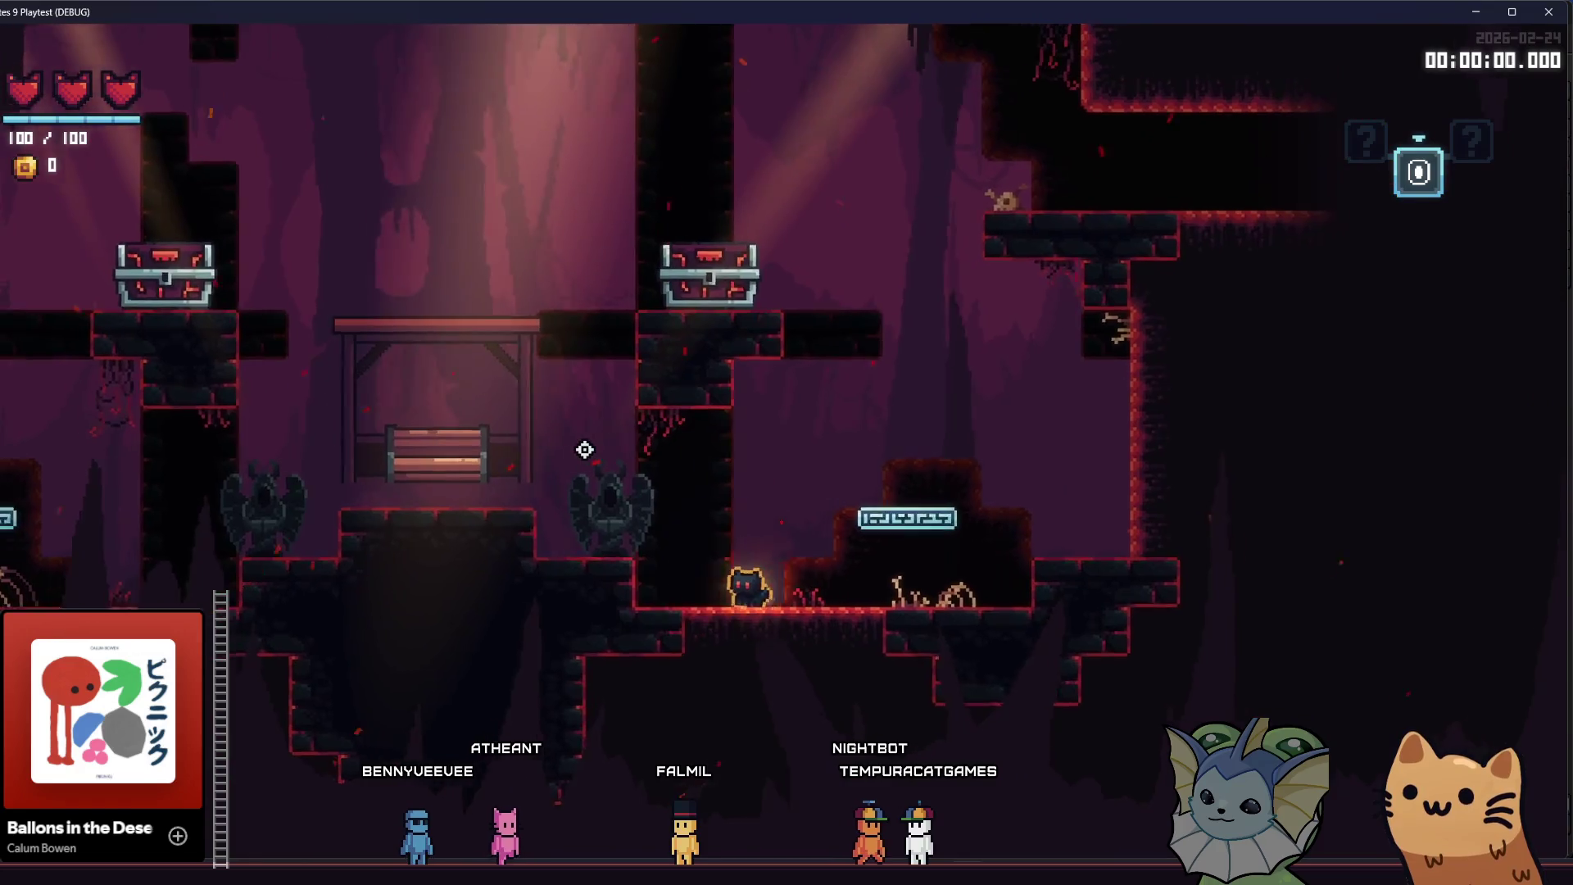
key("space")
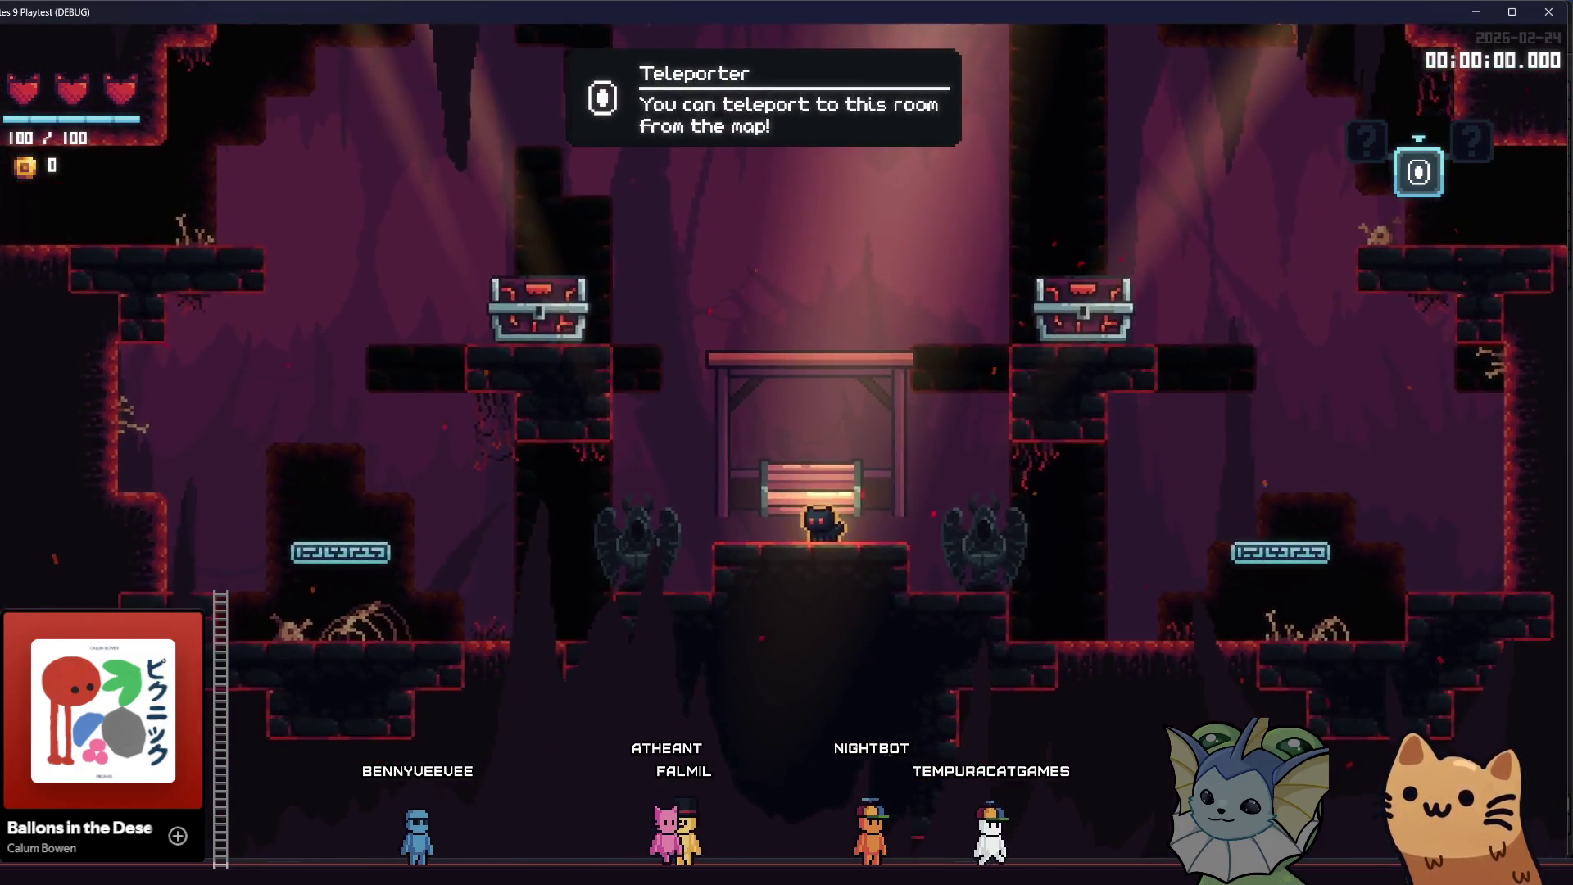
key("alt+Tab")
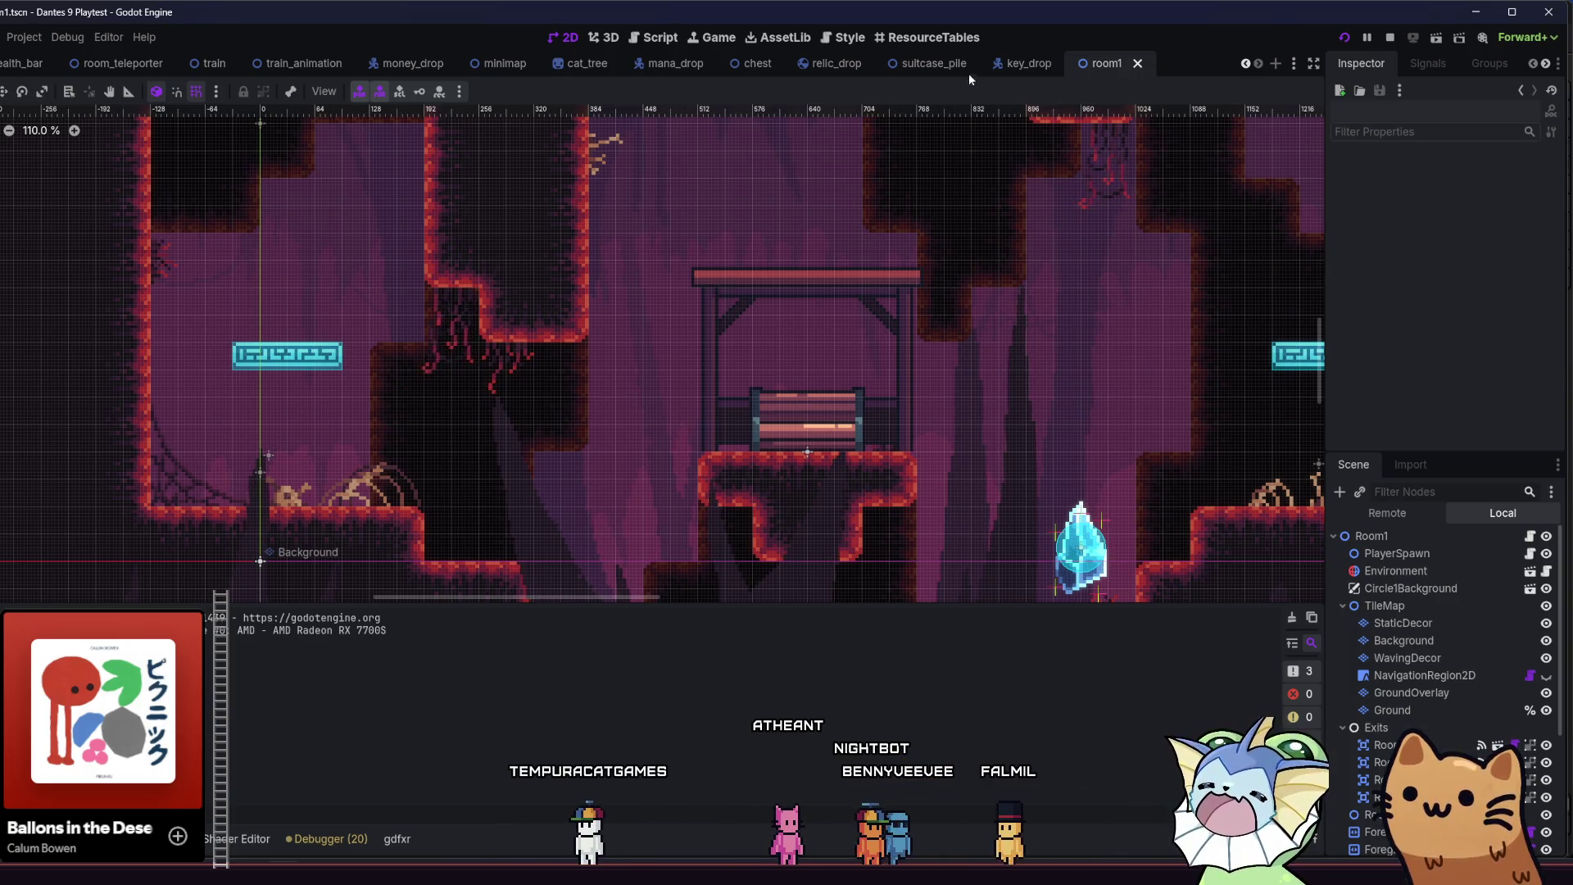
- Open room_teleporter.tscn through the quick file search for 'room_te'
key("shift+alt+o")
type("room")
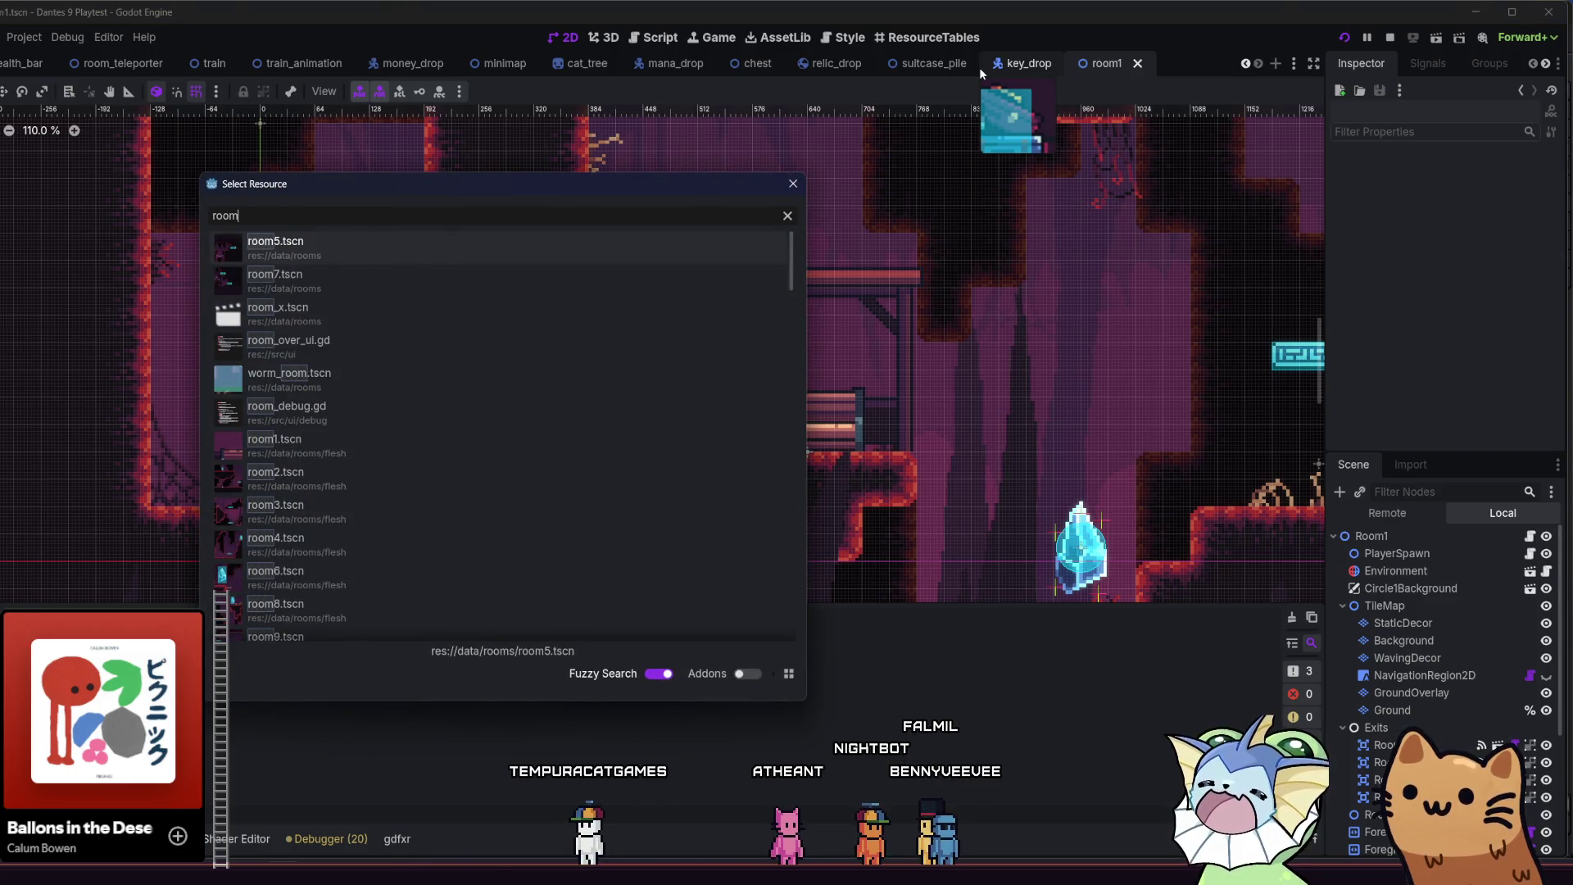
type("_te")
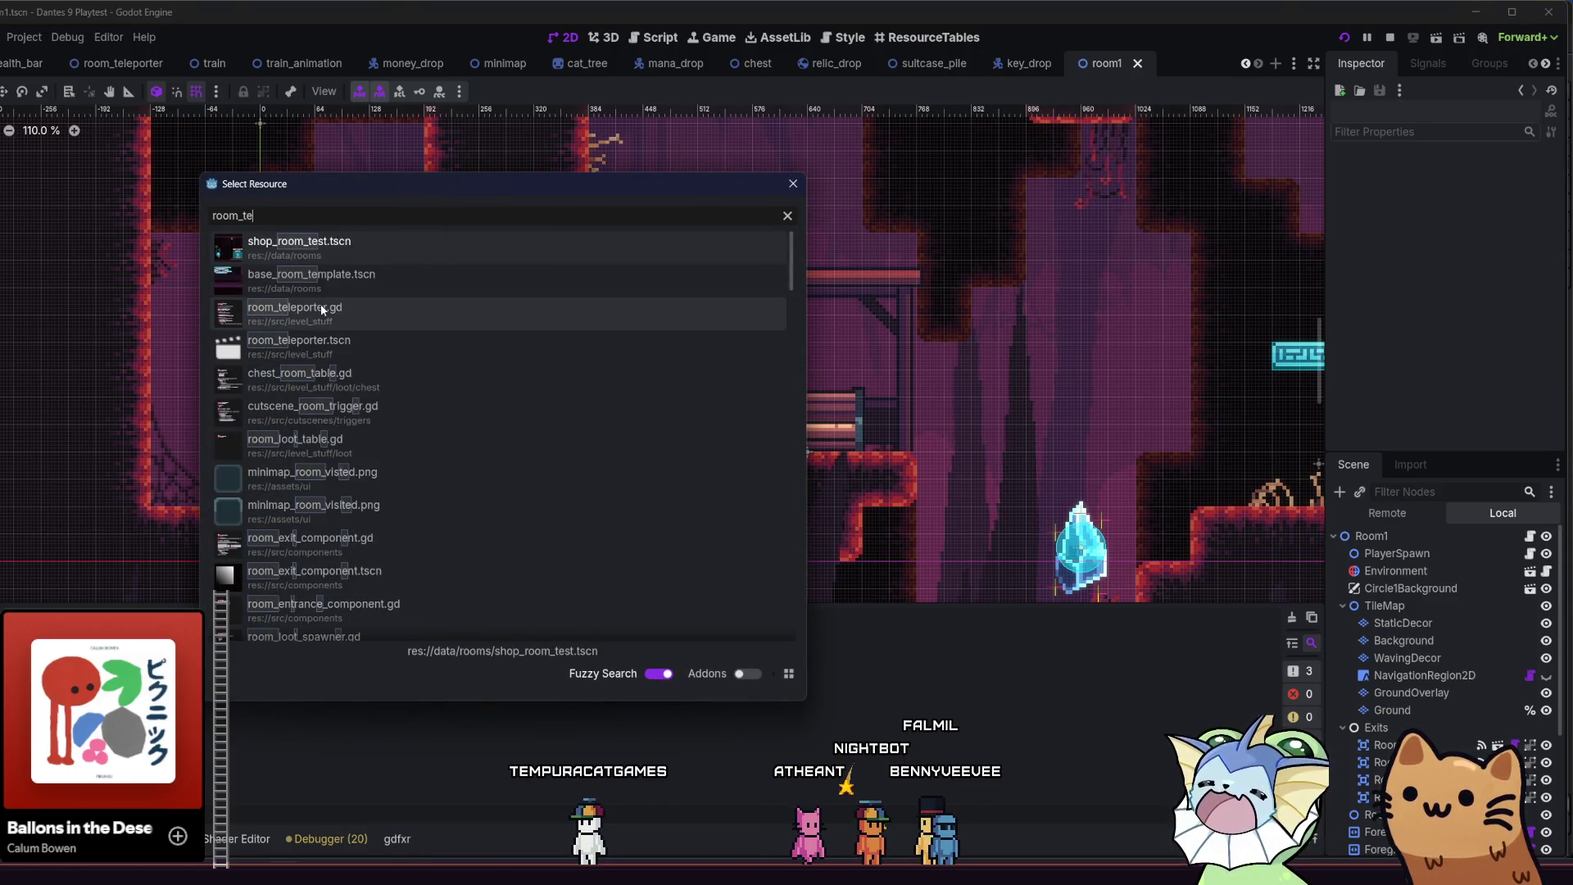
double_click(299, 338)
scroll(808, 370, "down", 5)
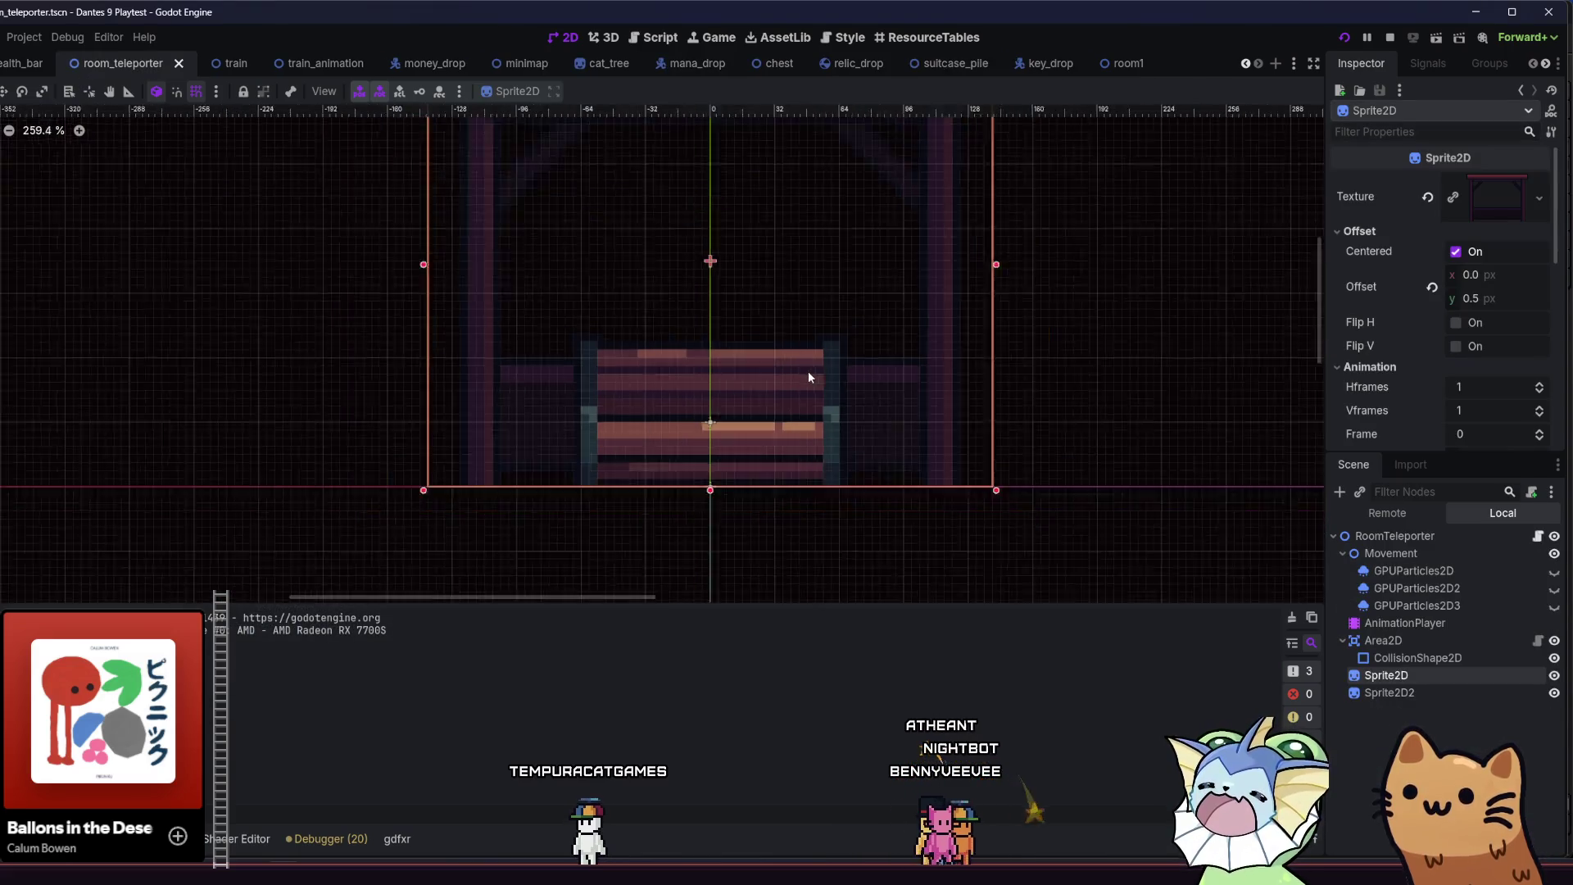
- Open flesh_start_room.tscn by searching 'start_room'
key("alt+shift+o")
type("start_room")
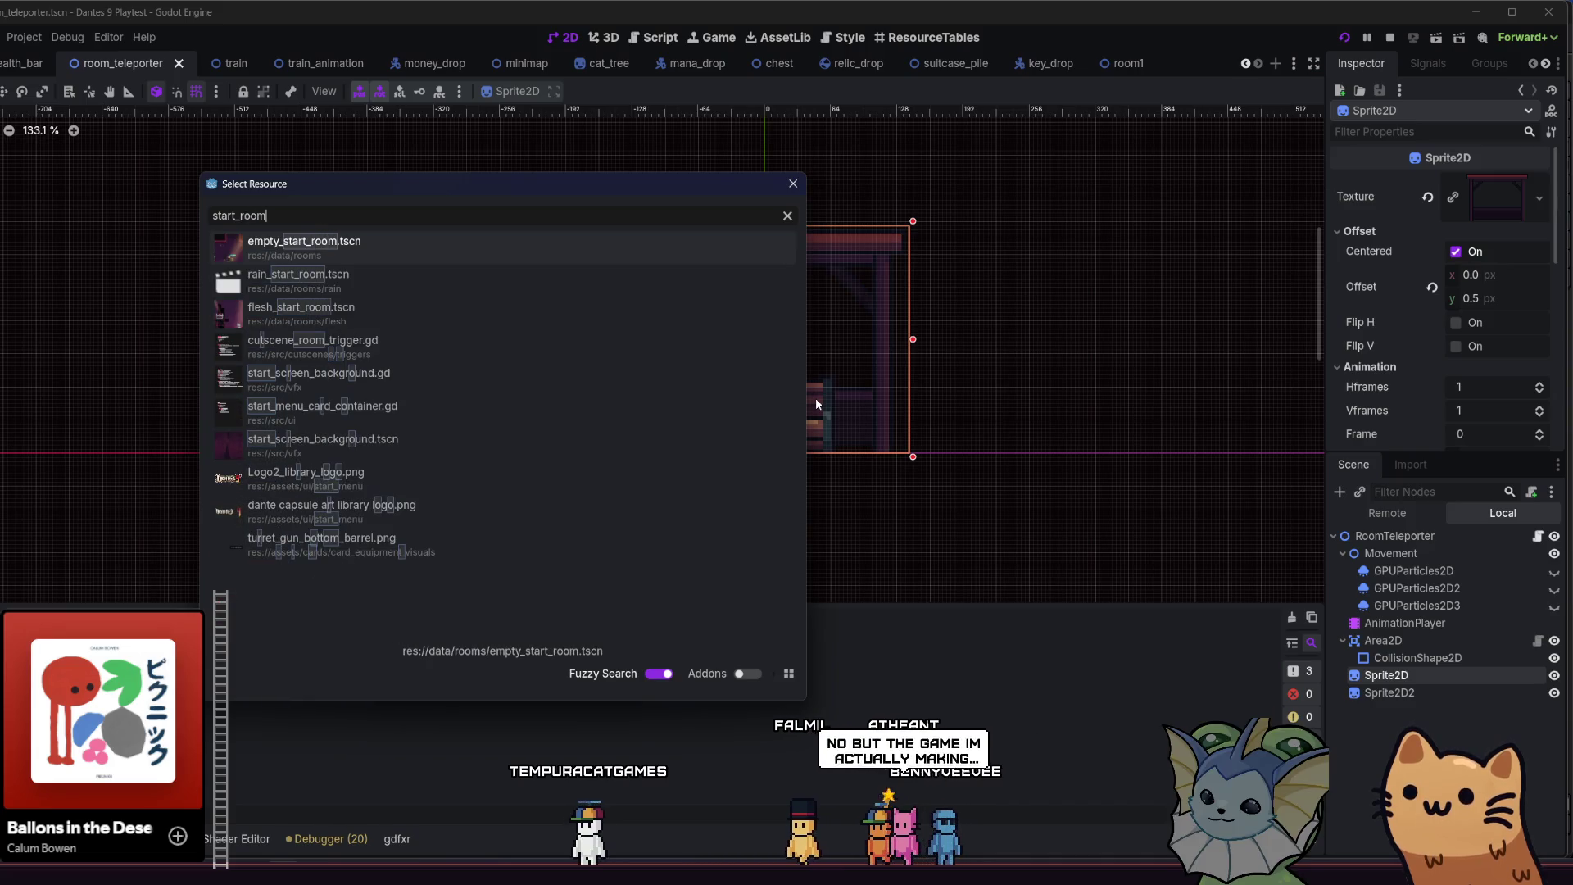
double_click(362, 312)
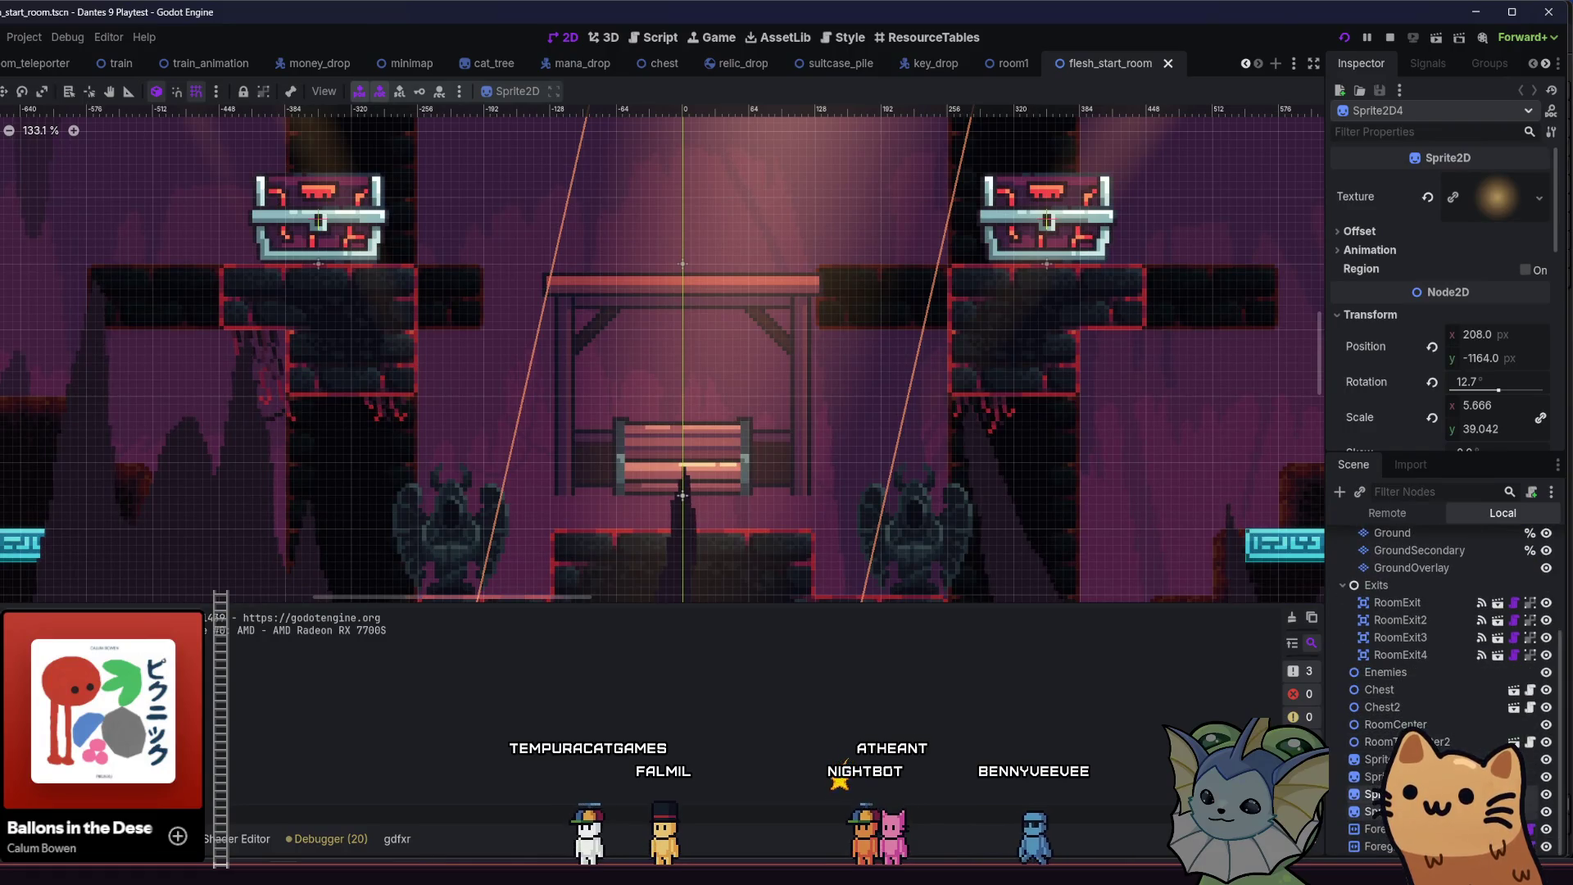
- Lower RoomTeleporter2 onto the bench at y -256 and save flesh_start_room
scroll(1421, 703, "up", 3)
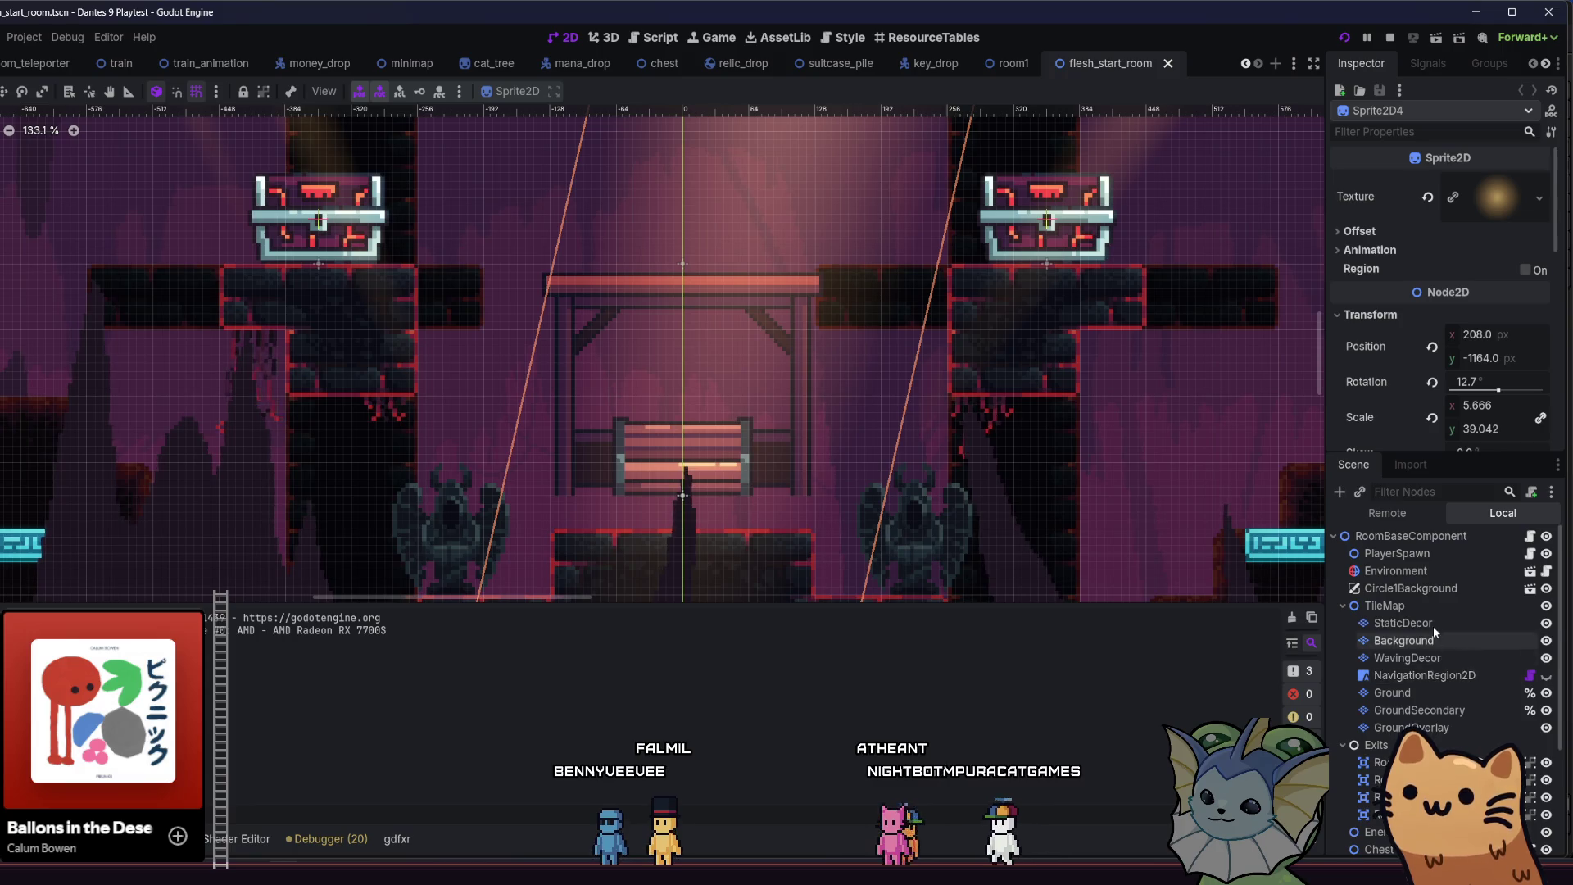
scroll(1432, 631, "down", 3)
double_click(1409, 742)
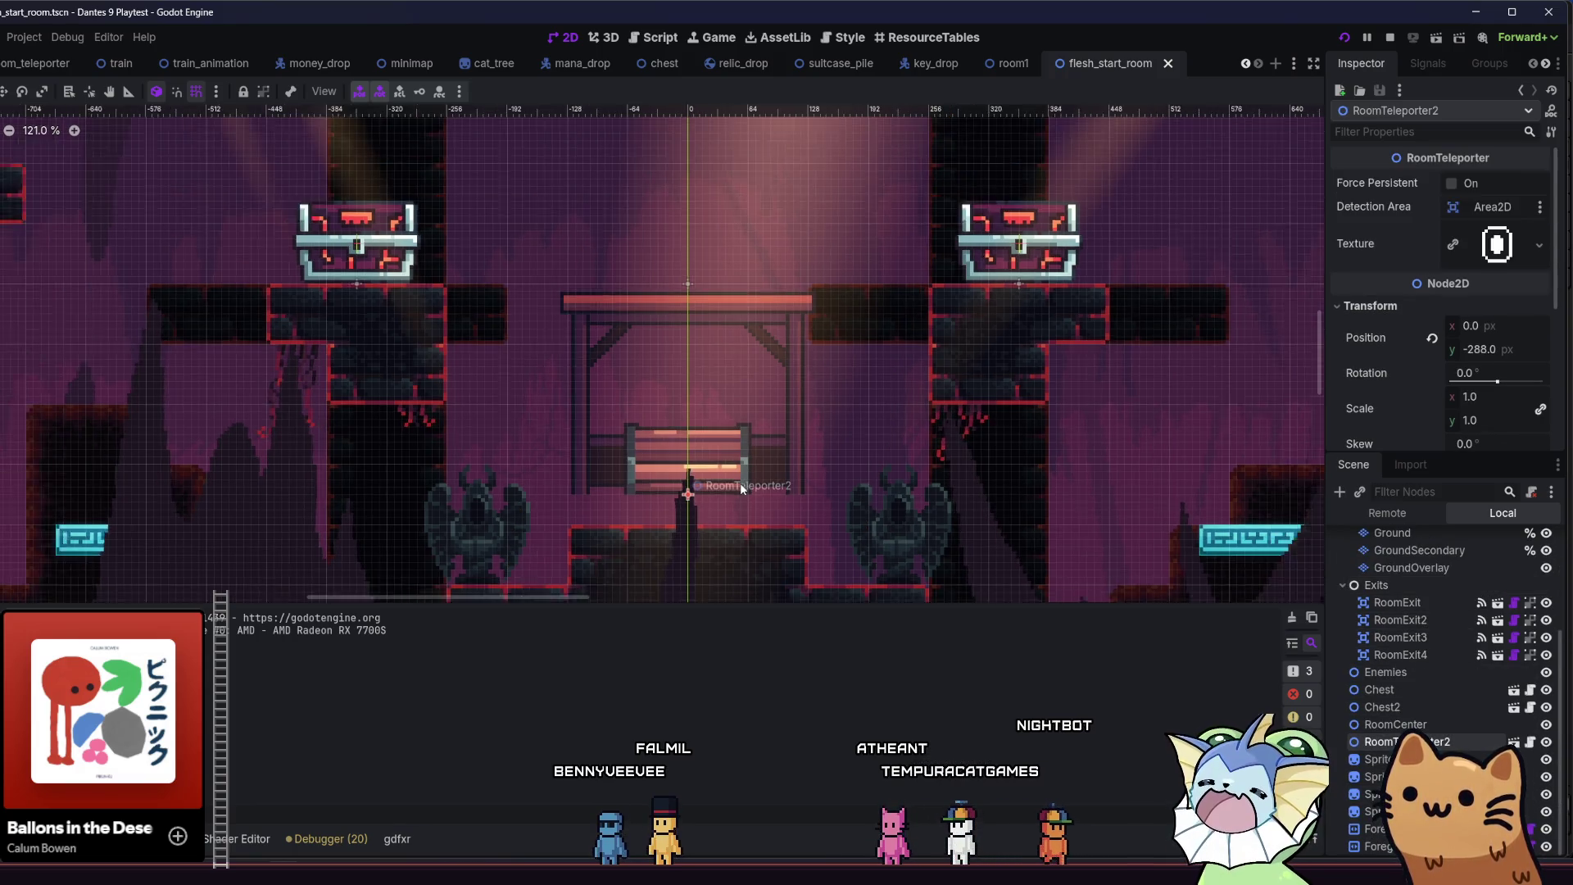
key("Down")
key("Down")
key("Down")
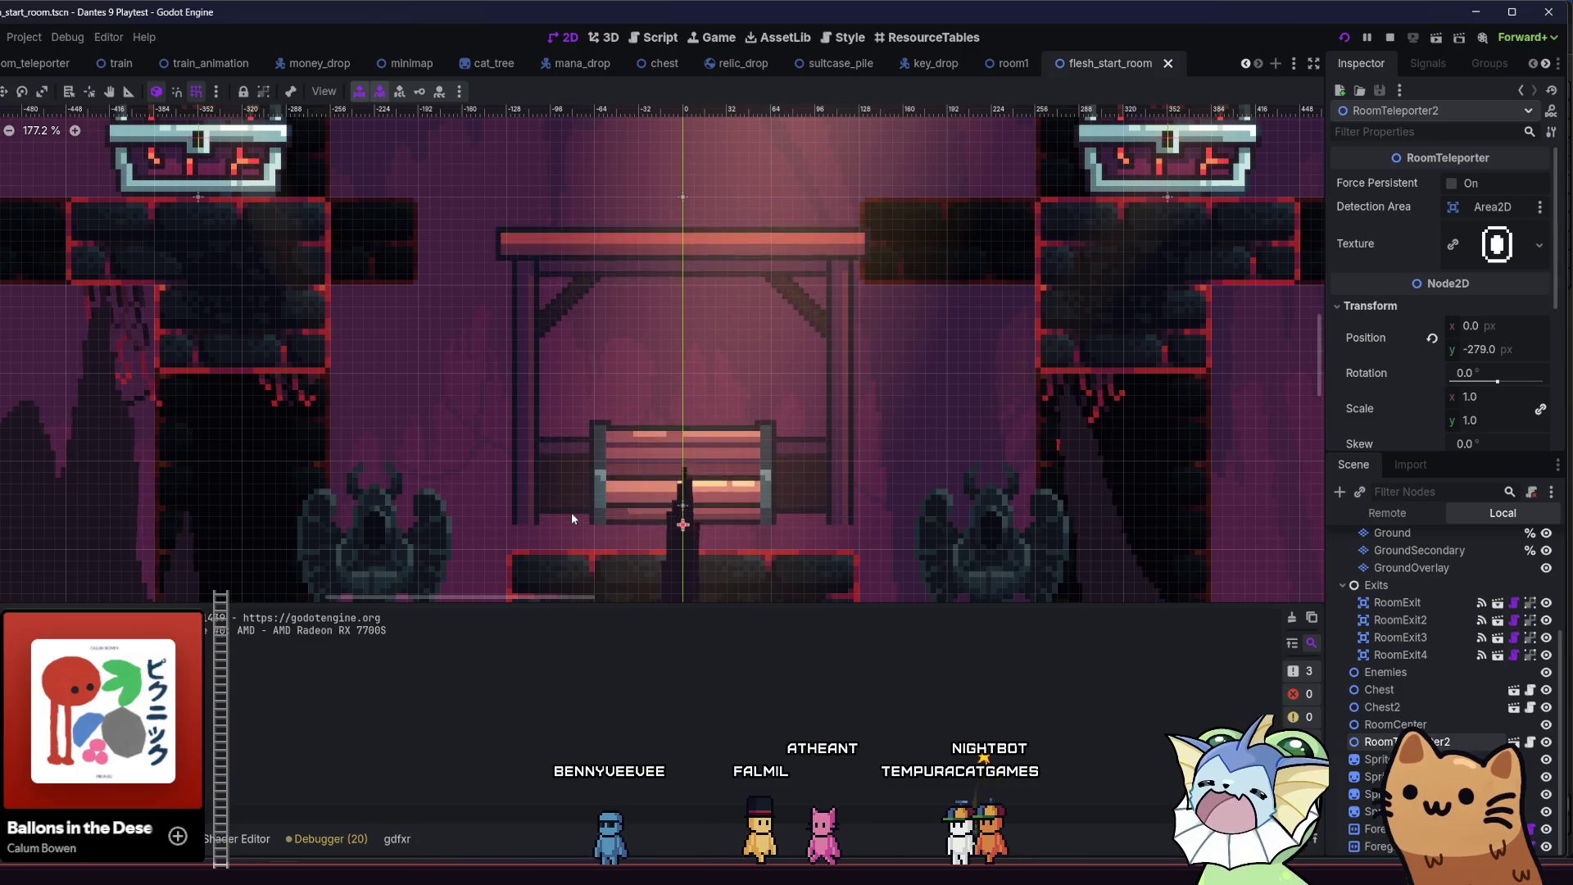
scroll(559, 531, "up", 5)
key("Down")
key("Down")
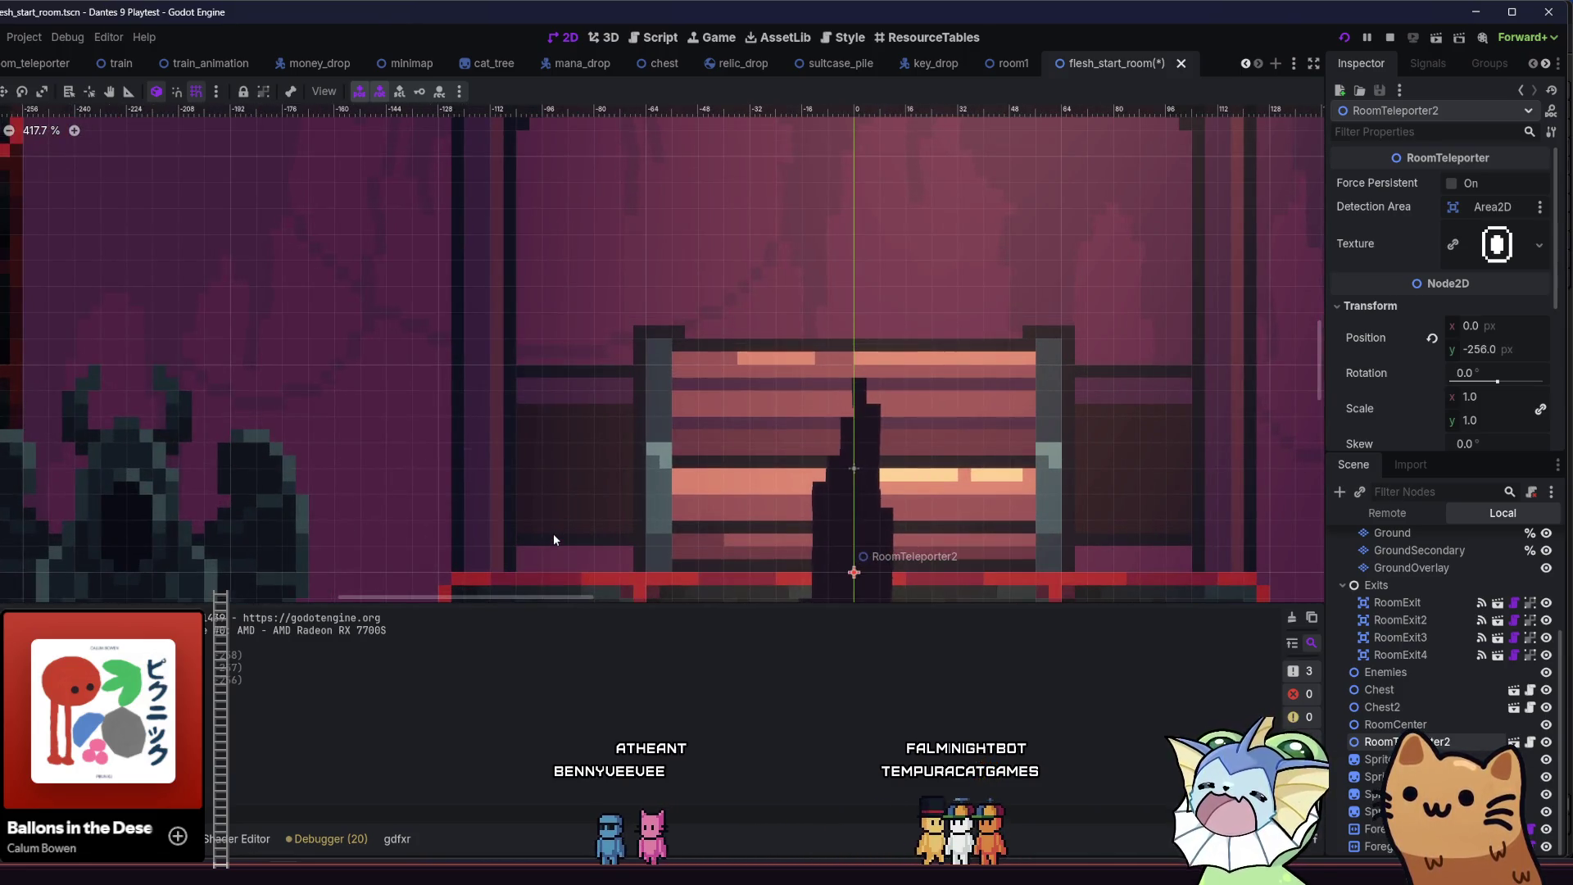
key("Up")
key("Down")
scroll(543, 524, "down", 5)
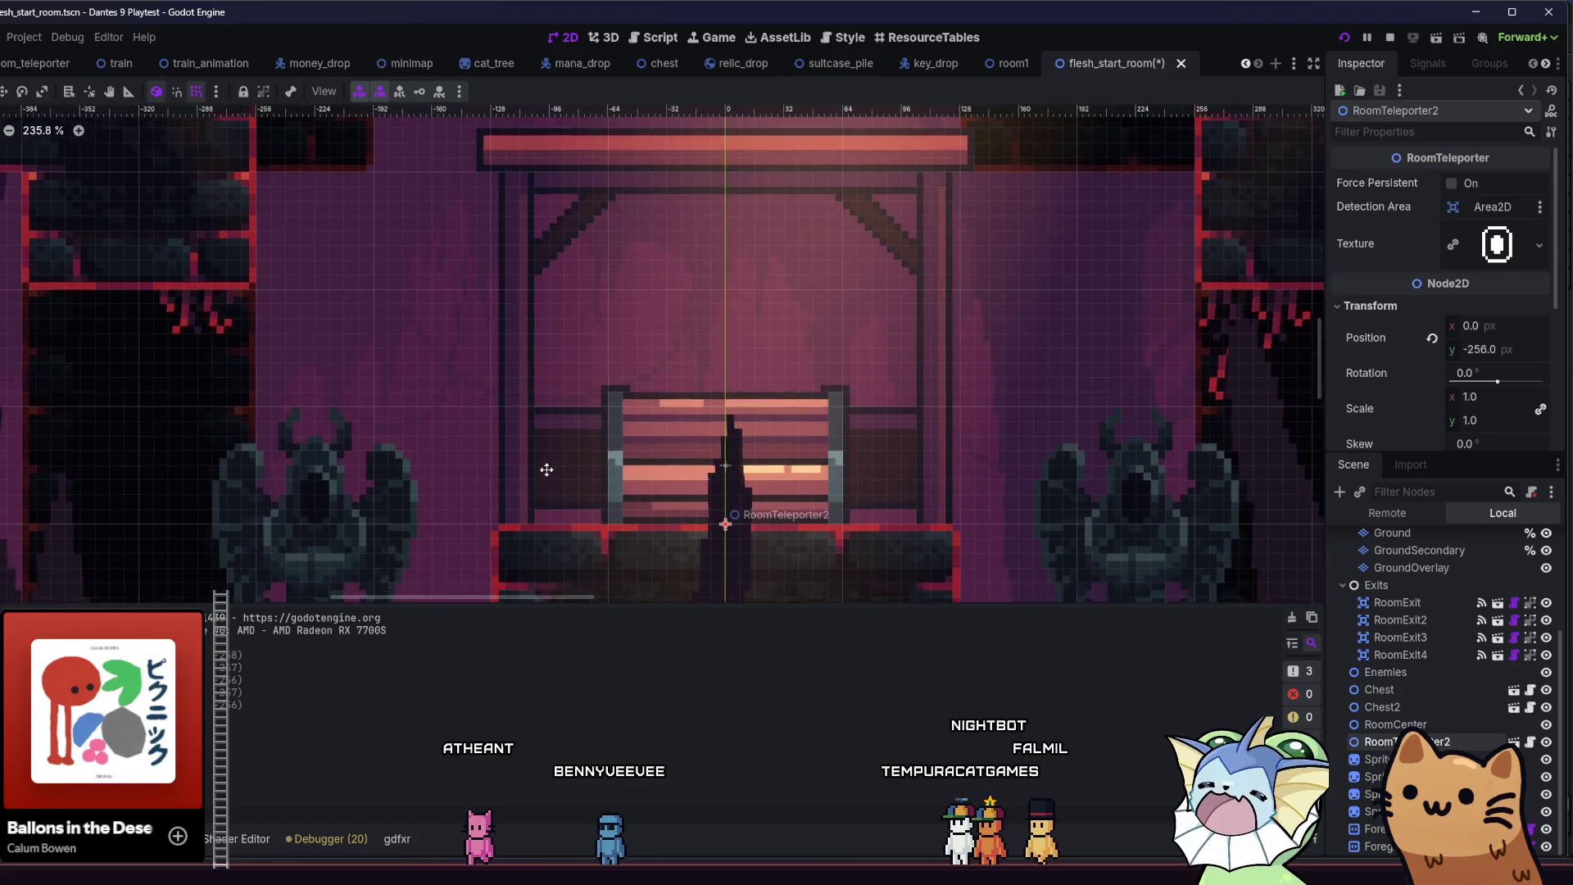
key("ctrl+s")
- Pan across more of the room, then switch to the room1 scene
scroll(521, 472, "down", 2)
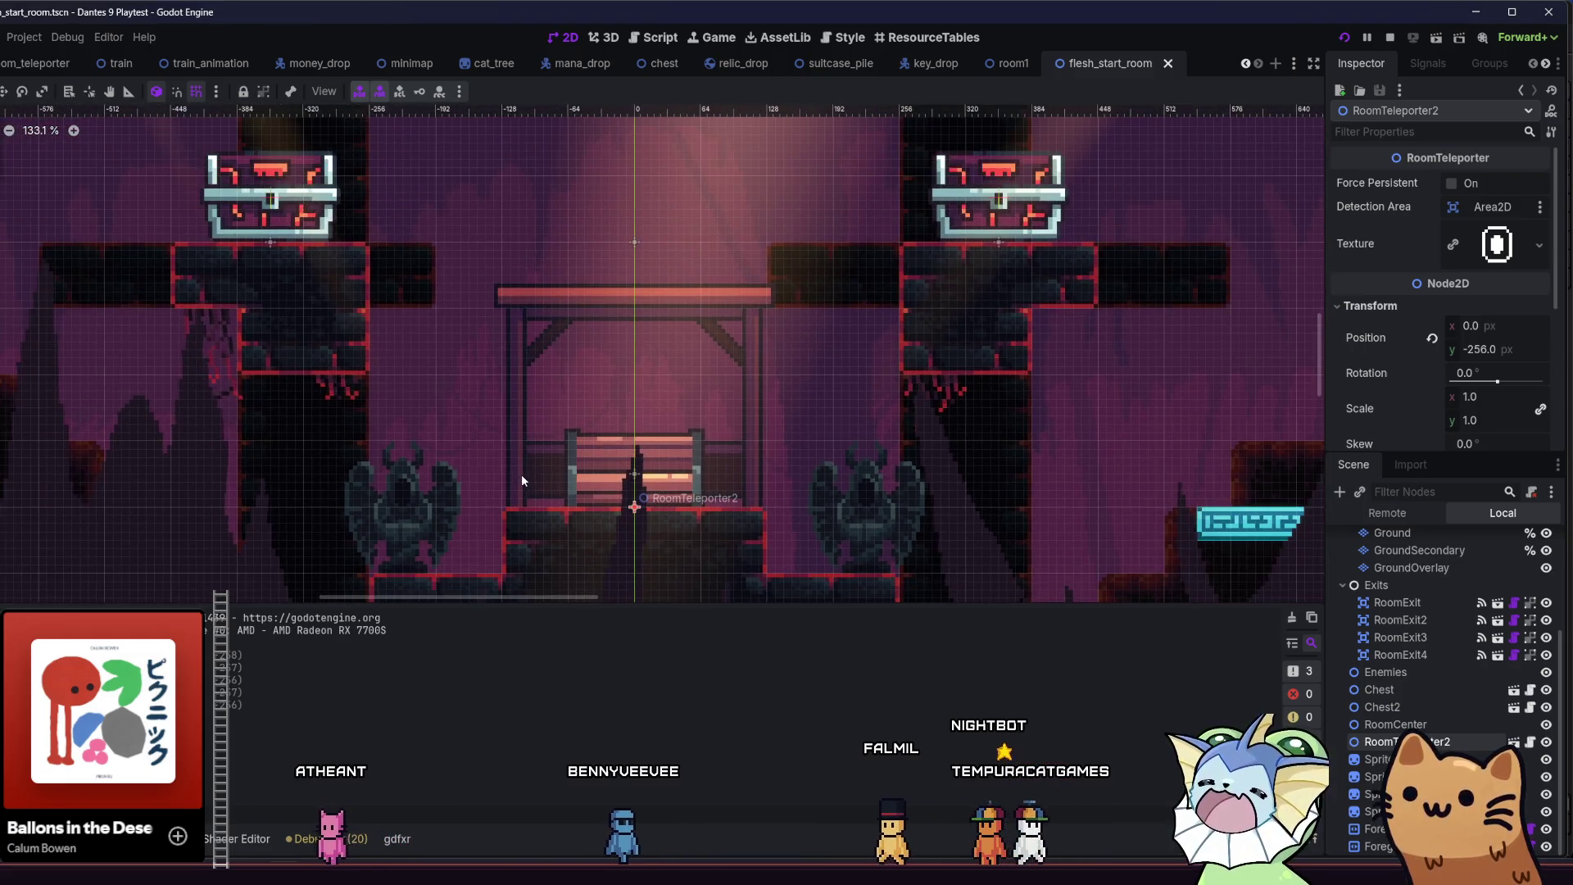
scroll(567, 461, "down", 2)
left_click_drag(567, 462, 652, 434)
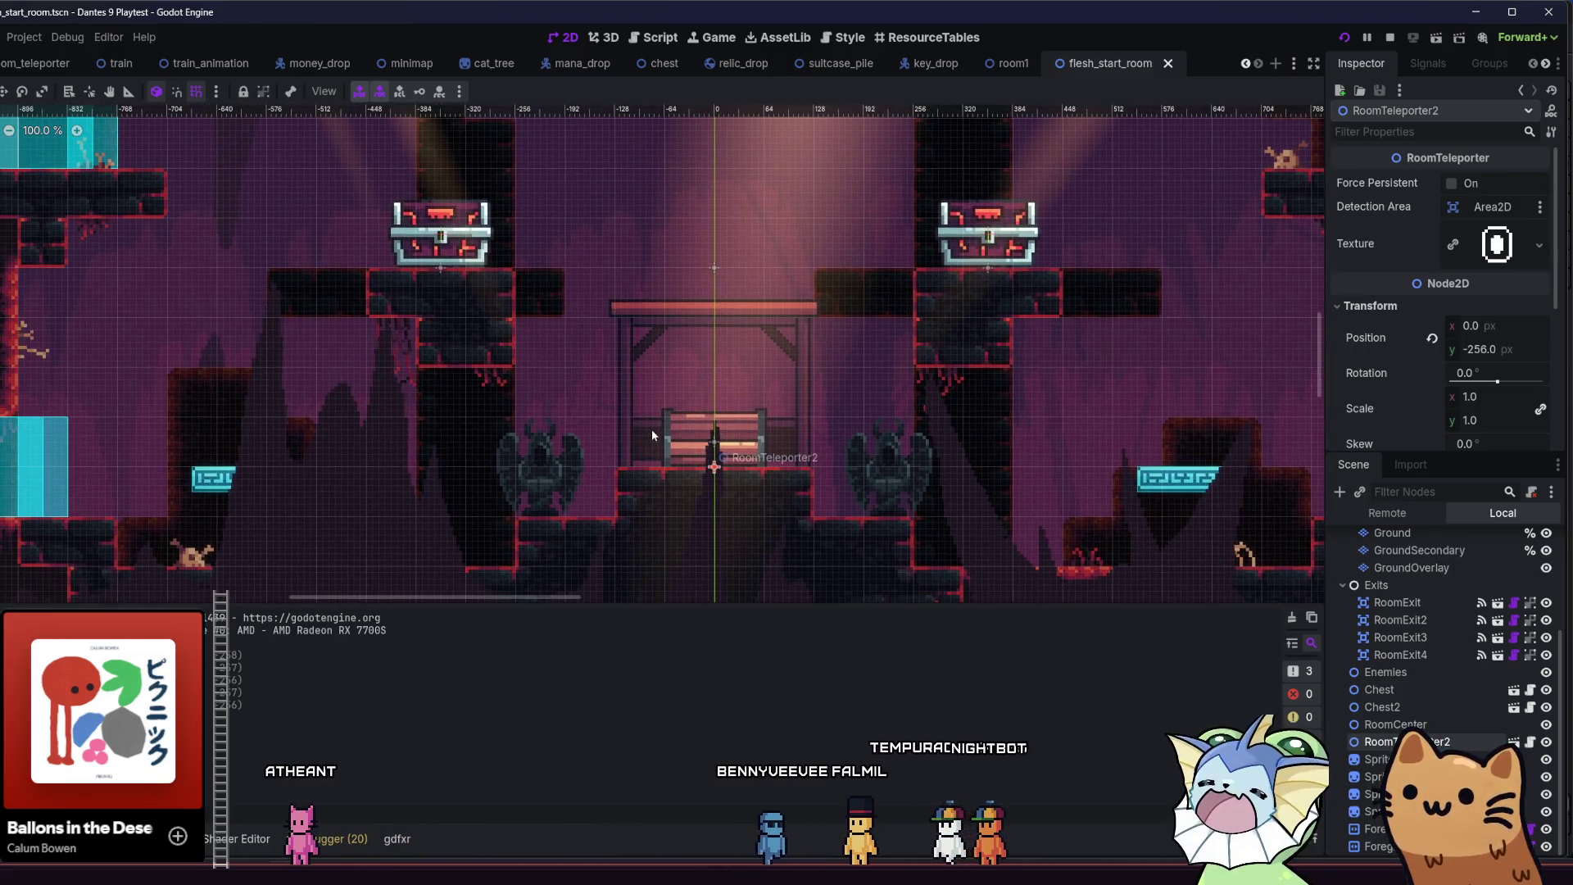
left_click(1003, 65)
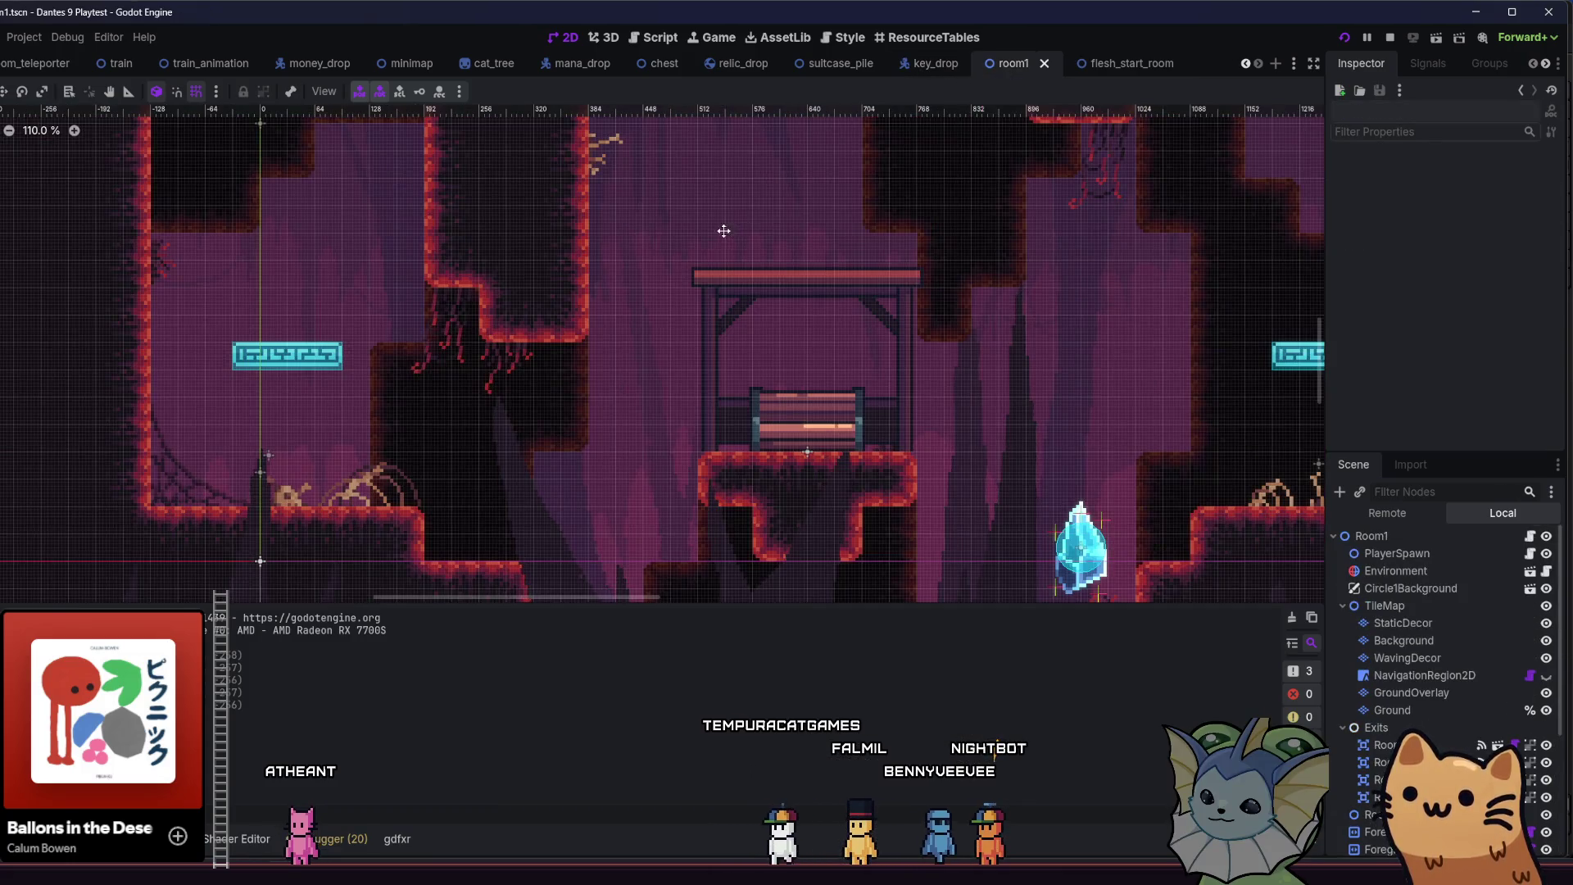
- Check the flesh_start_room scene and briefly bring up the Quick Open file list
left_click(1095, 71)
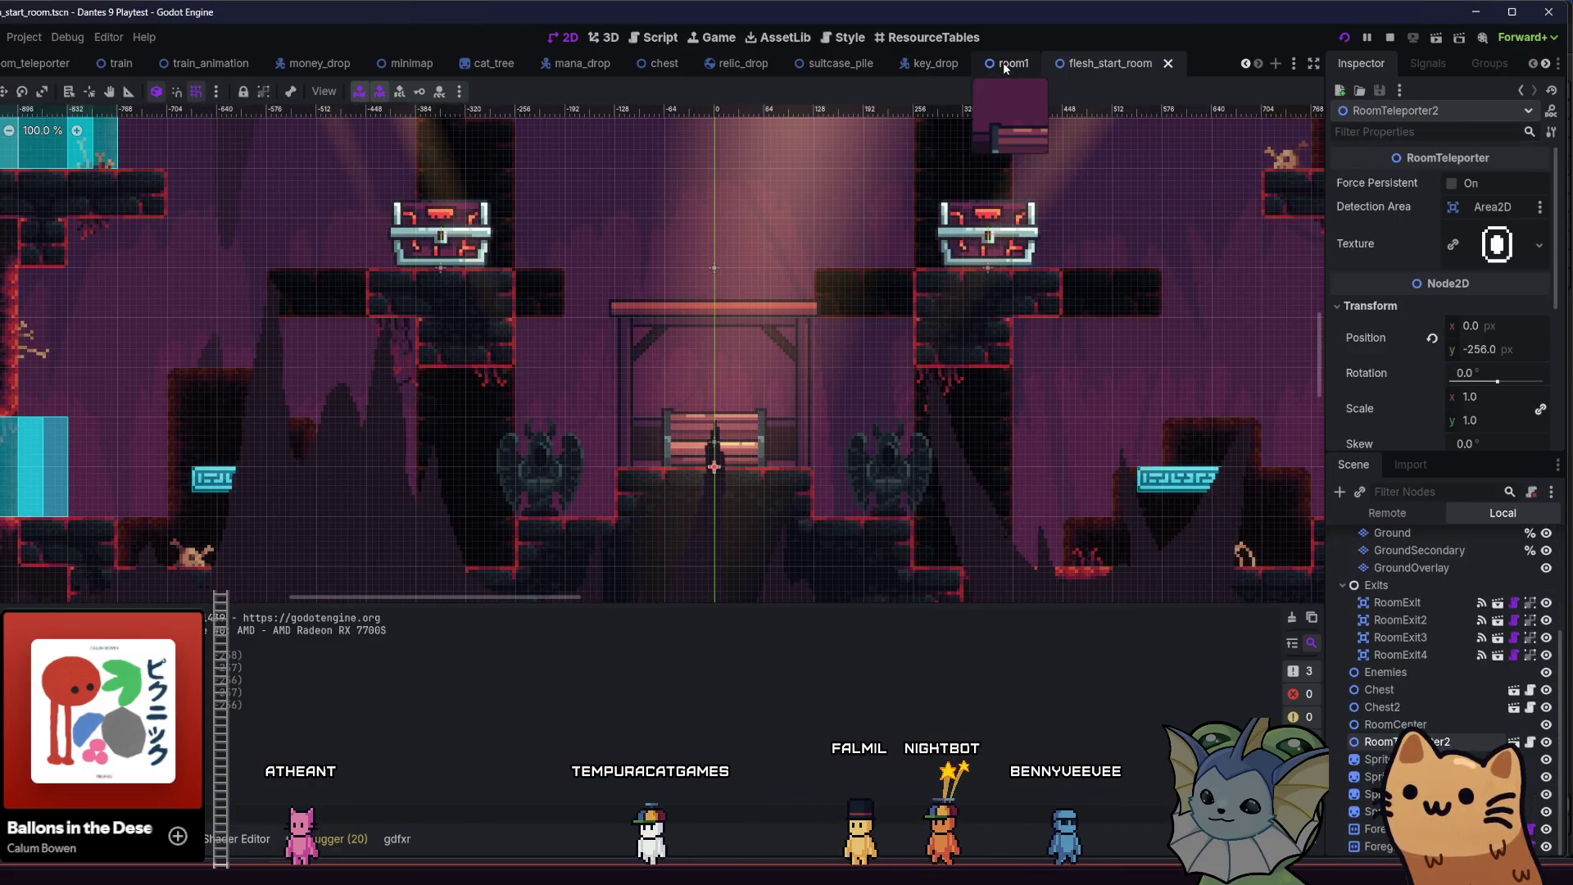
key("shift+alt+o")
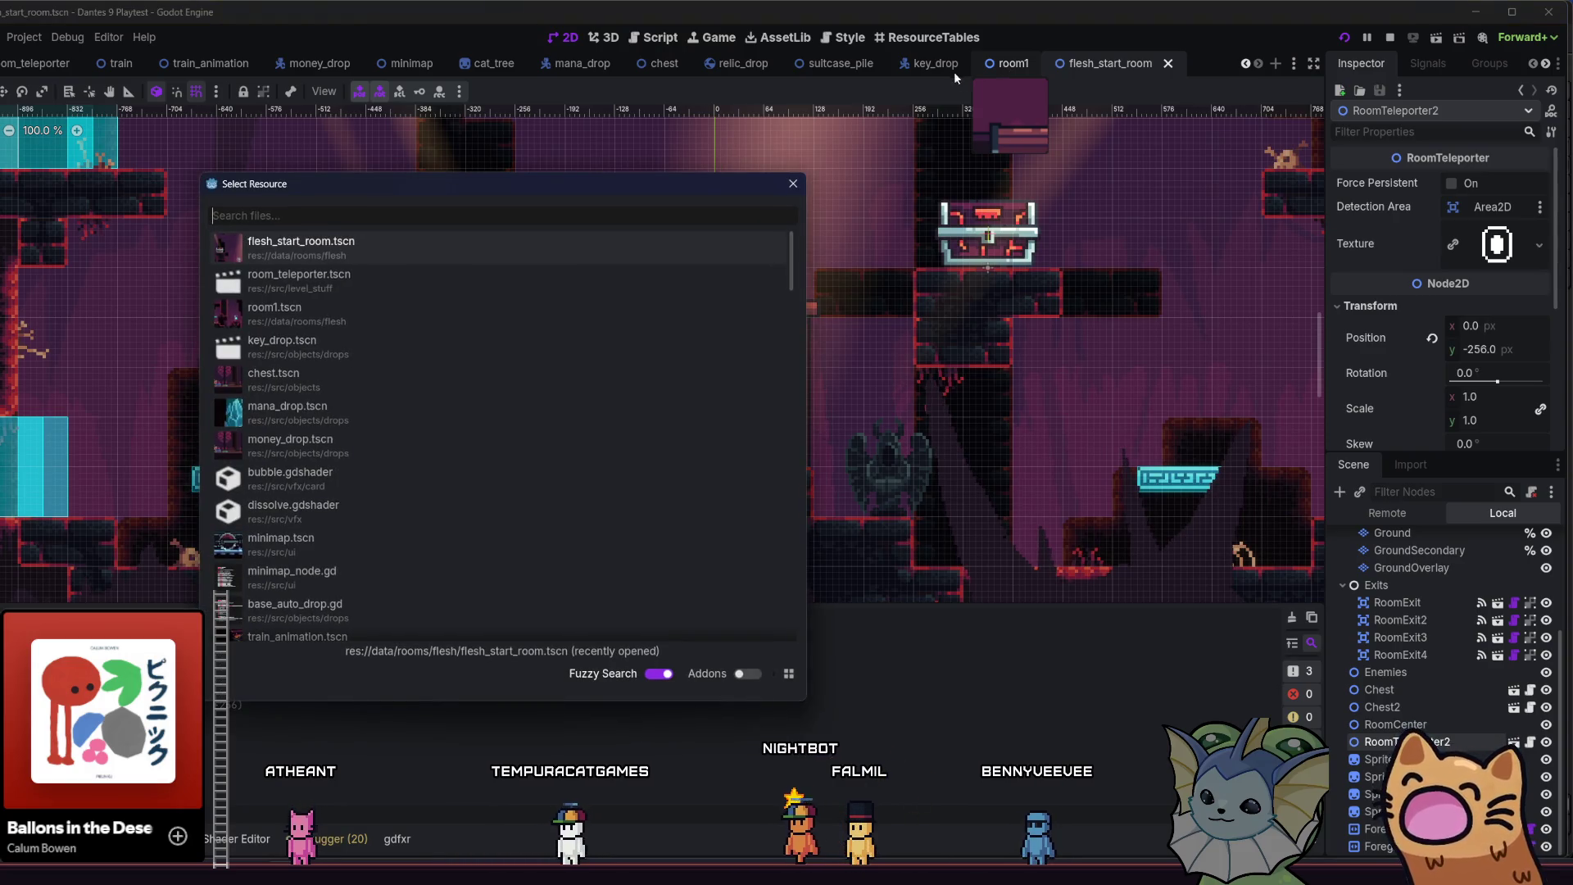
left_click(793, 184)
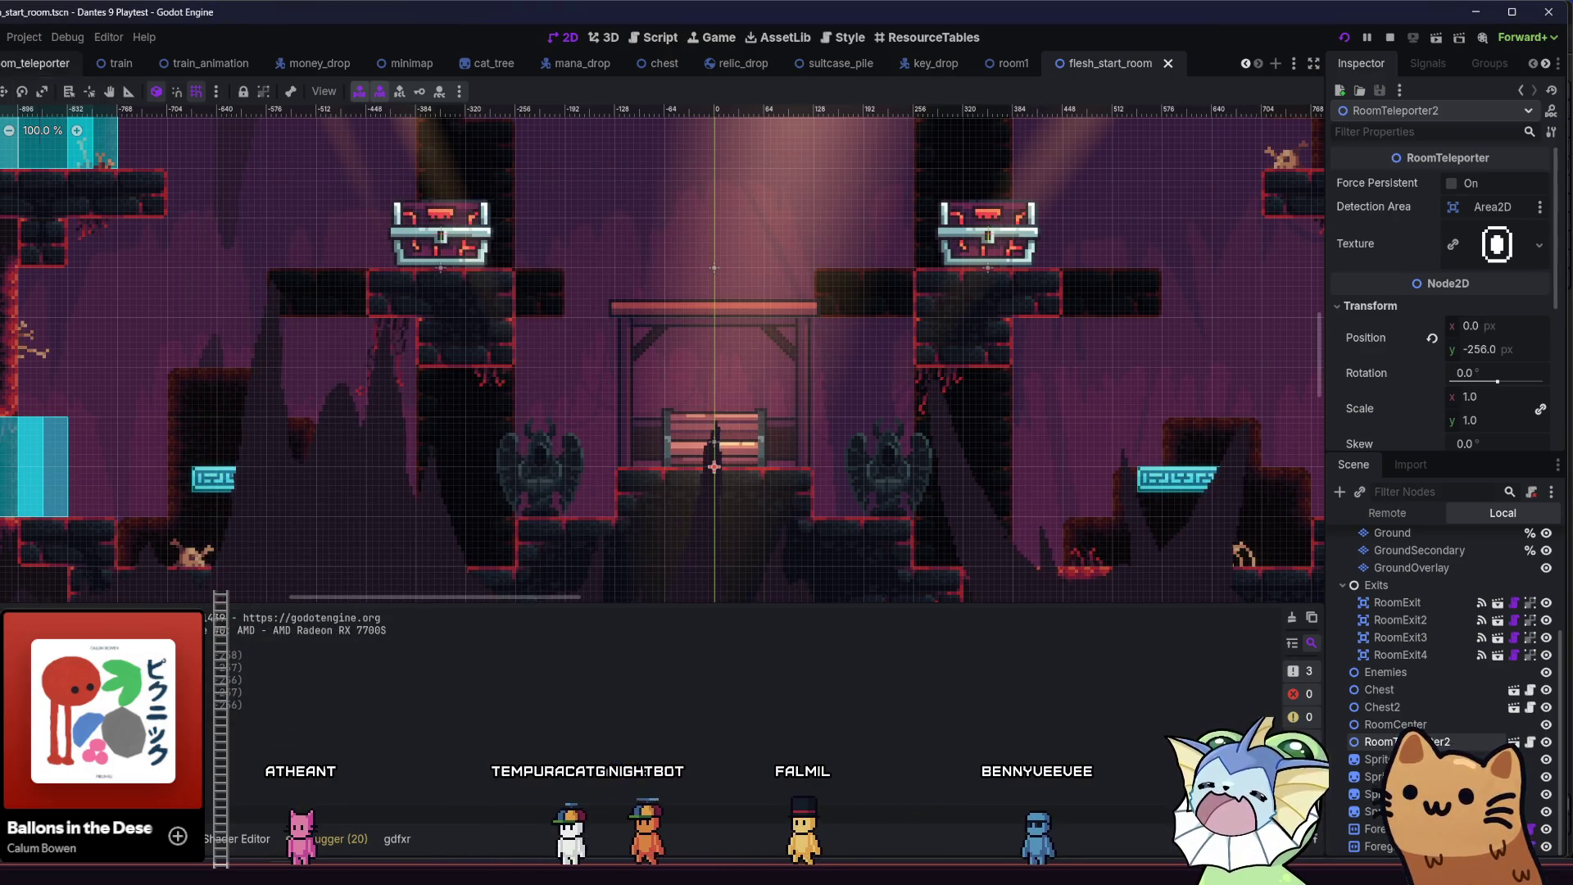
- Return to room_teleporter and select the bench sprite Sprite2D2 in the Scene dock
left_click(35, 63)
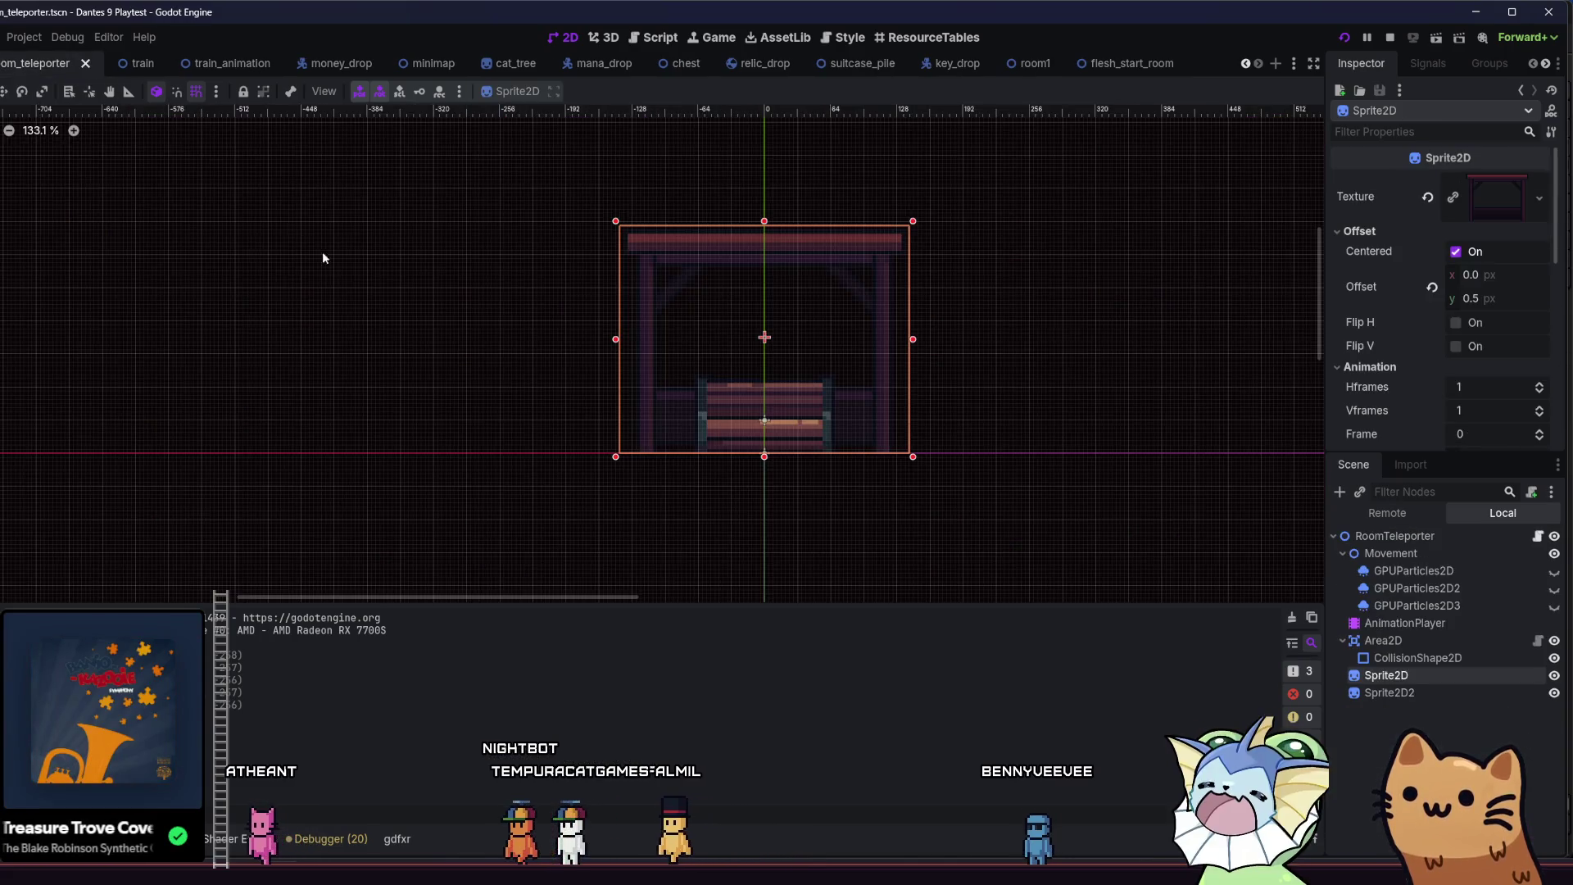
left_click(421, 326)
scroll(823, 336, "up", 8)
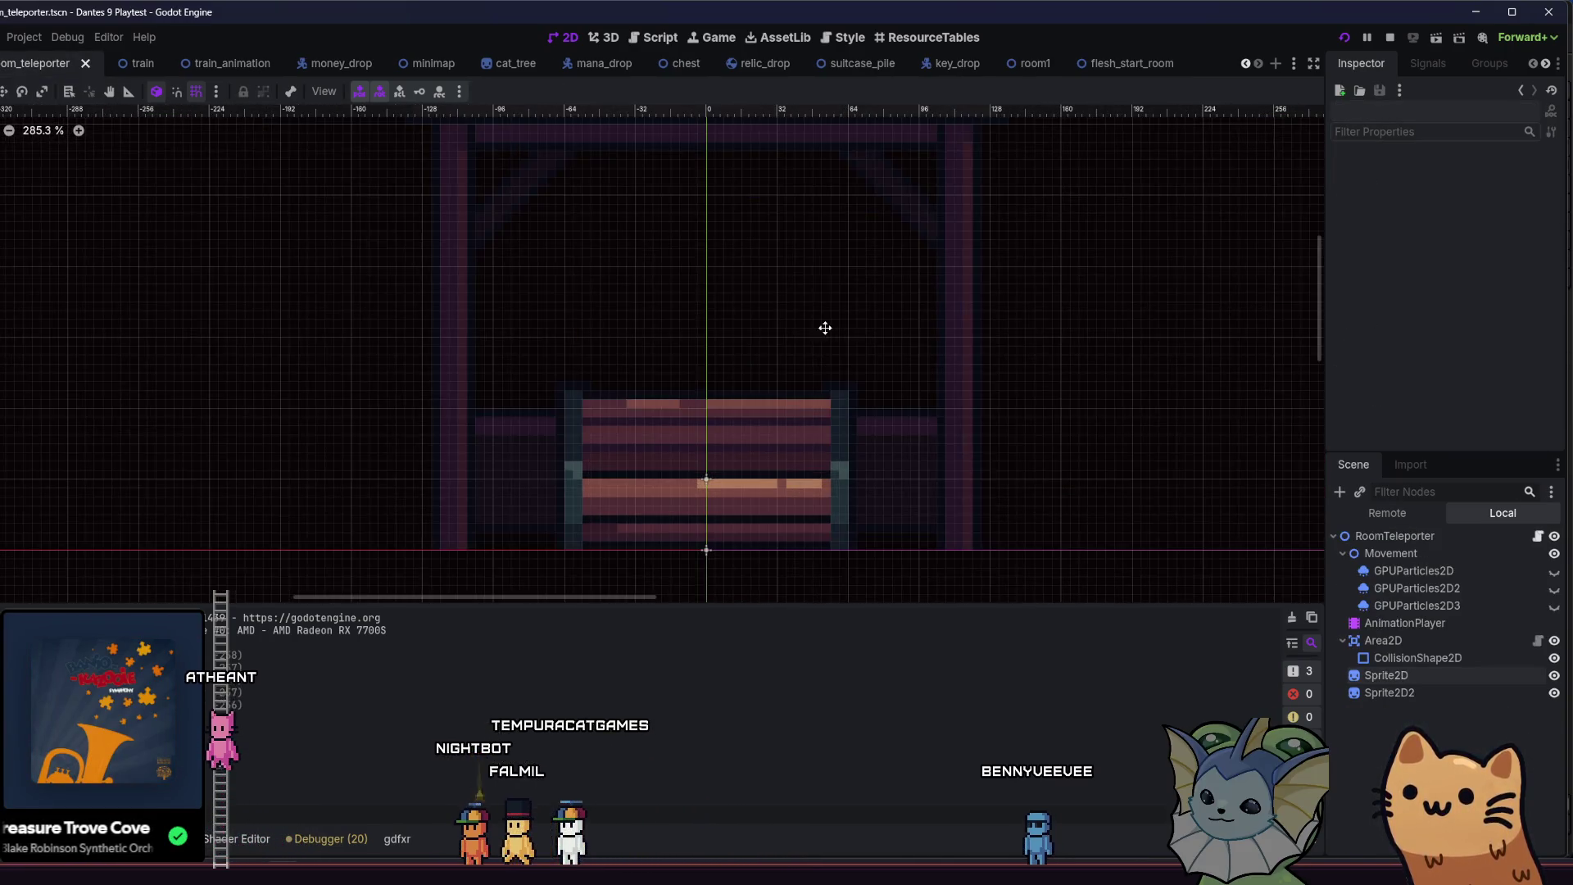
scroll(824, 326, "down", 3)
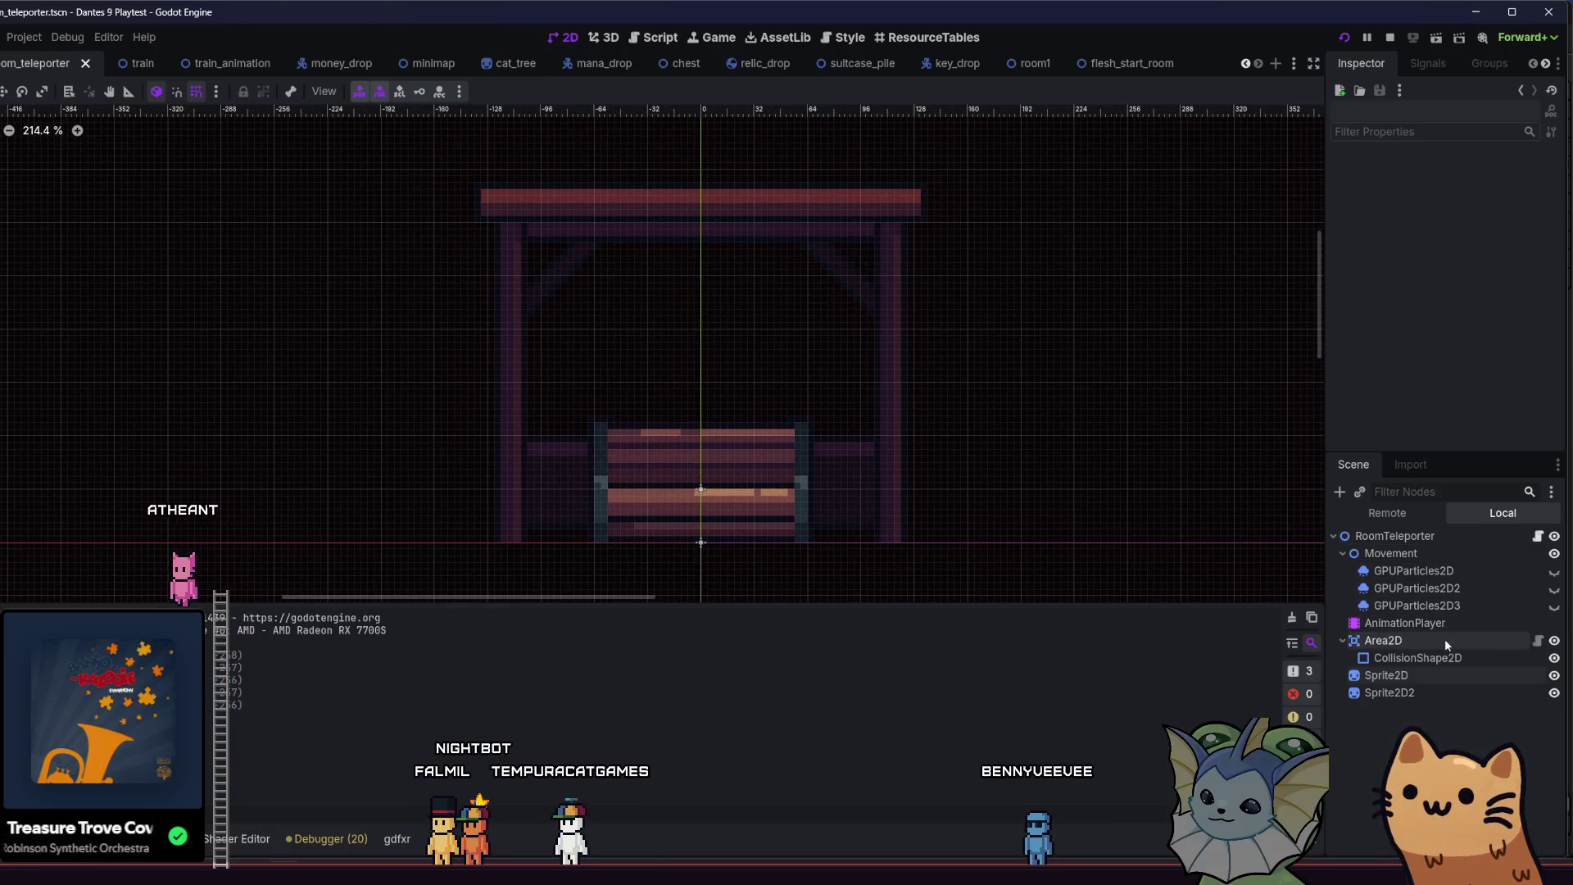
left_click(1413, 692)
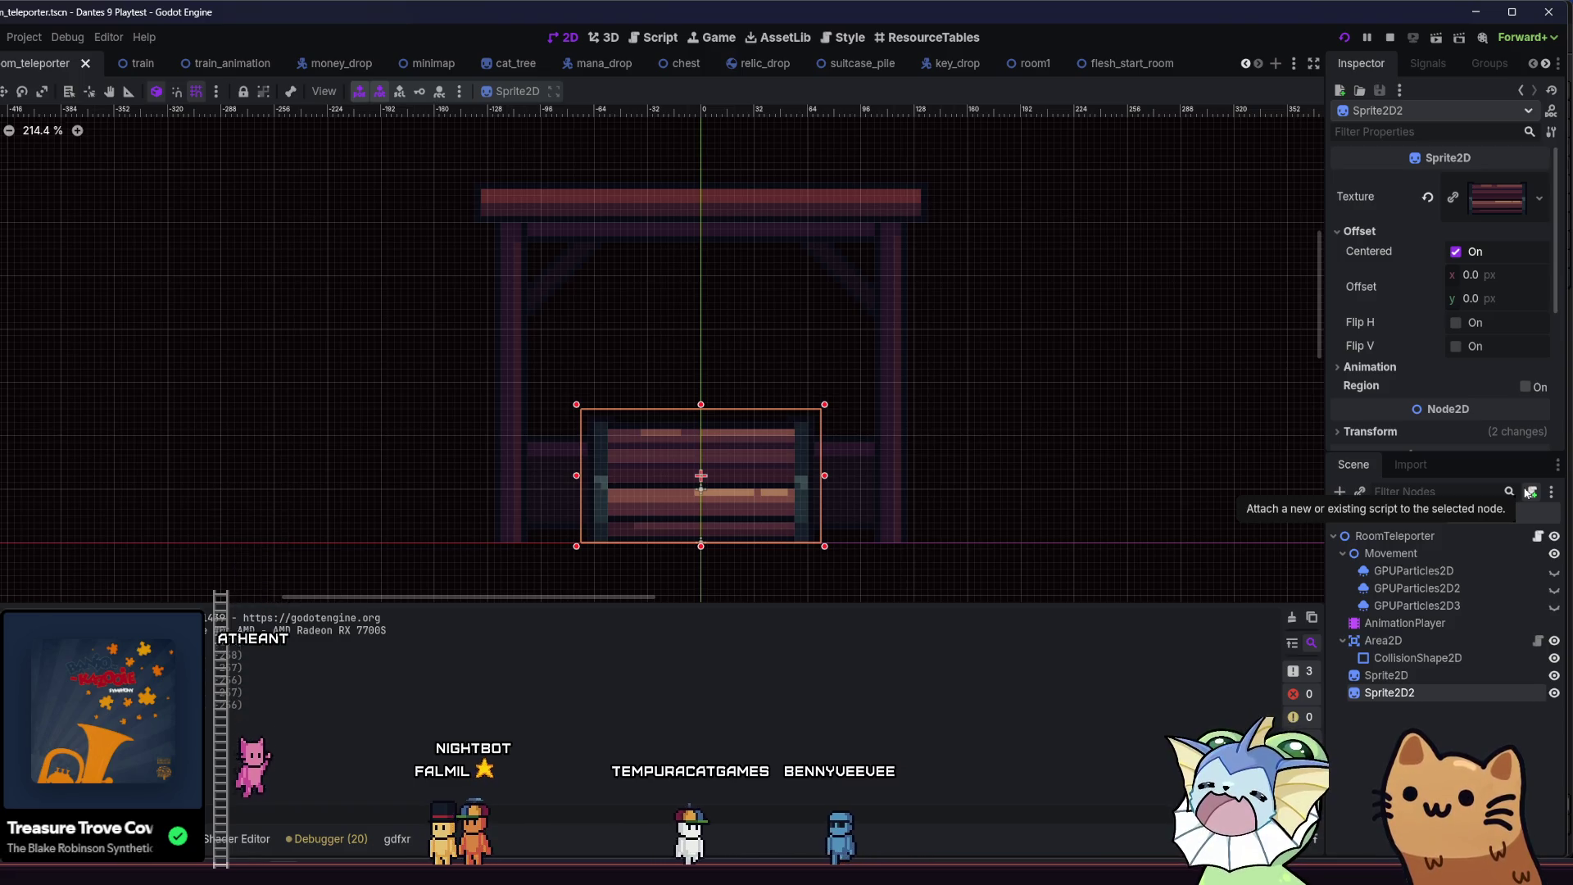
- Find interaction_sprite.gd by filtering the FileSystem dock for 'interact'
left_click(1530, 491)
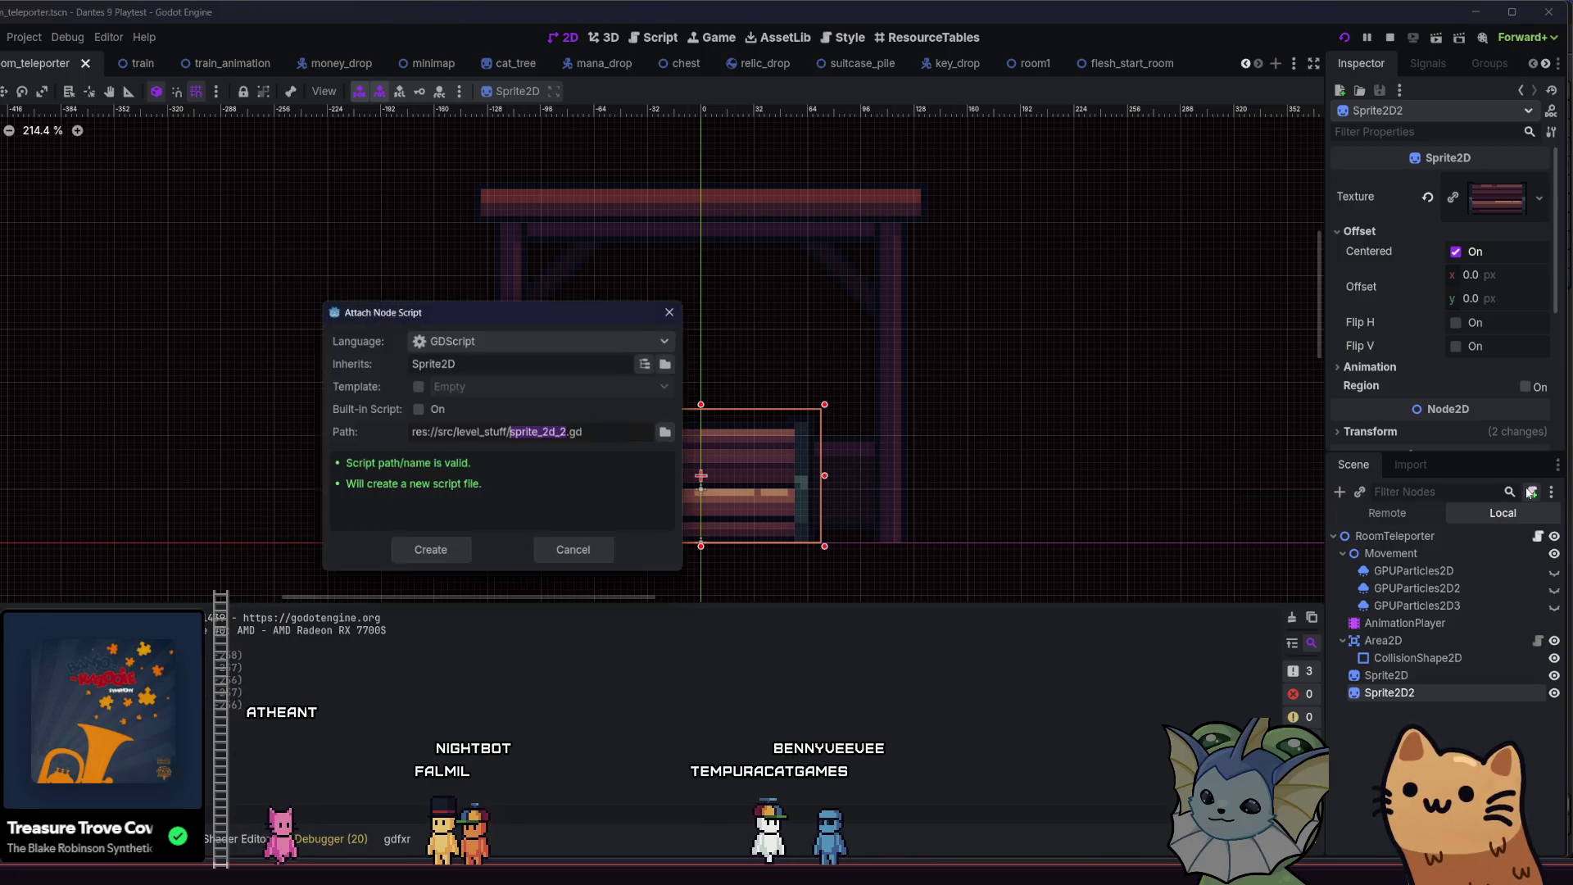
left_click(548, 552)
key("alt+f")
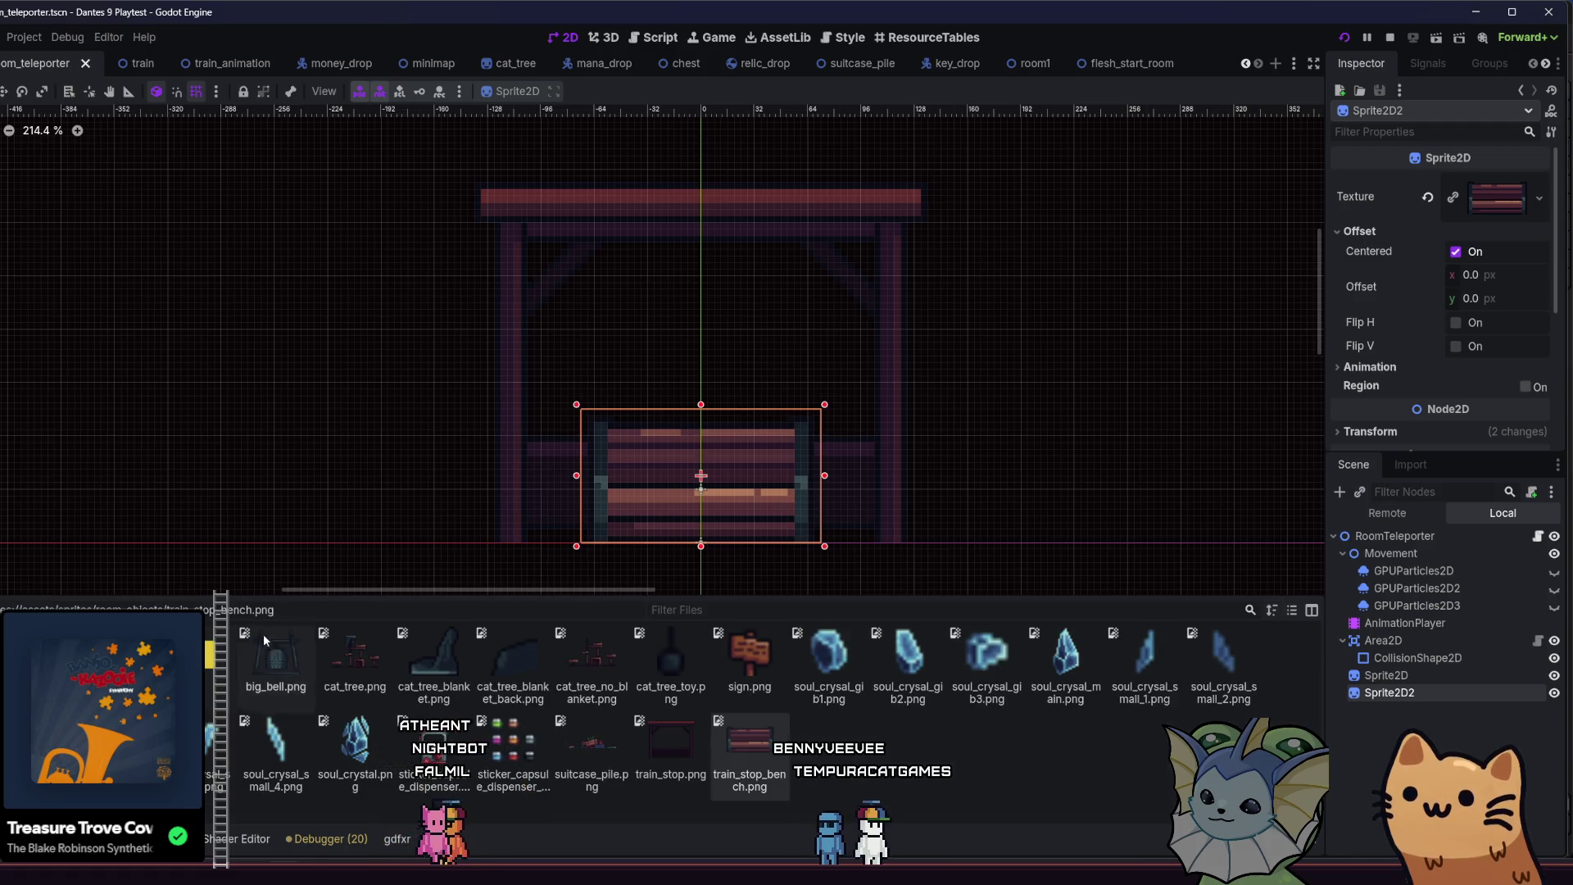
type("room")
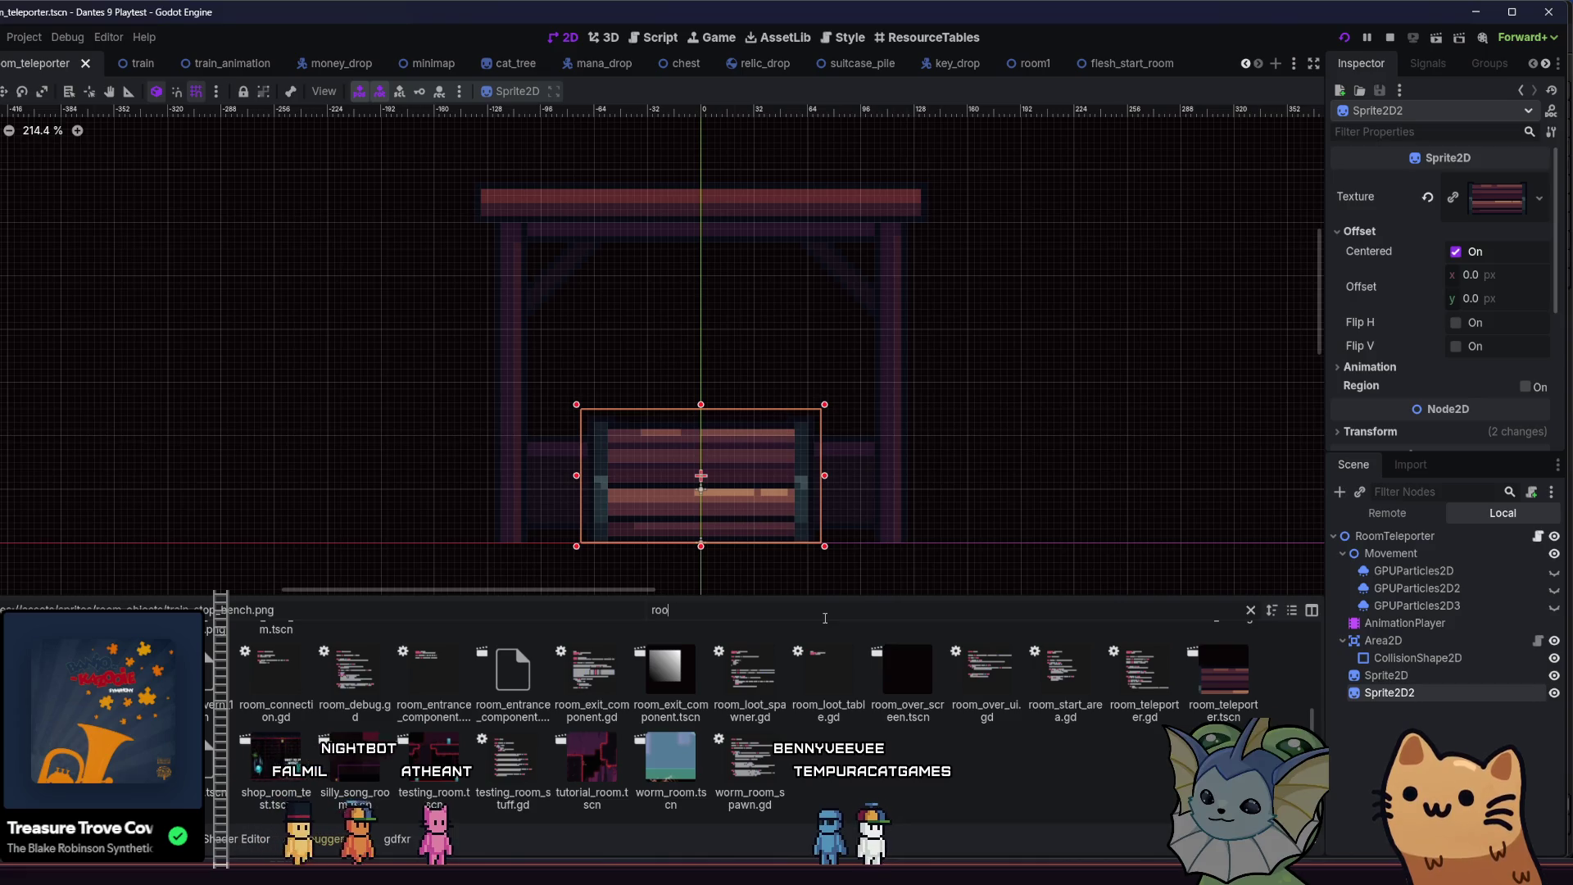
key("BackSpace")
key("BackSpace")
key("BackSpace")
type("in")
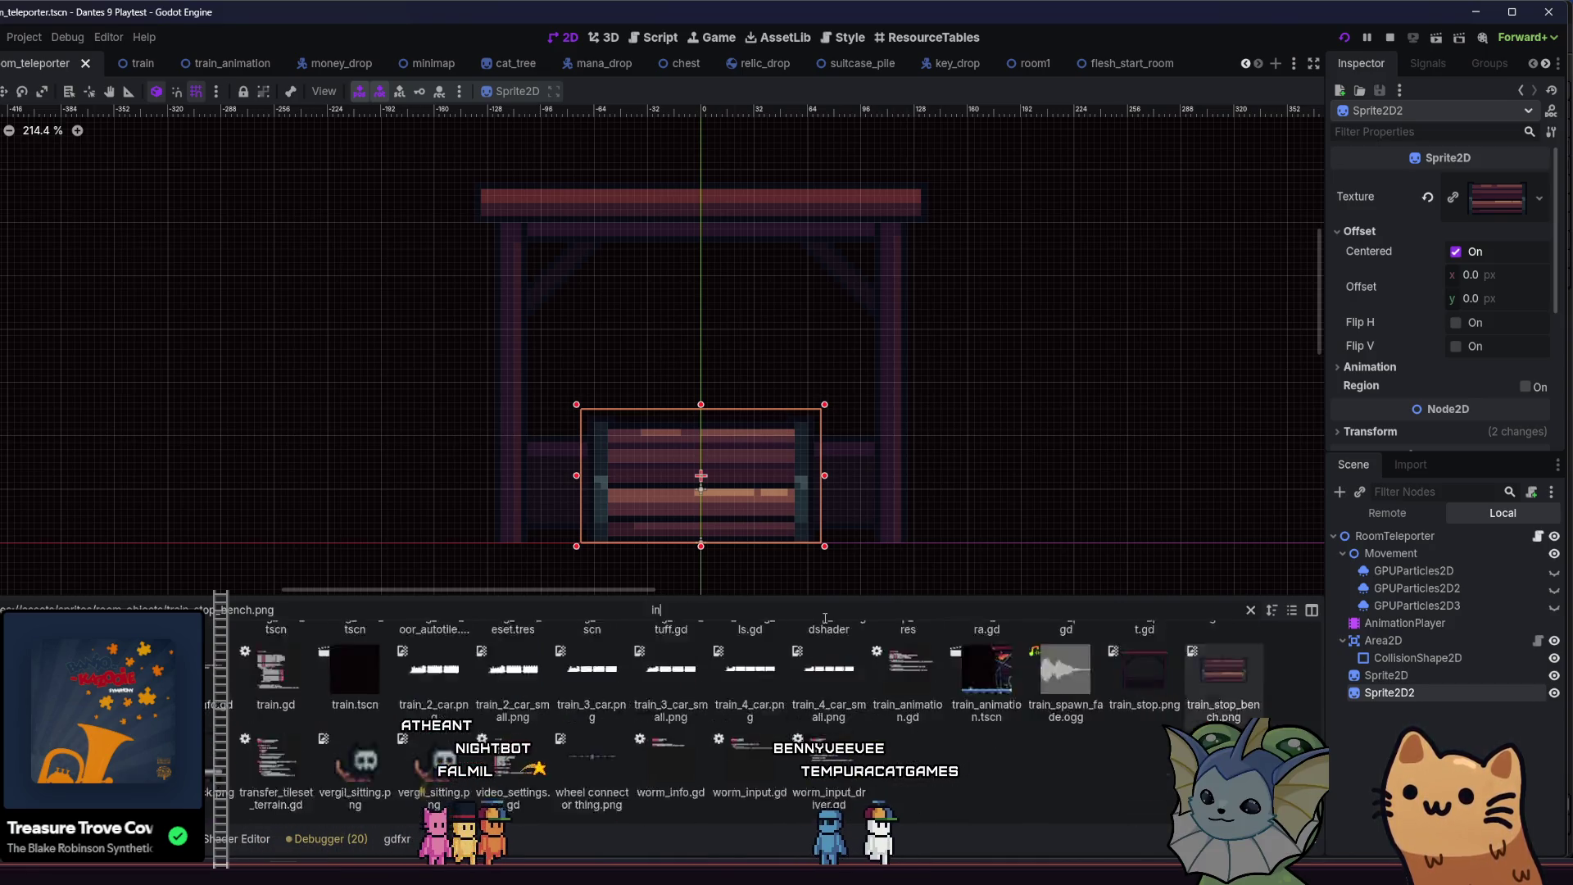
type("teract")
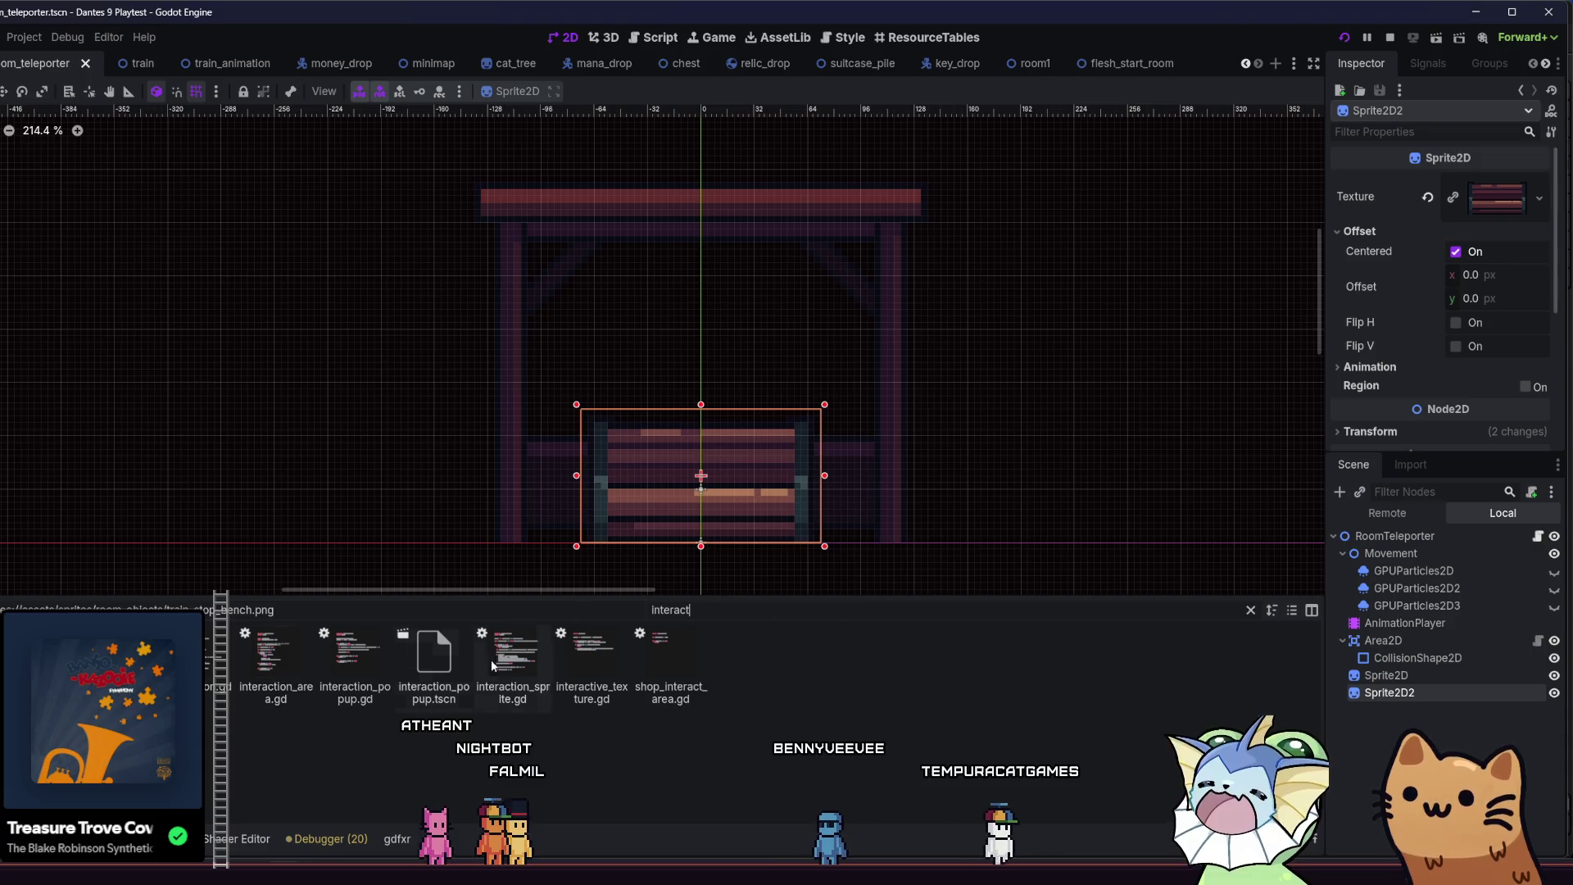
- Attach interaction_sprite.gd to Sprite2D2, save room_teleporter, and run the project
left_click_drag(1418, 694, 1417, 695)
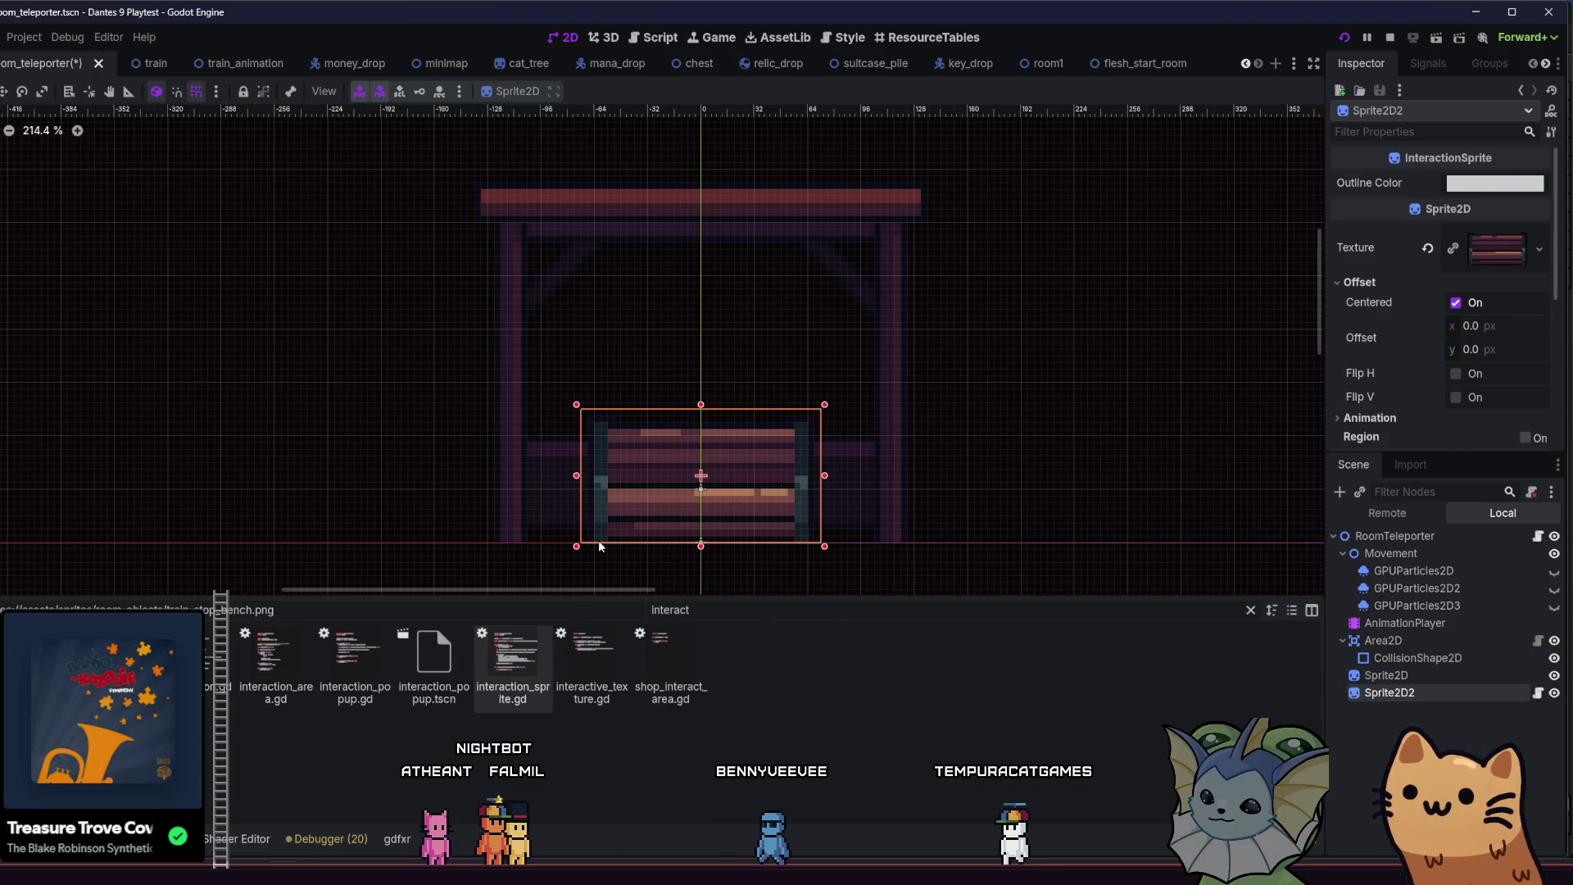
left_click(1250, 611)
key("ctrl+s")
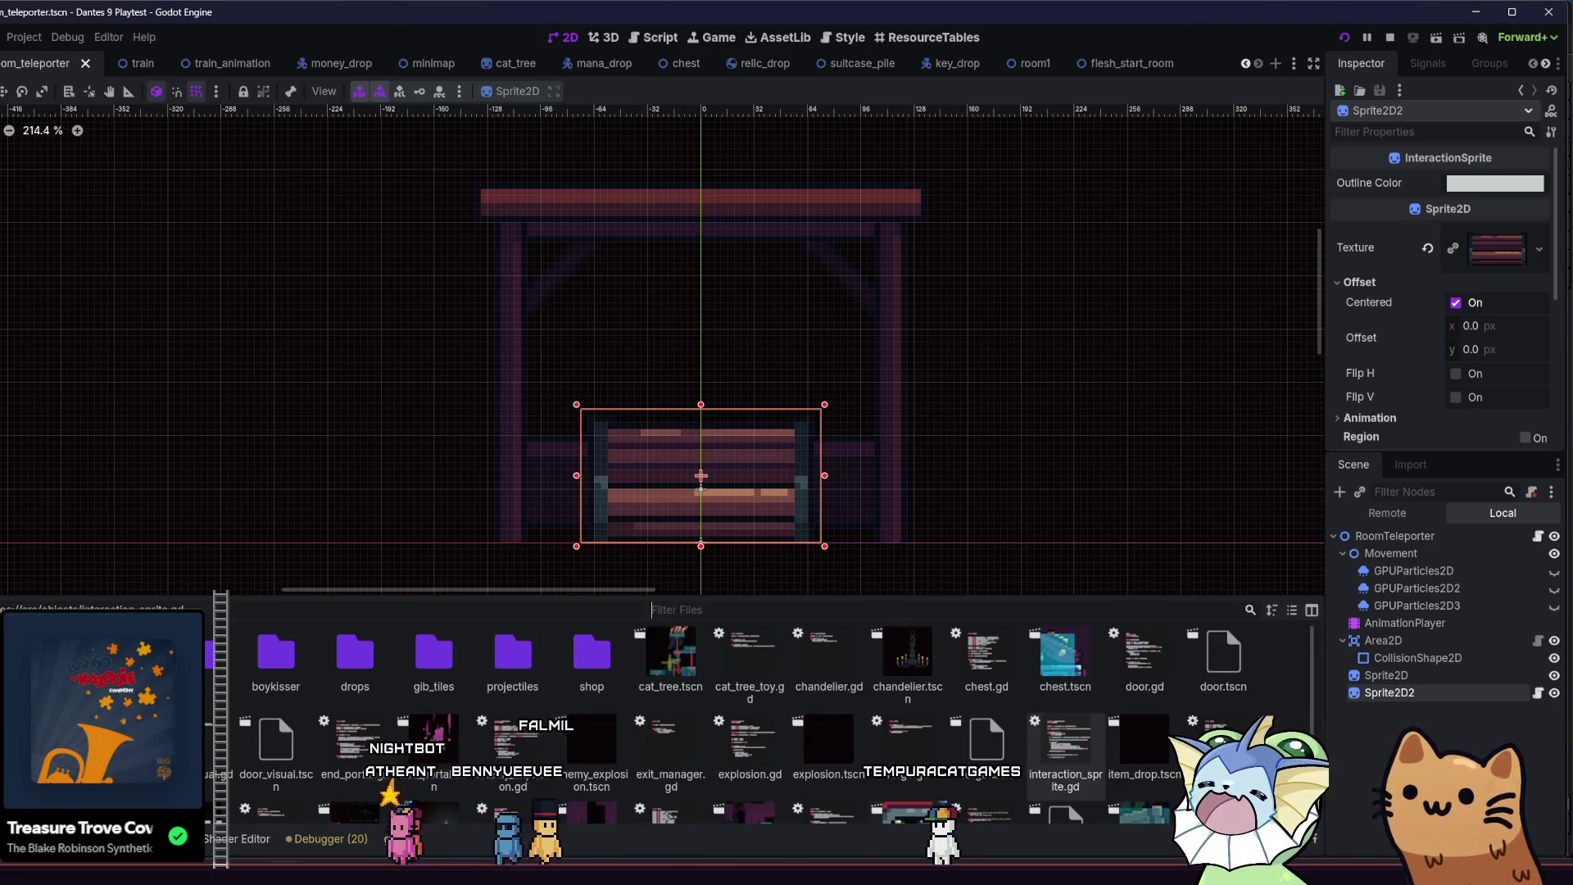
left_click(1339, 36)
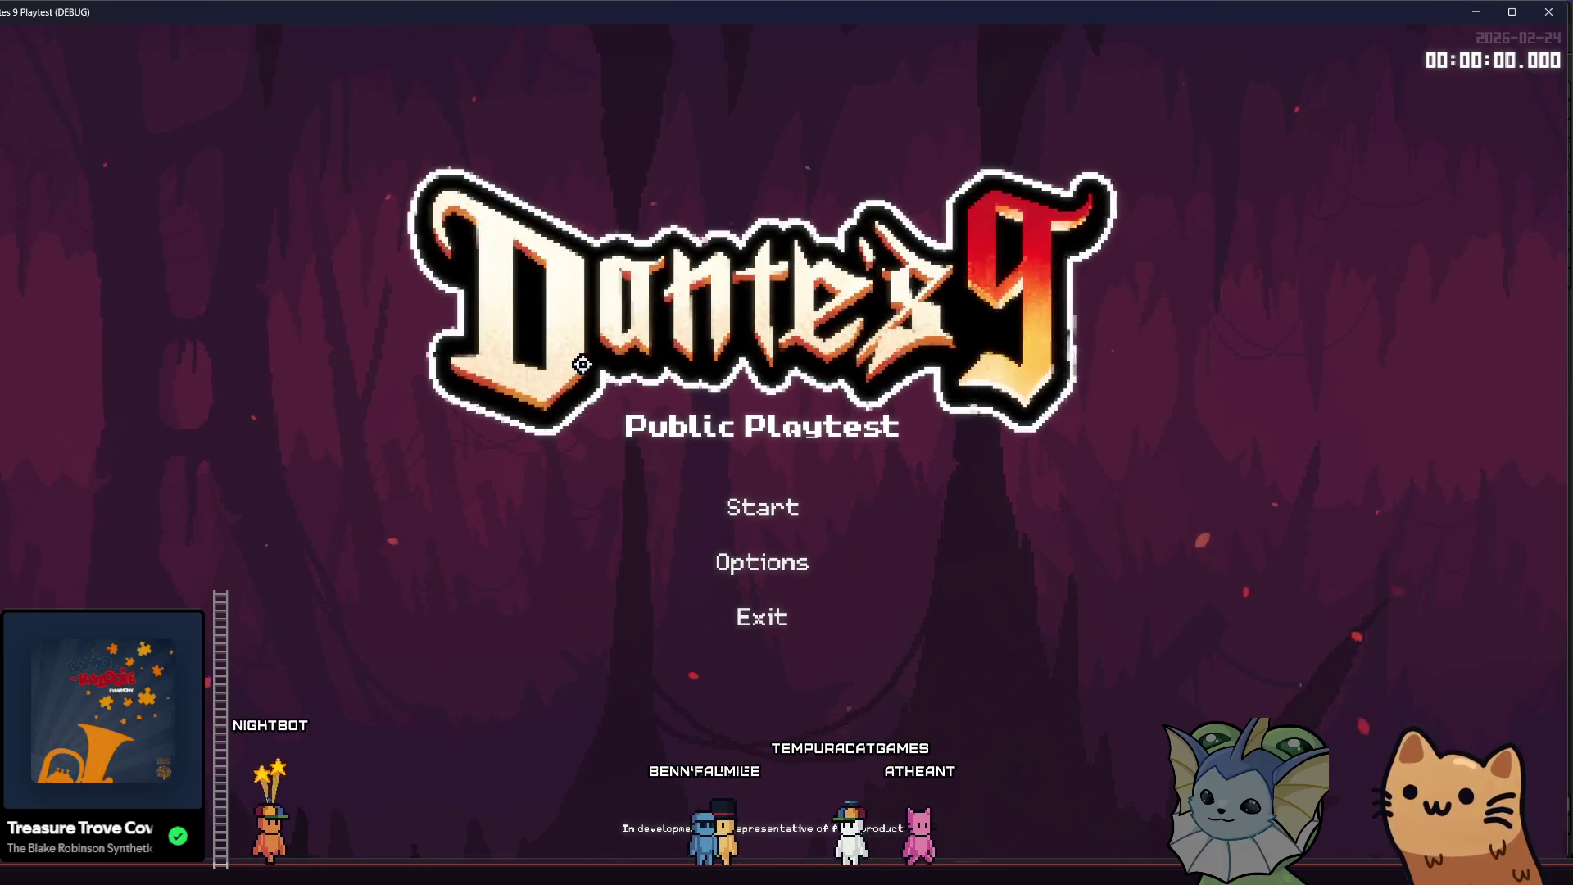
- Start a new game from the title menu and begin a run through the tutorial exit
left_click(786, 557)
key("Escape")
left_click(793, 505)
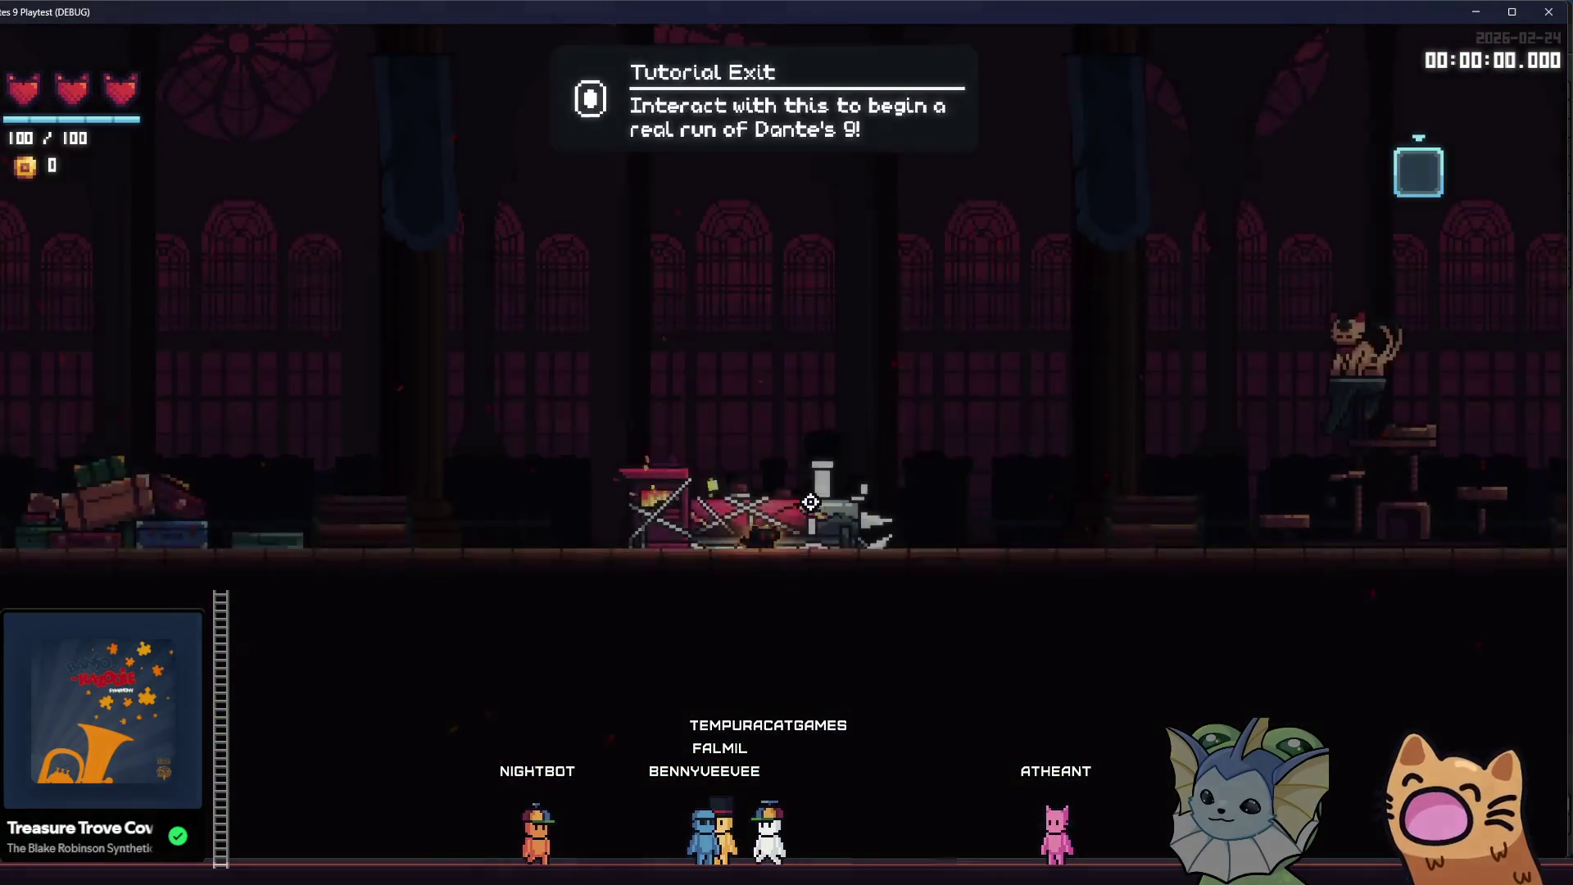
key("e")
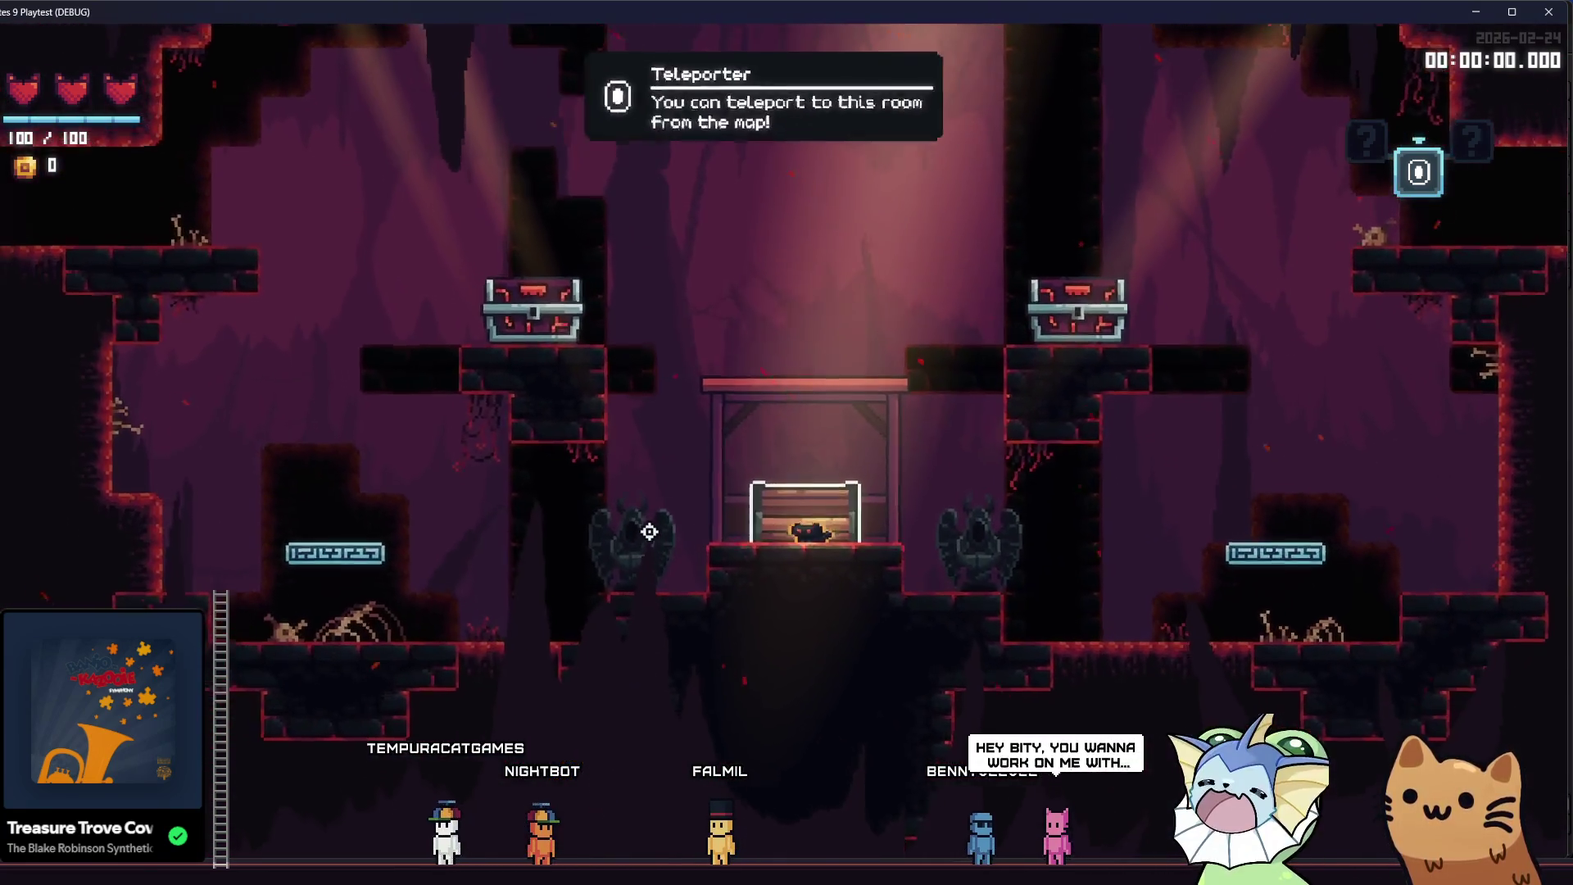
- Toggle the map overlay open and closed several times from the teleporter bench
key("m")
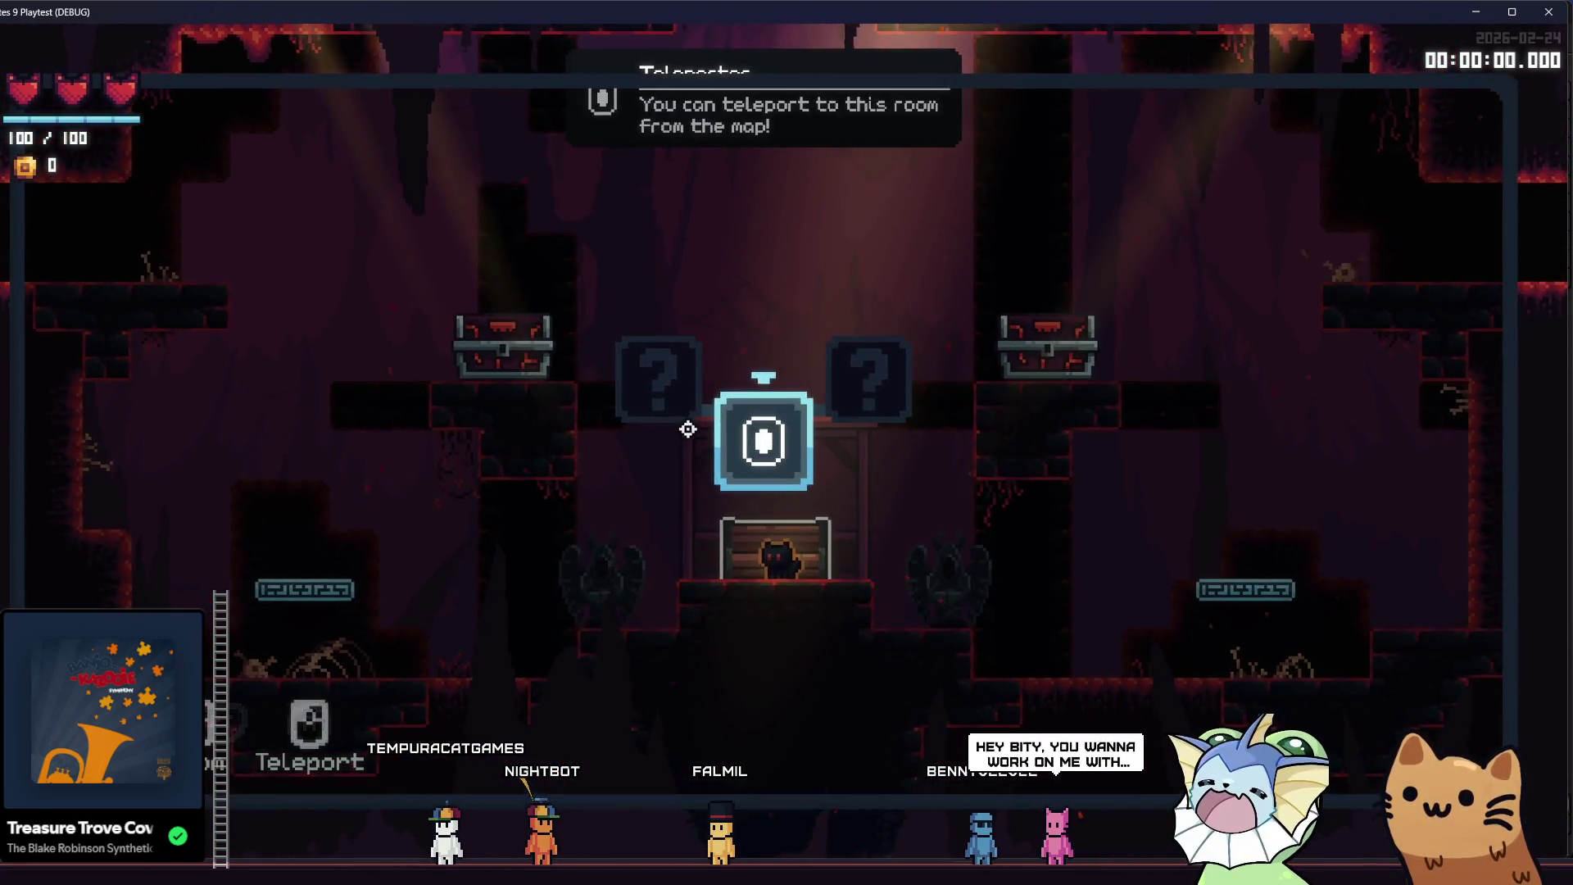
key("Tab")
key("Escape")
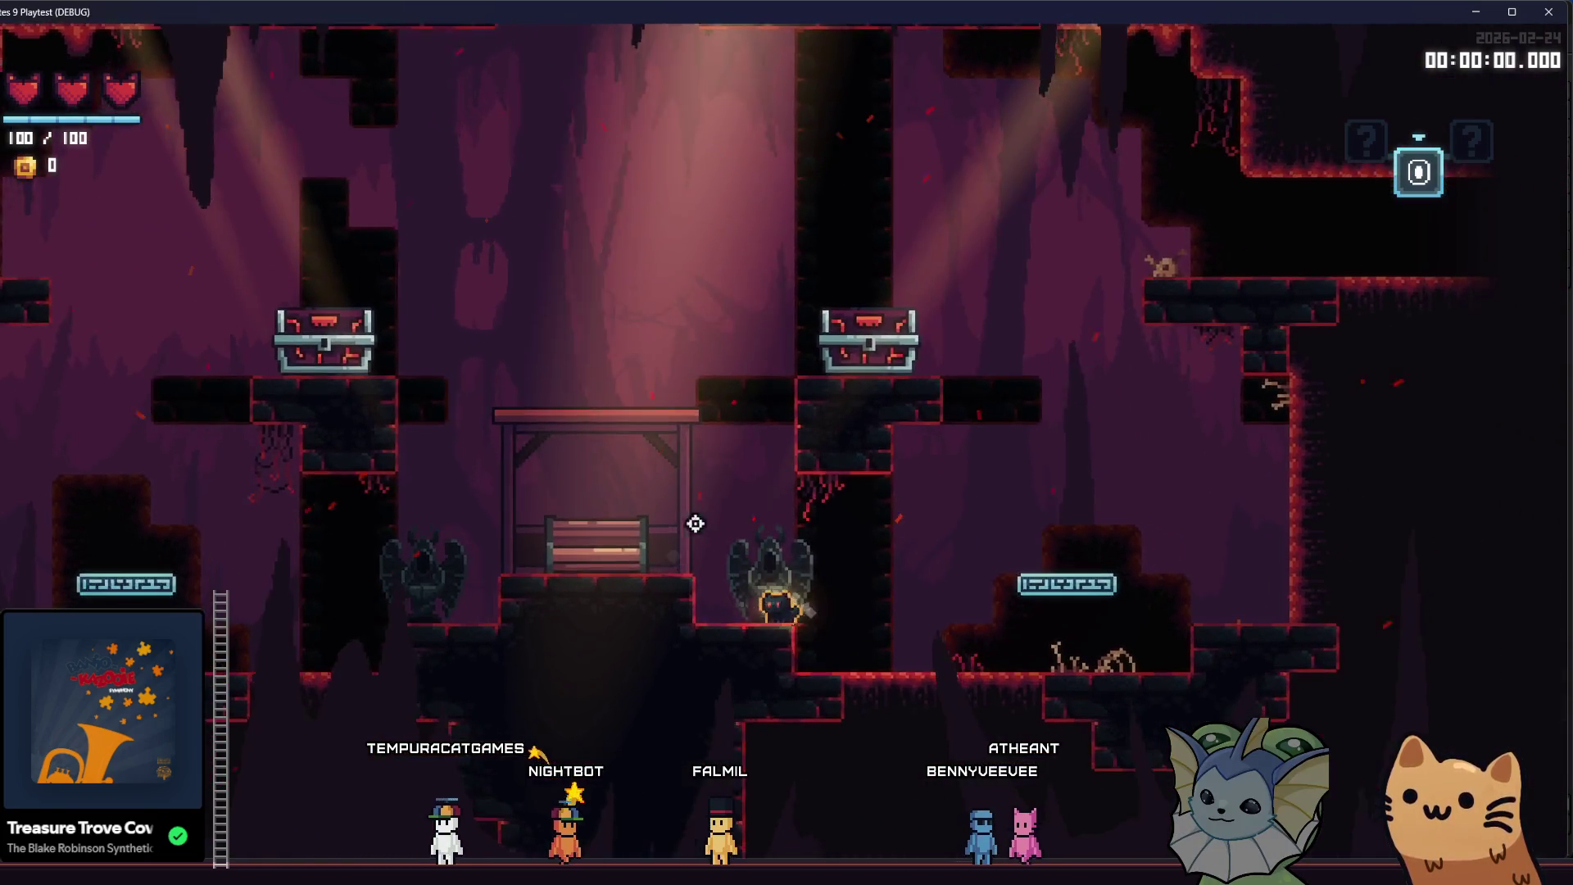
key("a")
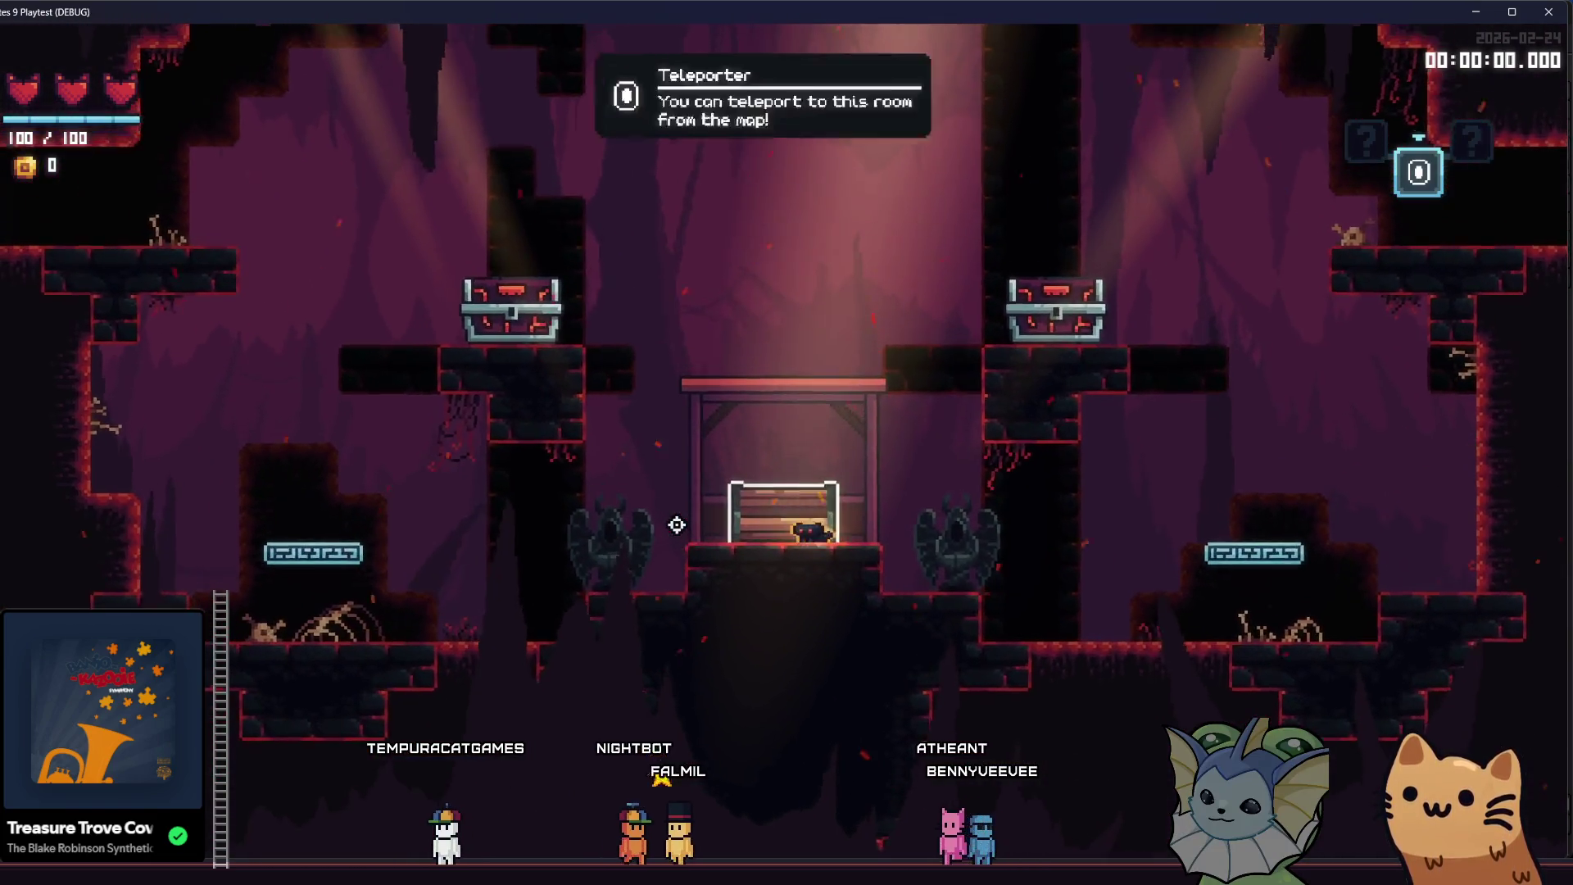
key("m")
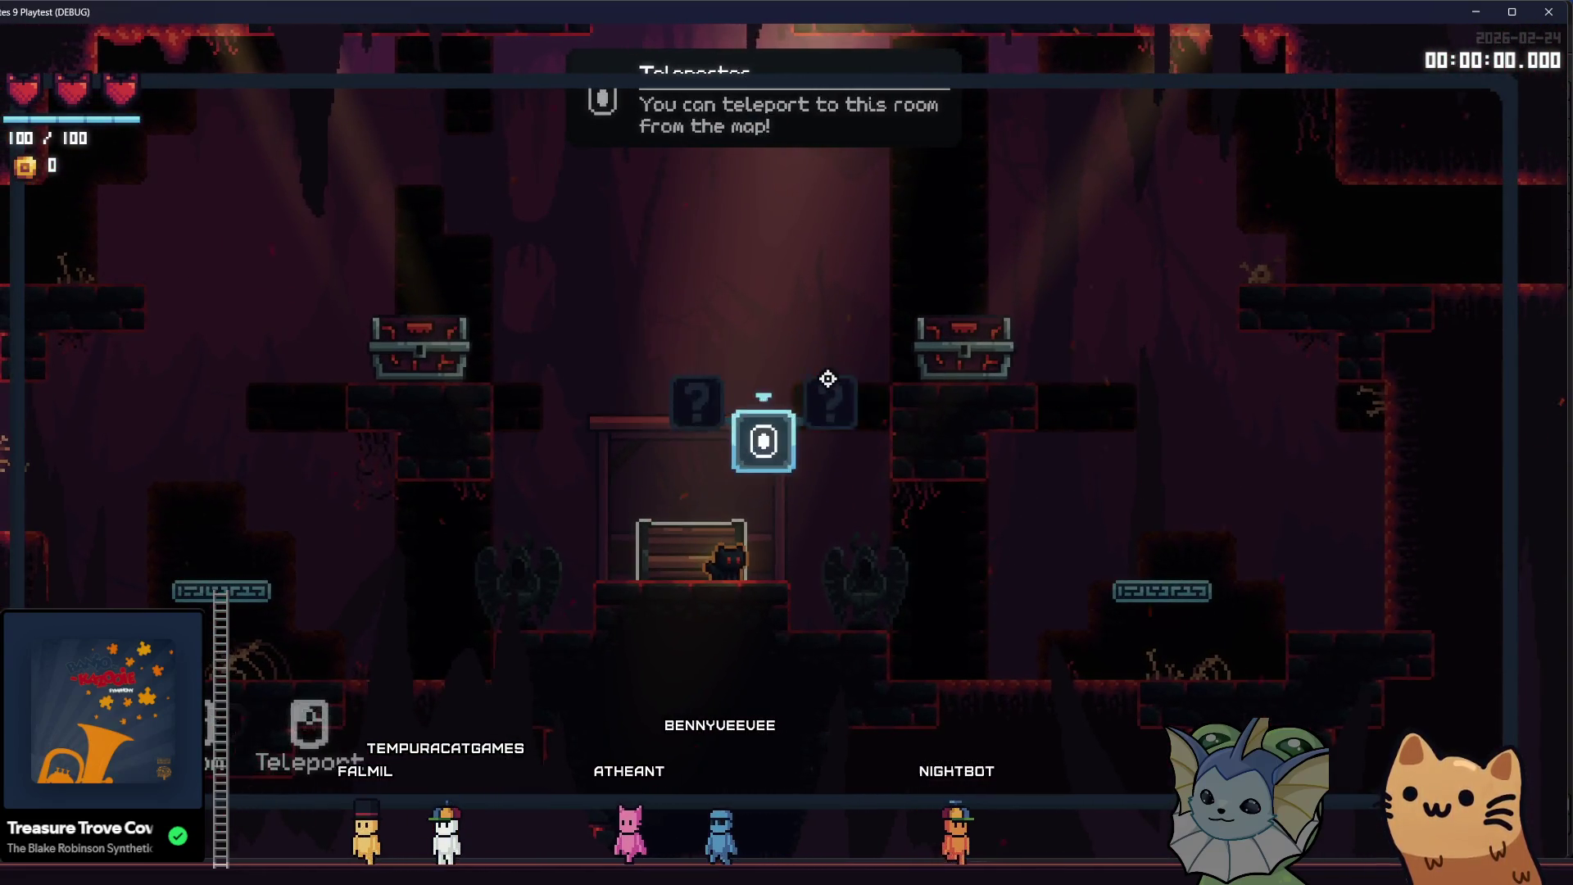
key("Tab")
key("Tab")
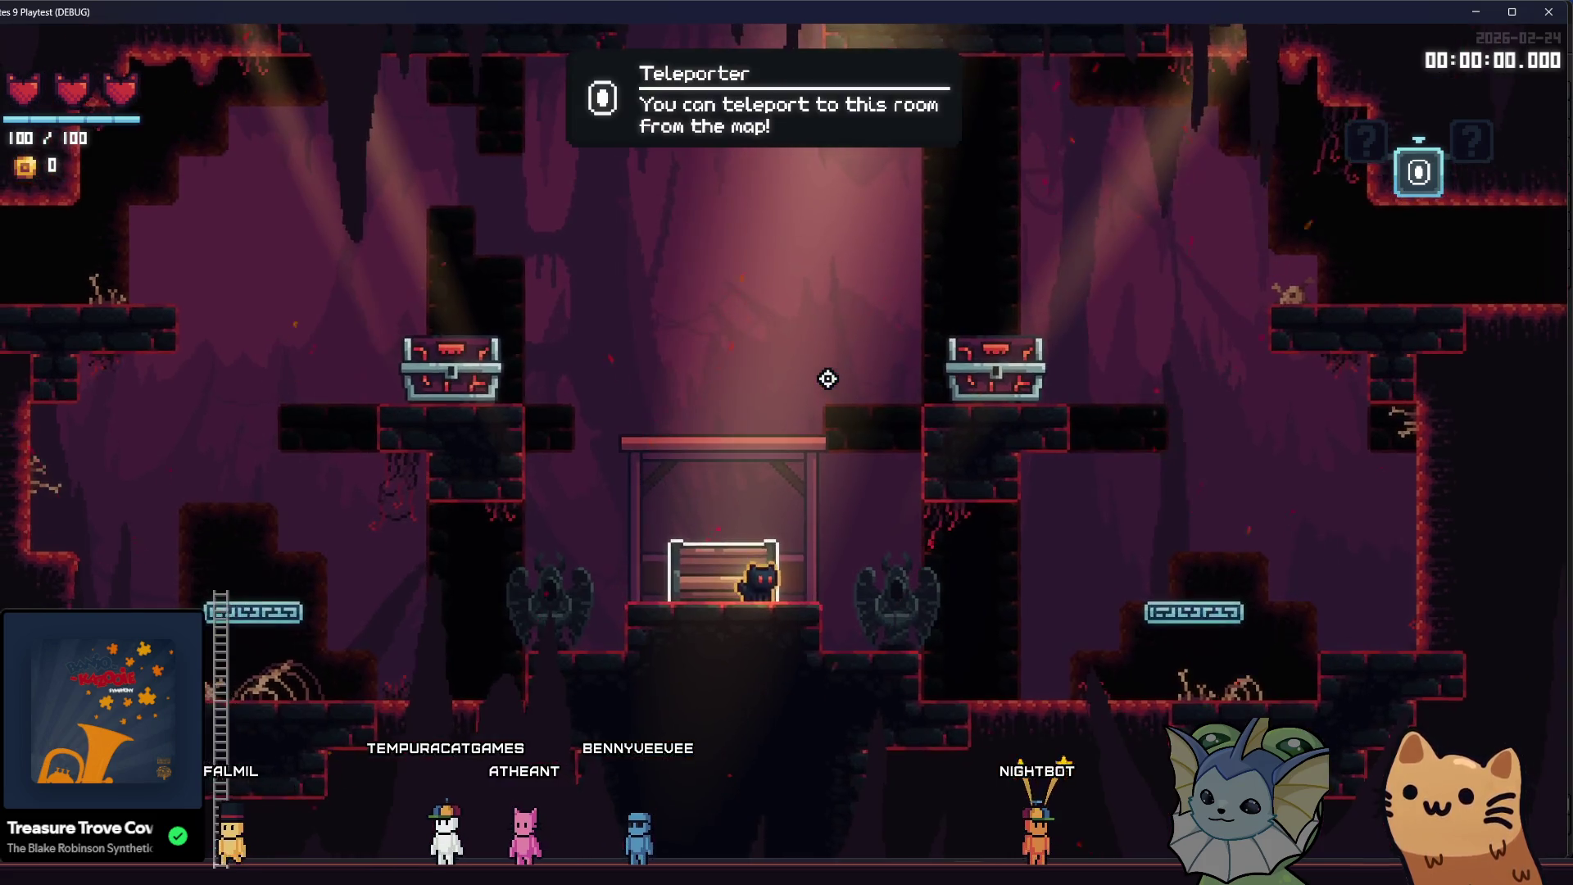
key("m")
key("Tab")
key("Tab")
key("m")
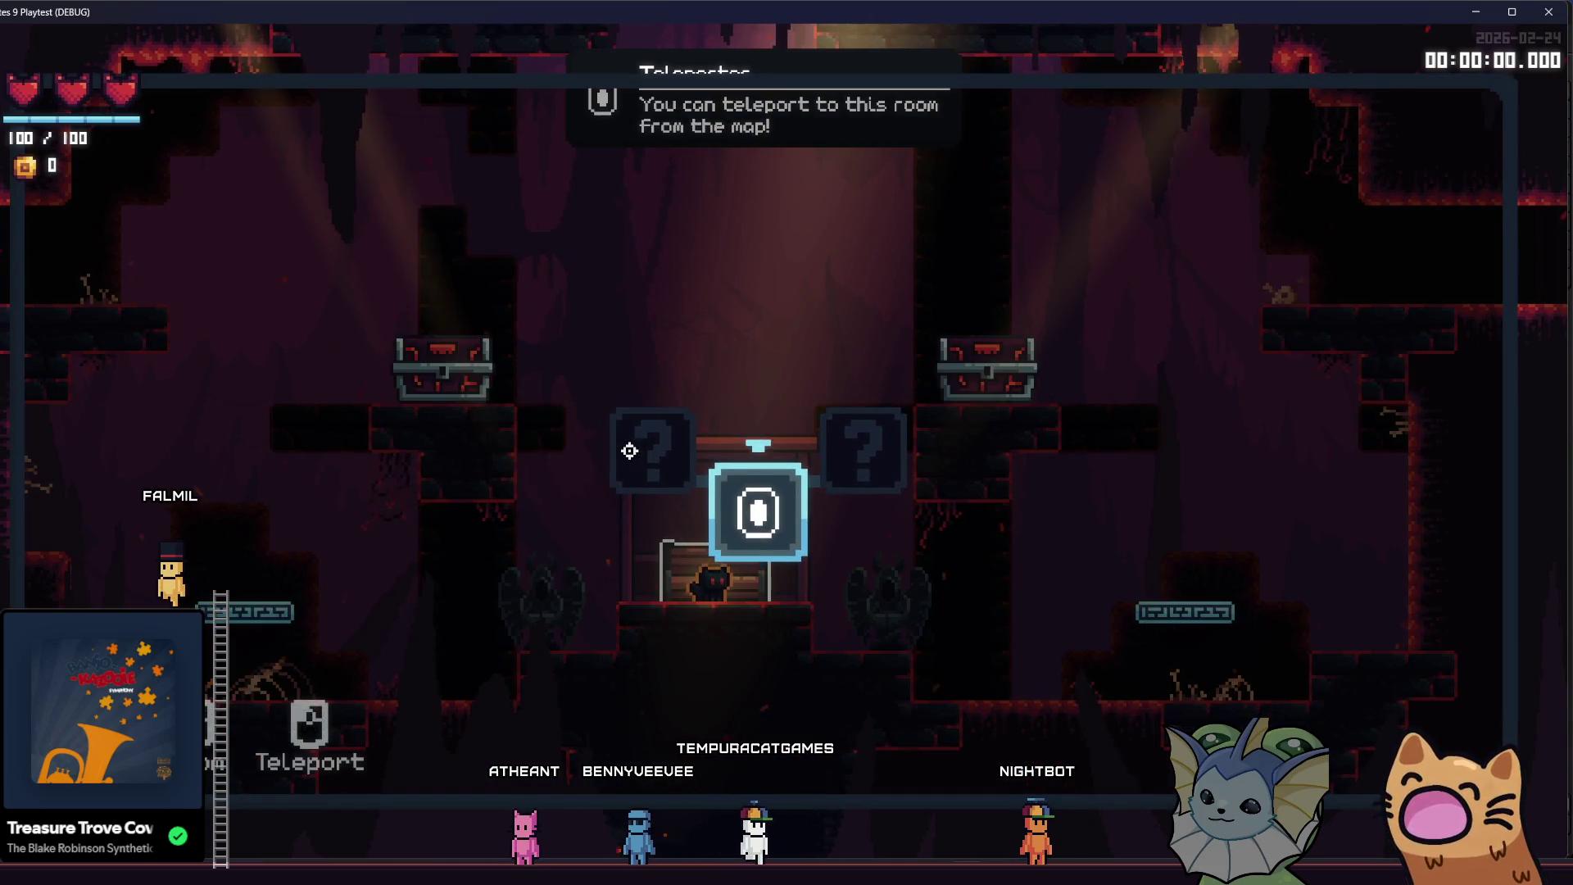
- Flip between the card deck book and map, then jump and run left out of the room
key("Tab")
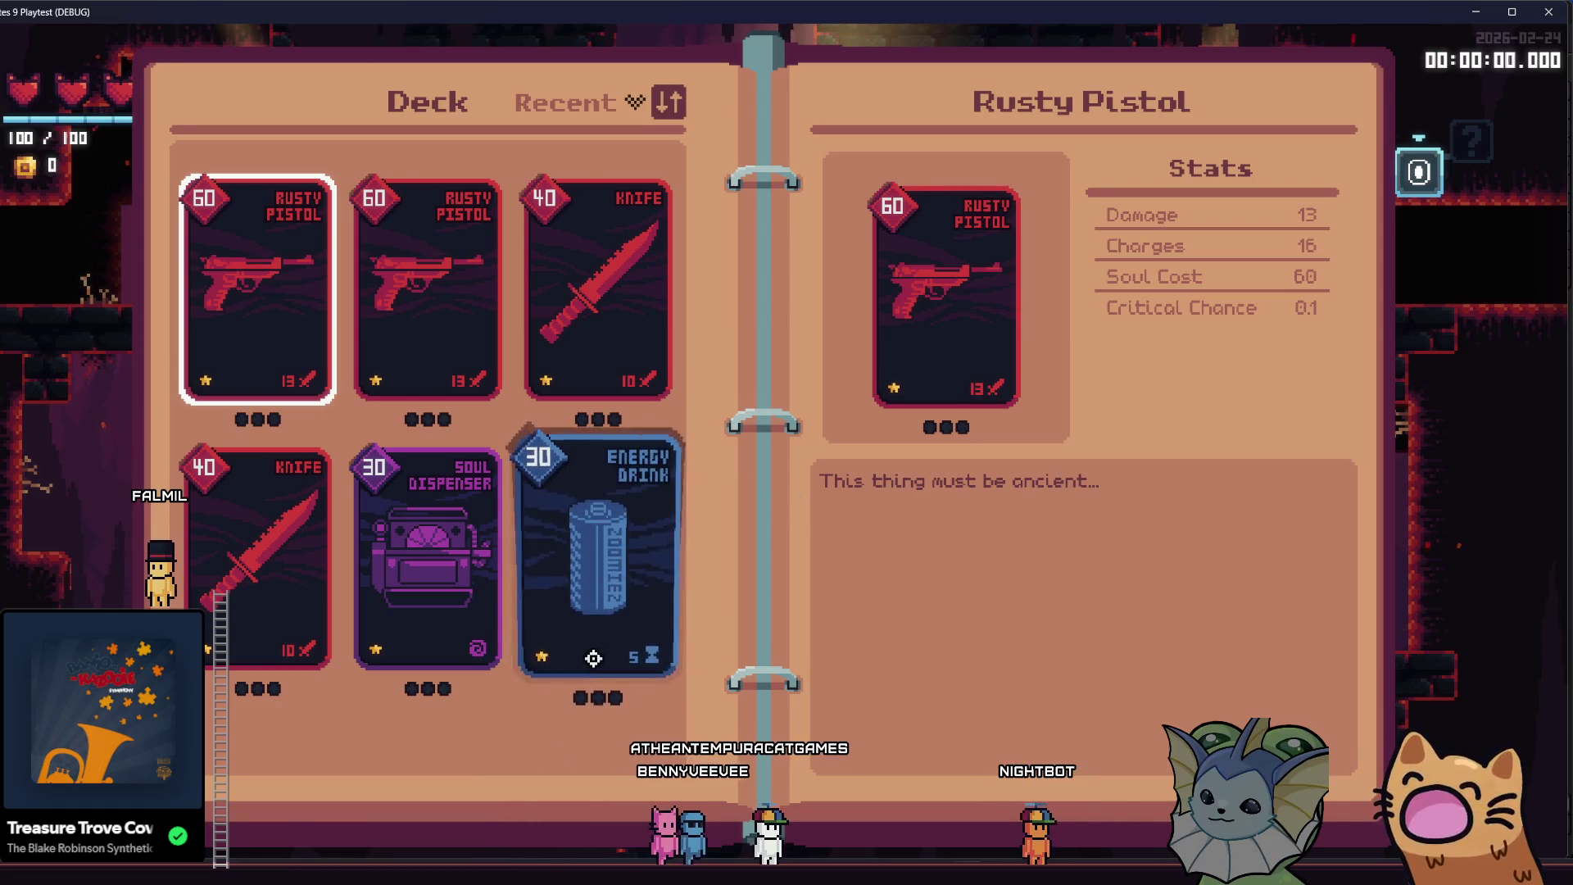
key("Tab")
key("m")
key("Tab")
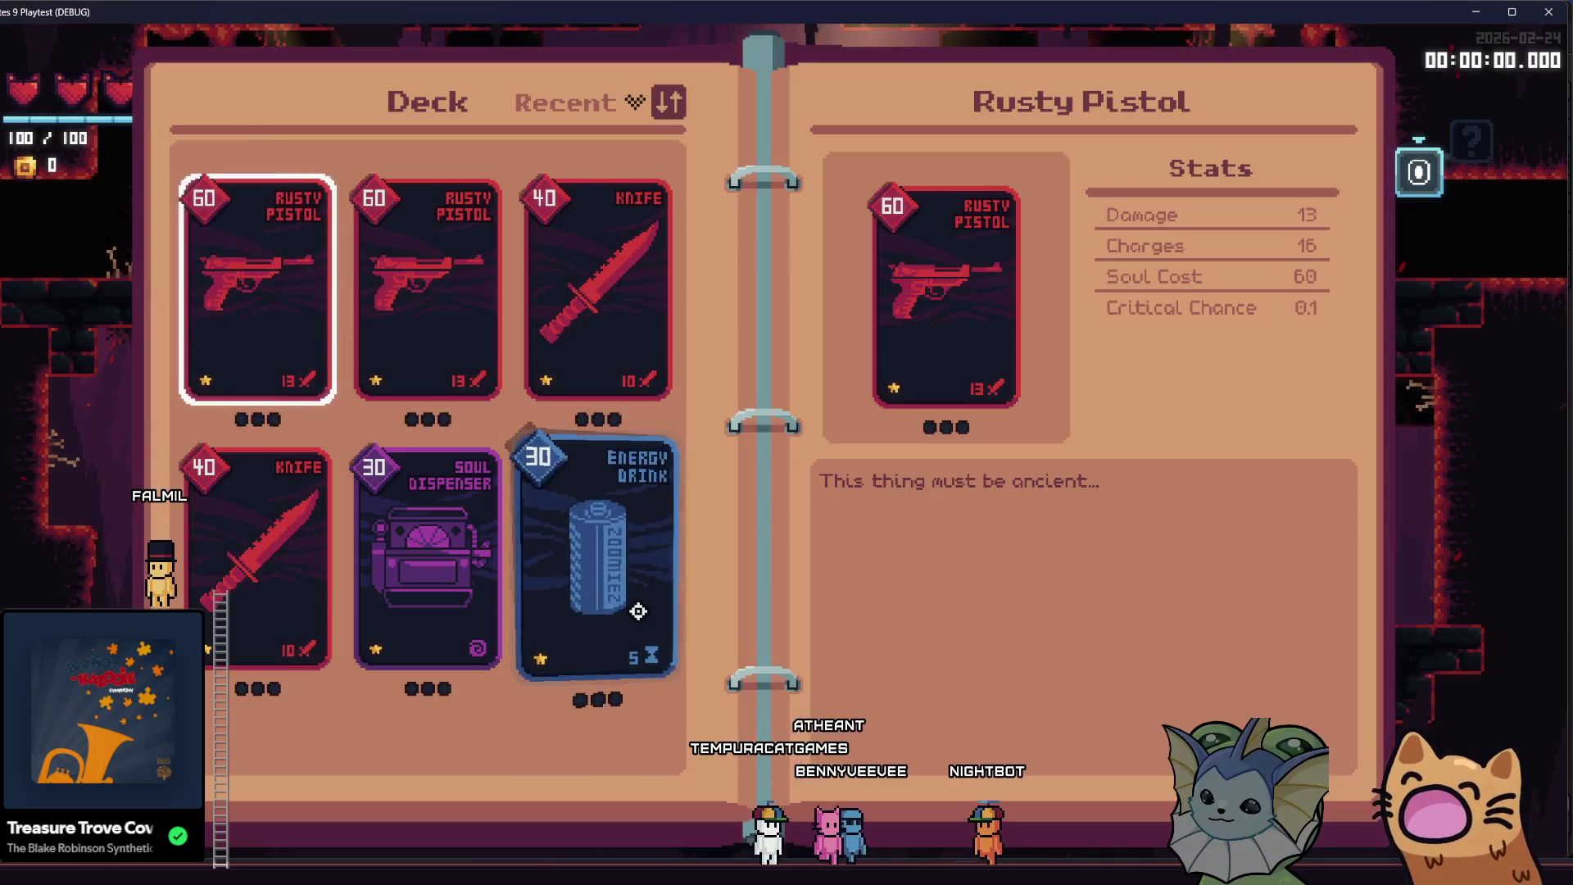
key("Tab")
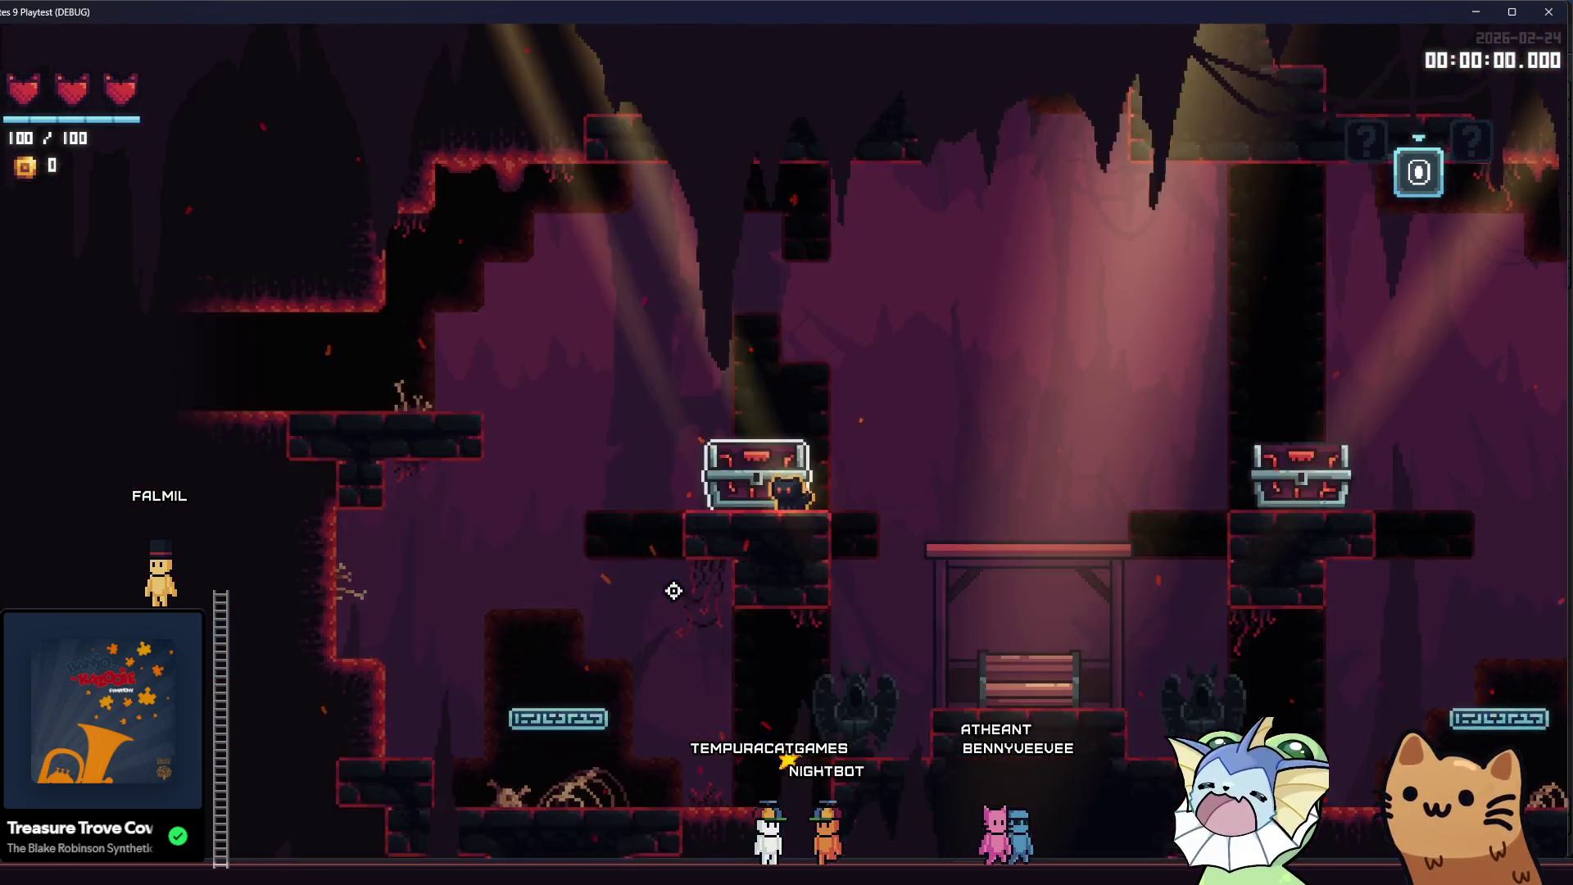
key("m")
key("Tab")
key("Tab")
key("space")
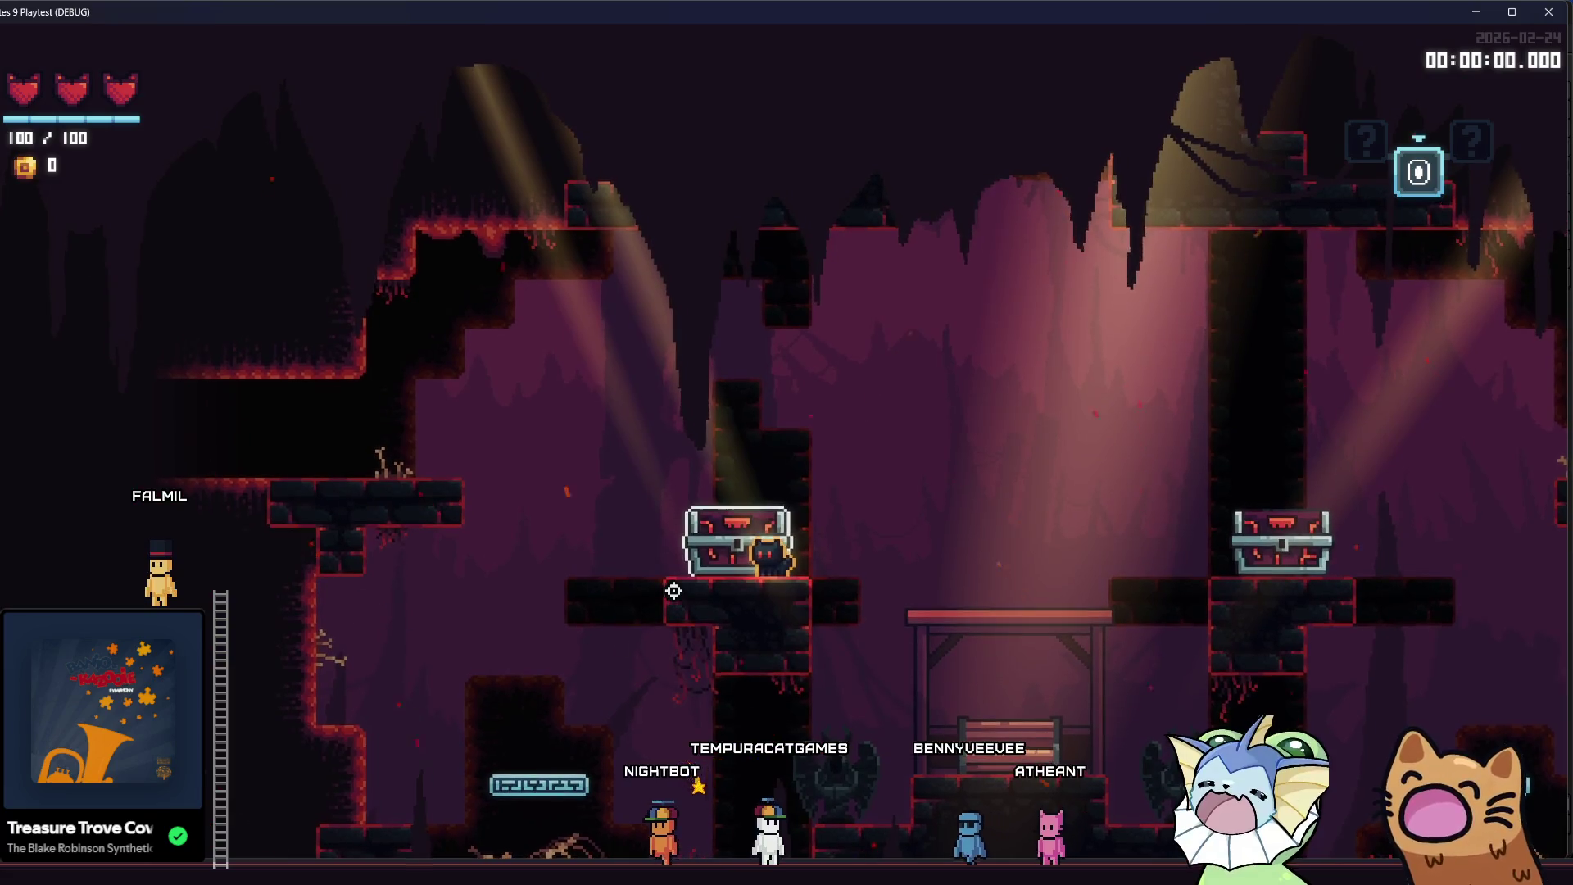
key("a")
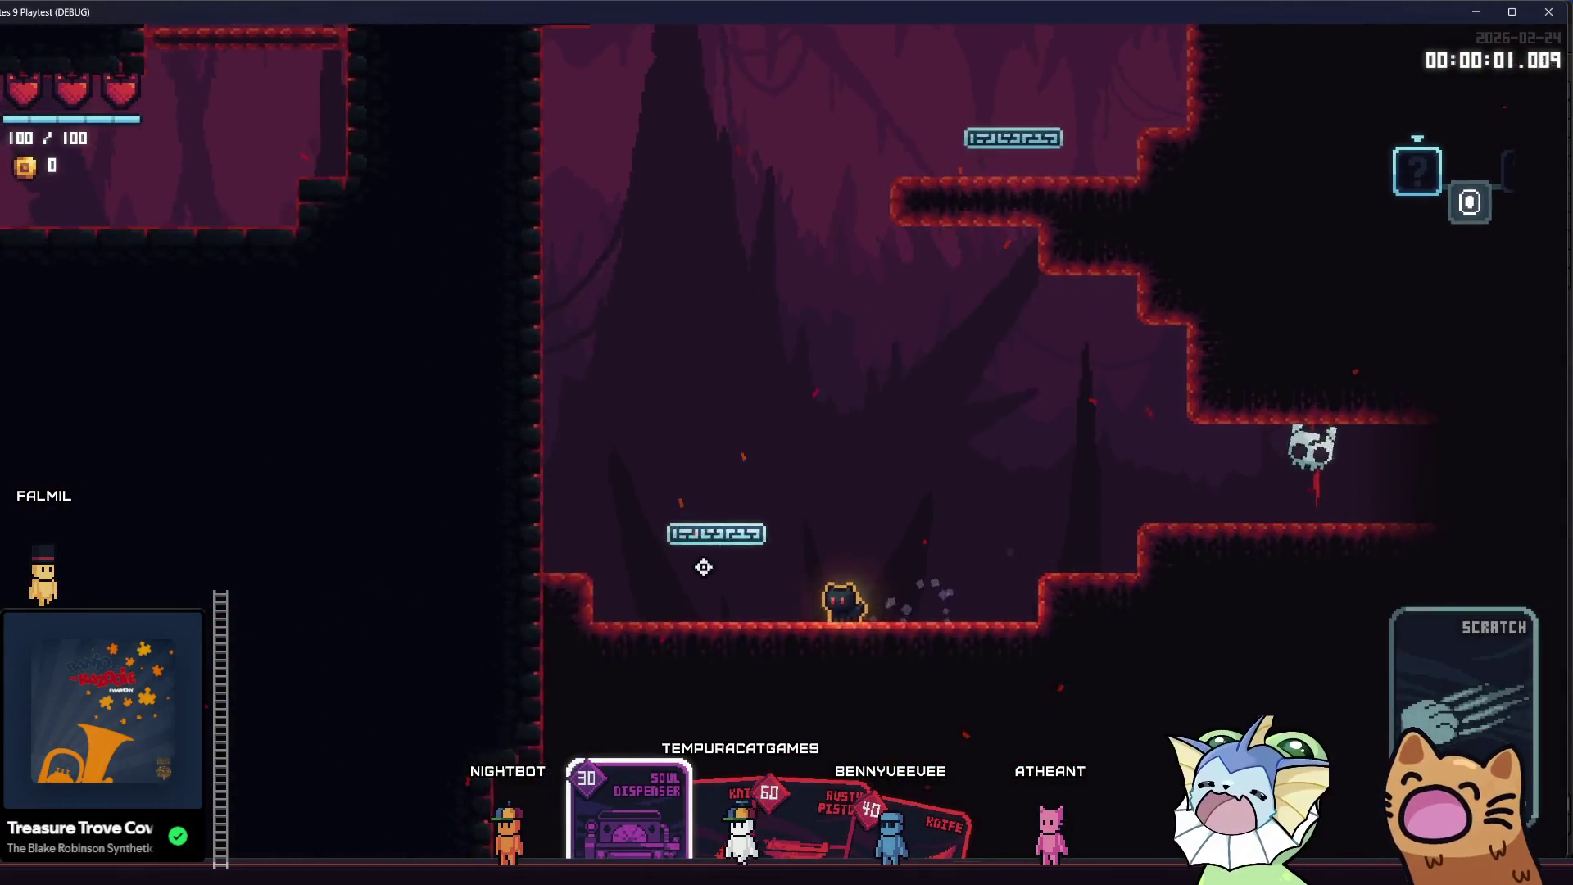
- Jump into the next room and shoot the enemy with the Rusty Pistol
key("space")
left_click(715, 557)
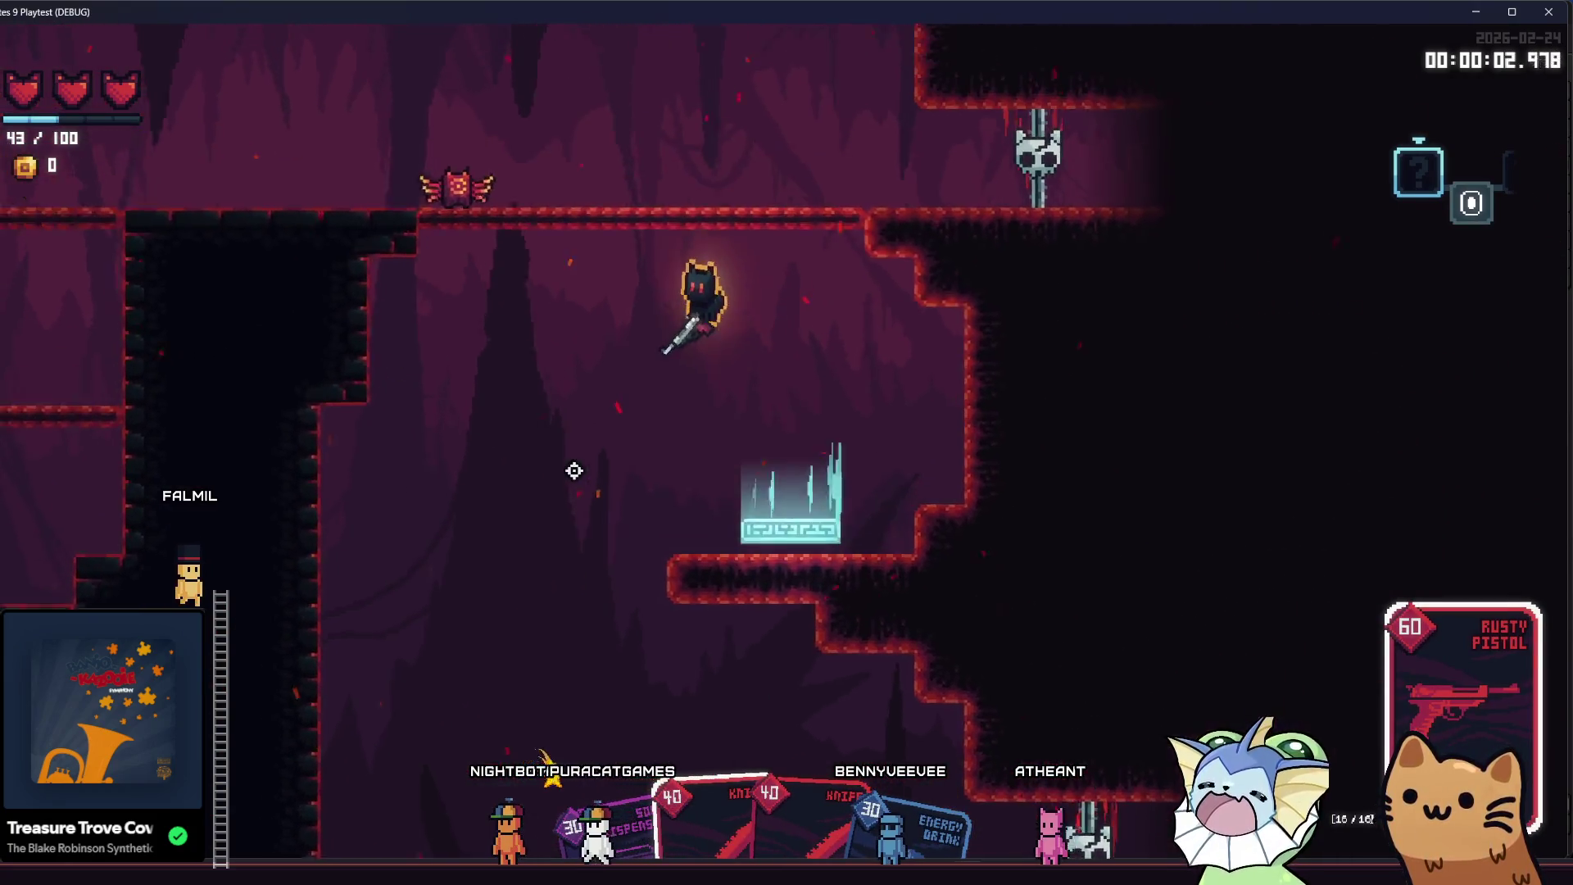
left_click(802, 553)
left_click(802, 553)
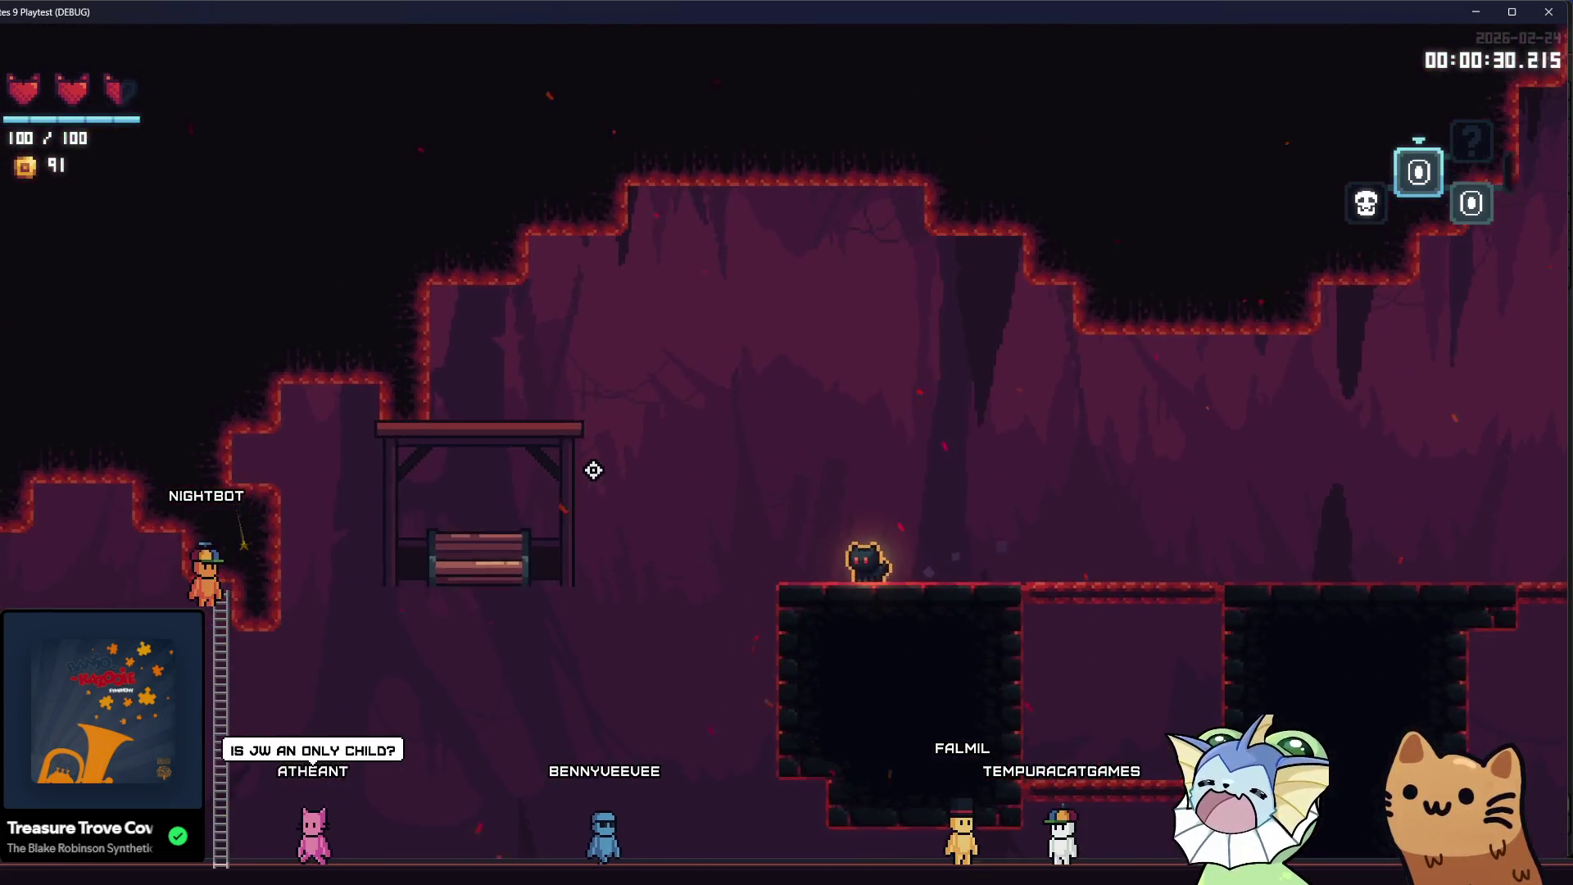
- Teleport via the map back to the bench room, drop down, and close the playtest with F8
key("m")
key("m")
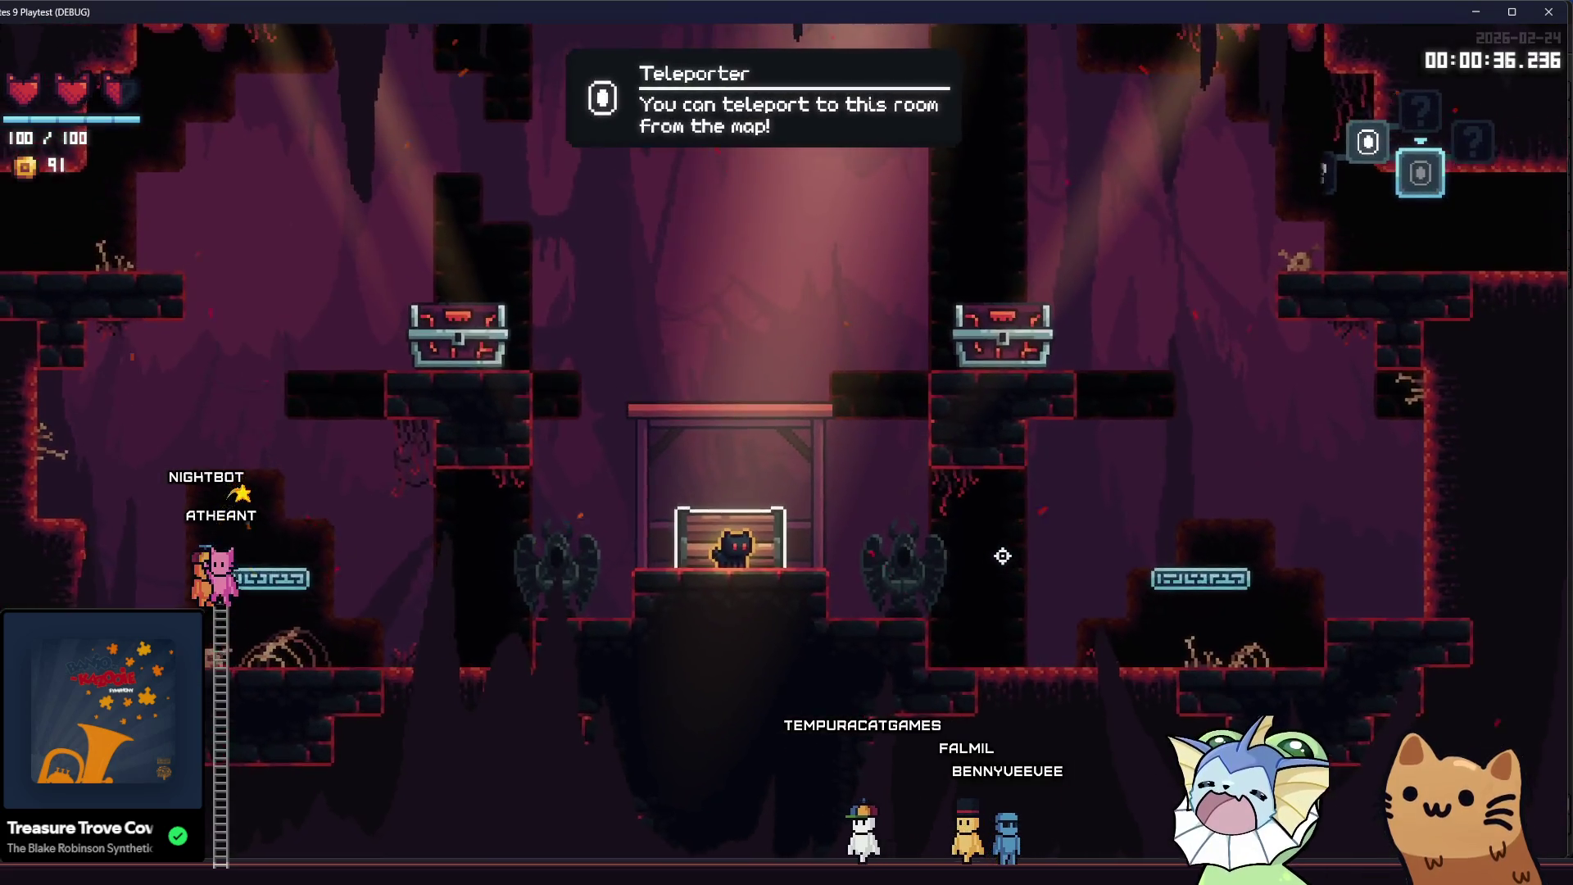
key("m")
key("m")
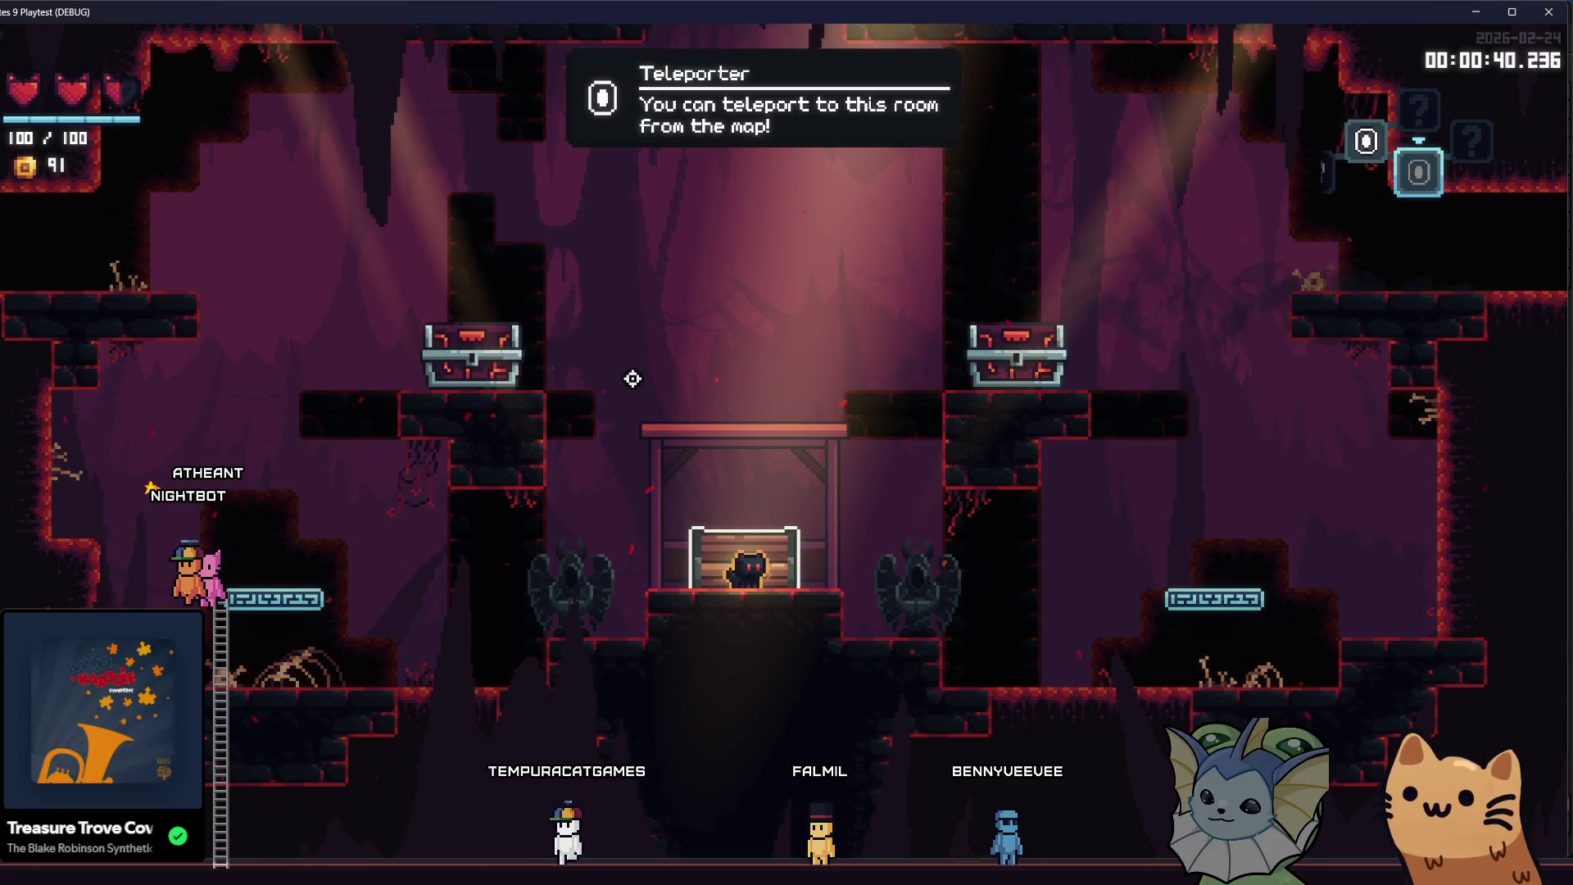
key("s")
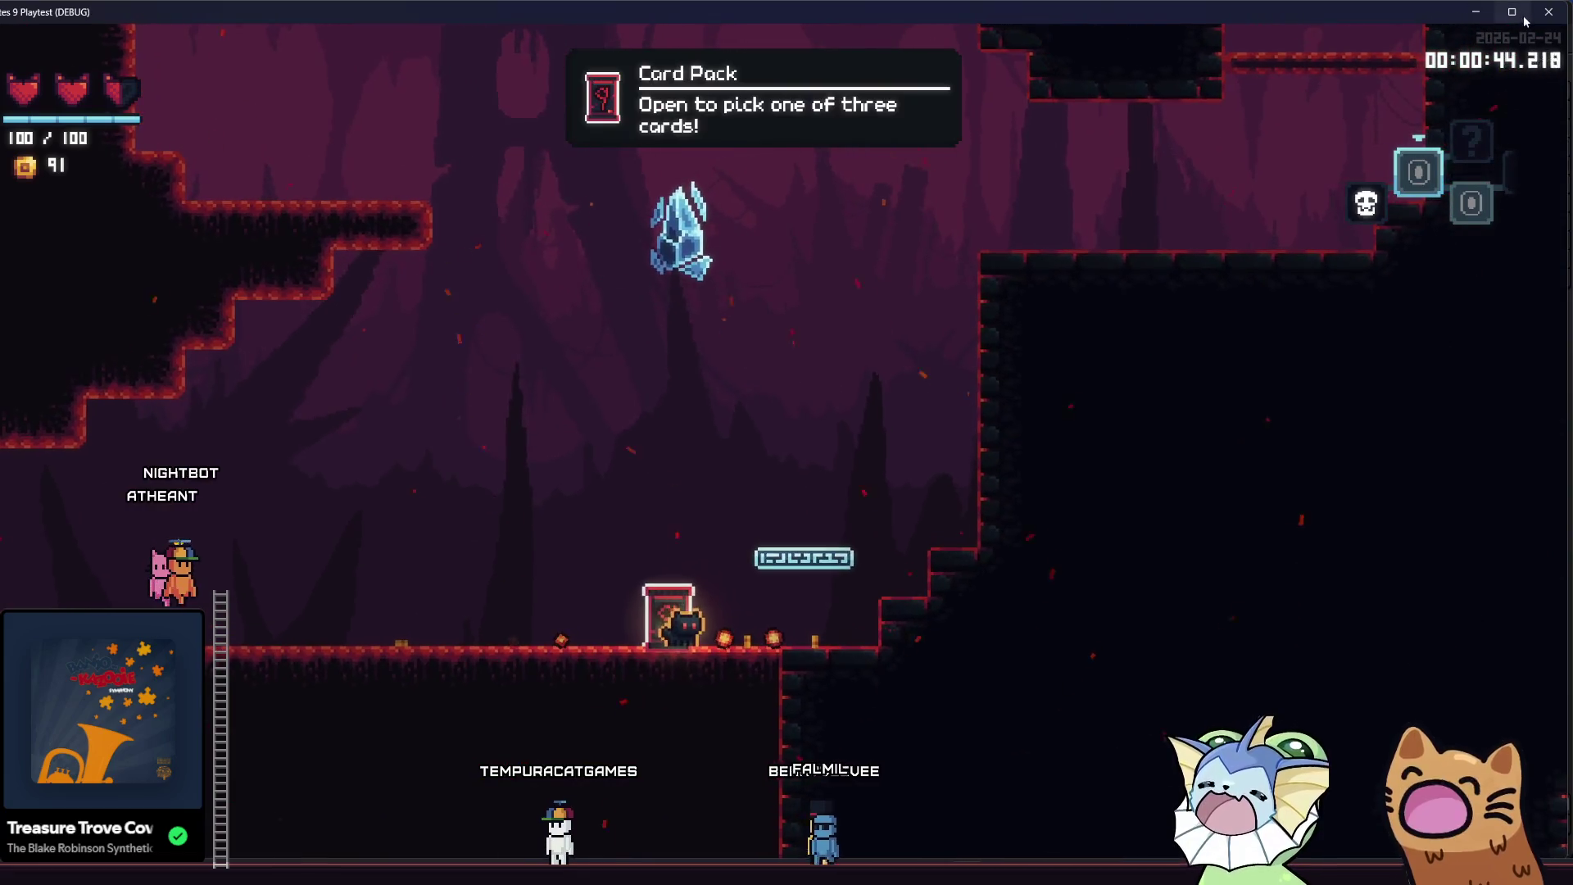
key("F8")
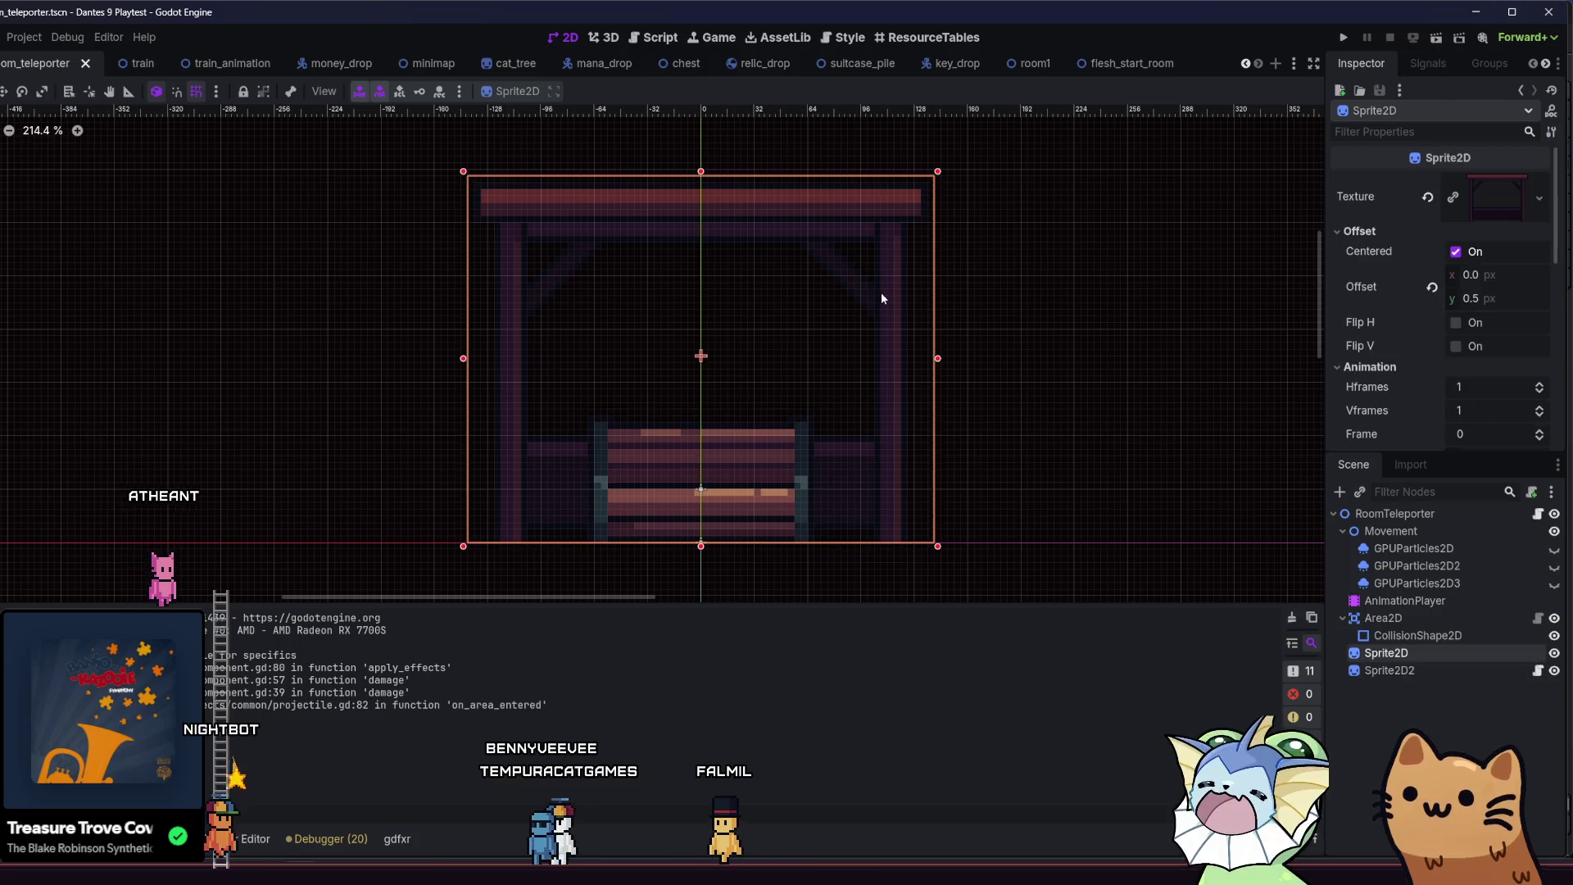
- Look over the room1 and flesh_start_room scenes, then quit Godot and switch to the folder window
left_click(1029, 65)
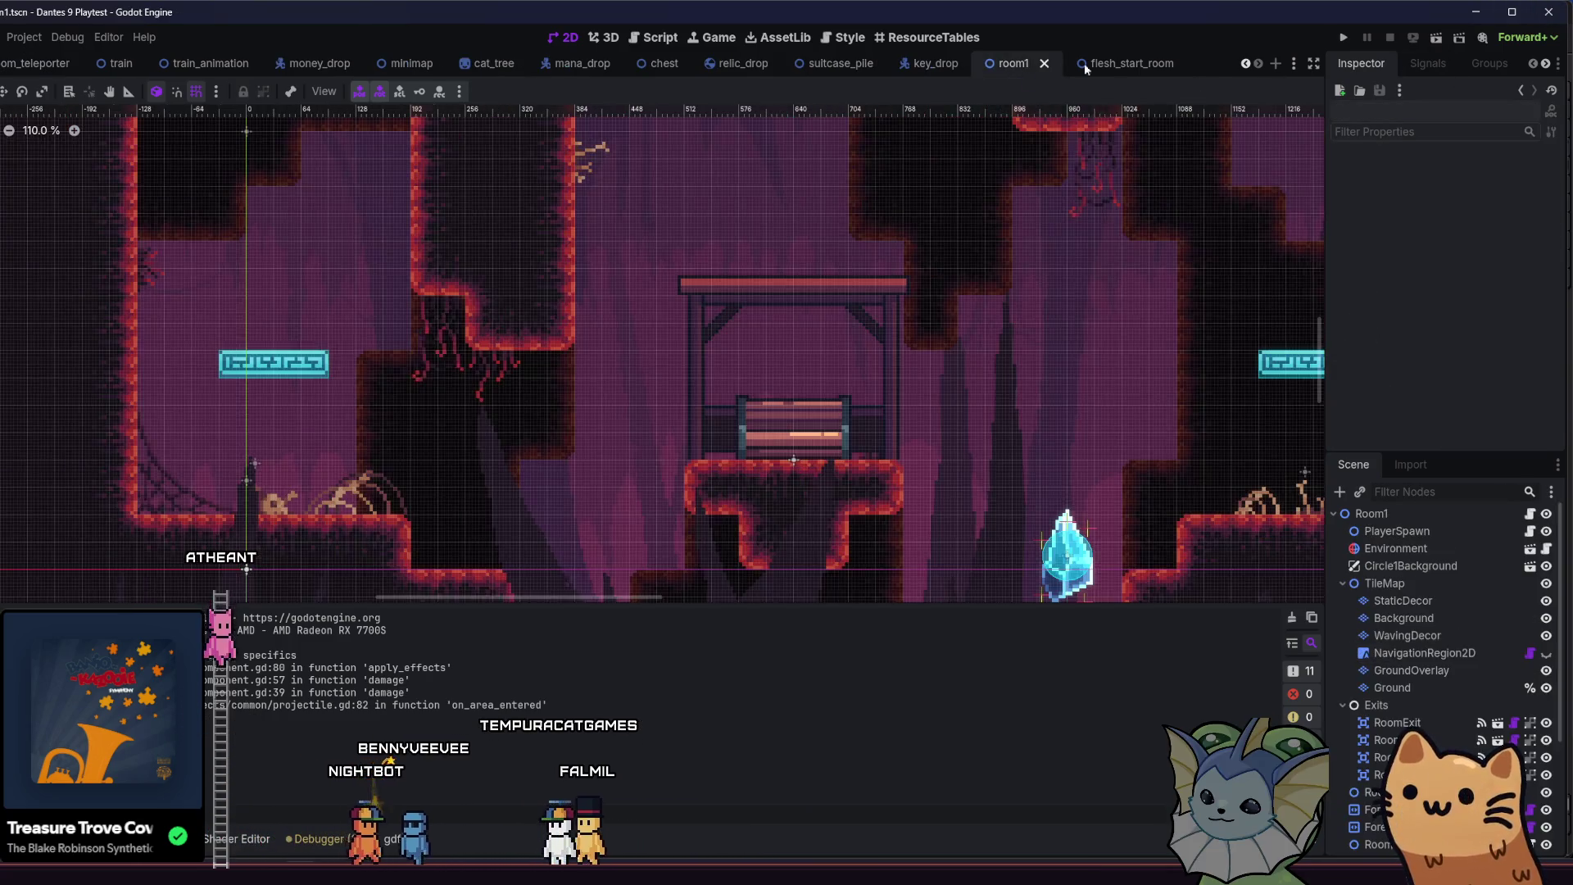
left_click(1075, 69)
scroll(917, 134, "up", 6)
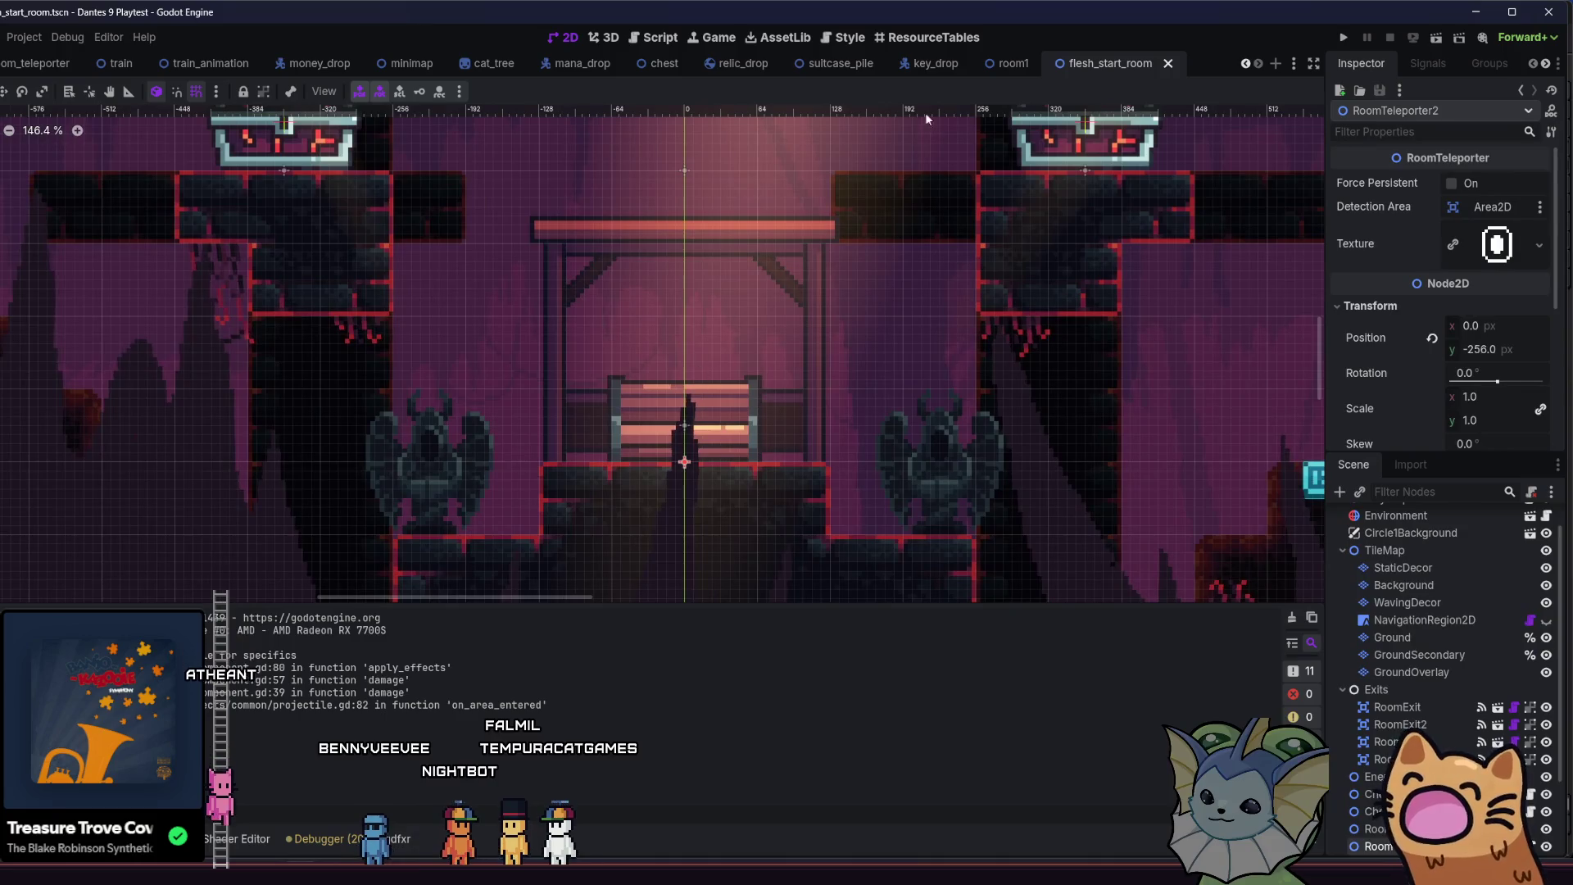
left_click(994, 62)
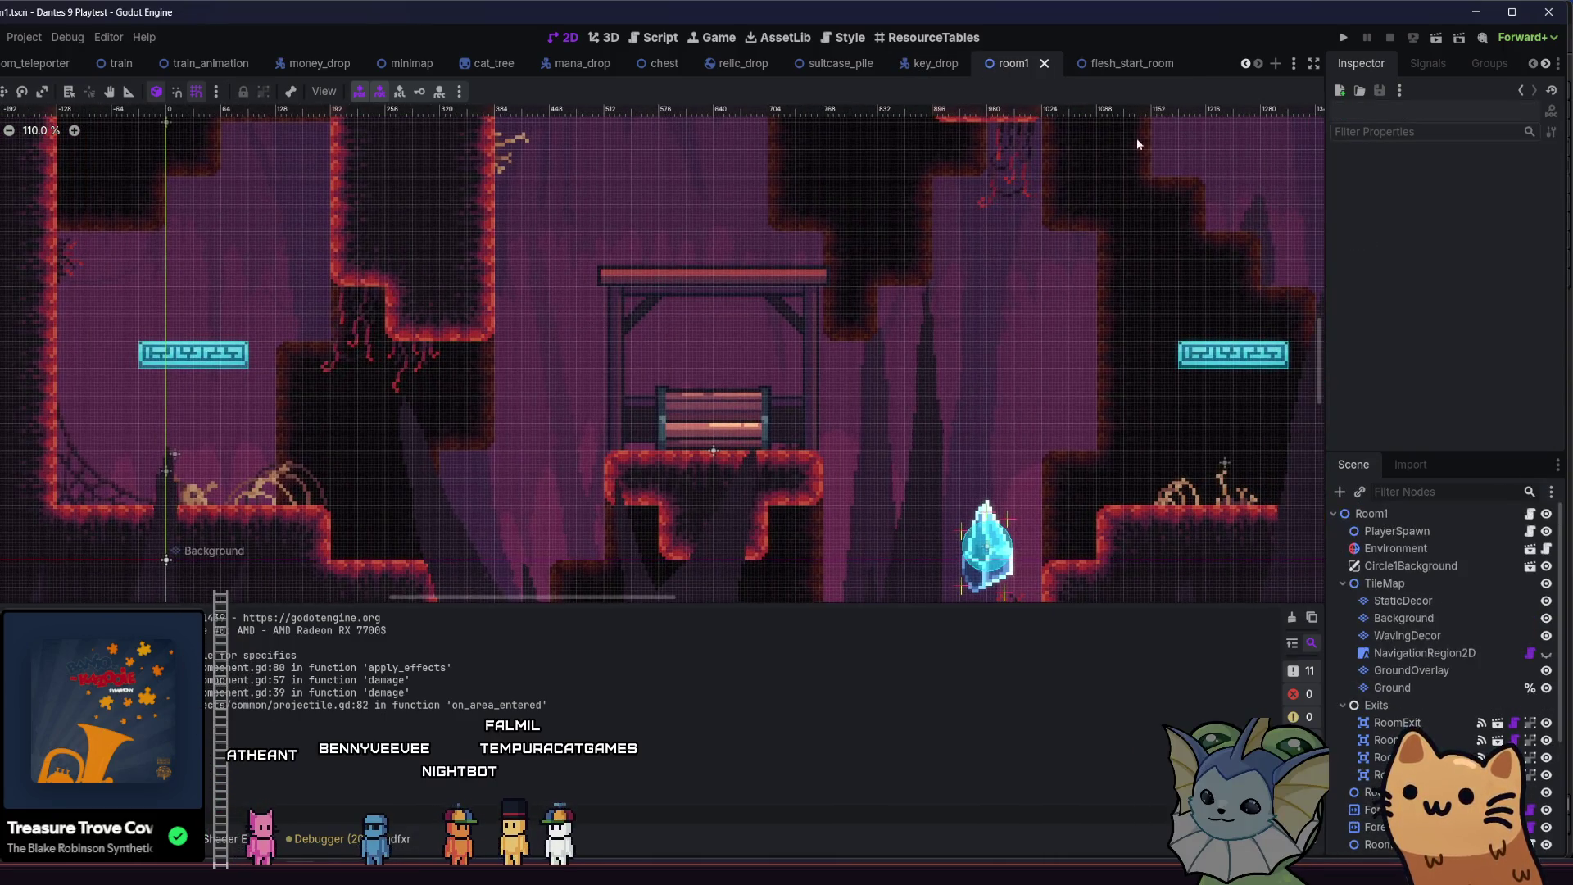
left_click(1537, 18)
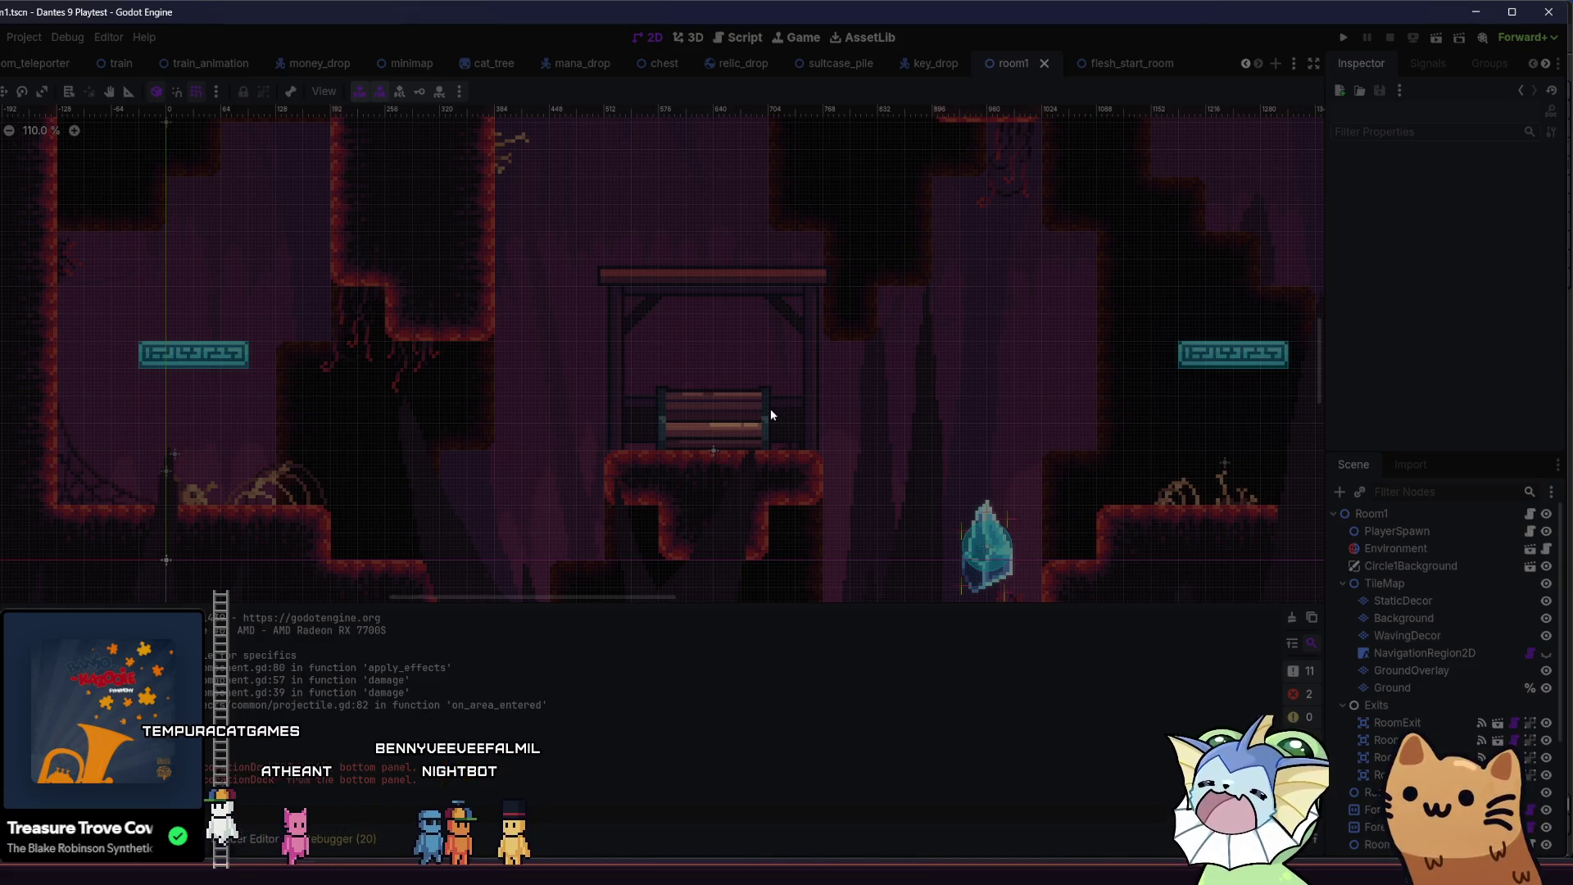
key("alt+Tab")
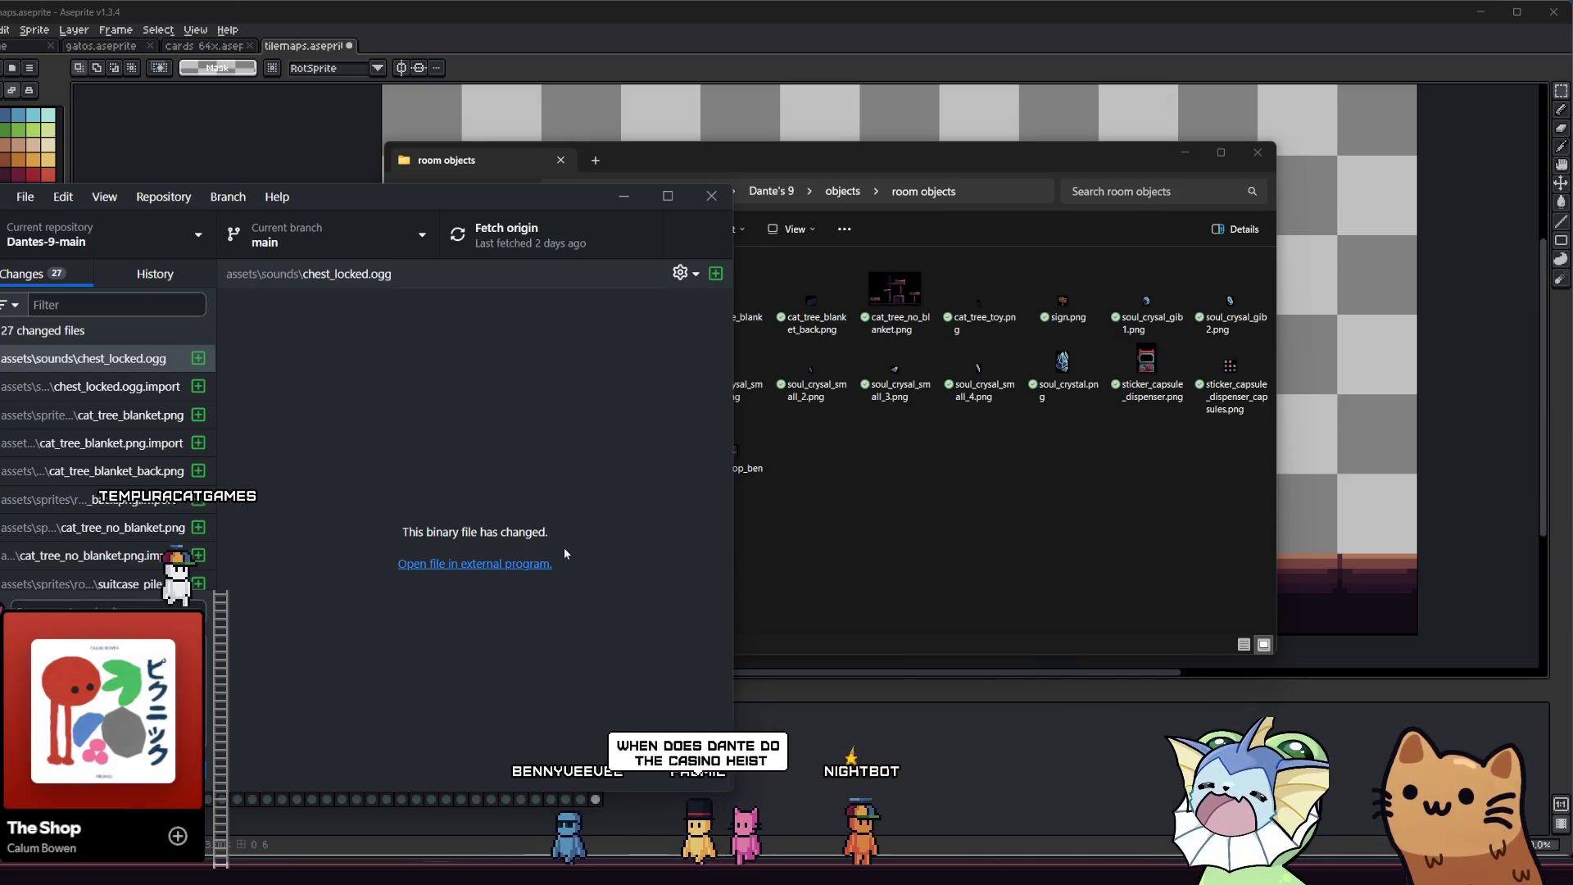
- Fetch origin, pull the incoming commit, then fetch again to confirm main is up to date
left_click(502, 242)
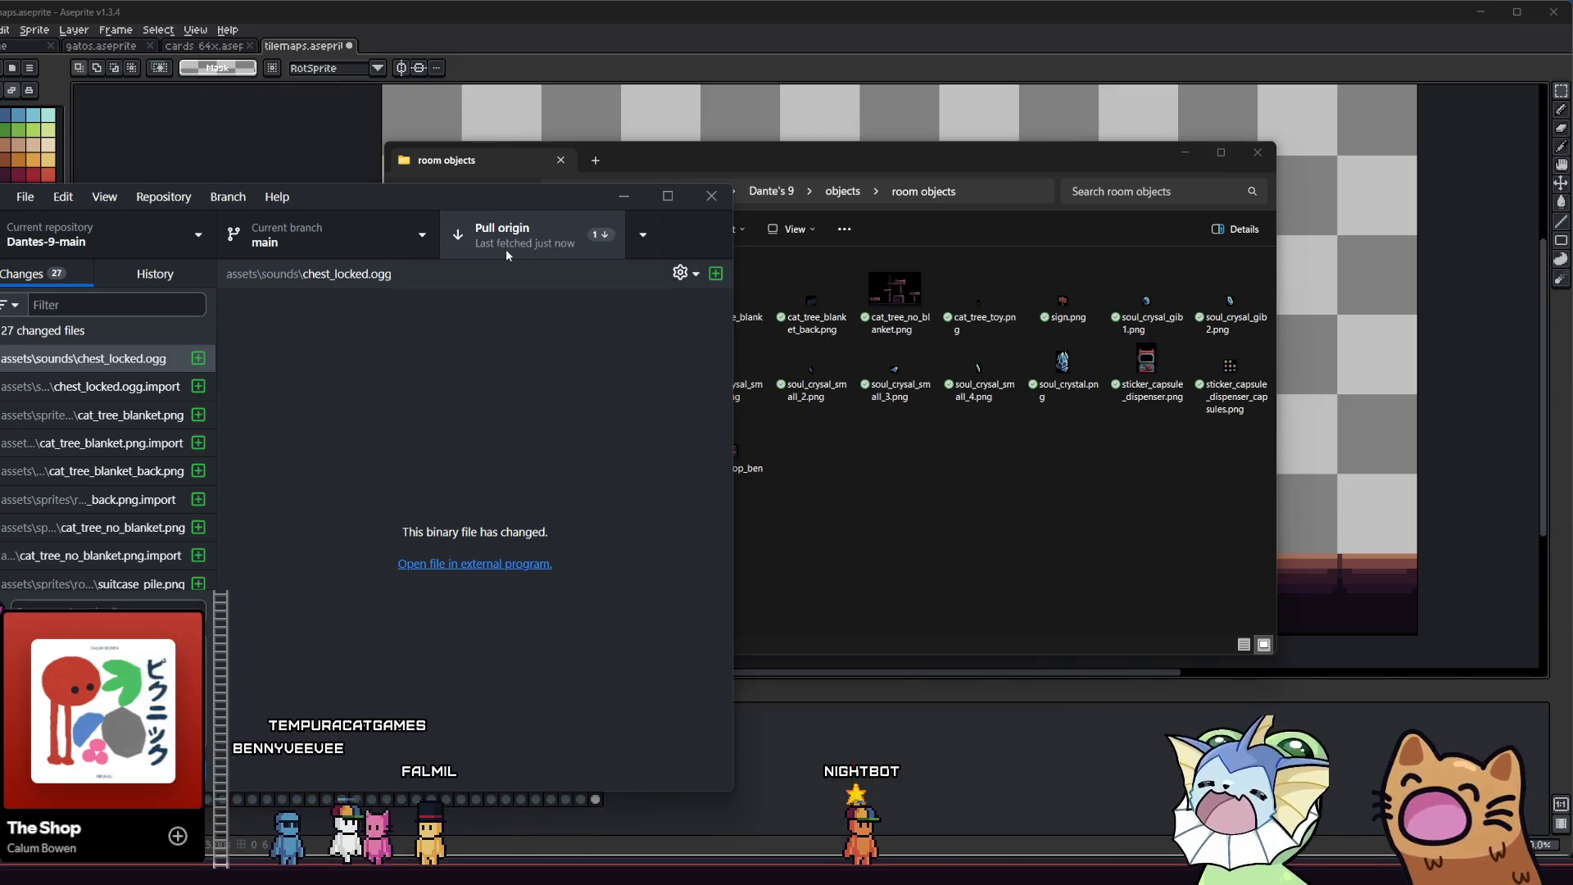
left_click(505, 249)
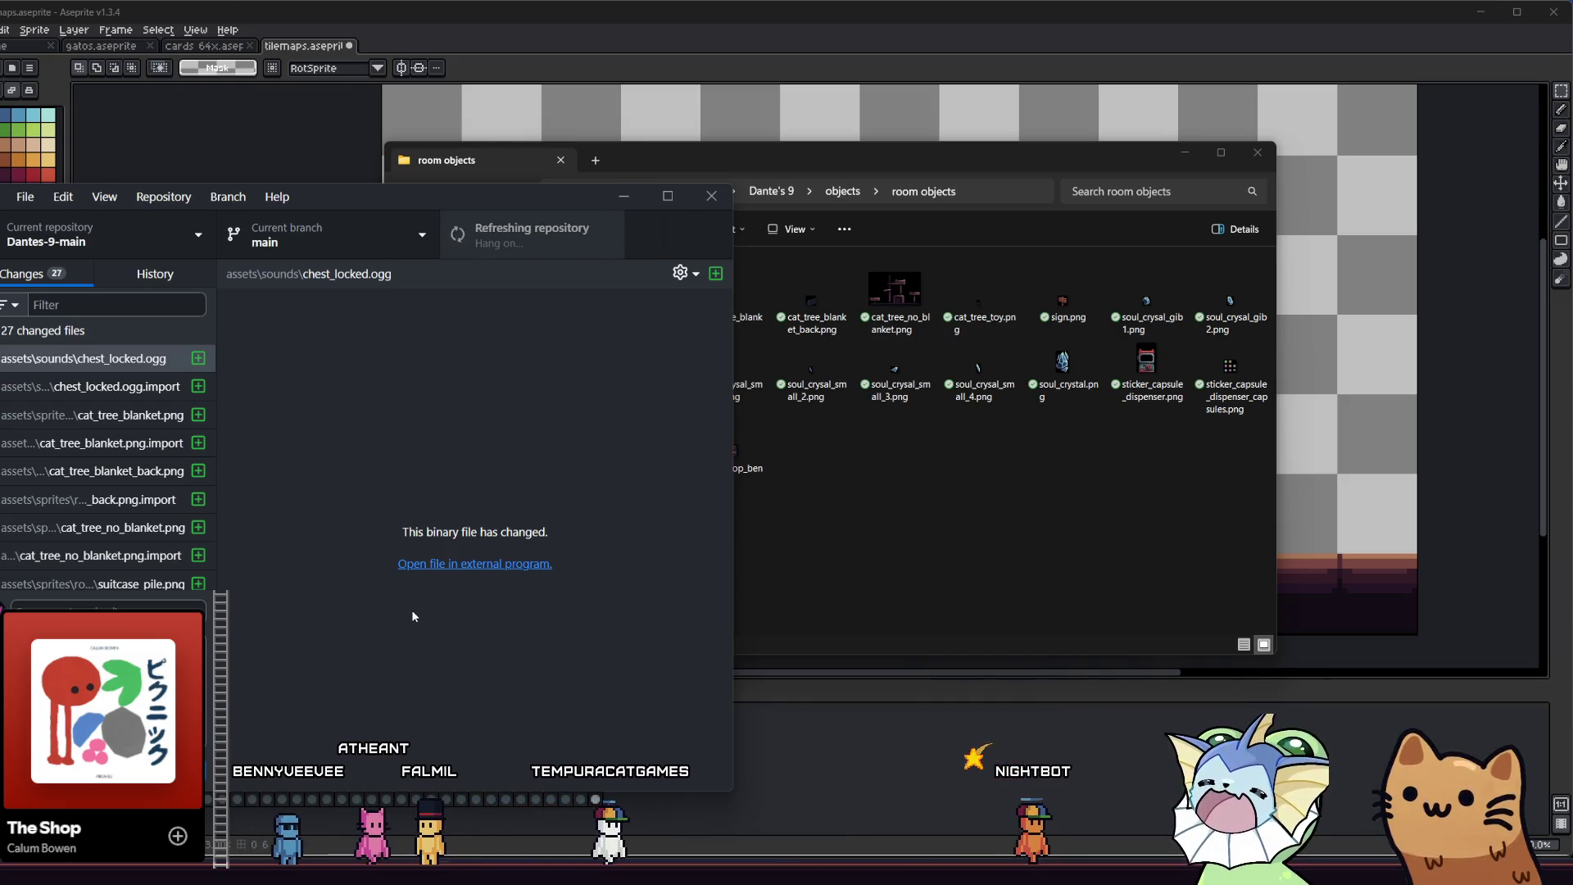
left_click(455, 245)
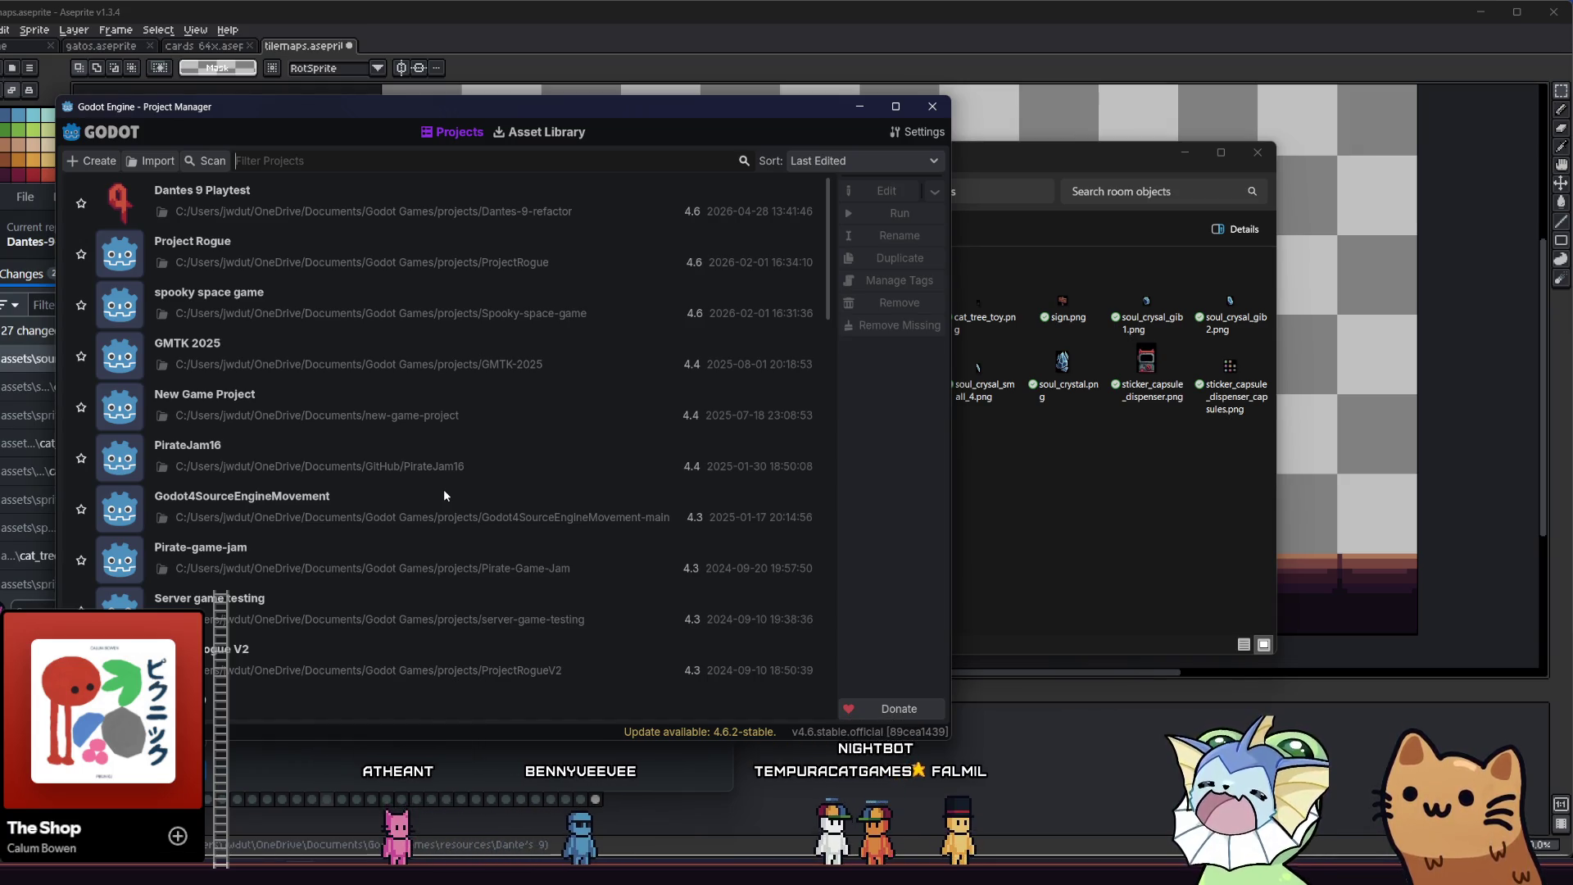
- Open the Dantes 9 Playtest project from the Project Manager and run the game
double_click(188, 189)
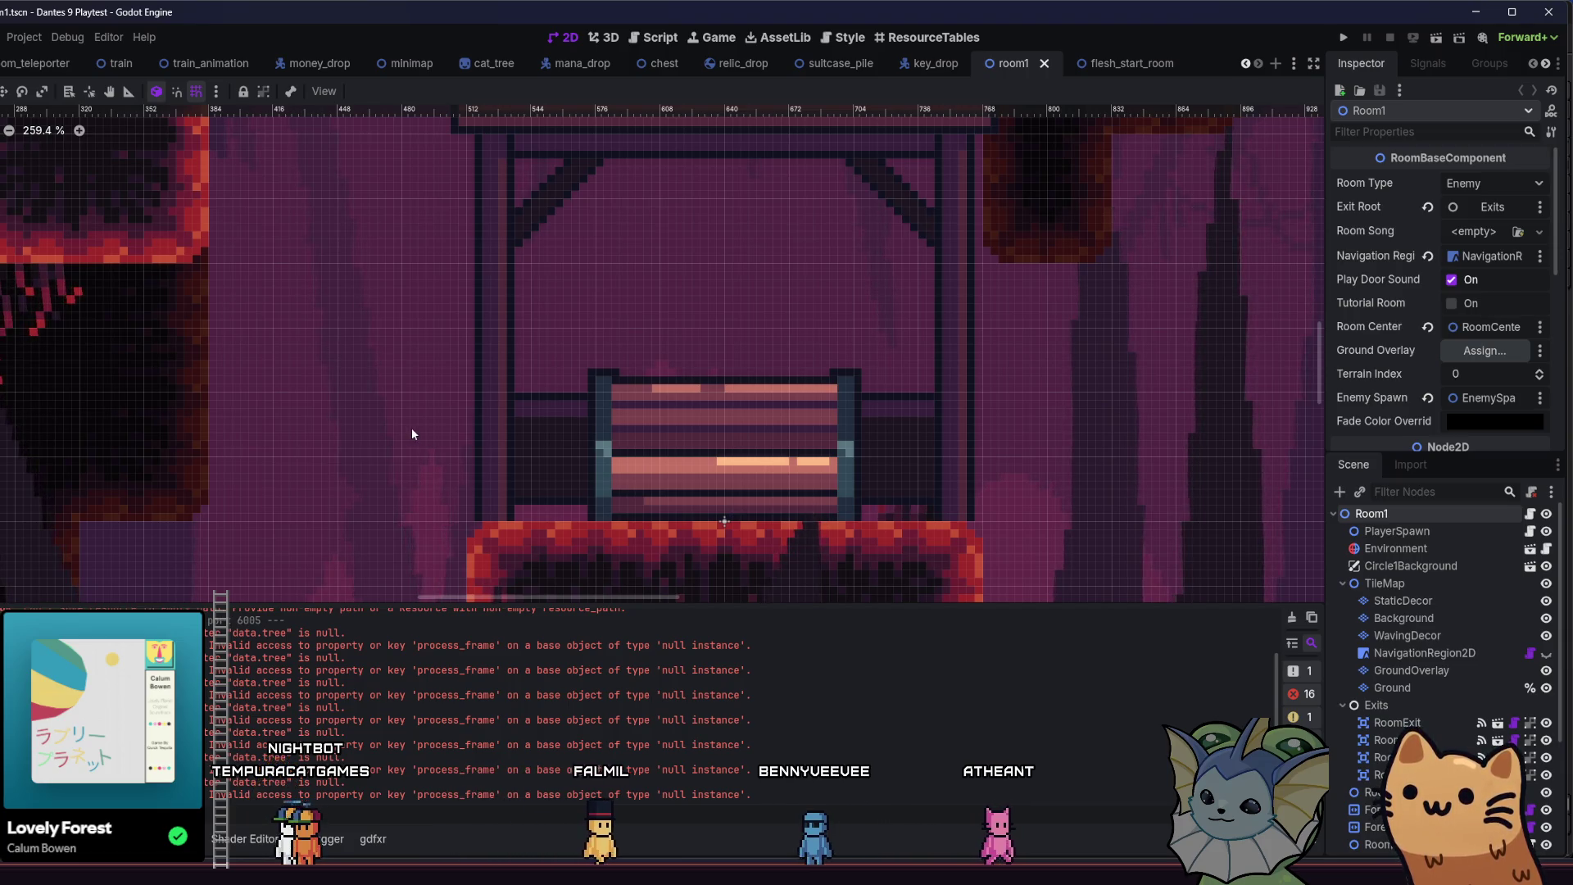
left_click(1336, 37)
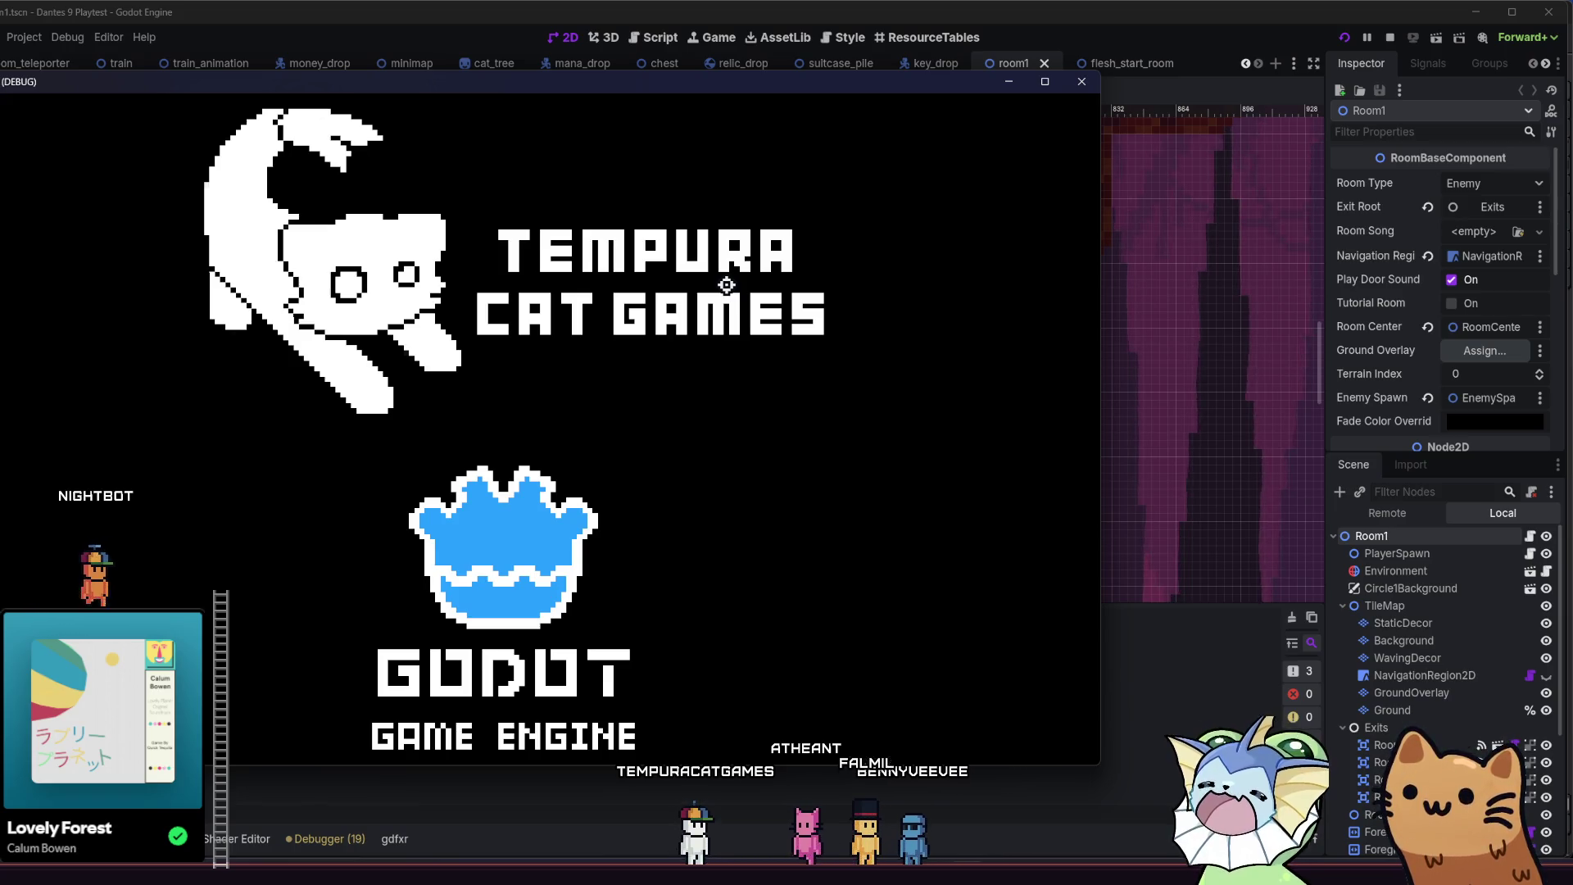
- Maximize the game window and start a new game from the title menu
key("super+Up")
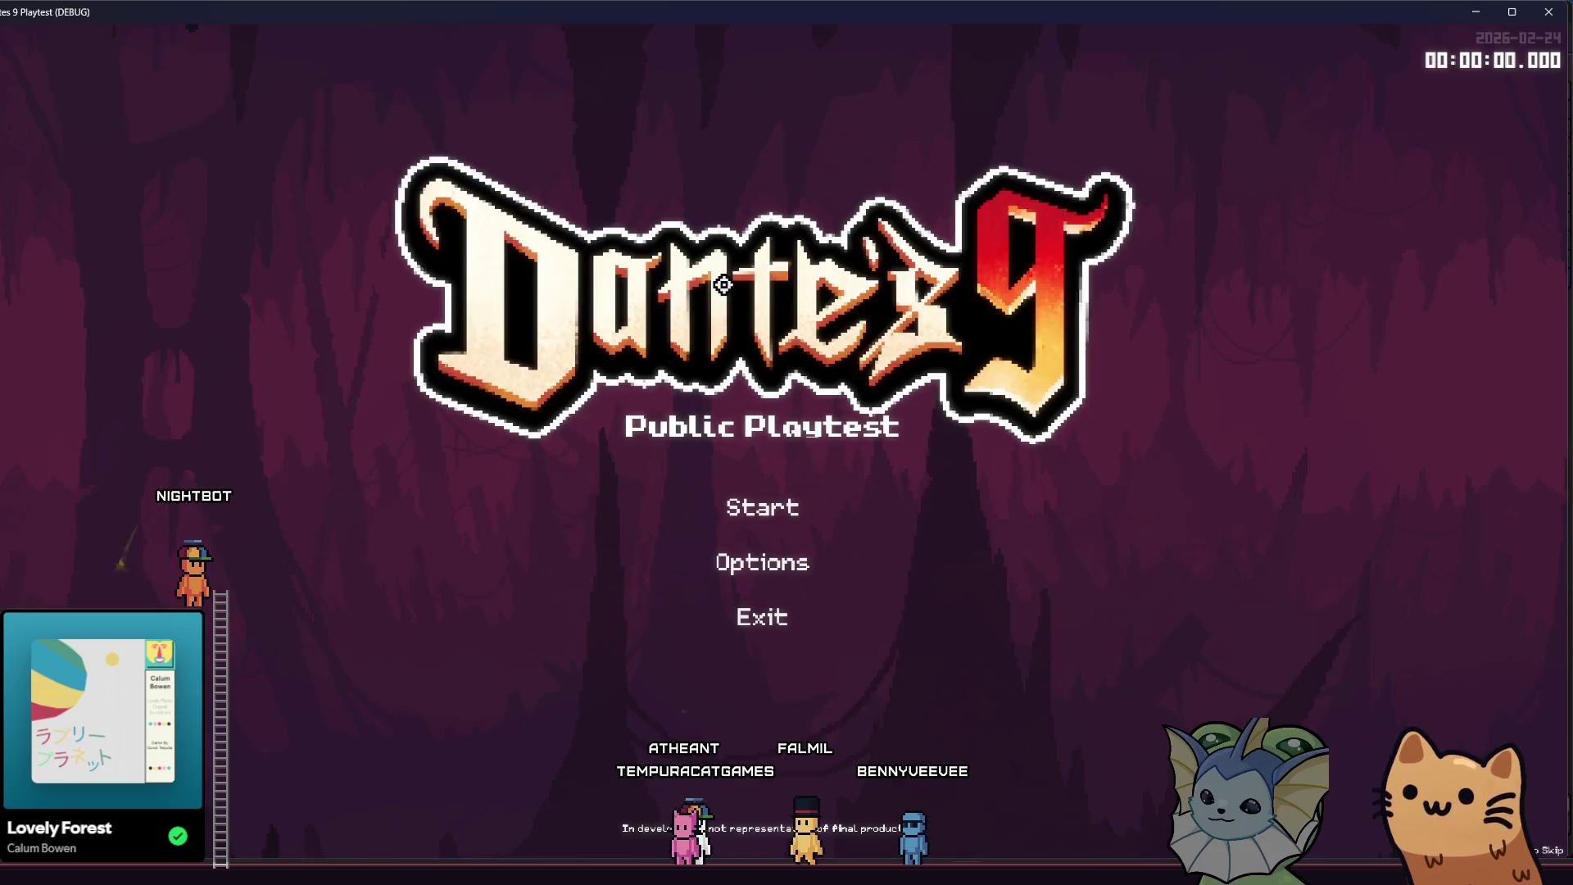
left_click(713, 564)
key("Escape")
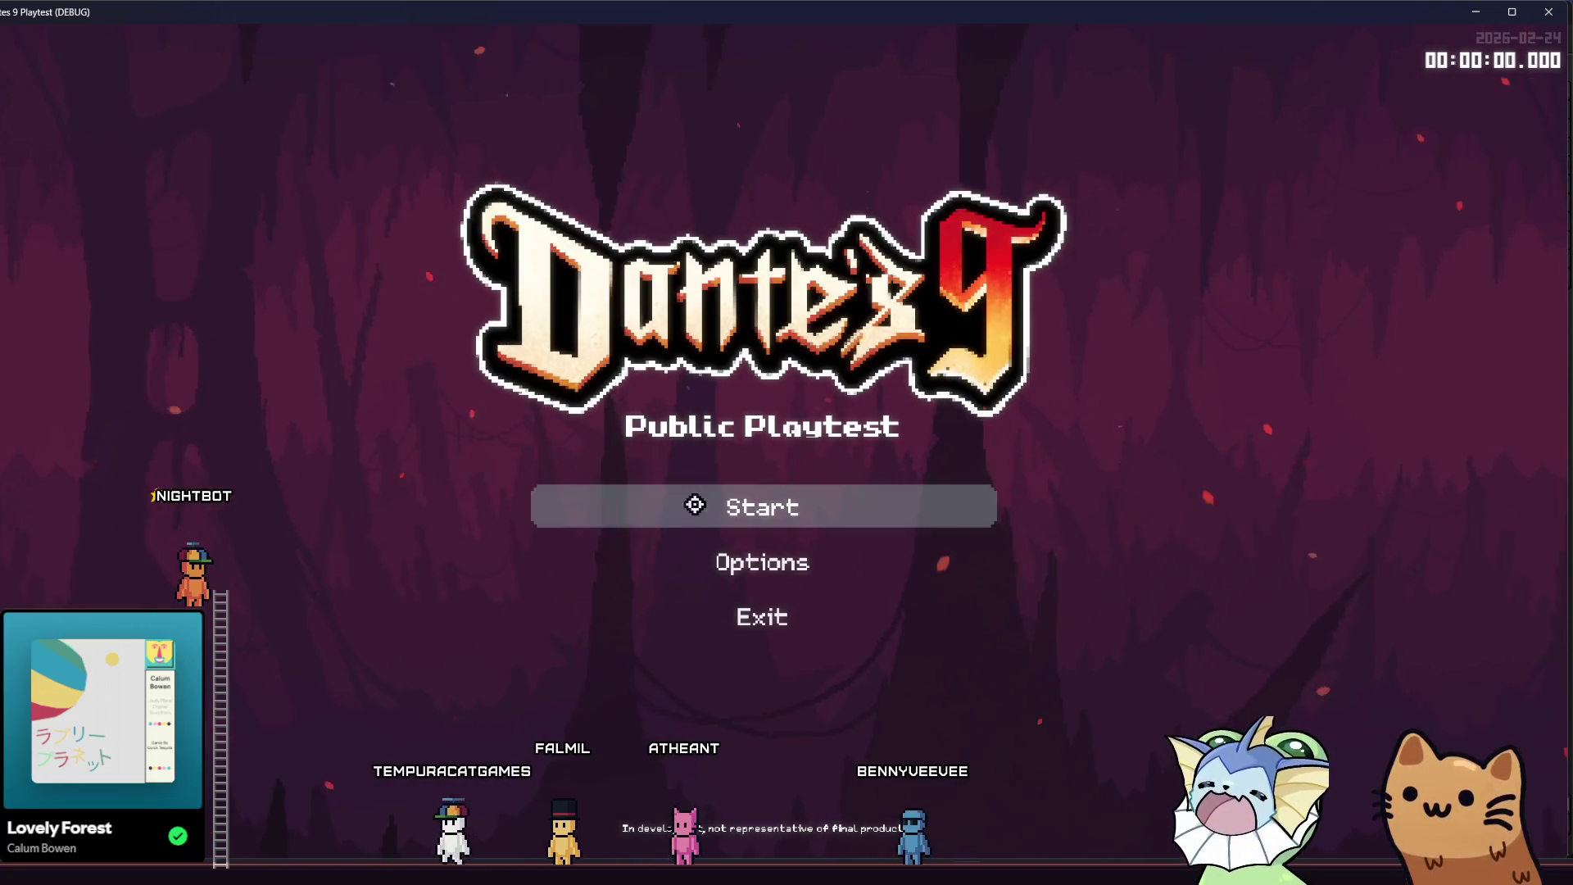
left_click(696, 508)
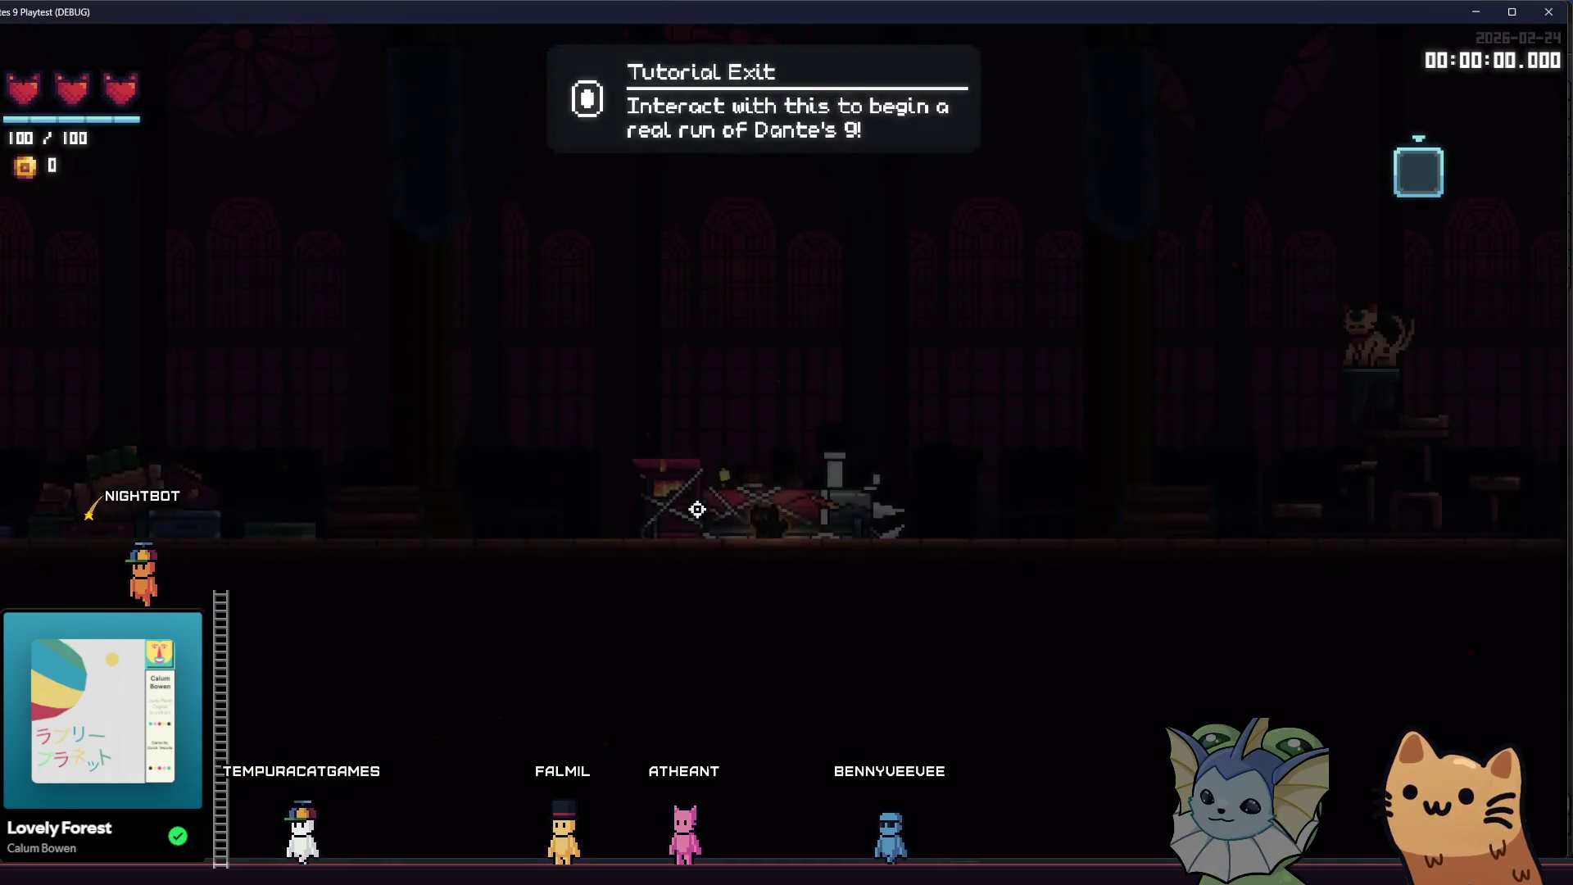
- Walk the cat to the Tutorial Exit, begin a run, and cross the cave ledge
key("d")
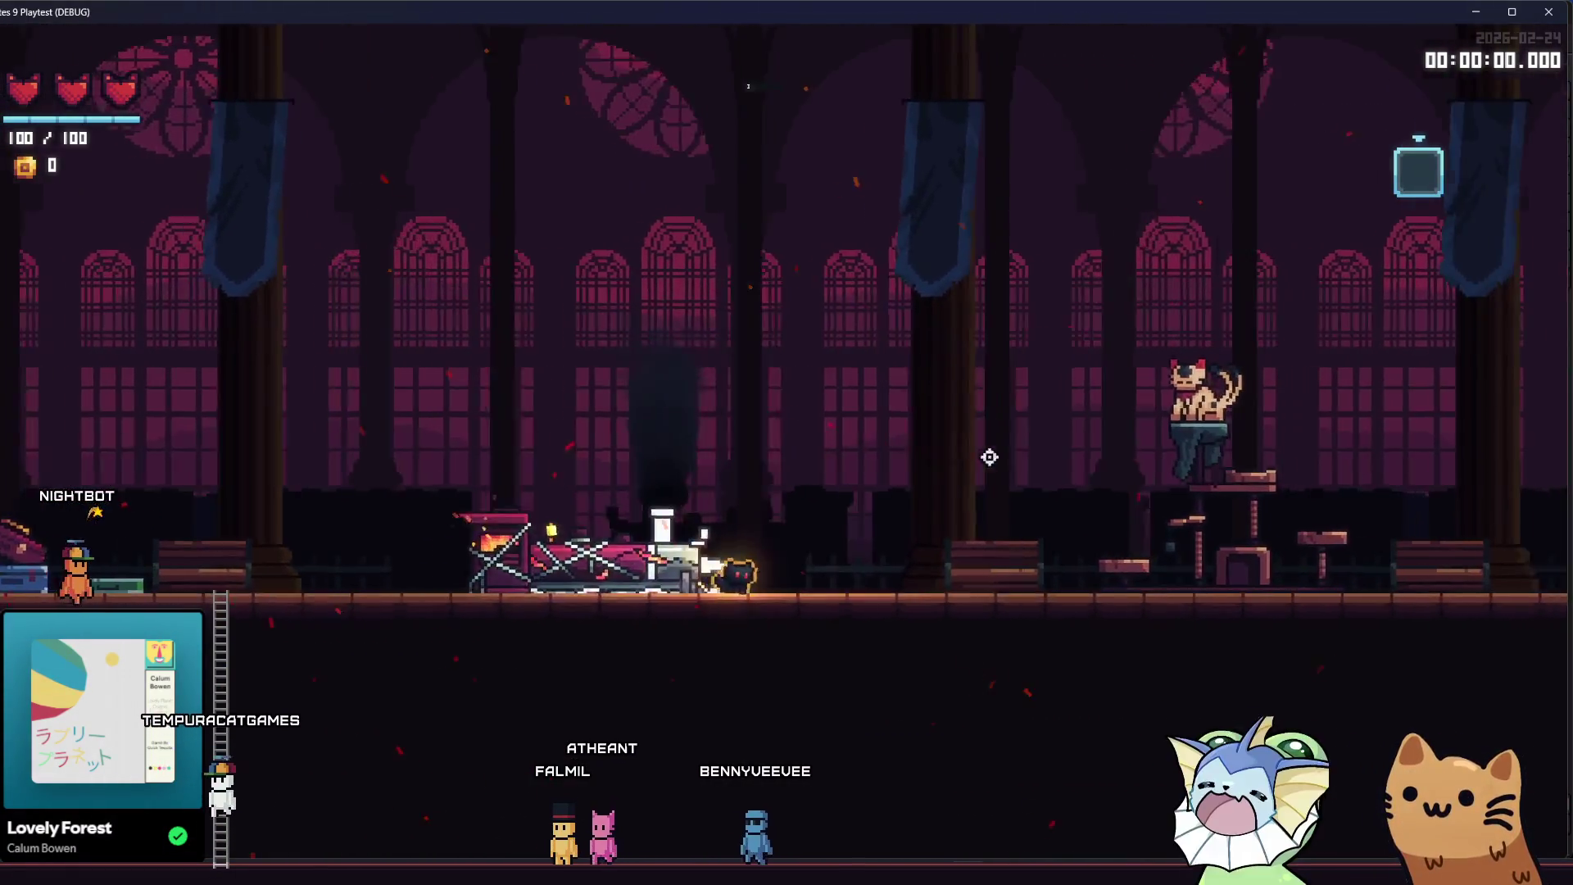
key("a")
key("d")
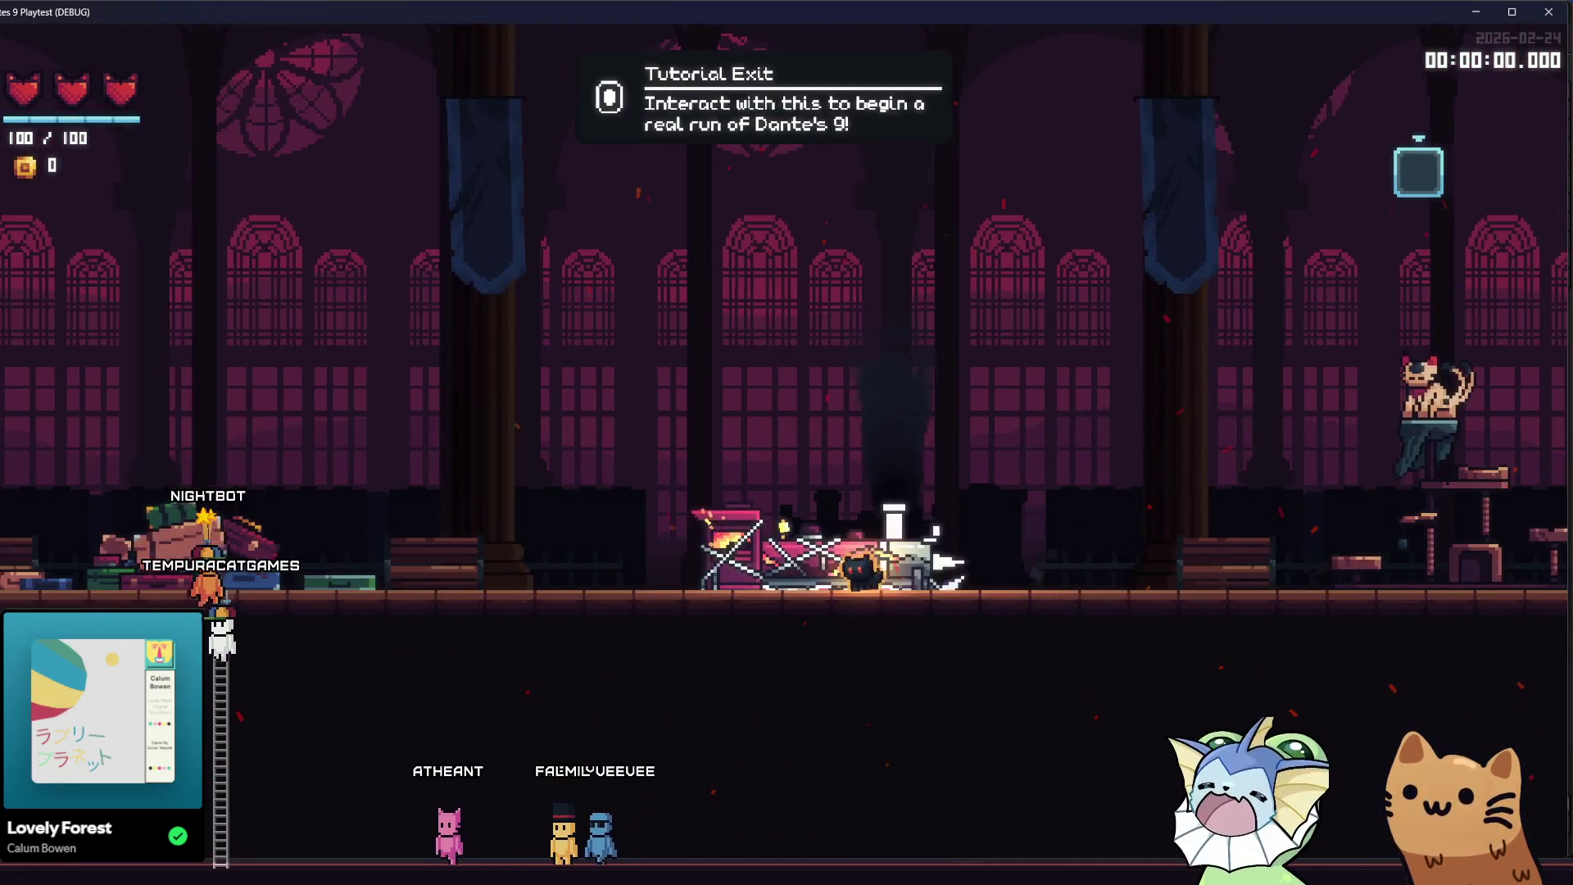
key("e")
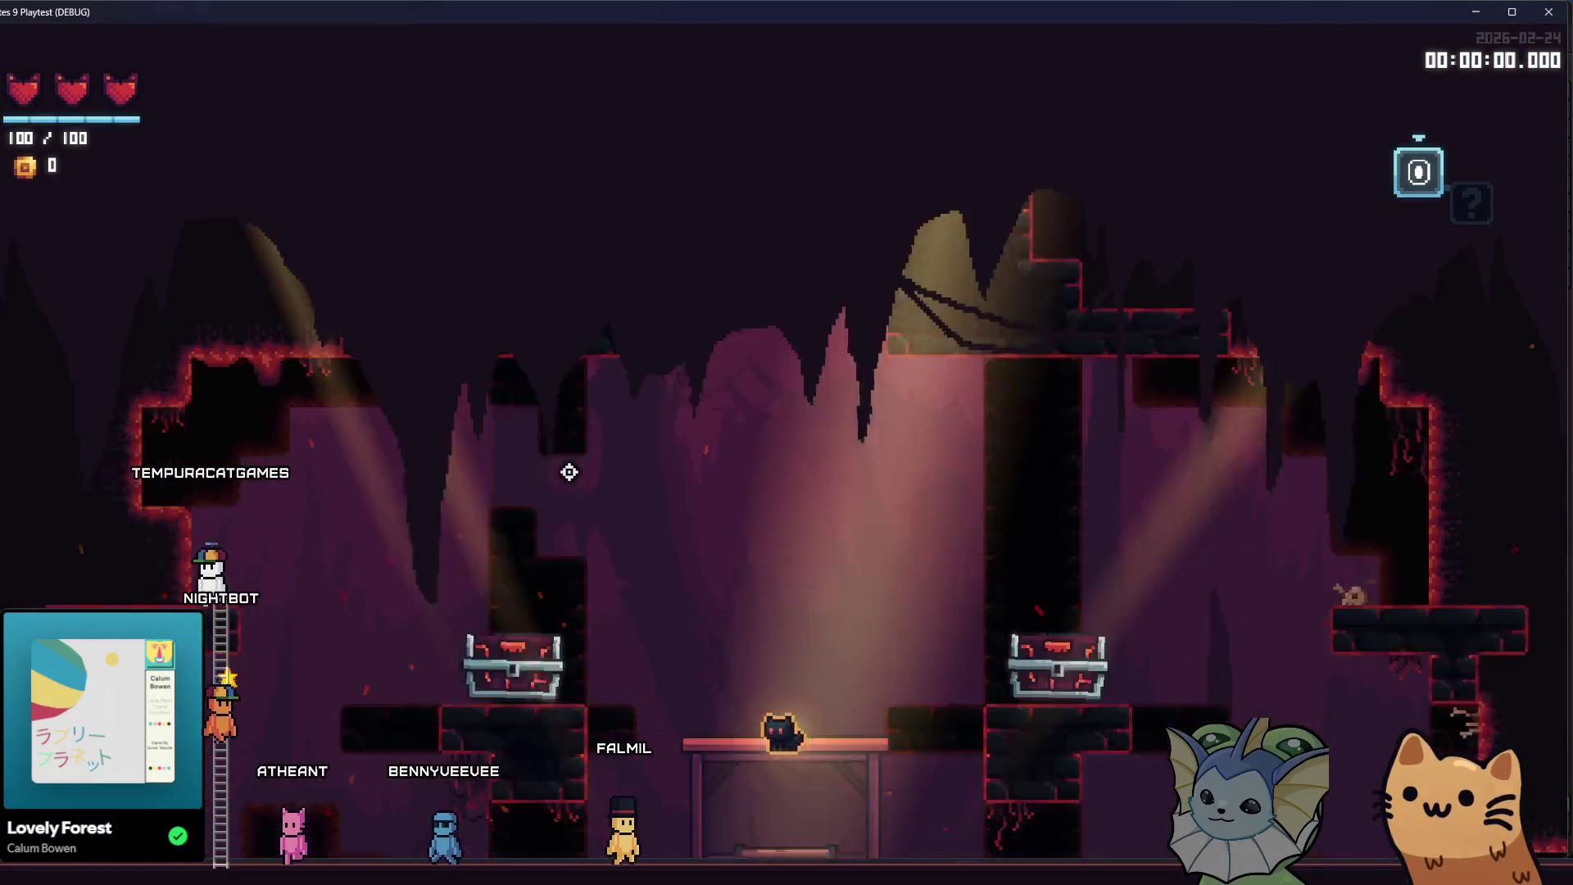
key("a")
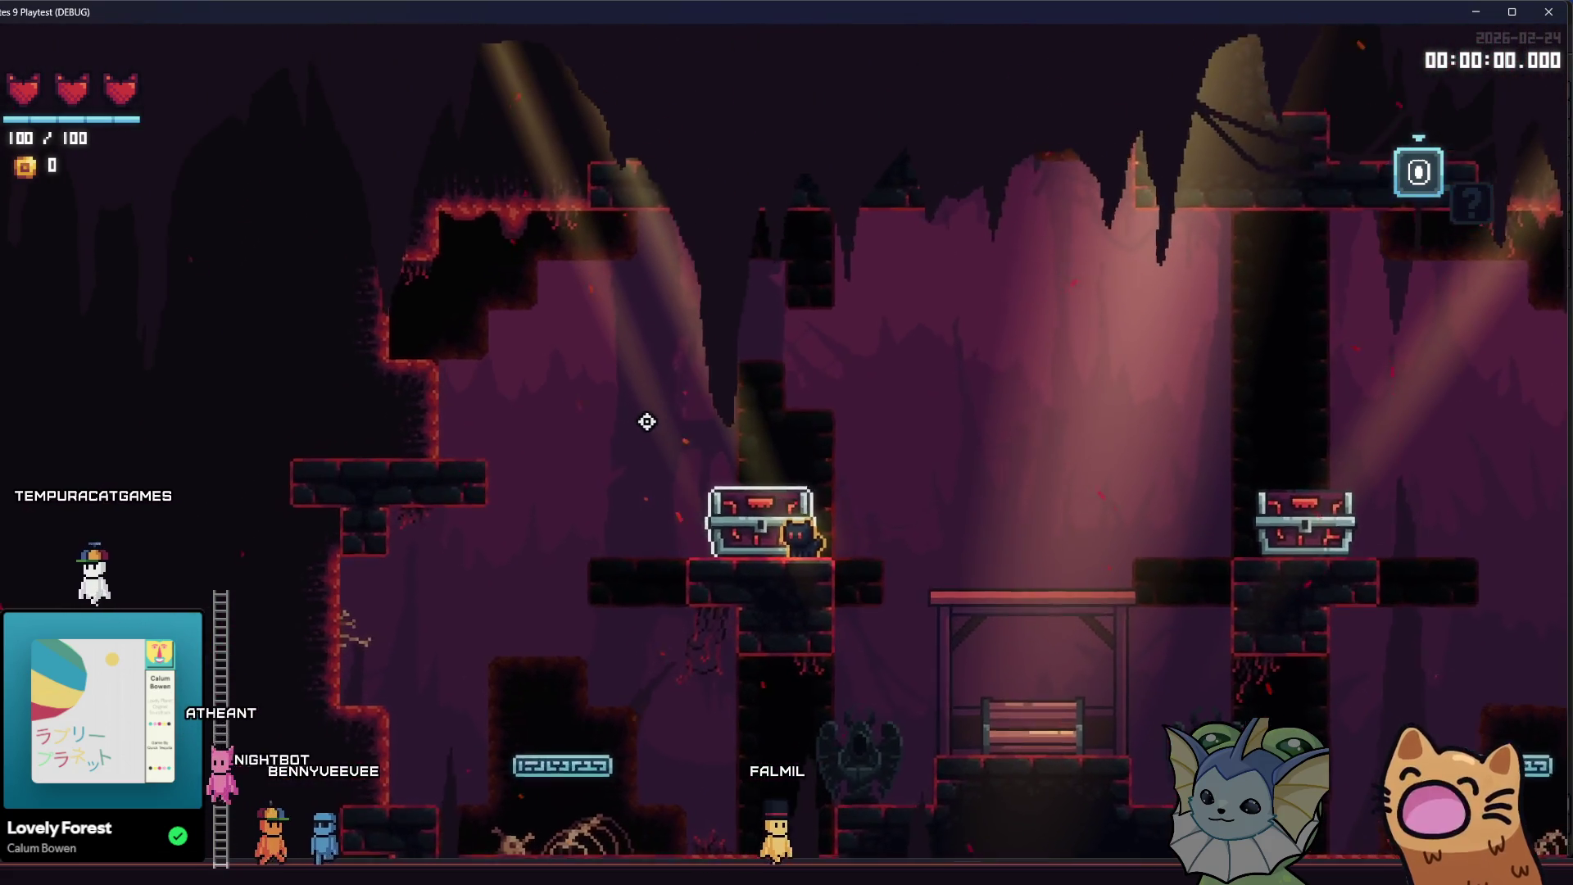
key("d")
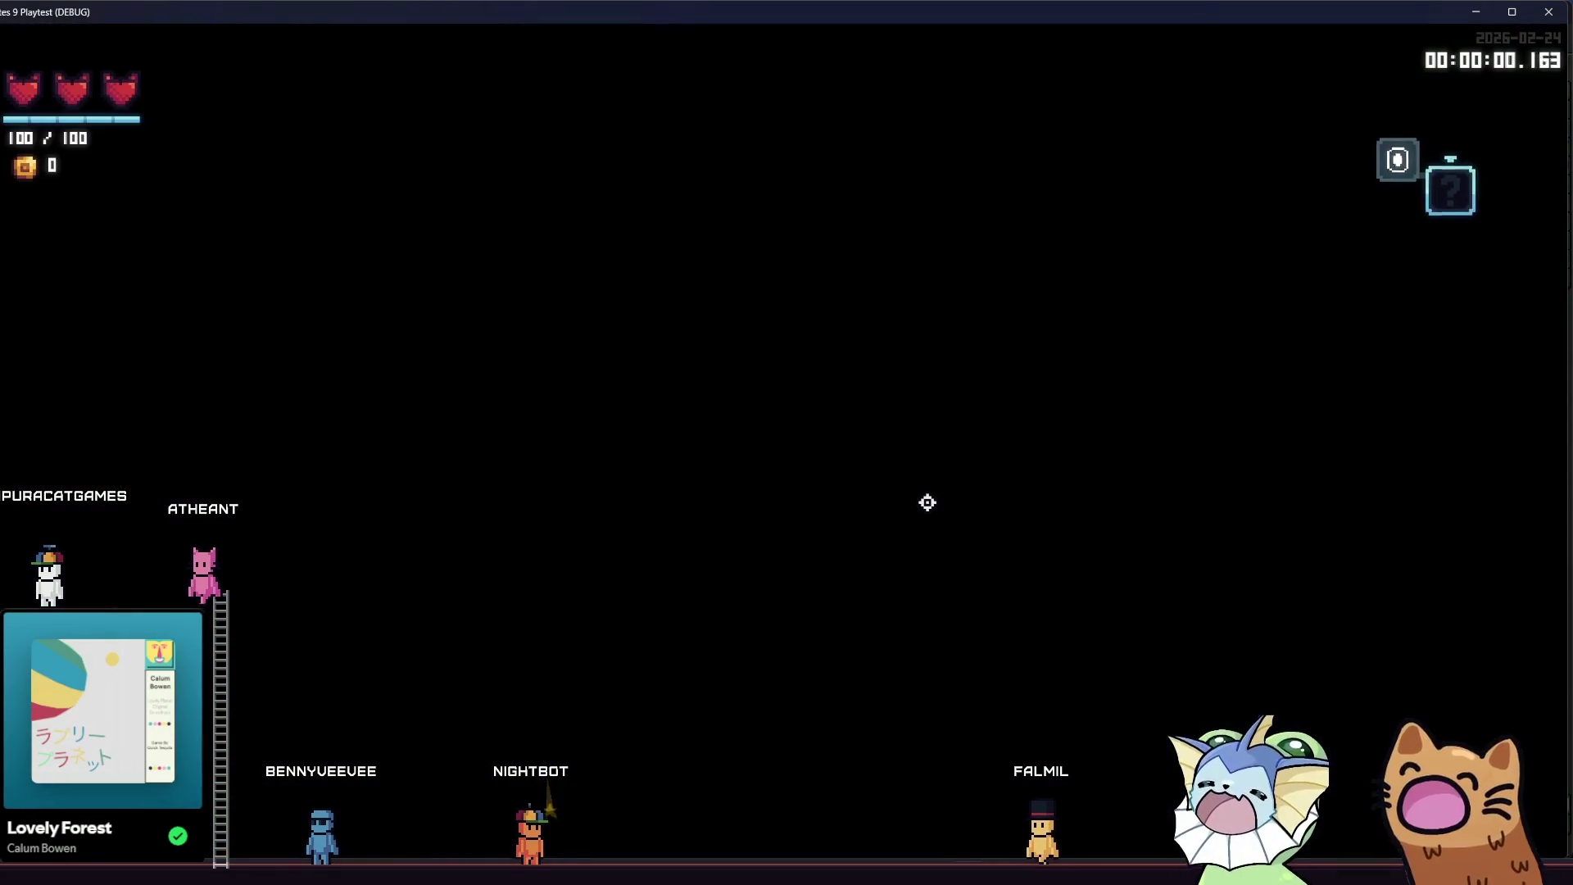
- Drop down through the cave and shoot the eyeball enemy until it explodes
key("d")
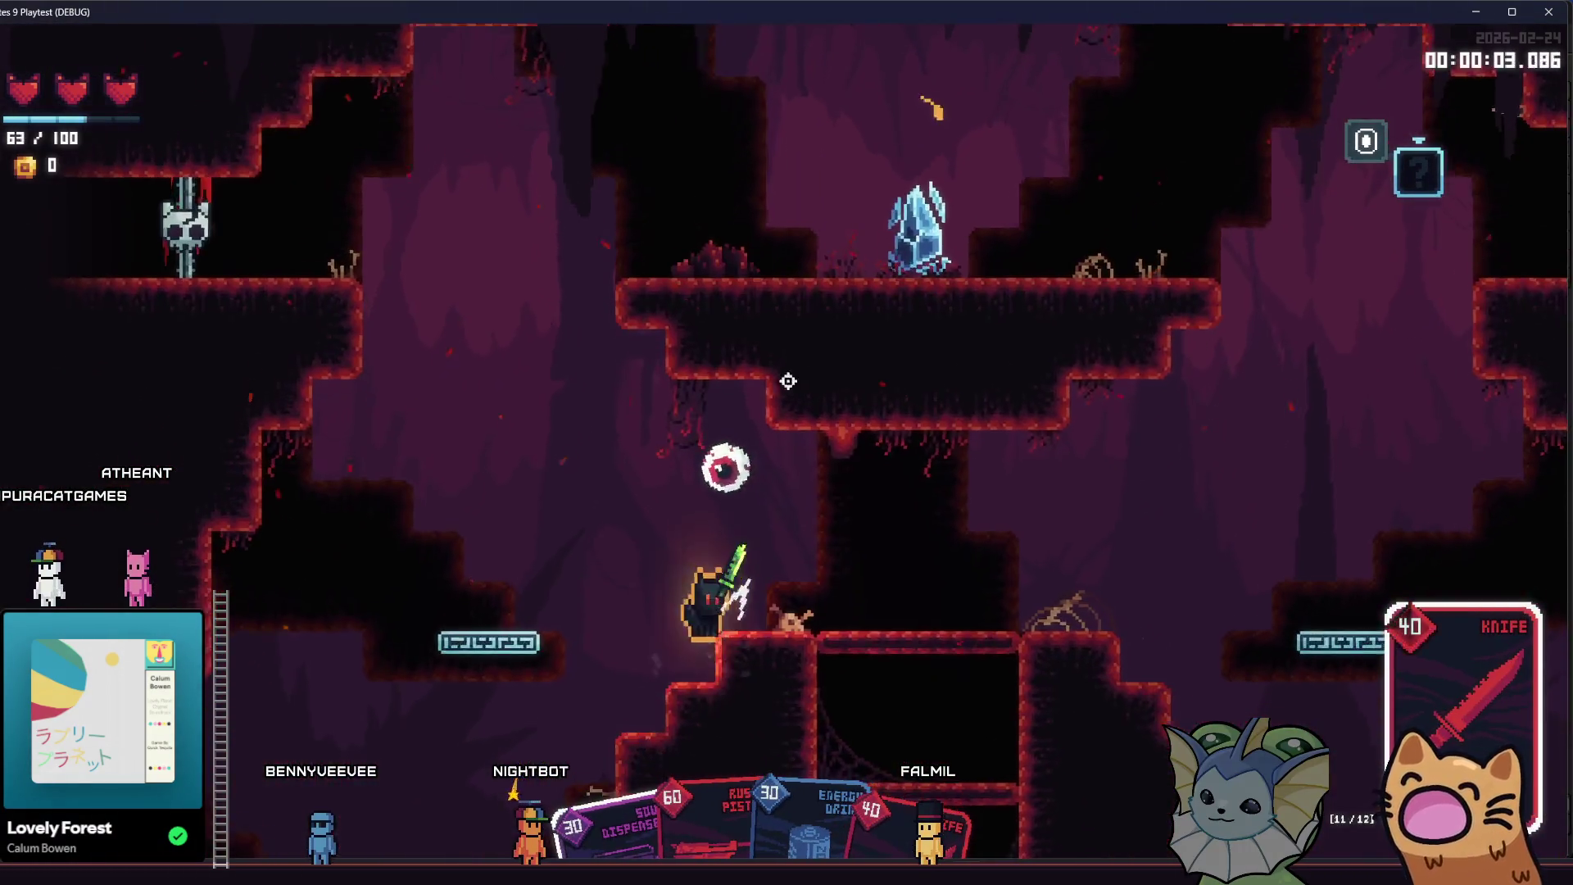
left_click(613, 373)
left_click(611, 373)
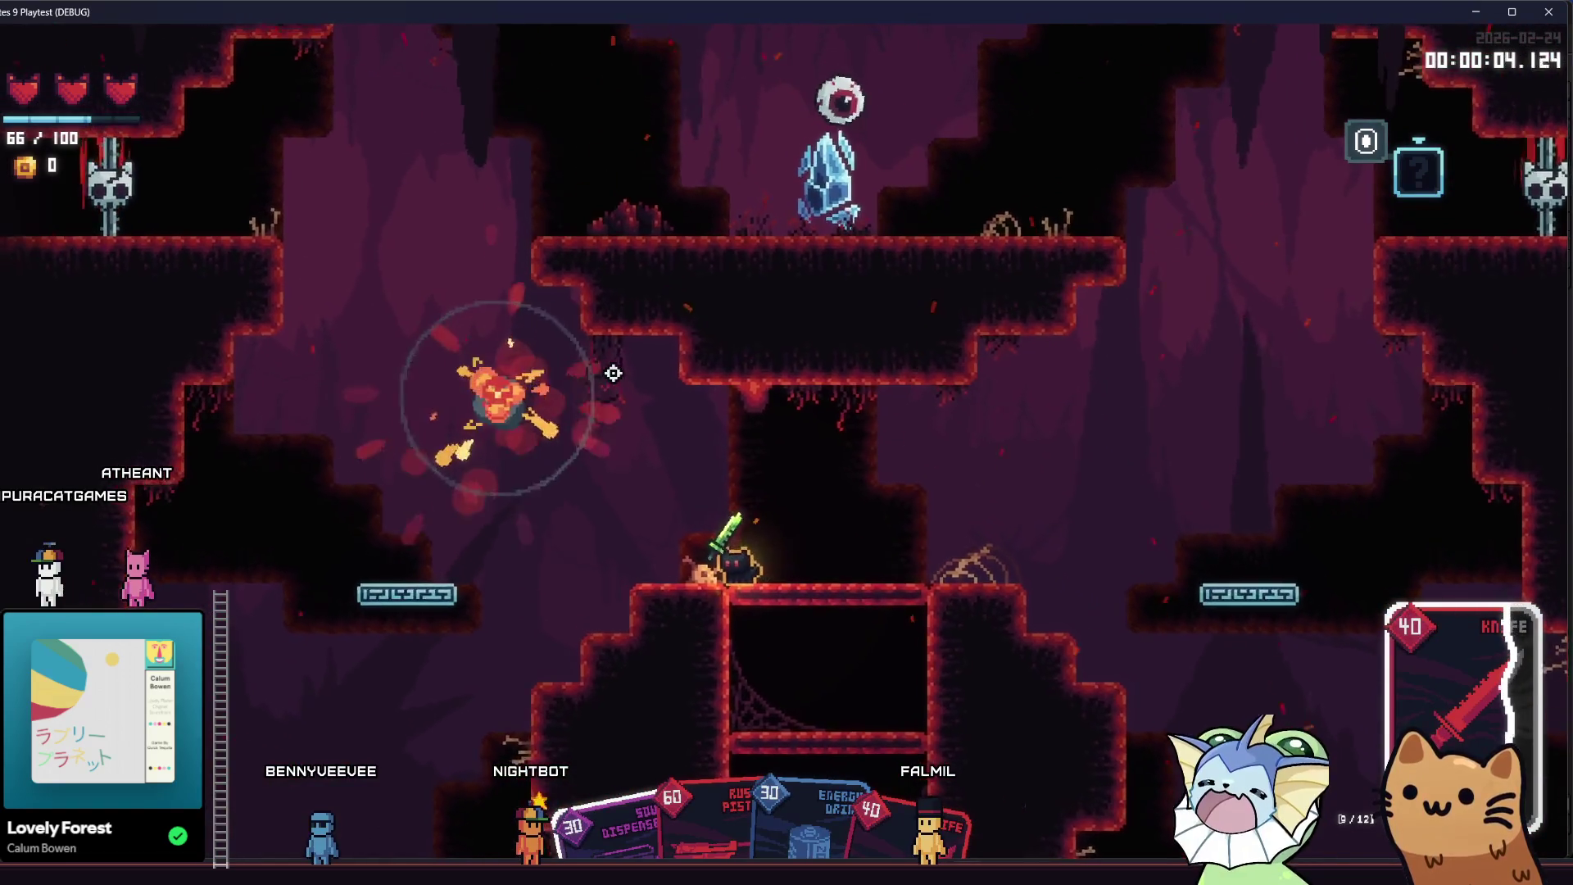
- Toggle the card collection book open and closed several times
key("Tab")
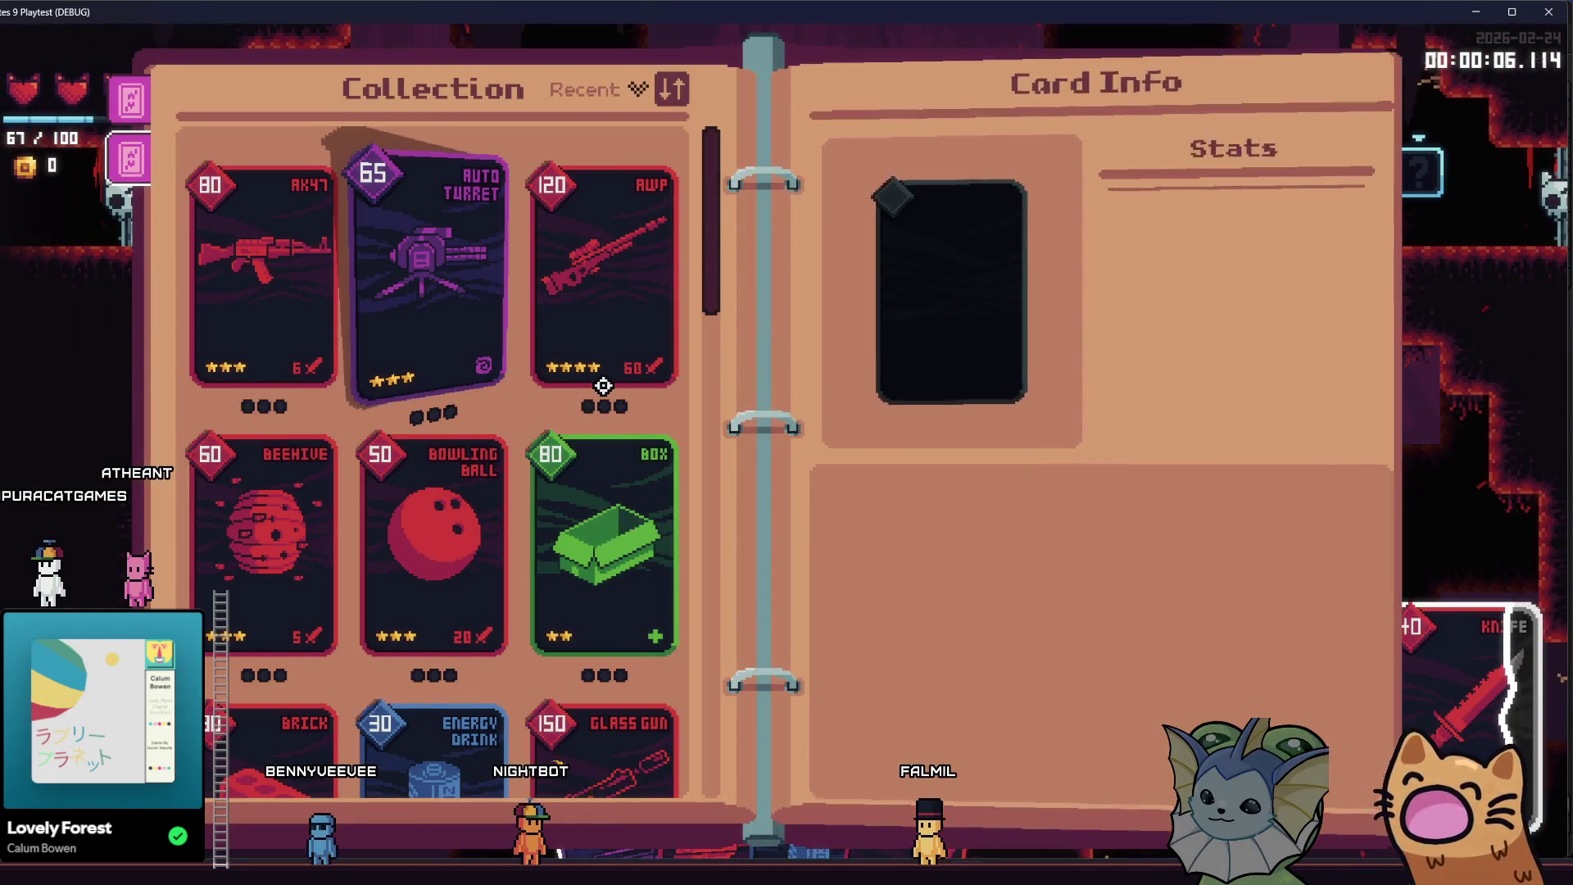
key("Tab")
key("Tab")
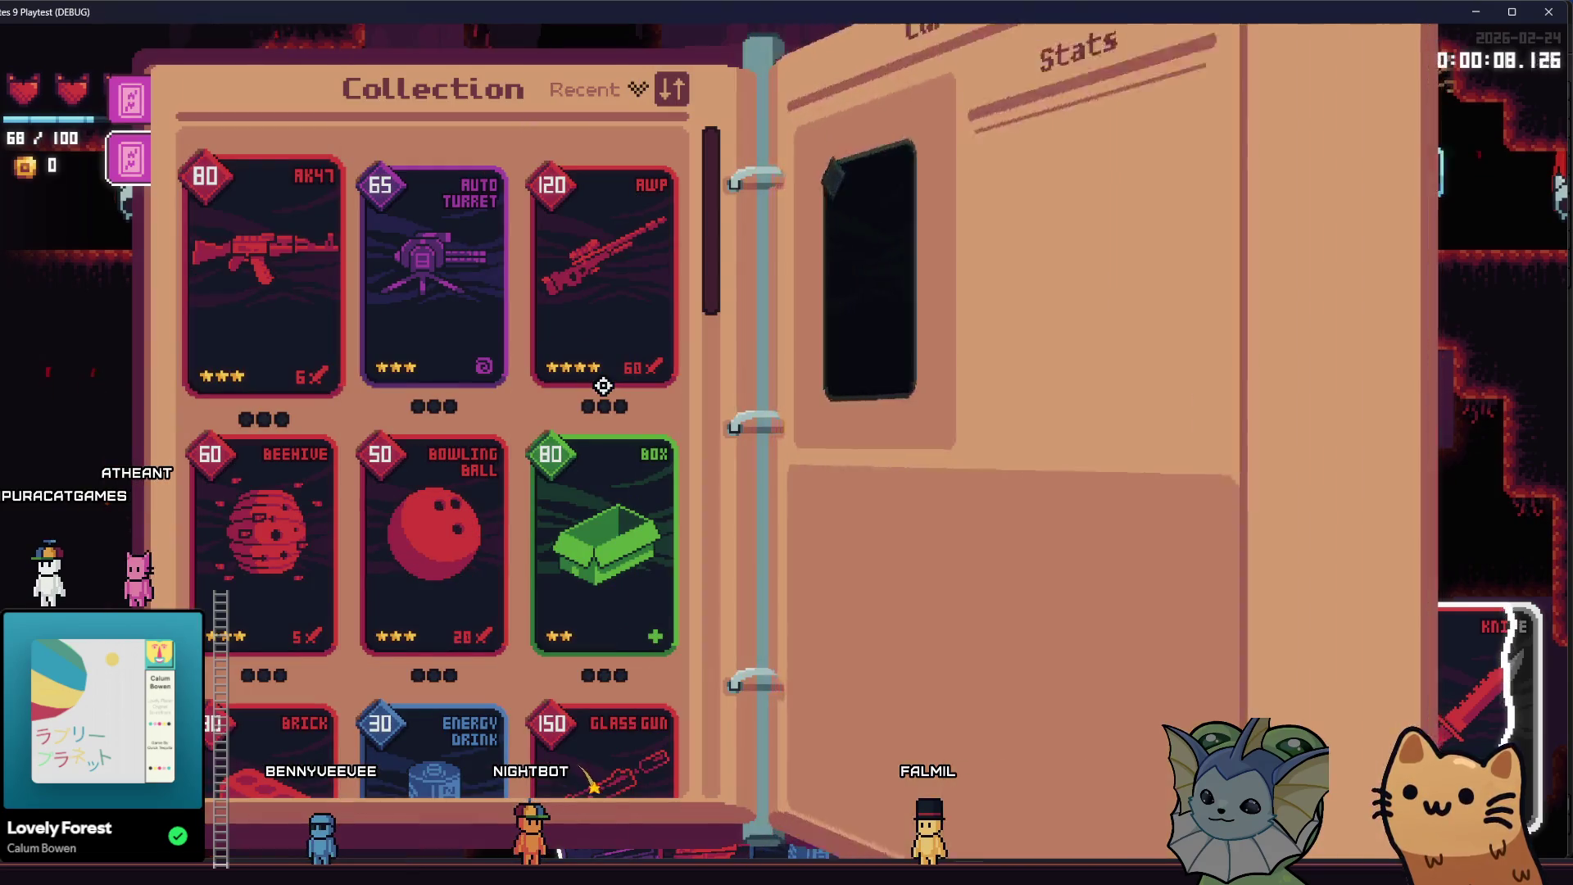
key("Tab")
key("Tab")
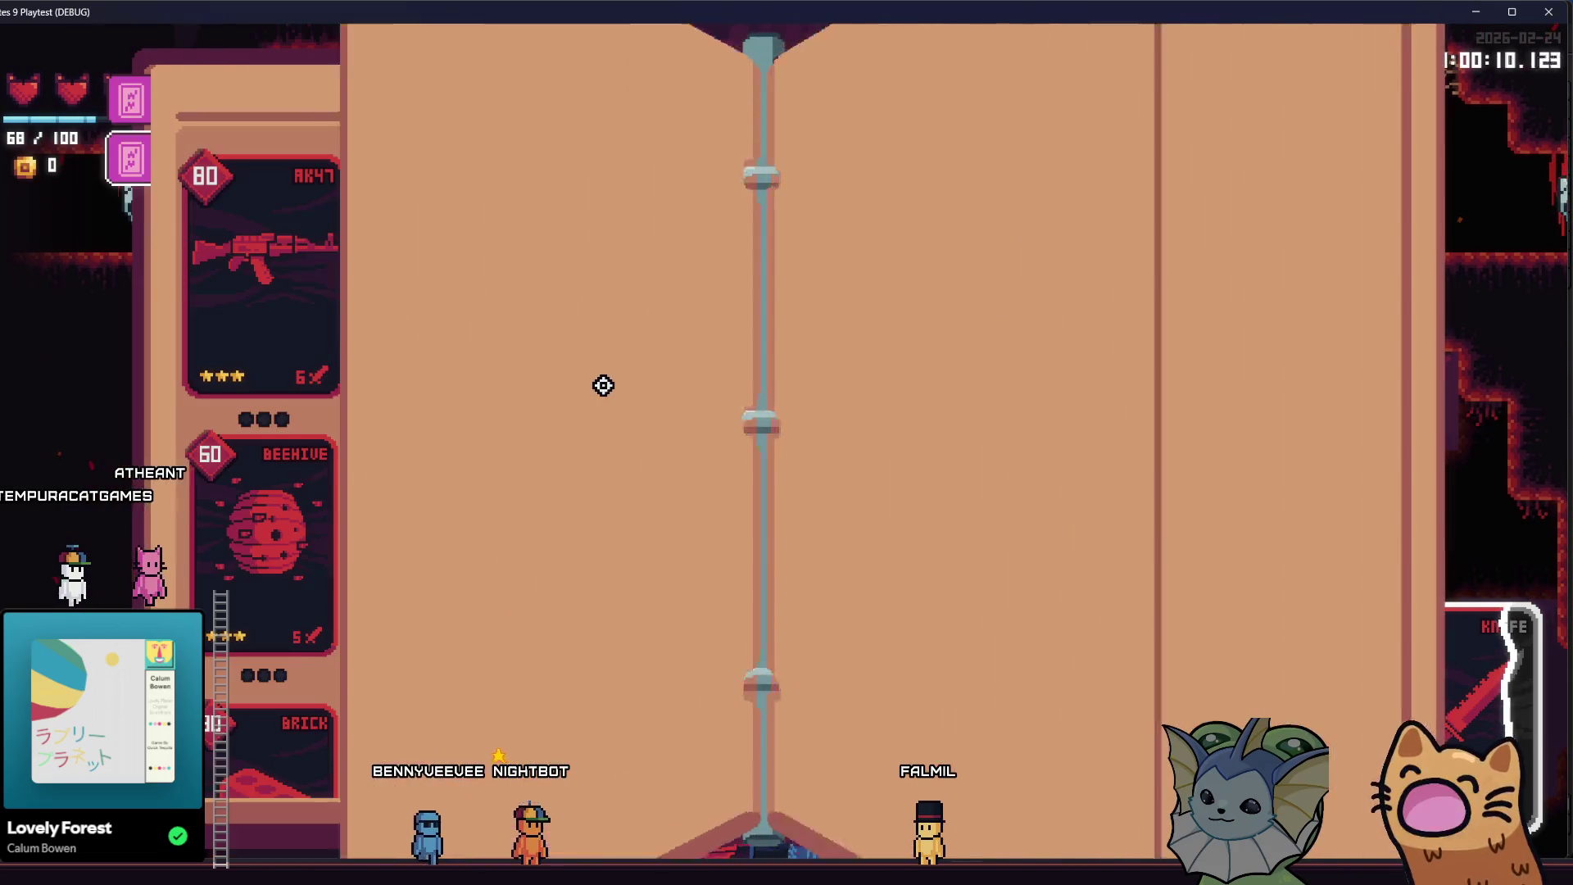
key("Tab")
key("Tab")
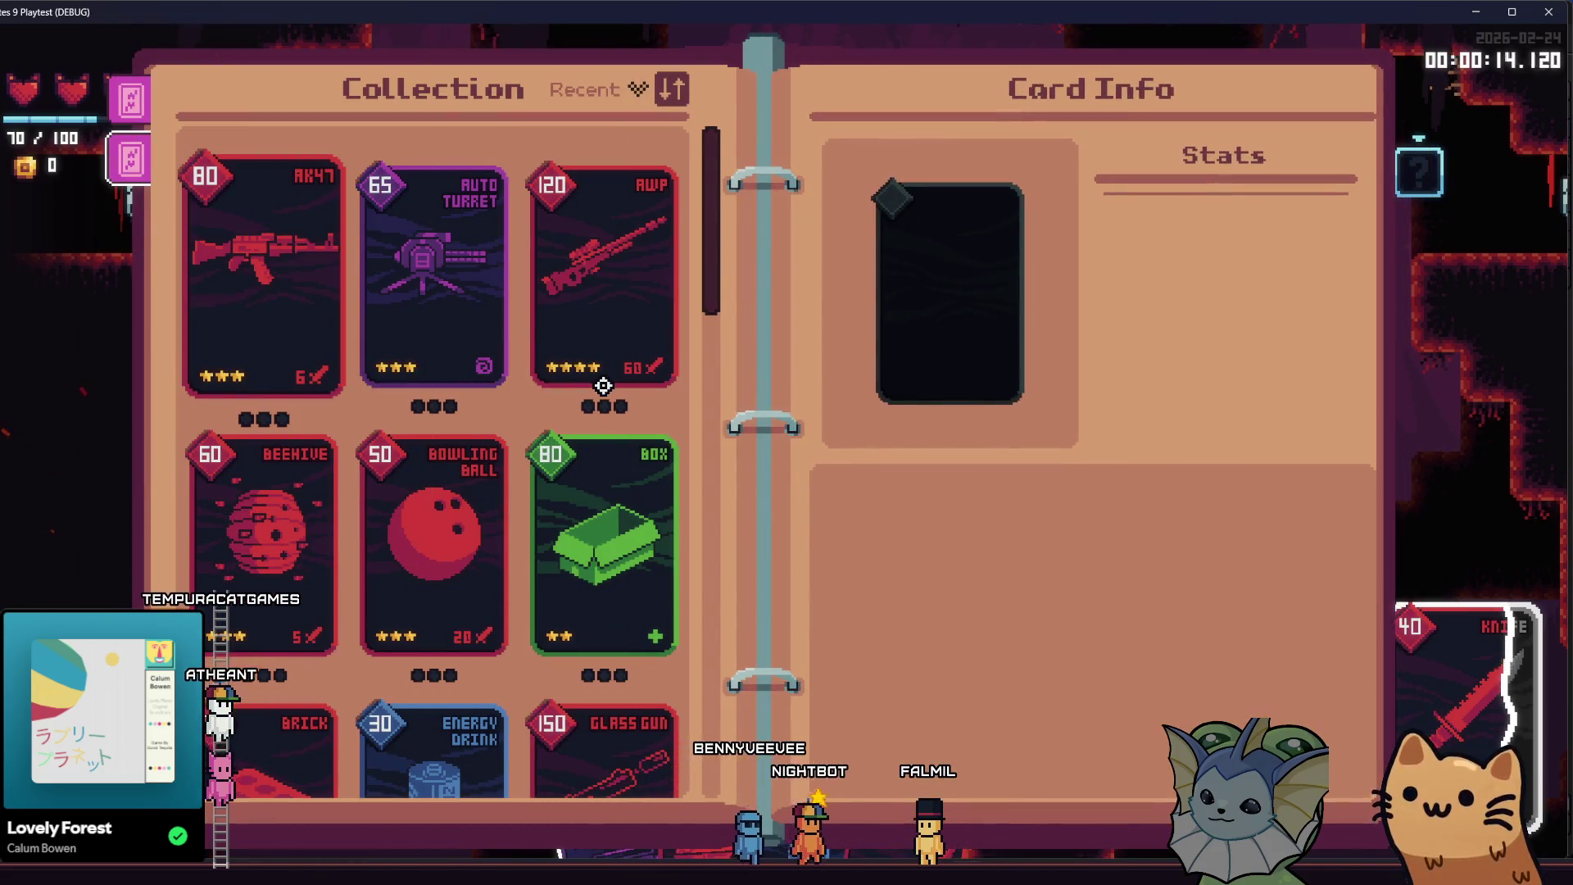
key("Tab")
key("Tab")
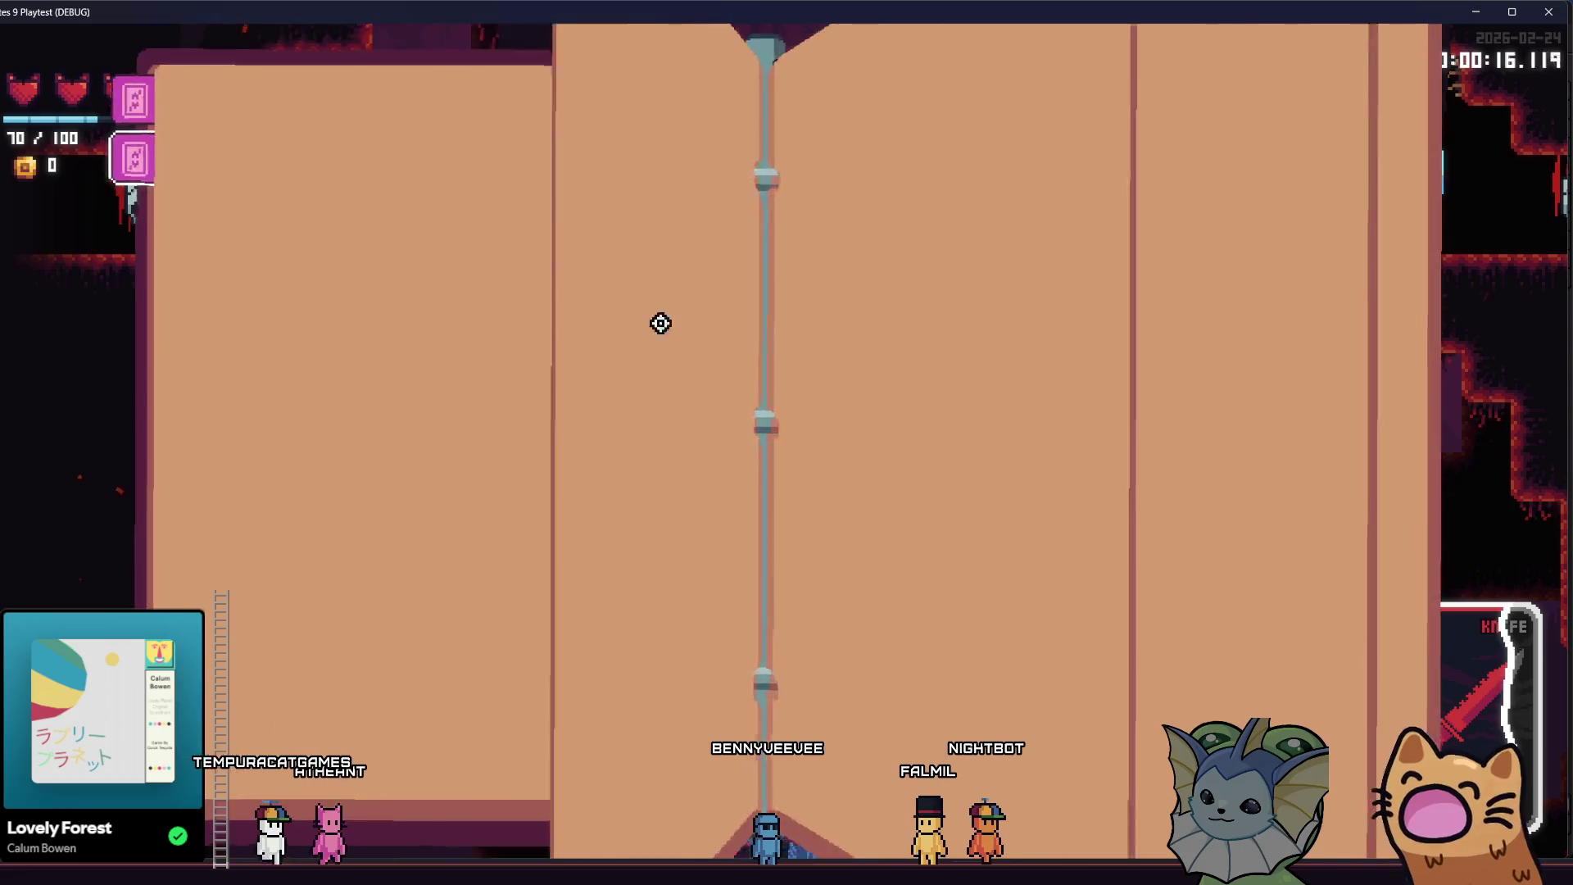
key("Tab")
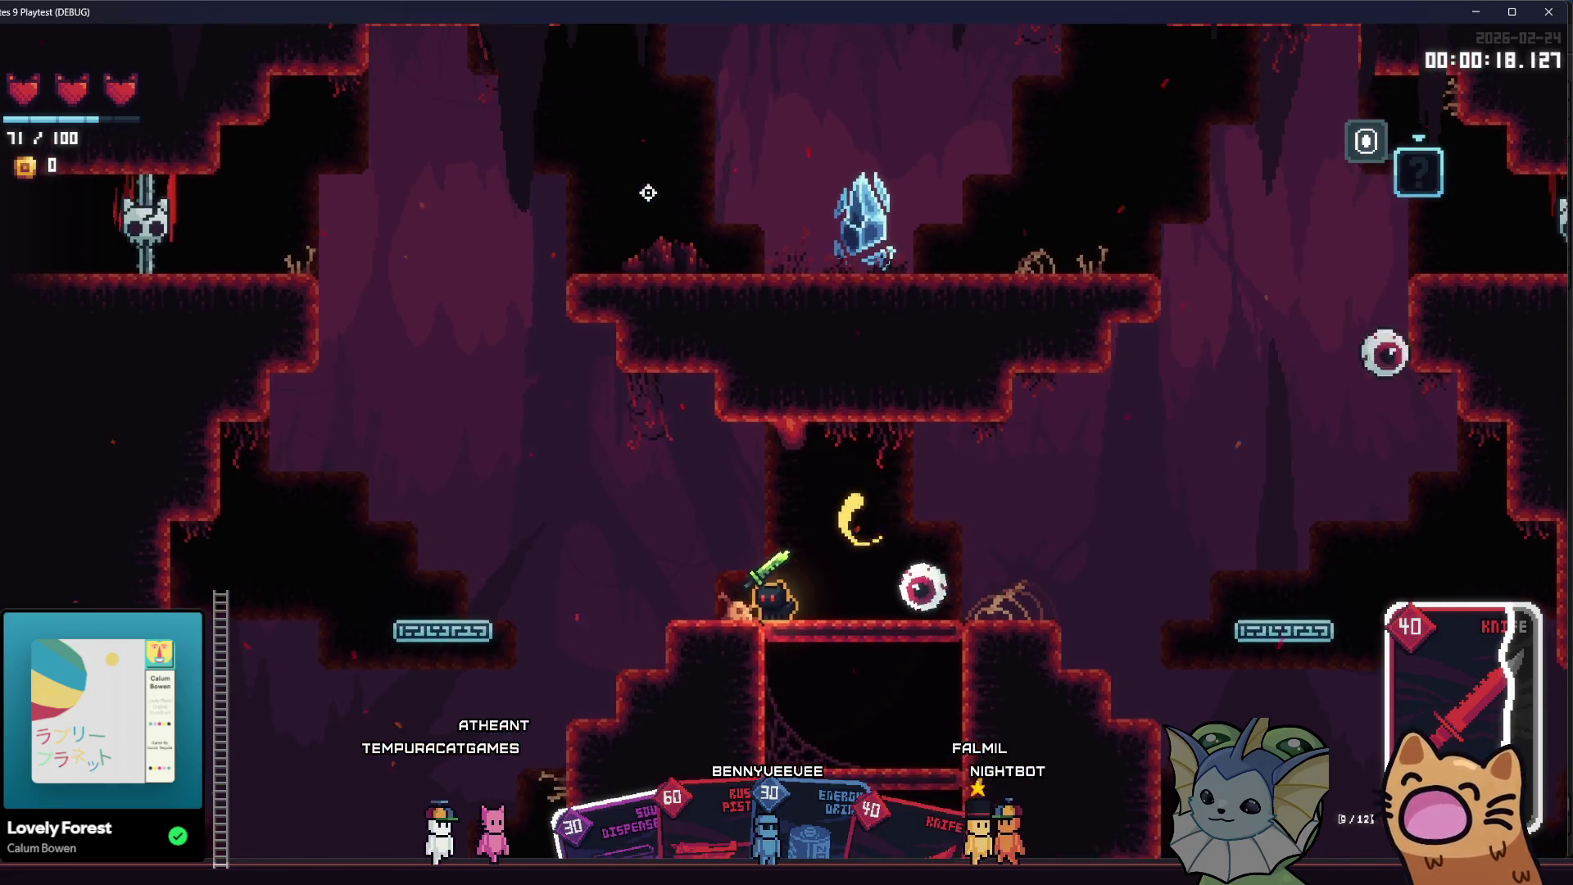
key("Tab")
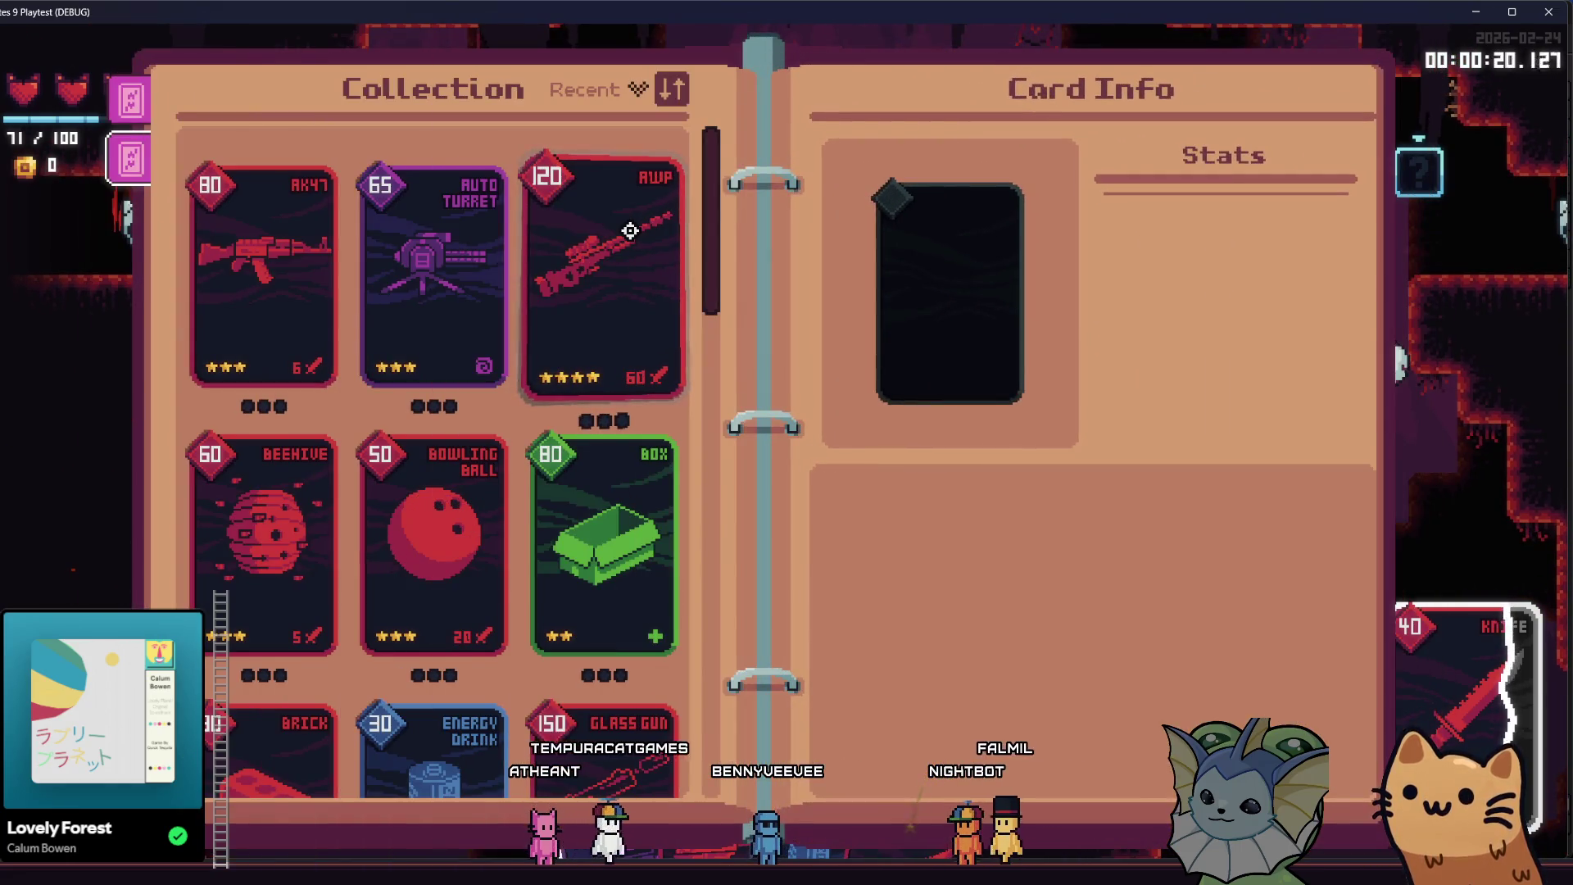
key("Tab")
- Clear the remaining enemies, swap to the Knife card, and jump onto the teleporter ledge
left_click(1029, 443)
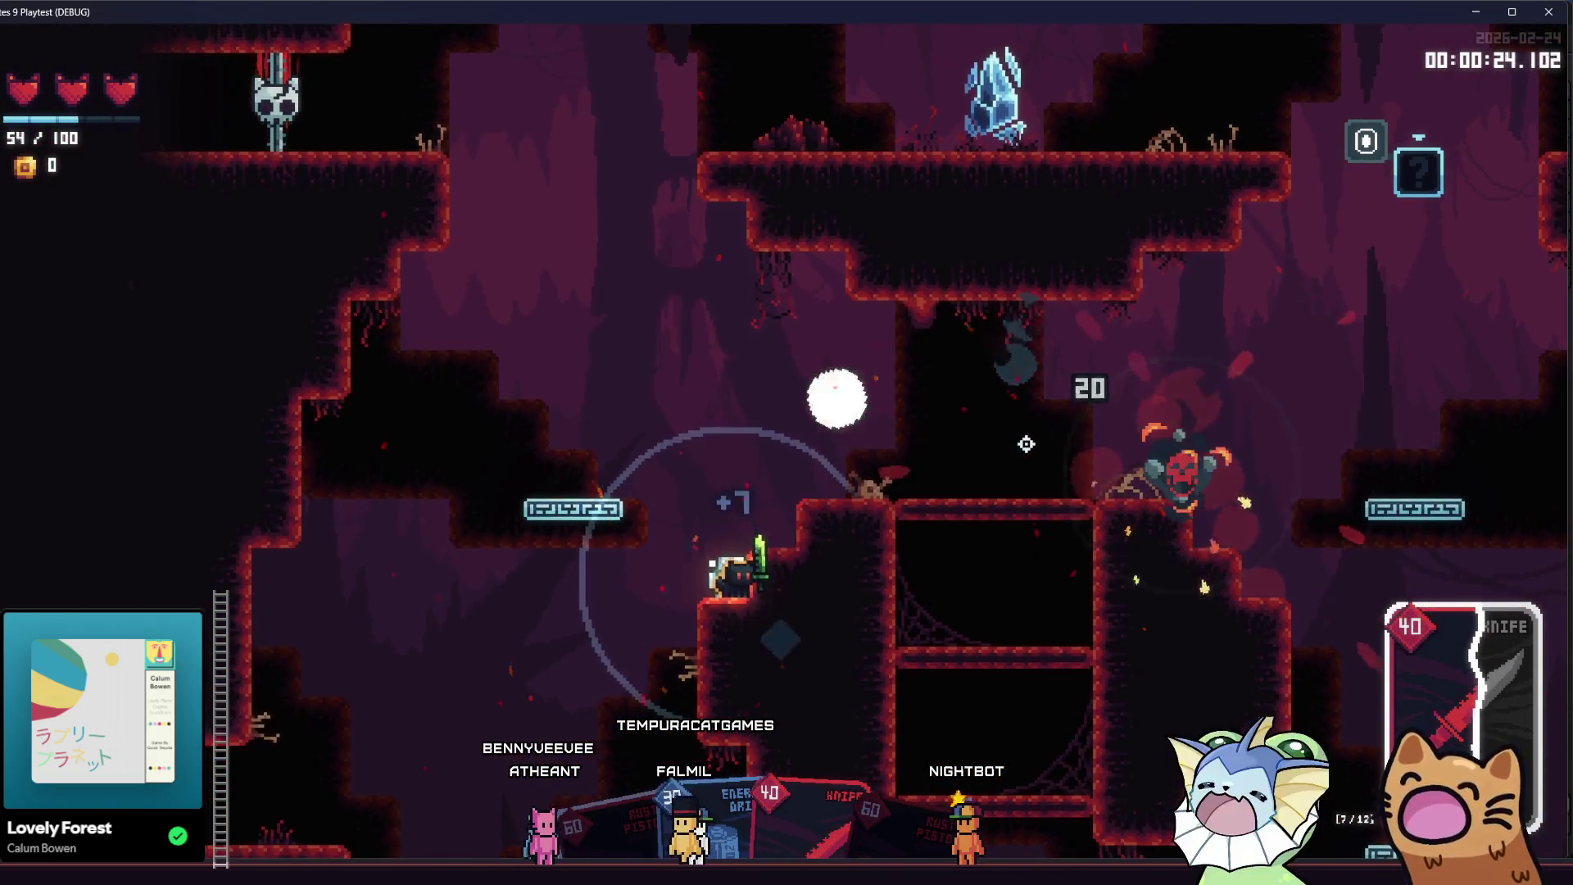
key("d")
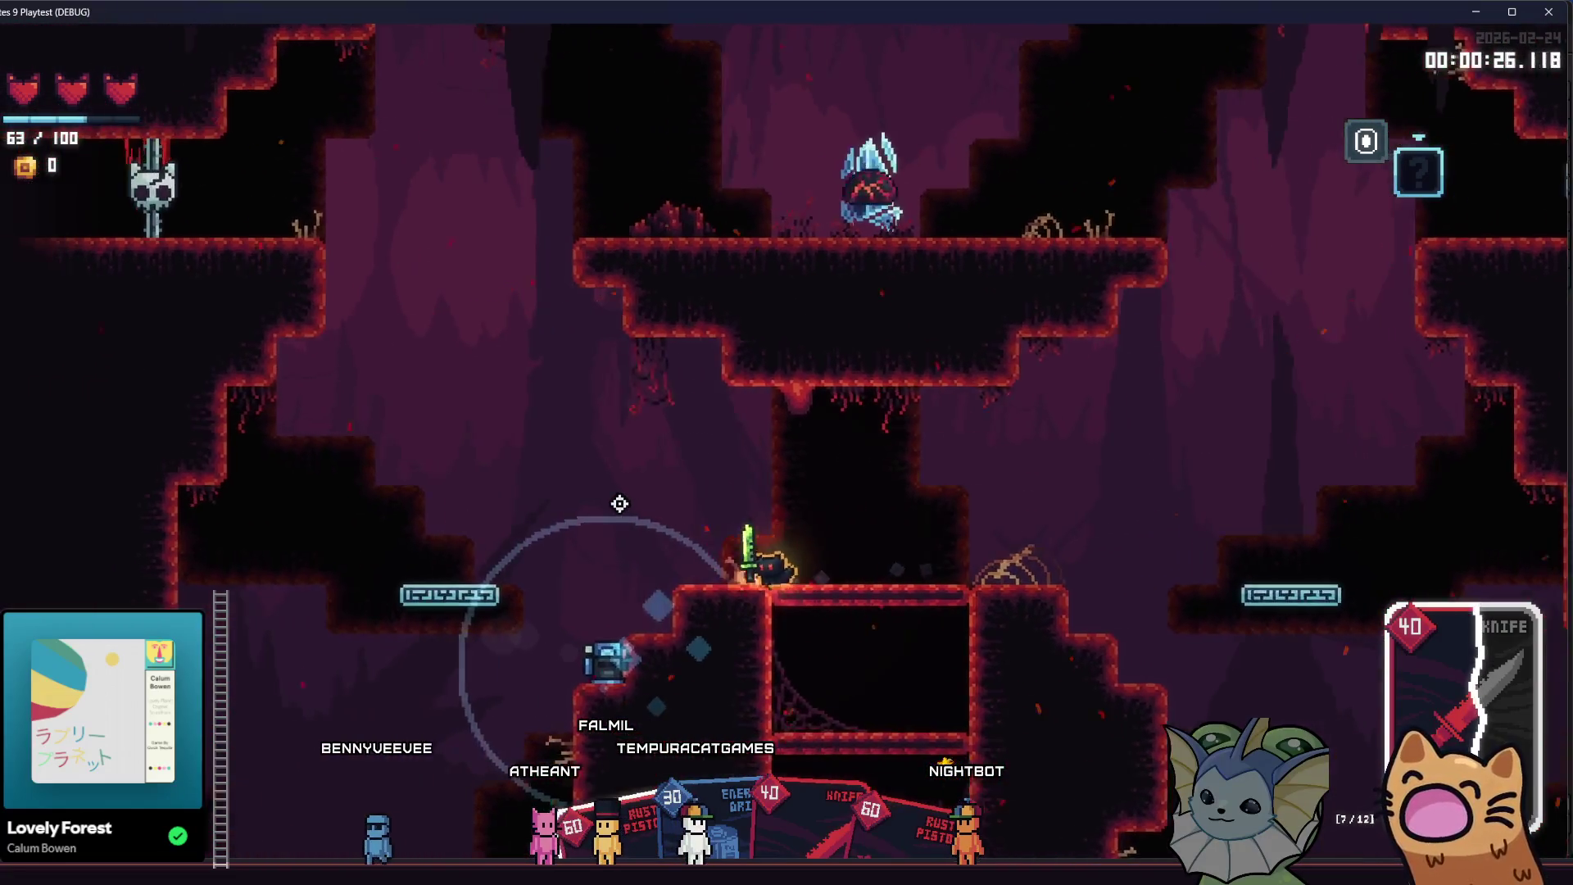
key("a")
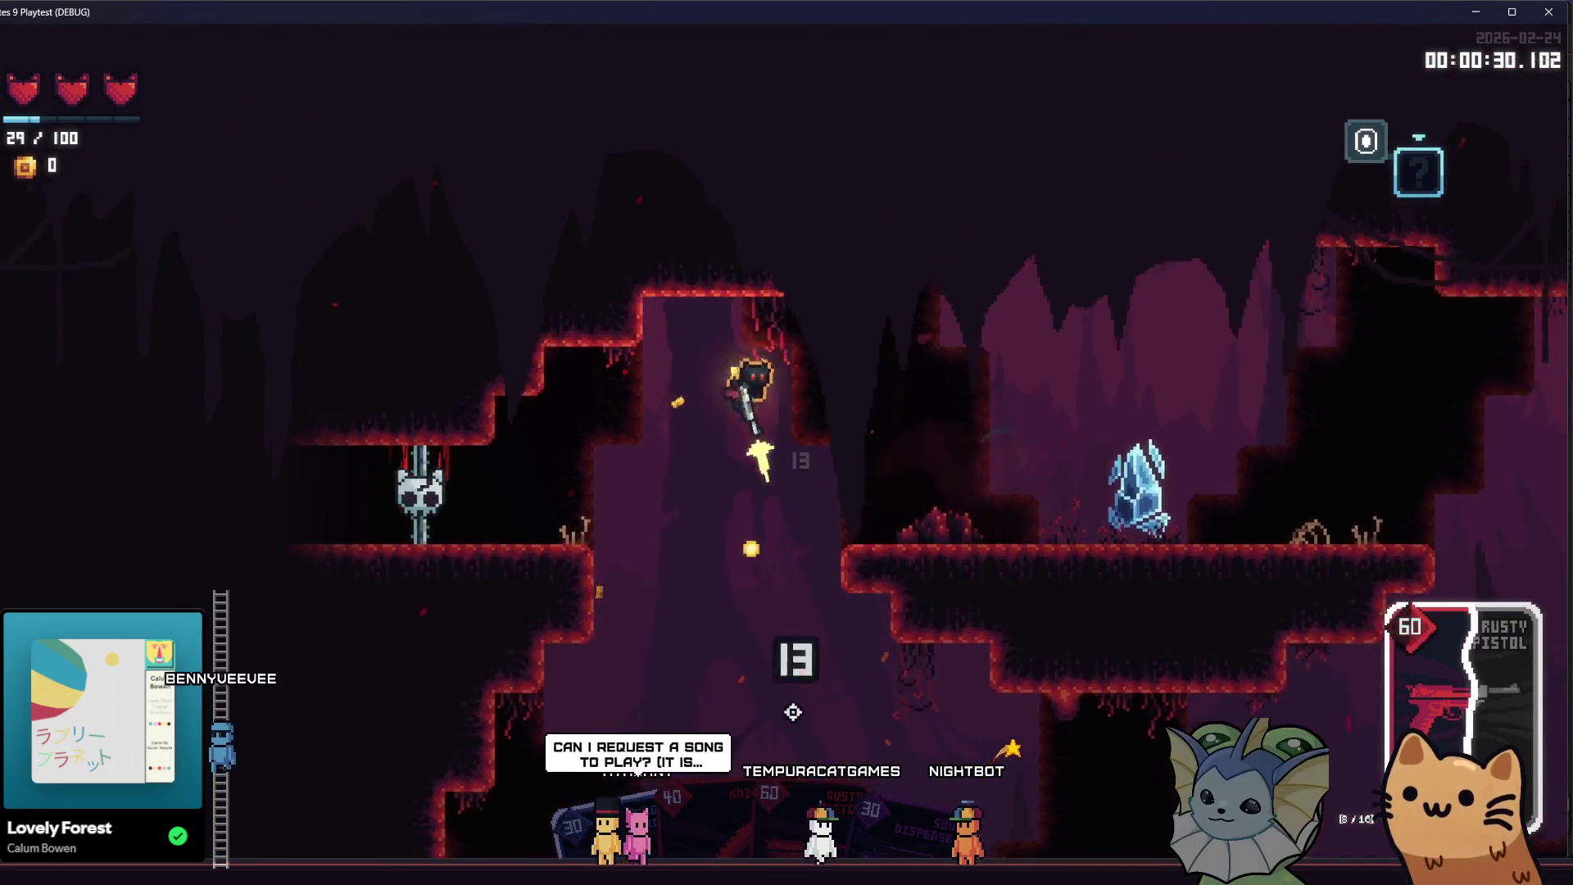
left_click(643, 534)
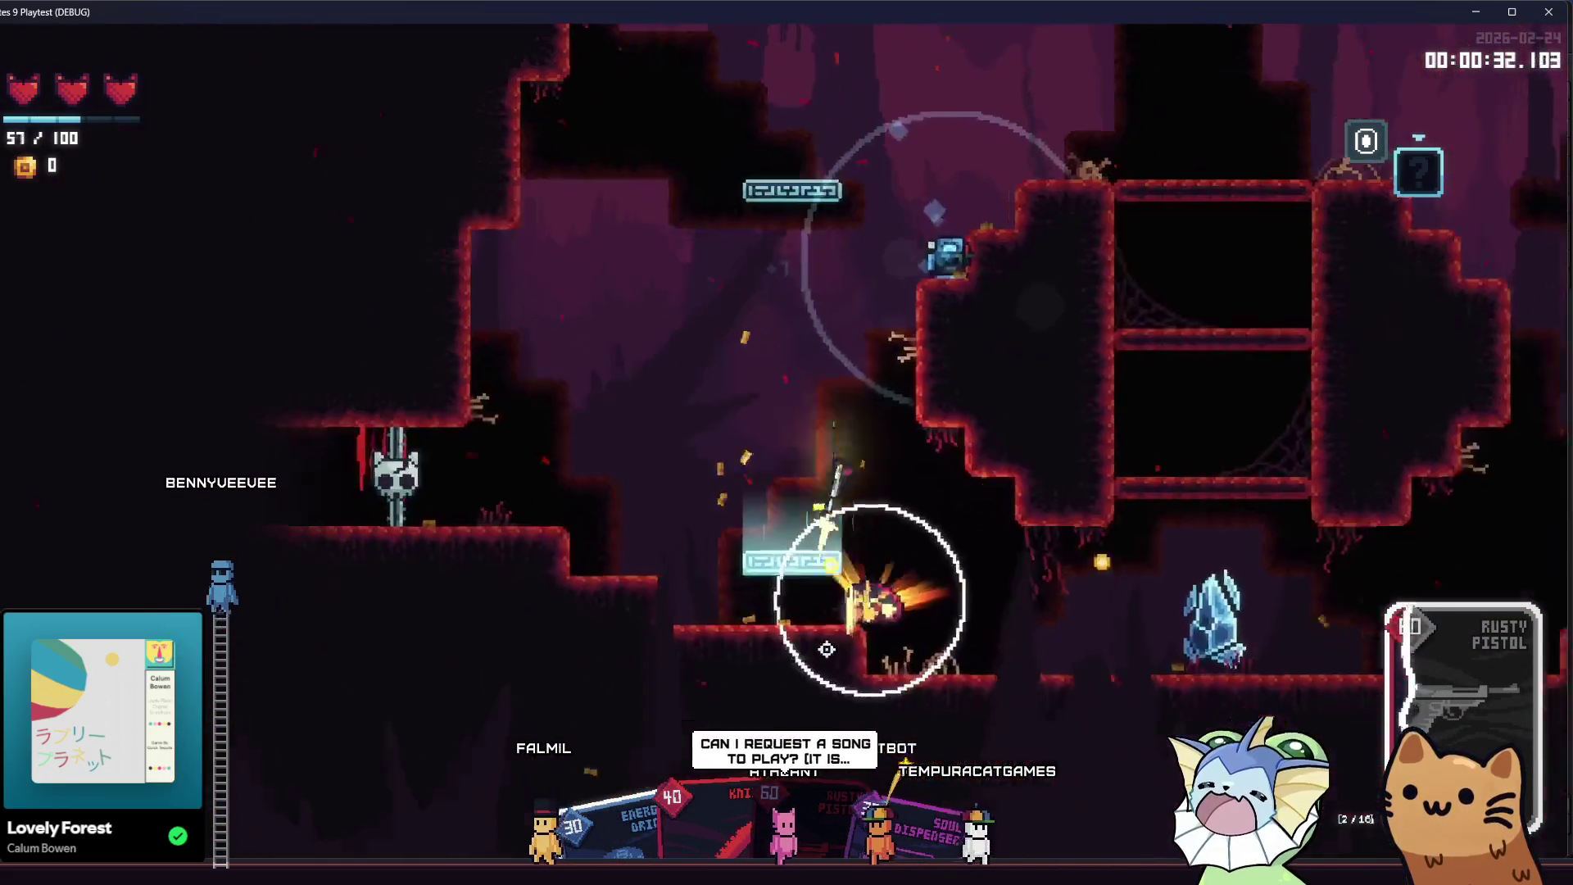
key("d")
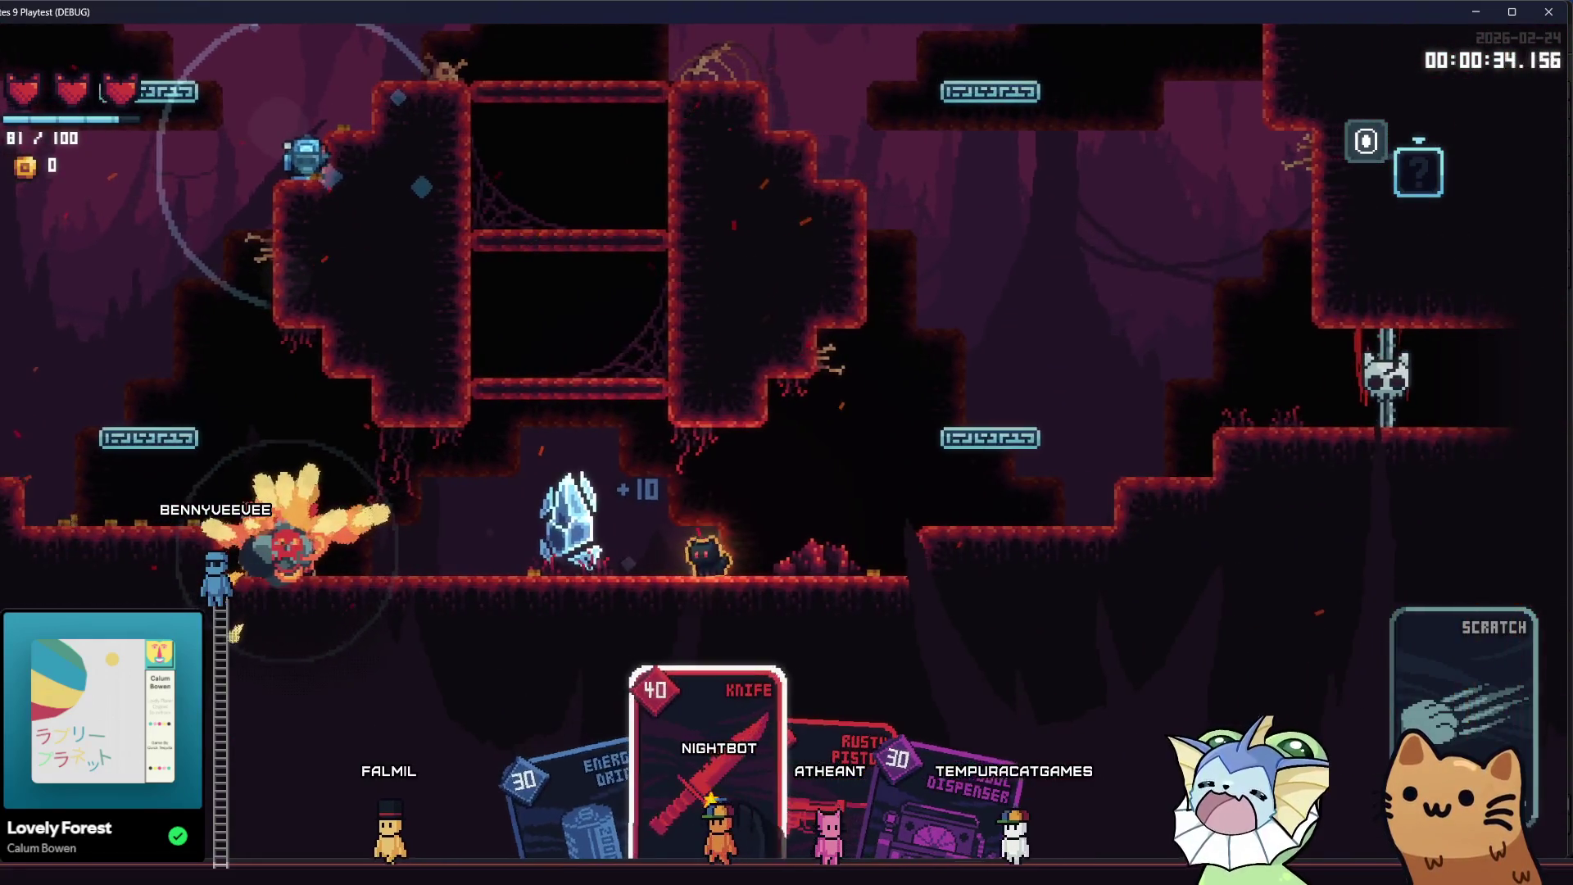
key("d")
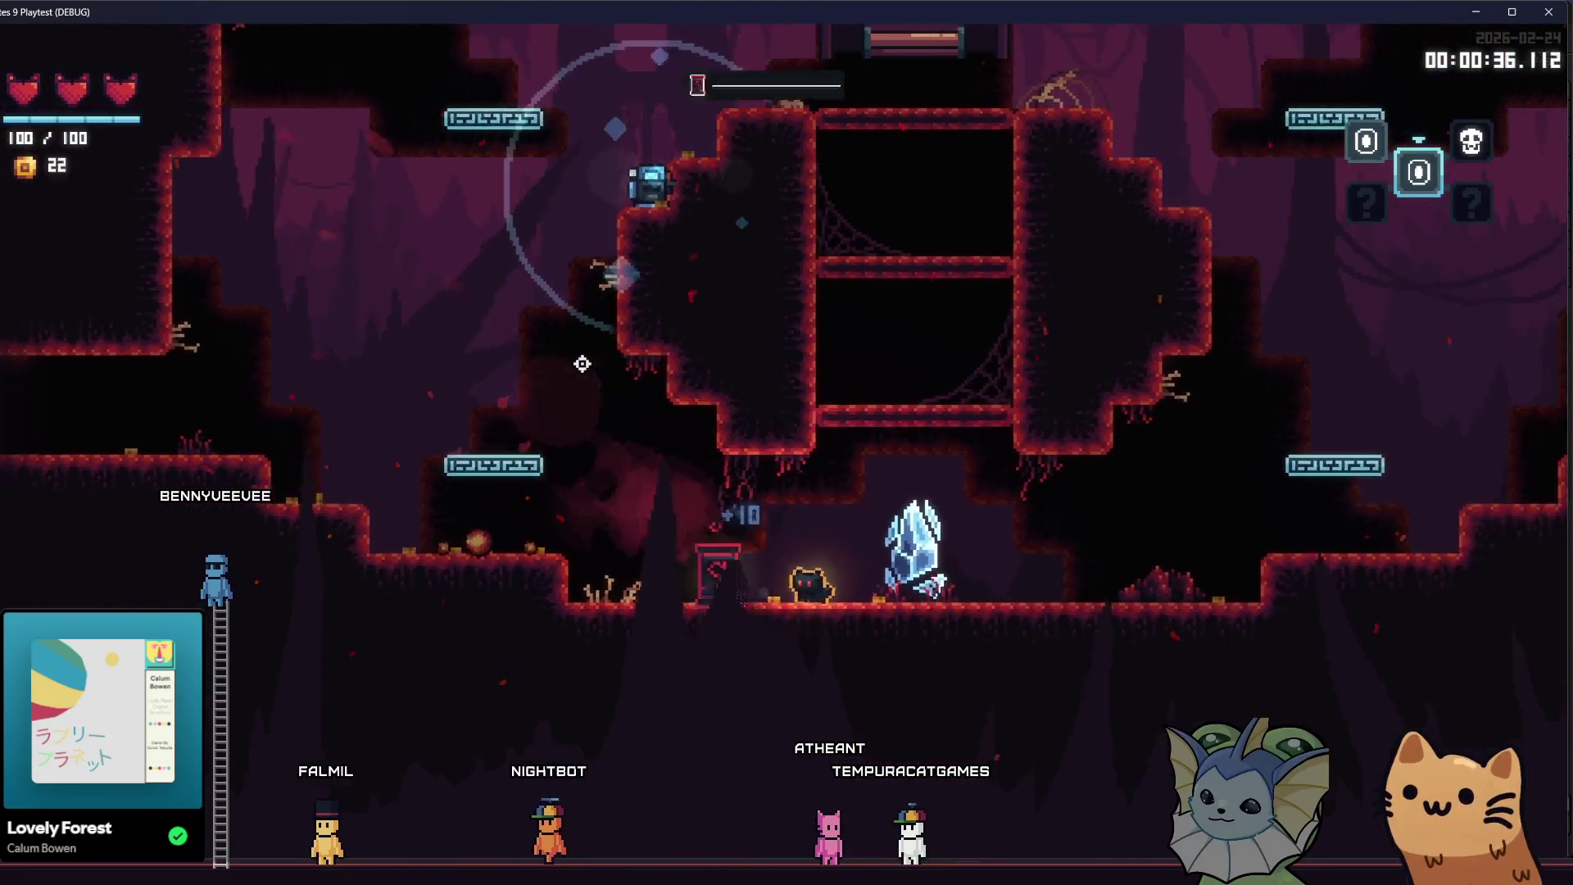
key("space")
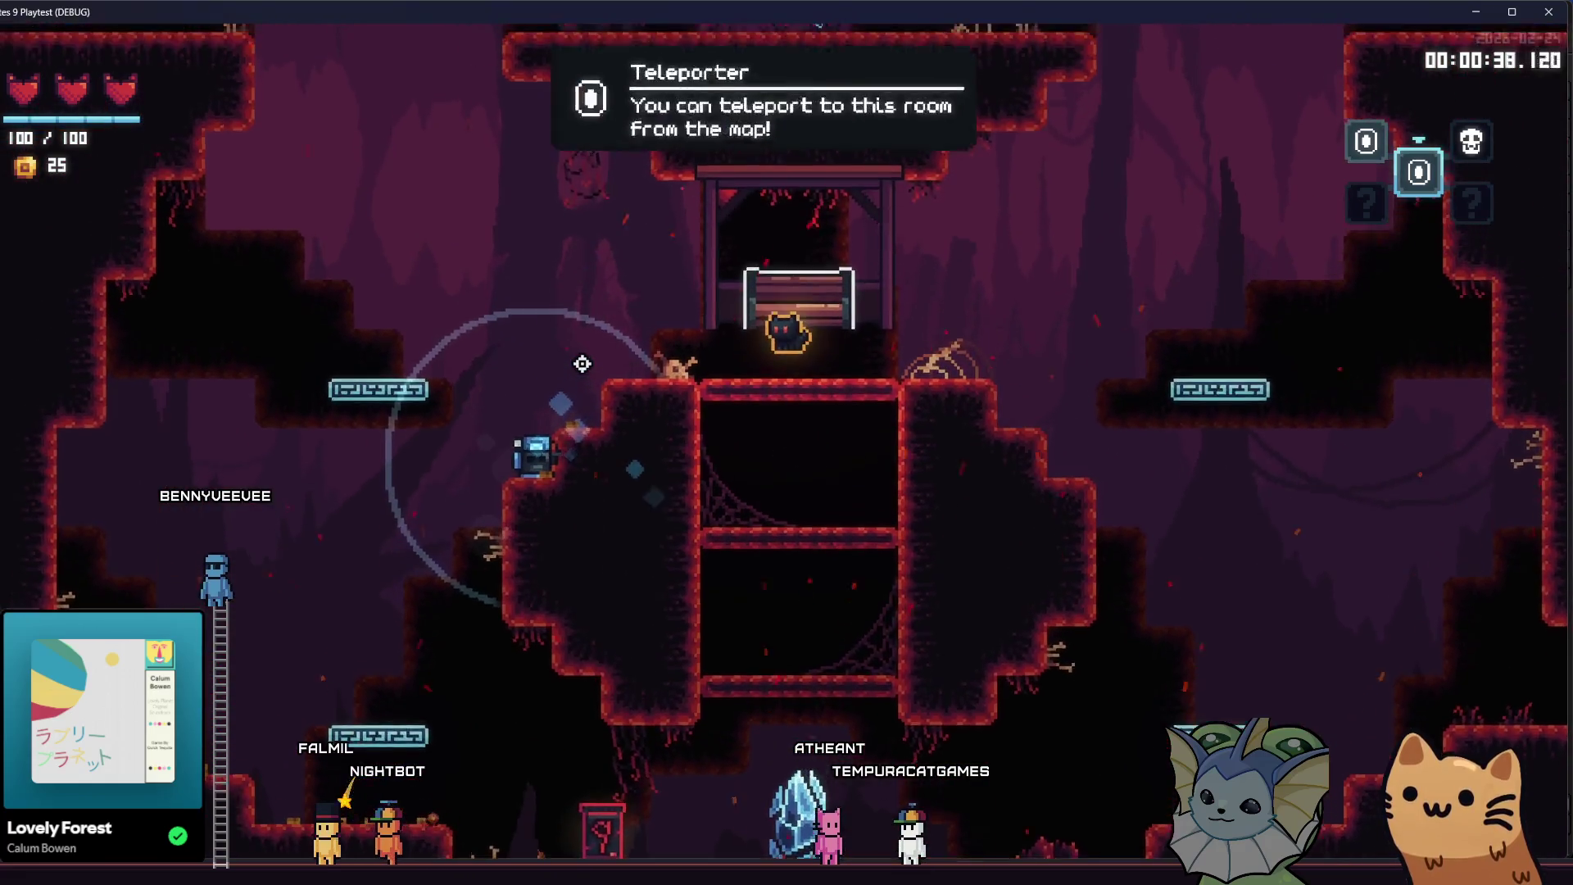
- Toggle the room map and teleport into the train-stop room
key("Tab")
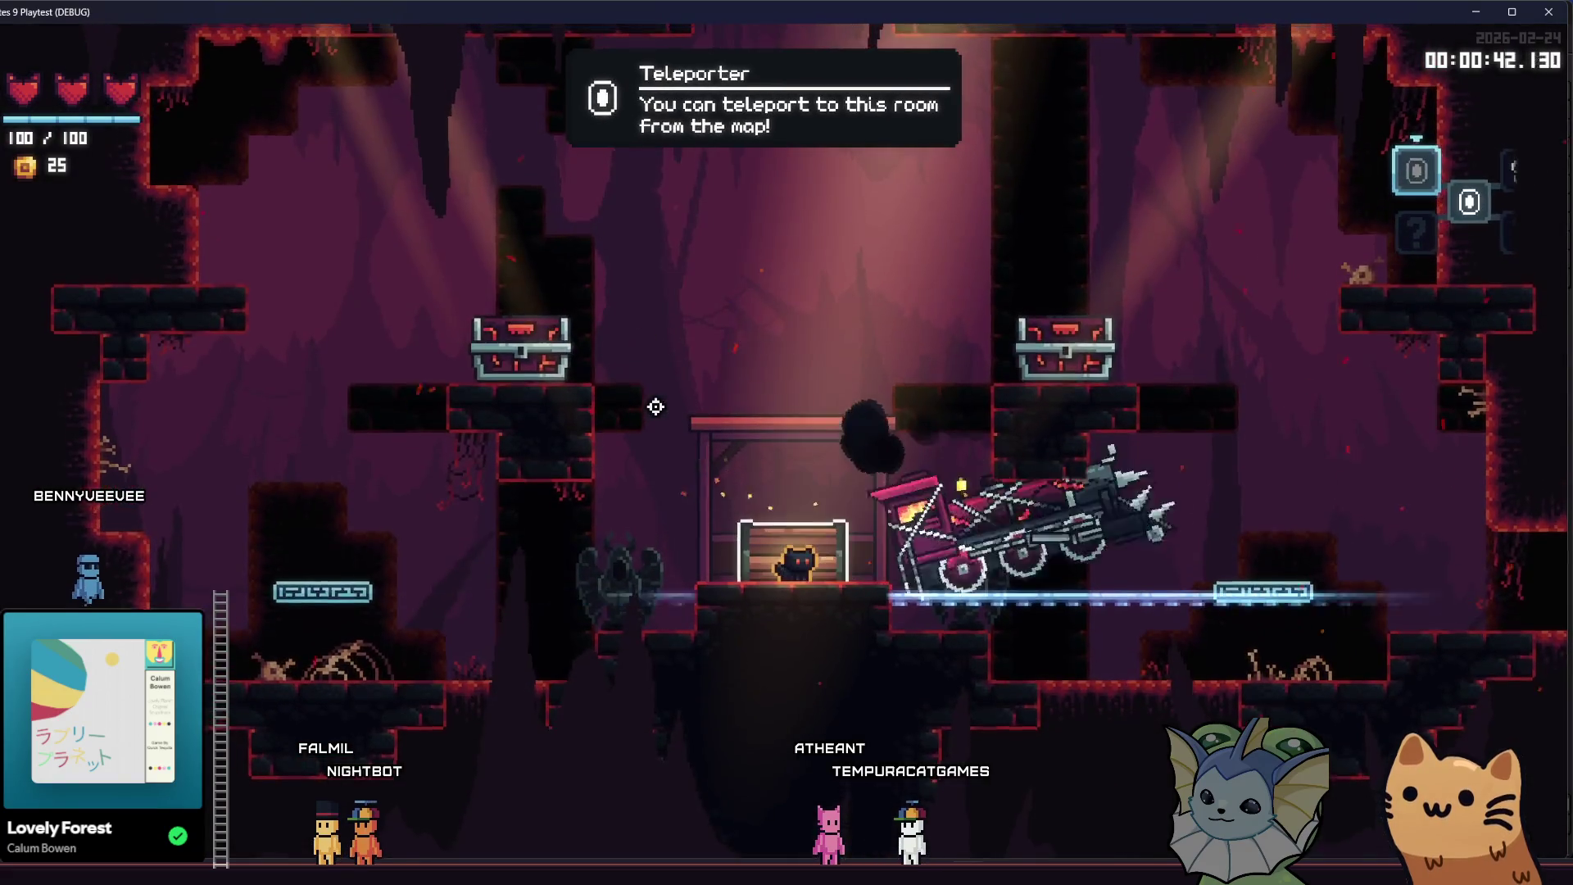
key("Tab")
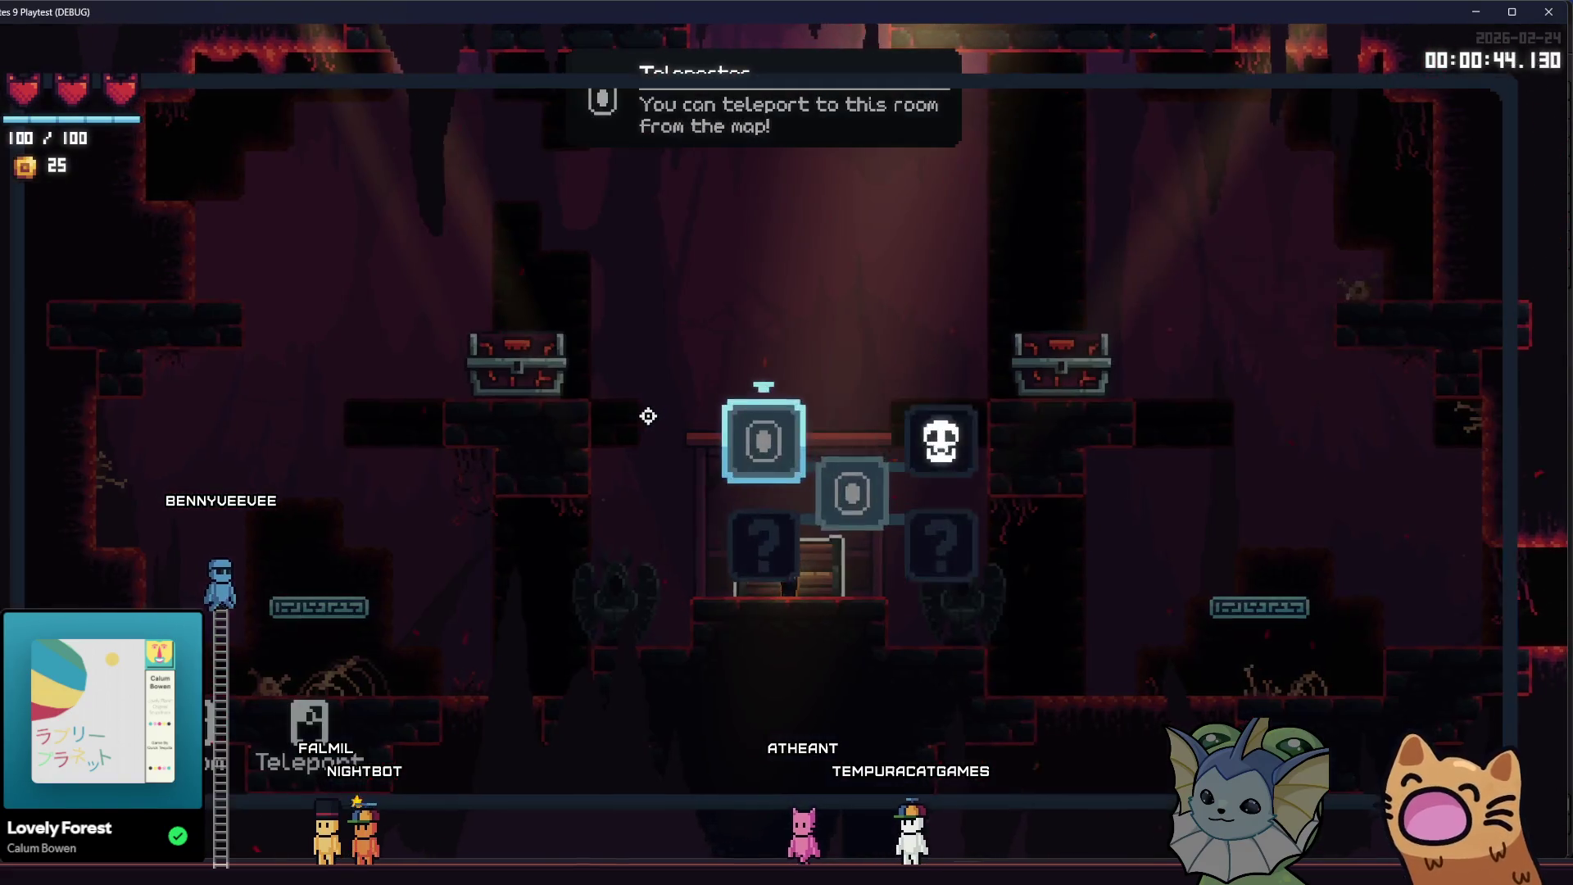
key("Tab")
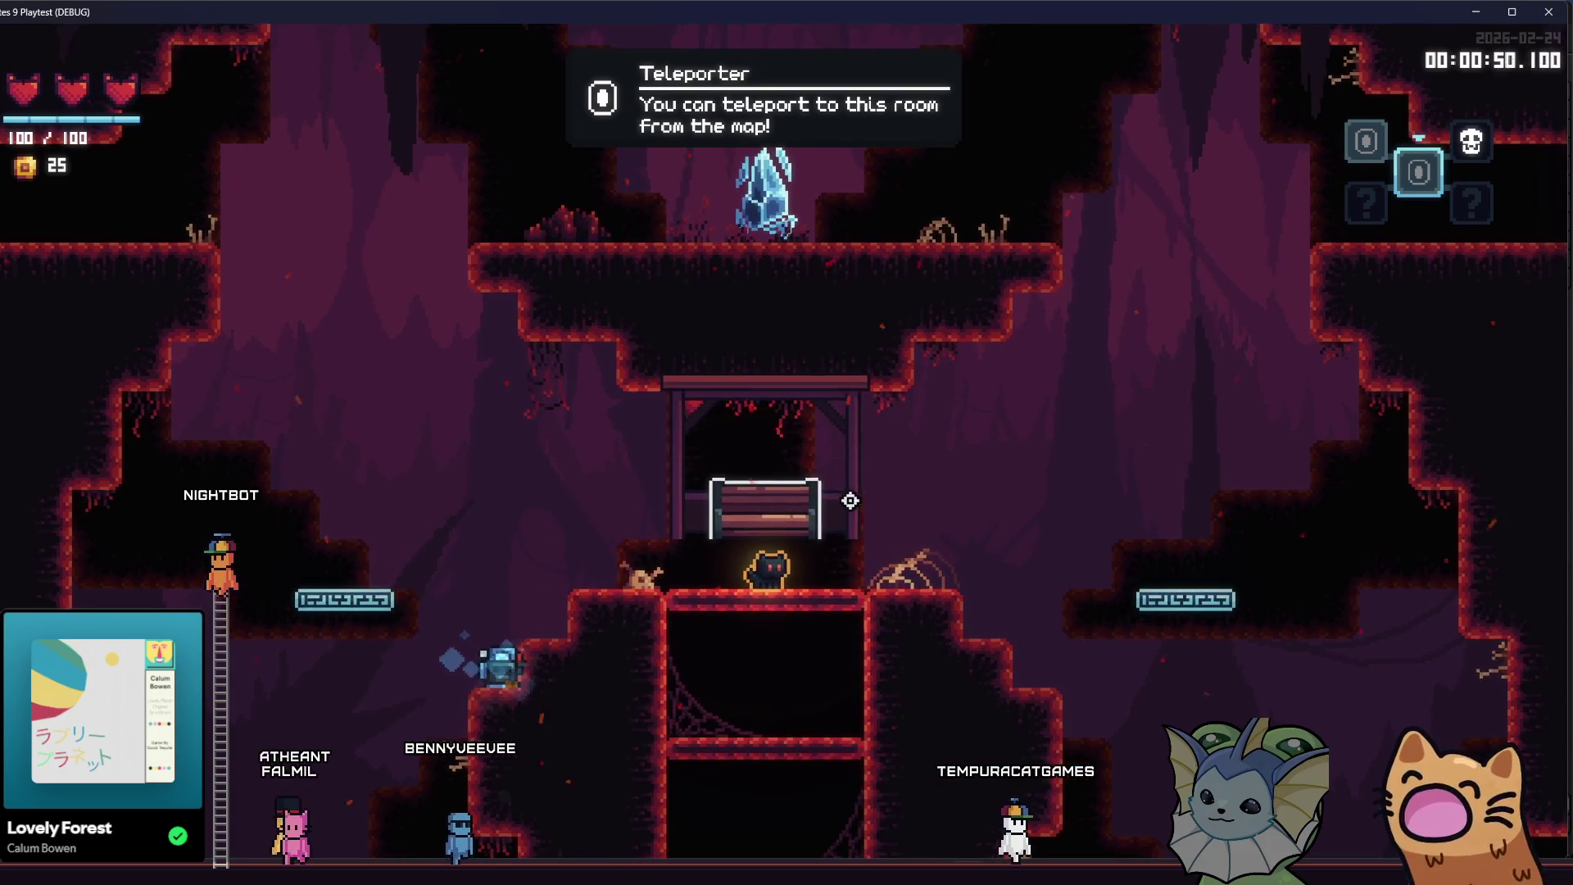
key("Tab")
key("Tab")
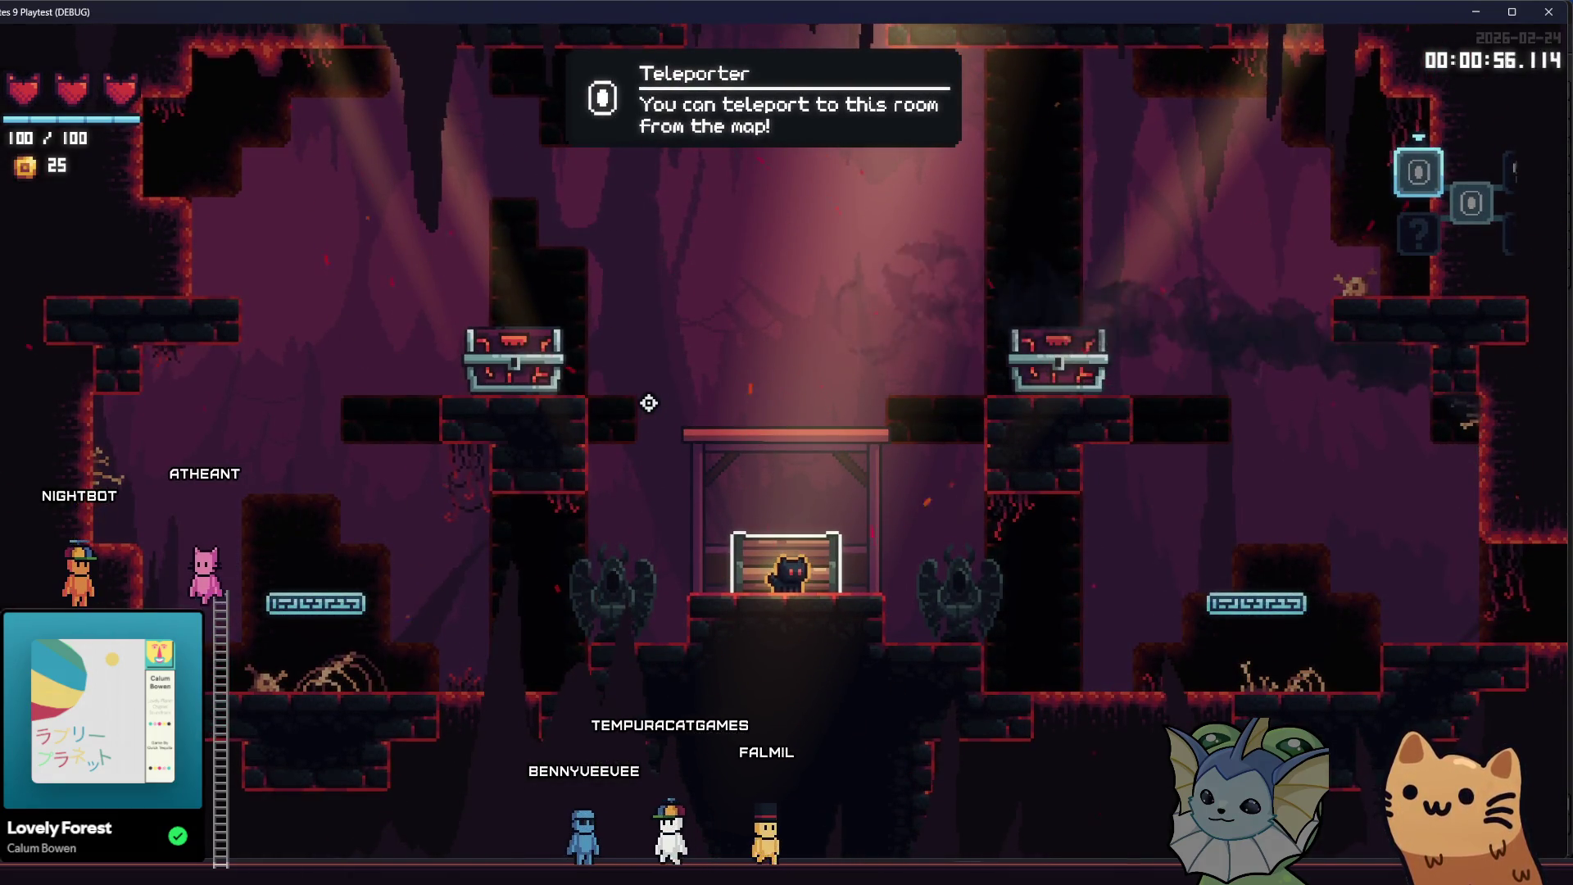
key("Tab")
left_click(840, 494)
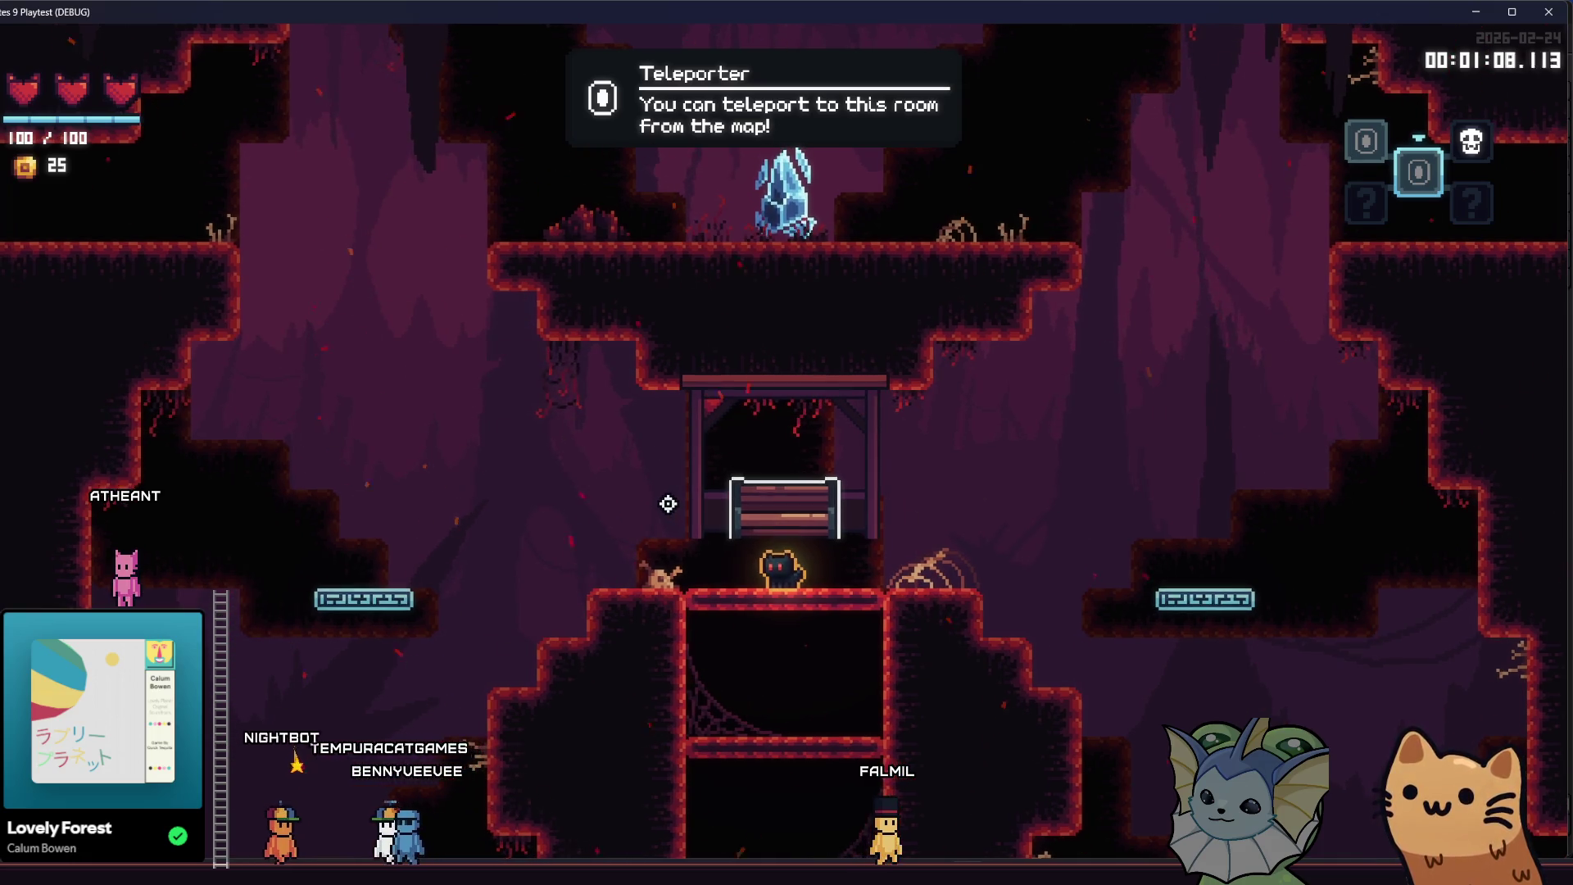
- Teleport between the teleporter rooms several times via the map, then return to the editor's room1.tscn
key("m")
left_click(656, 398)
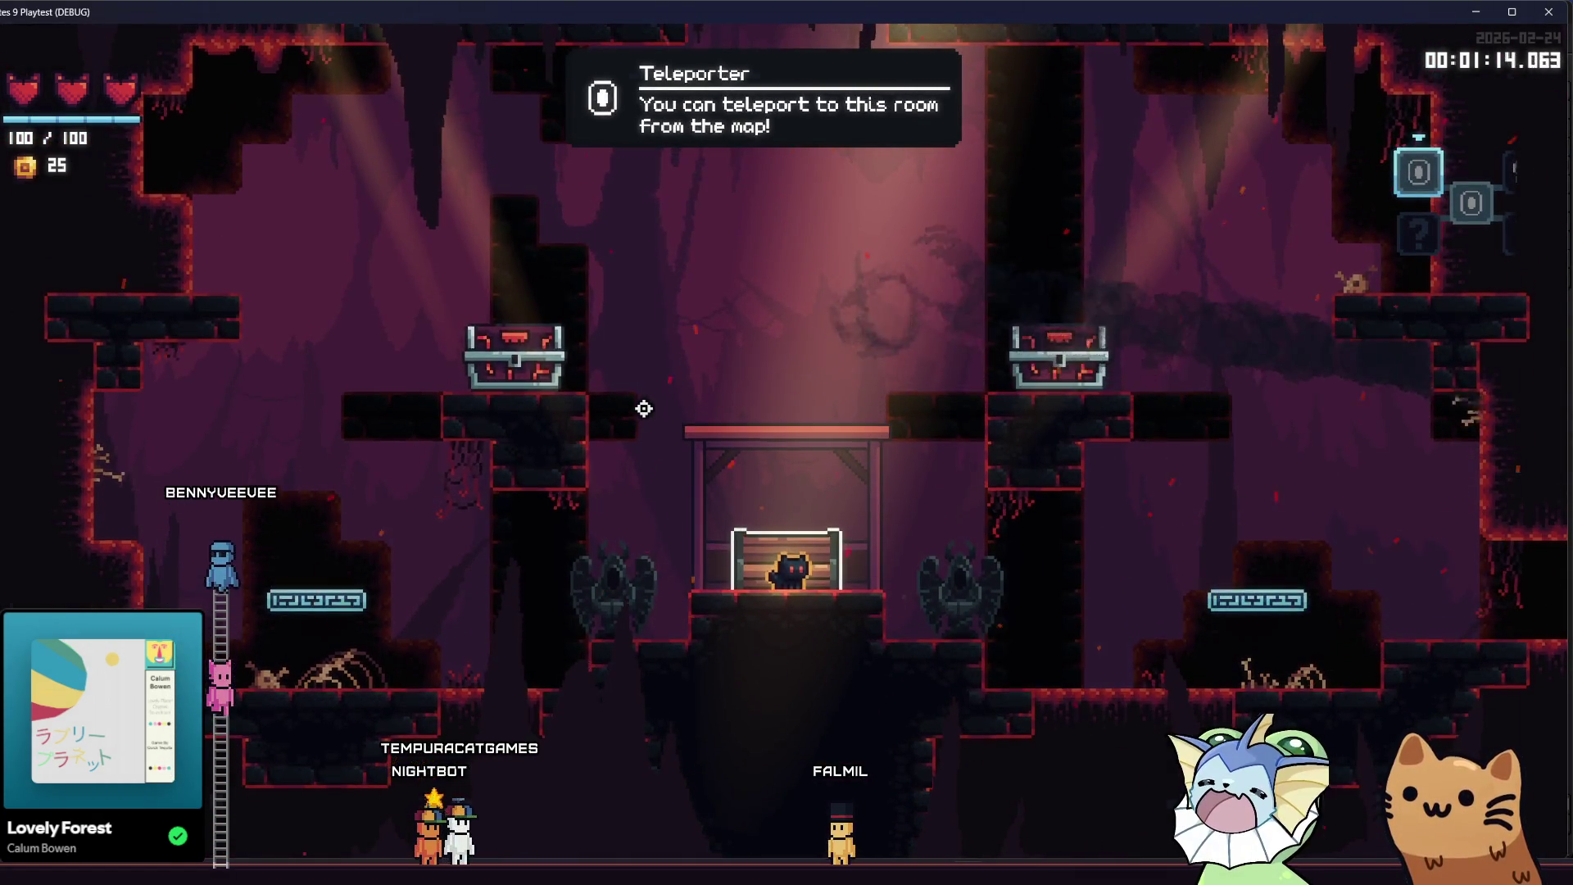
key("m")
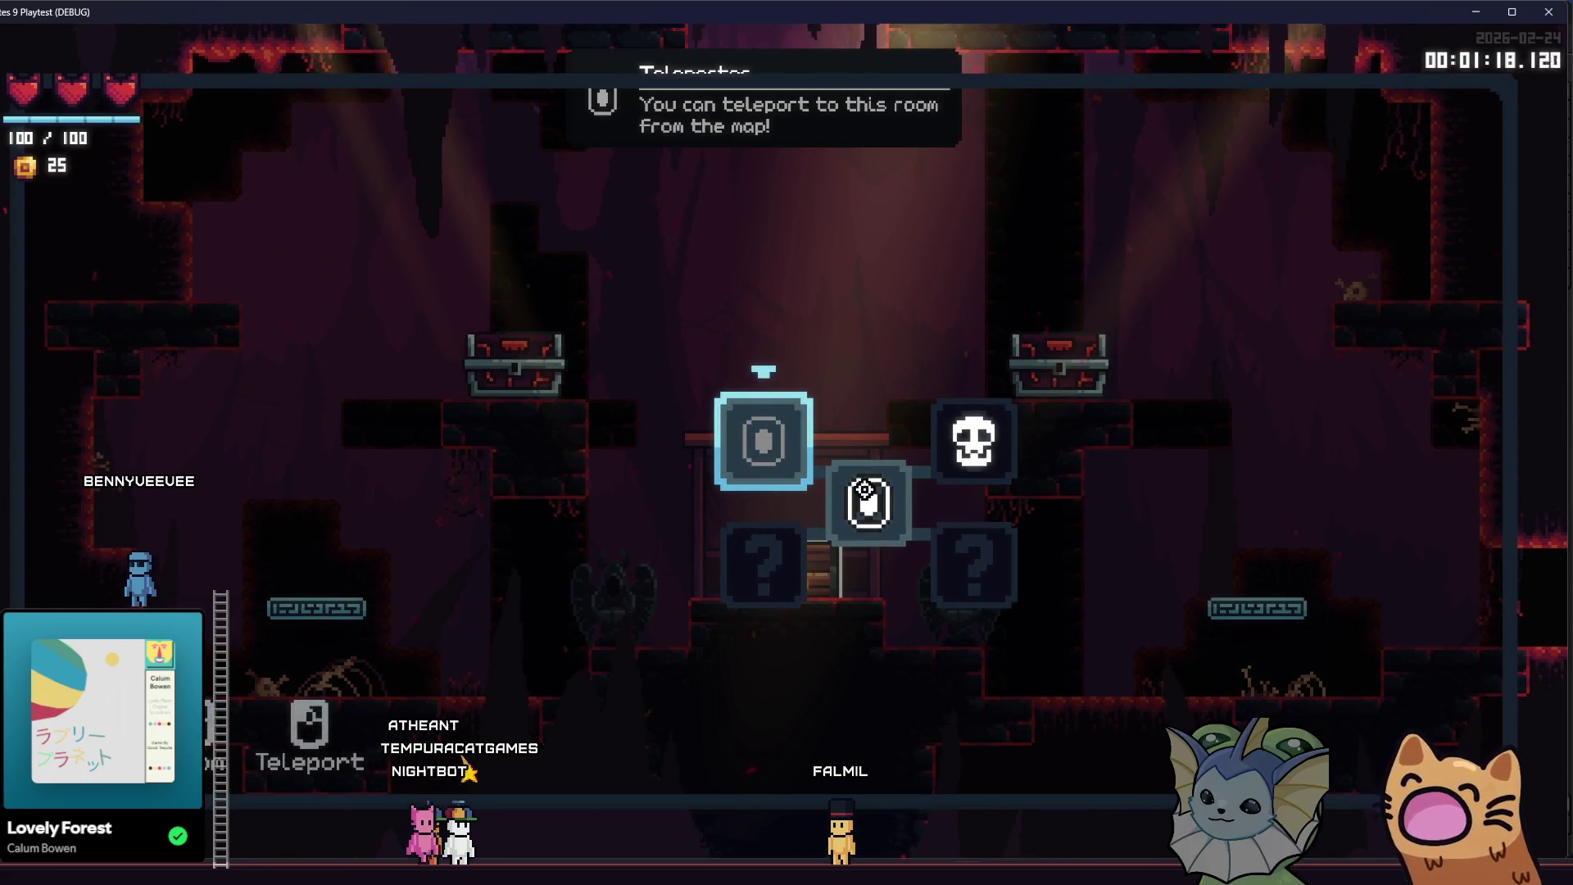
left_click(861, 485)
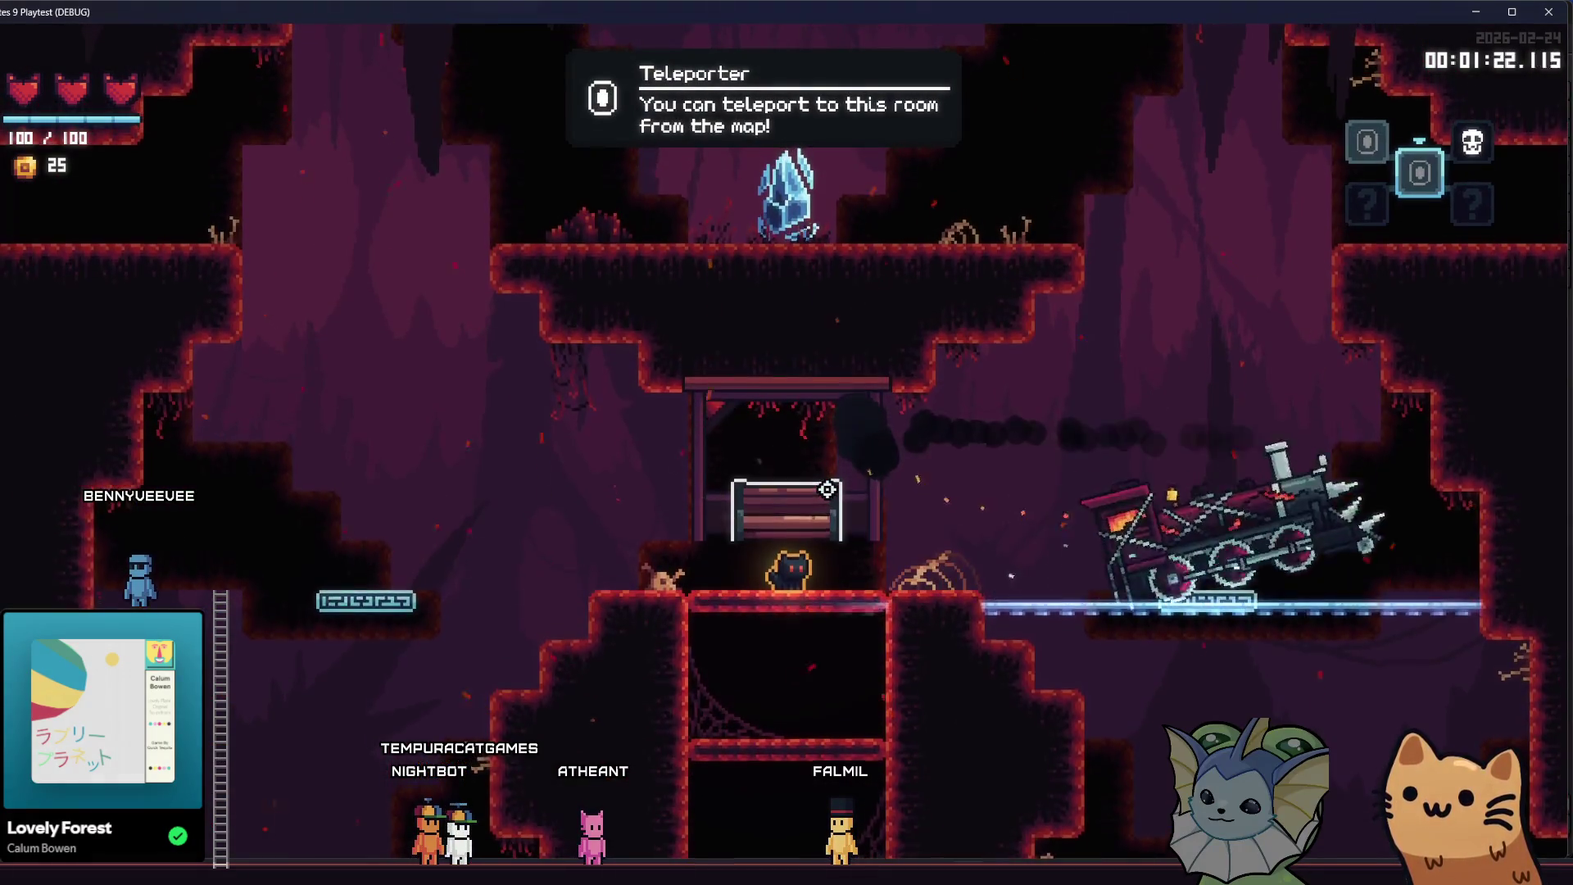
key("m")
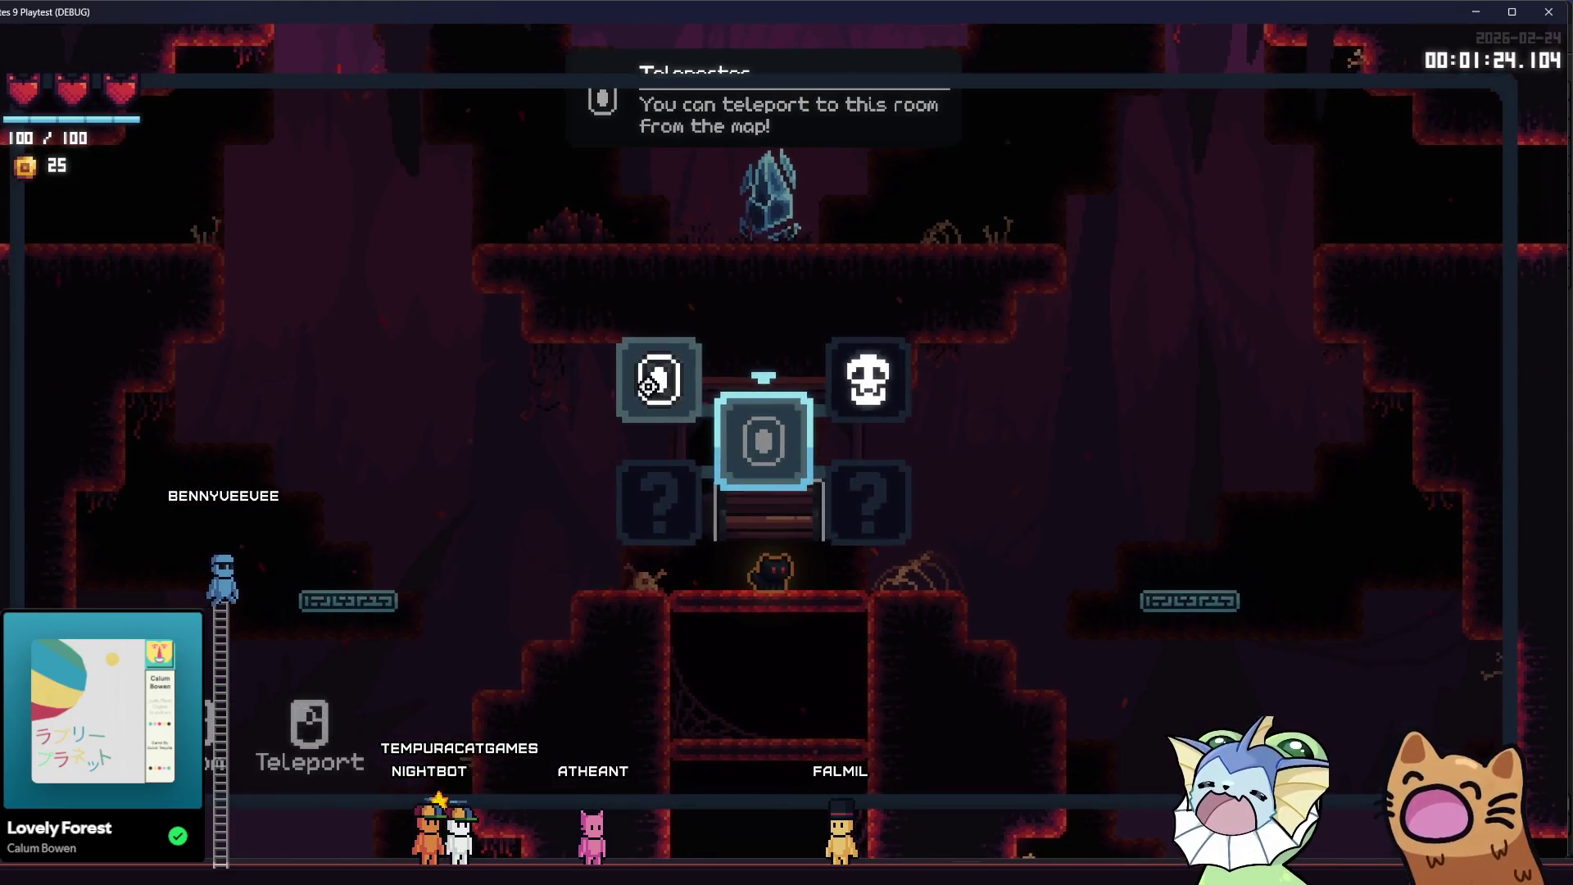
left_click(811, 488)
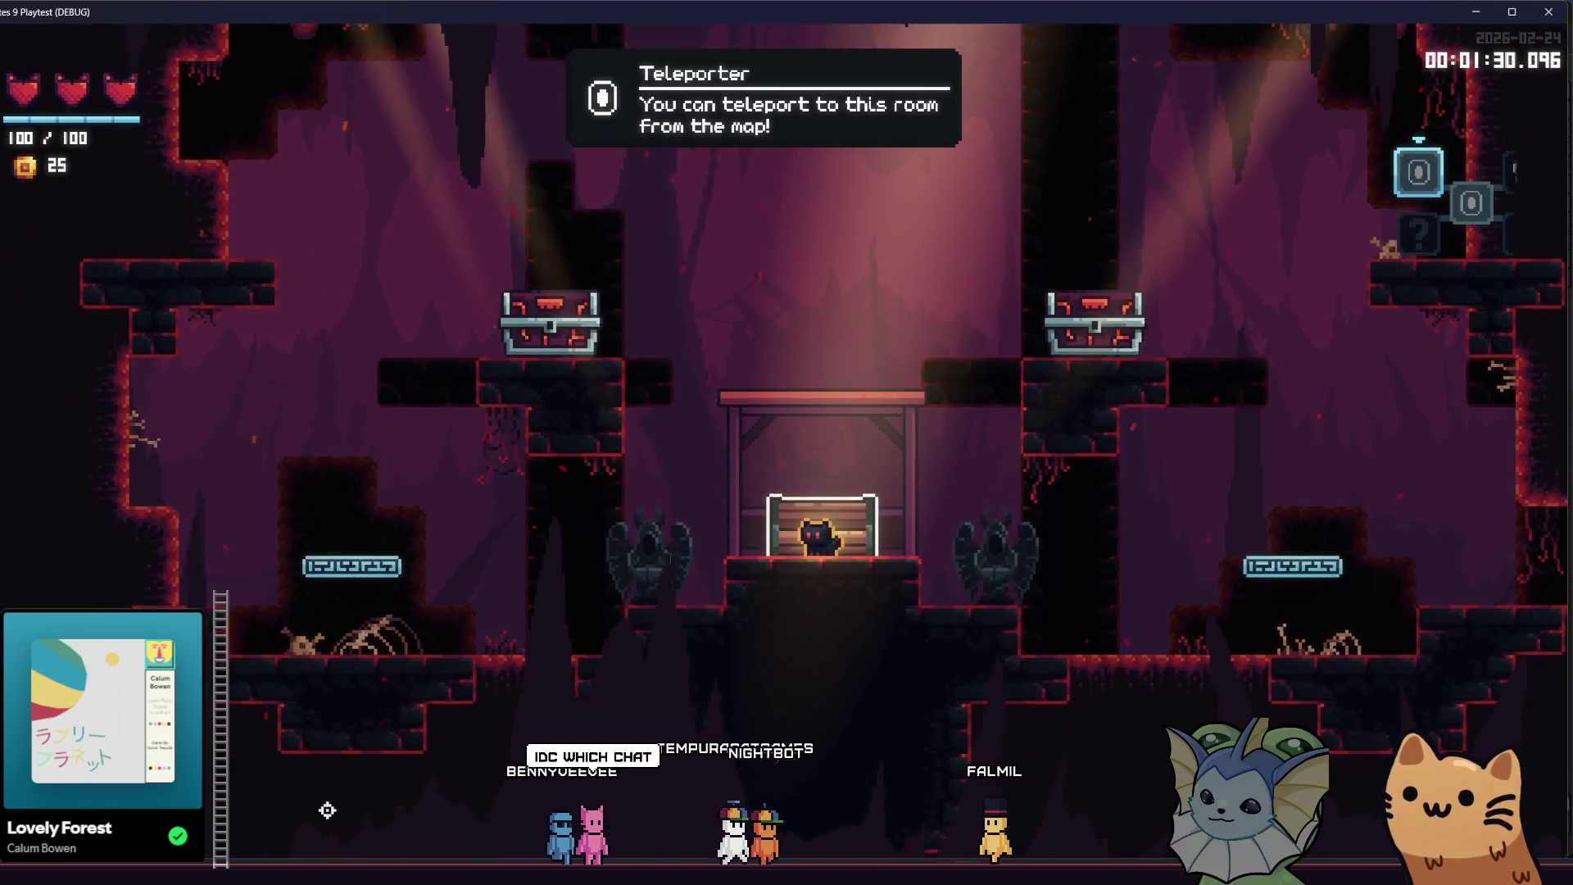
mouse_move(287, 881)
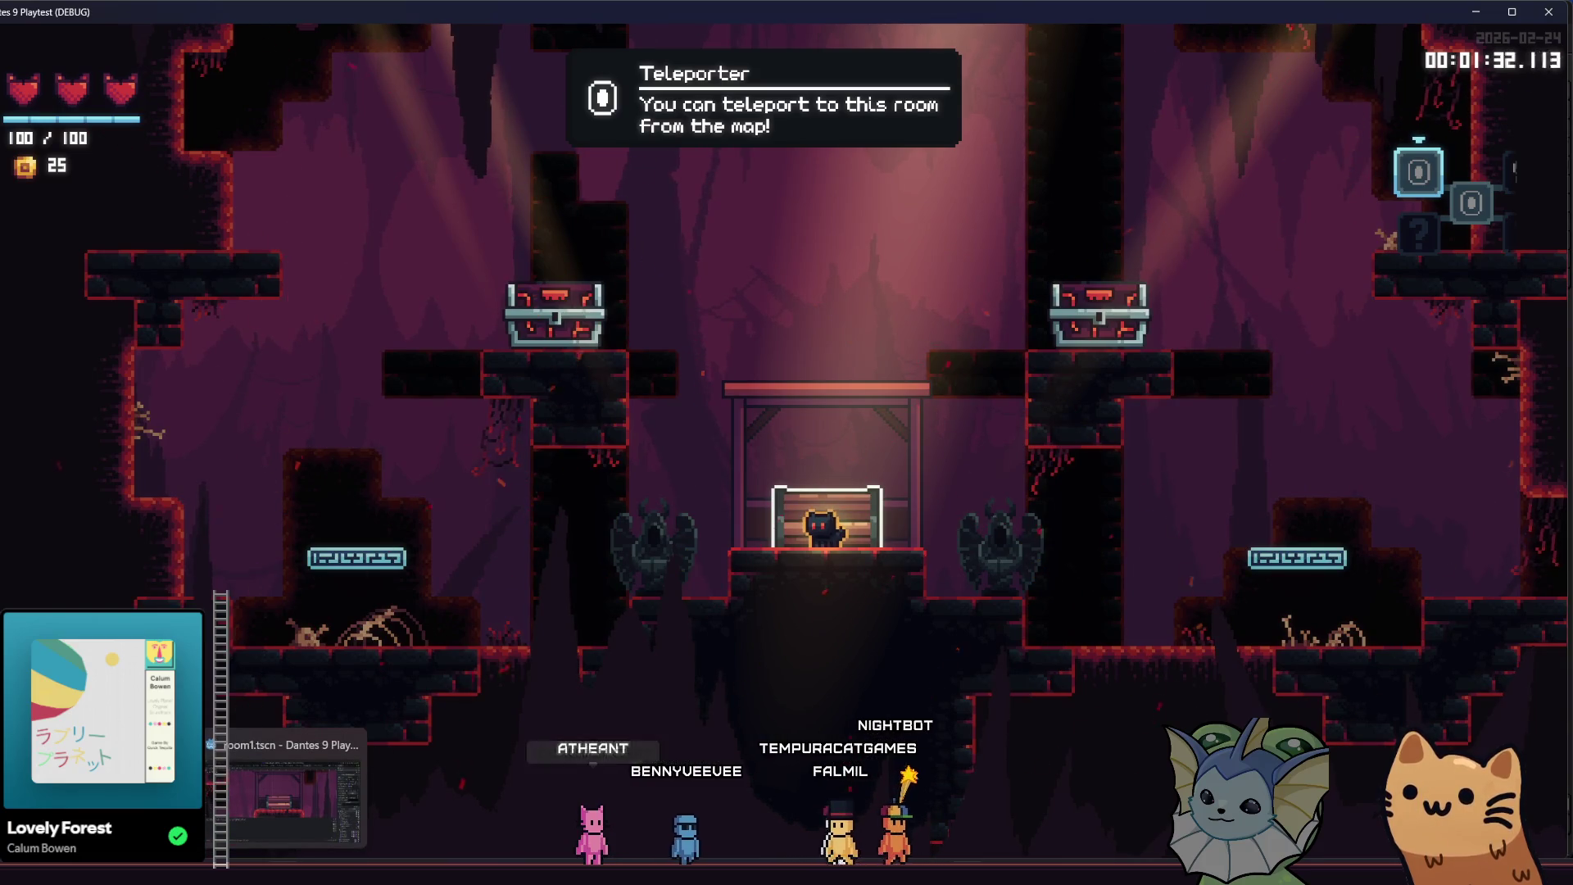
left_click(287, 790)
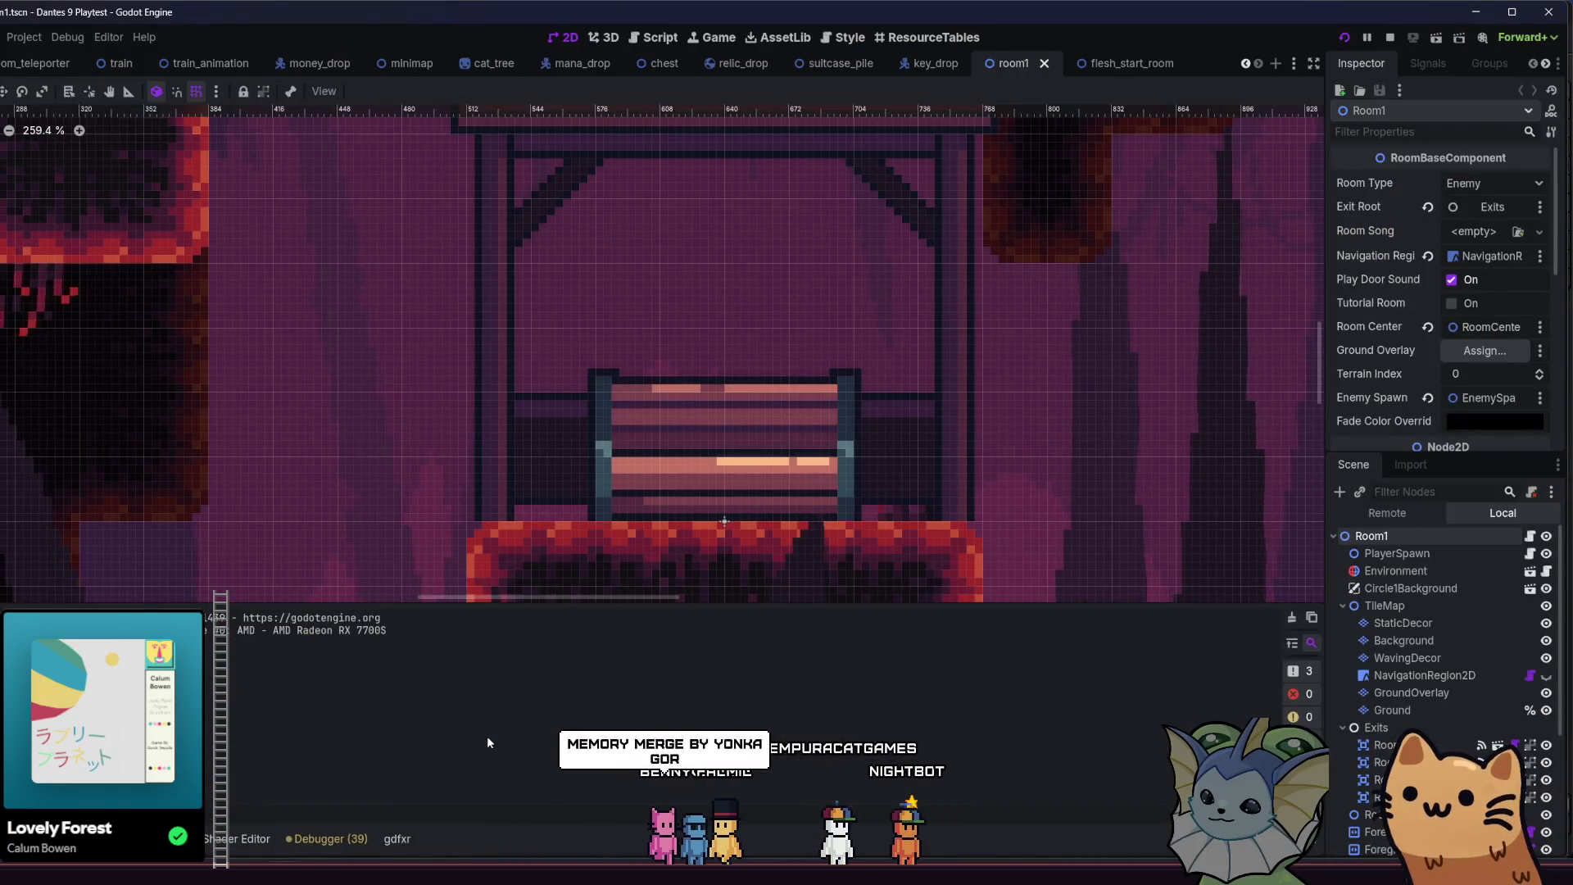